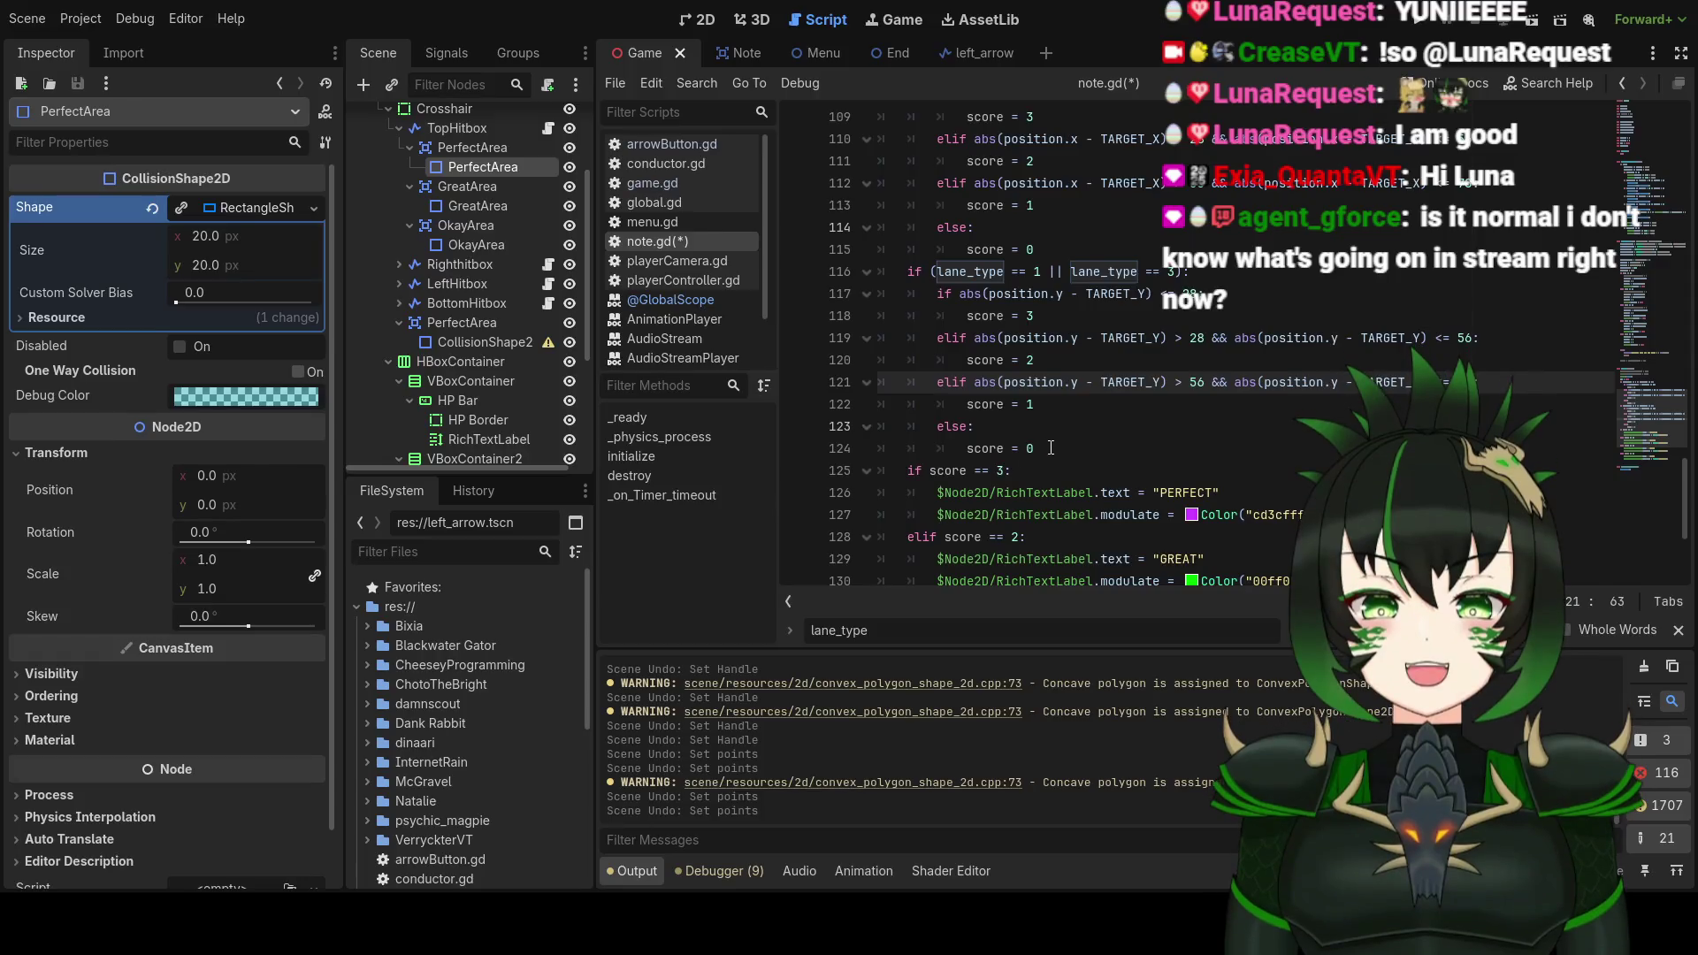
Step: Insert a blank line after 'score = 0' on line 124 of note.gd, discarding a stray 'Else'
left_click(1058, 447)
key("Return")
key("BackSpace")
key("BackSpace")
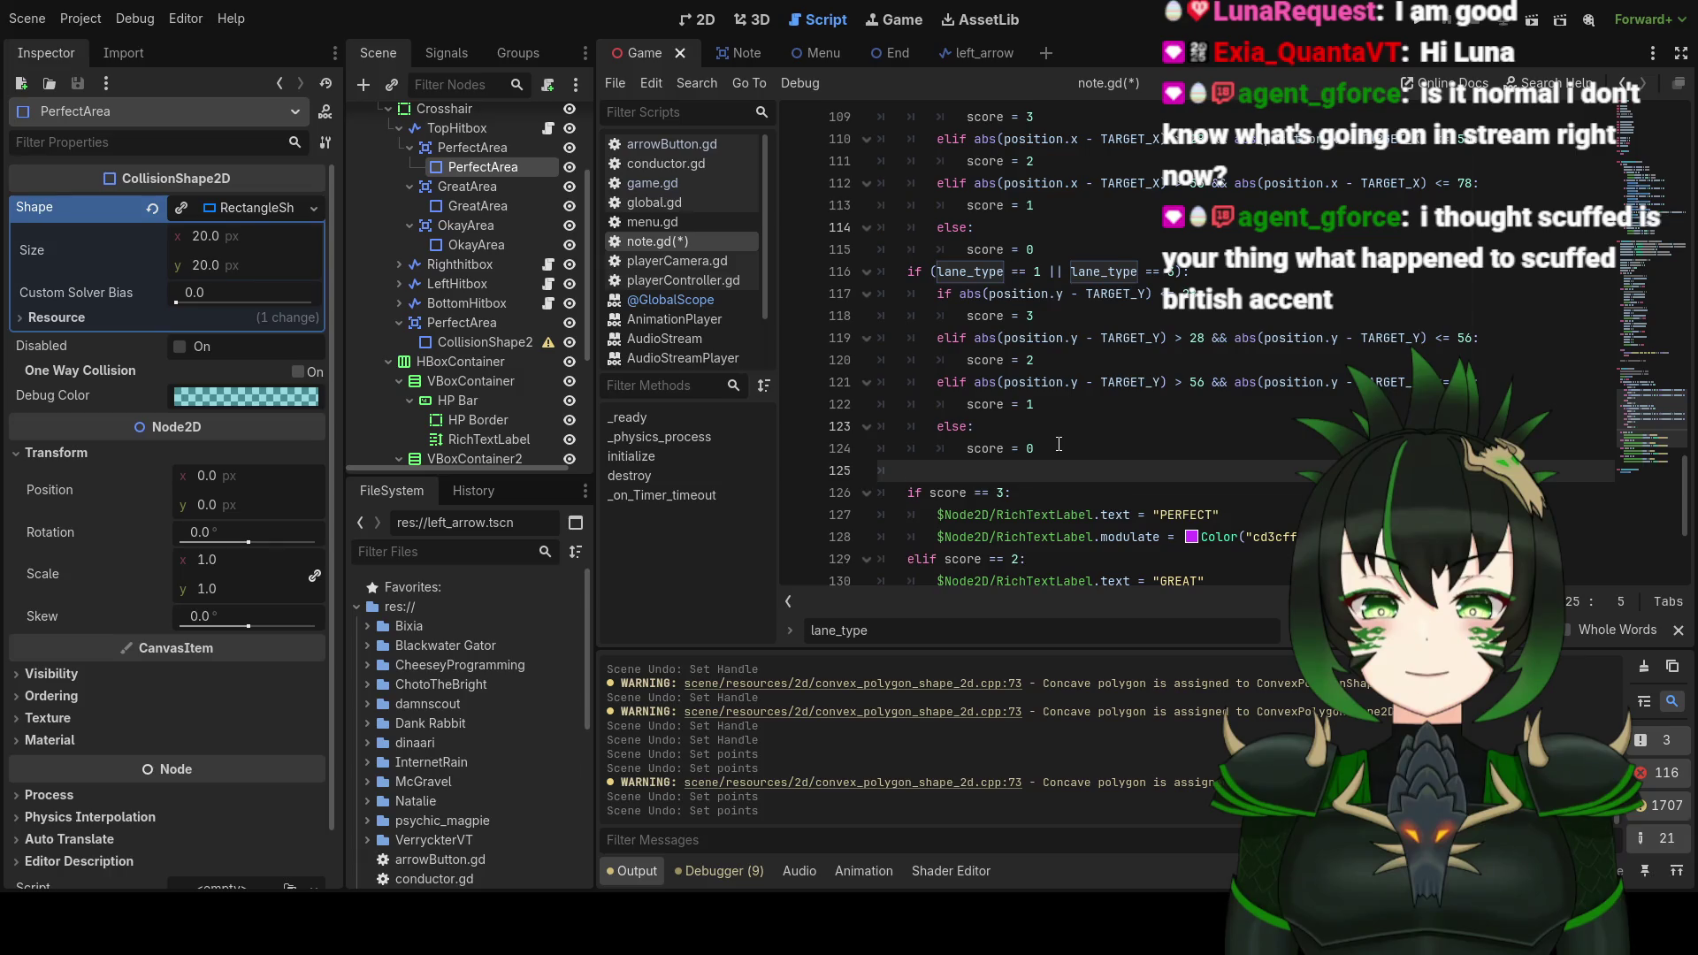
type("Else")
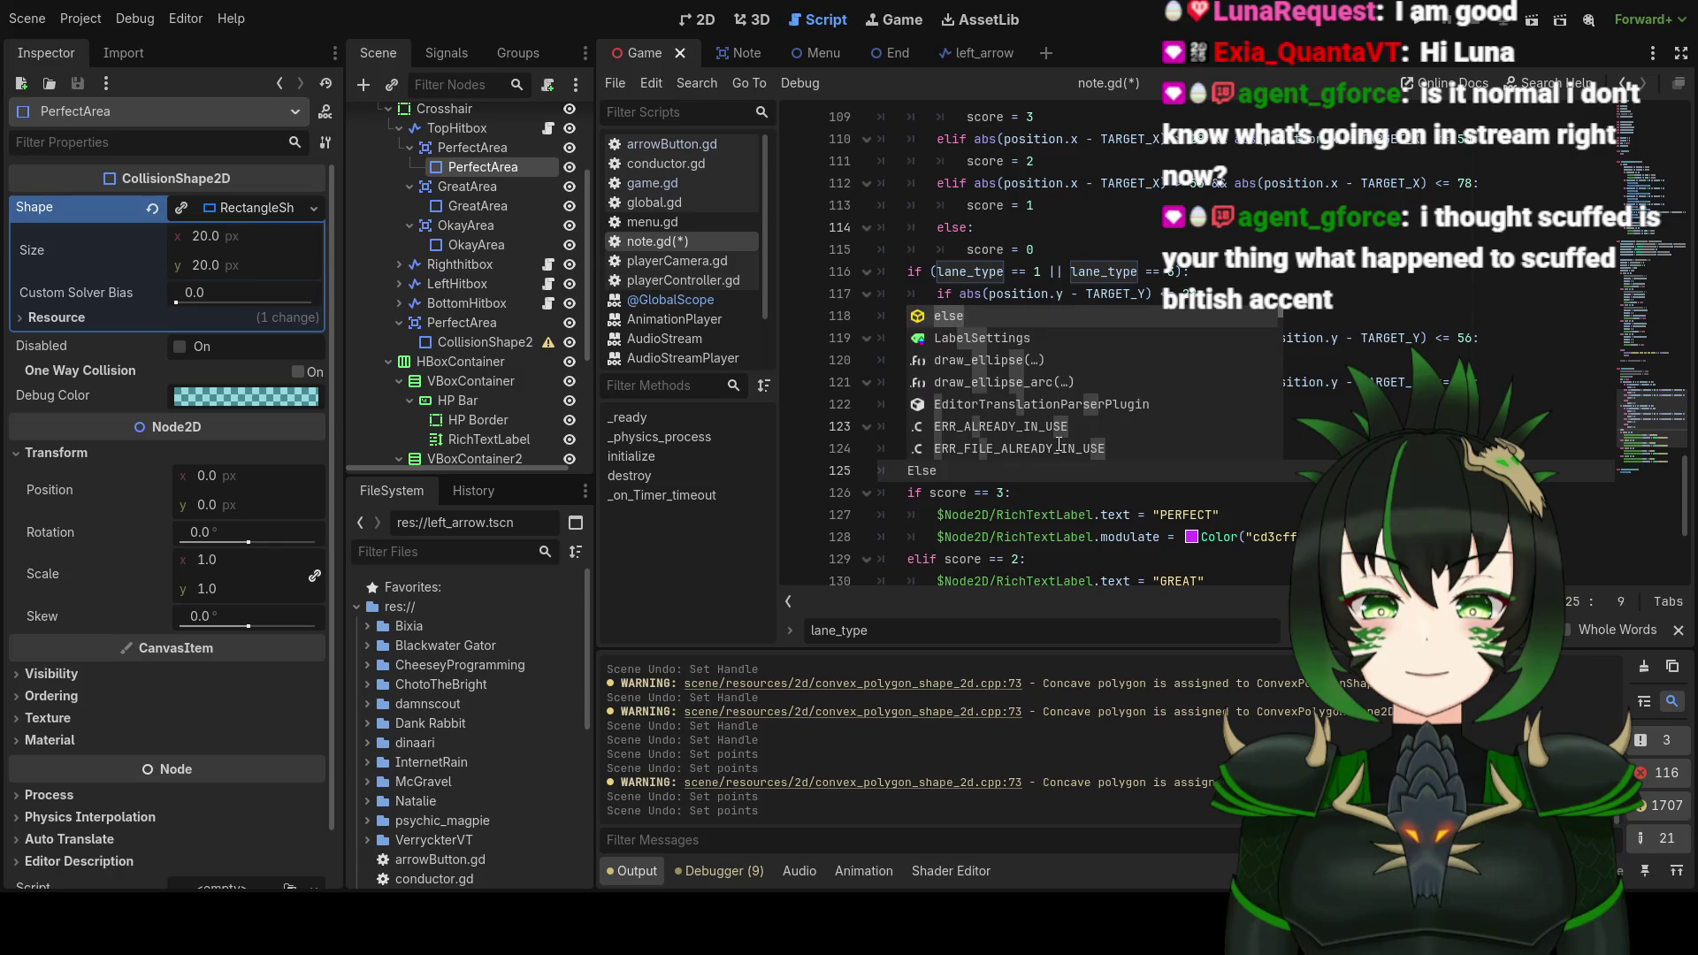
key("BackSpace")
key("BackSpace")
key("BackSpace")
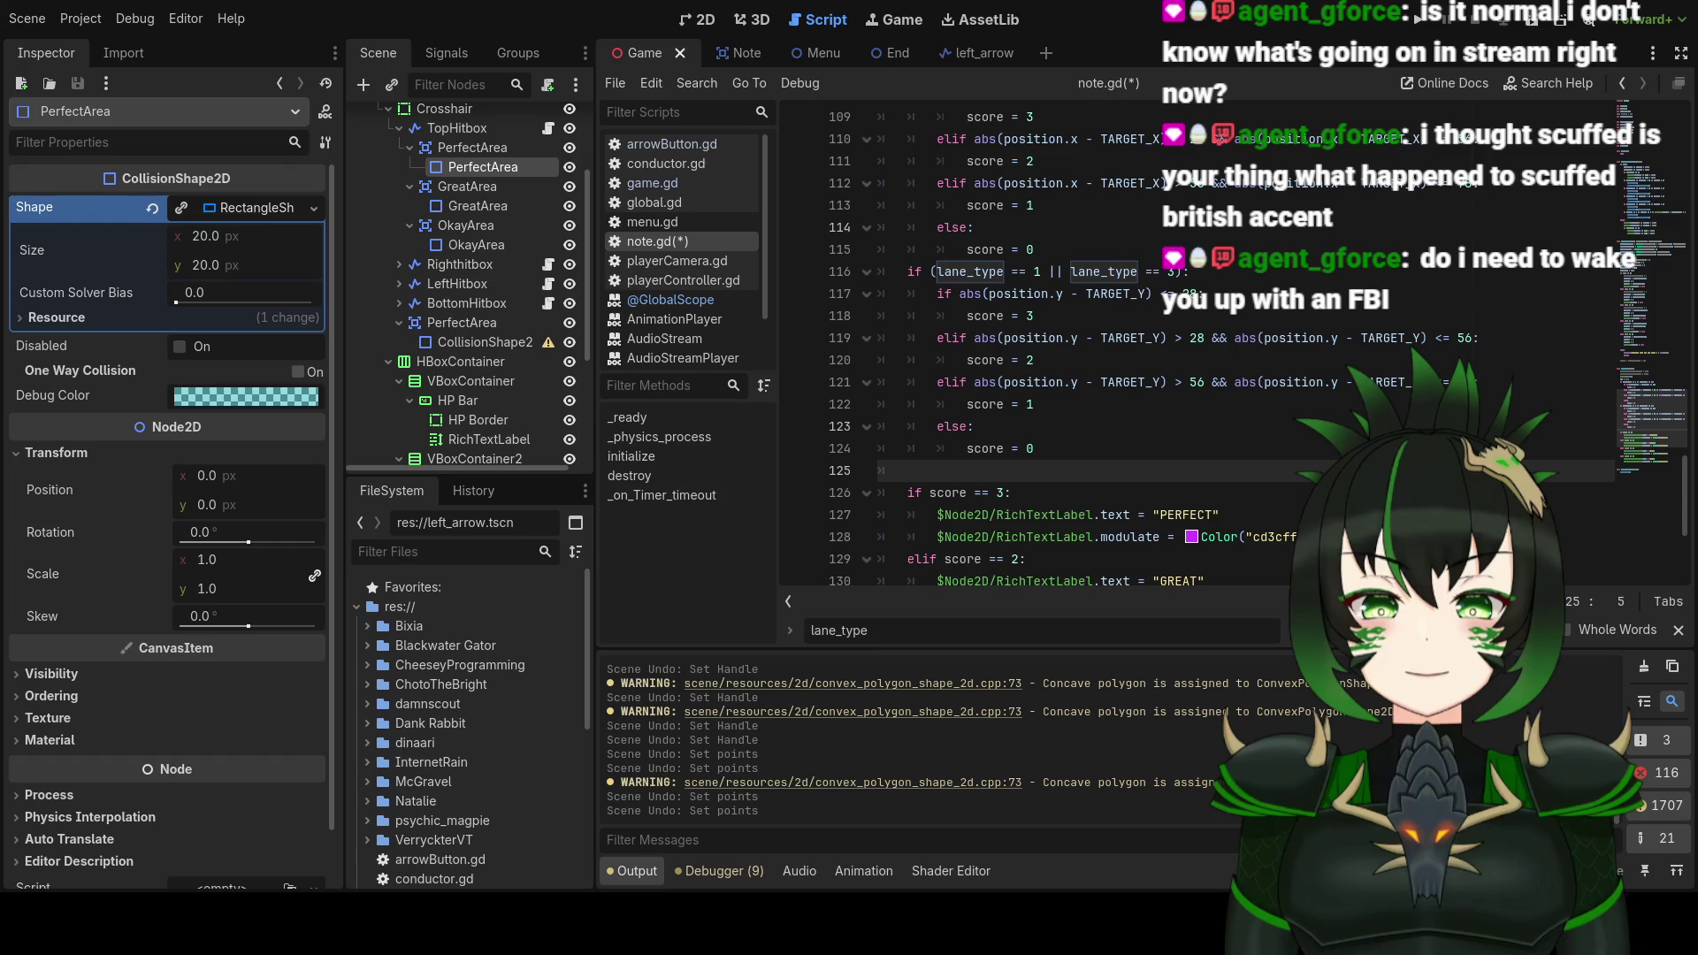
left_click(1095, 448)
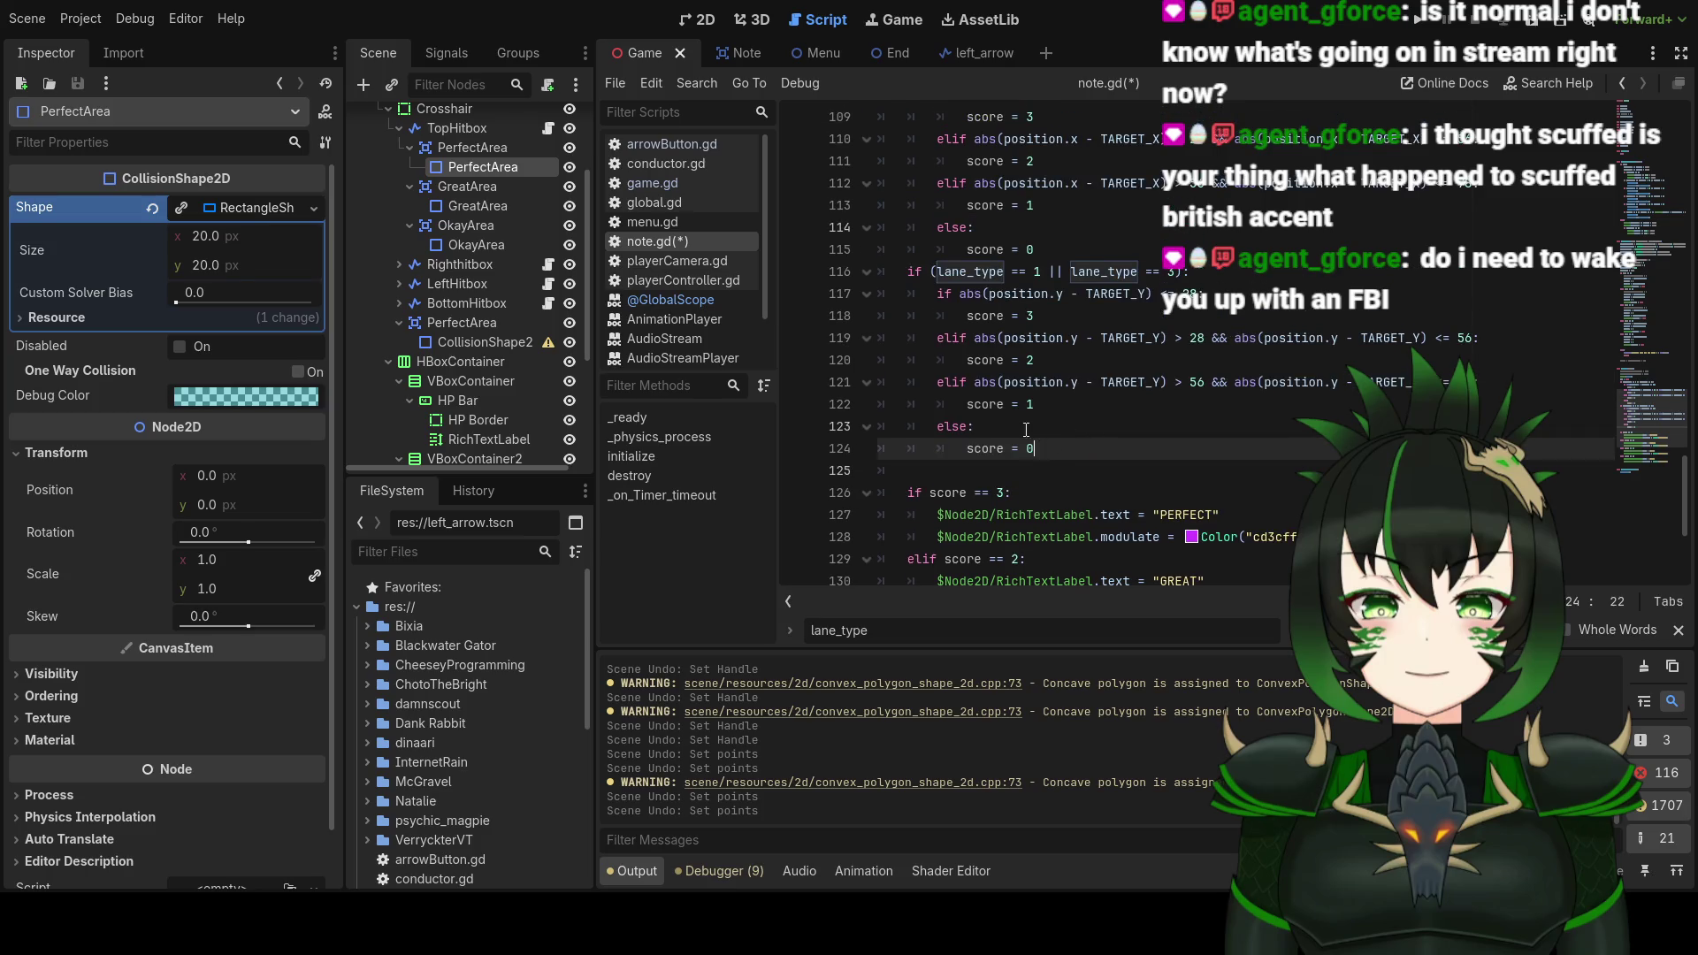
Step: Turn the second lane_type 'if' on line 116 into 'elif'
left_click(935, 469)
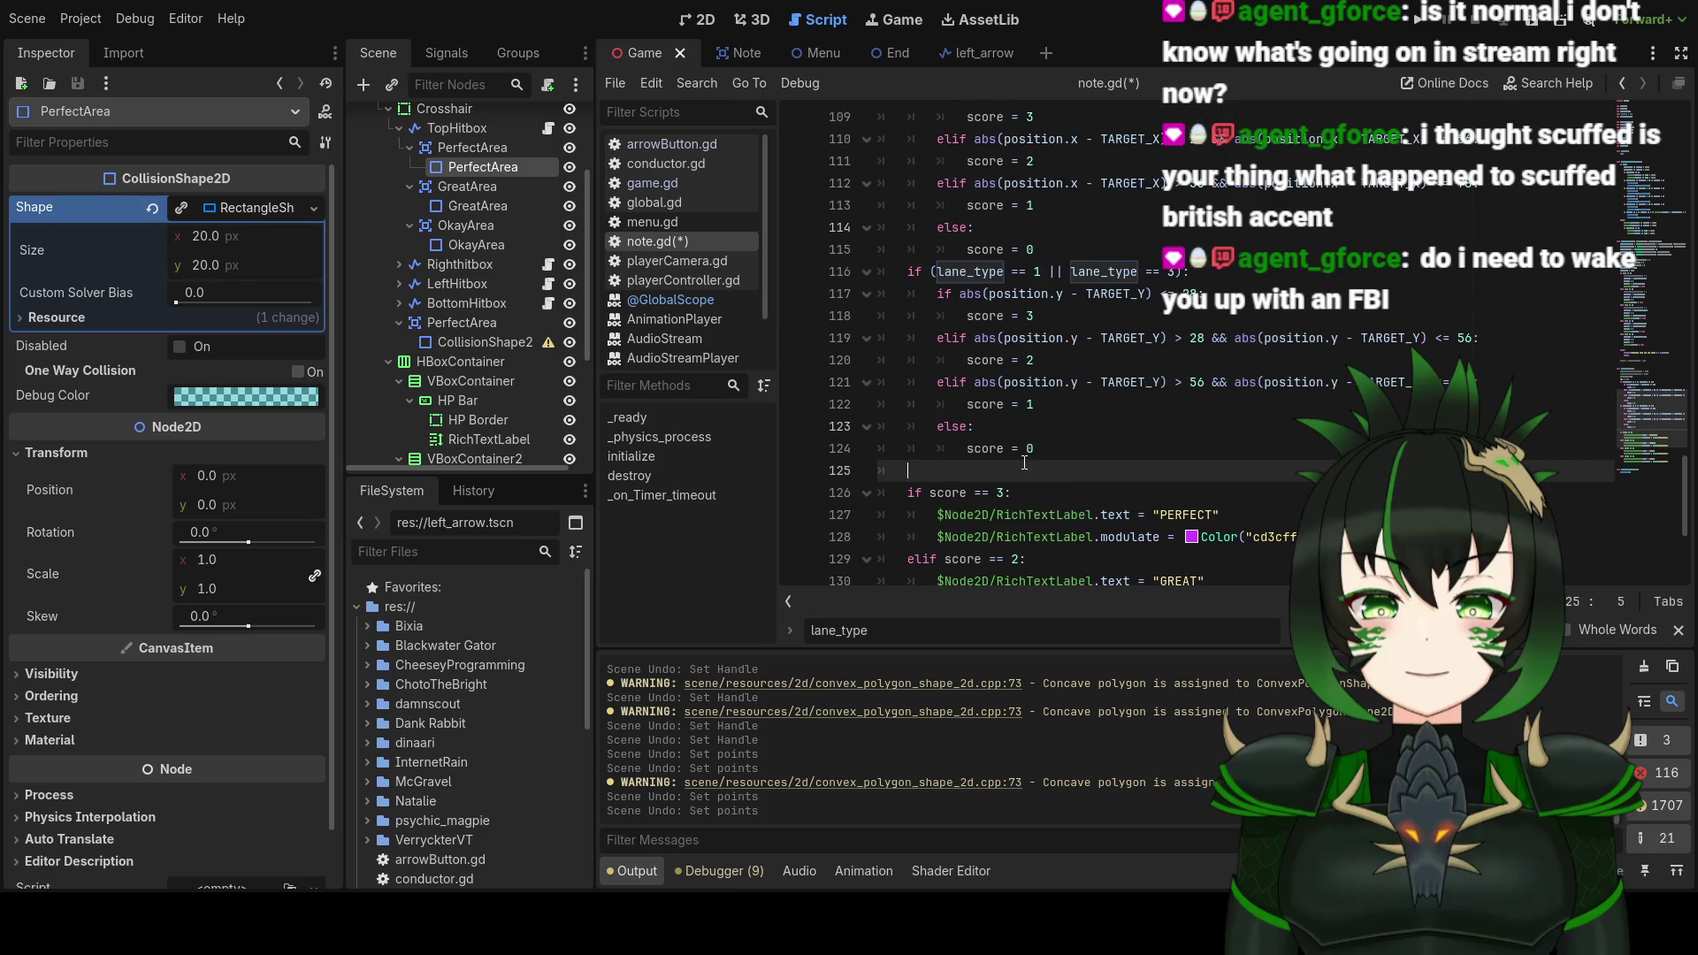
scroll(1032, 453, "up", 2)
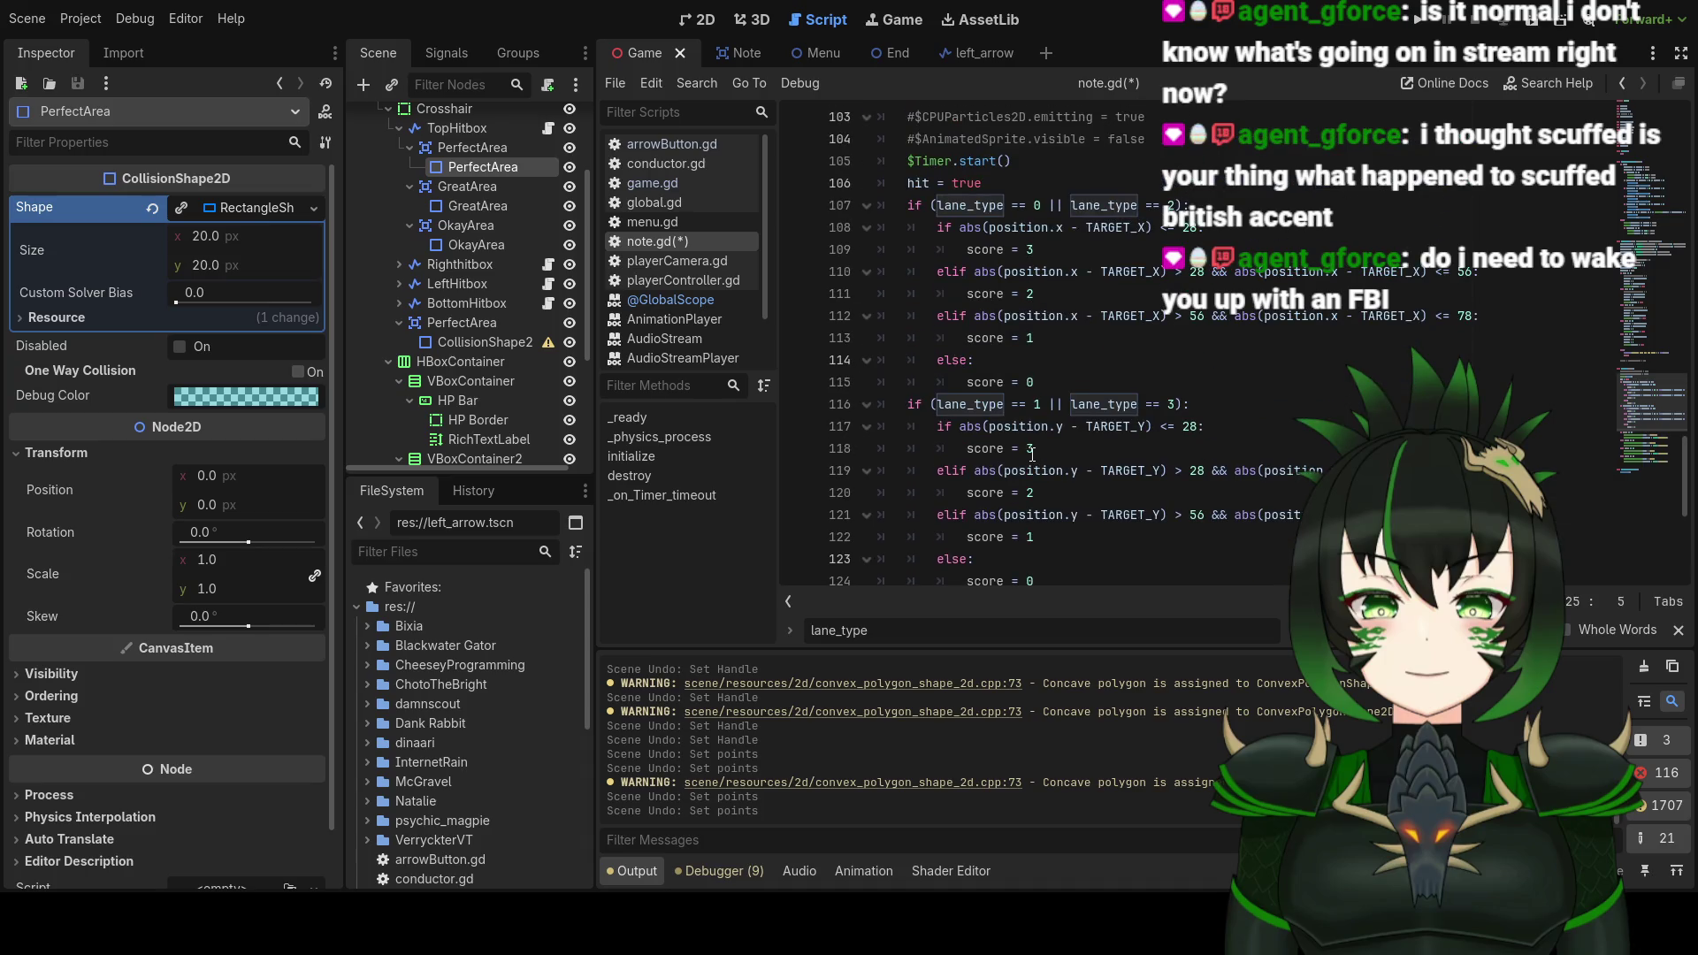
left_click(910, 404)
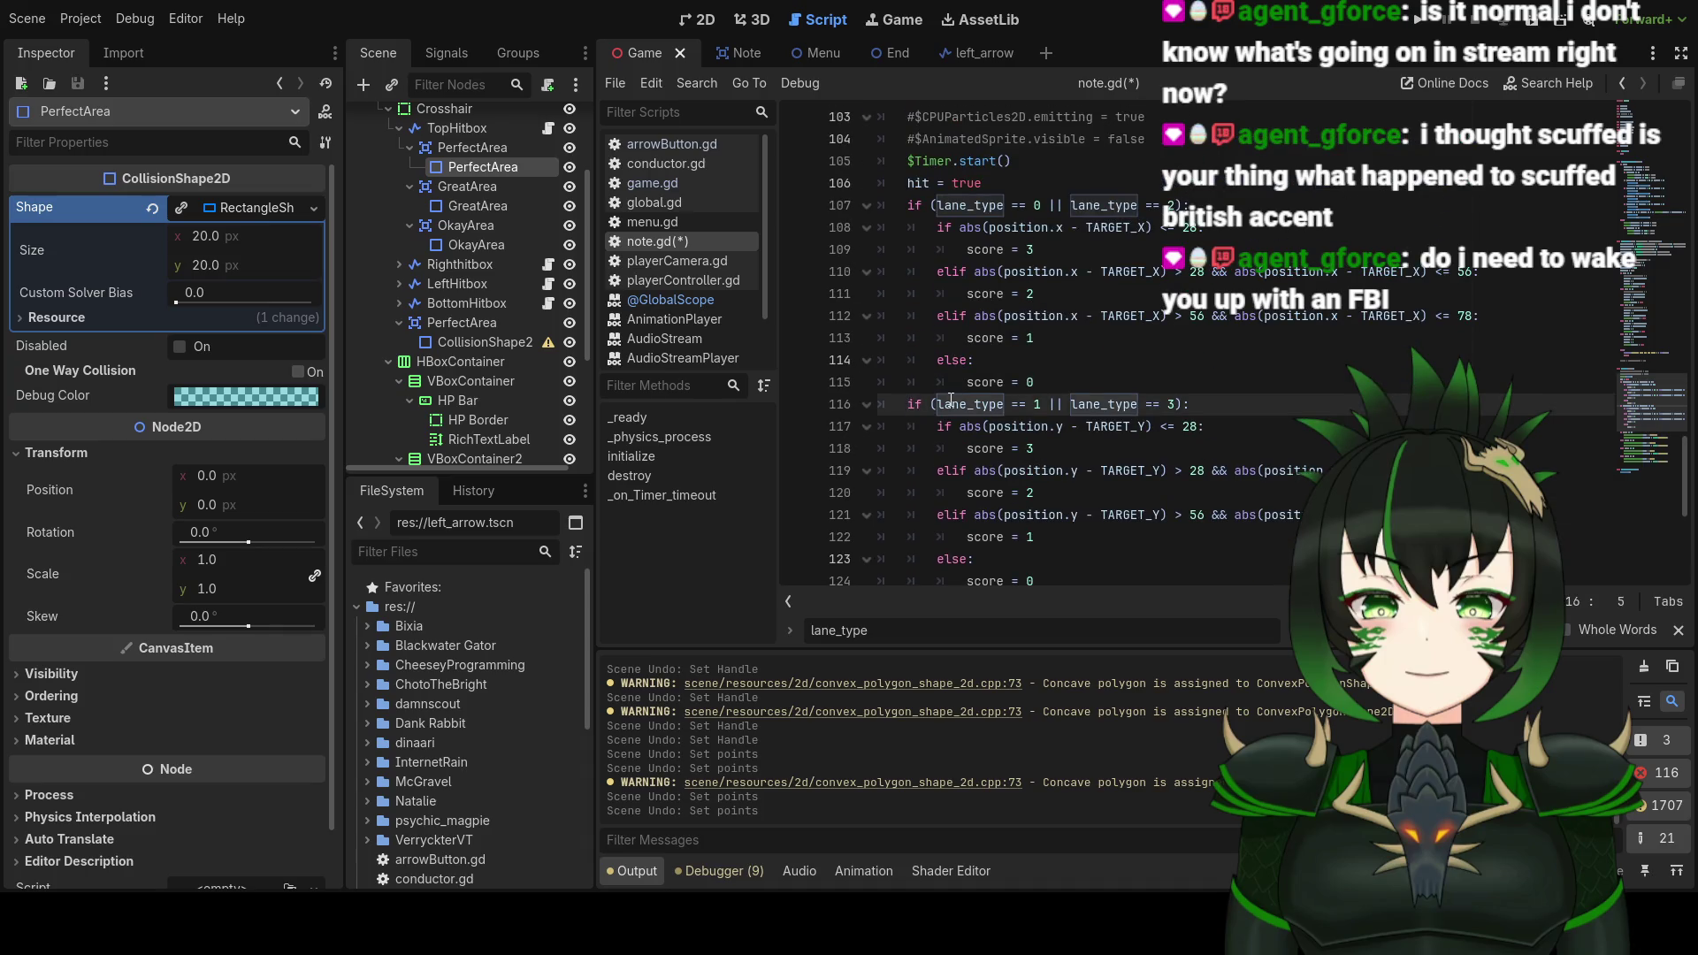
type("el")
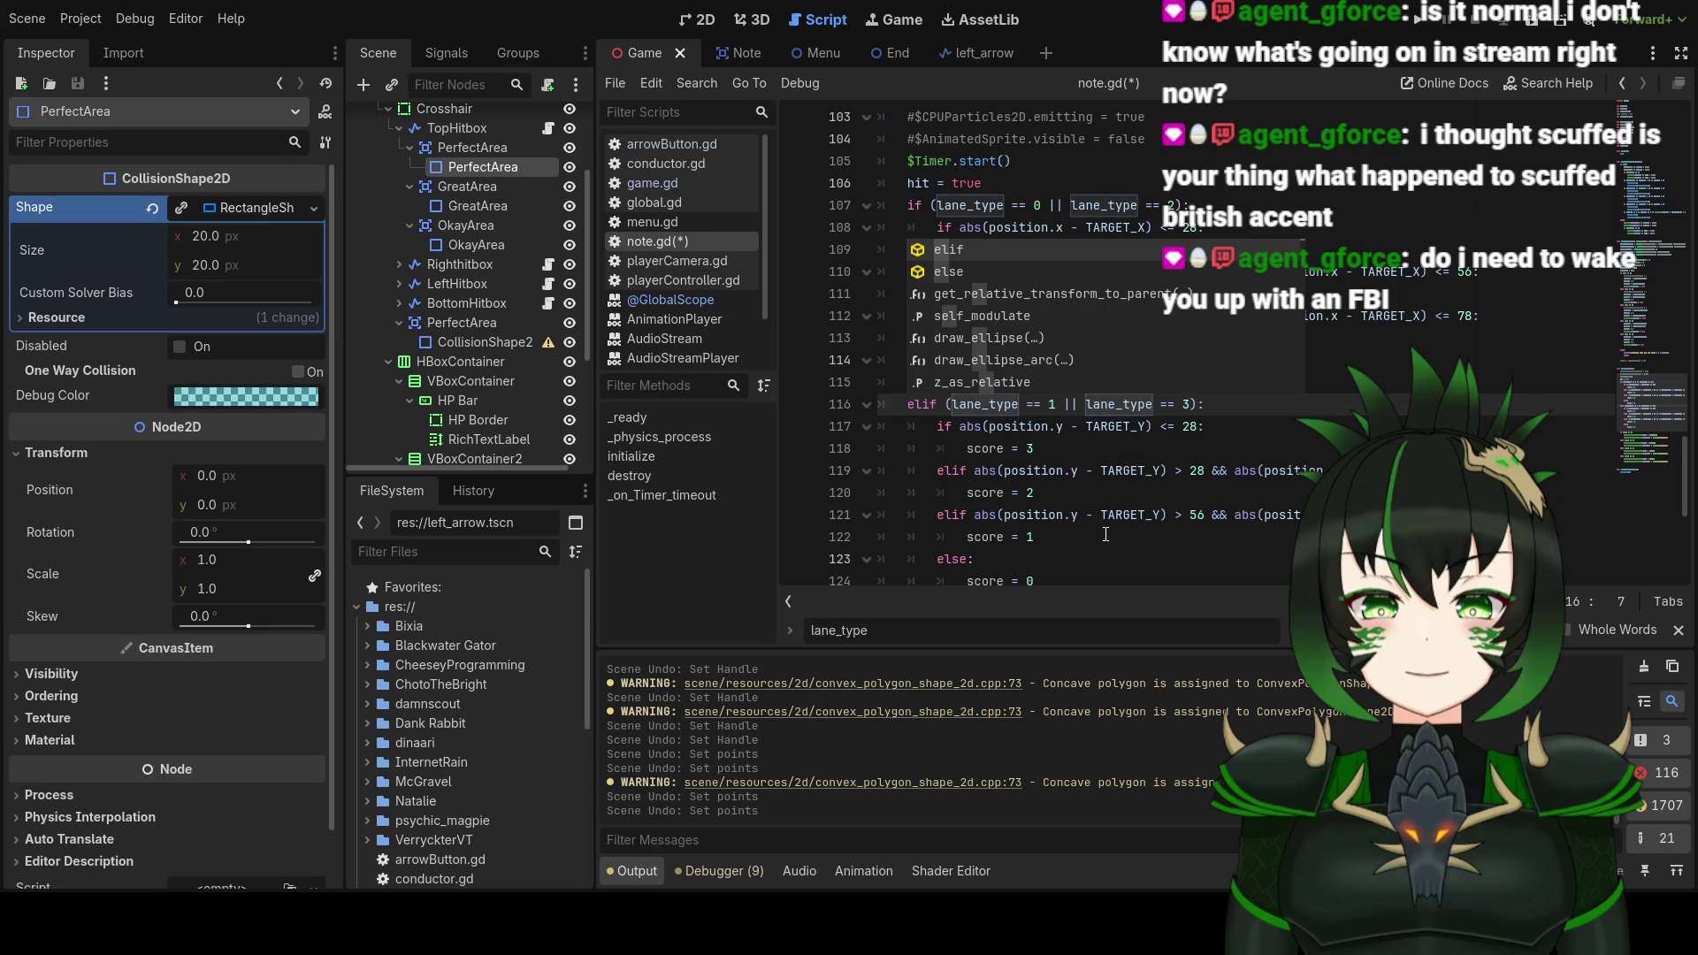
key("Escape")
Step: Add an 'else:' branch on line 125 after the vertical-lane scoring
scroll(1017, 469, "down", 3)
left_click(937, 404)
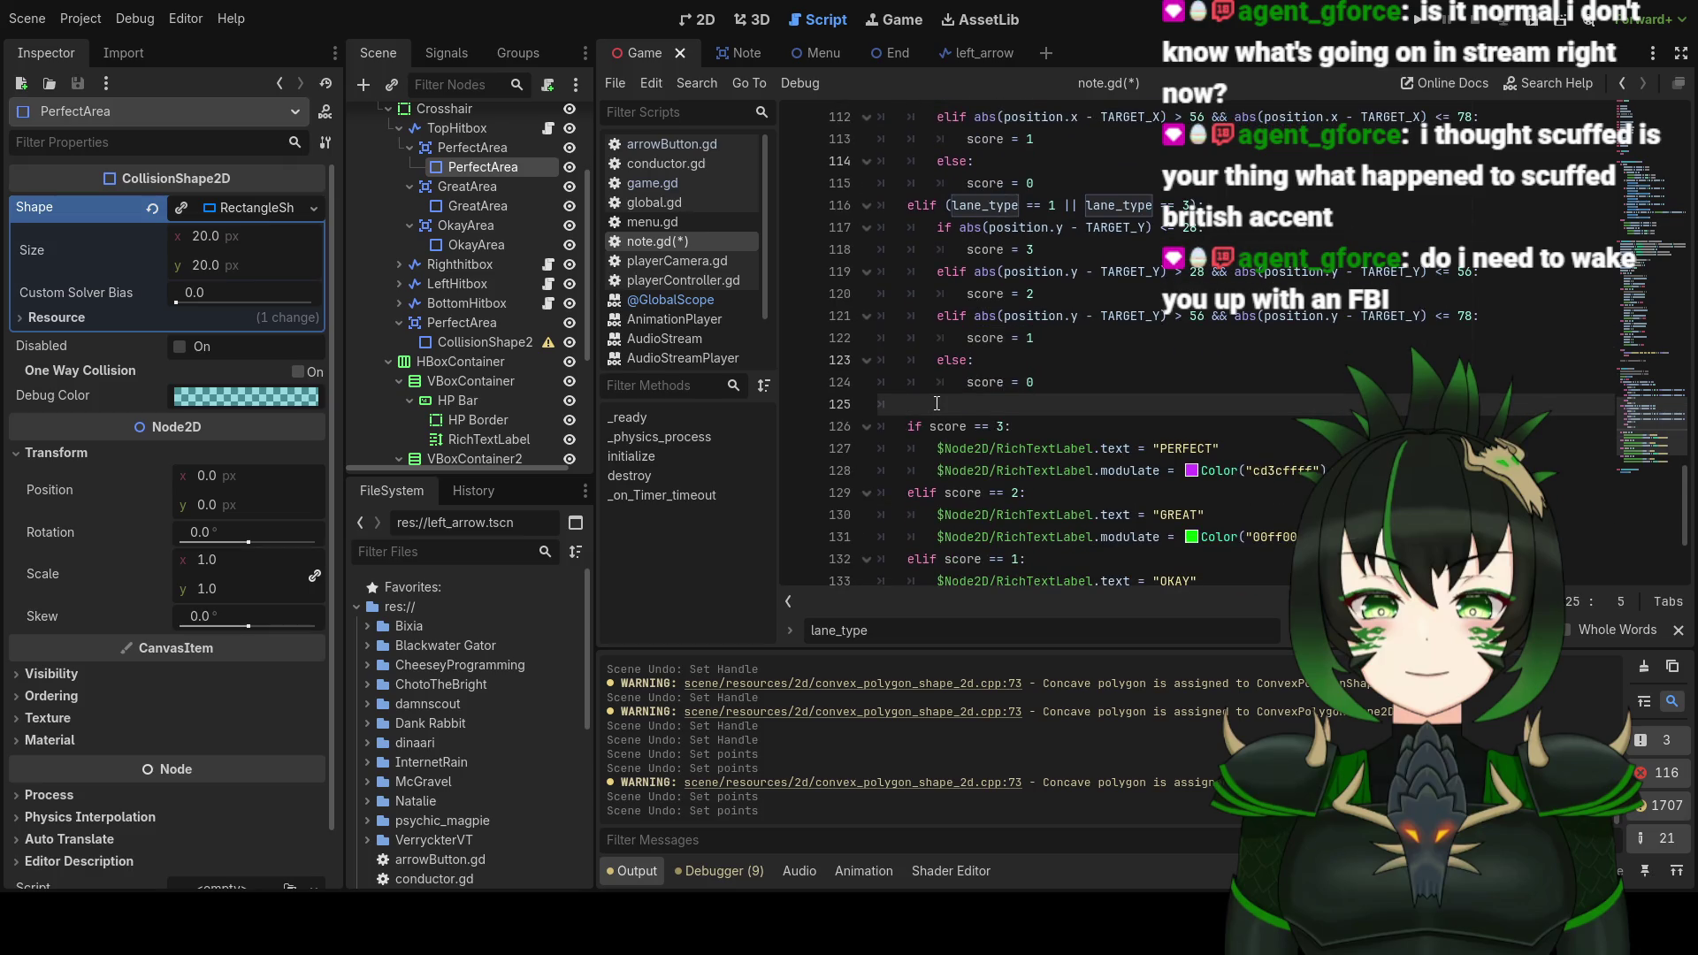
type("else")
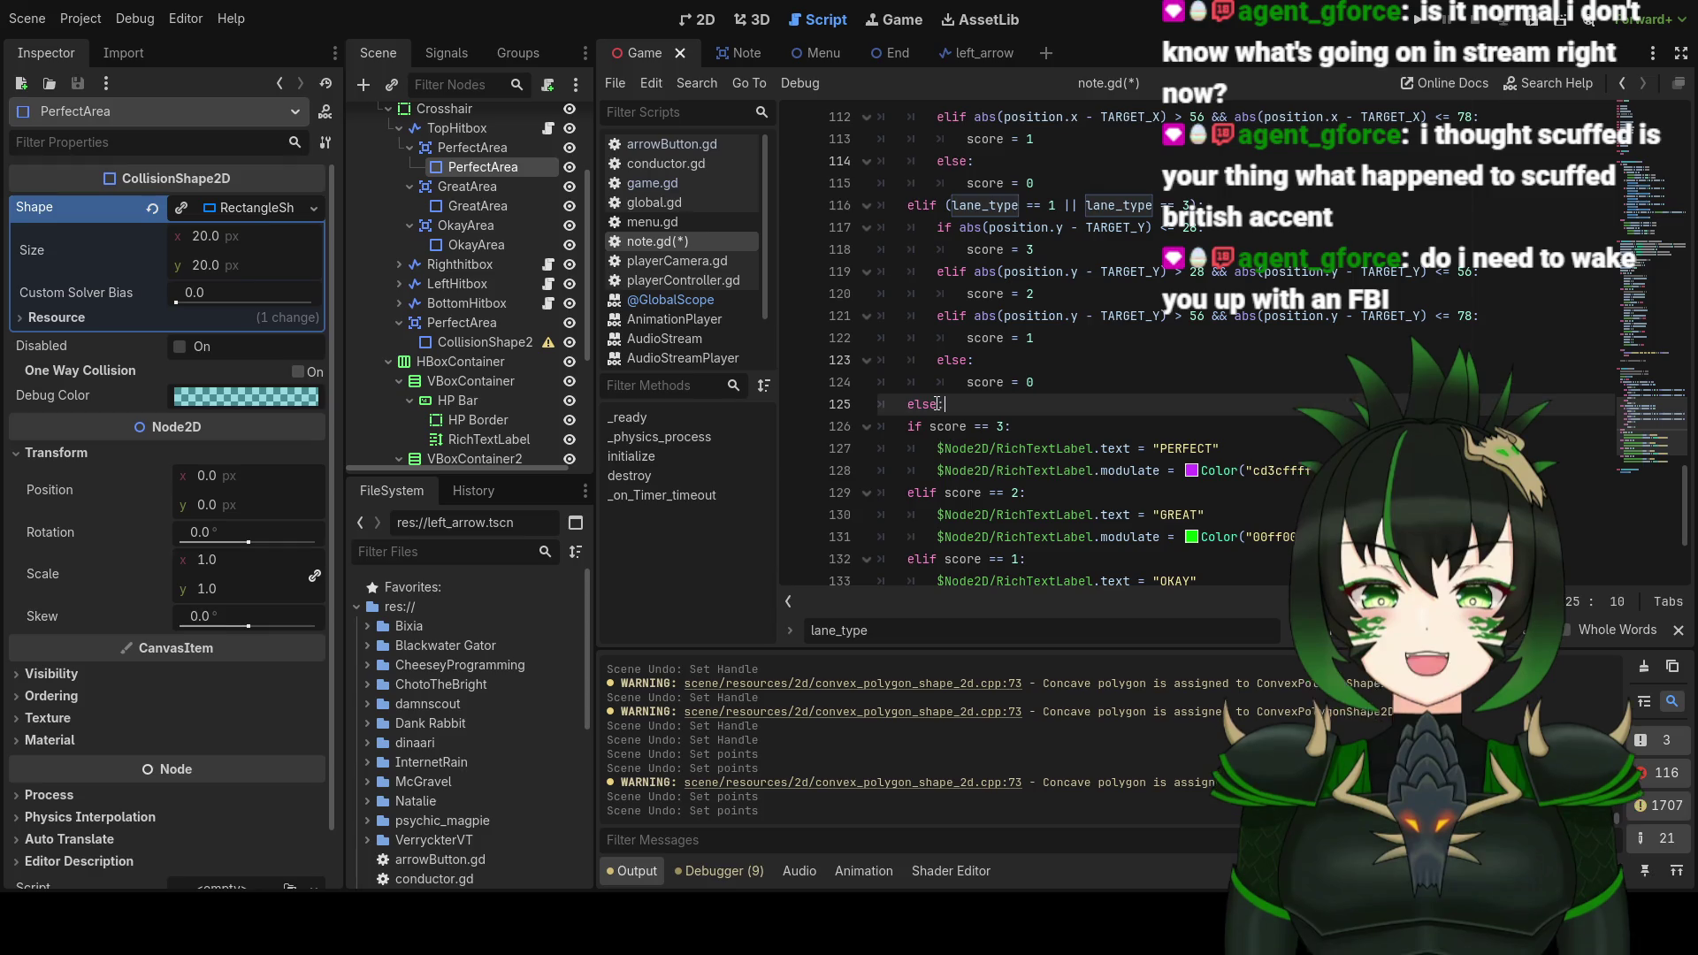
type(":")
key("Return")
key("BackSpace")
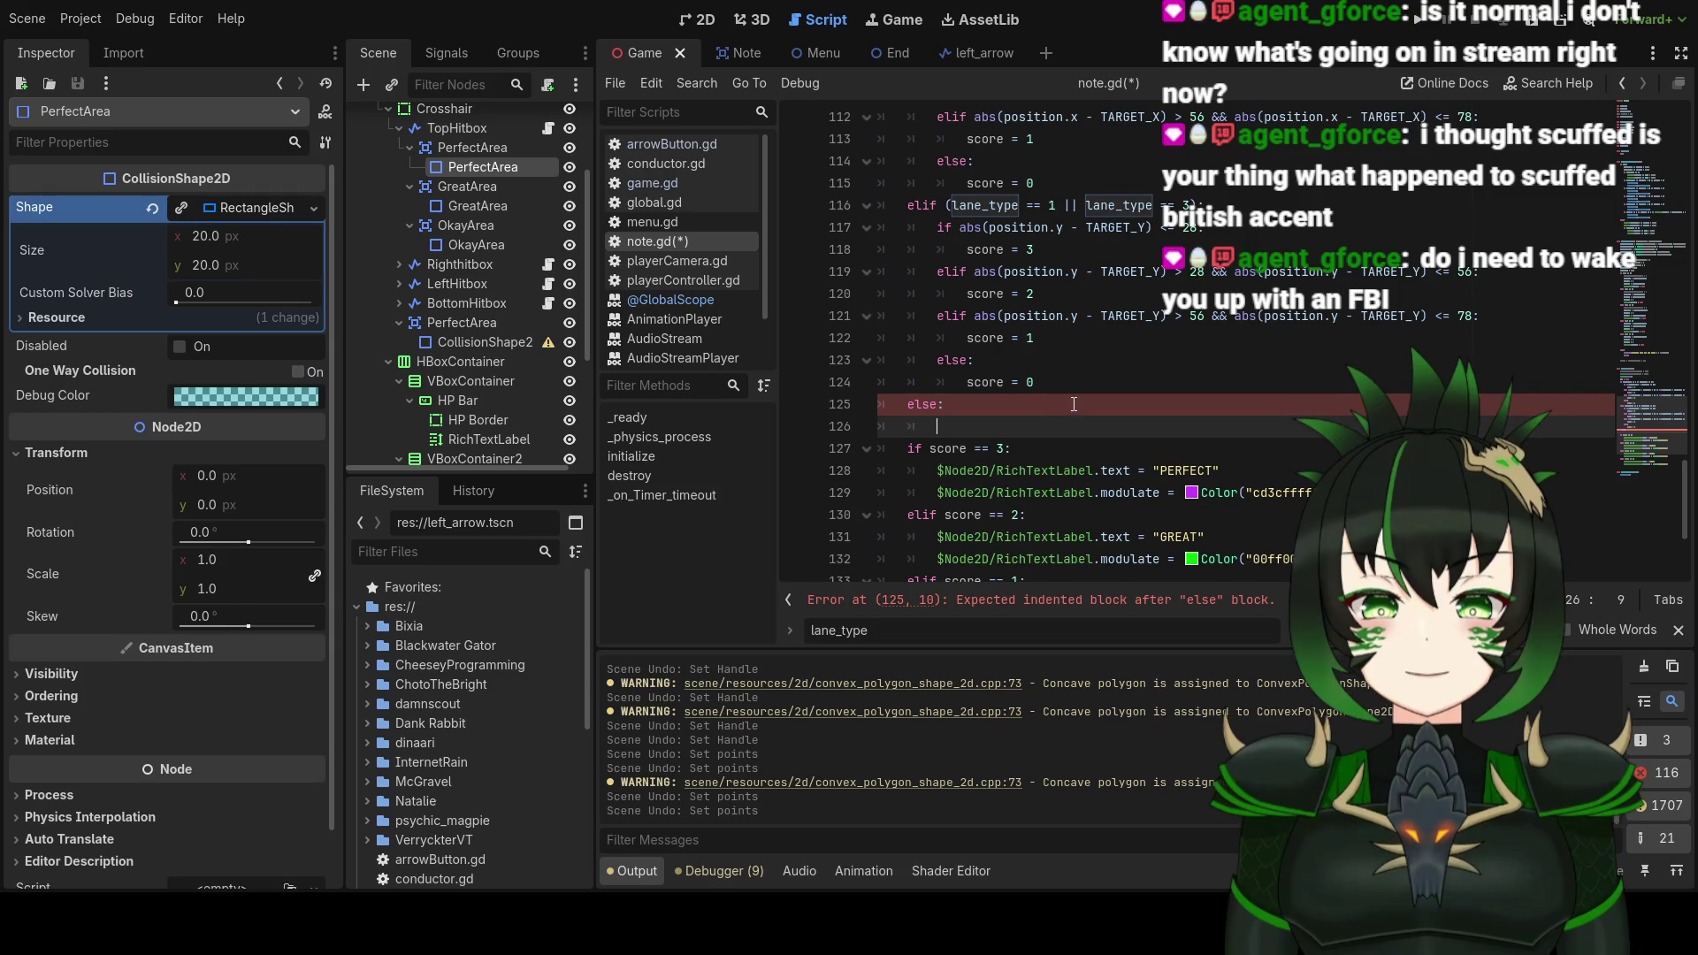
scroll(950, 421, "up", 3)
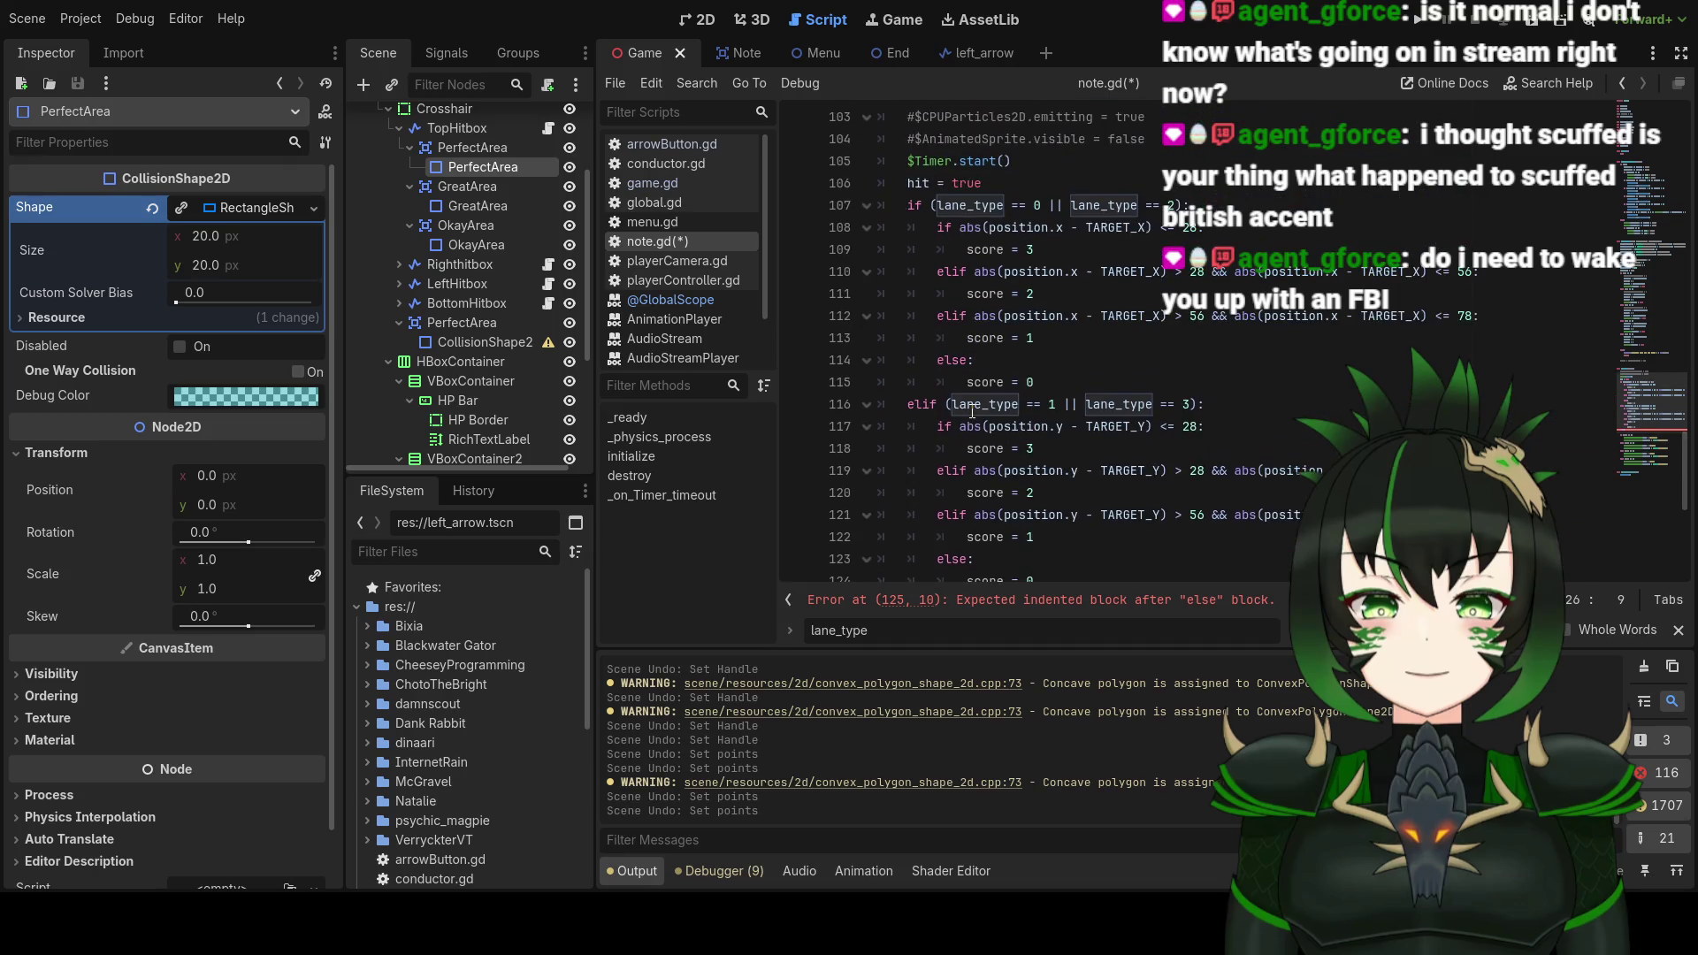
scroll(971, 411, "up", 3)
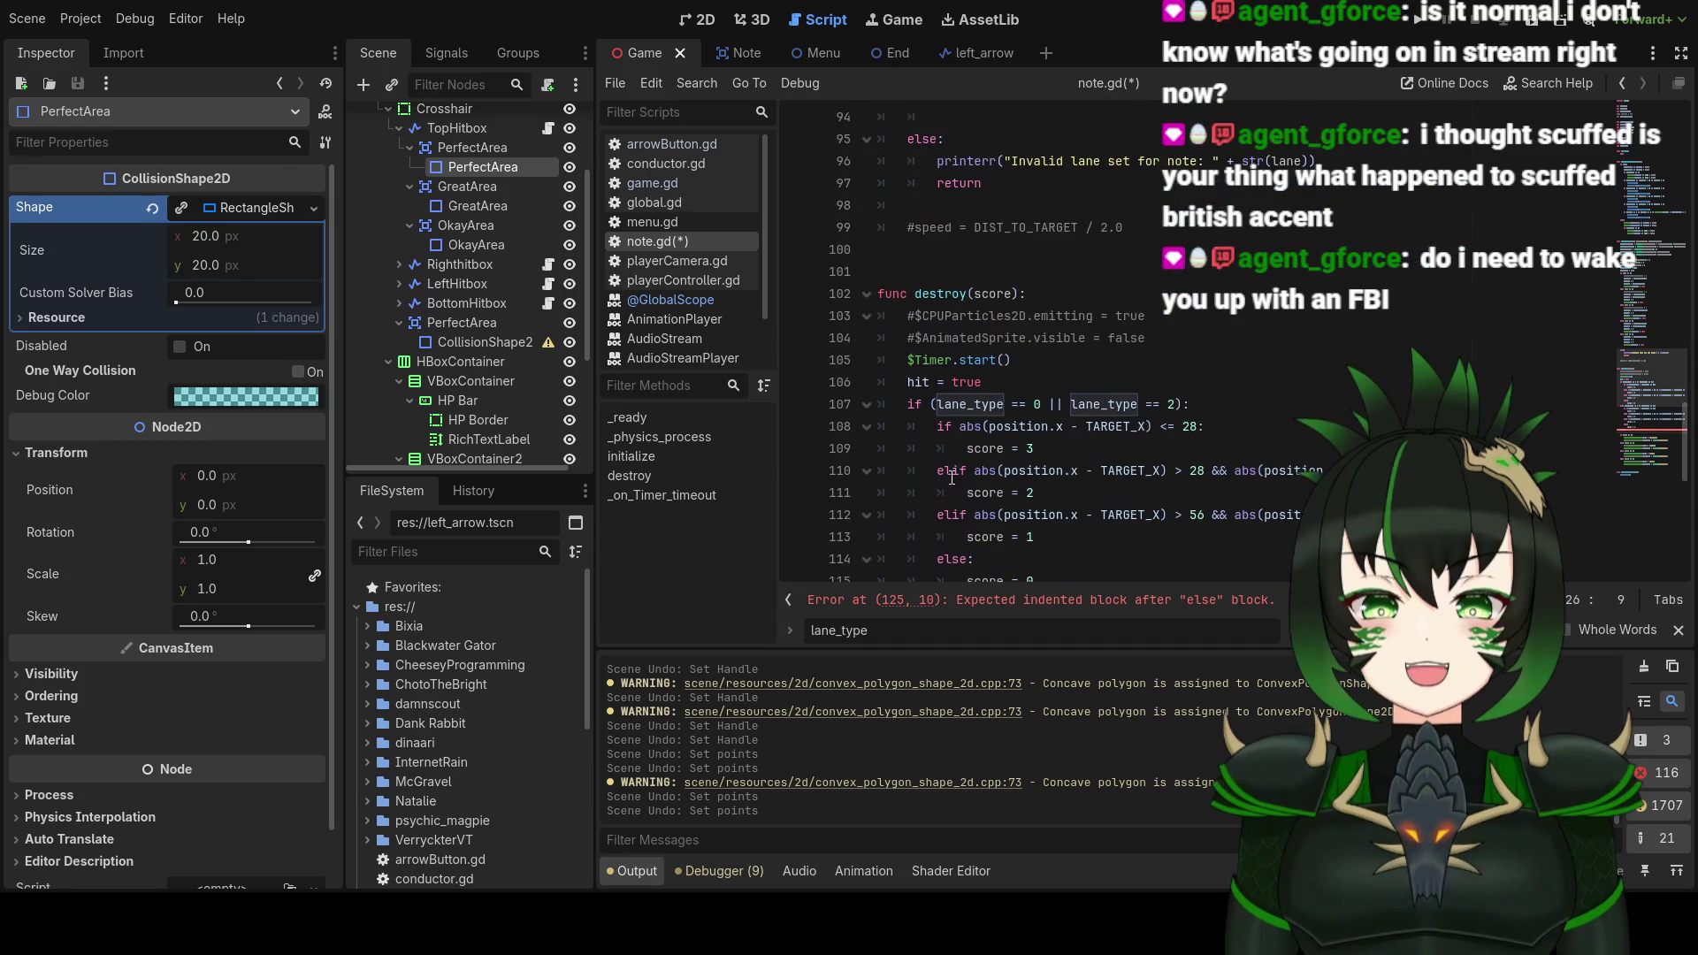
scroll(943, 409, "down", 4)
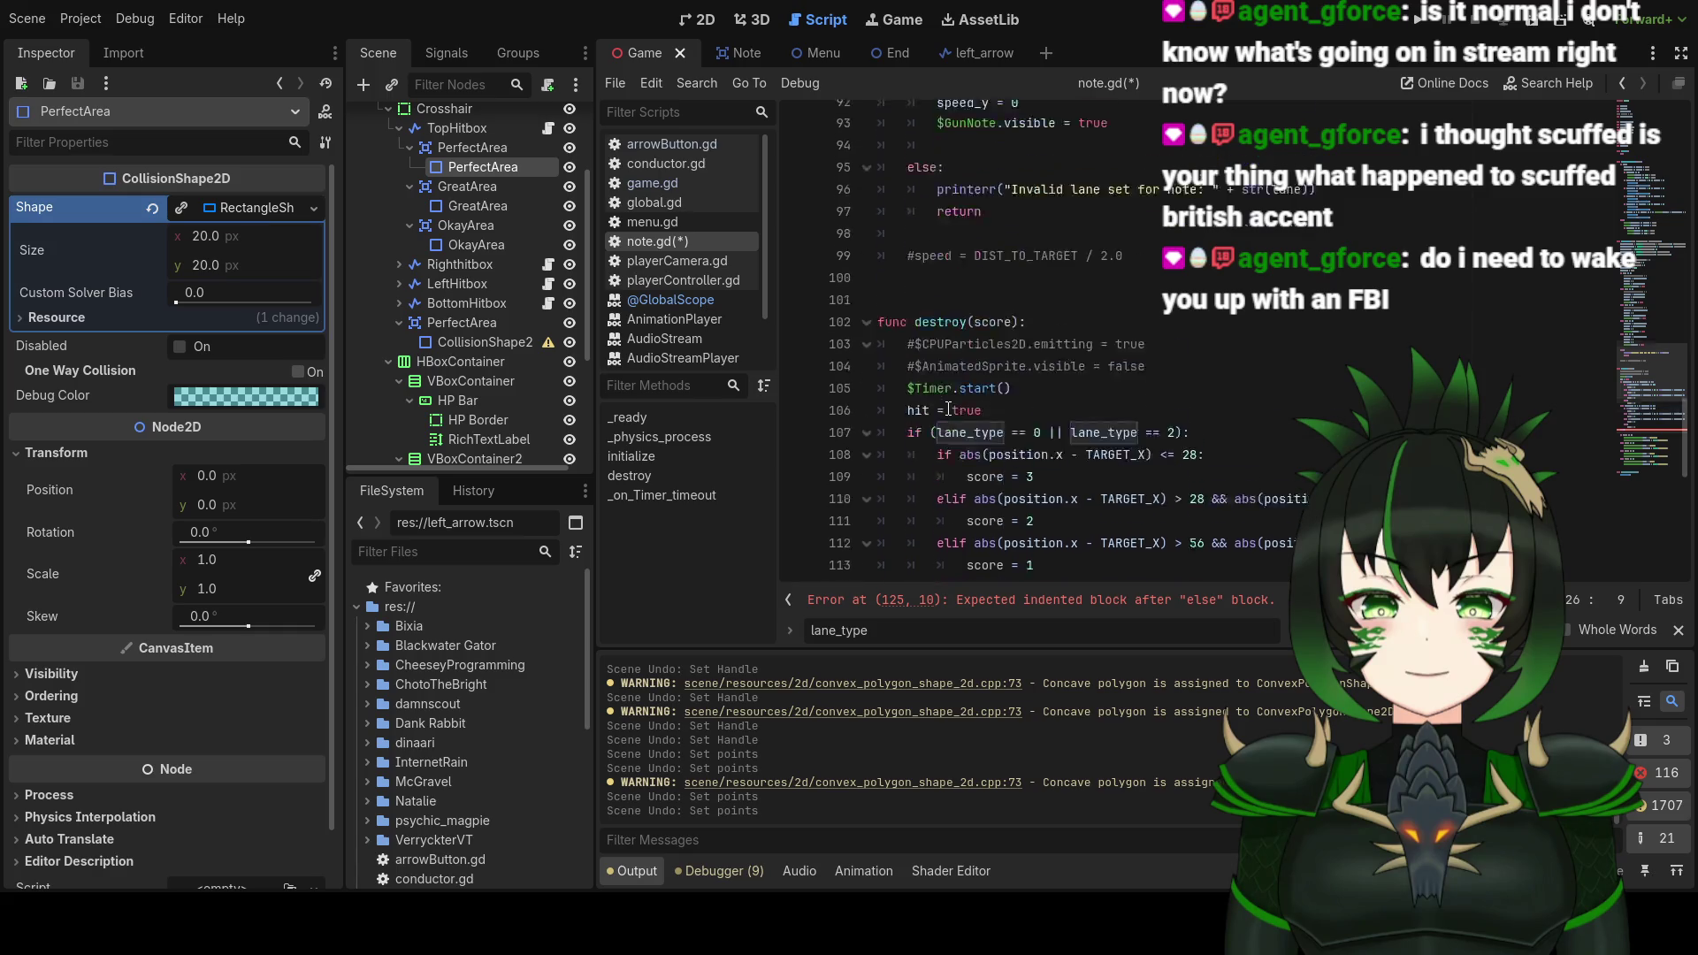
scroll(953, 409, "up", 20)
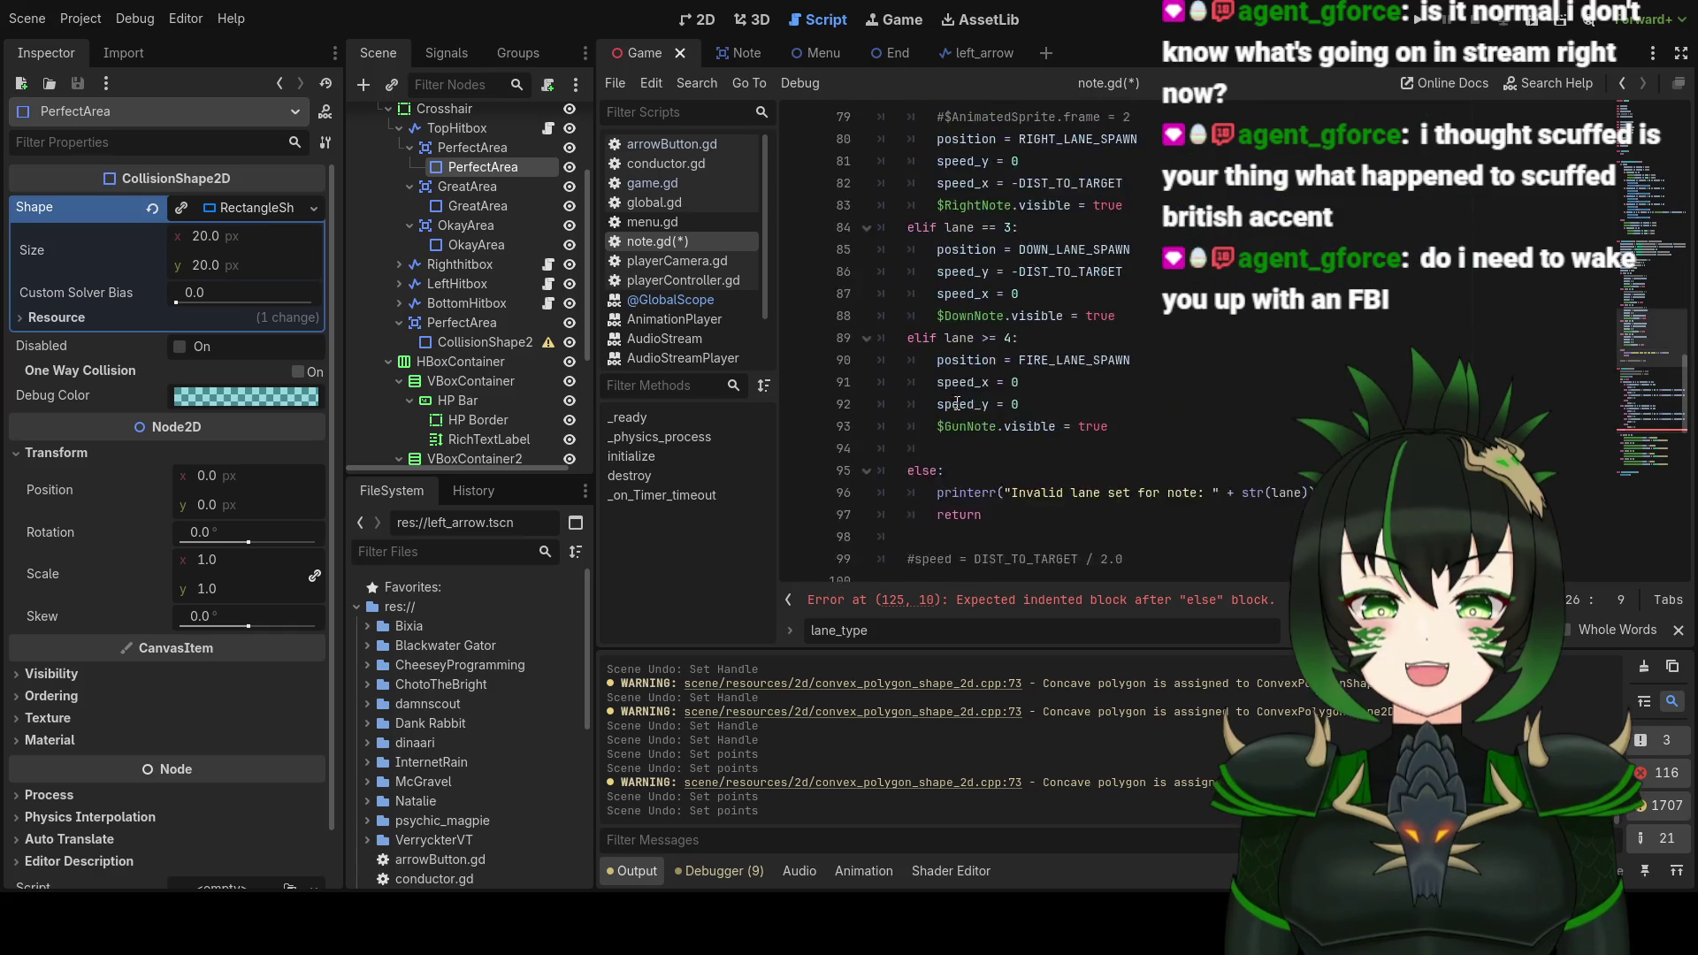
scroll(989, 410, "up", 8)
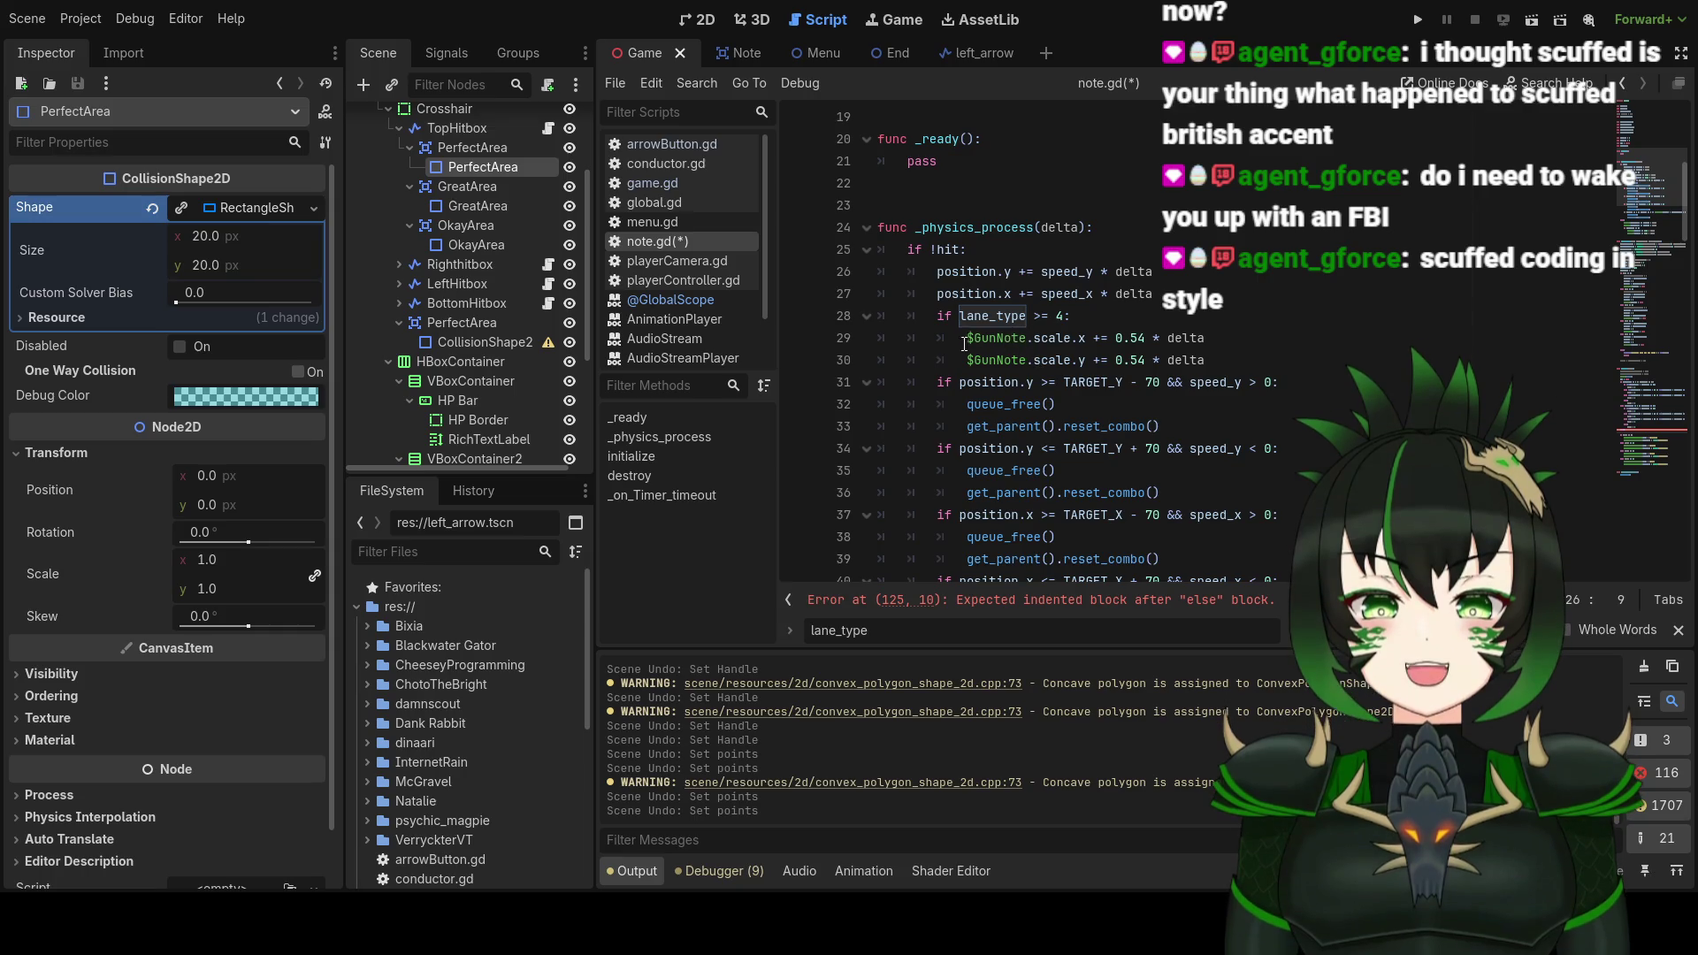
scroll(1002, 349, "down", 3)
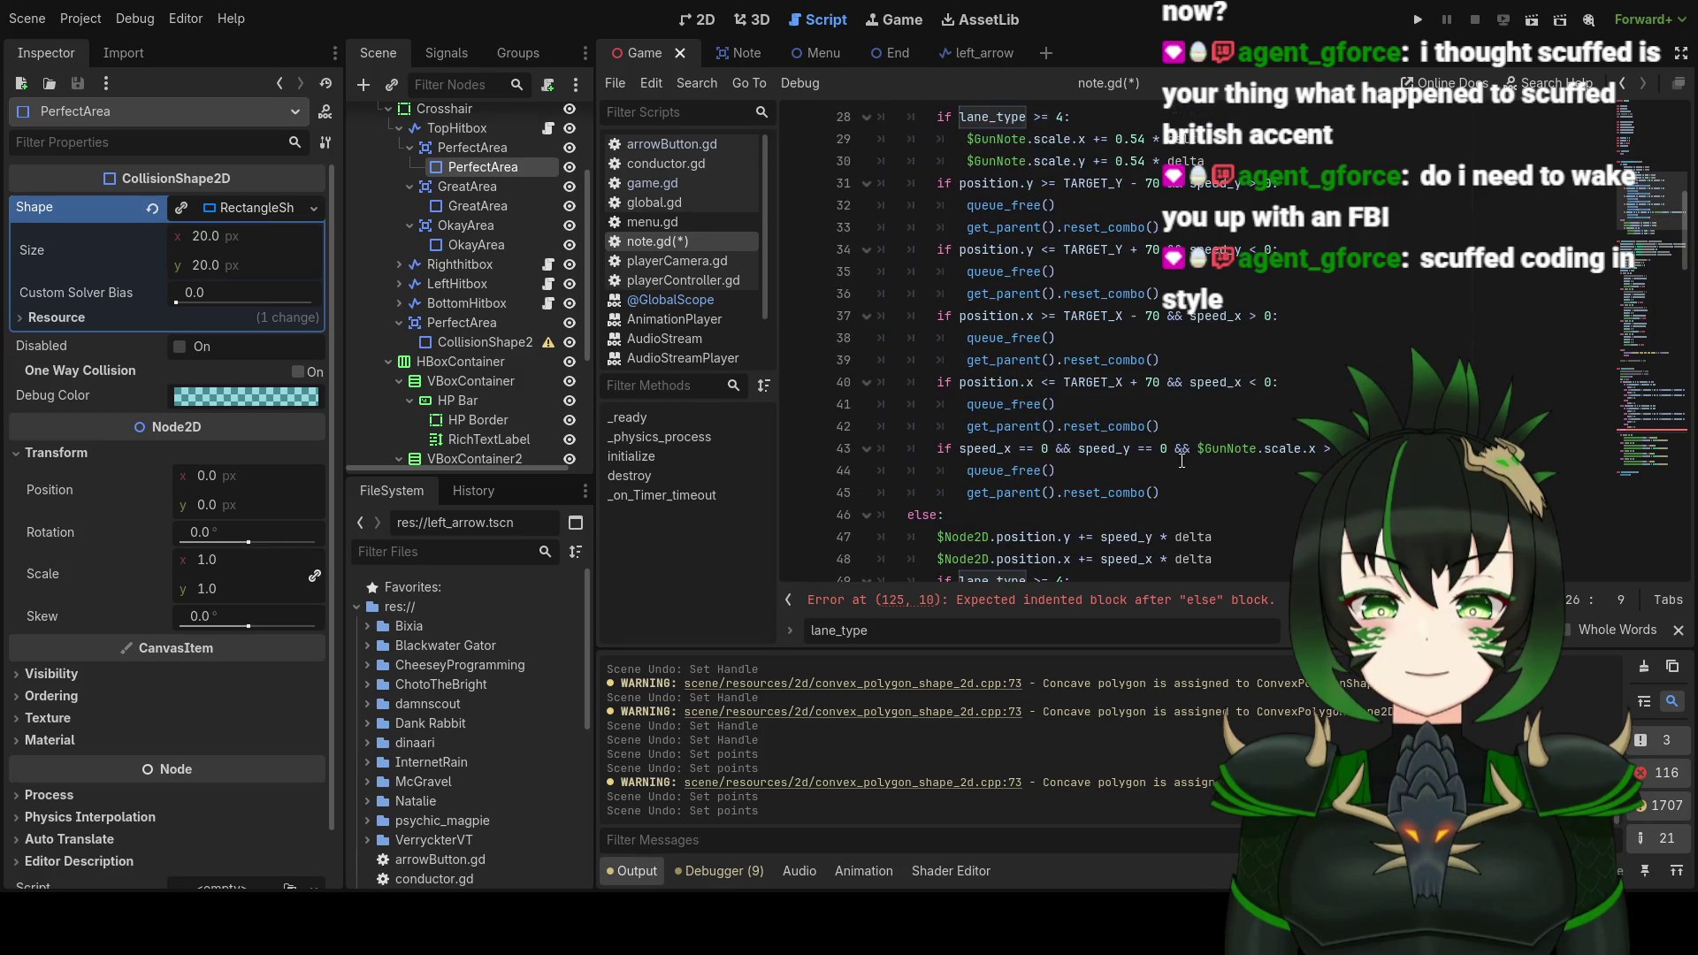
left_click(1332, 453)
scroll(1265, 444, "down", 7)
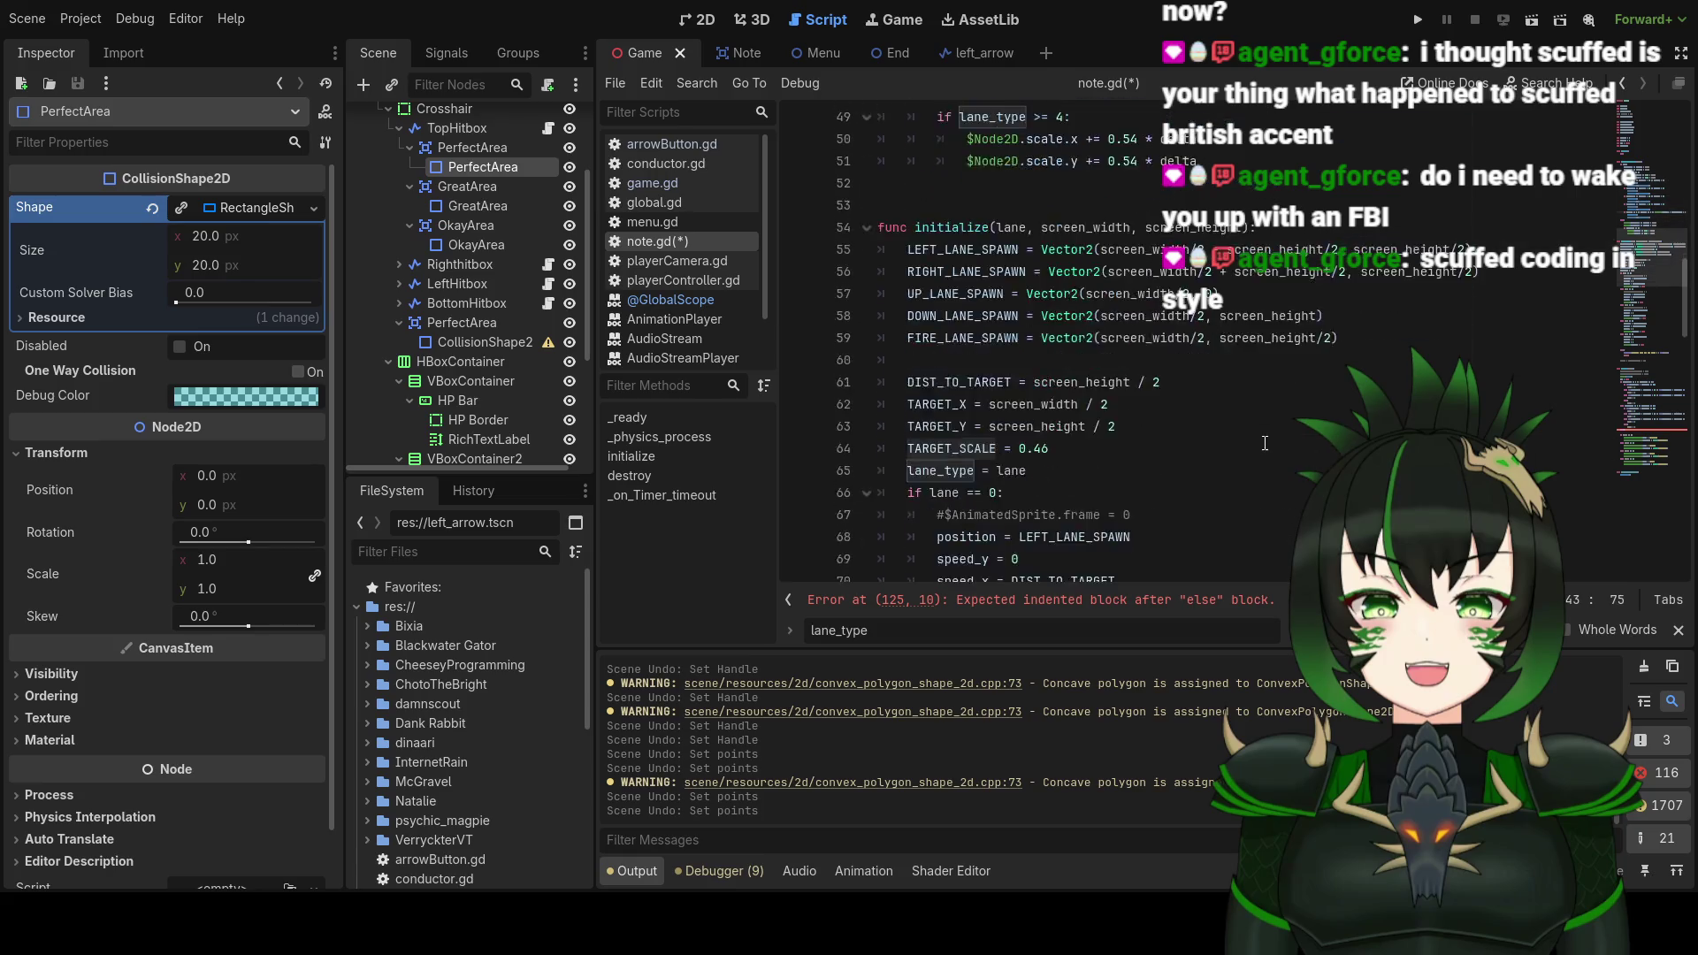
scroll(1265, 444, "down", 20)
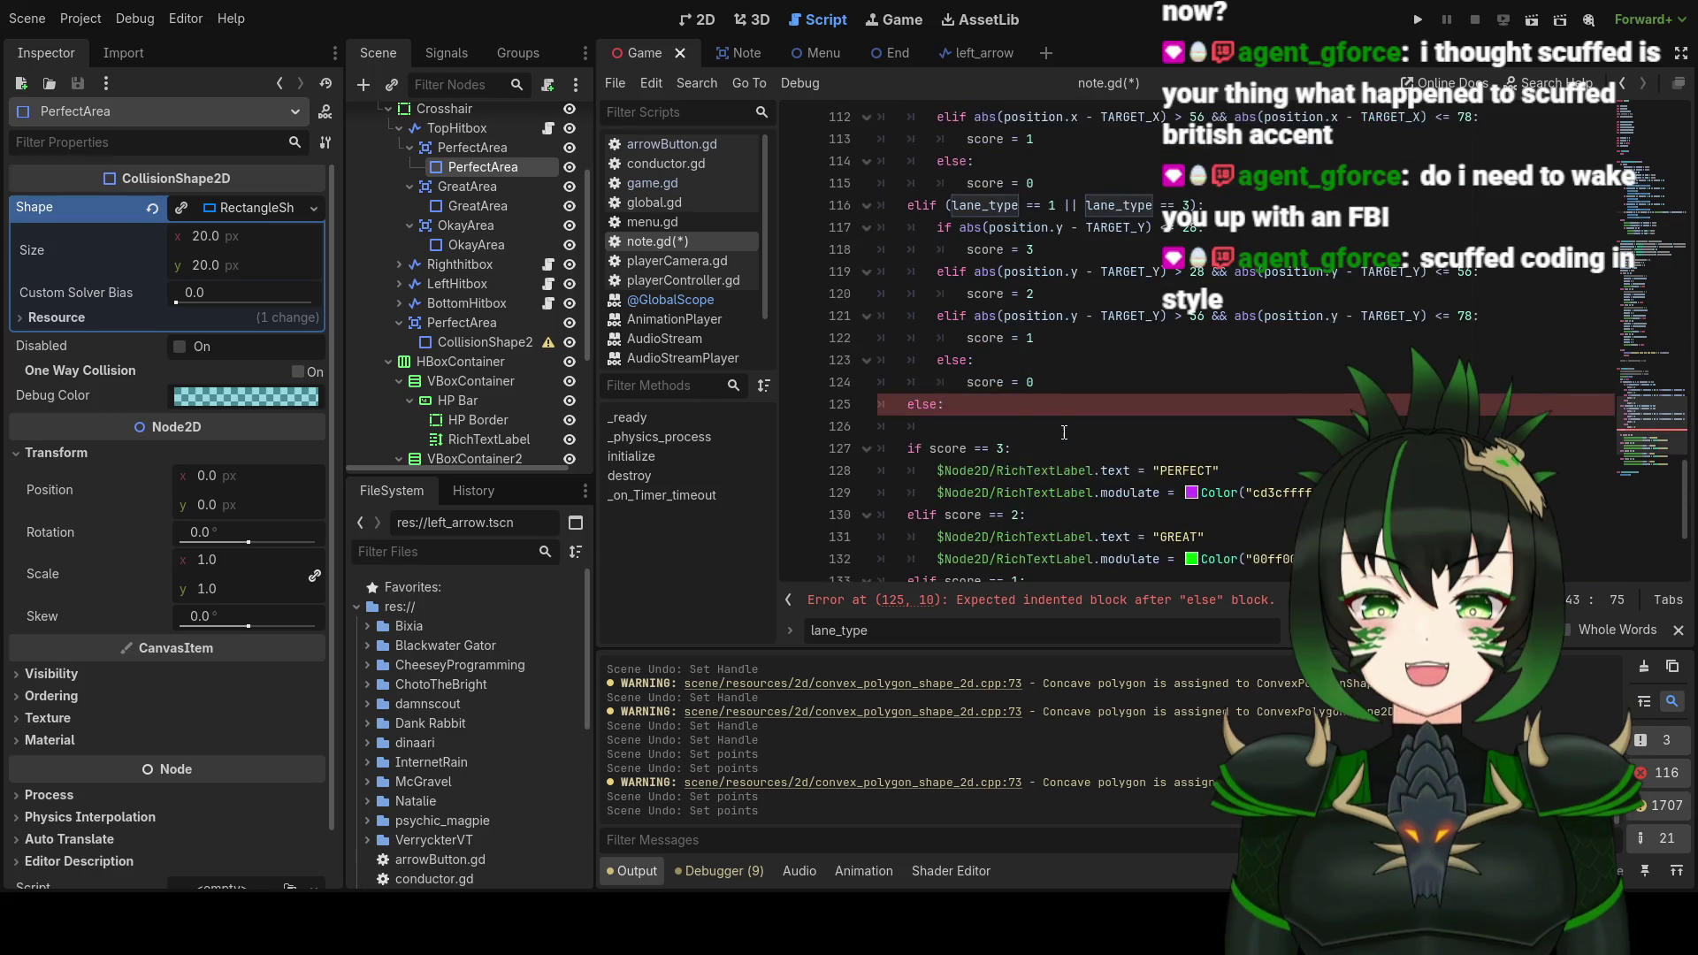
scroll(1064, 433, "up", 2)
Step: Write 'if abs($GunNote.scale.x - TARGET_SCALE) <=' on indented line 126 under the else branch
left_click(987, 542)
key("Down")
key("Tab")
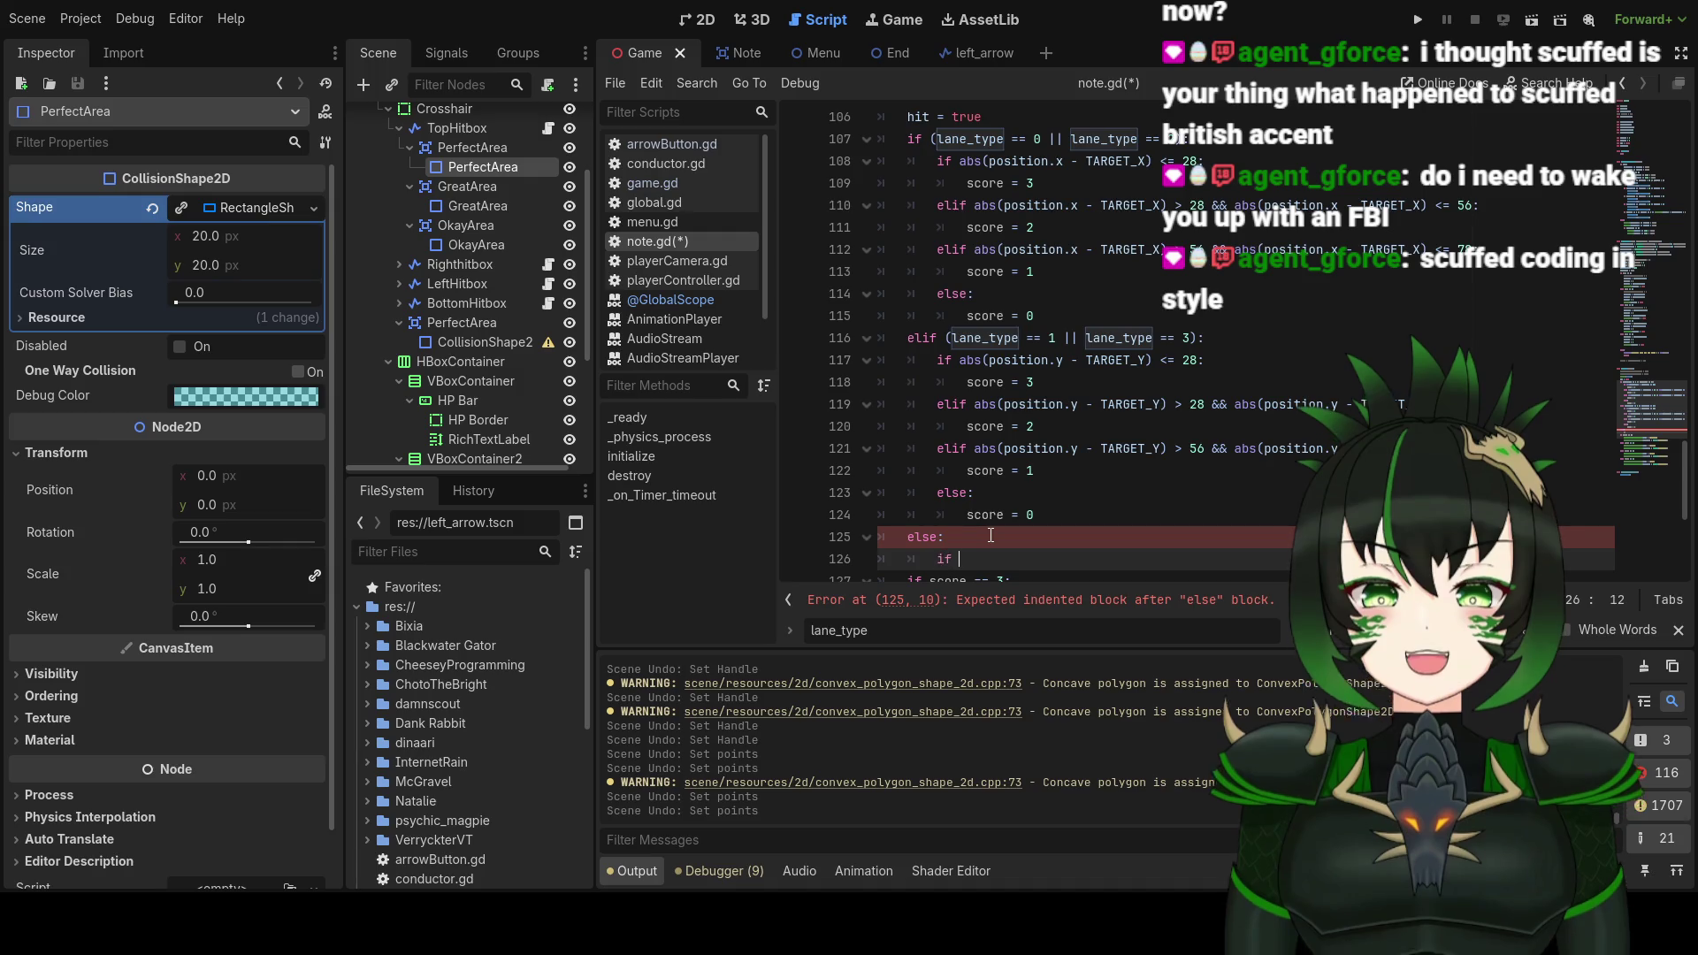
type("if abs")
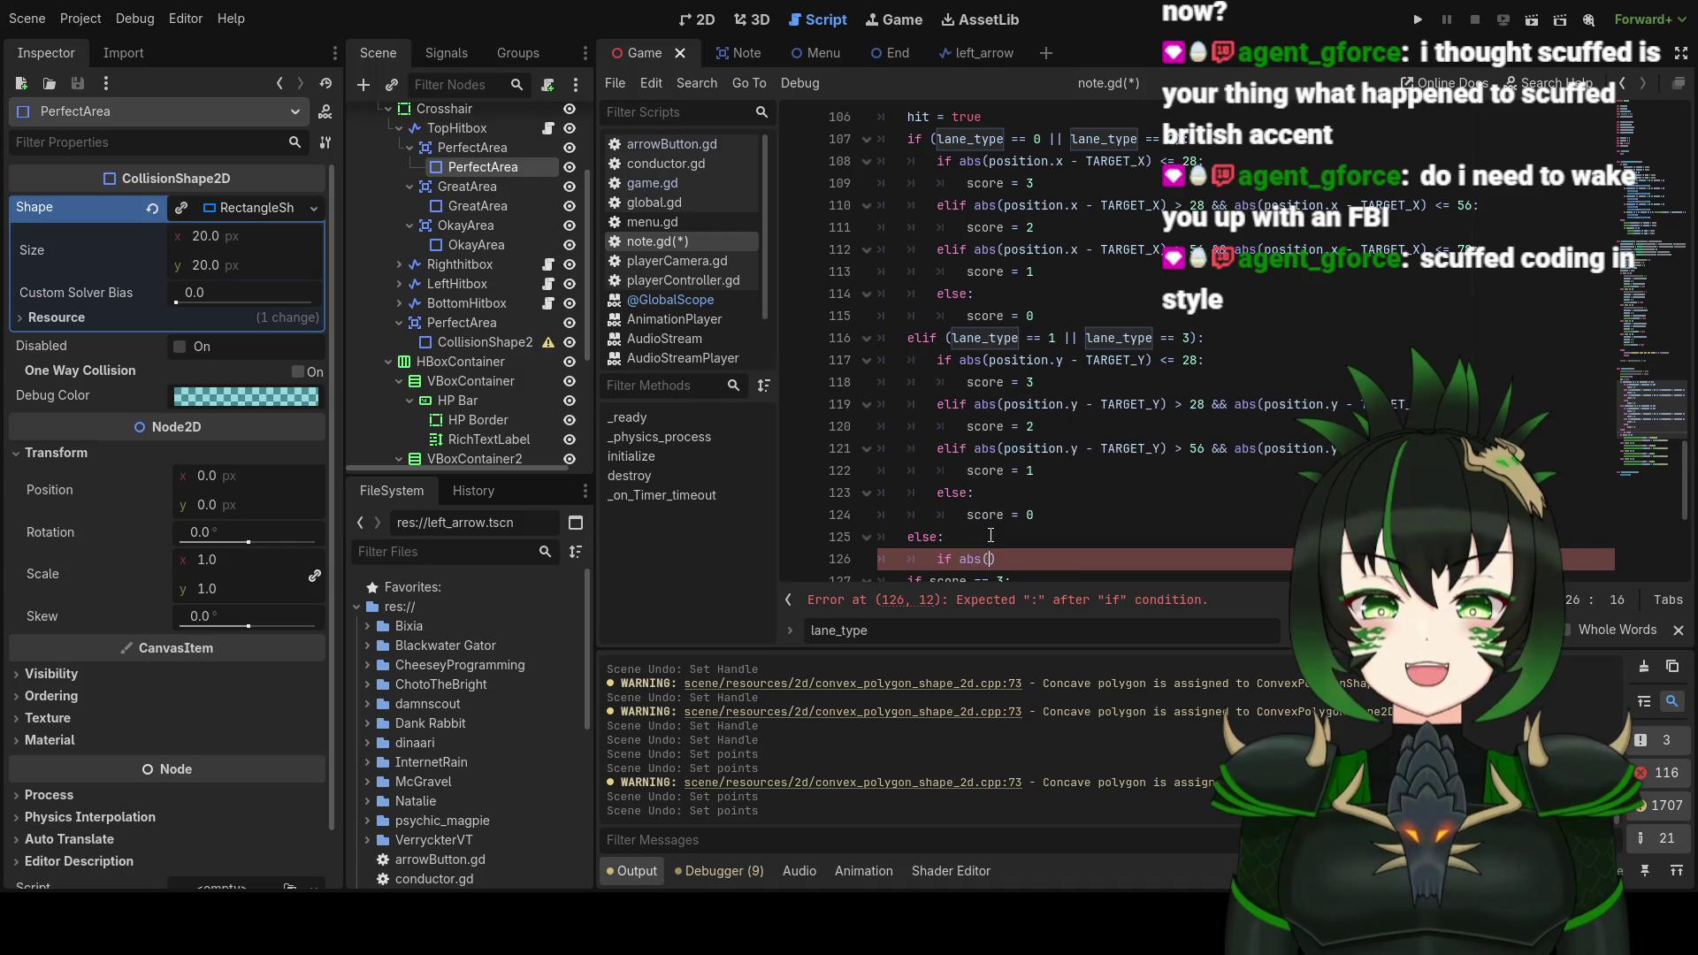
type("(")
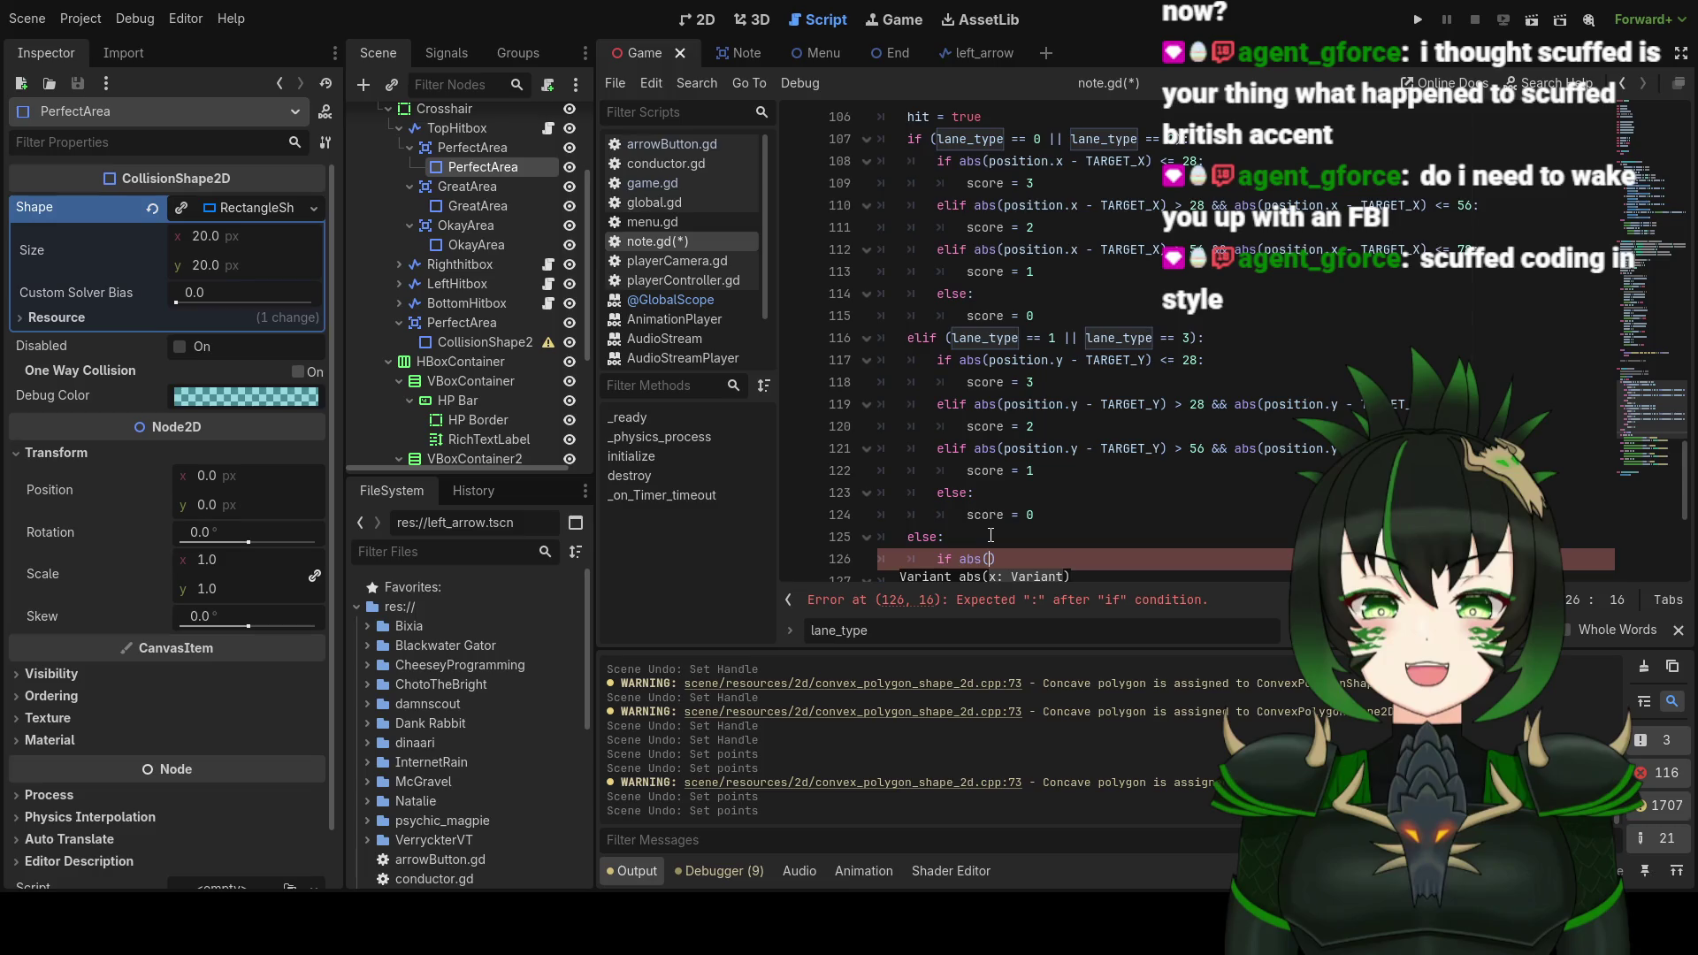
scroll(1118, 522, "up", 20)
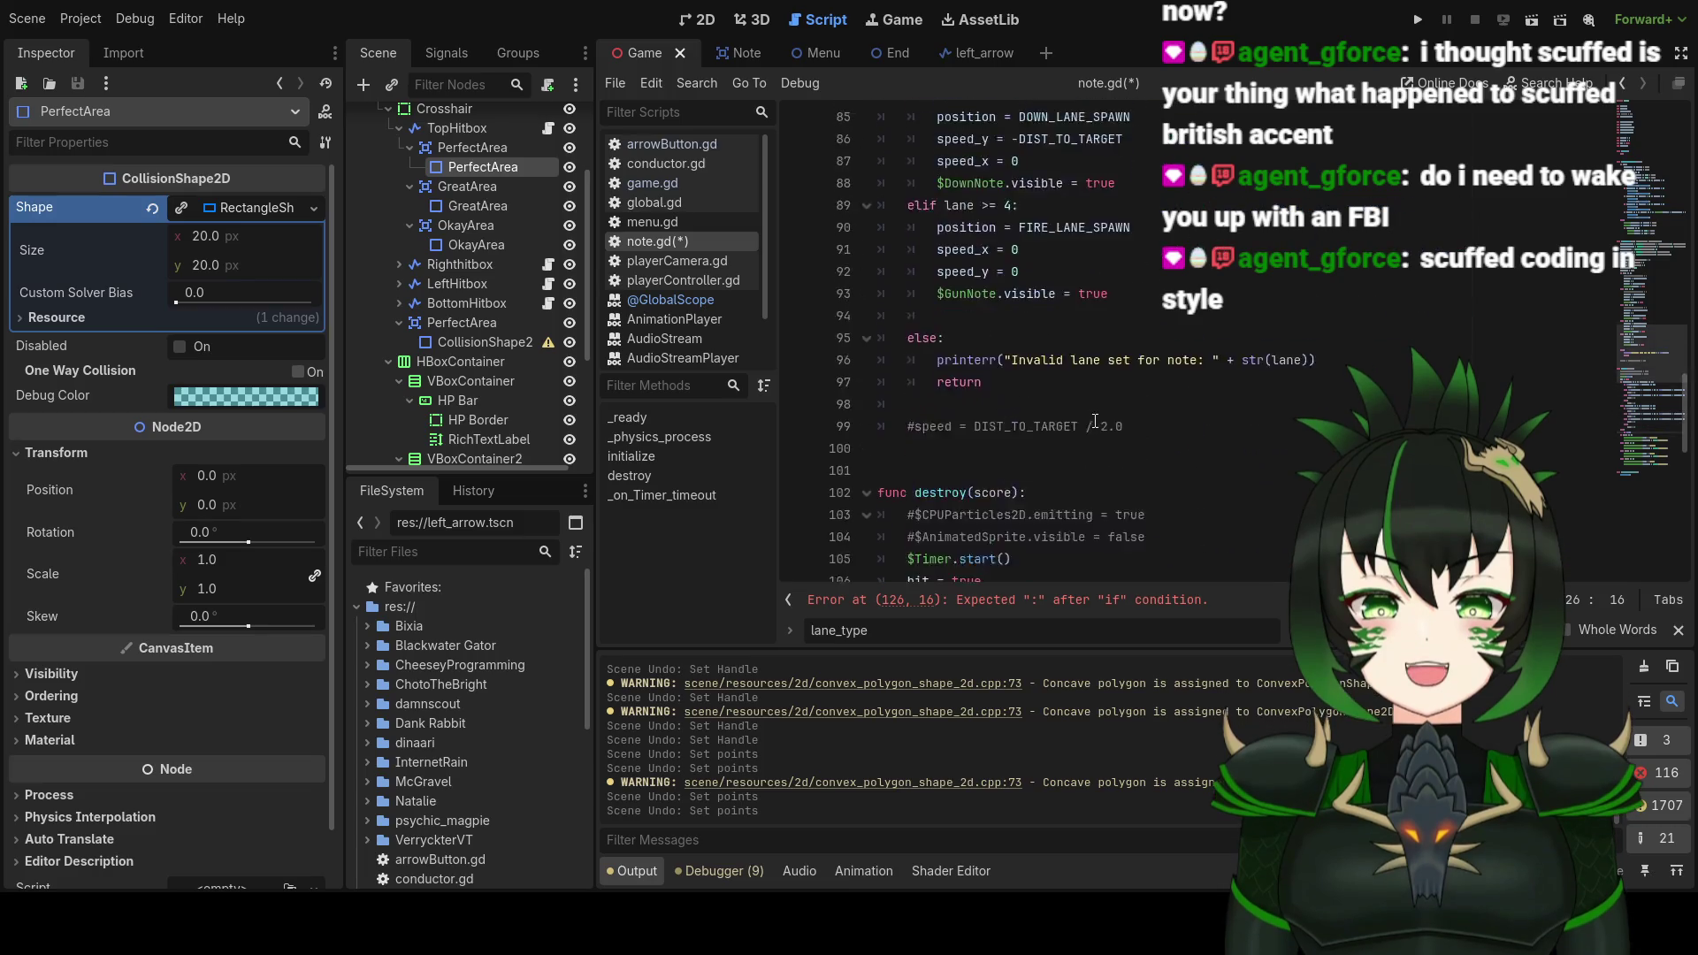
scroll(1106, 434, "up", 3)
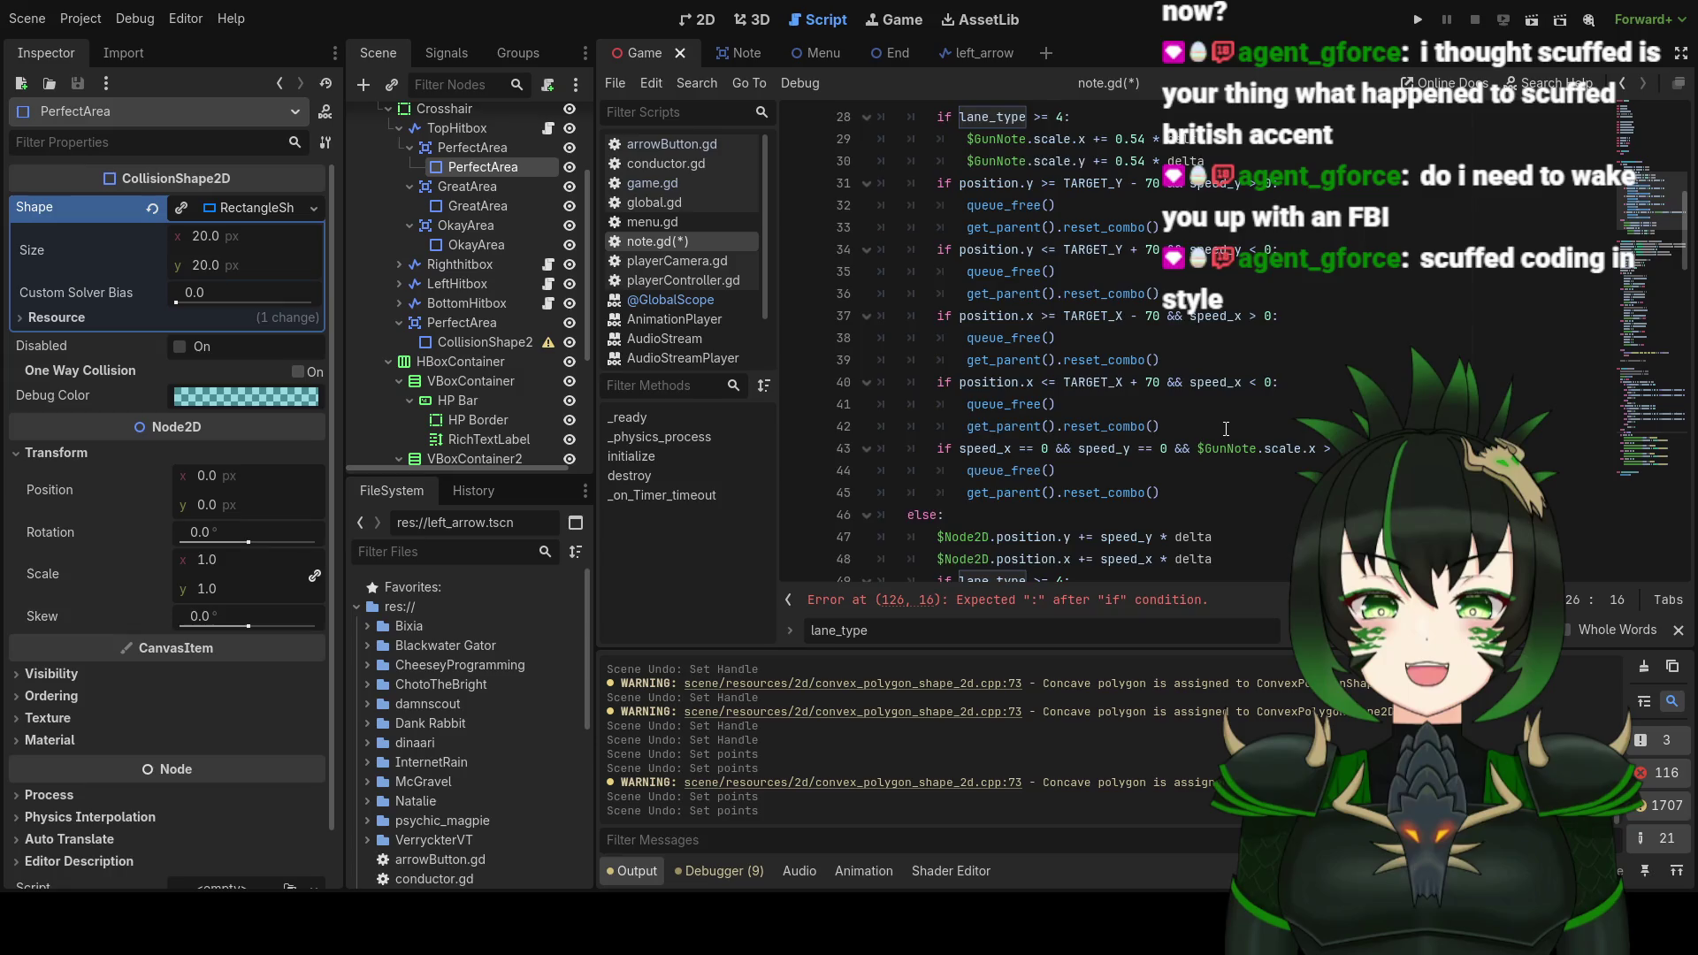
scroll(1225, 429, "down", 20)
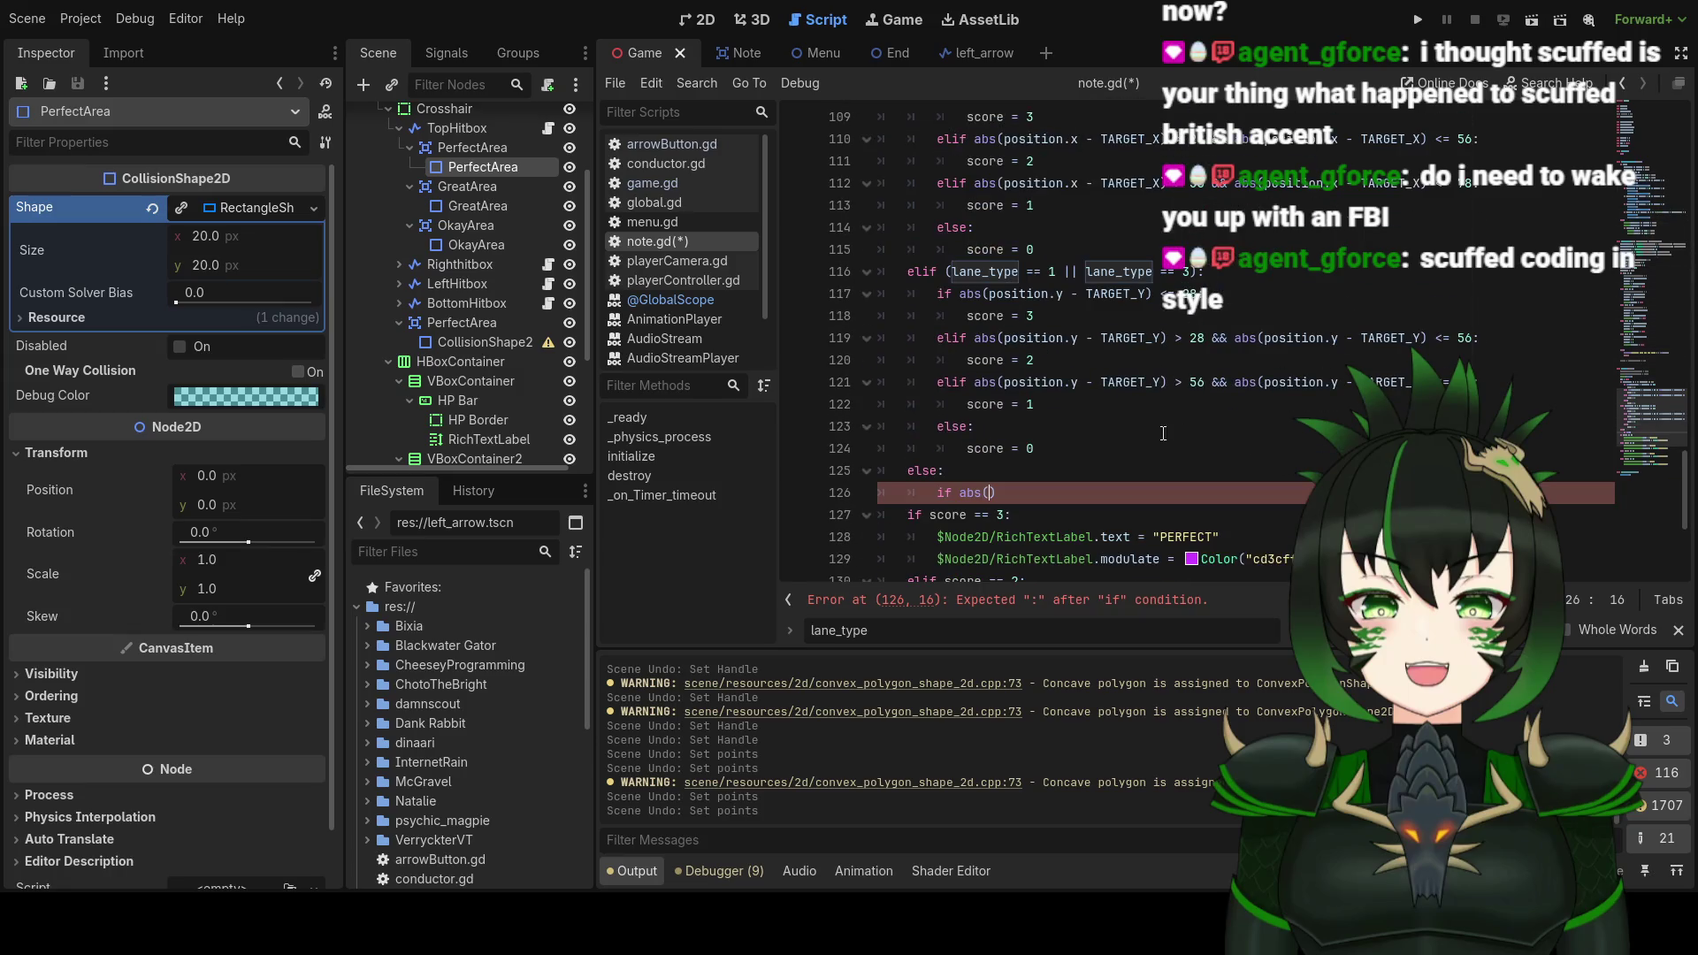
scroll(1163, 433, "down", 1)
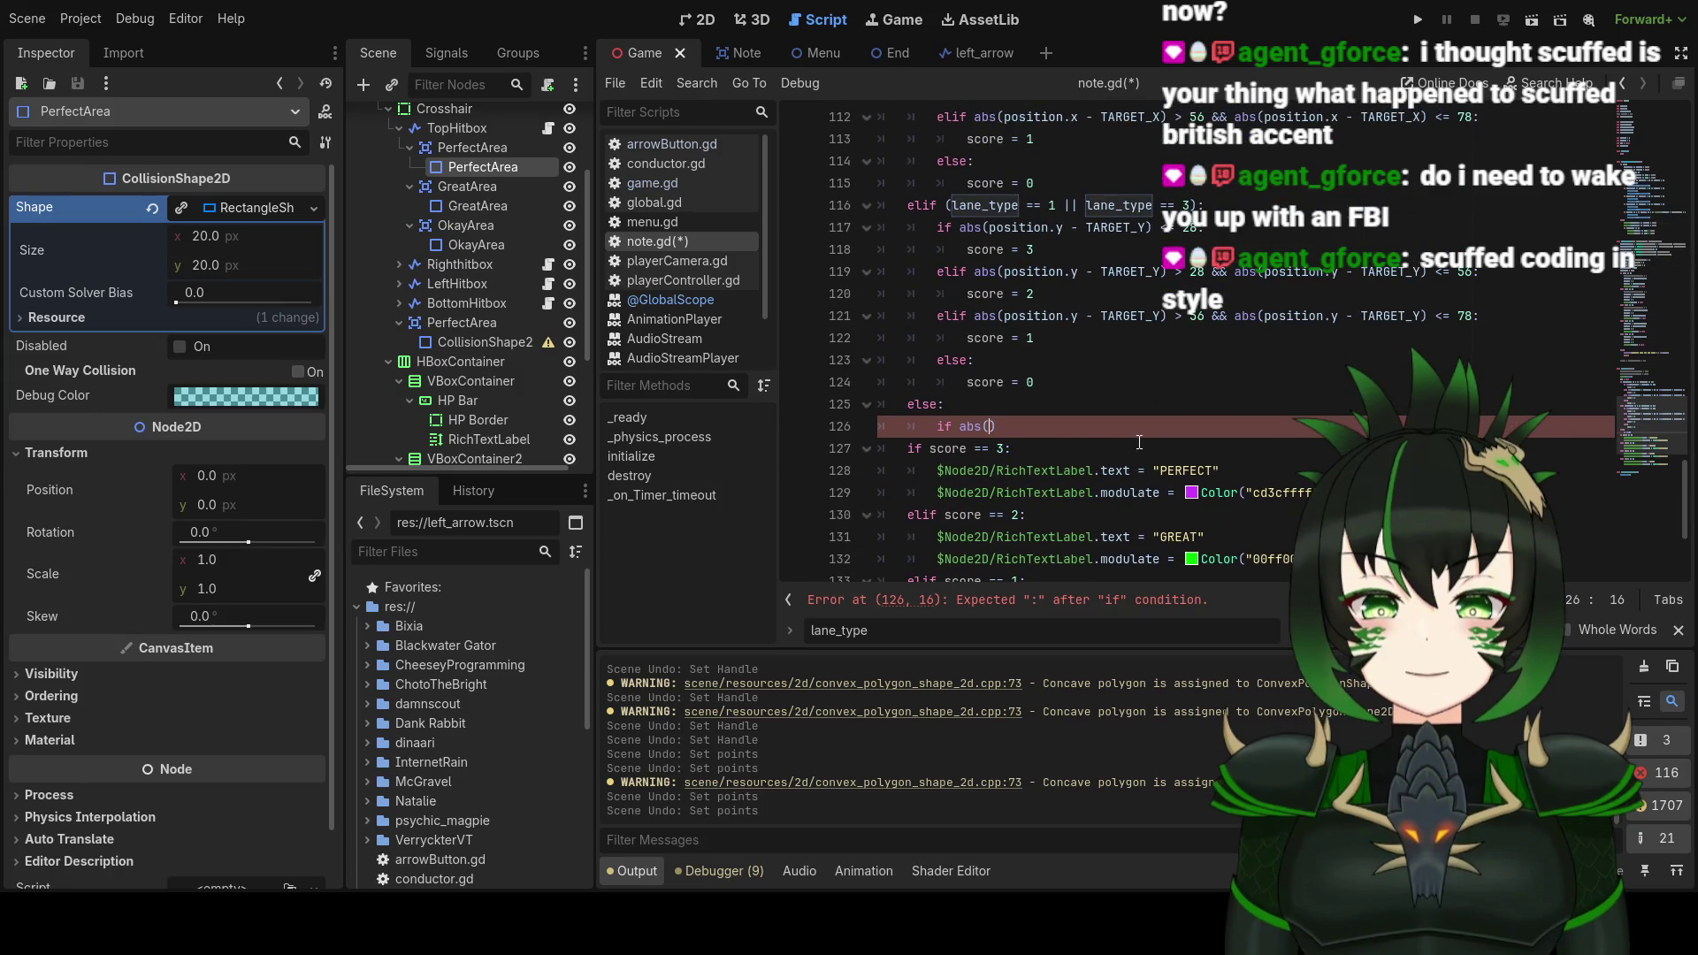
type("$")
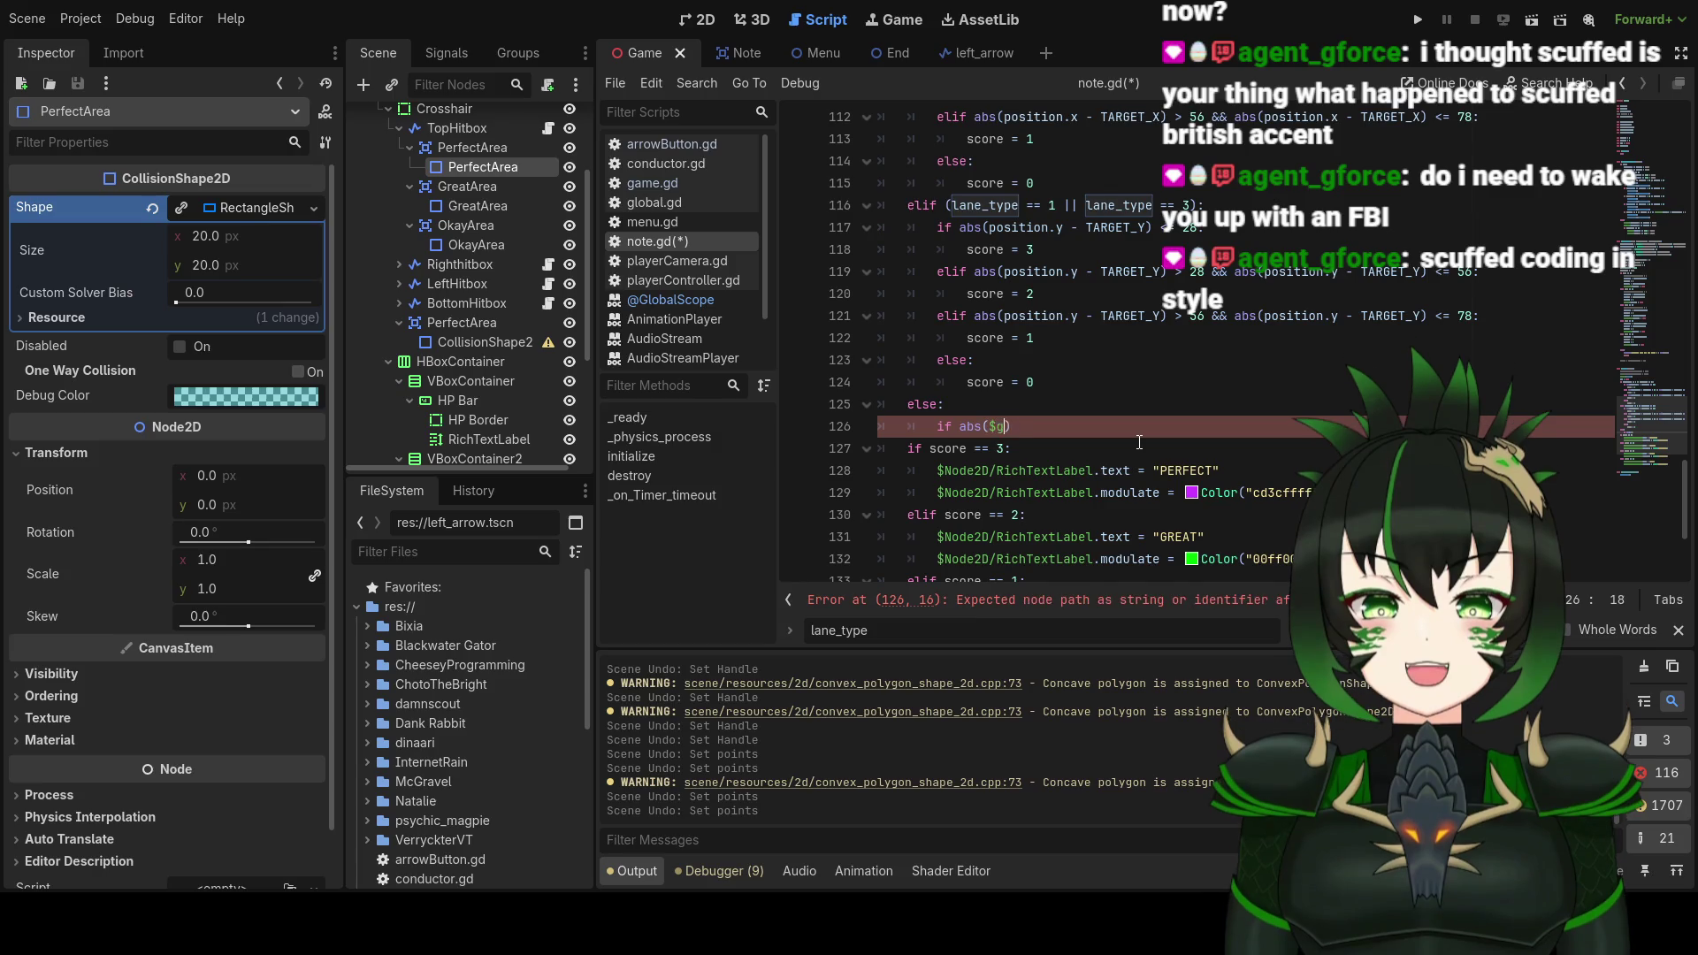
type("GunNot")
type("e.scale")
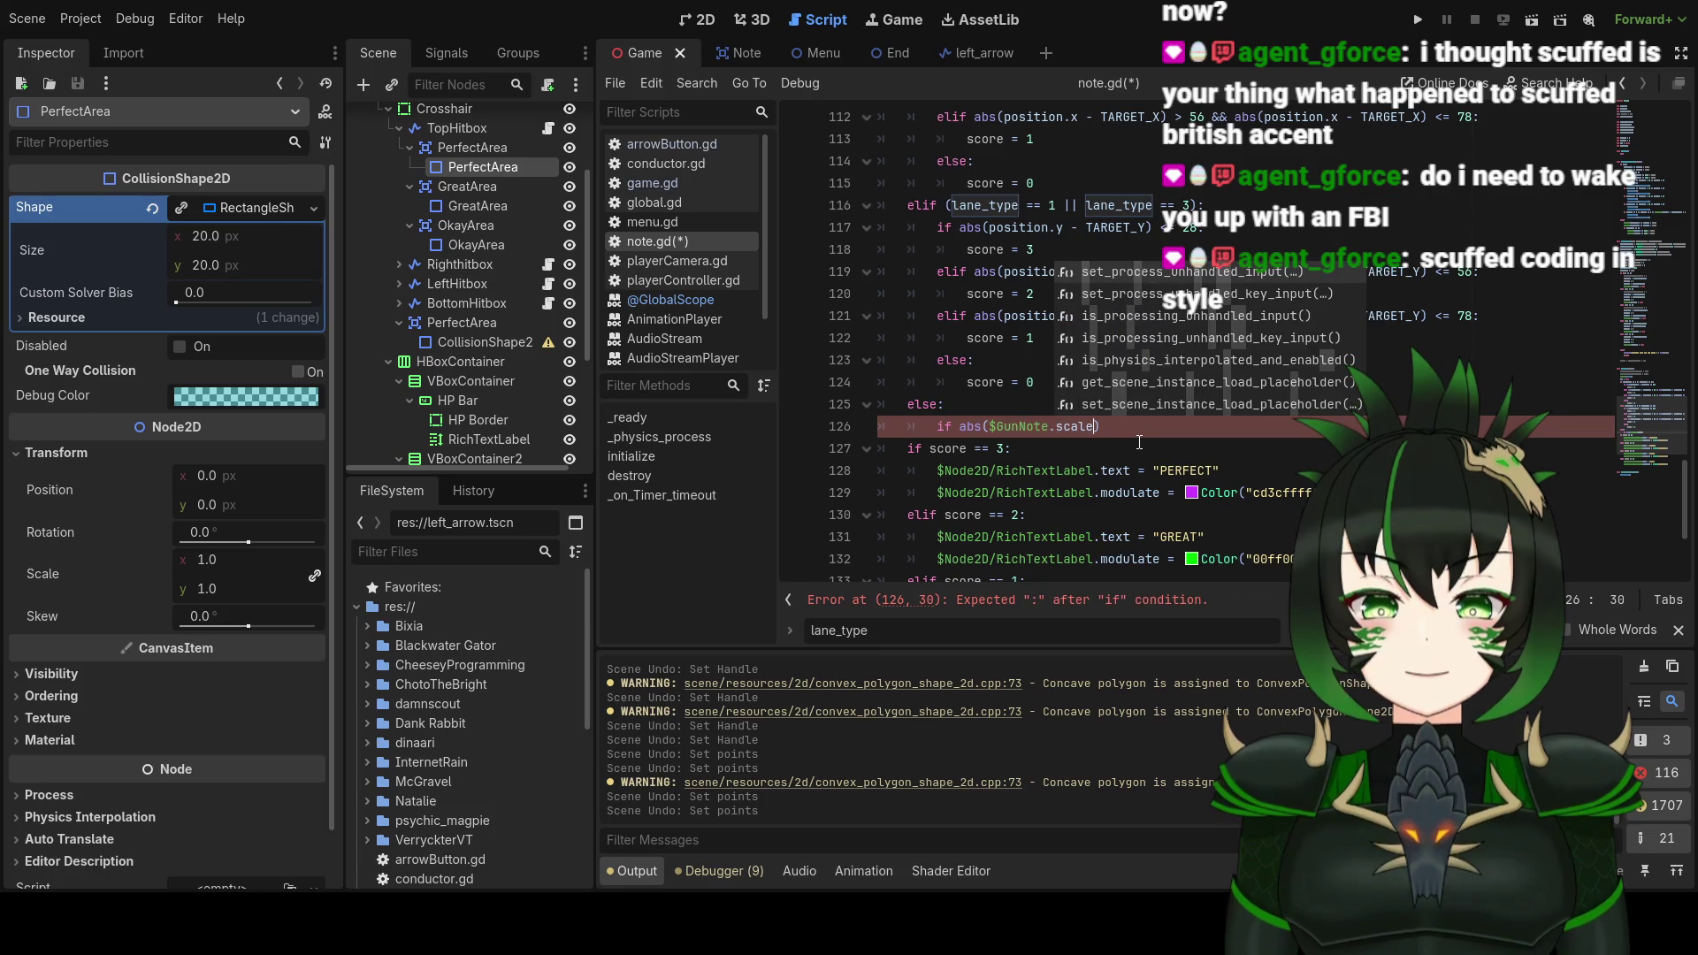
type(".x")
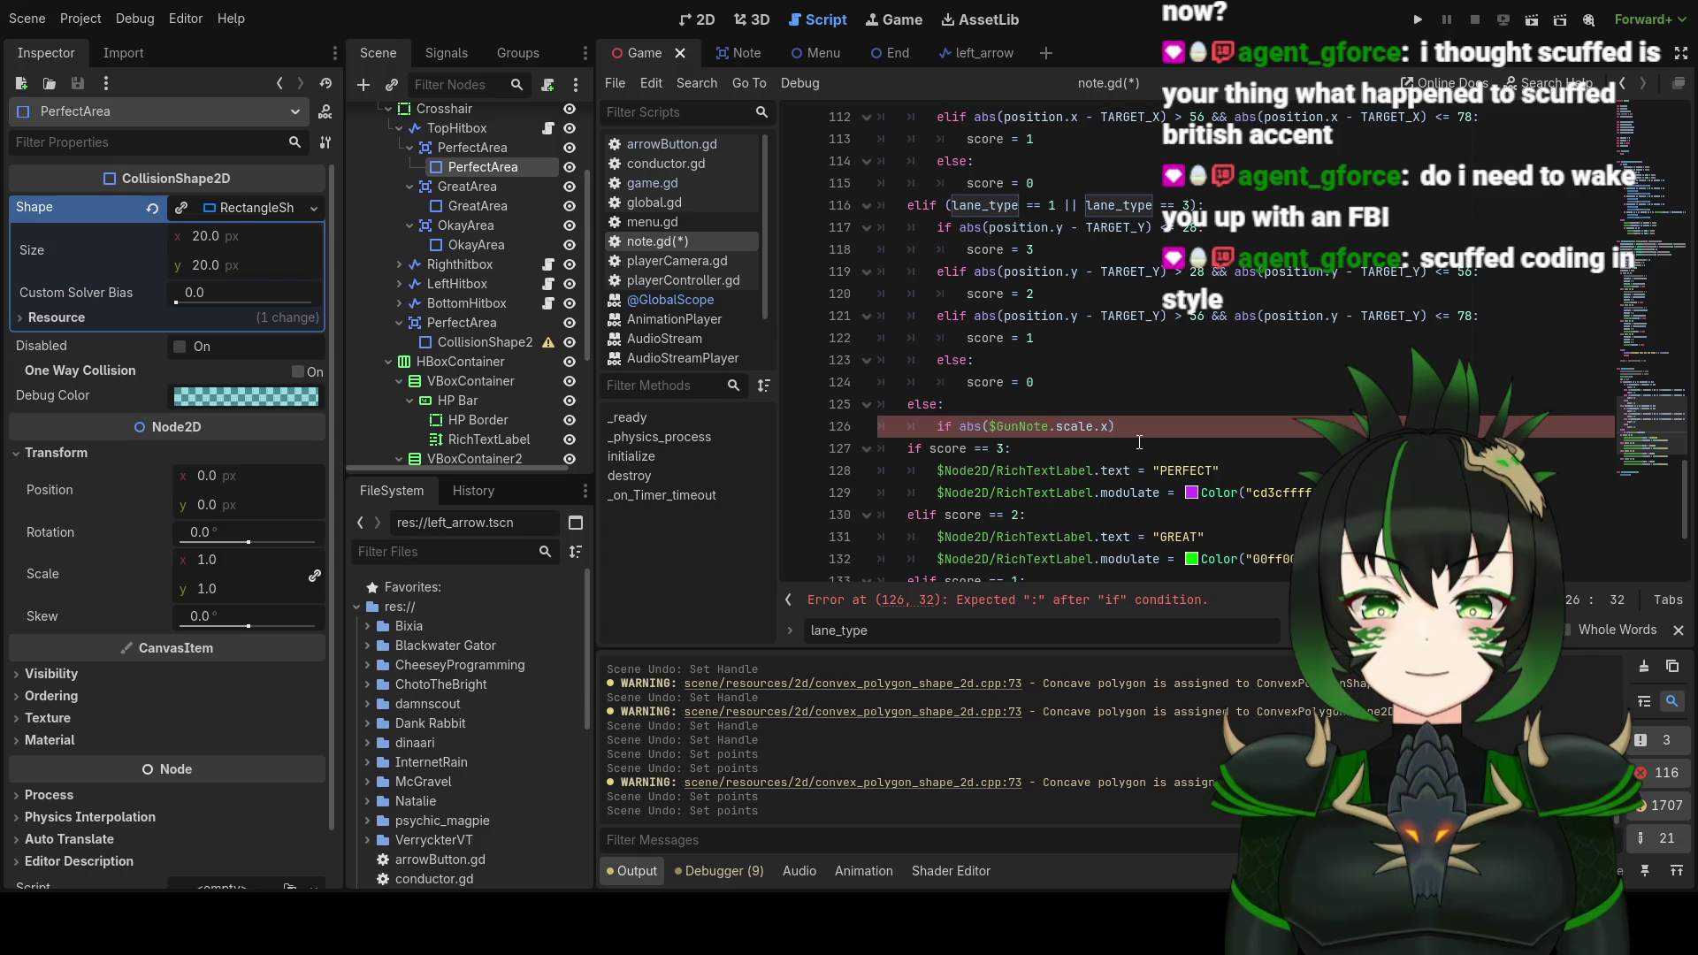
type(" - ")
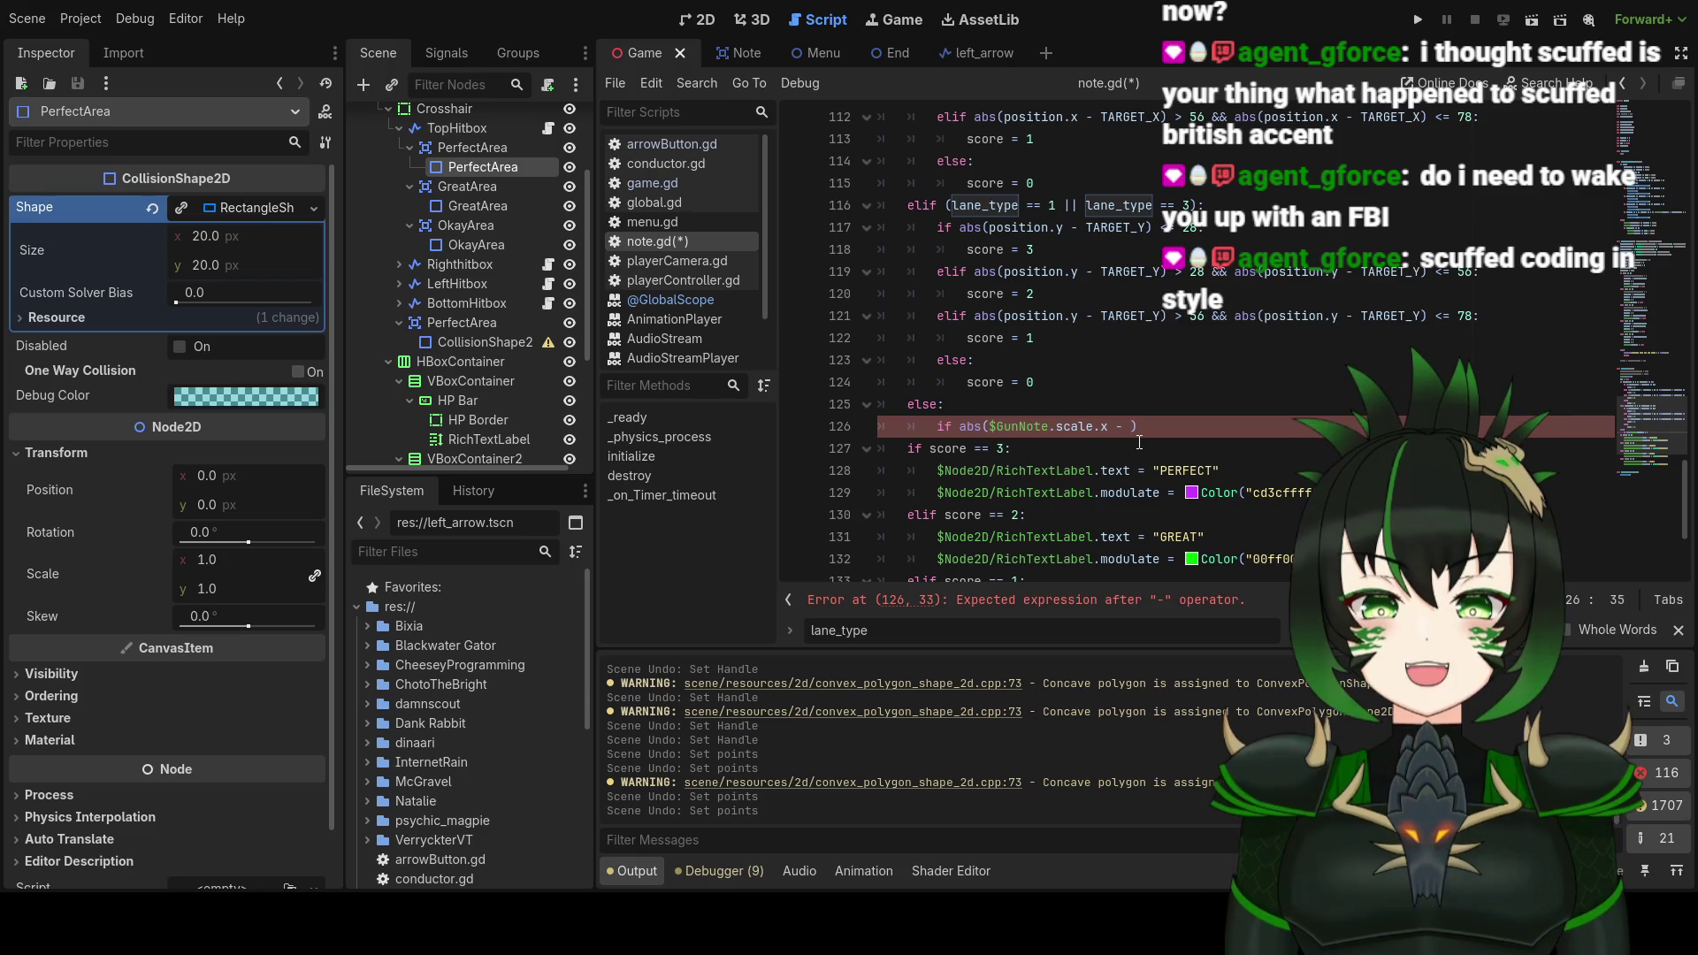
type("TARGET_")
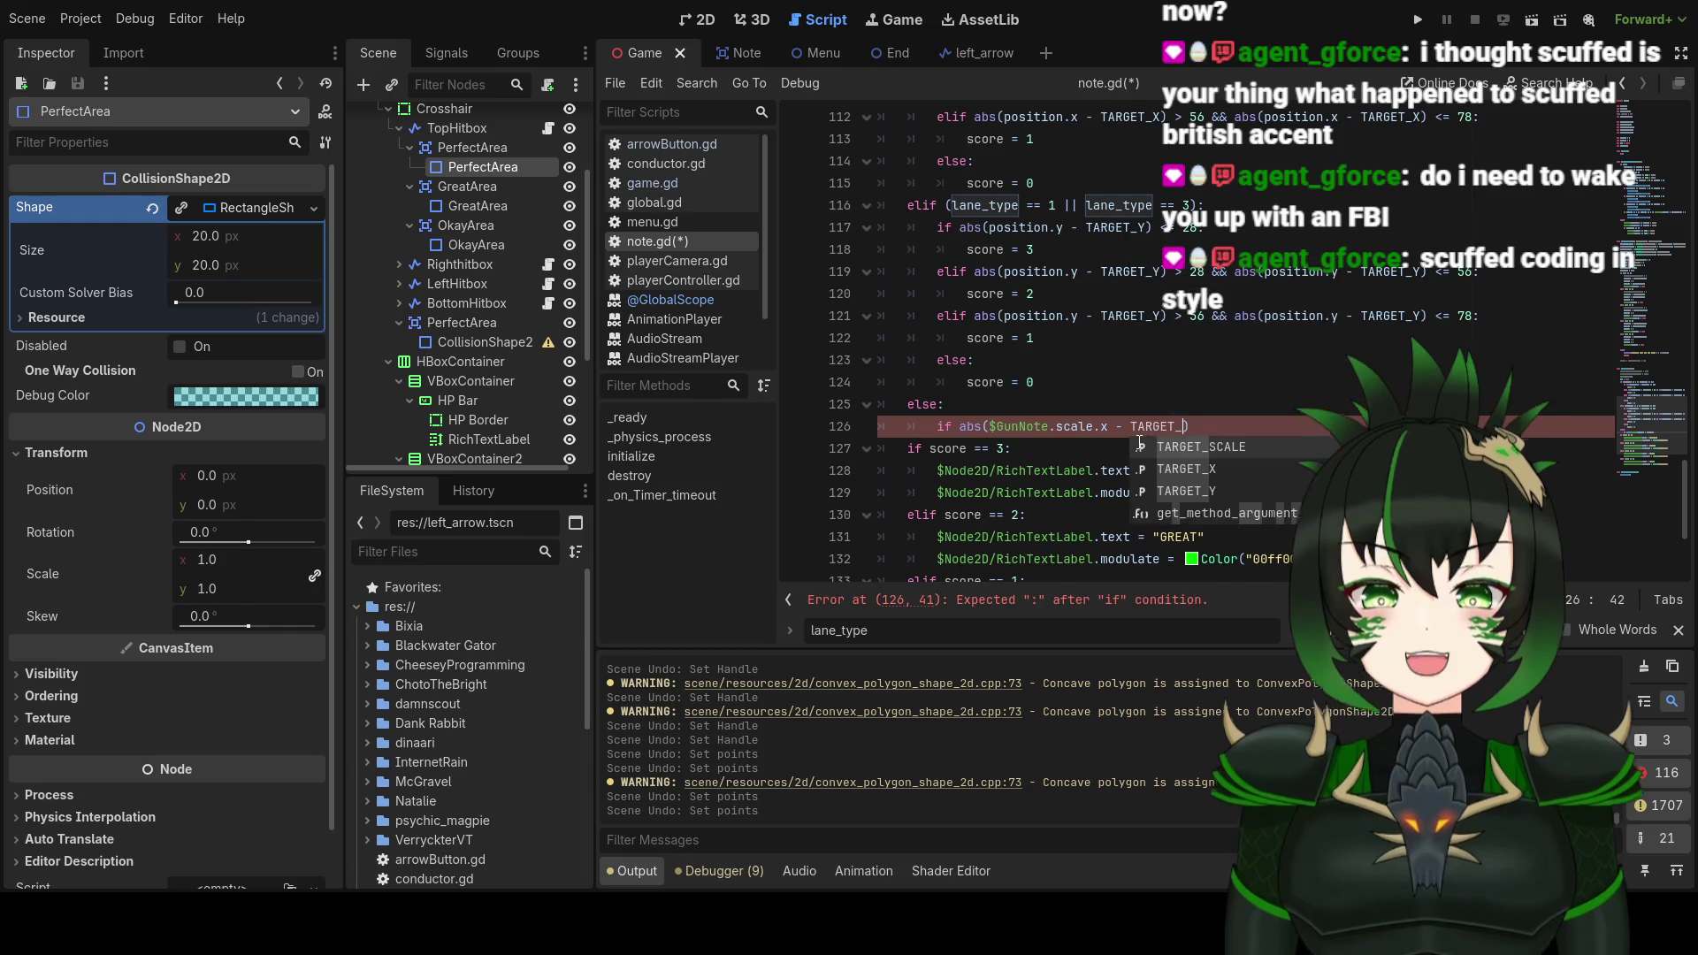
type("SCALE) ")
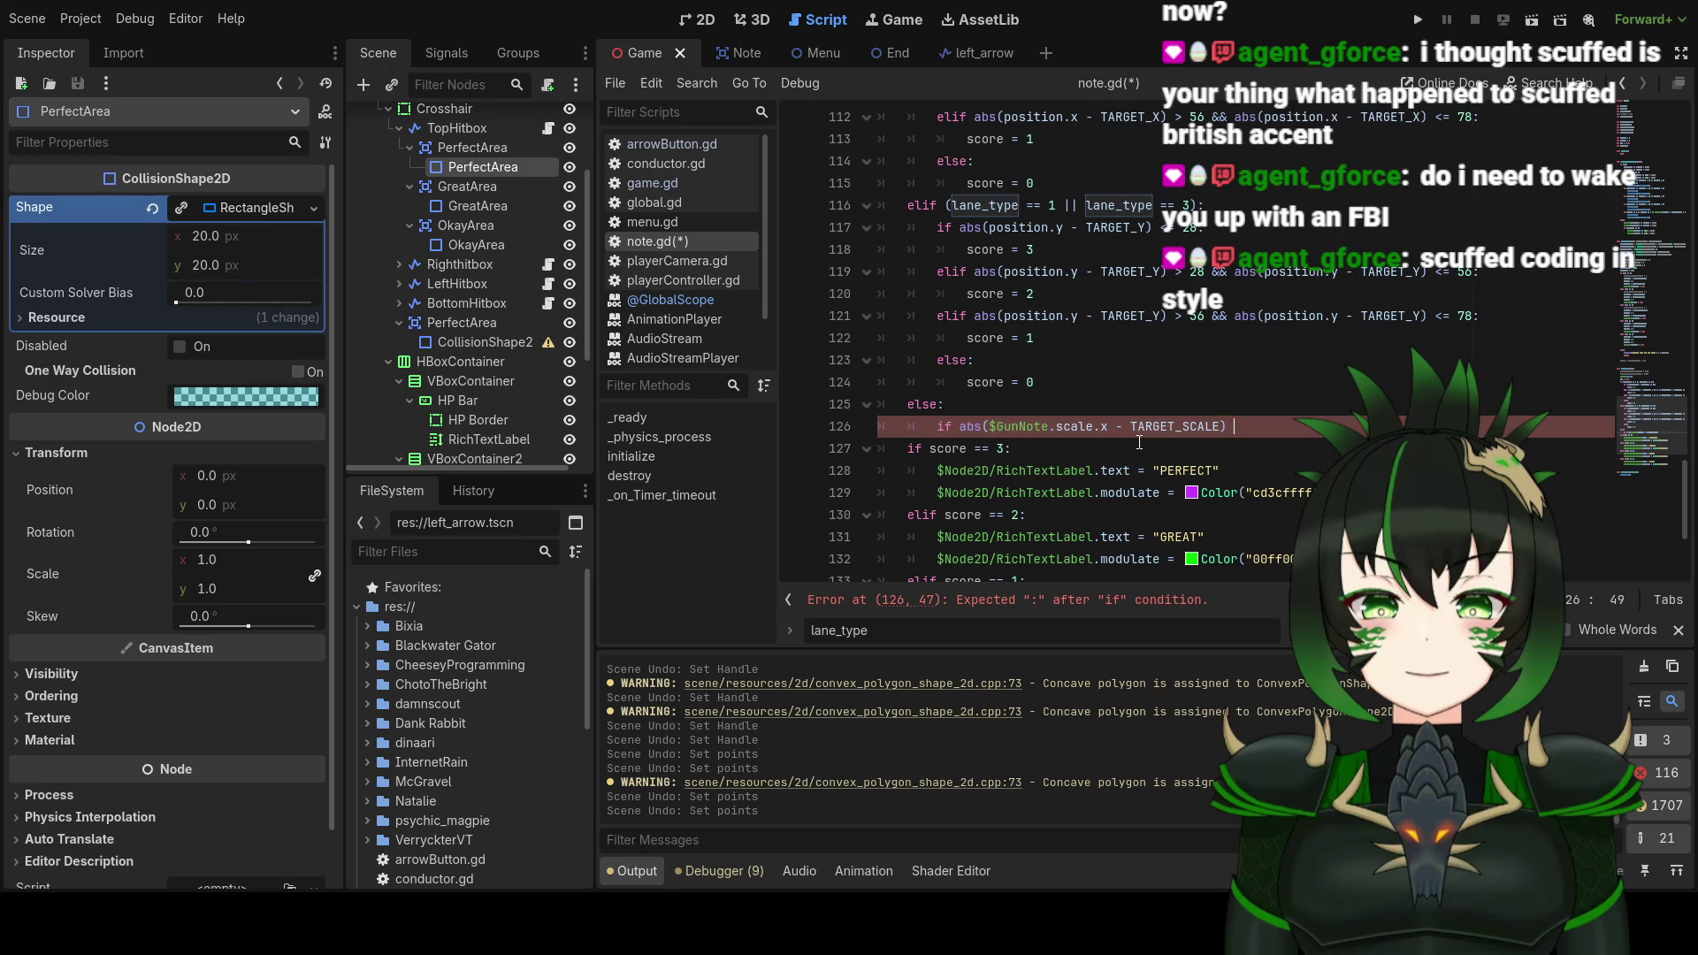
type("<=")
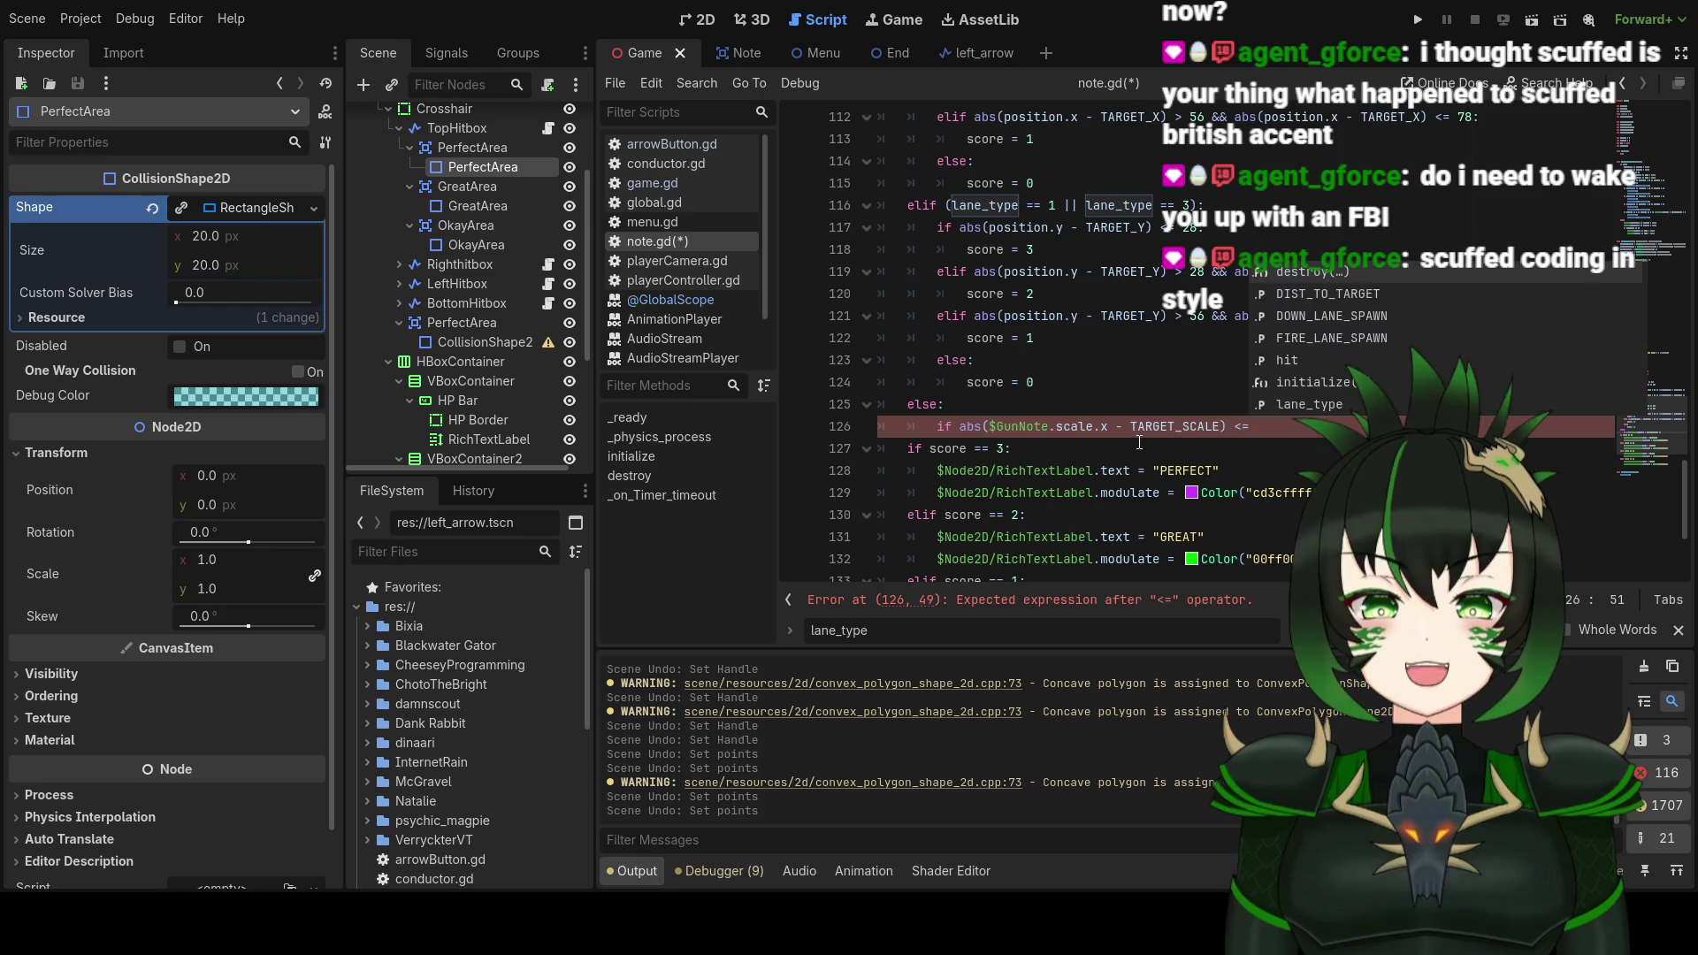
scroll(1150, 398, "up", 15)
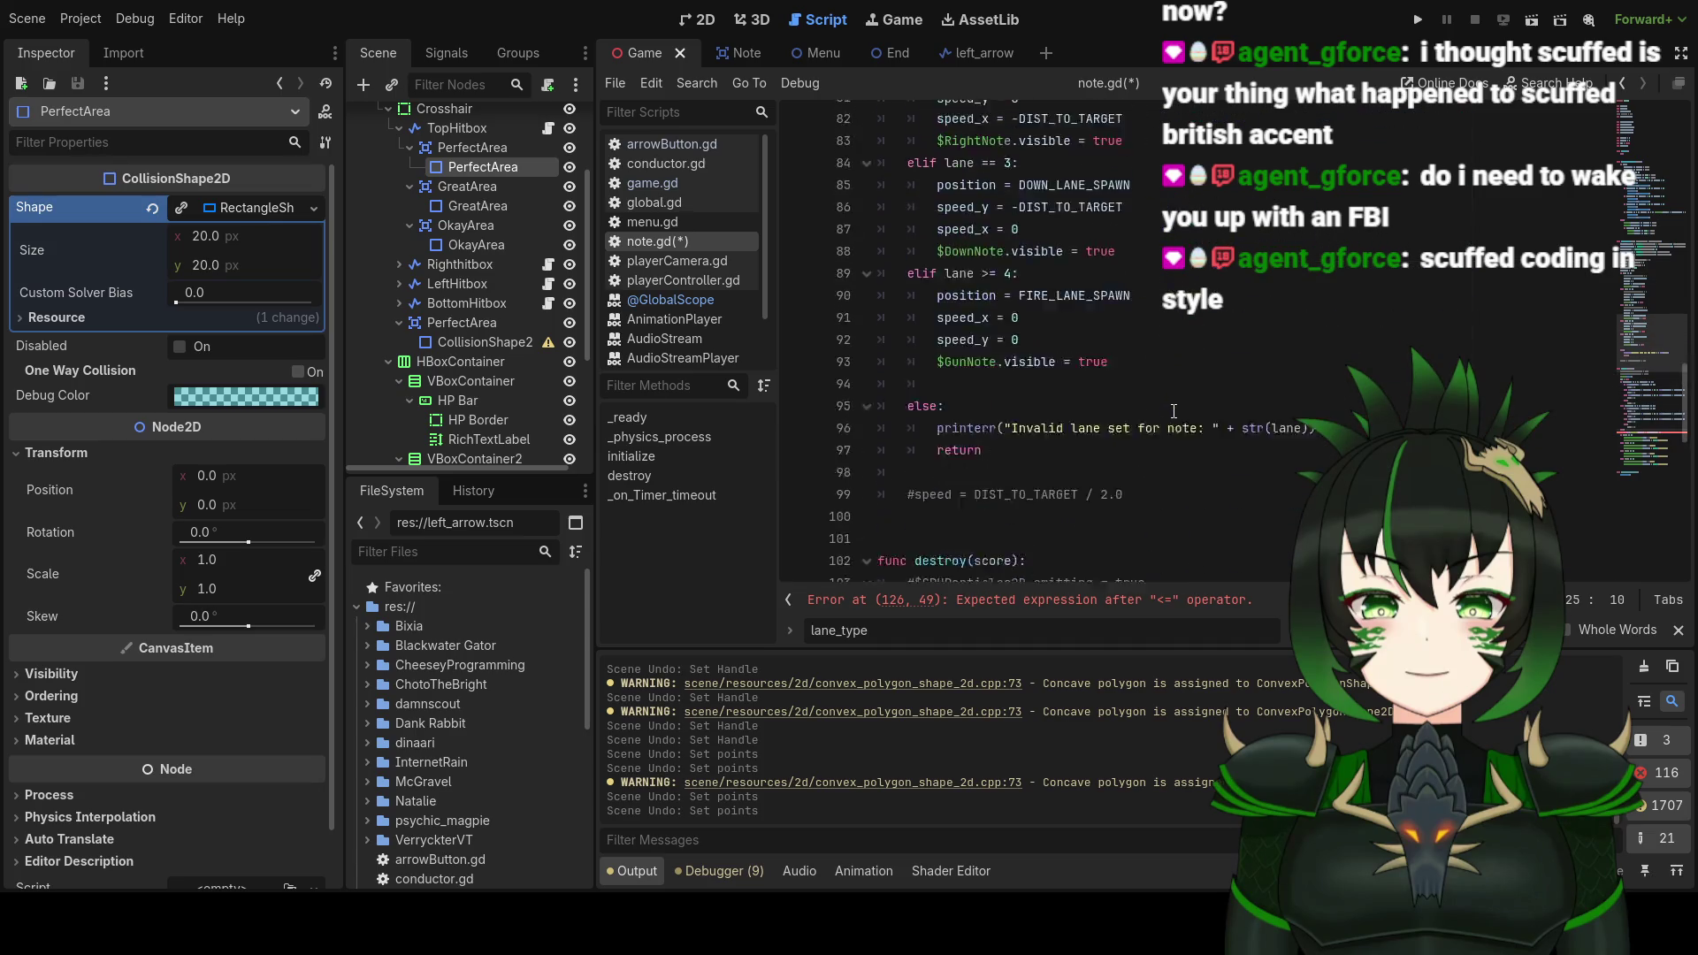
scroll(1182, 418, "up", 15)
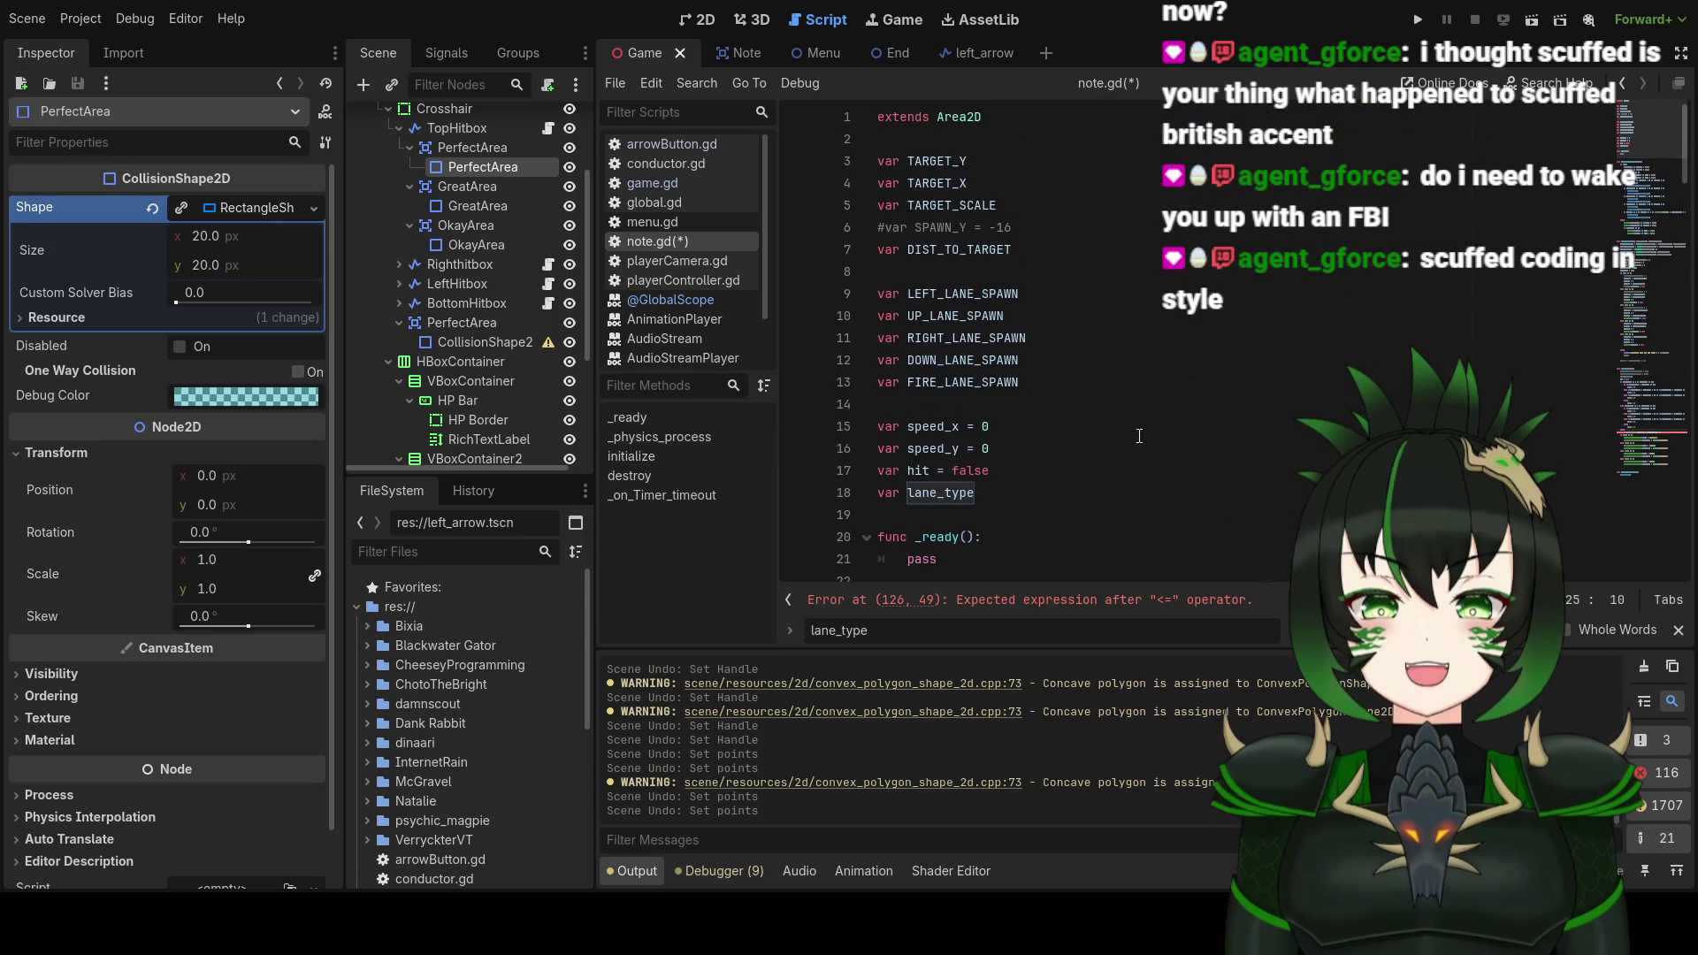
scroll(1065, 458, "up", 2)
scroll(1079, 451, "down", 4)
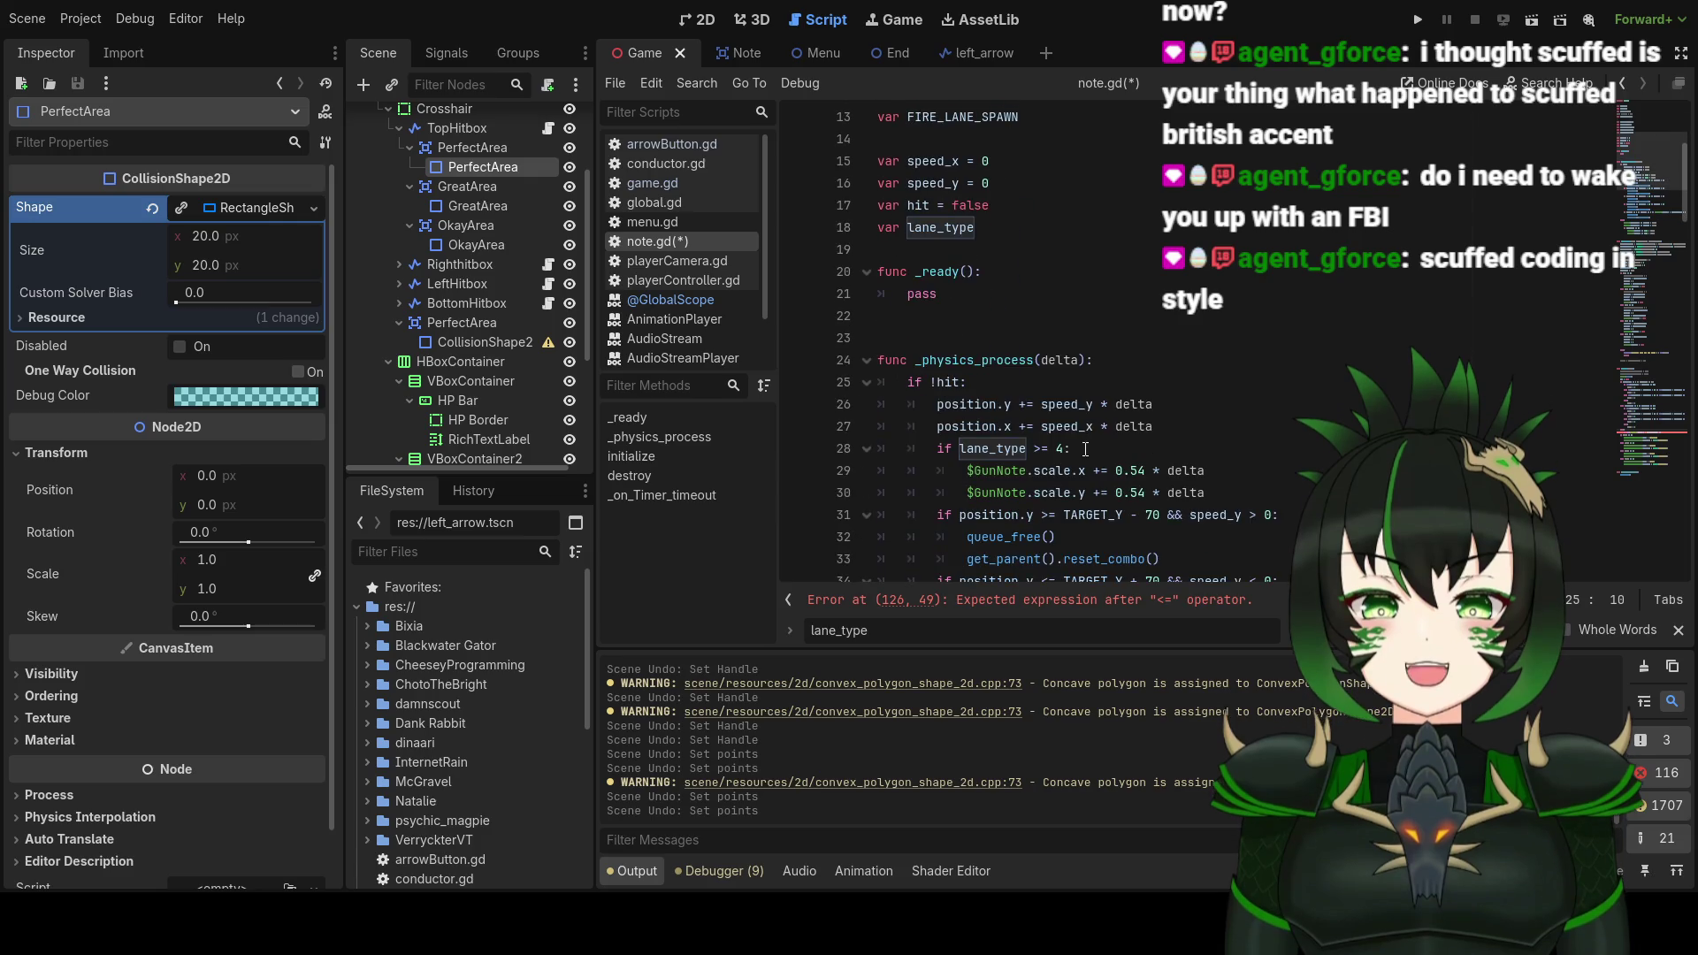
scroll(1095, 445, "down", 4)
scroll(1095, 445, "down", 5)
scroll(1101, 456, "up", 8)
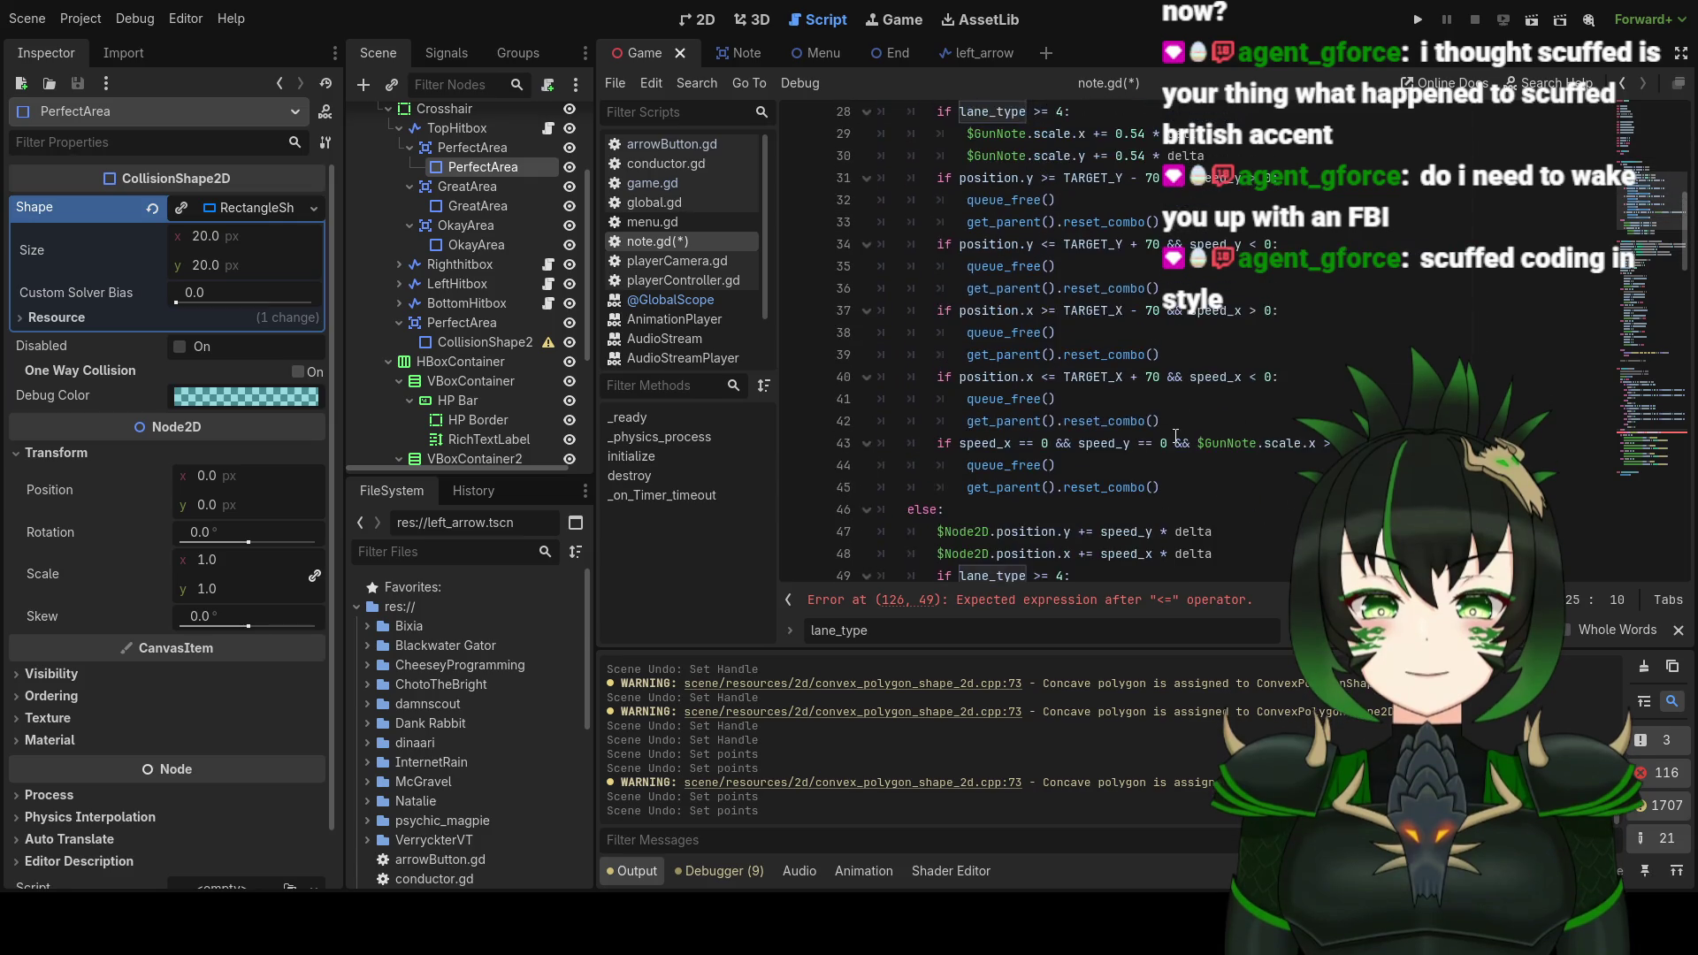
scroll(1105, 469, "up", 5)
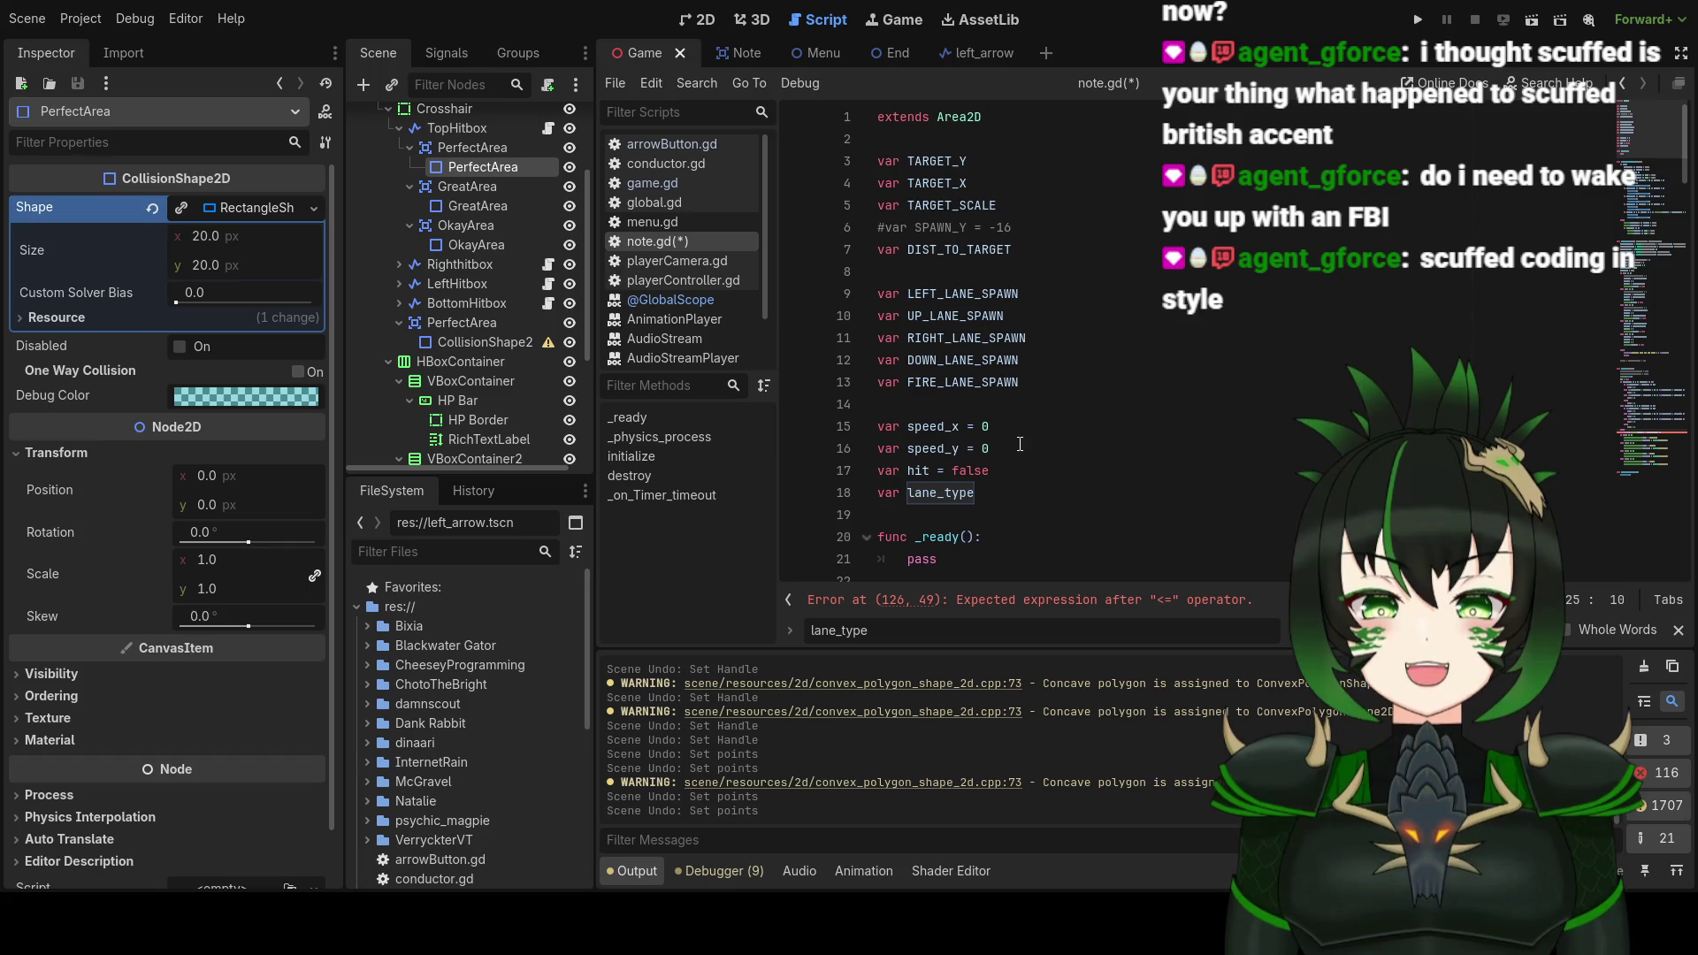
scroll(1022, 443, "down", 7)
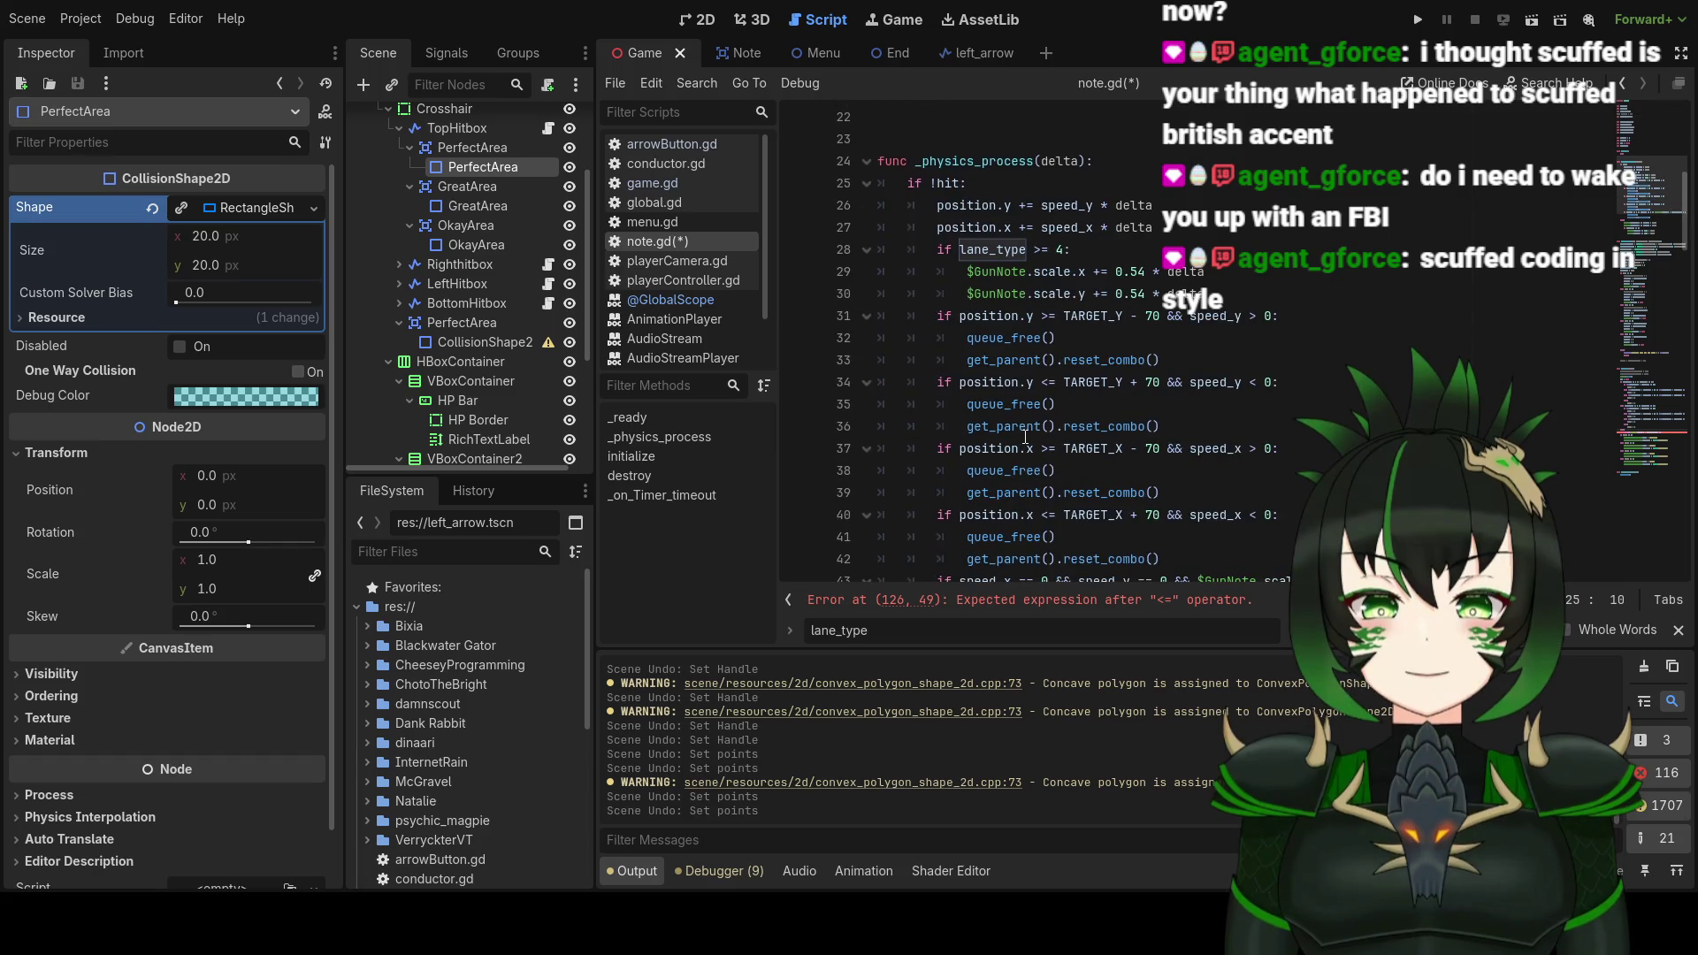
scroll(1117, 396, "down", 1)
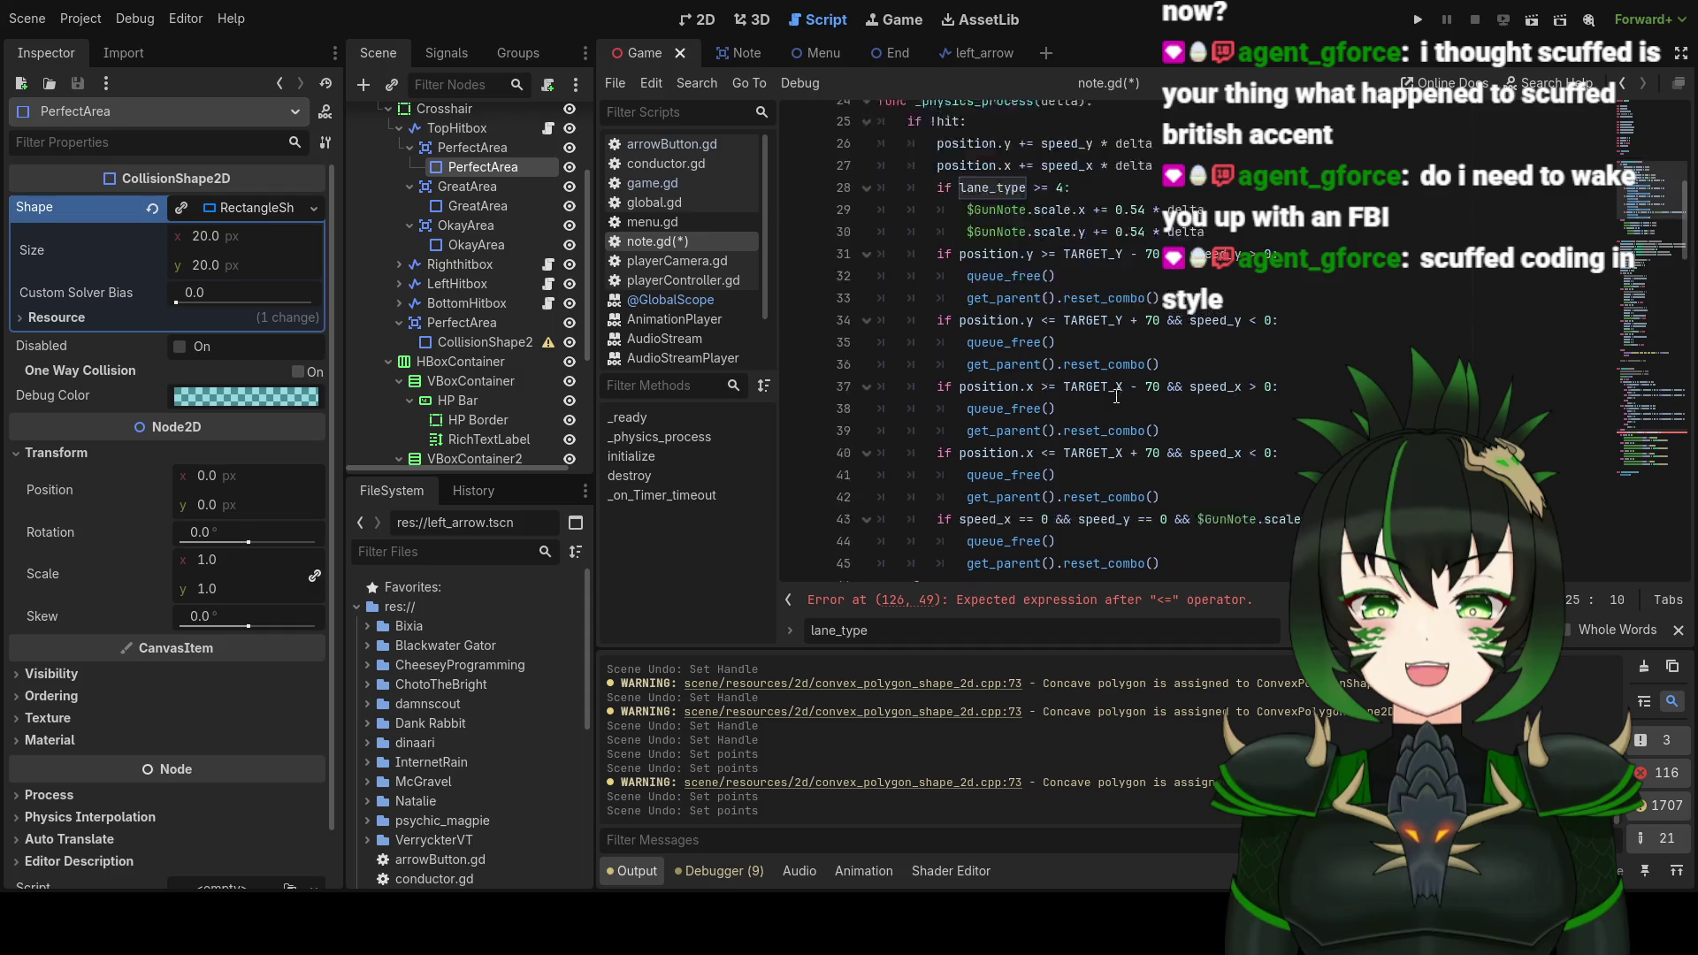
scroll(1116, 396, "down", 4)
scroll(1116, 396, "down", 4)
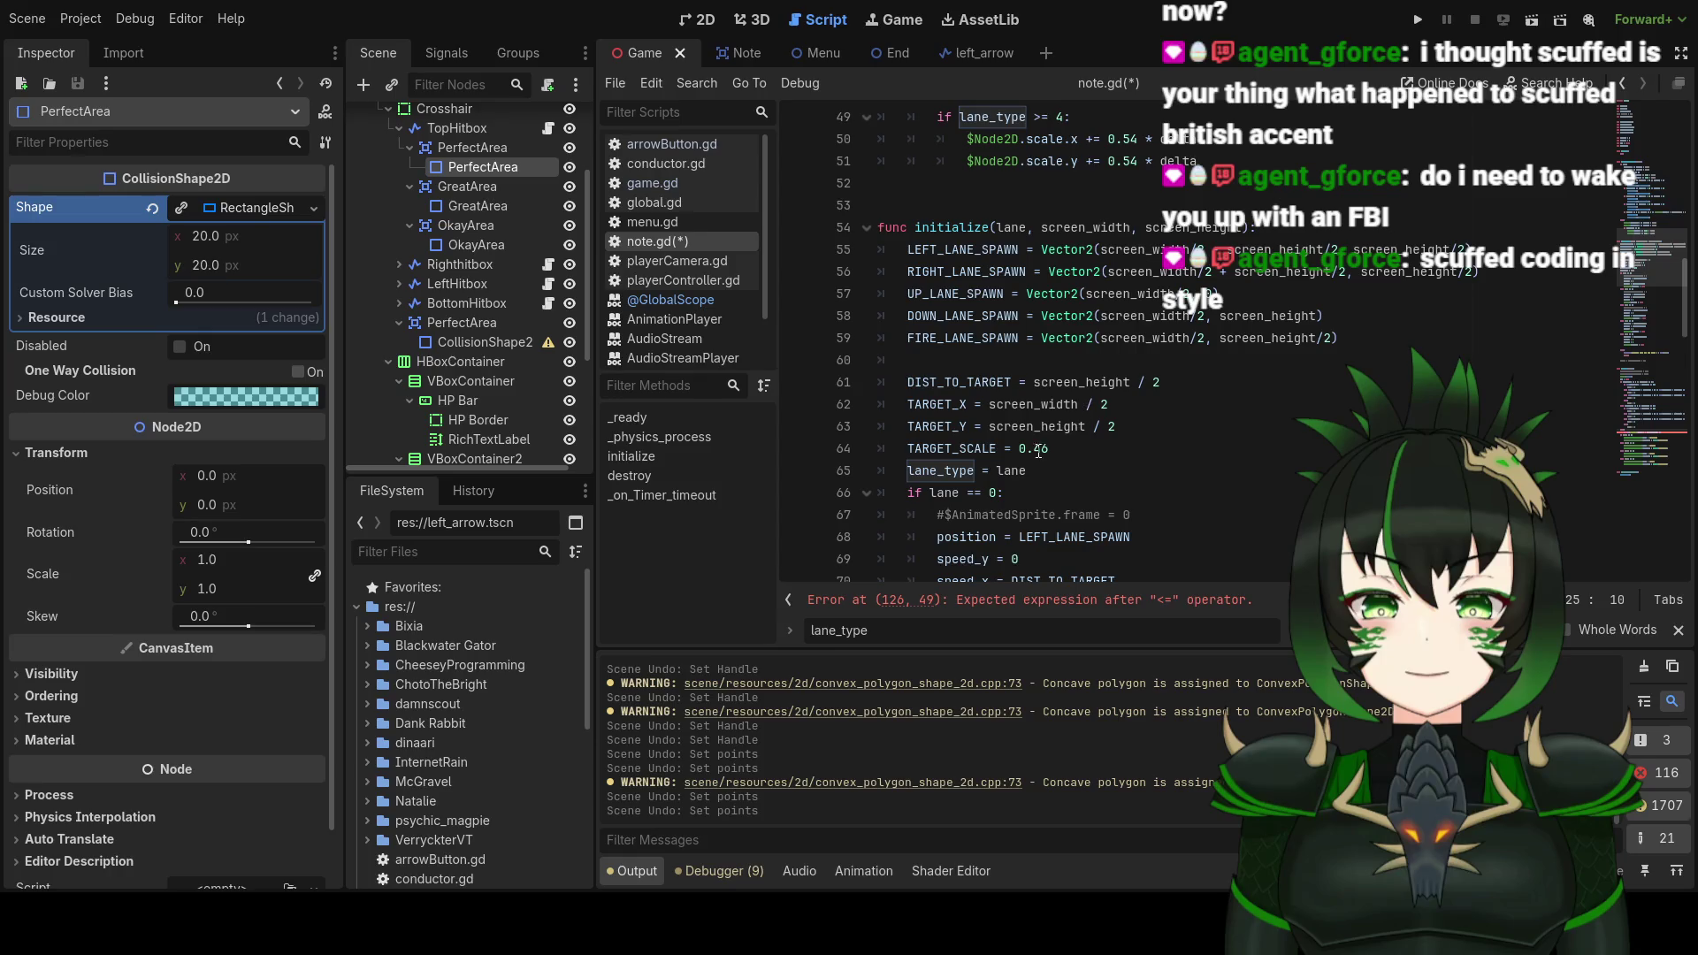
scroll(1081, 456, "down", 10)
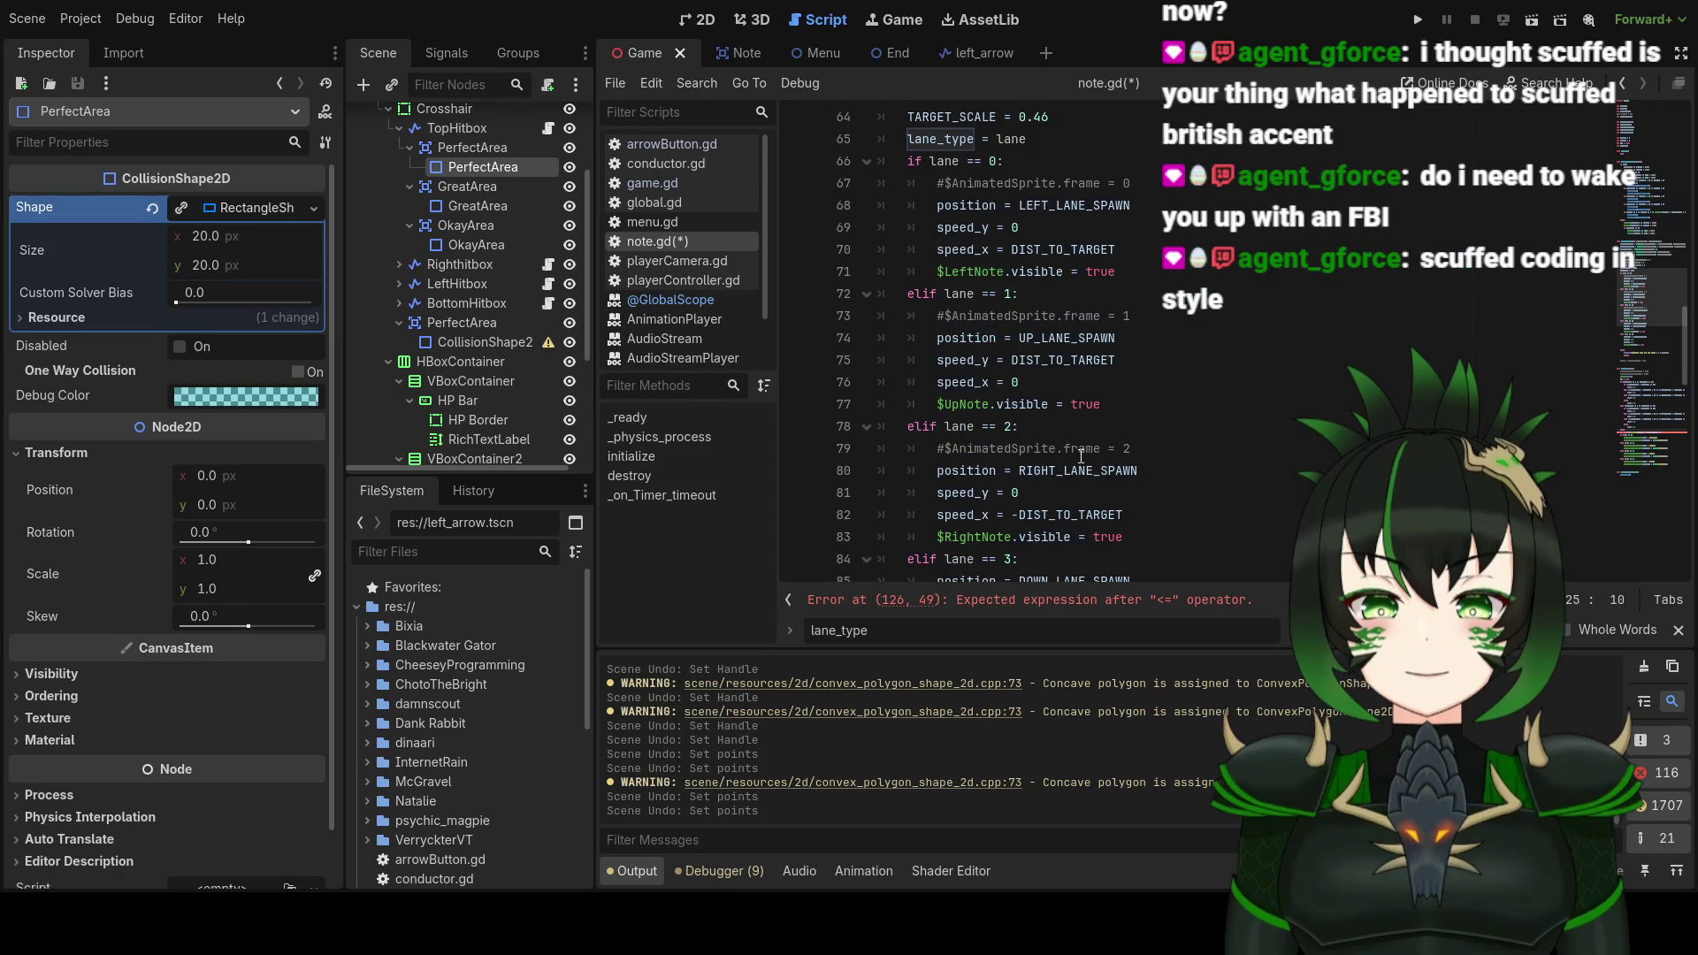
scroll(1080, 456, "up", 15)
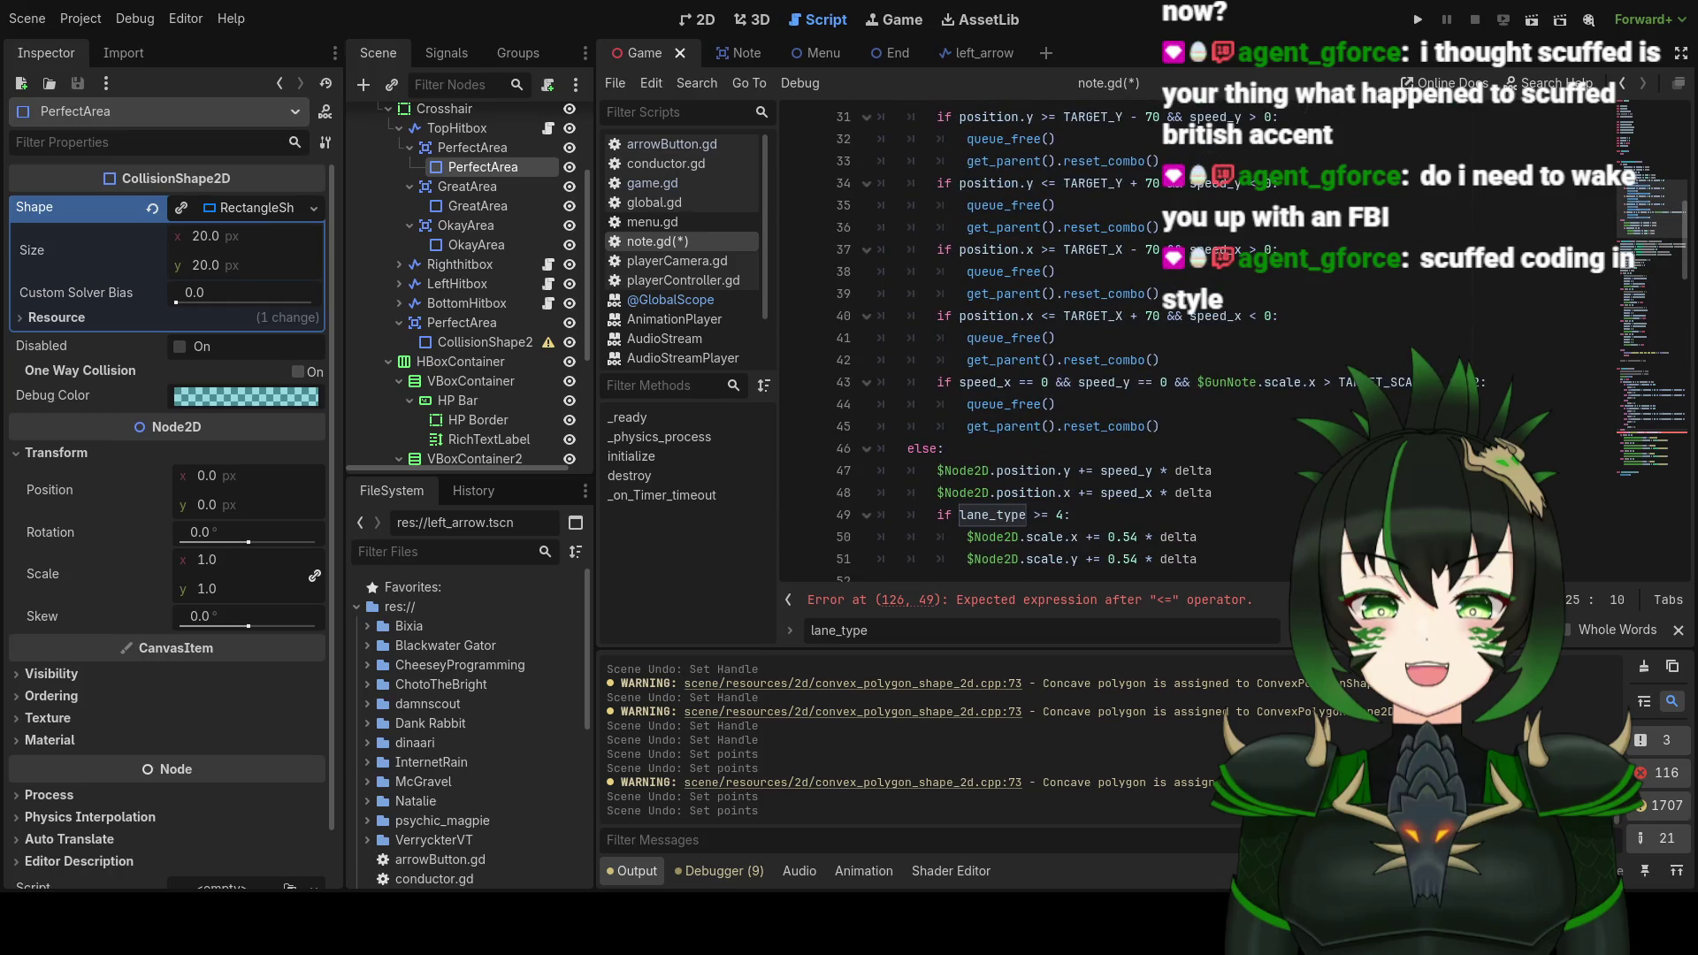
scroll(1017, 345, "down", 2)
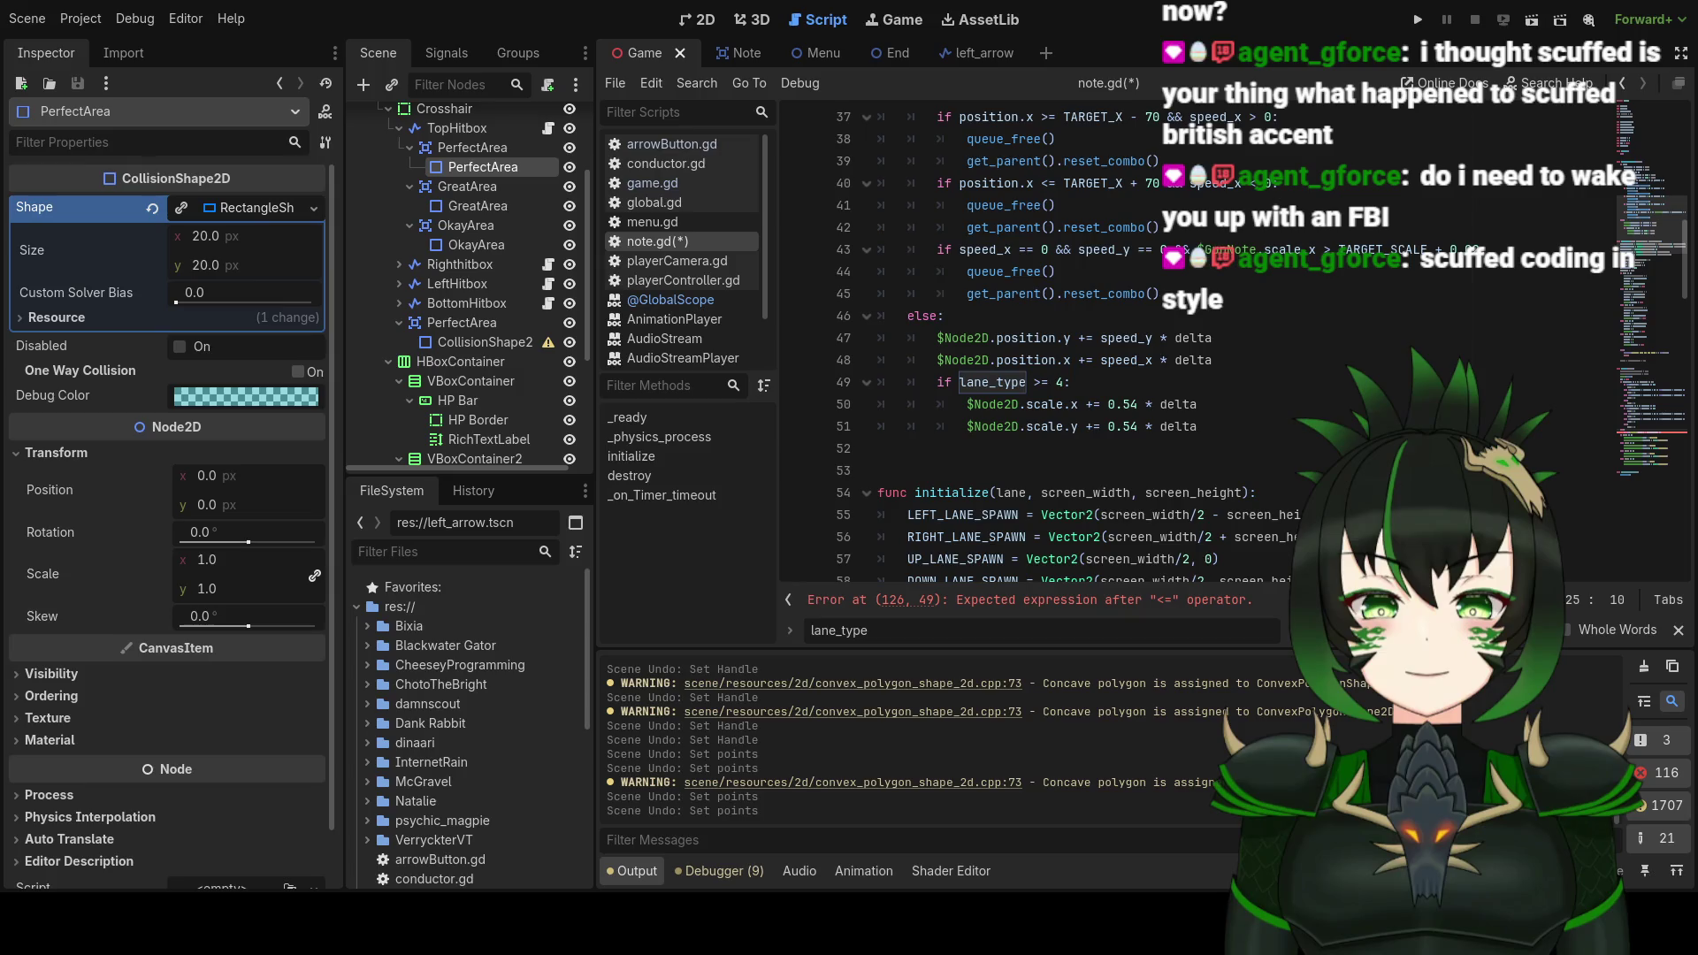
scroll(1017, 345, "down", 6)
scroll(1017, 345, "up", 5)
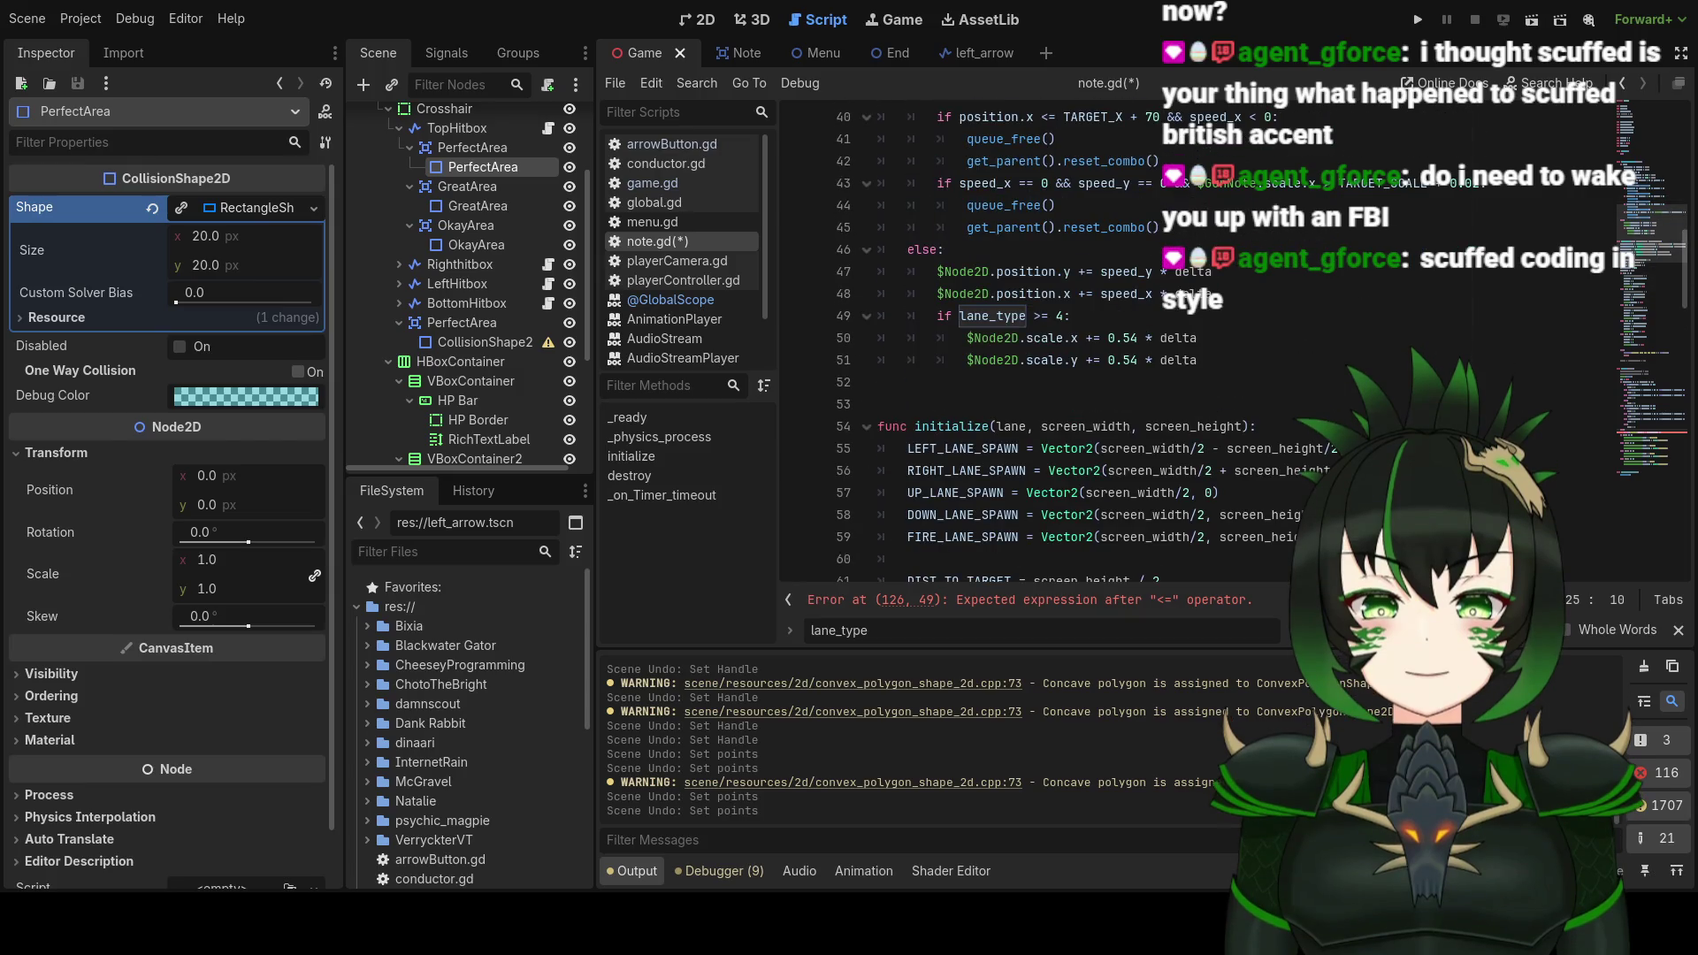
scroll(1017, 345, "up", 2)
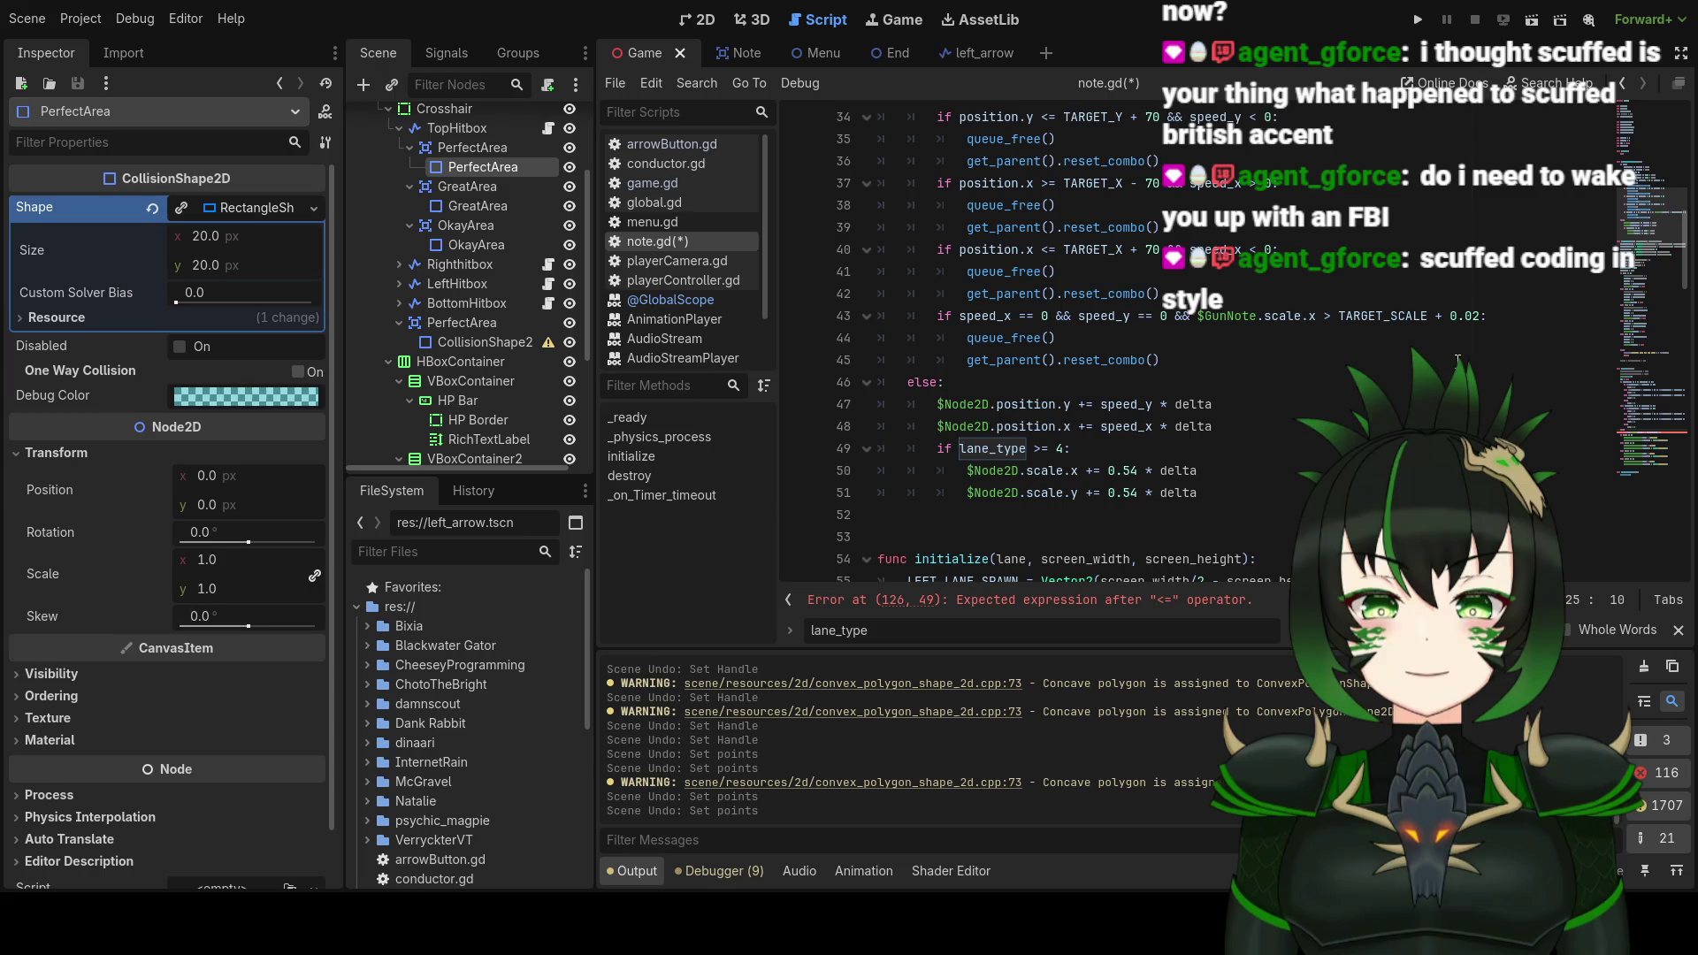
Step: Change line 43's removal threshold from TARGET_SCALE + 0.02 to TARGET_SCALE + 0.04
left_click(1507, 324)
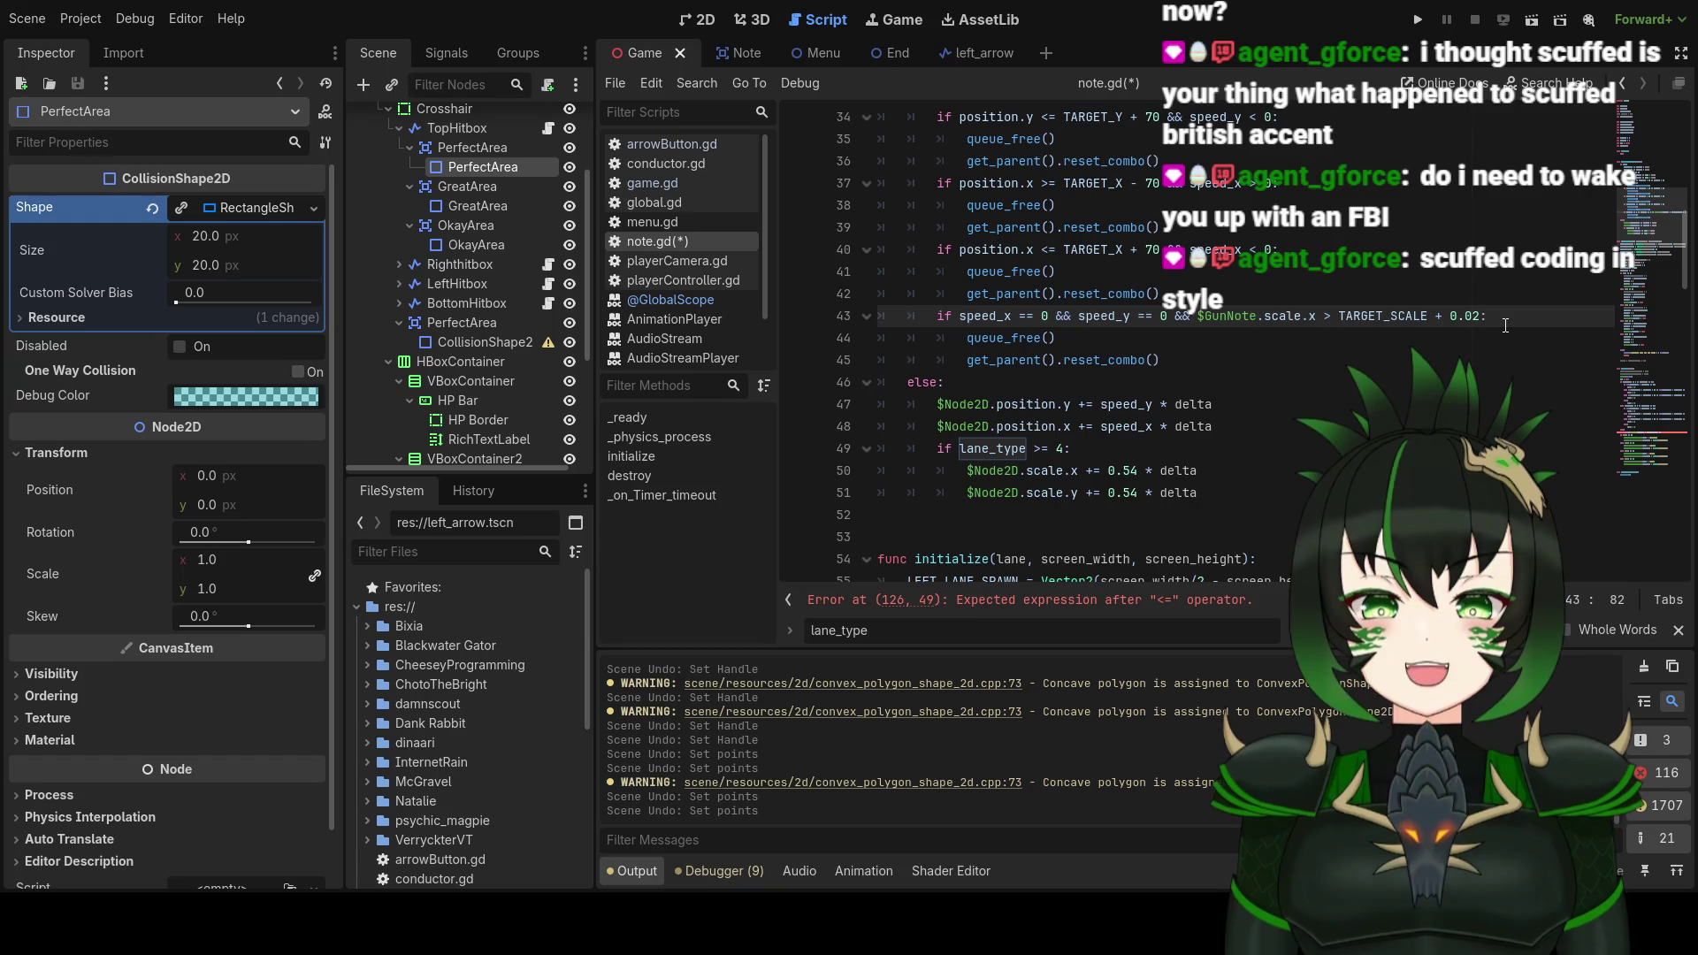
key("BackSpace")
type("4:")
scroll(1303, 393, "down", 16)
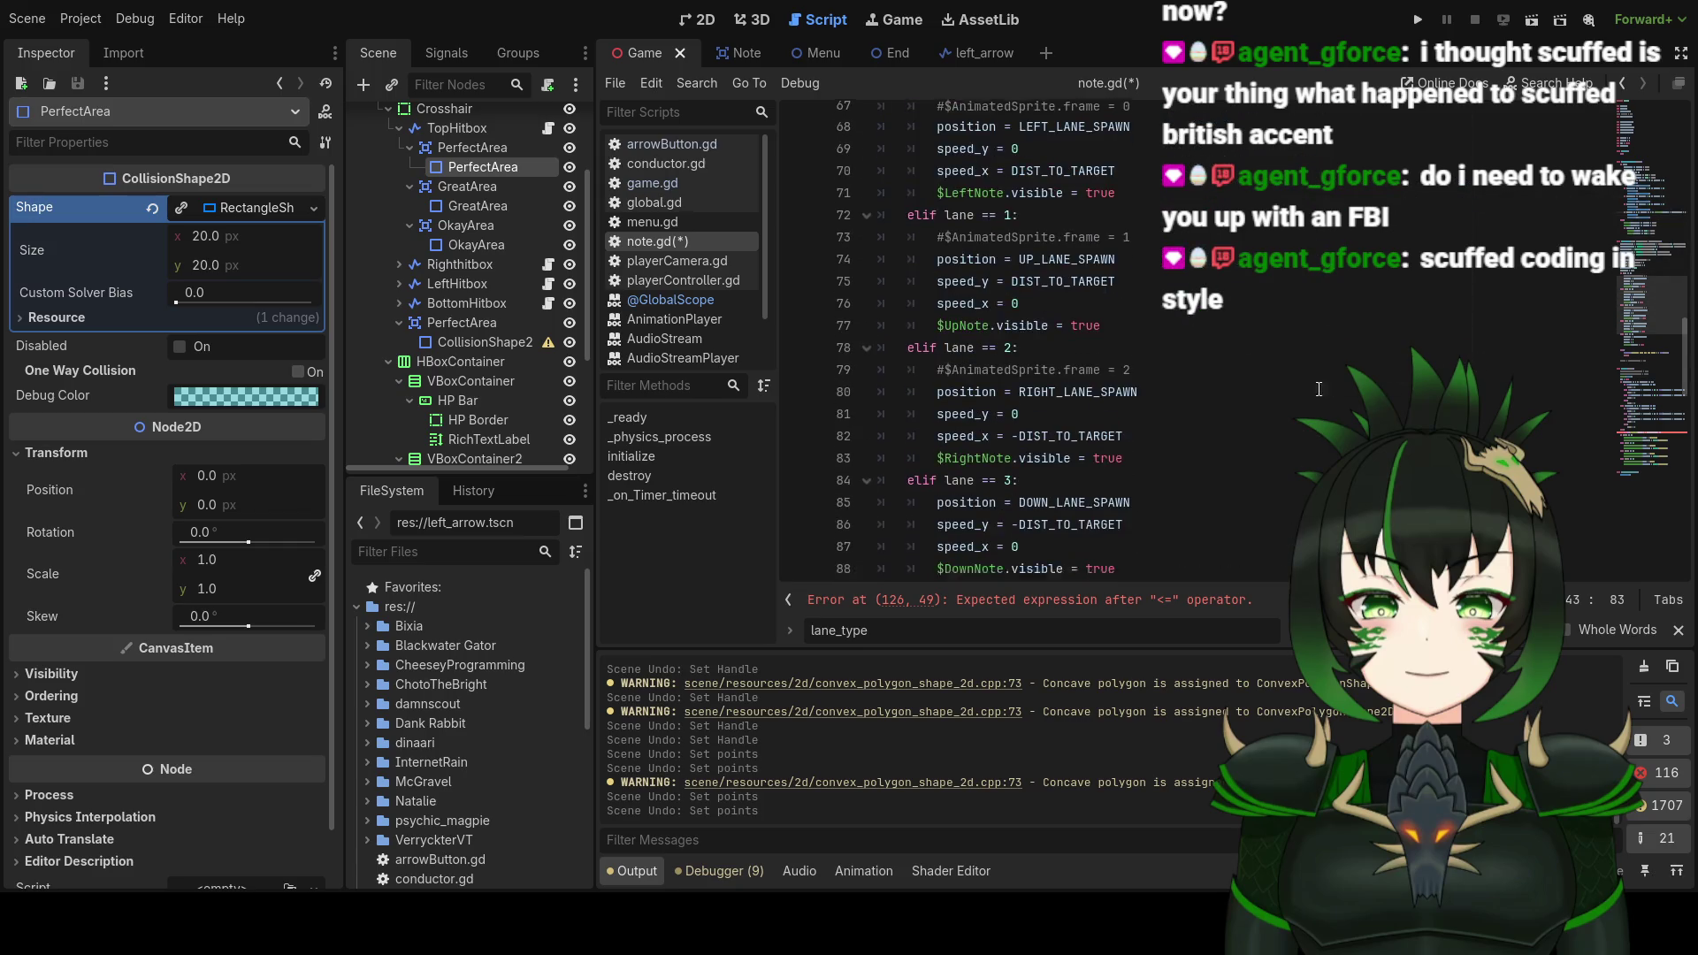
scroll(1303, 393, "down", 5)
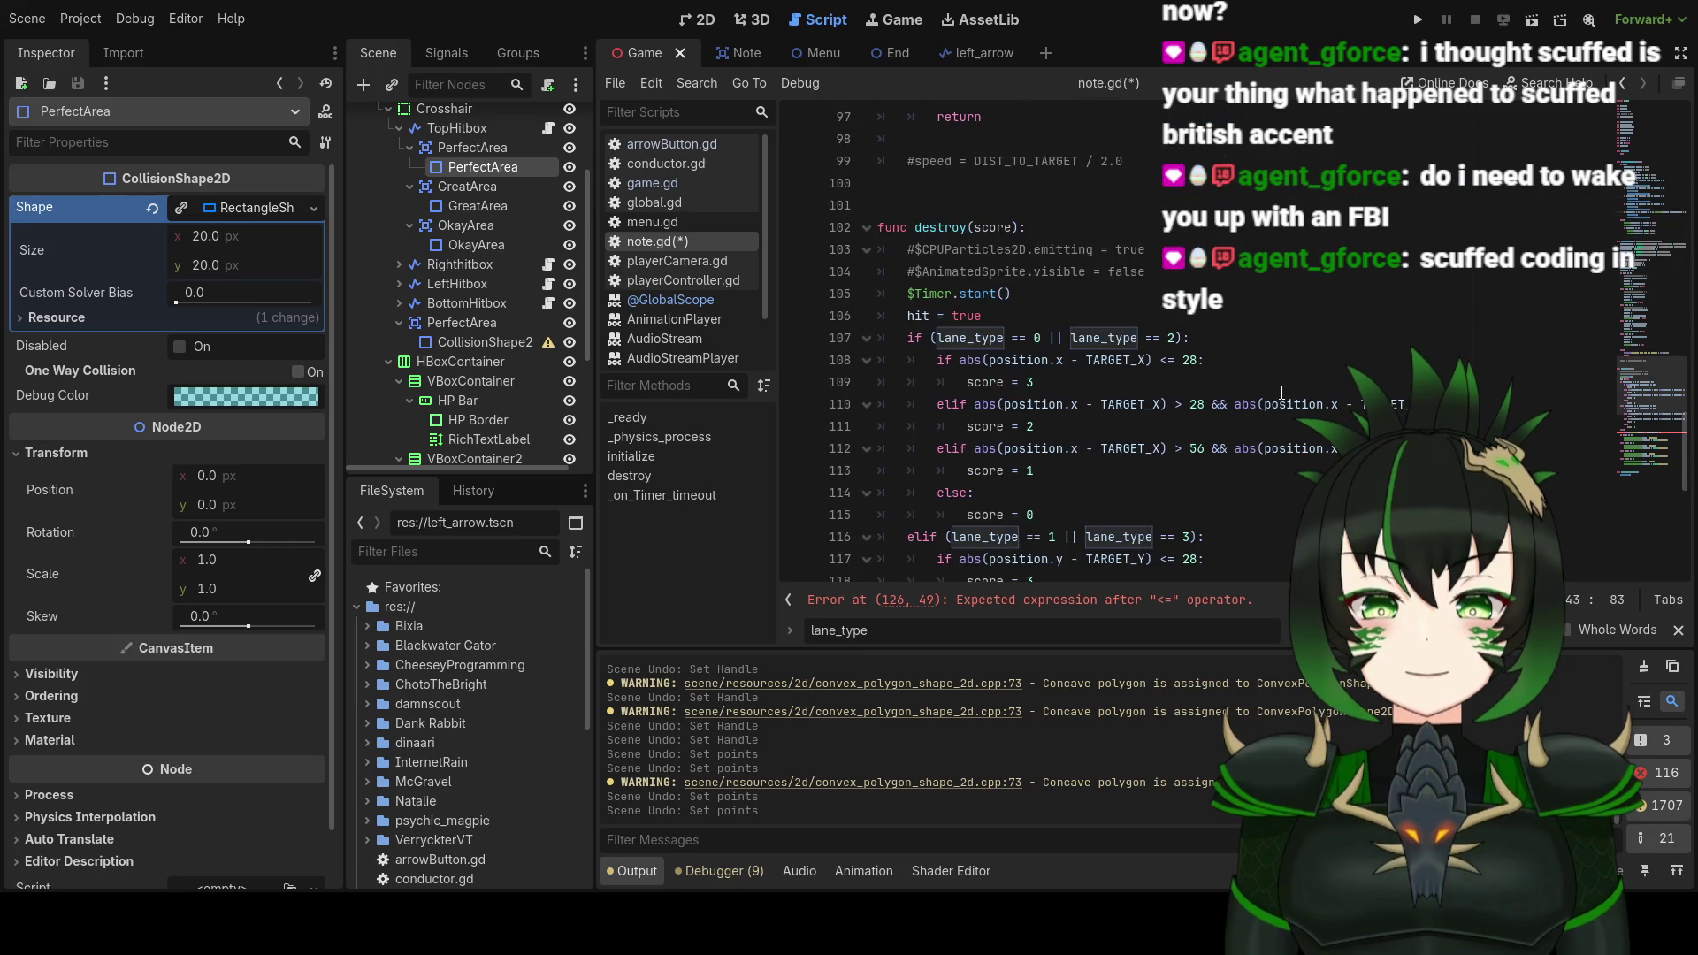
scroll(1221, 387, "down", 3)
scroll(1221, 388, "down", 3)
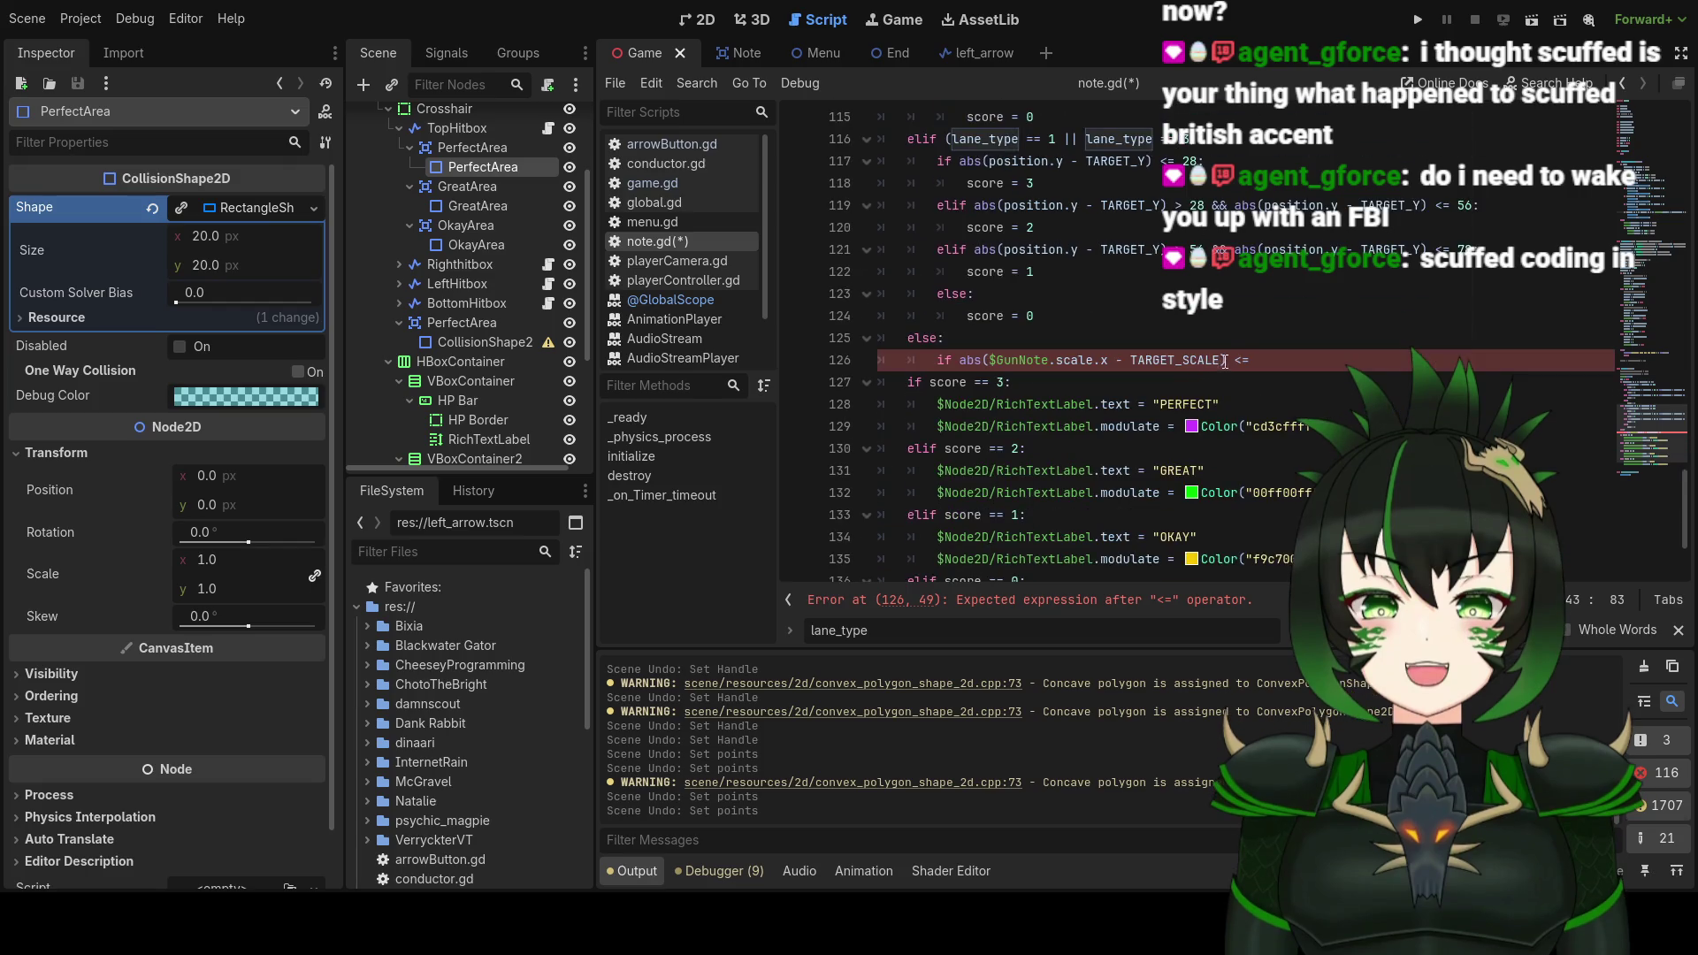
left_click(1260, 358)
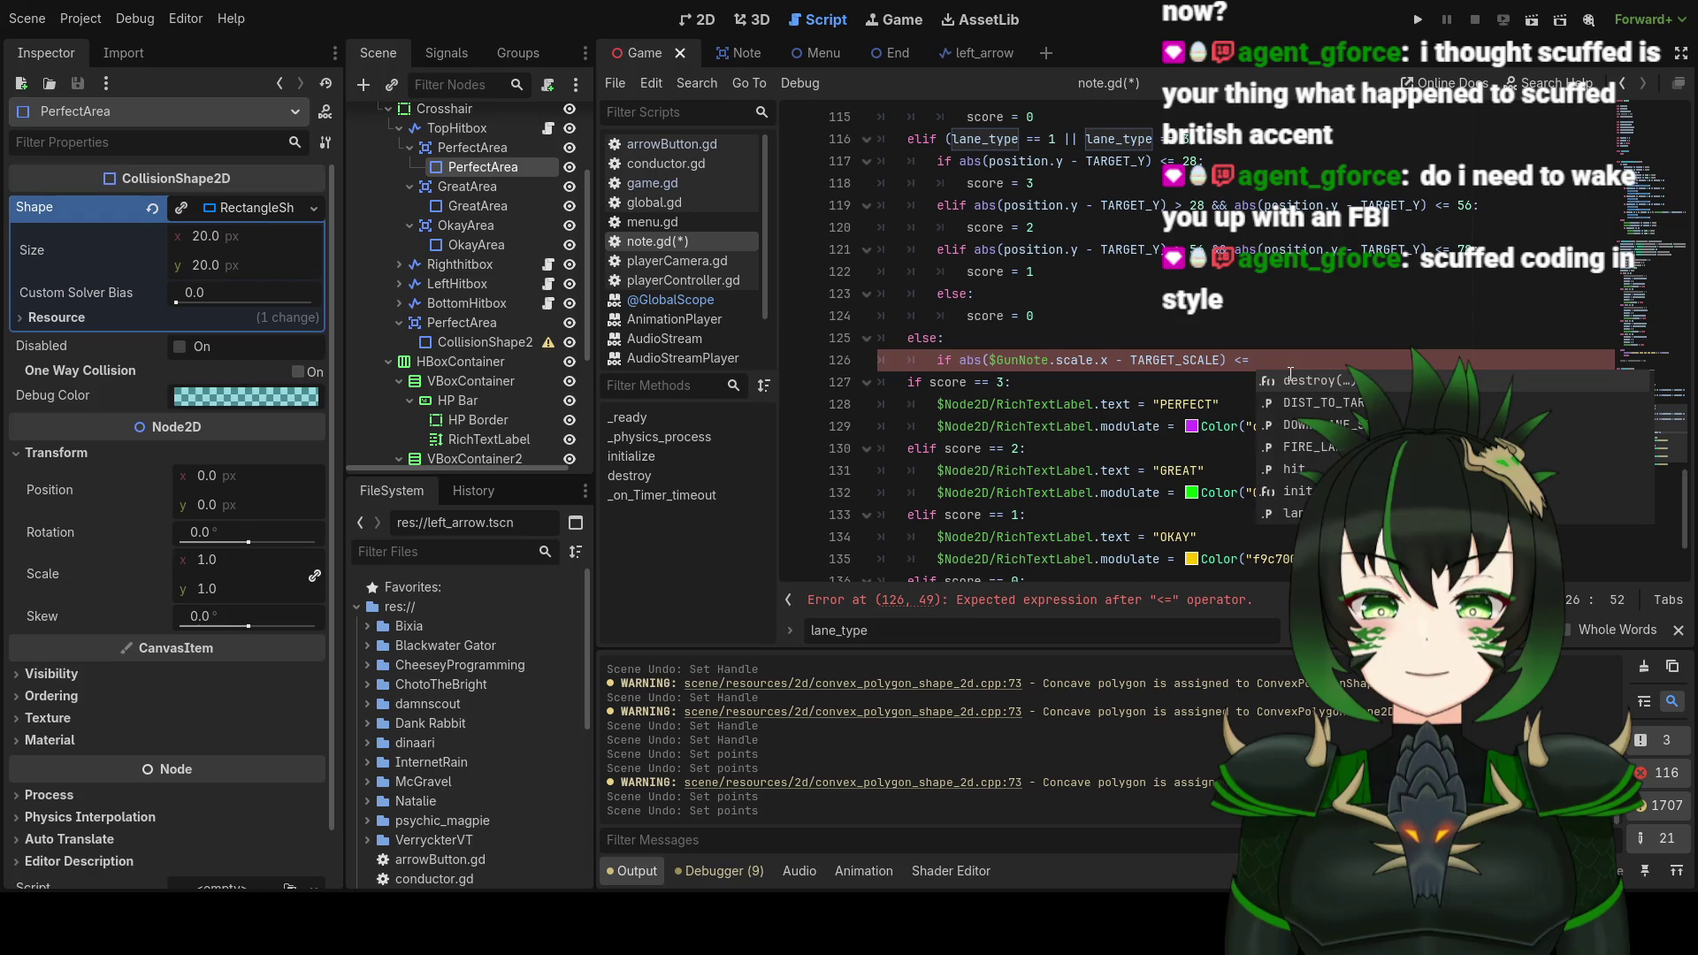
Step: Finish line 126's condition as '<= 0.01:' and set 'score = 3' in its body
type("0.0")
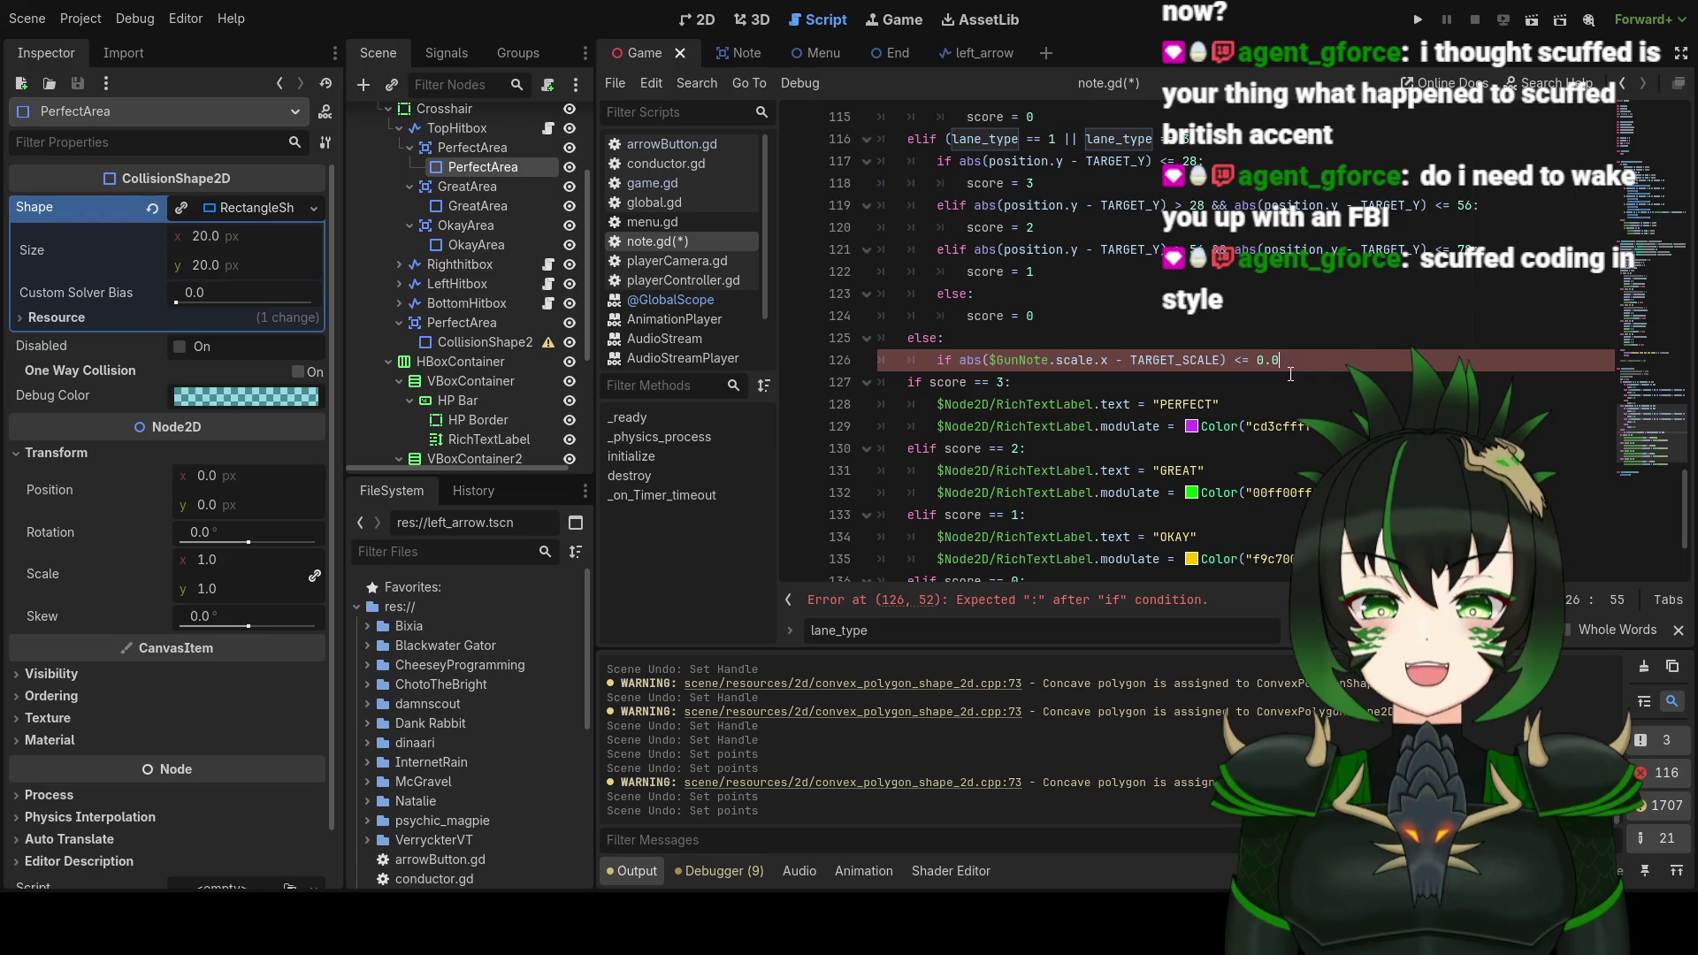
type("2")
key("BackSpace")
type("1")
type(":")
key("Return")
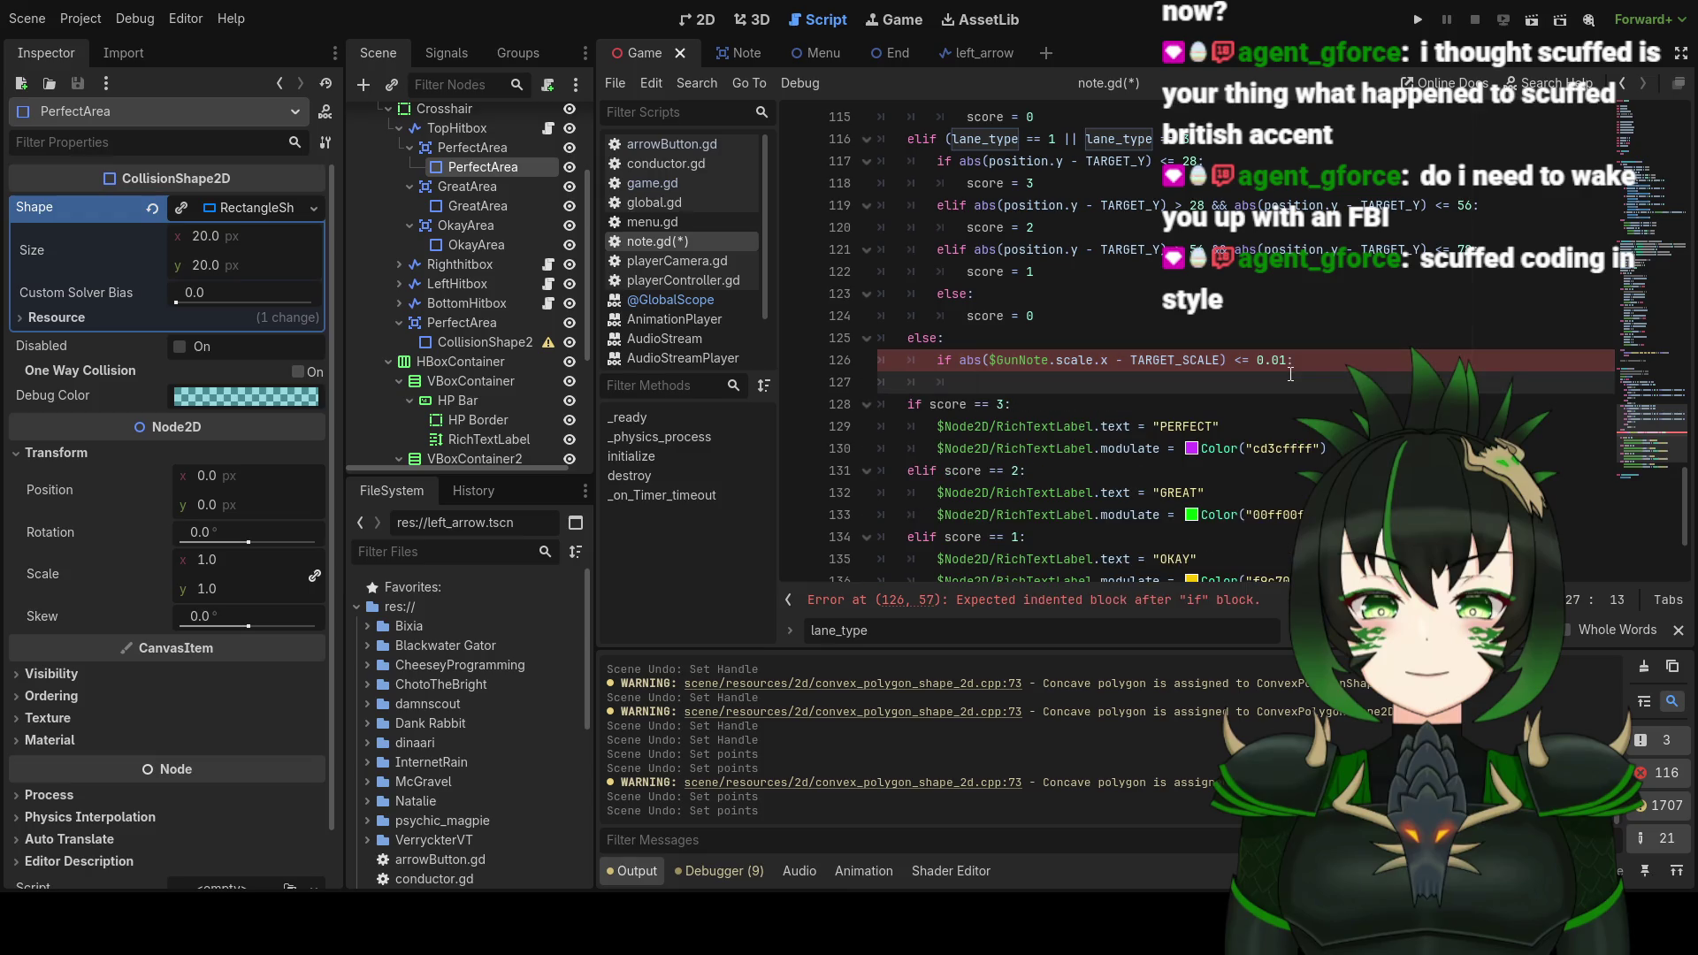
type("score ")
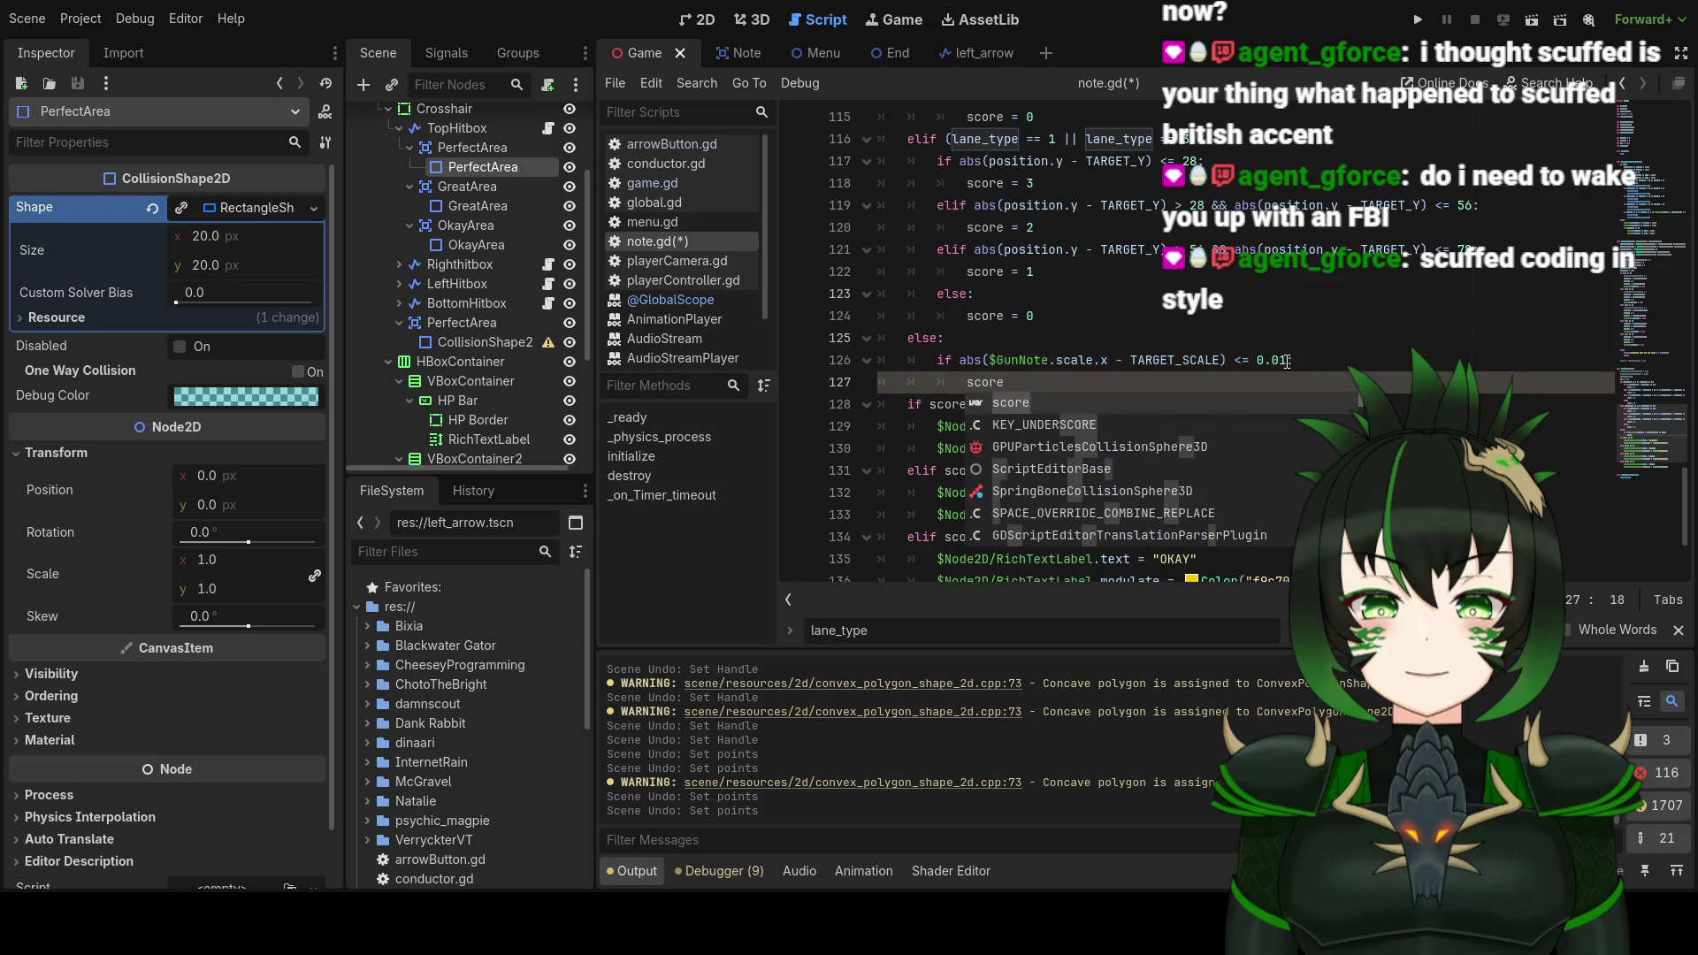
type("= 3")
key("Return")
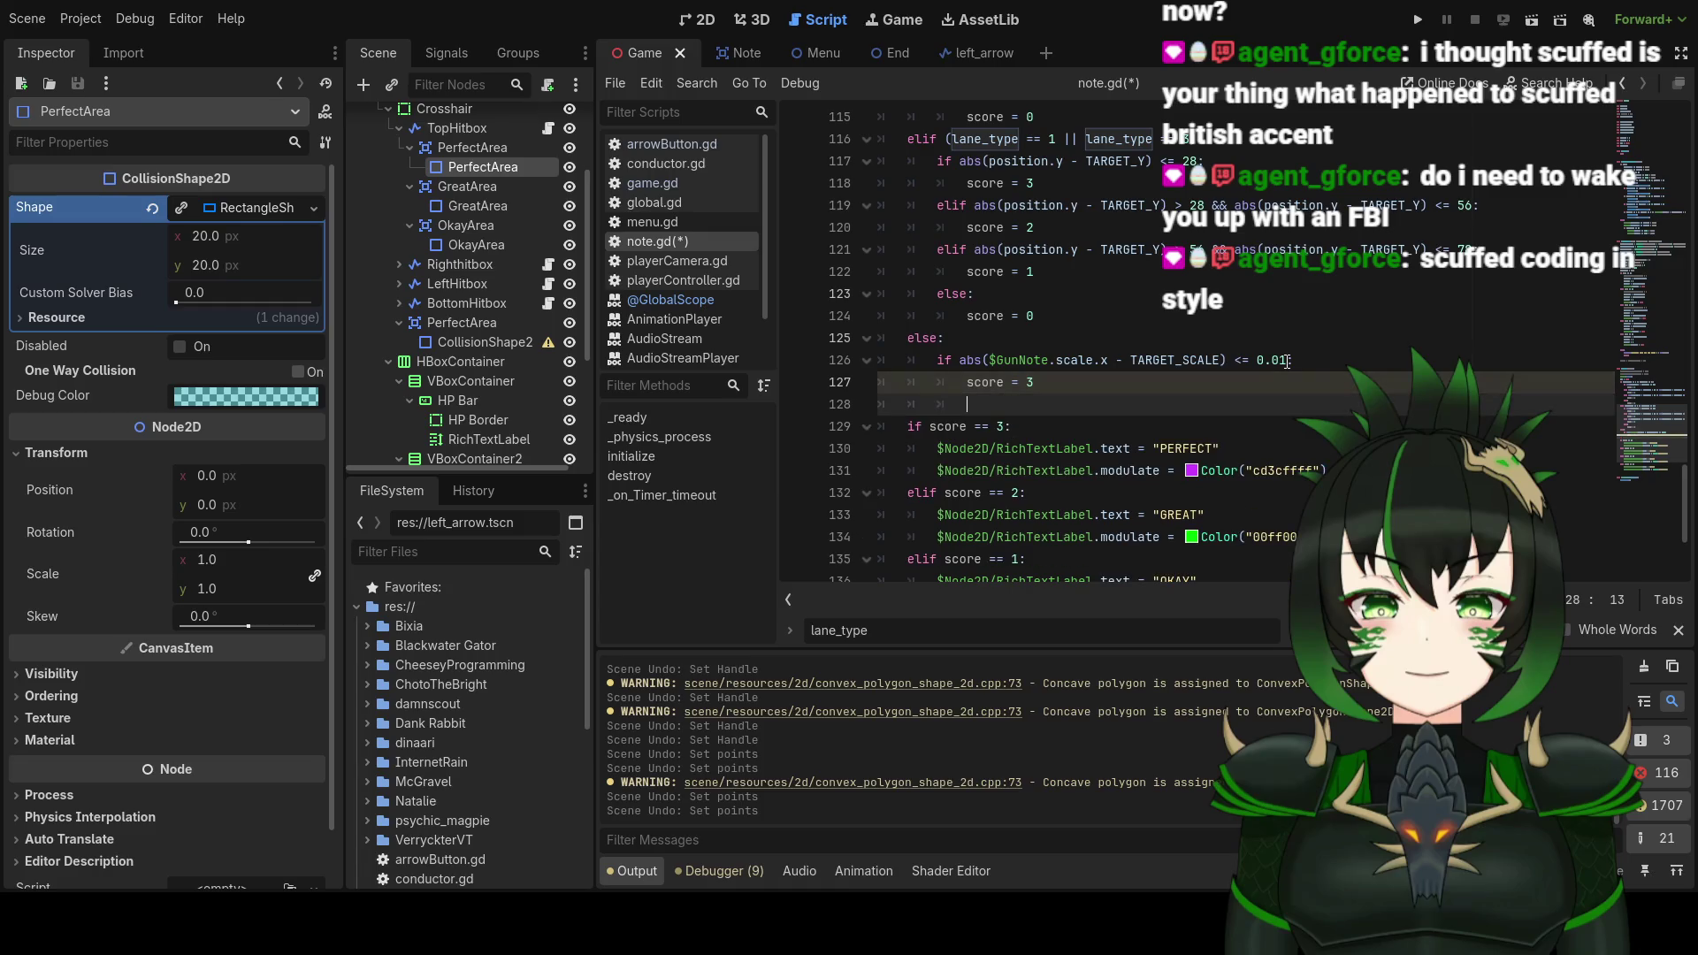
Step: Build line 128 as an elif with the abs() scale condition using '> 0.01', plus a second pasted abs() '<=' check
type("elif")
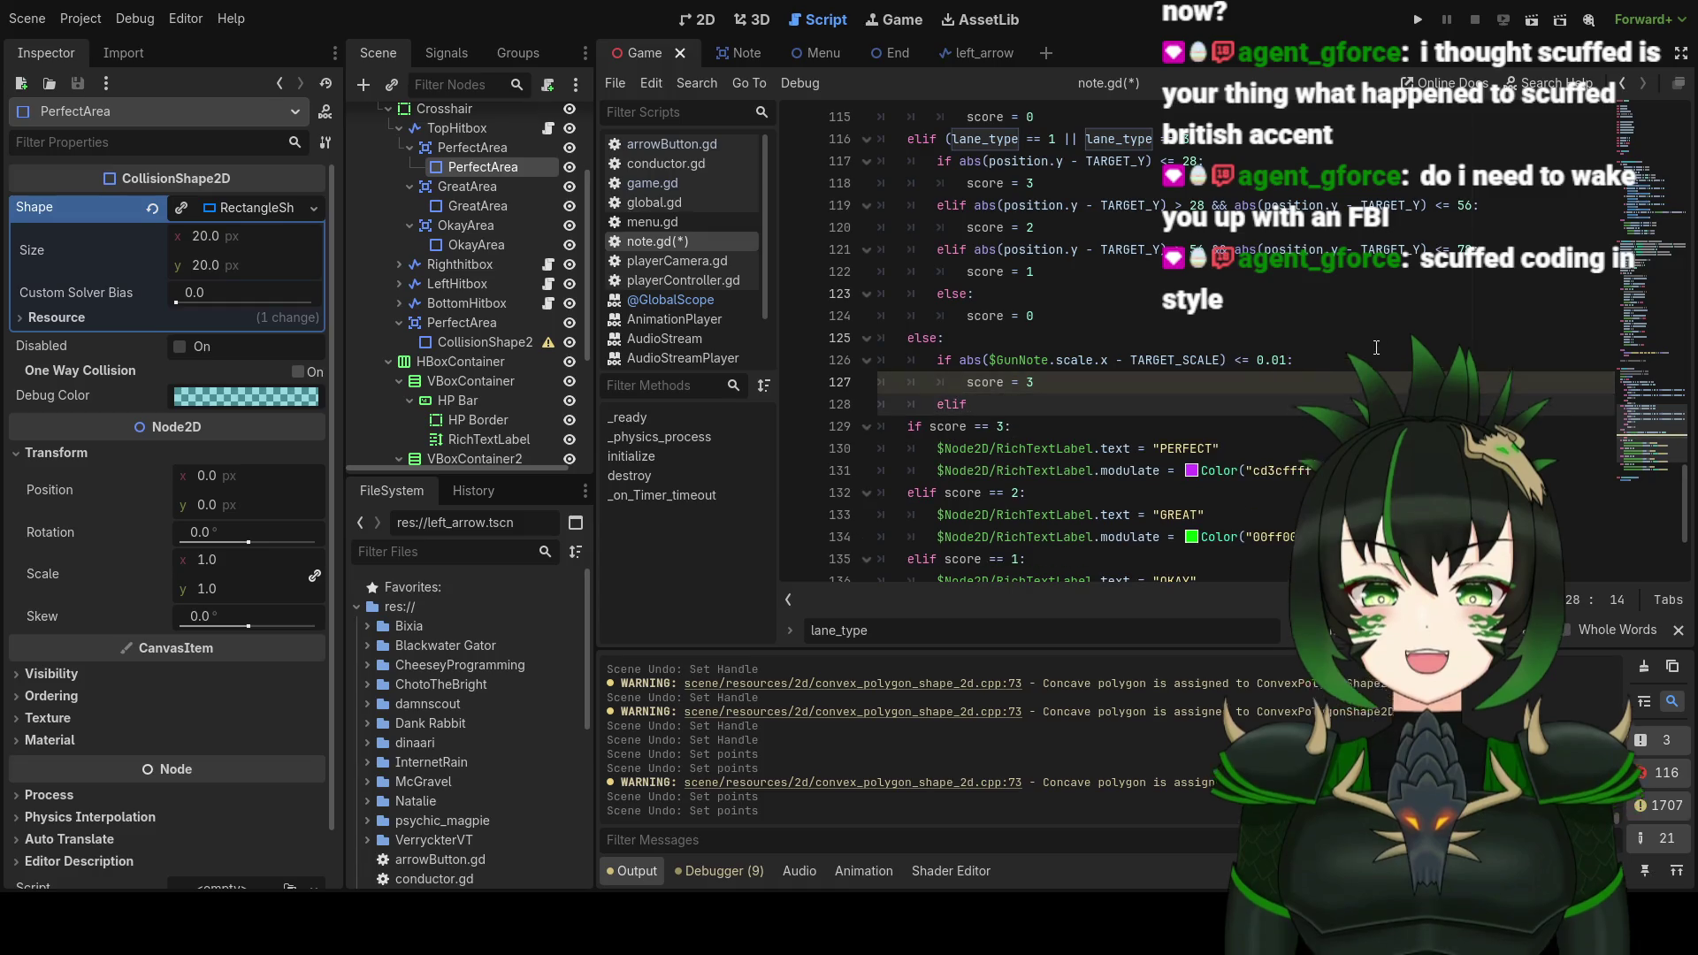
left_click_drag(961, 361, 1288, 361)
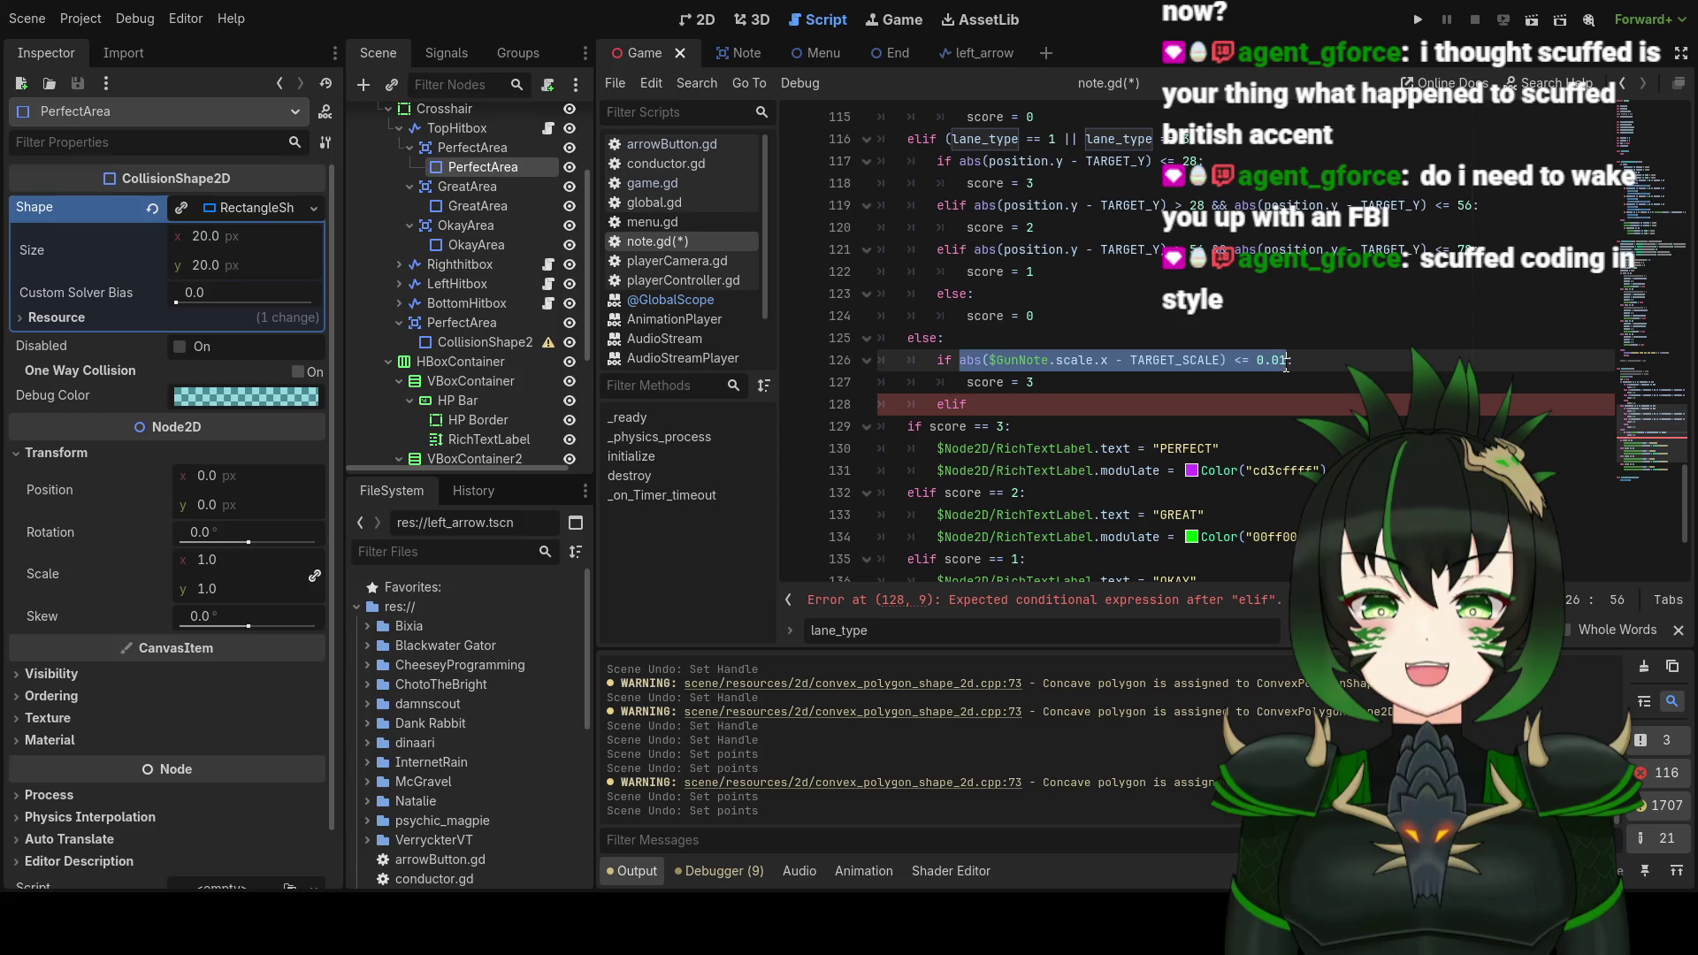
key("ctrl+c")
left_click(1126, 409)
key("ctrl+v")
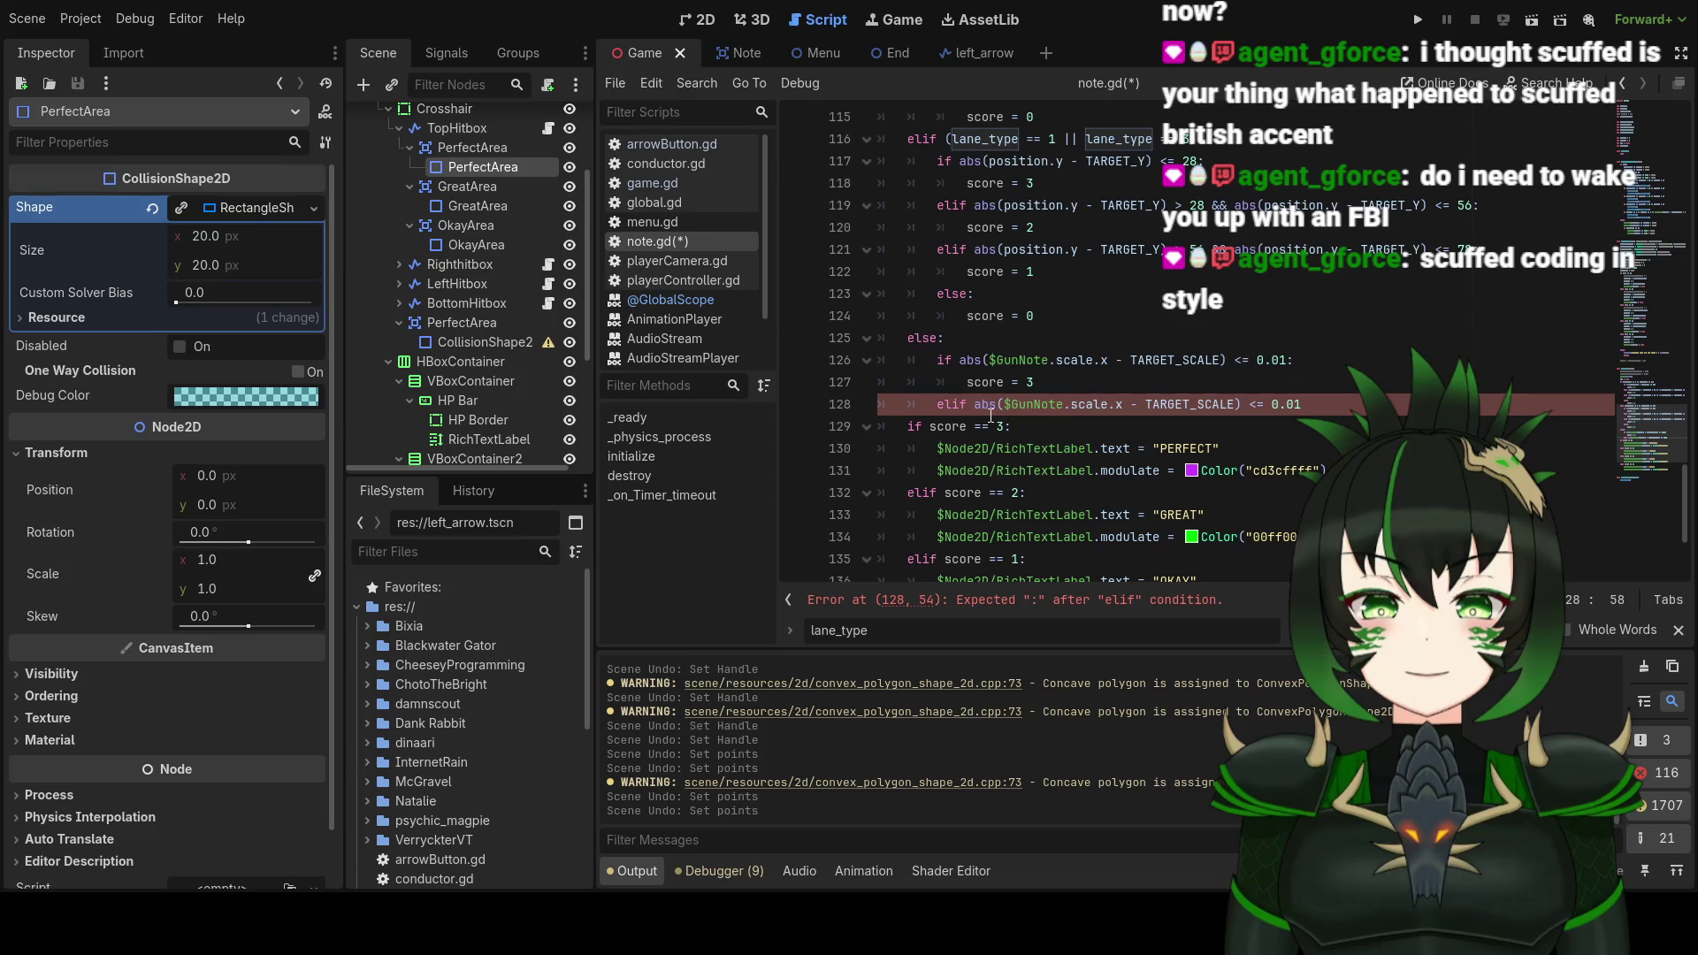
left_click(1259, 405)
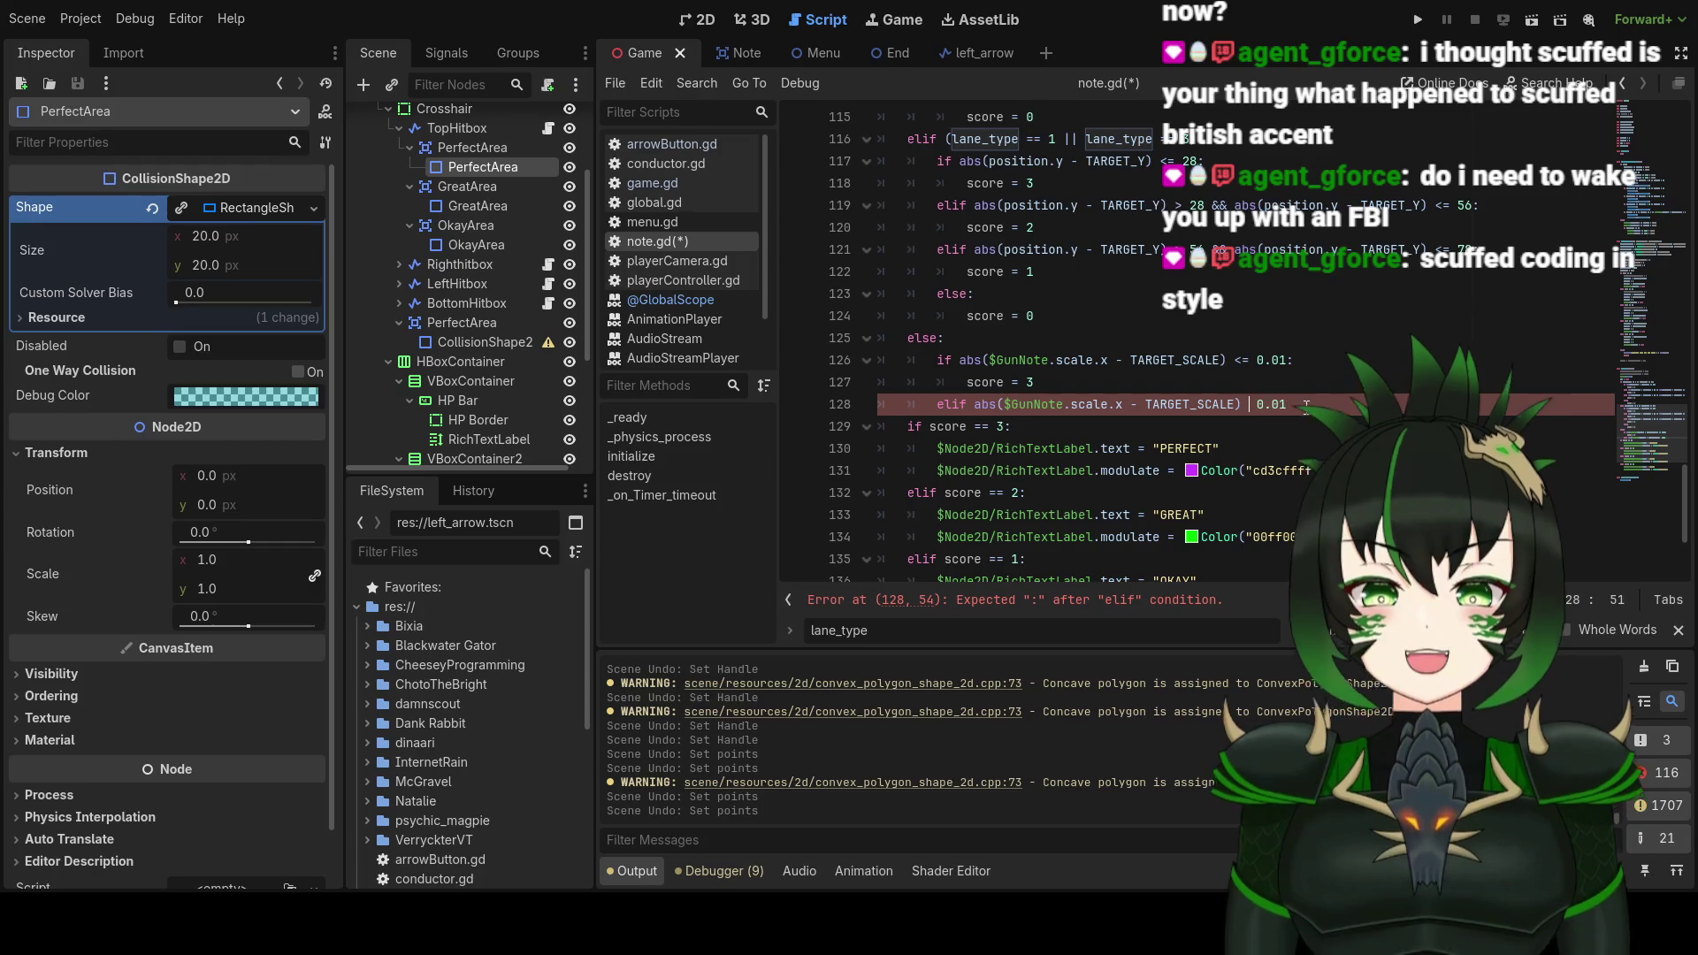
key("BackSpace")
key("BackSpace")
type(">")
left_click(1345, 404)
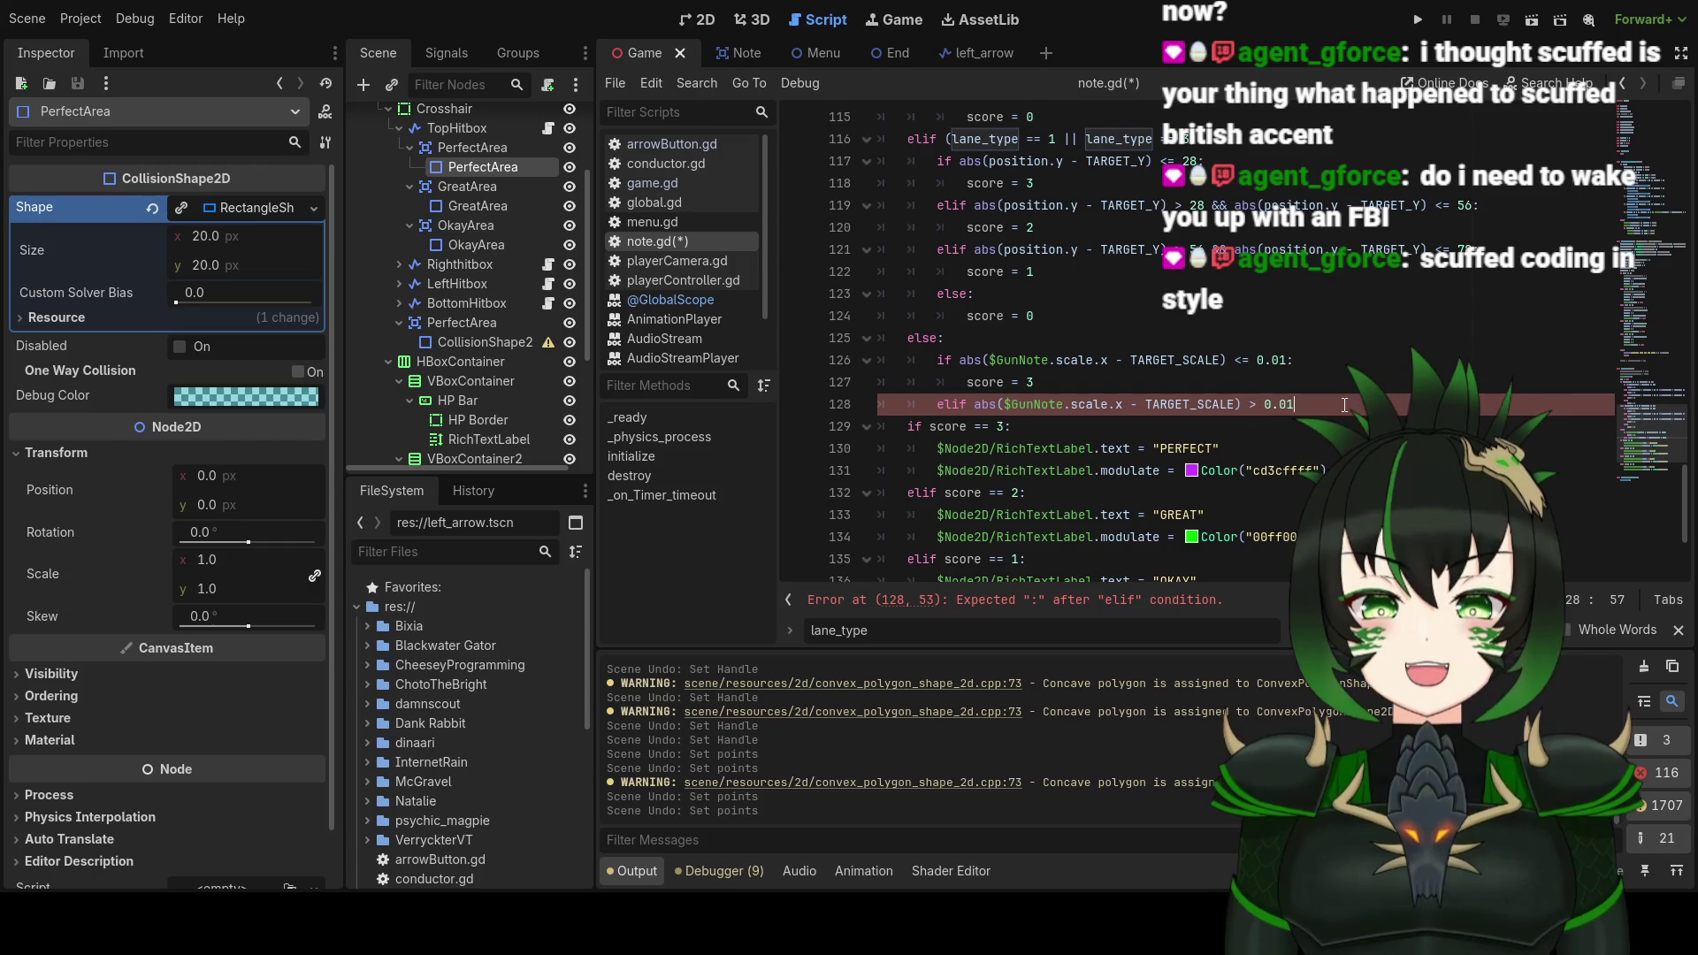
key("ctrl+v")
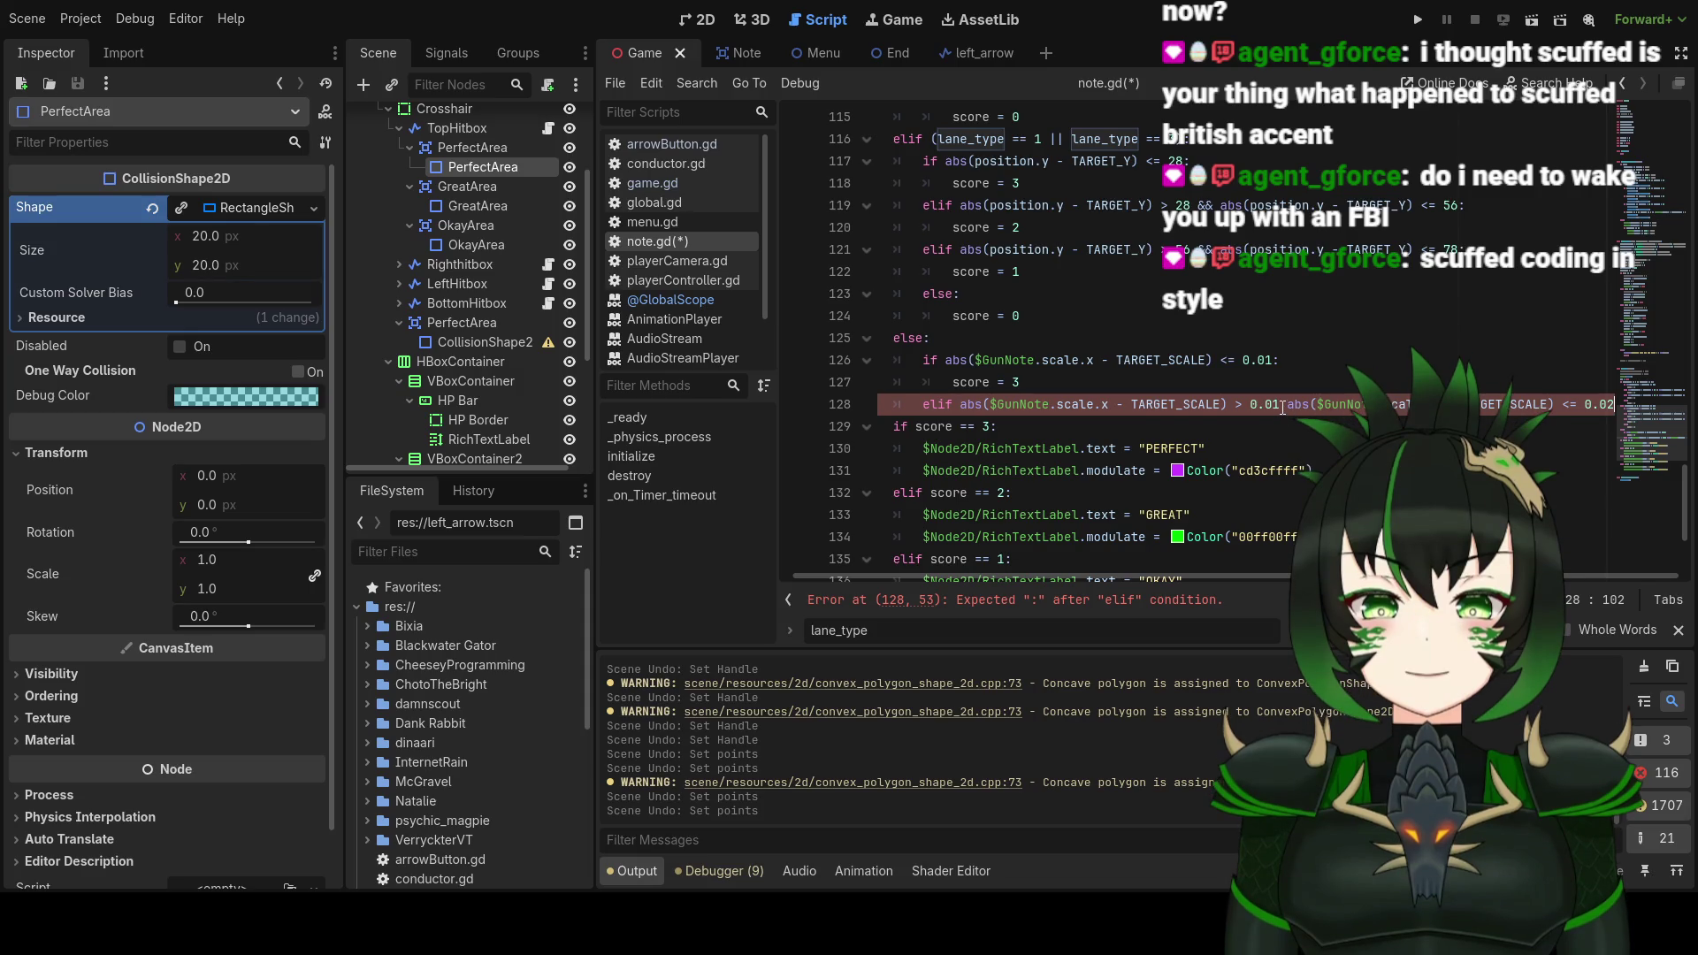
left_click(1282, 405)
Step: Set line 128's elif range to 0.015–0.025 and give it 'score = 2'
type("5")
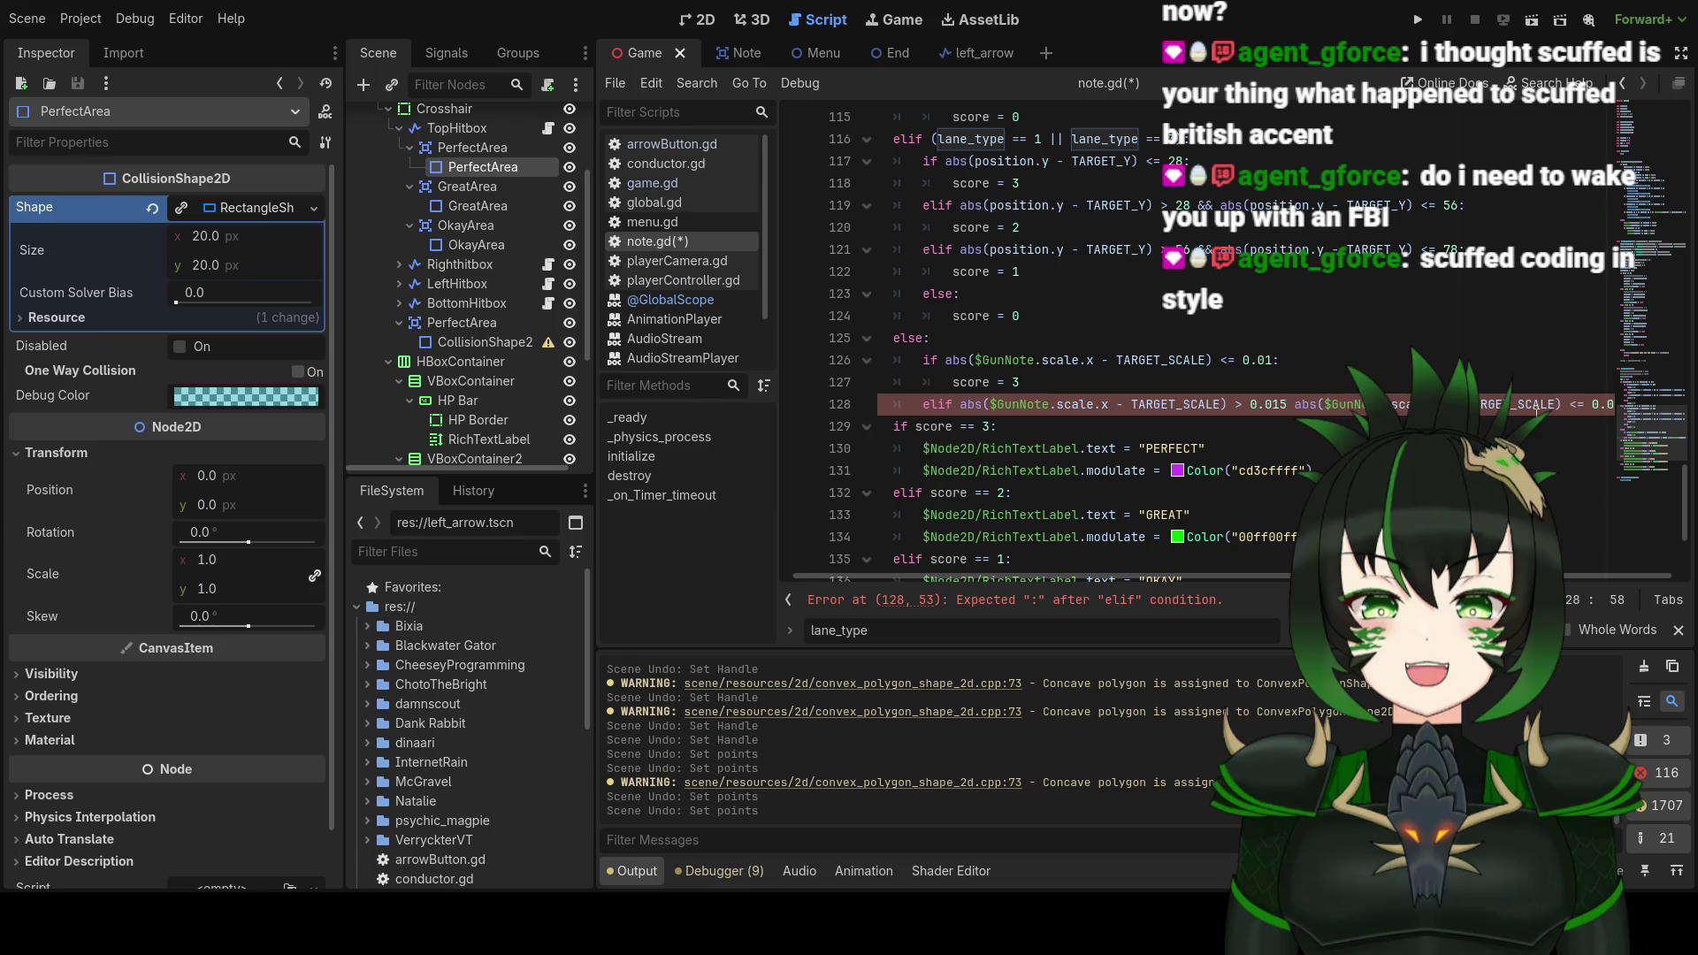
left_click_drag(1248, 575, 1252, 574)
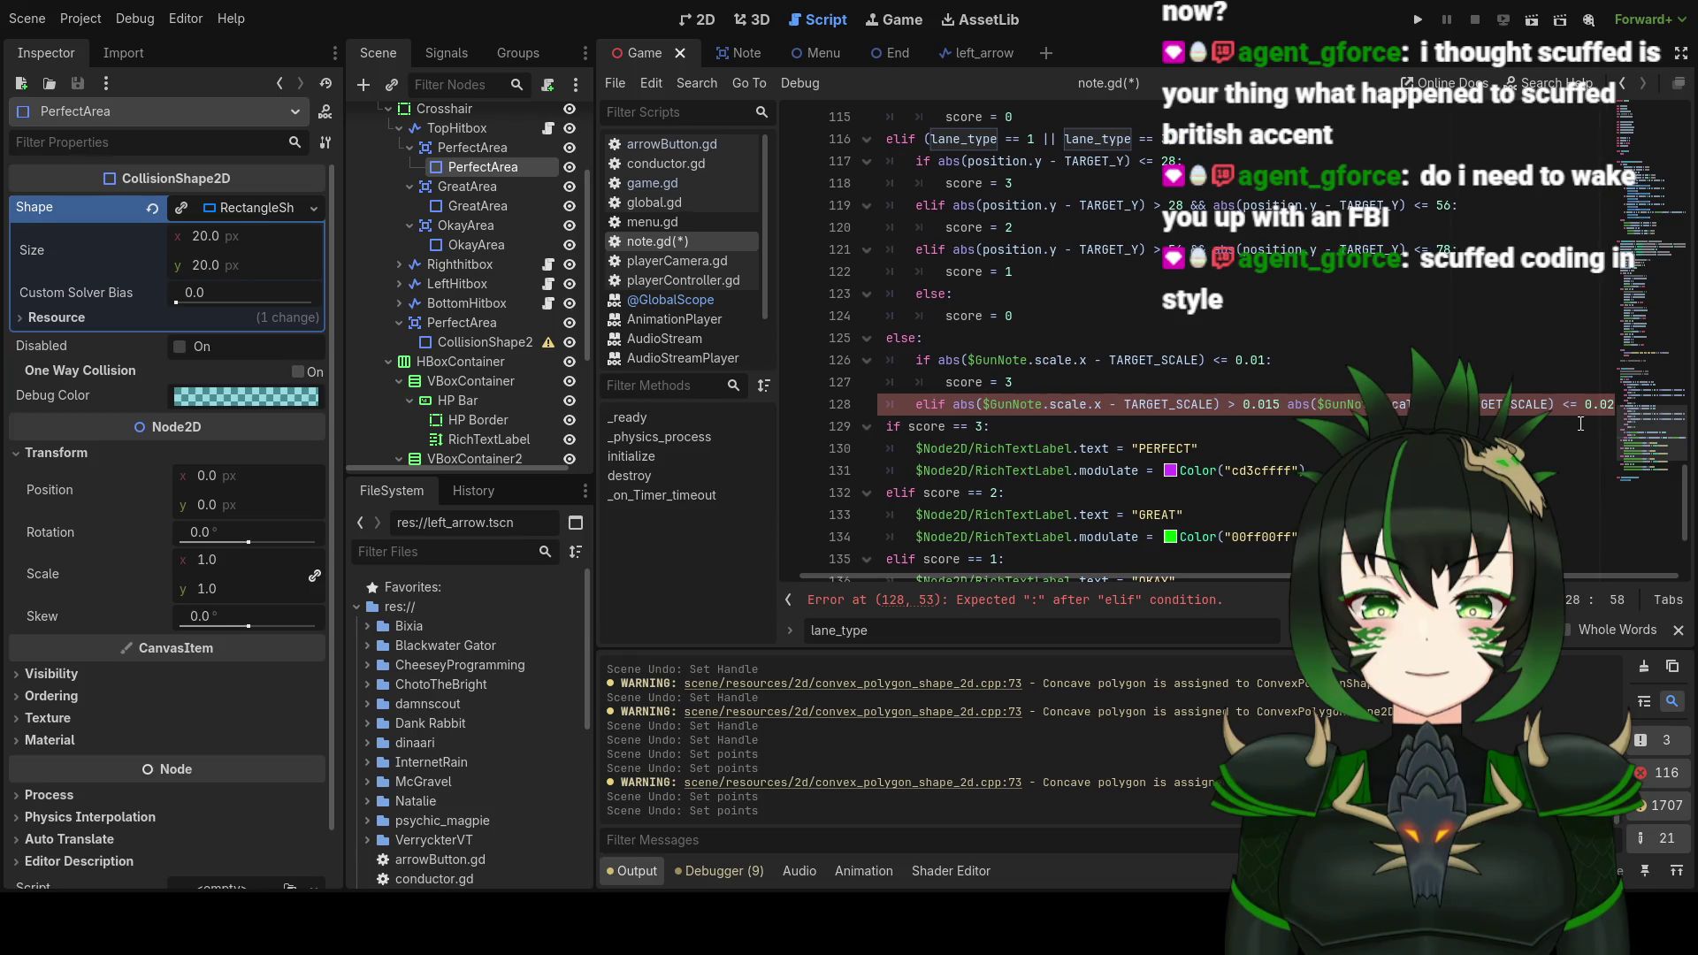
left_click(1610, 410)
key("BackSpace")
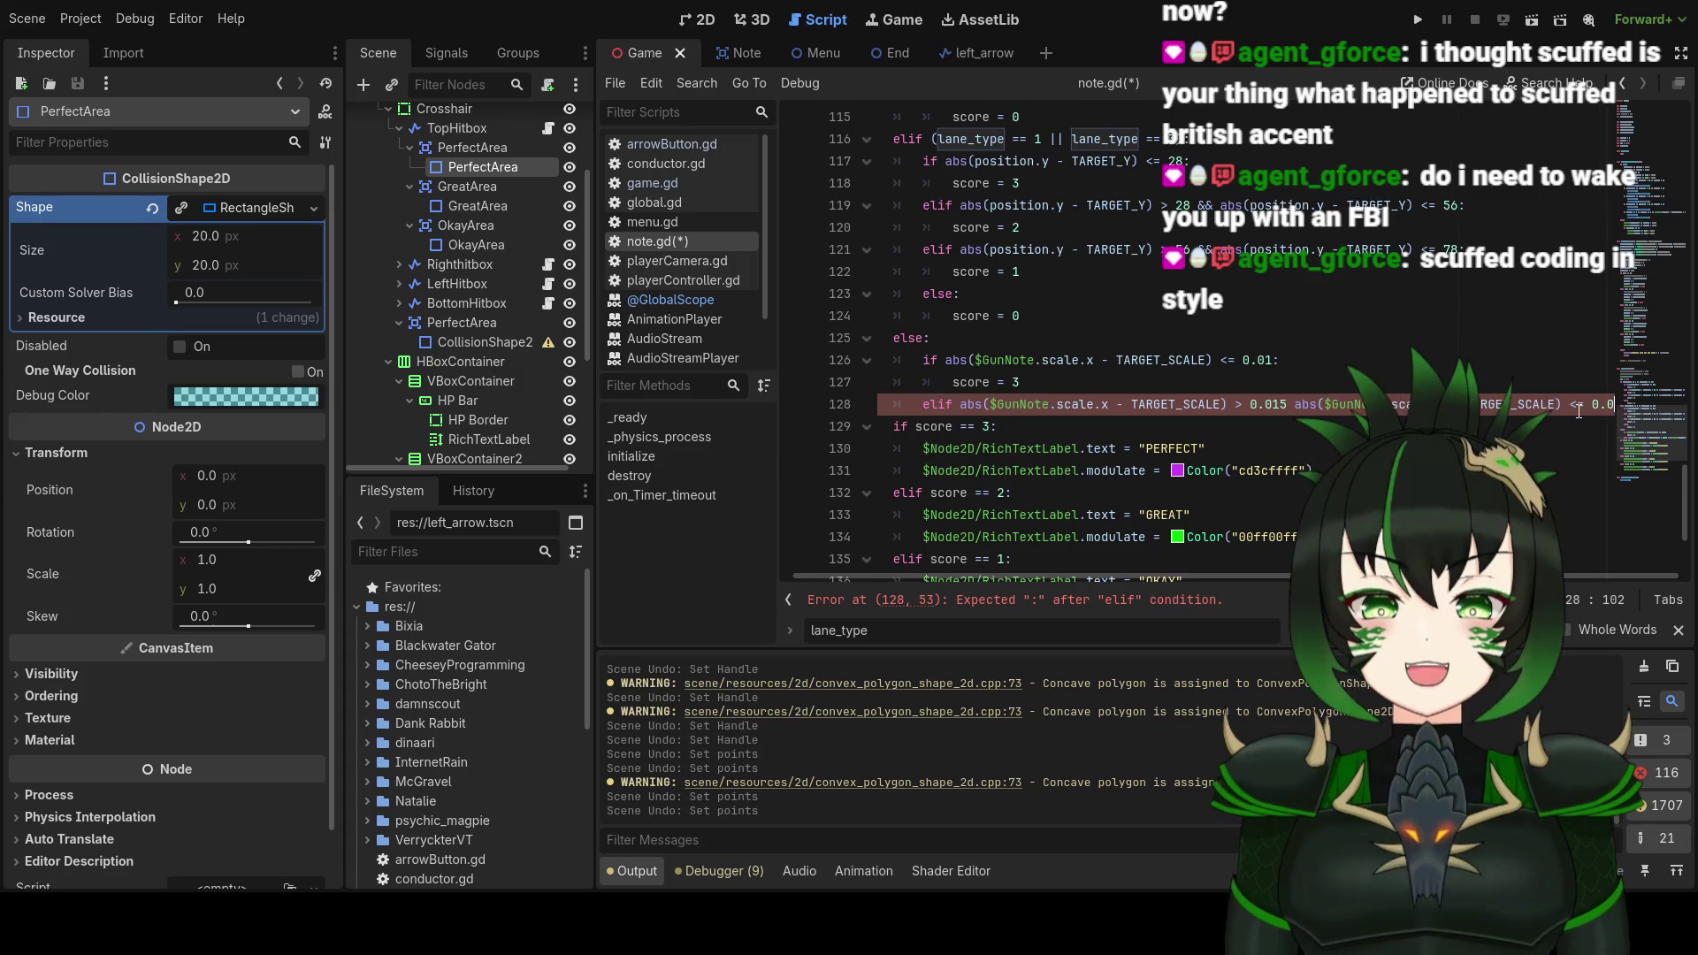
type("25")
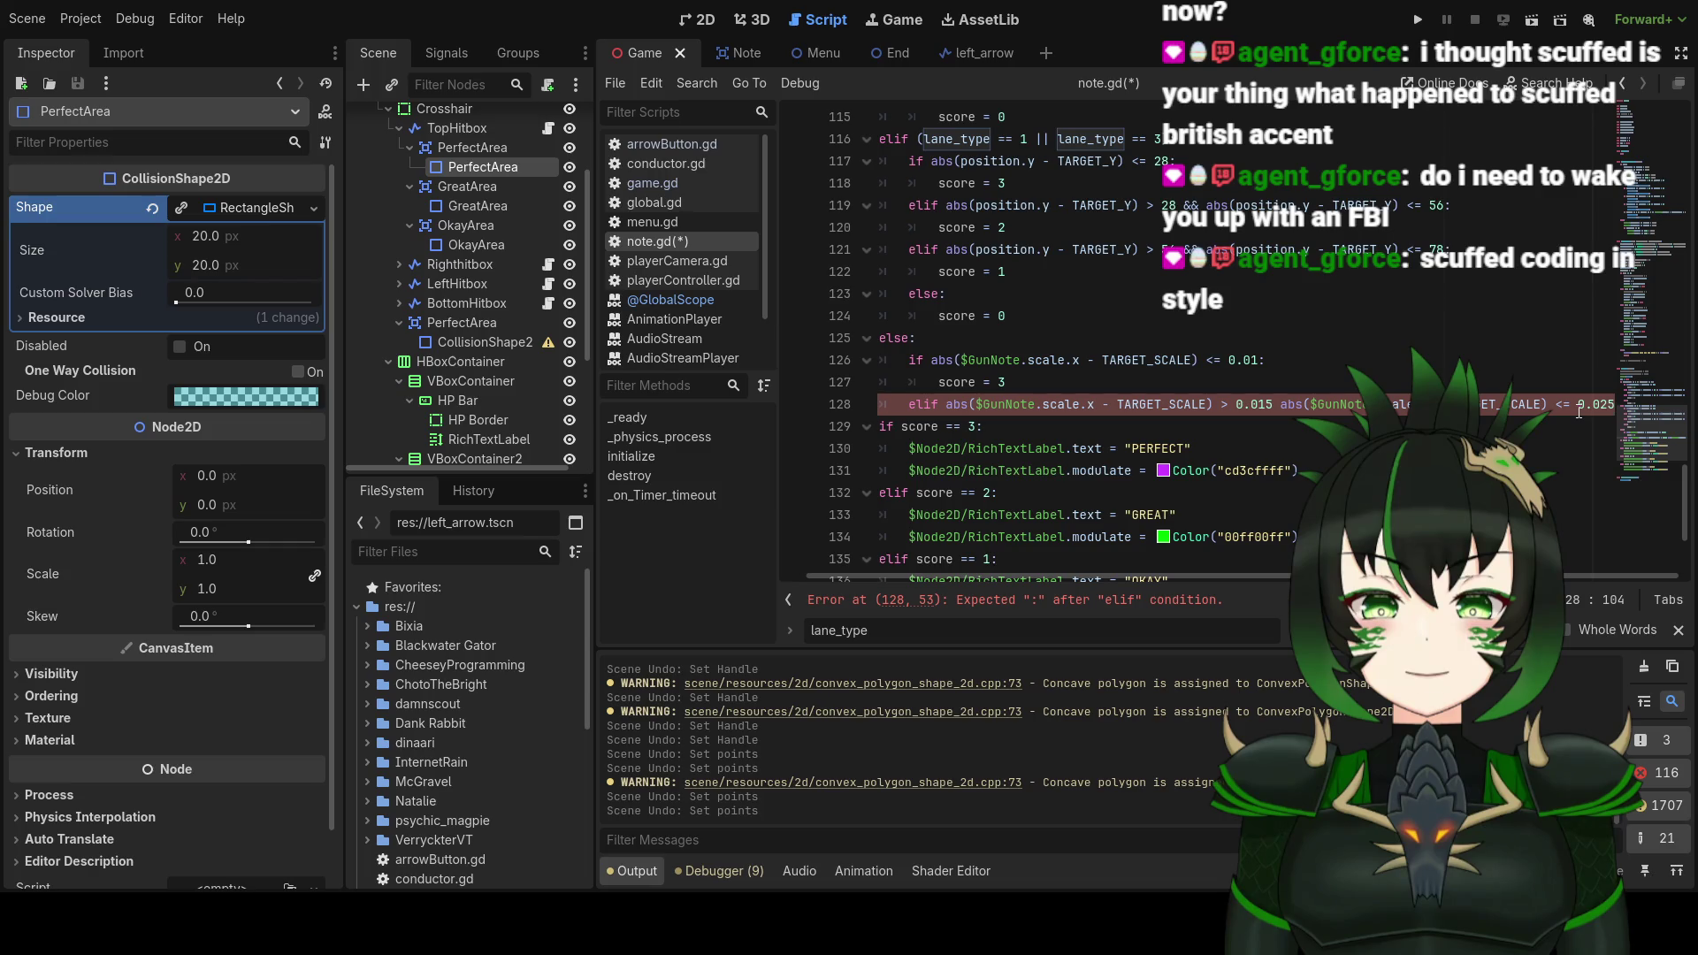
type(":")
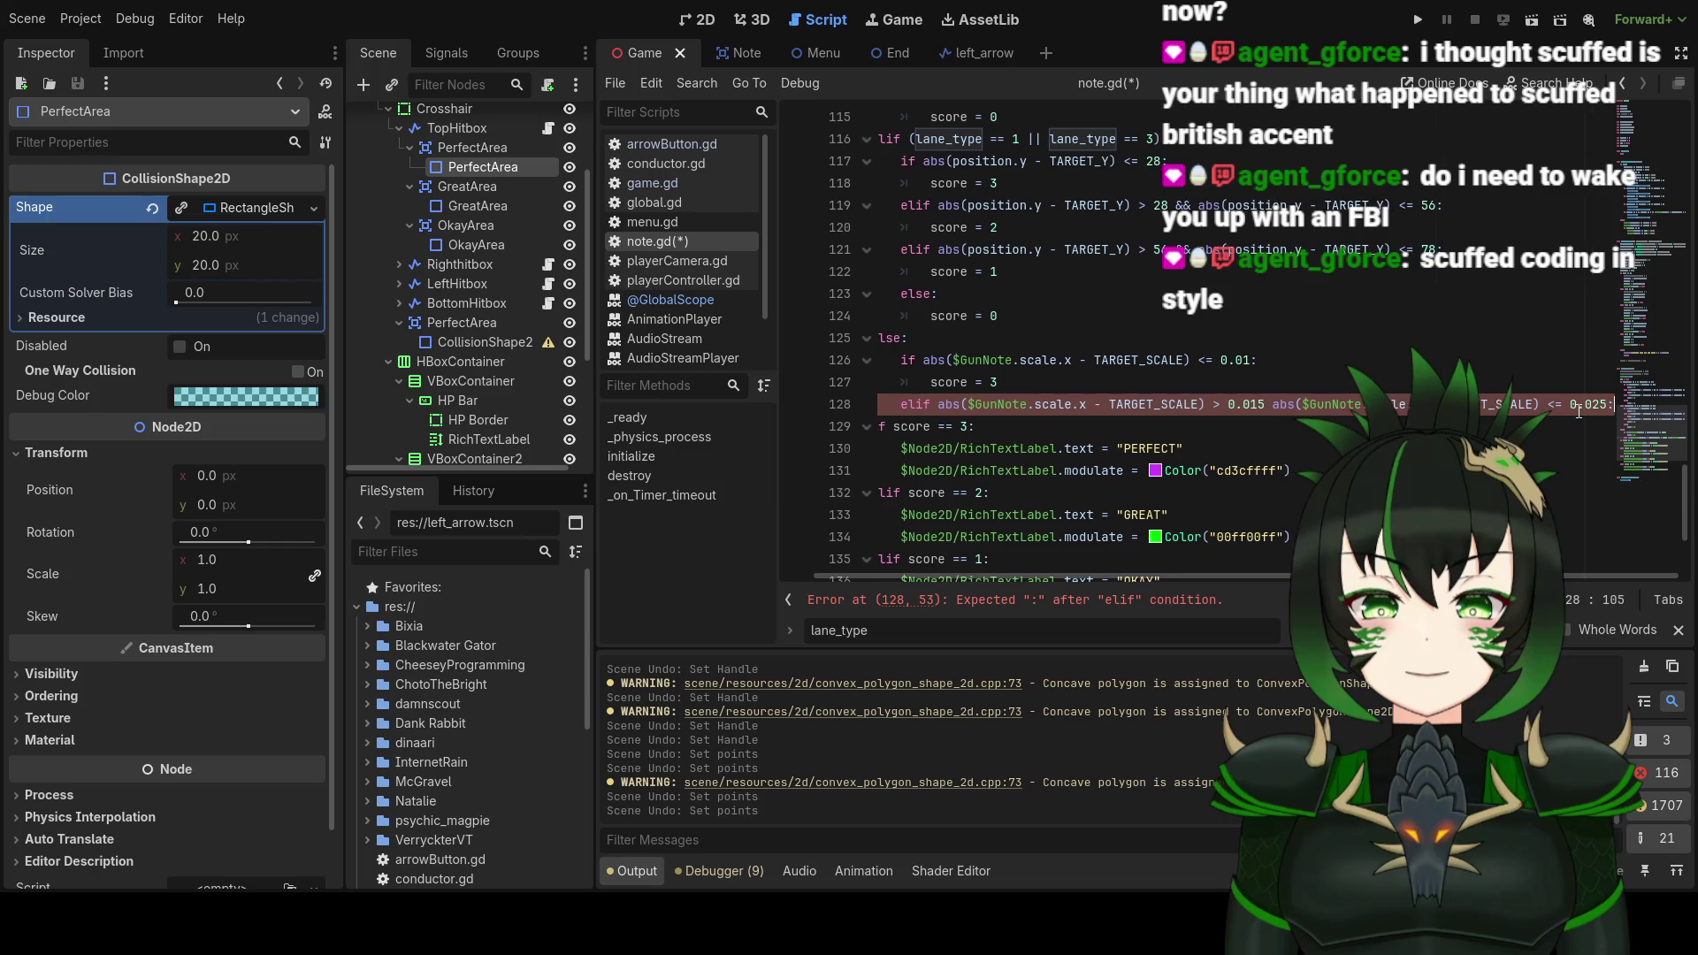
key("Return")
type("score = 2")
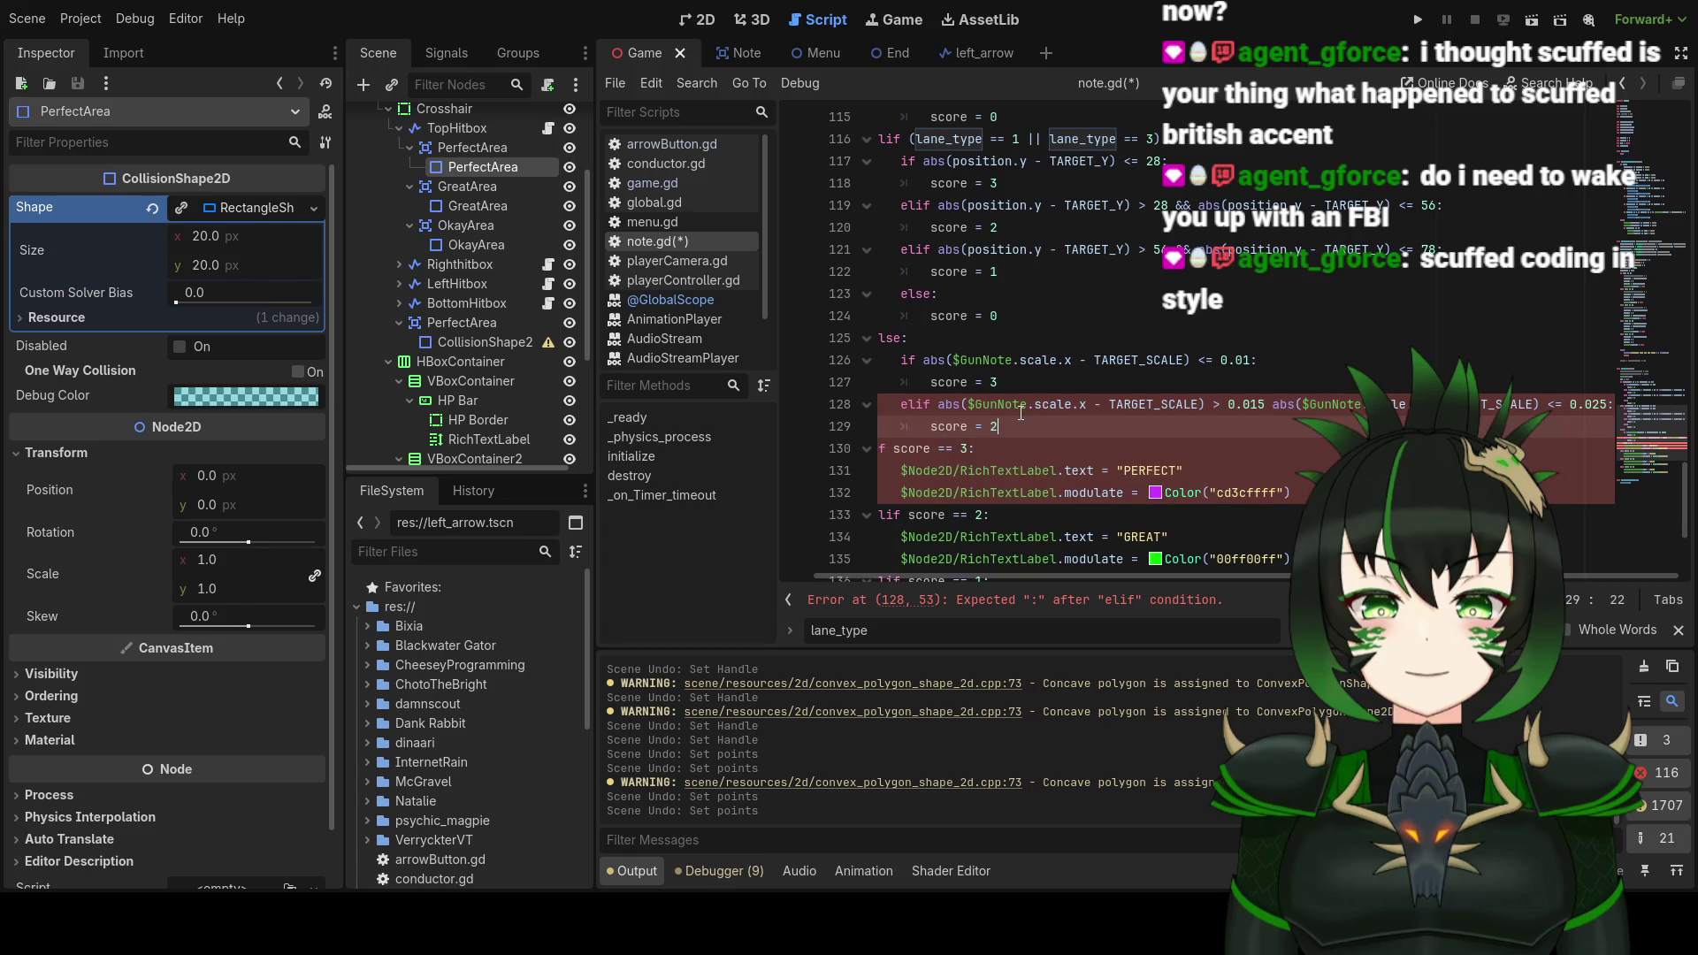
key("Return")
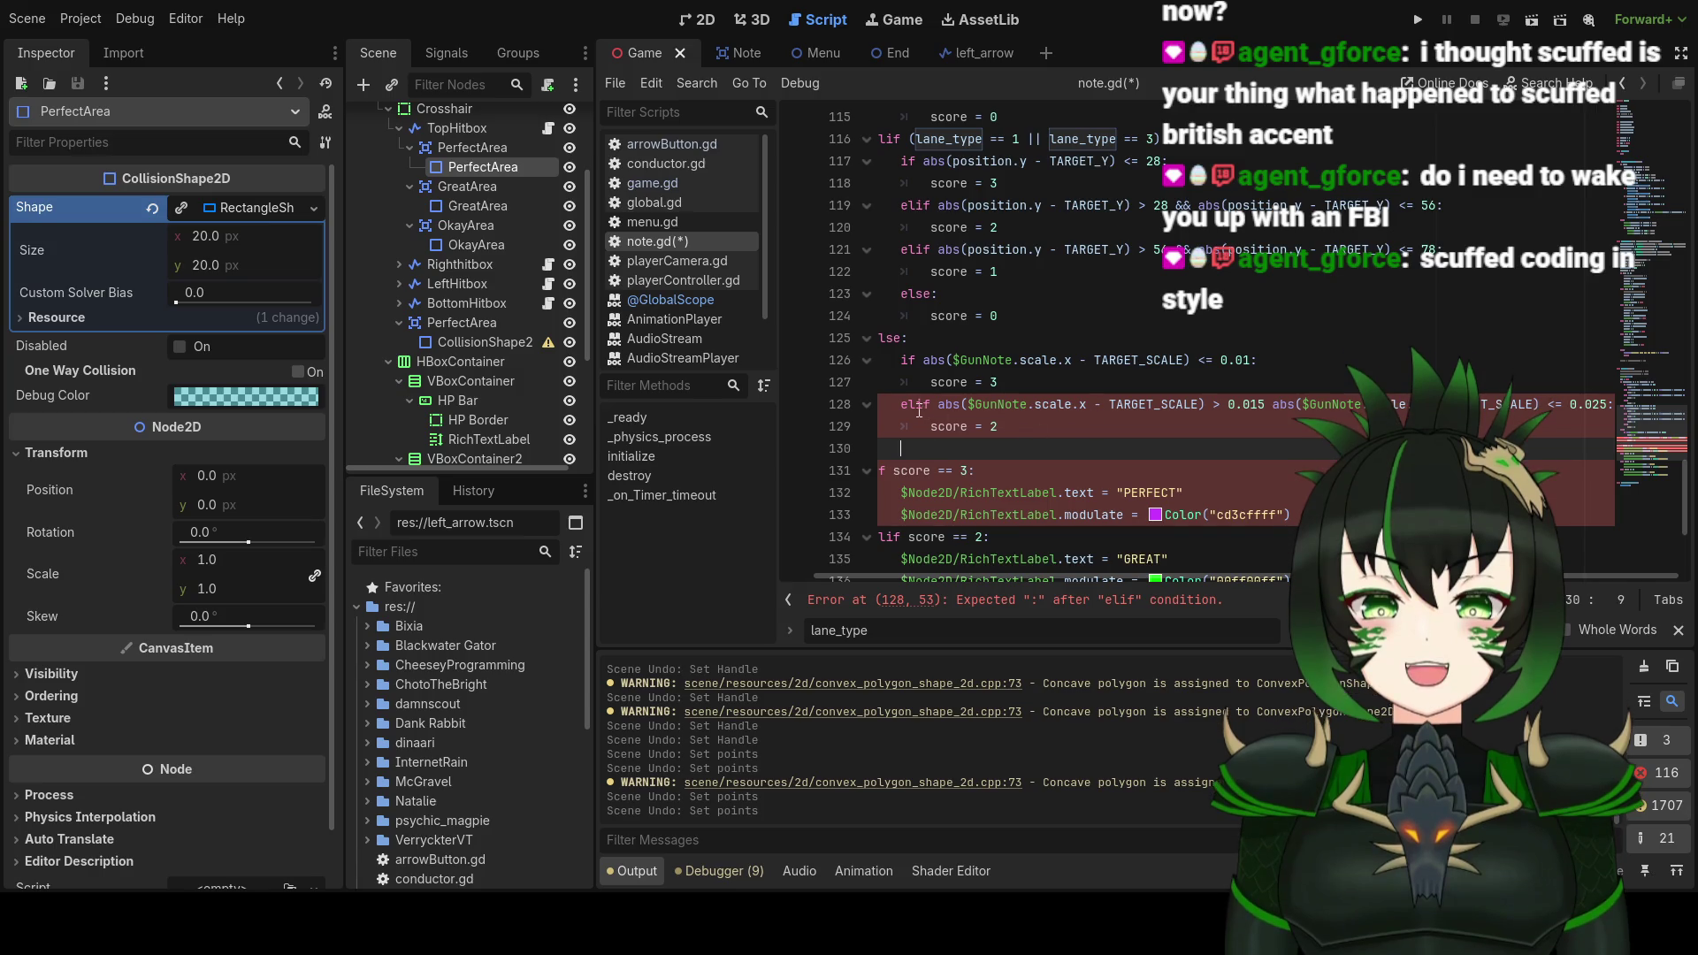
Step: Duplicate the branch as lines 130–131 and change its range to 0.025–0.04
mouse_move(885, 405)
left_mouse_down()
mouse_move(889, 426)
mouse_move(1002, 428)
left_mouse_up()
key("ctrl+c")
left_click(972, 448)
key("ctrl+v")
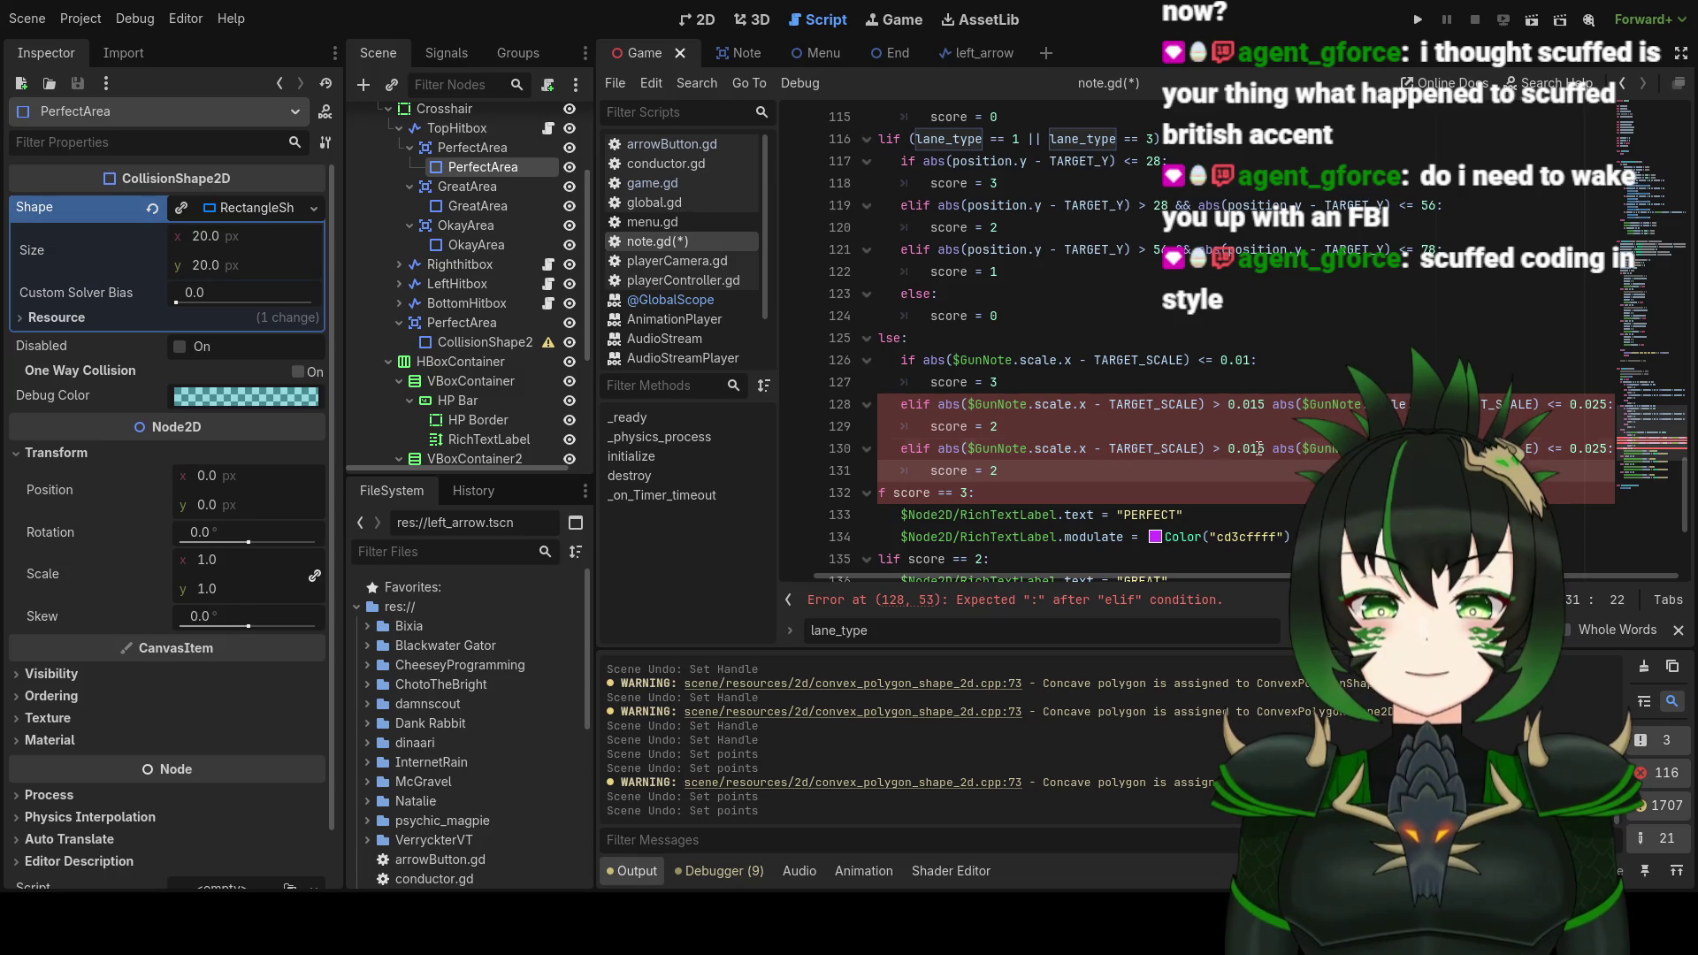
left_click(1258, 448)
key("BackSpace")
type("2")
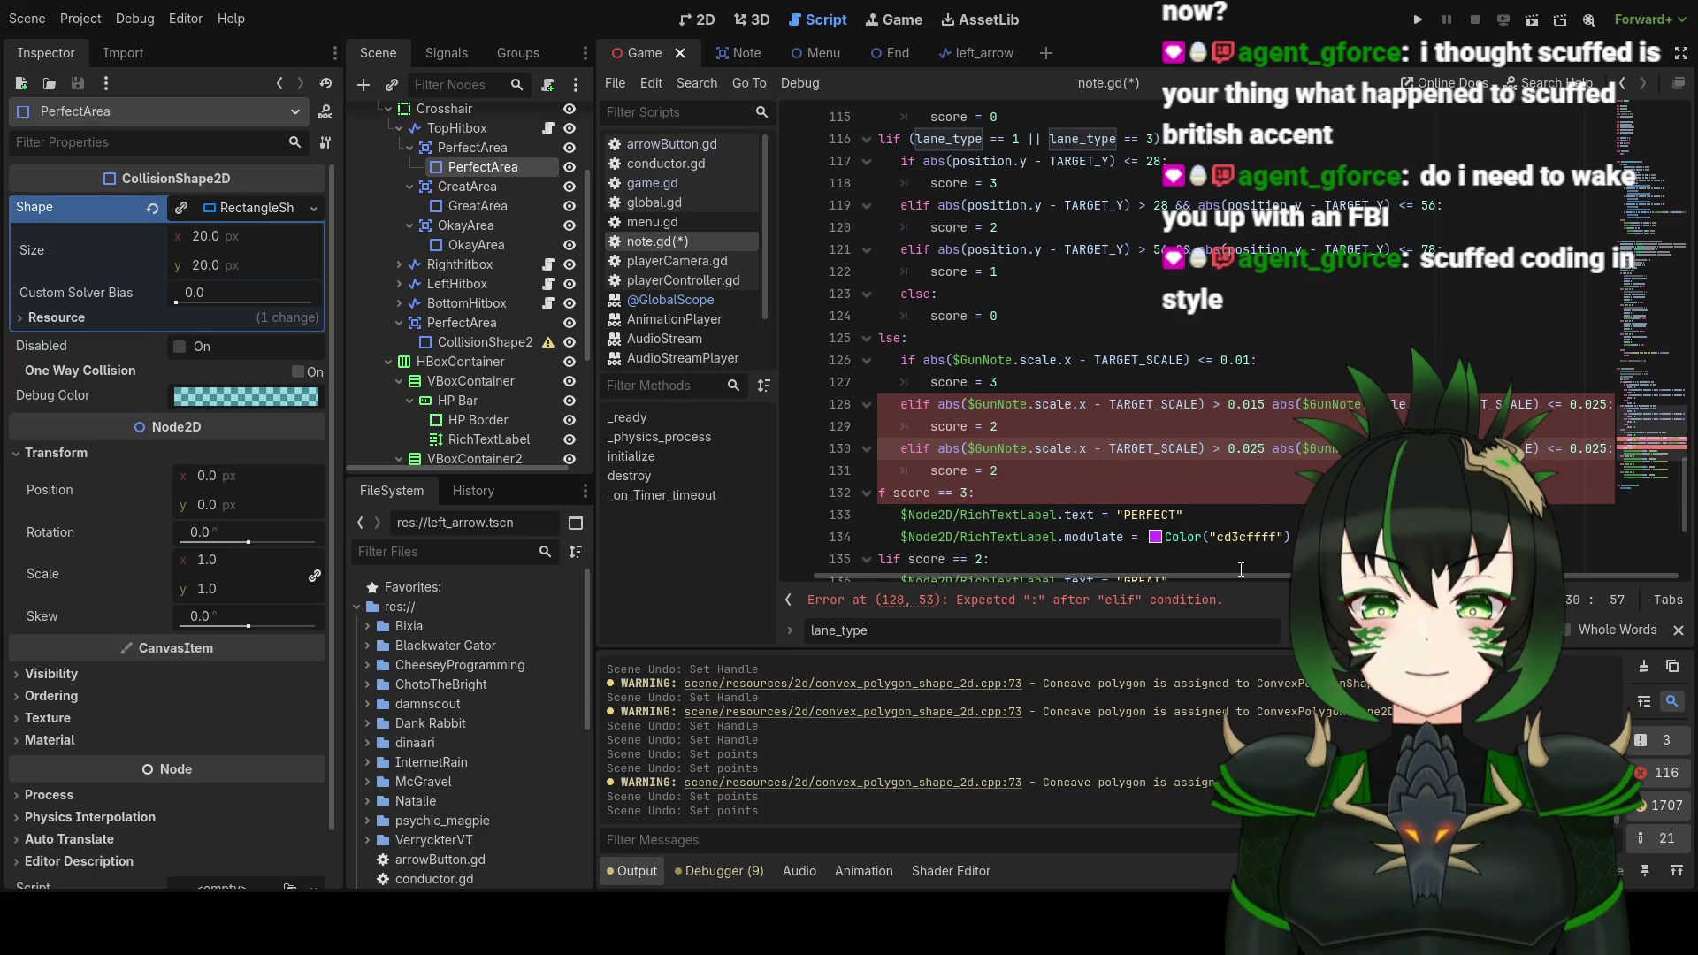
left_click(1597, 451)
key("BackSpace")
key("BackSpace")
type("4")
scroll(1061, 336, "up", 3)
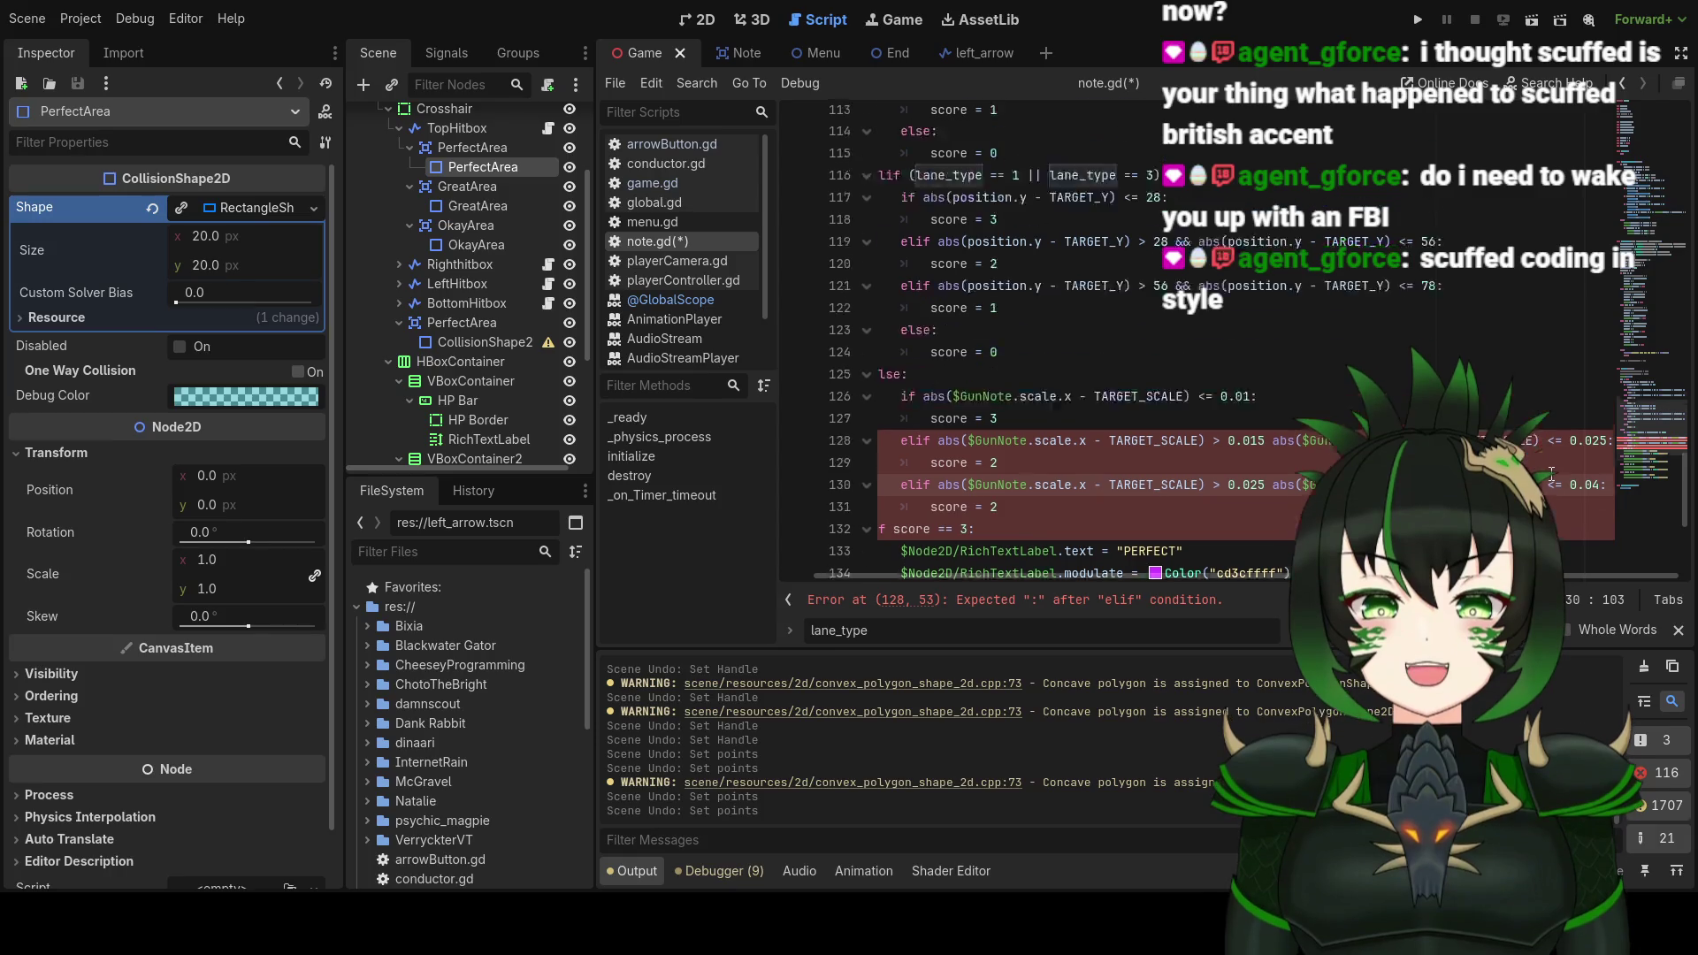
scroll(1062, 336, "up", 15)
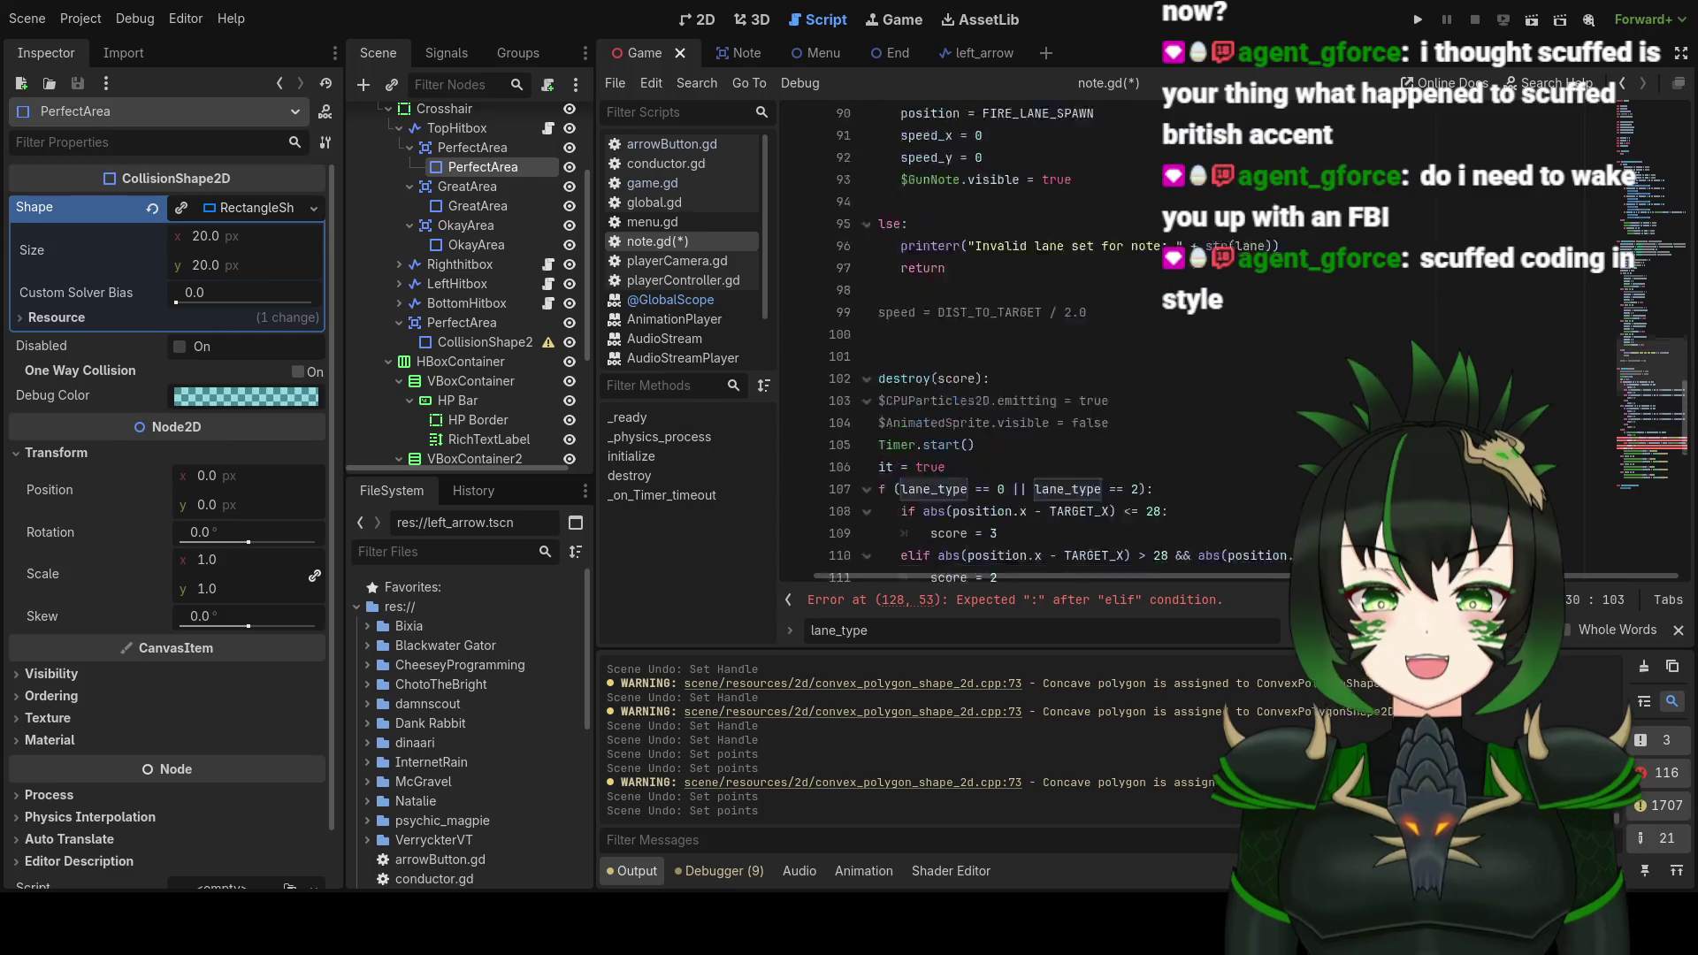
scroll(1061, 336, "up", 8)
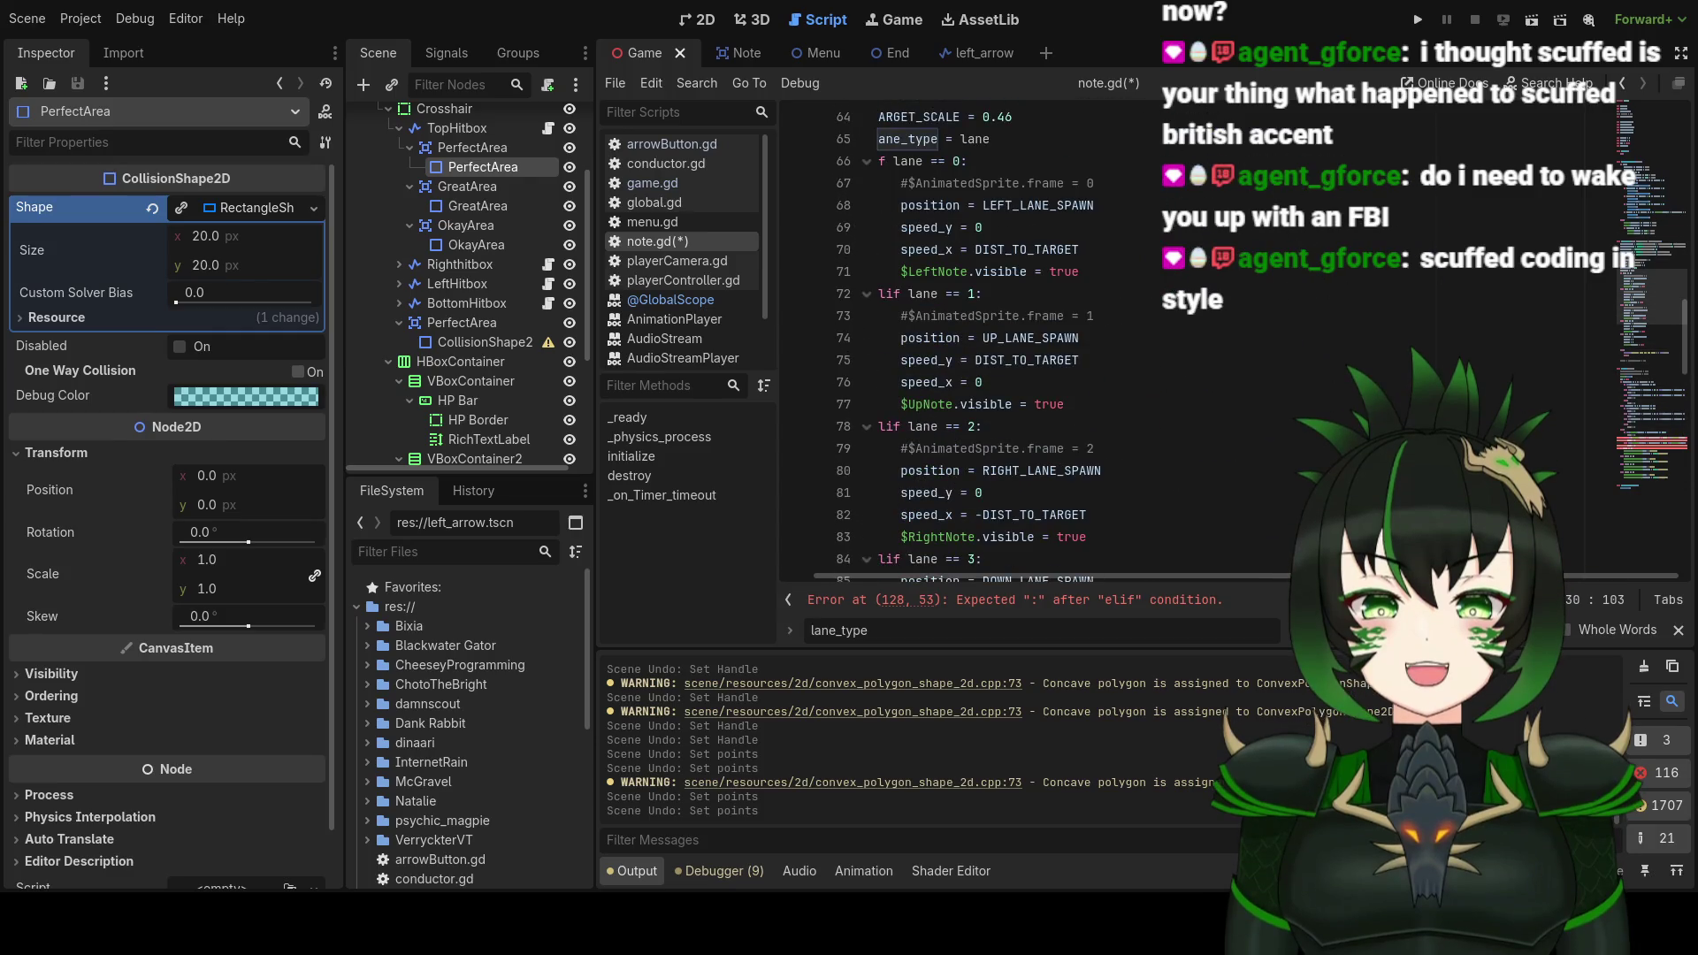
scroll(1061, 336, "up", 2)
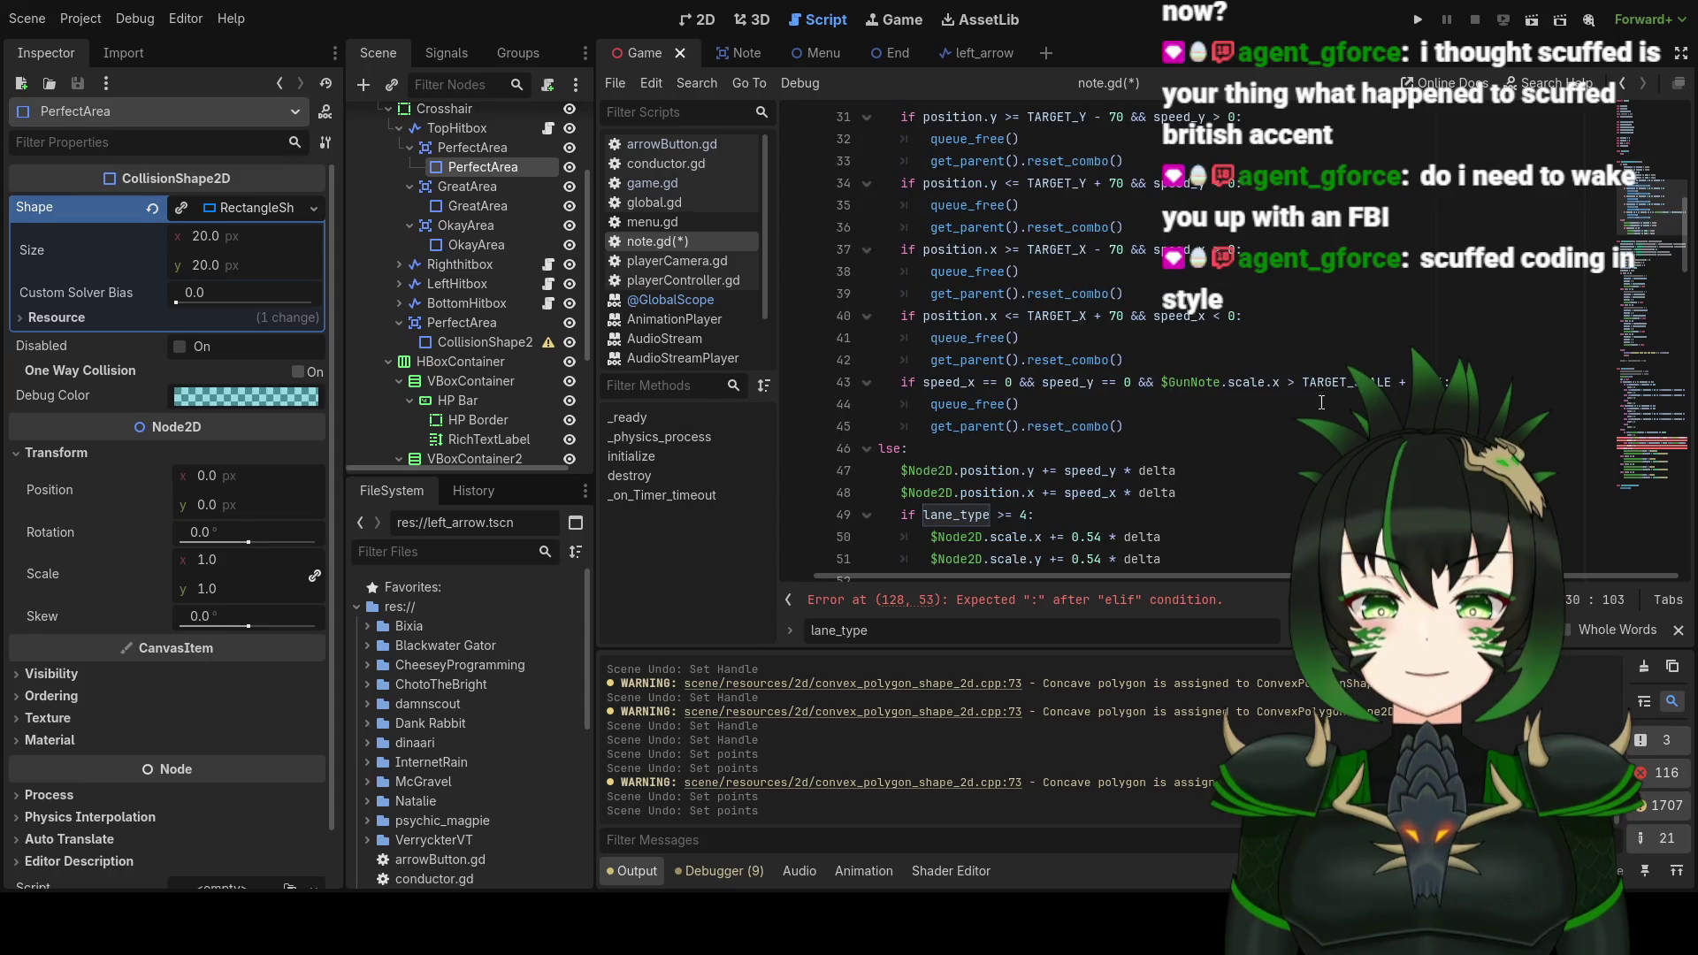
scroll(1291, 394, "down", 20)
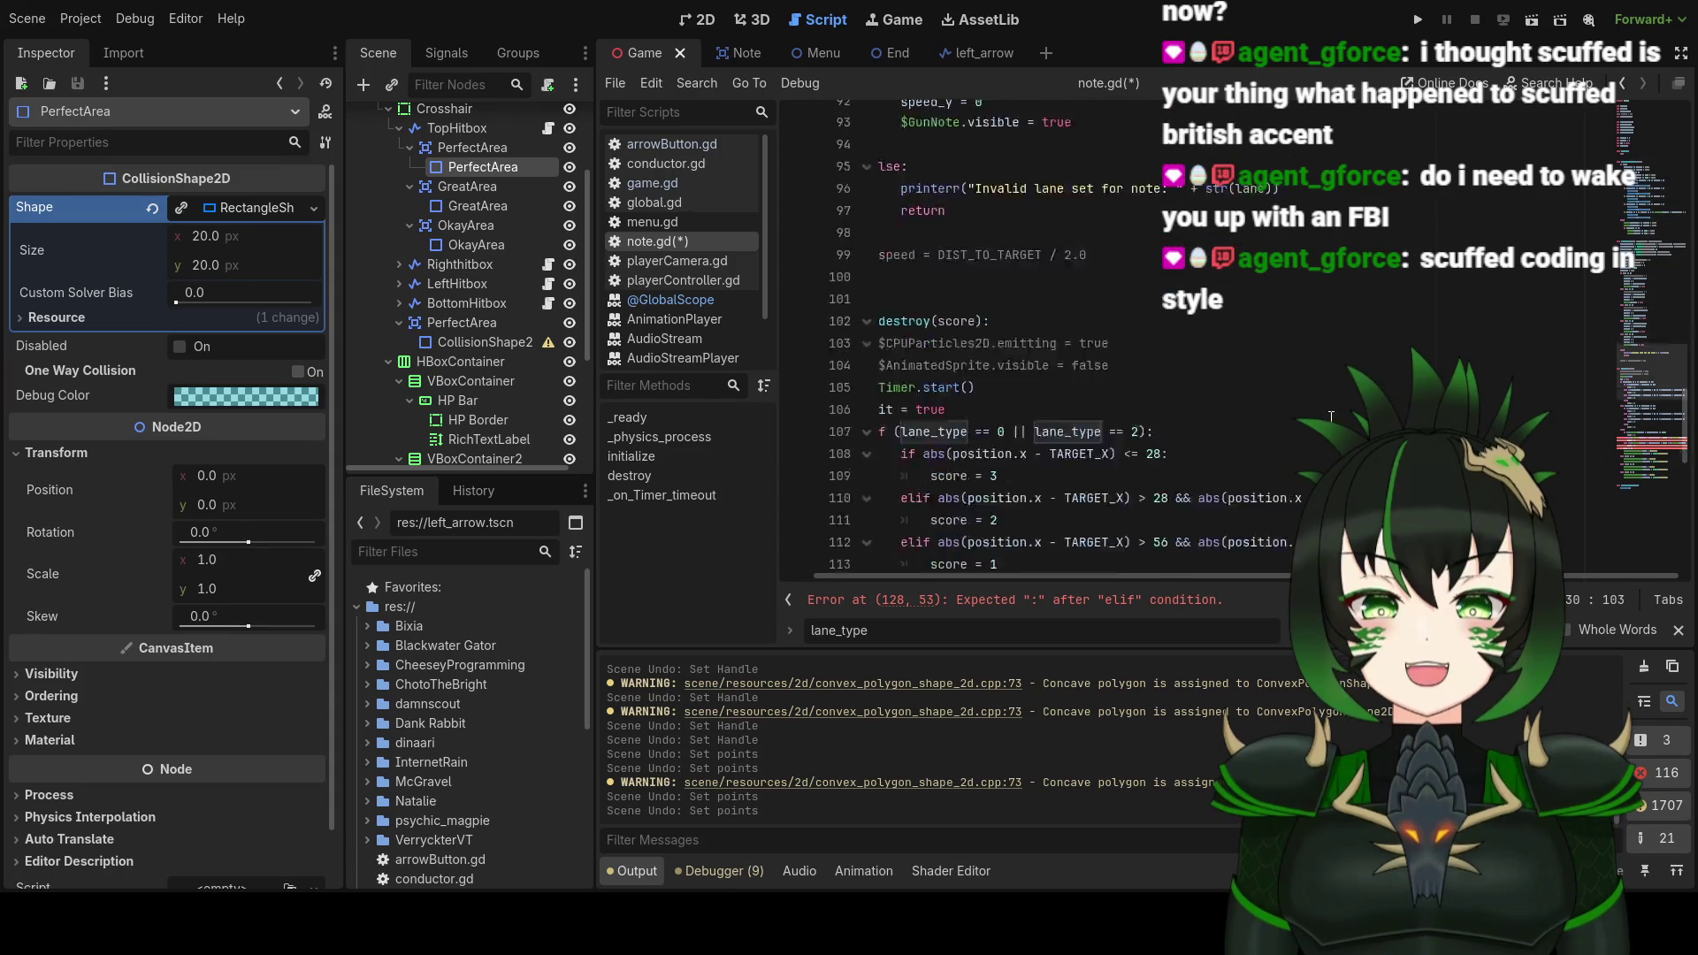
scroll(1186, 441, "down", 1)
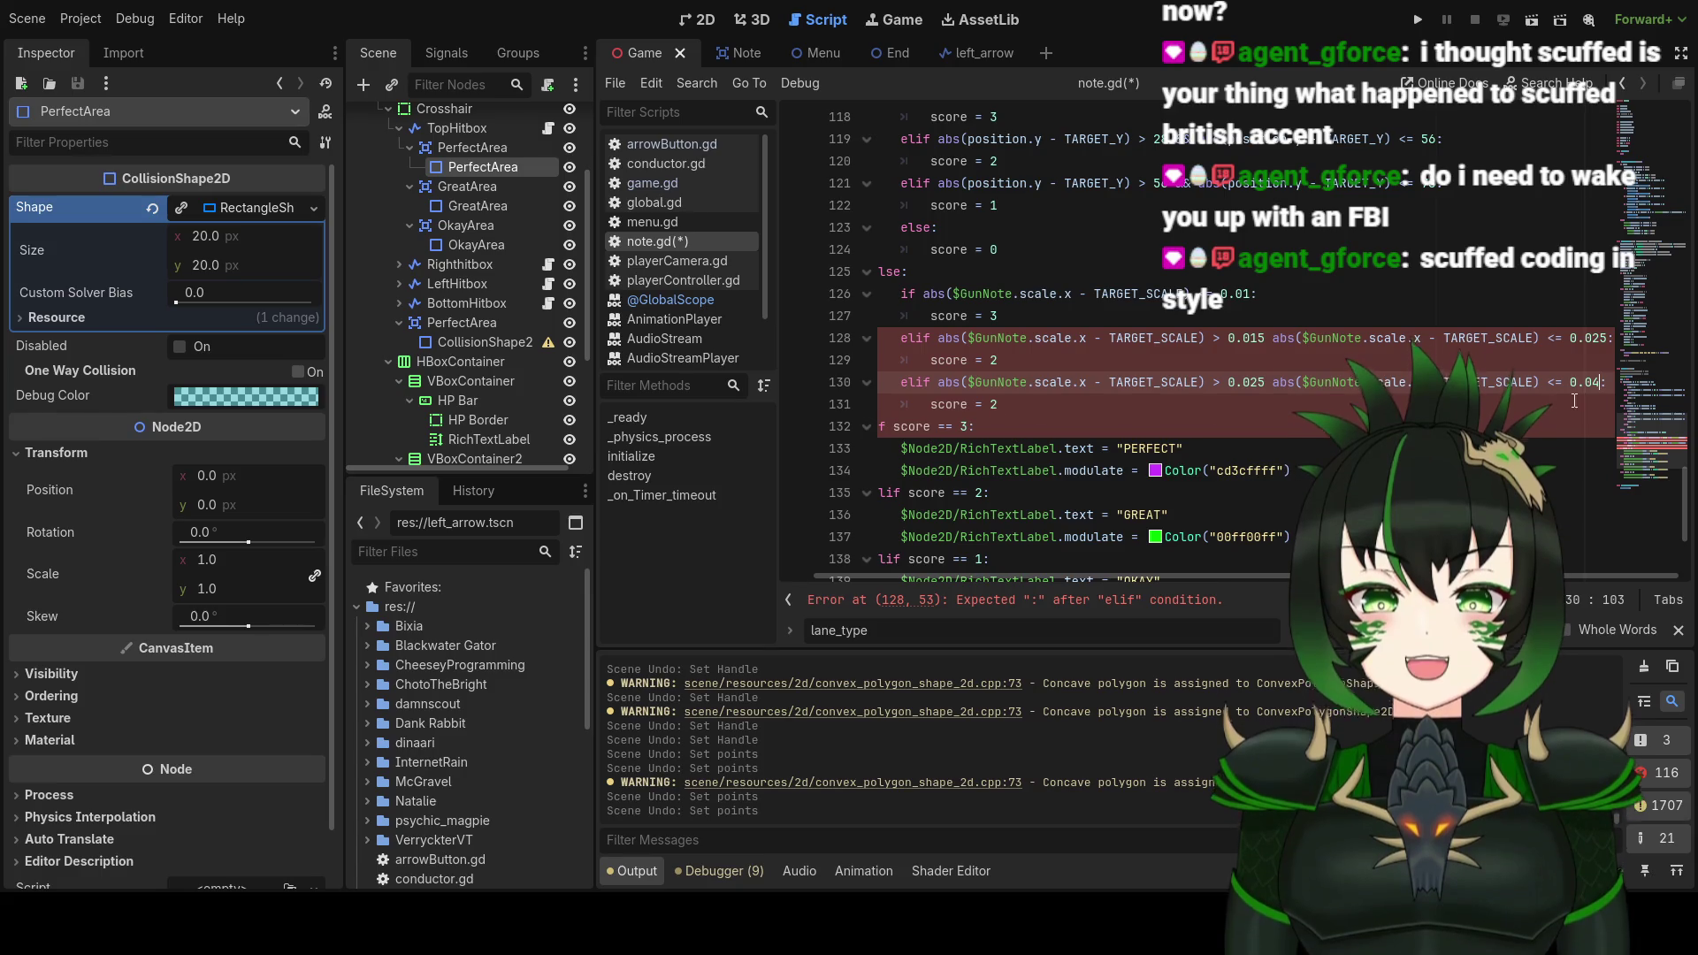
scroll(1592, 394, "up", 1)
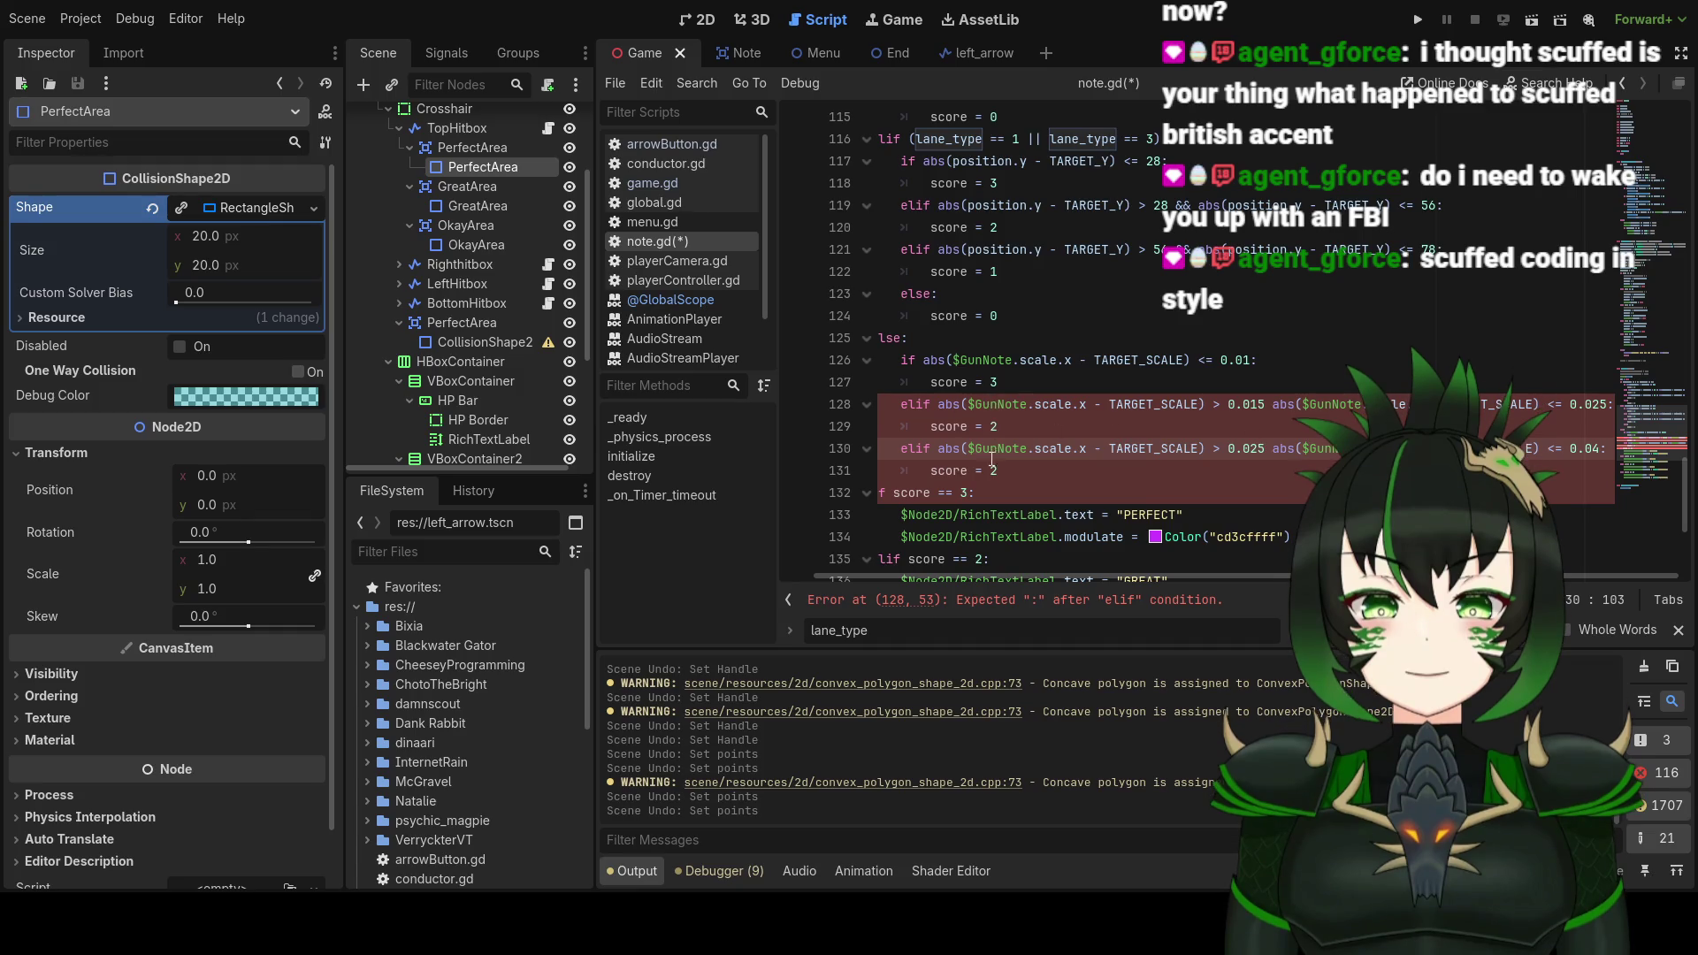
Step: Change line 131 from 'score = 2' to 'score = 1'
left_click(1042, 471)
key("BackSpace")
type("1")
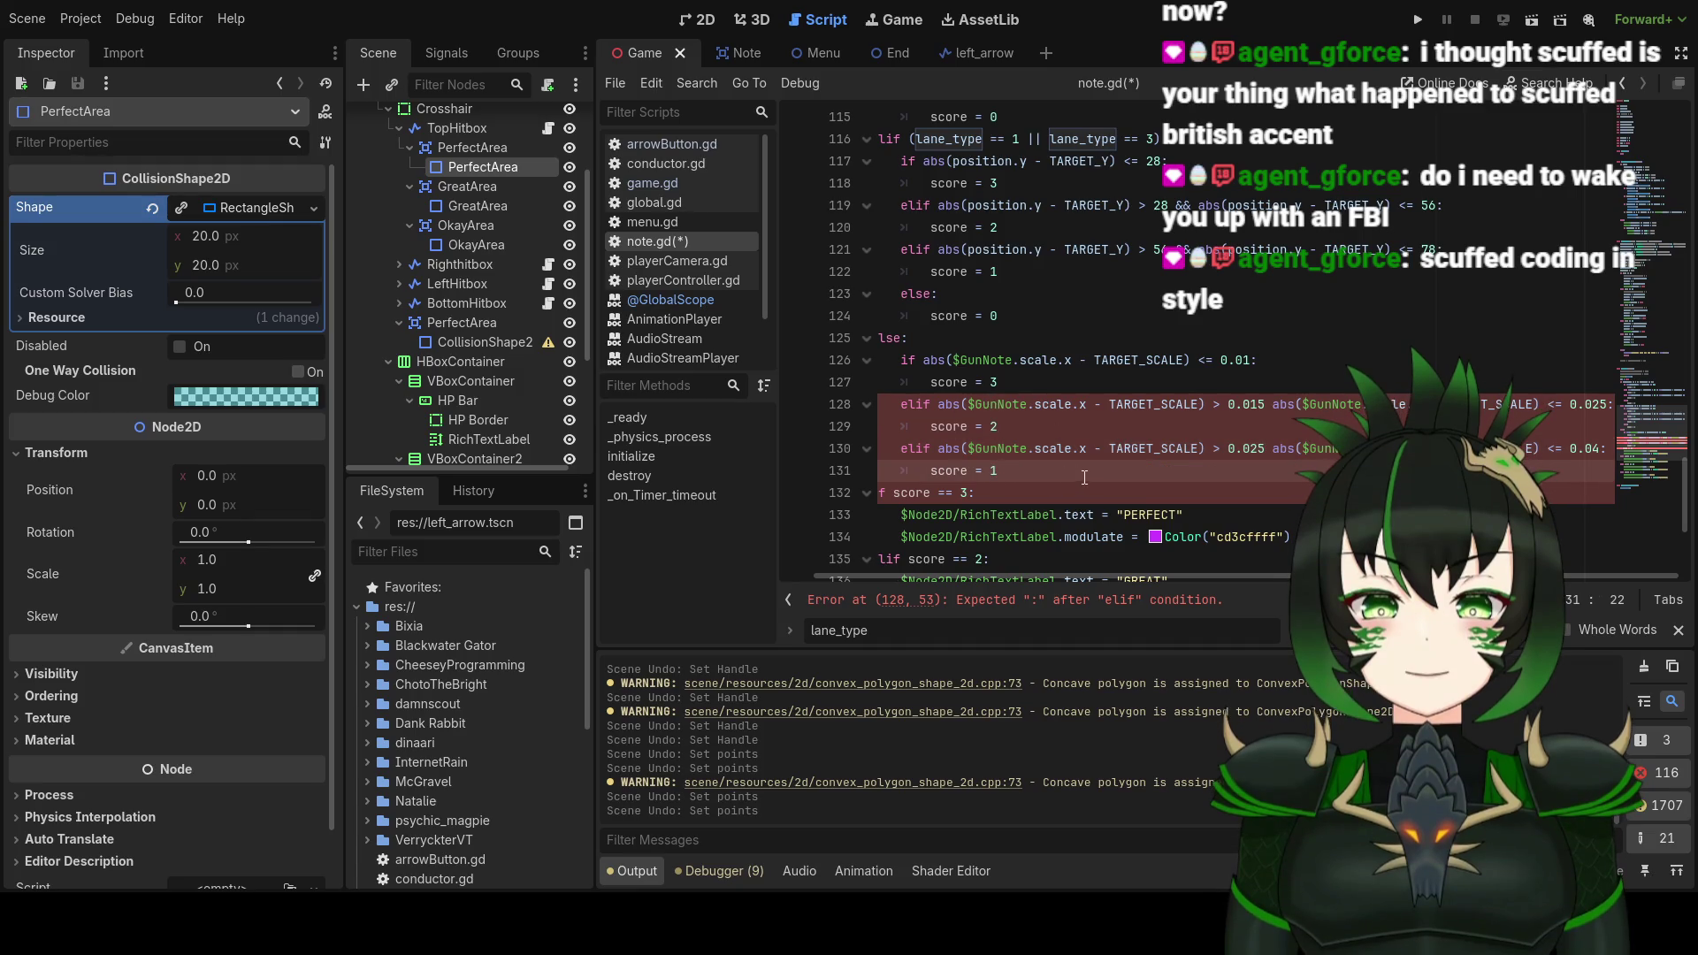
scroll(1026, 575, "left", 2)
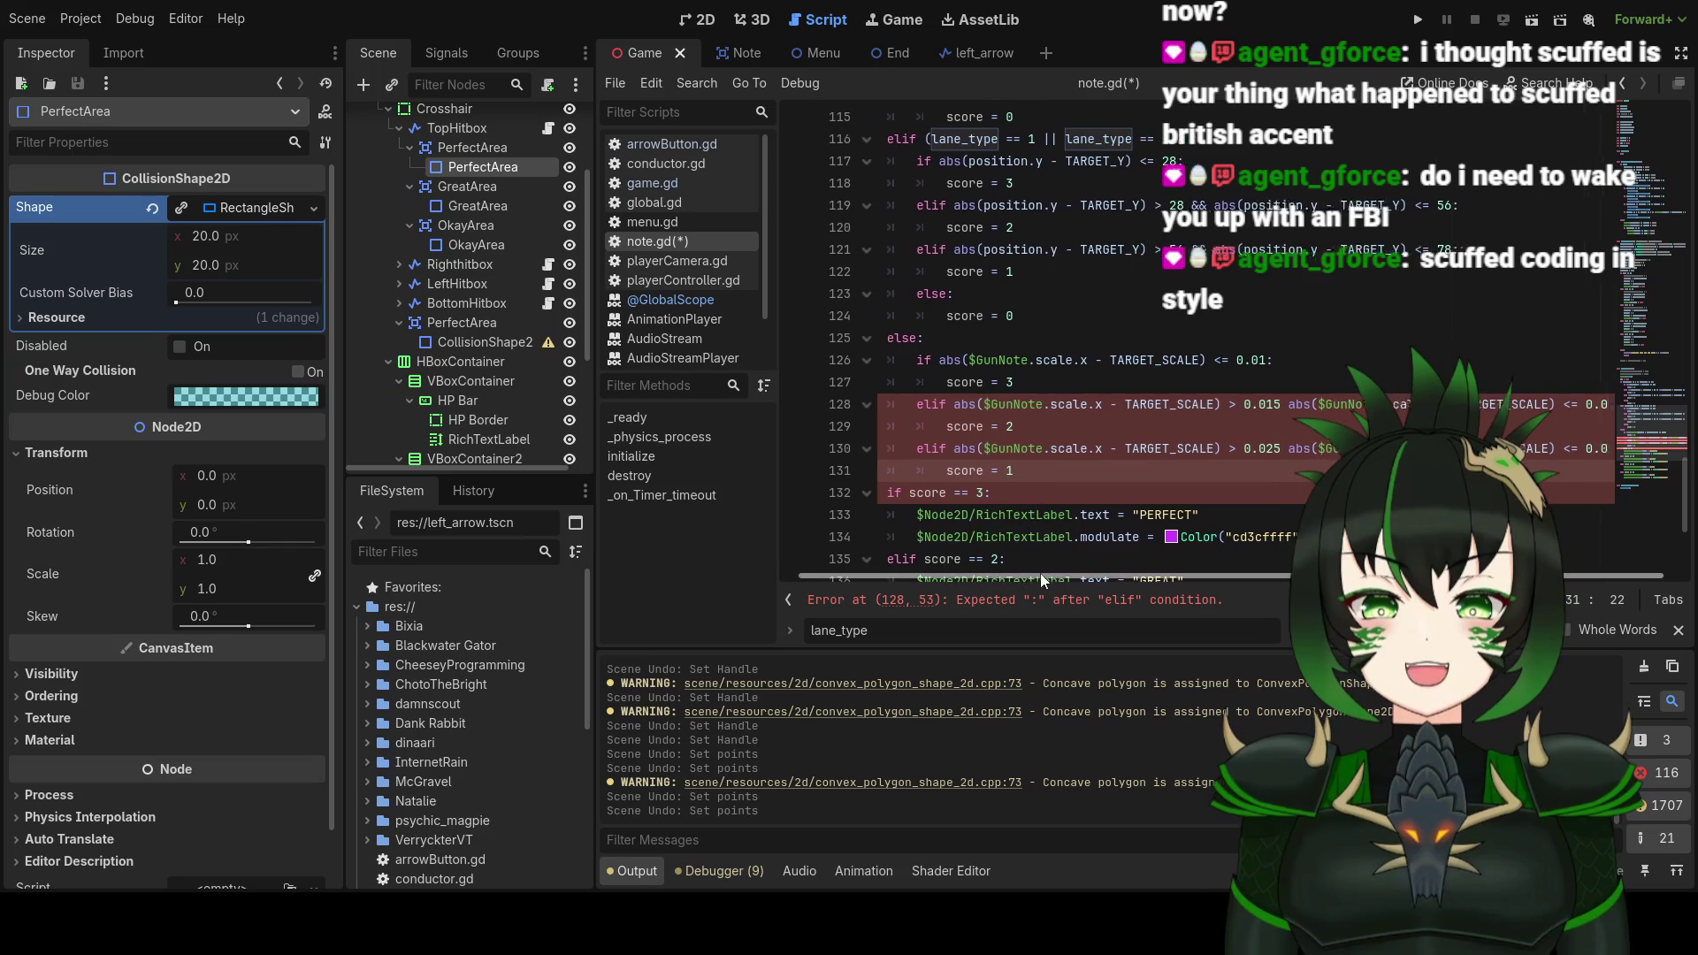
scroll(1040, 574, "right", 2)
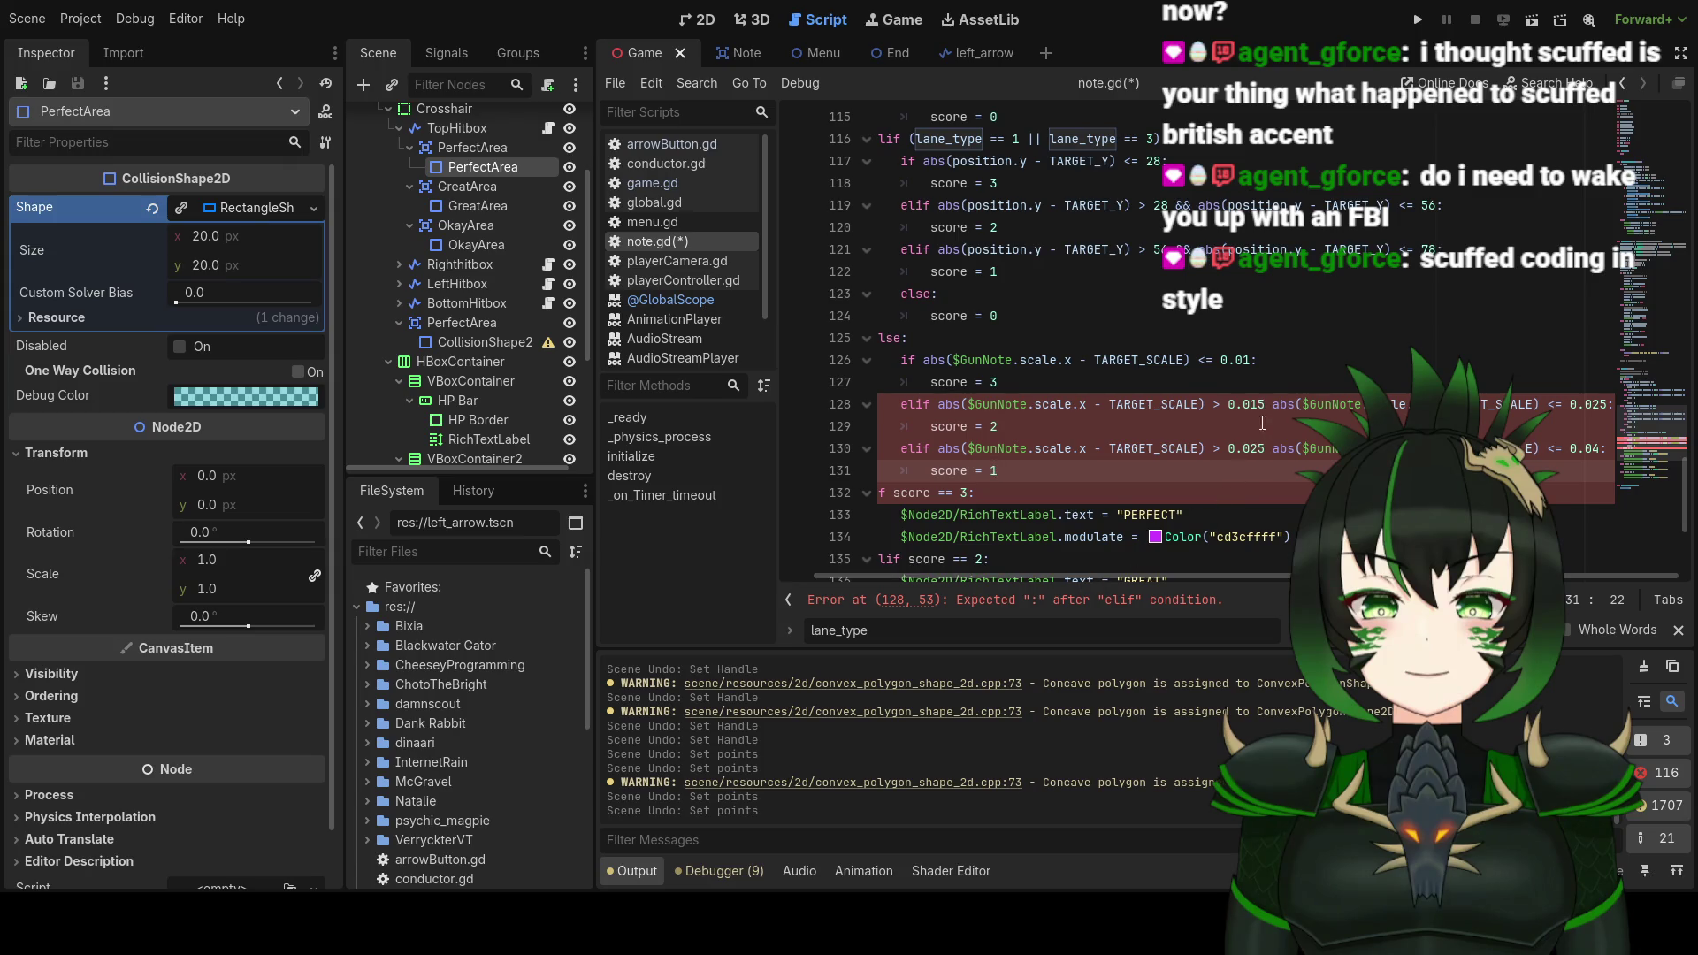
Step: Lower line 130's upper bound from 0.04 to 0.035
left_click(1598, 452)
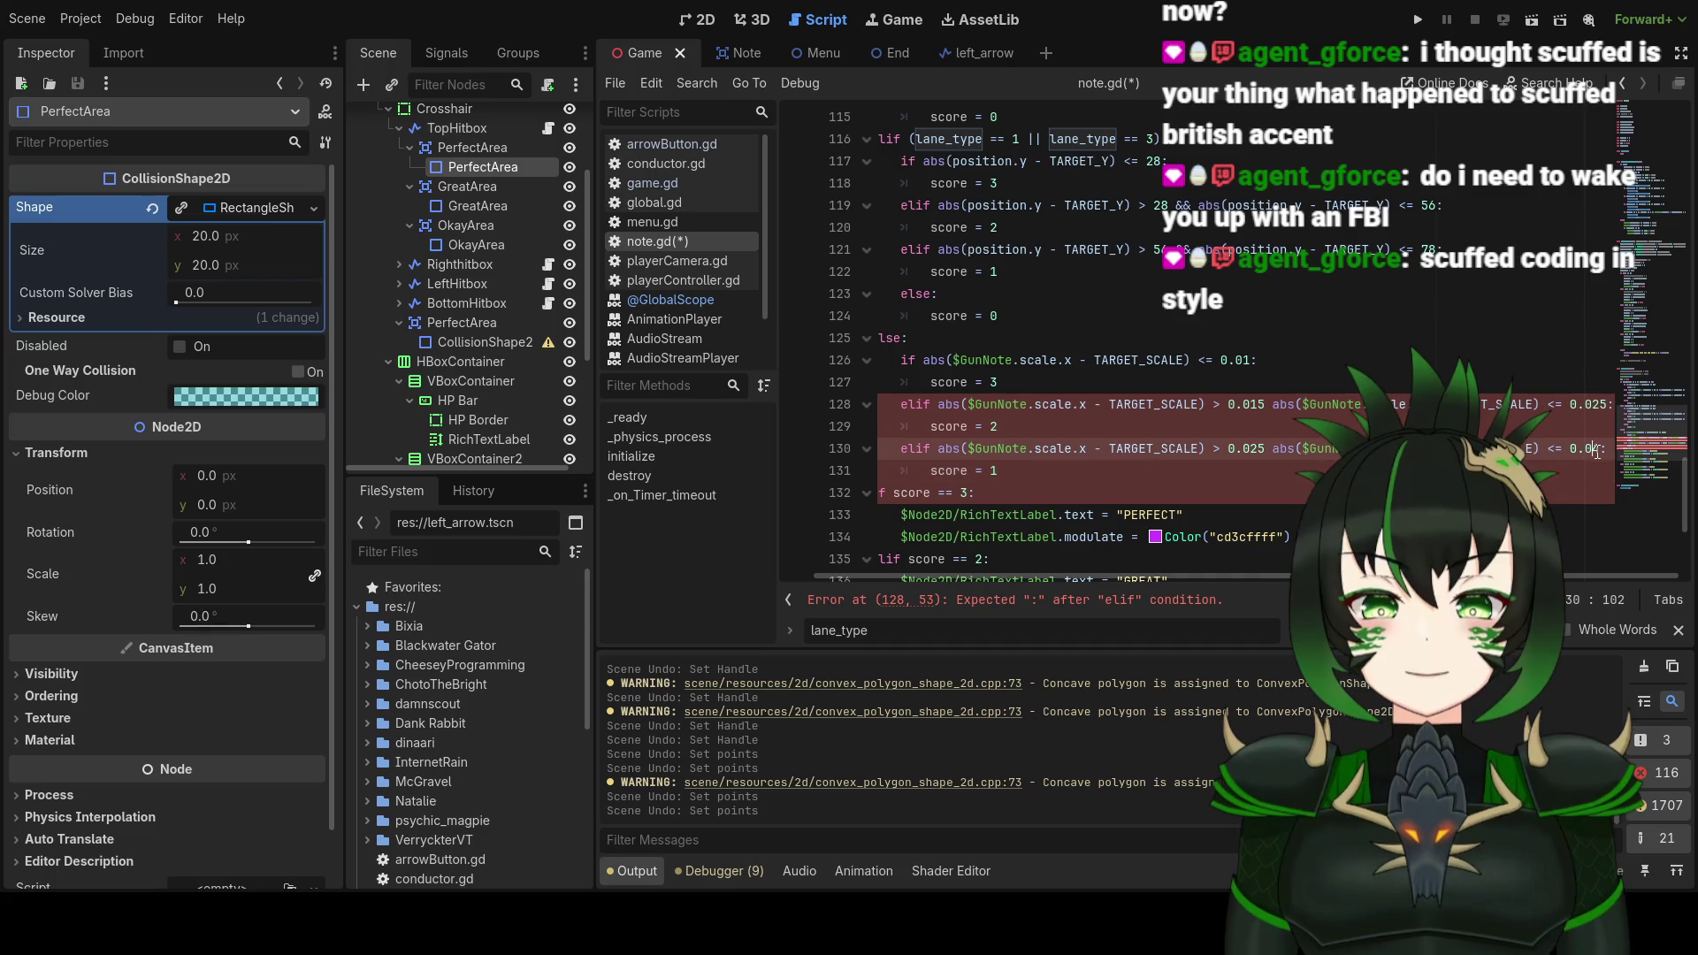
key("BackSpace")
type("3")
type("5")
left_click(1298, 405)
Step: Change line 128's range from 0.015–0.025 to 0.0125–0.02
mouse_move(1299, 404)
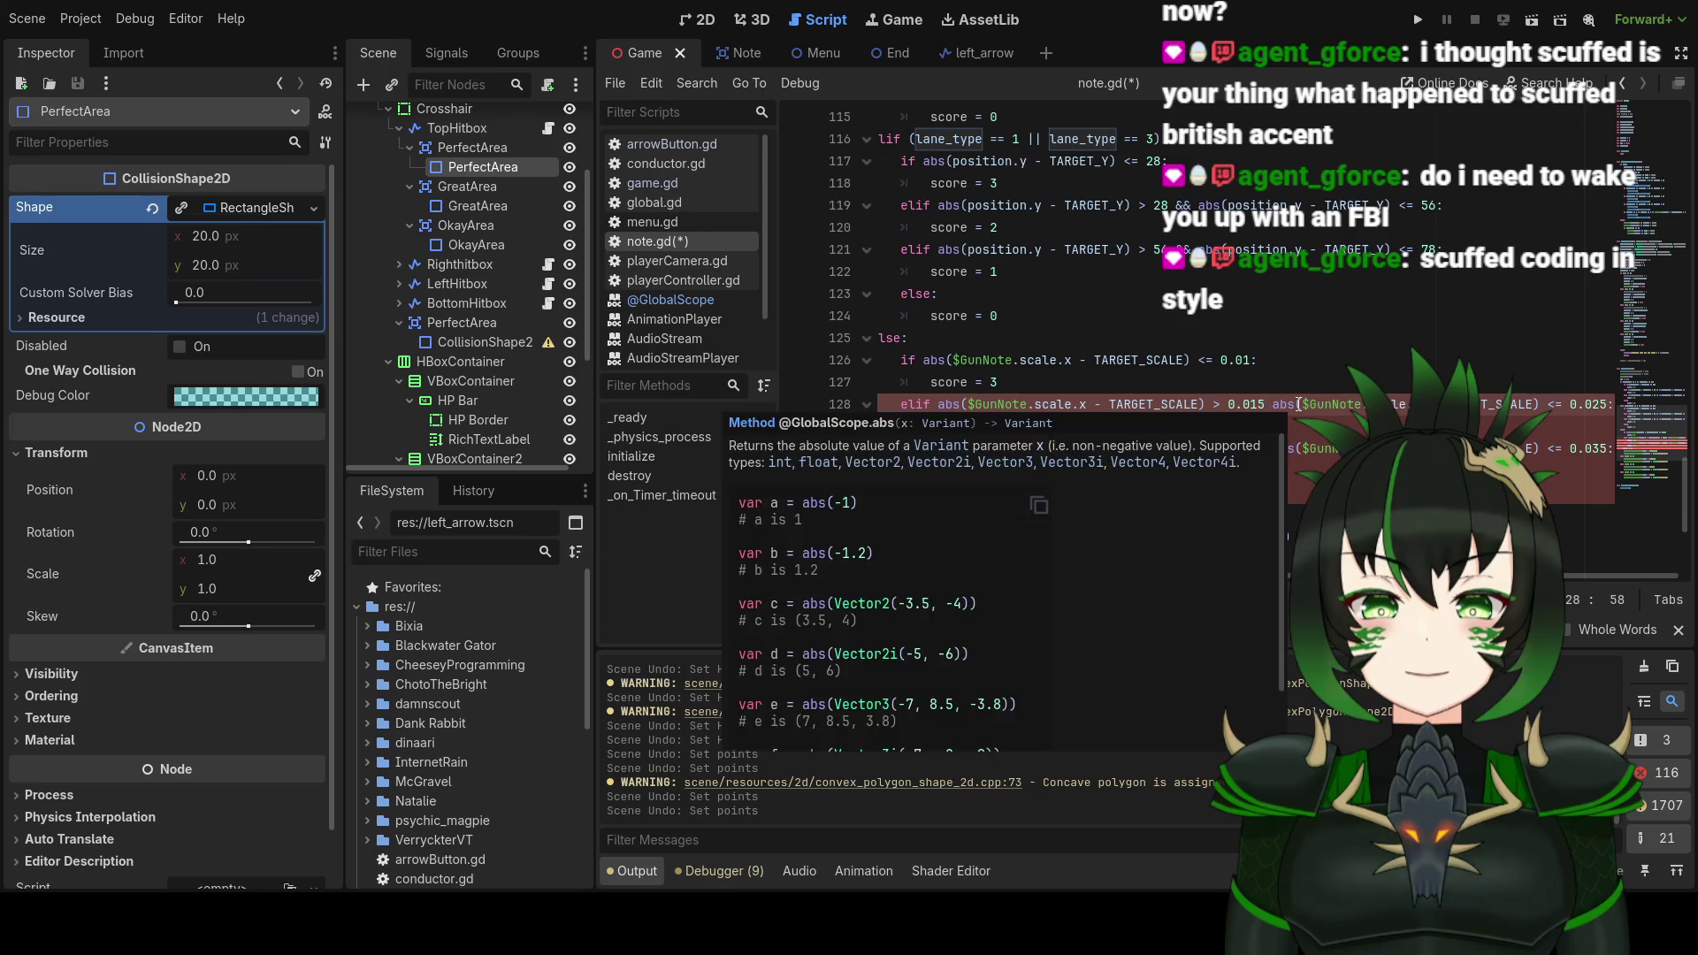
key("BackSpace")
type("2")
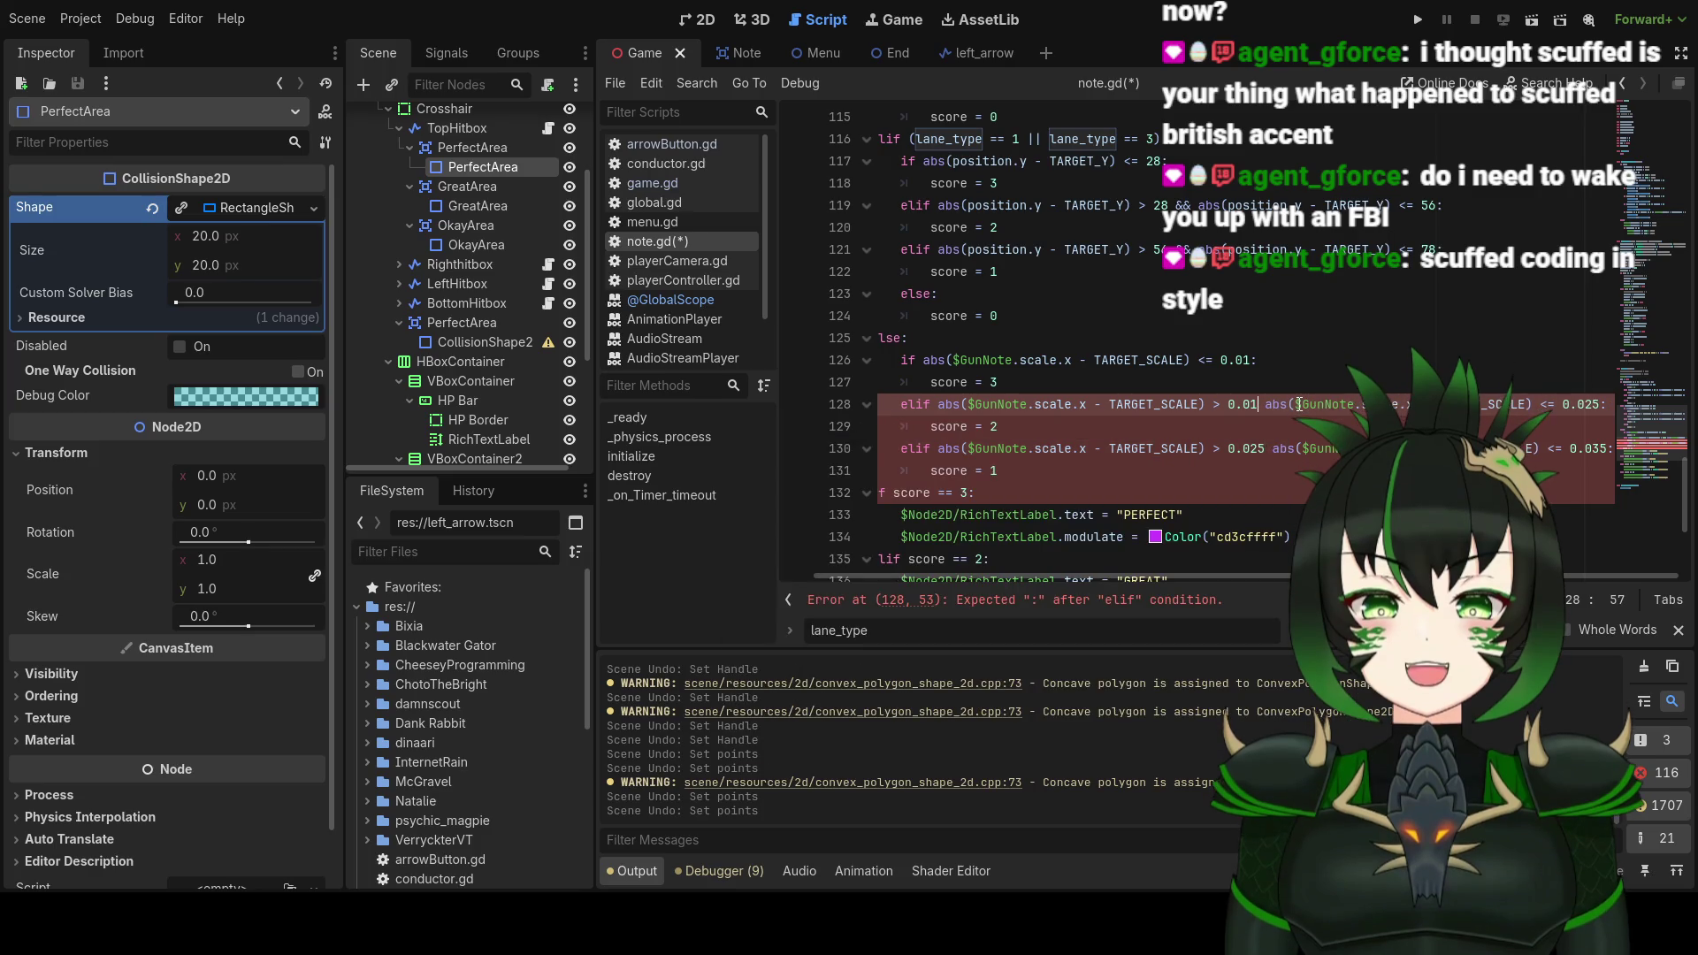
type("5")
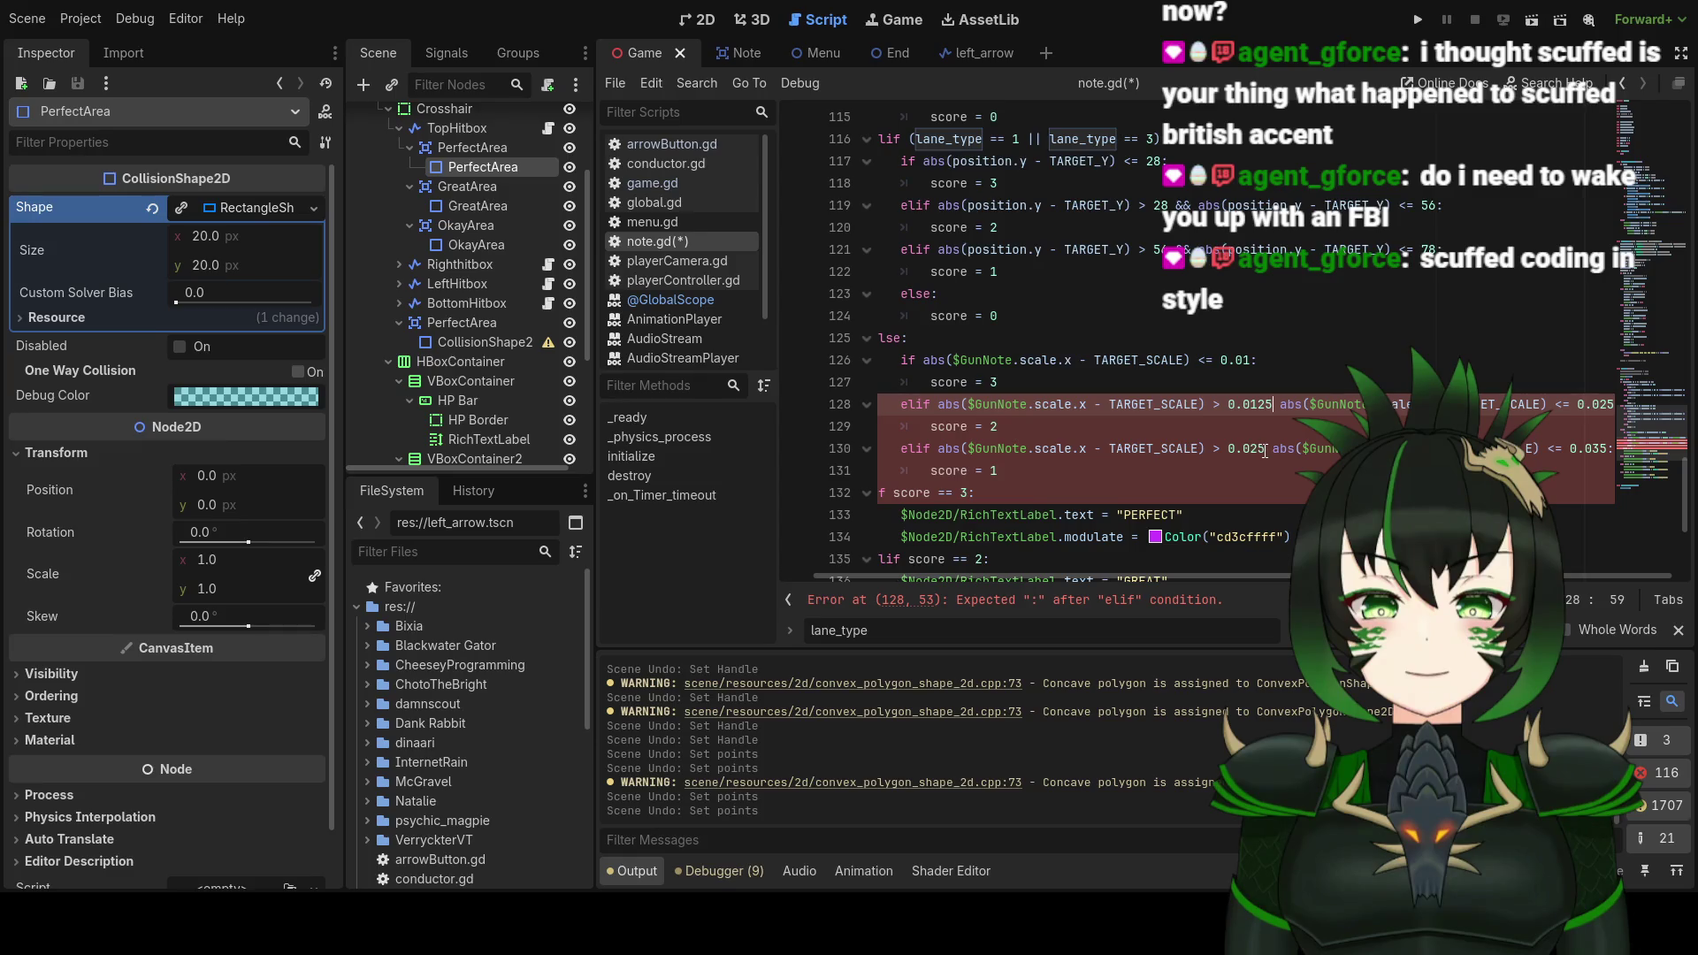
left_click(1268, 449)
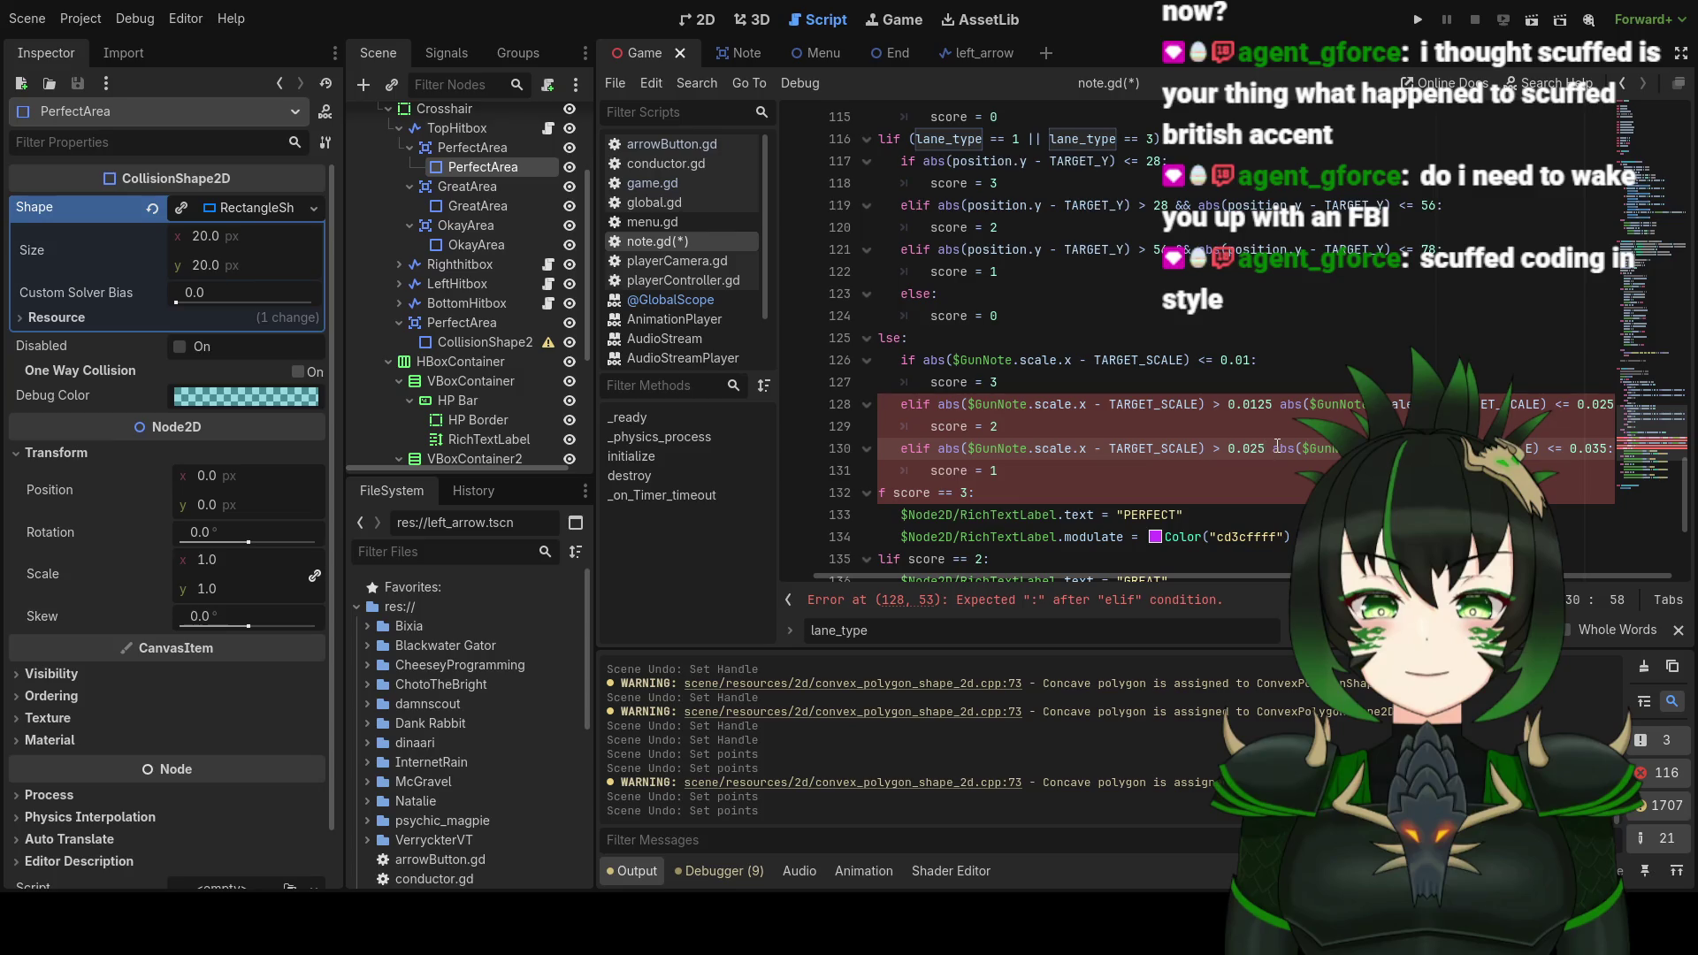
left_click(1610, 404)
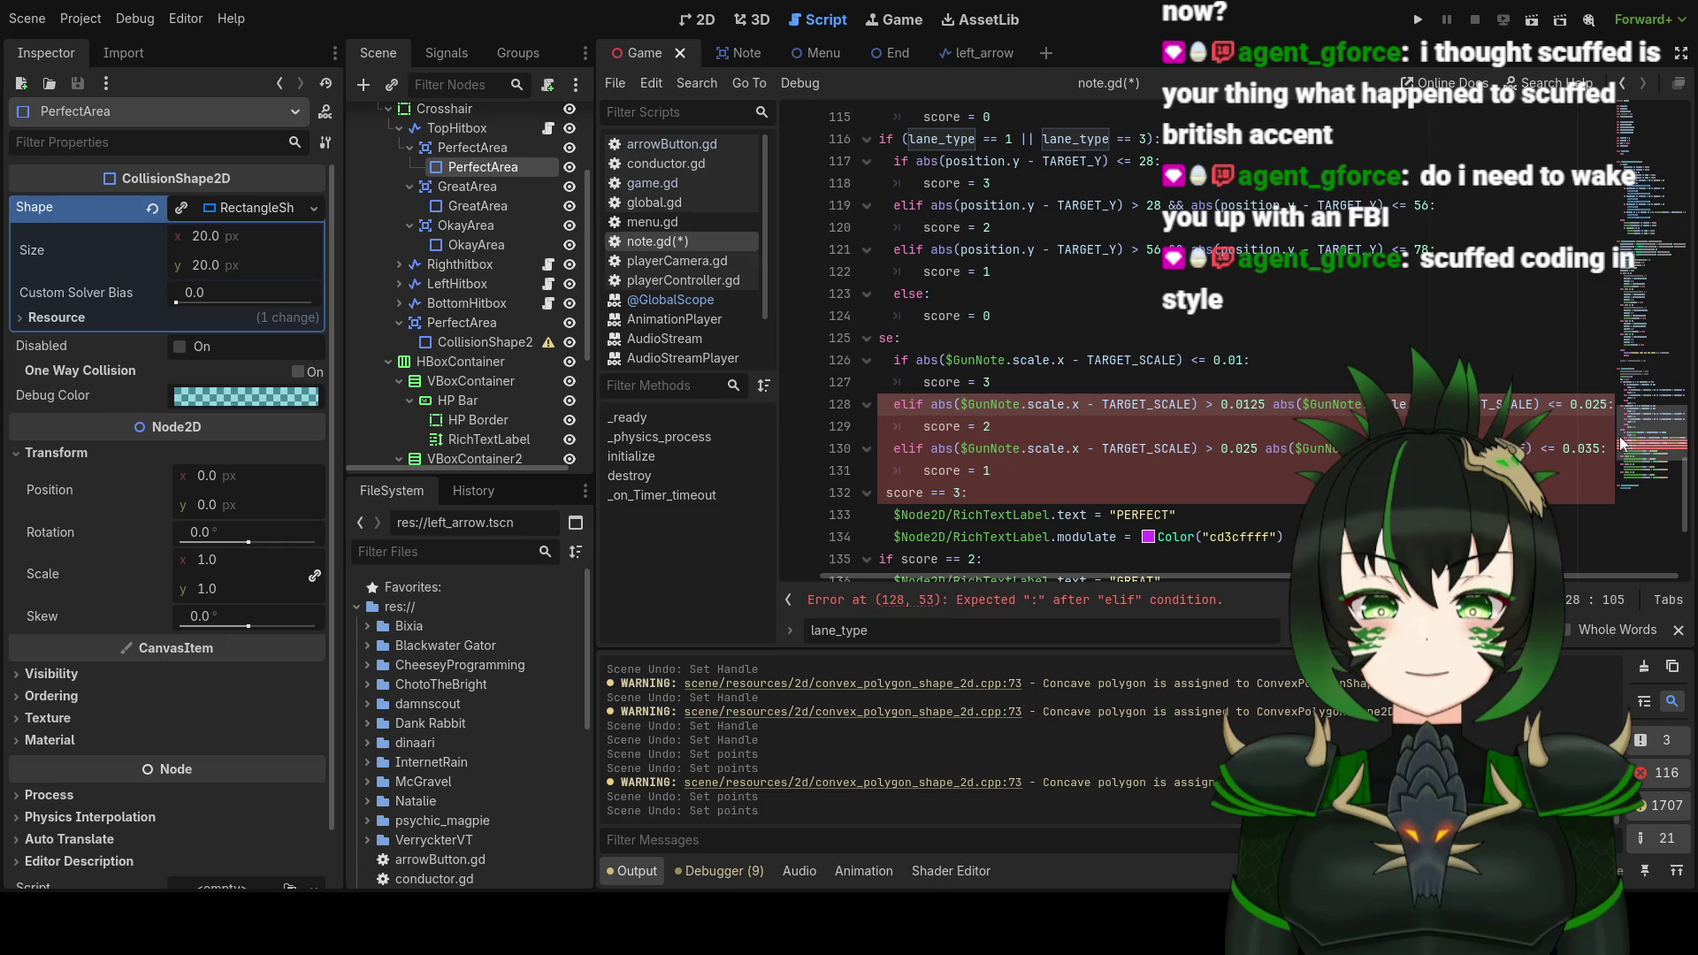
key("BackSpace")
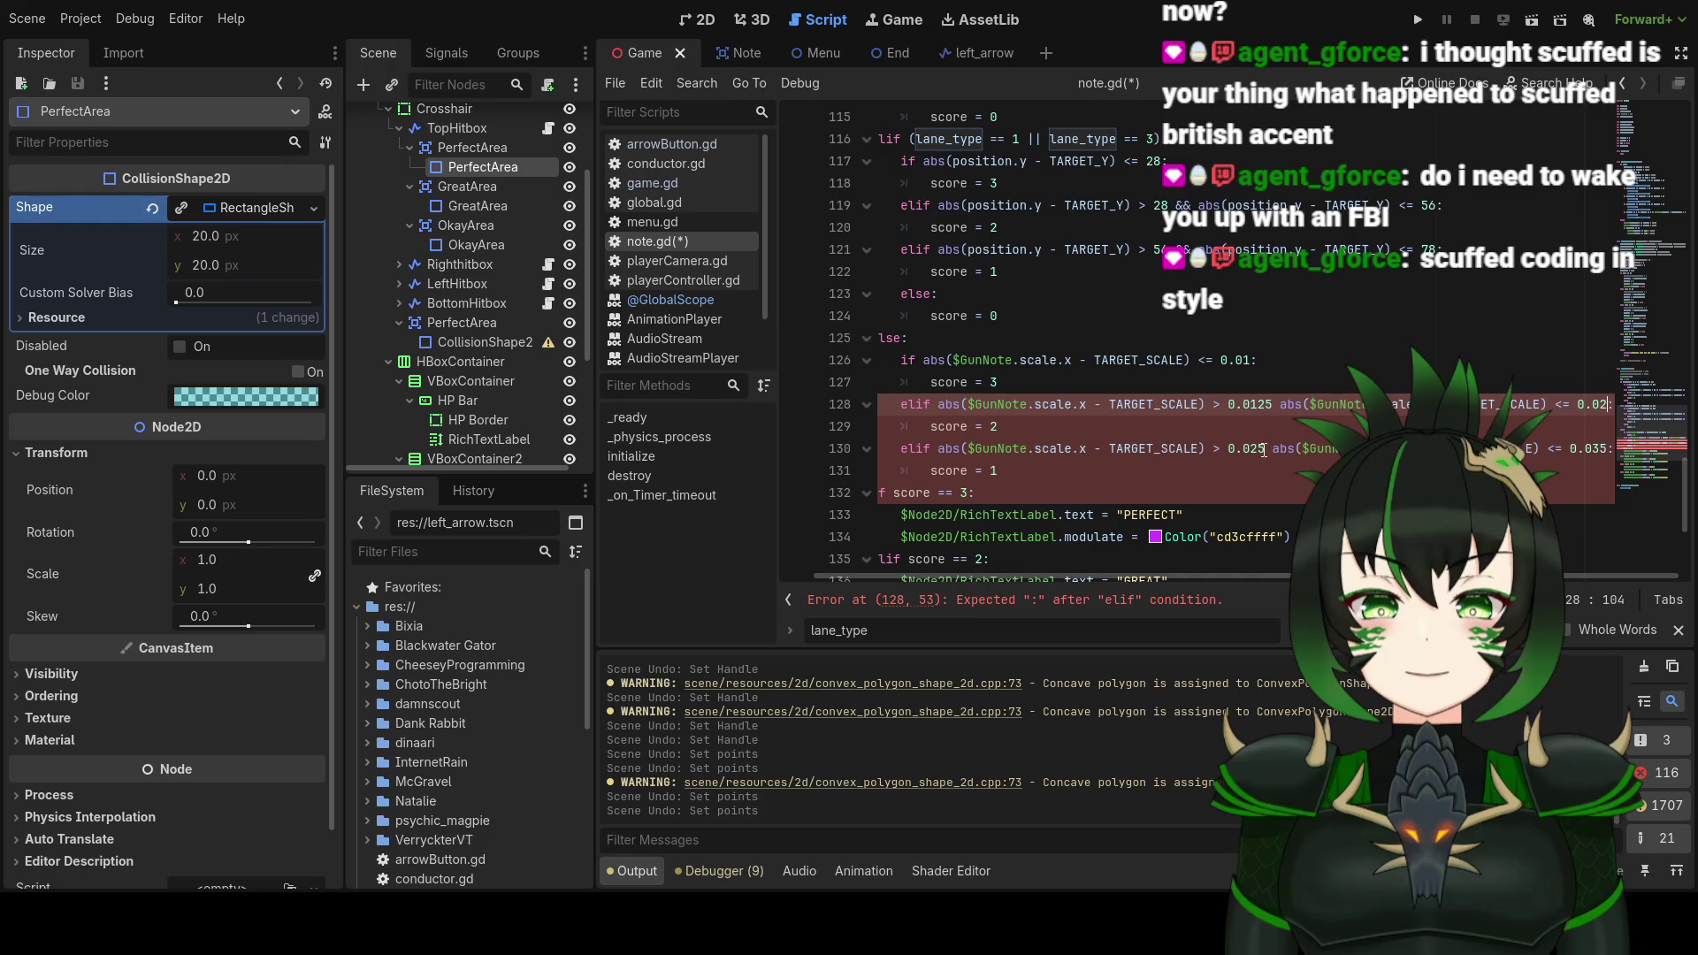
Step: Change line 130's range from 0.025–0.035 to 0.02–0.025
left_click(1265, 449)
key("BackSpace")
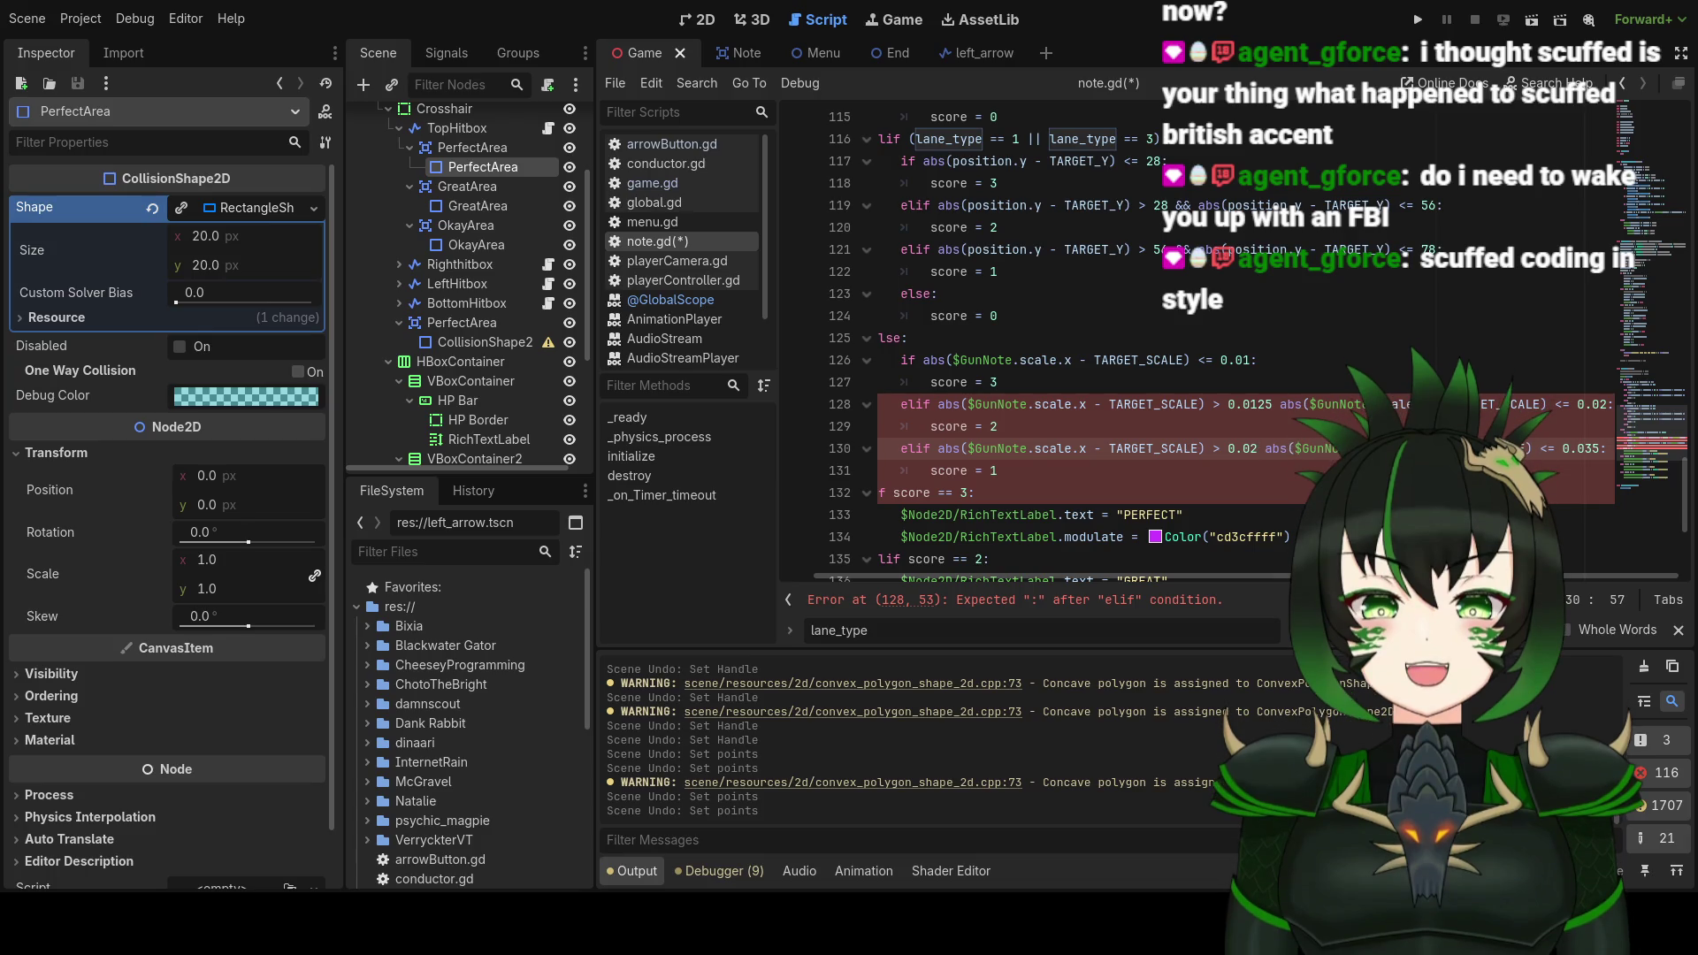
left_click(1605, 449)
key("BackSpace")
key("BackSpace")
type("2")
type("5")
scroll(902, 383, "down", 1)
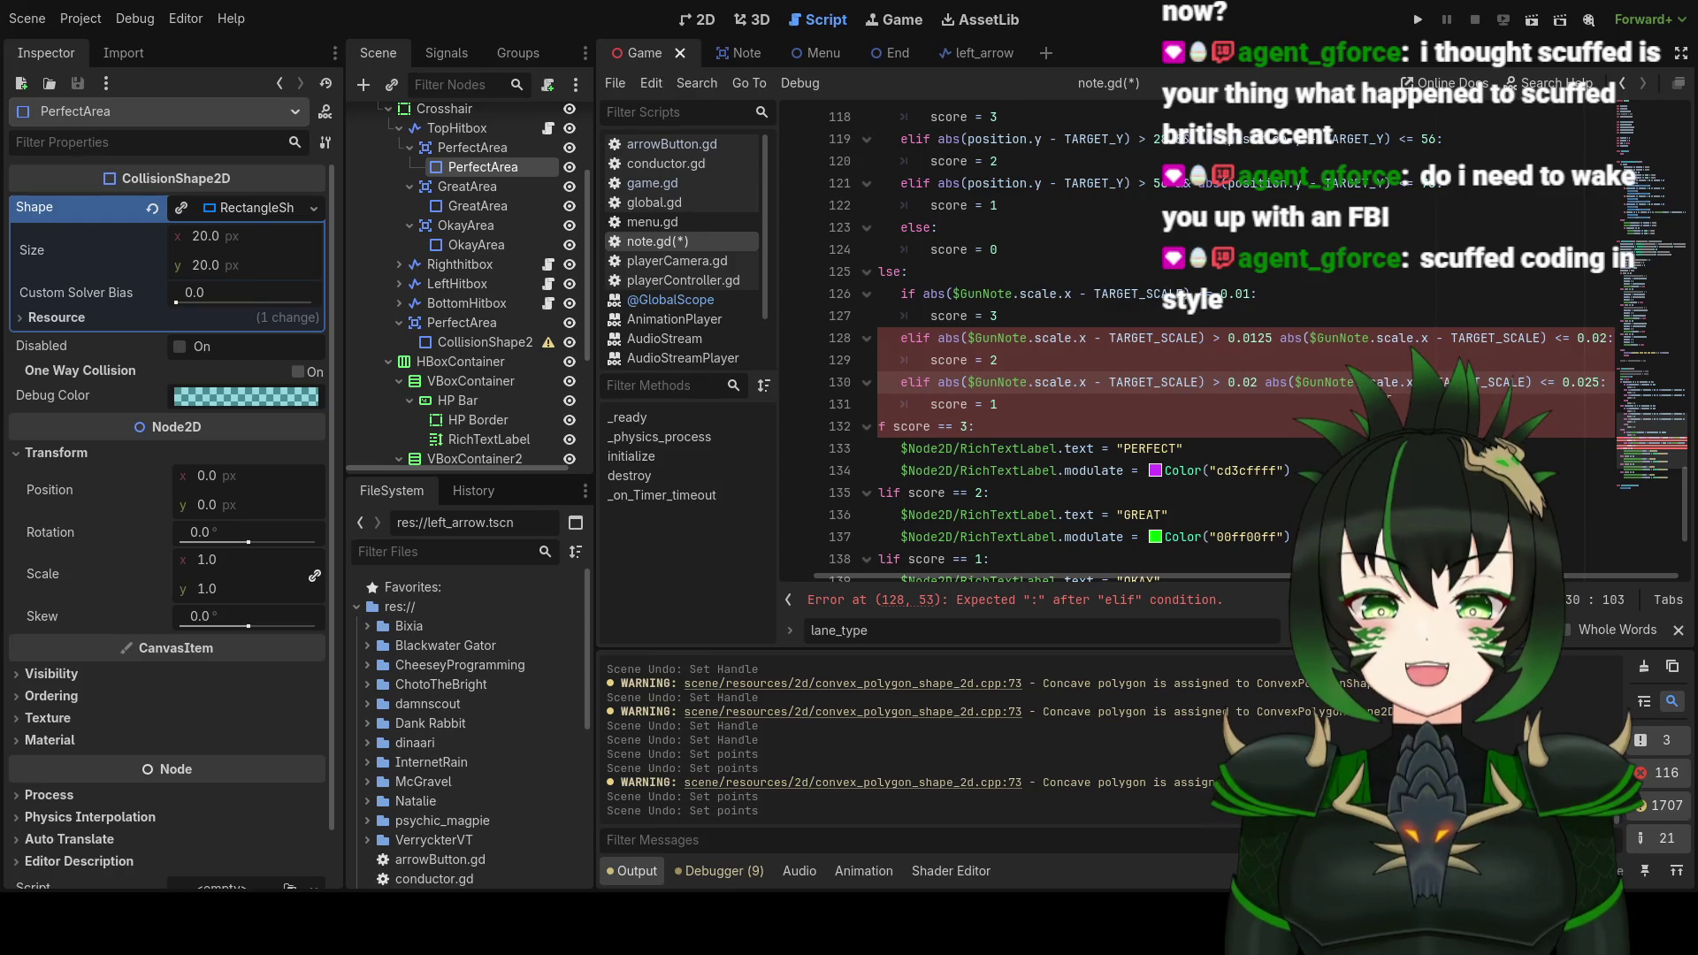
type(":")
Step: Widen the scale bounds to <= 0.02, 0.02–0.03 and 0.03–0.04, adding a line after 'score = 1'
left_click(1254, 294)
type(":")
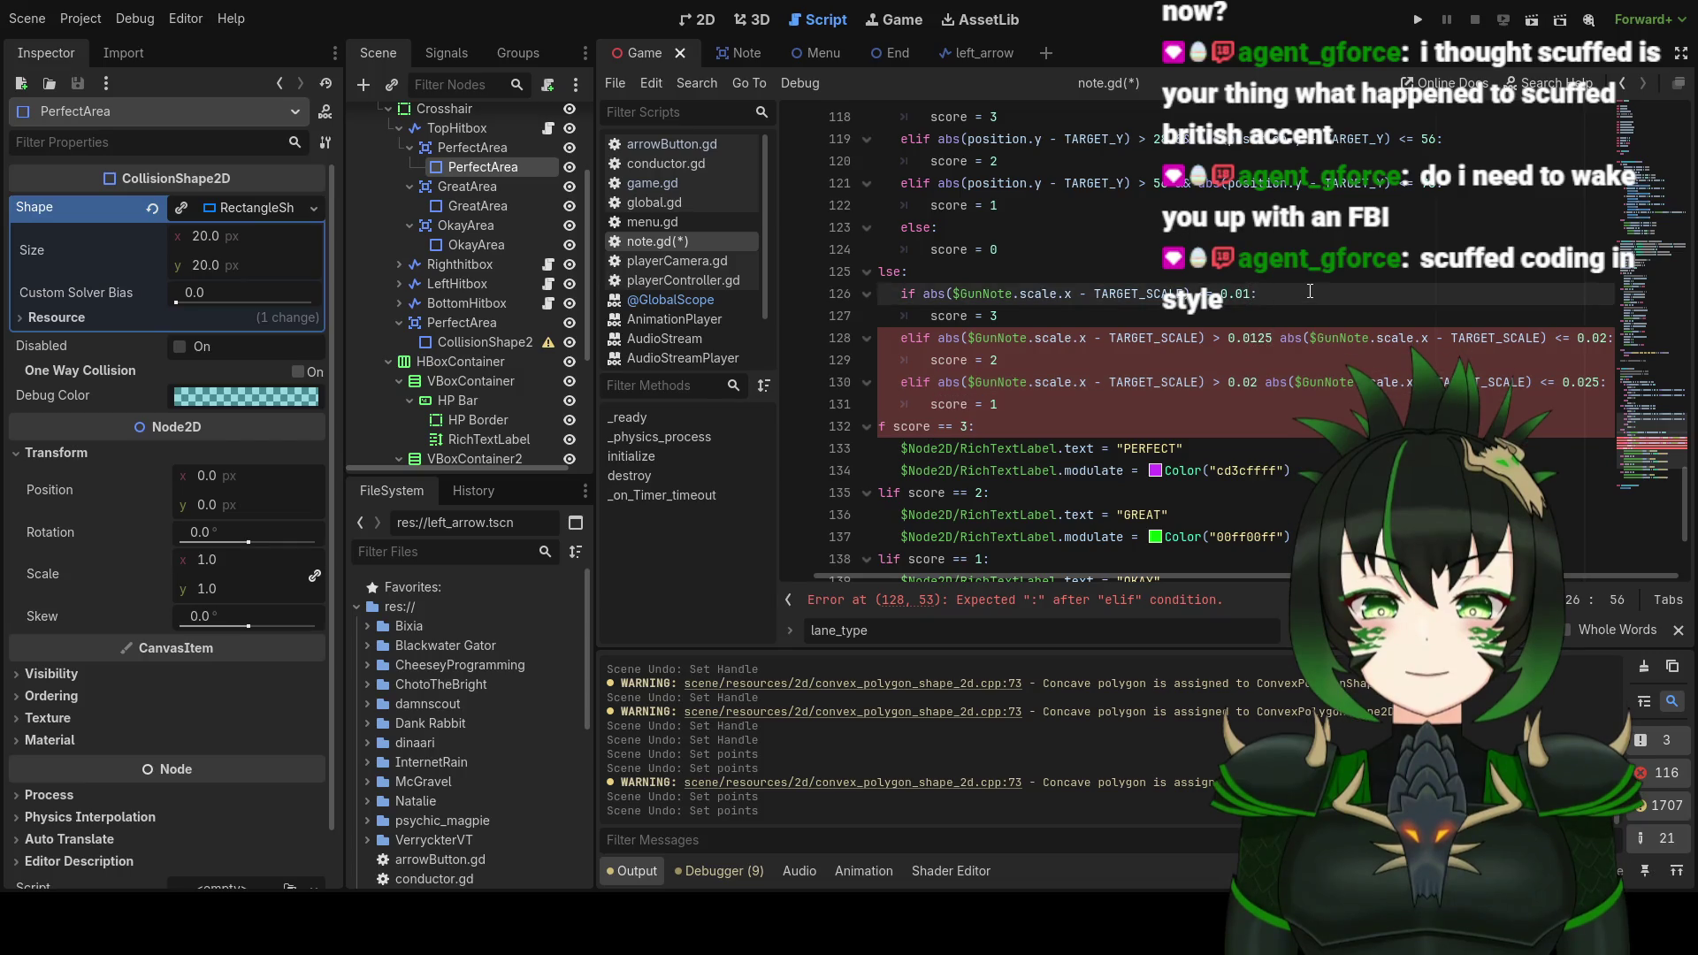
type("25")
left_click(1589, 386)
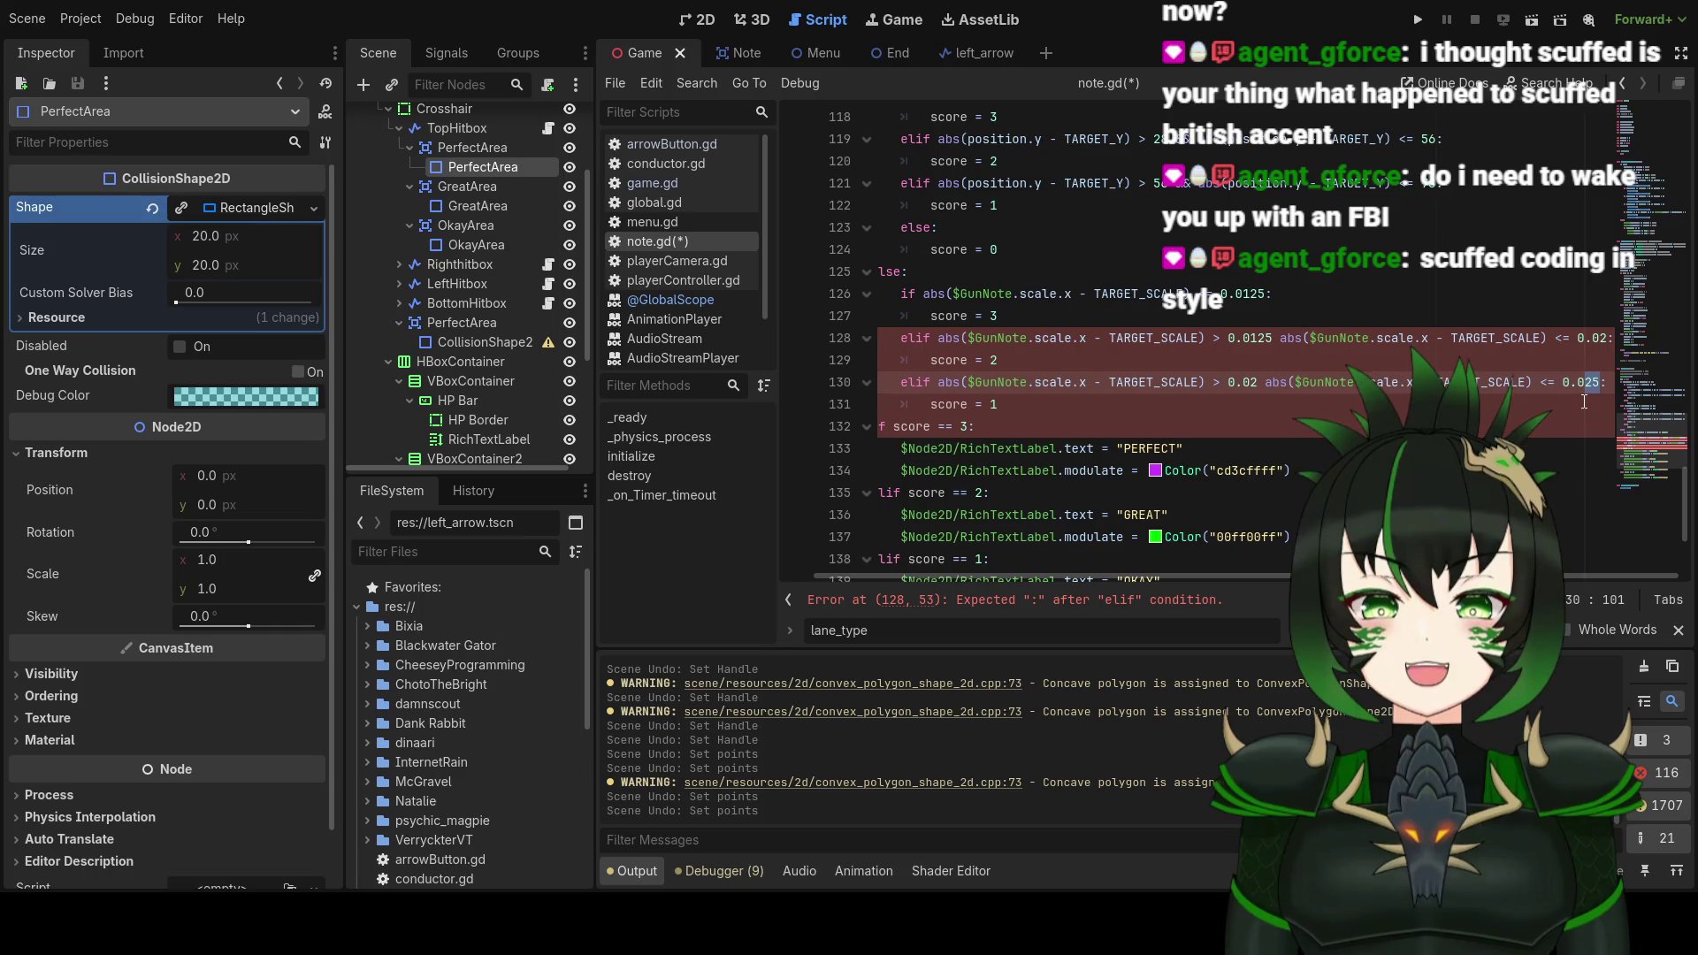
type("4")
left_click(1260, 388)
left_click(1608, 339)
type("3")
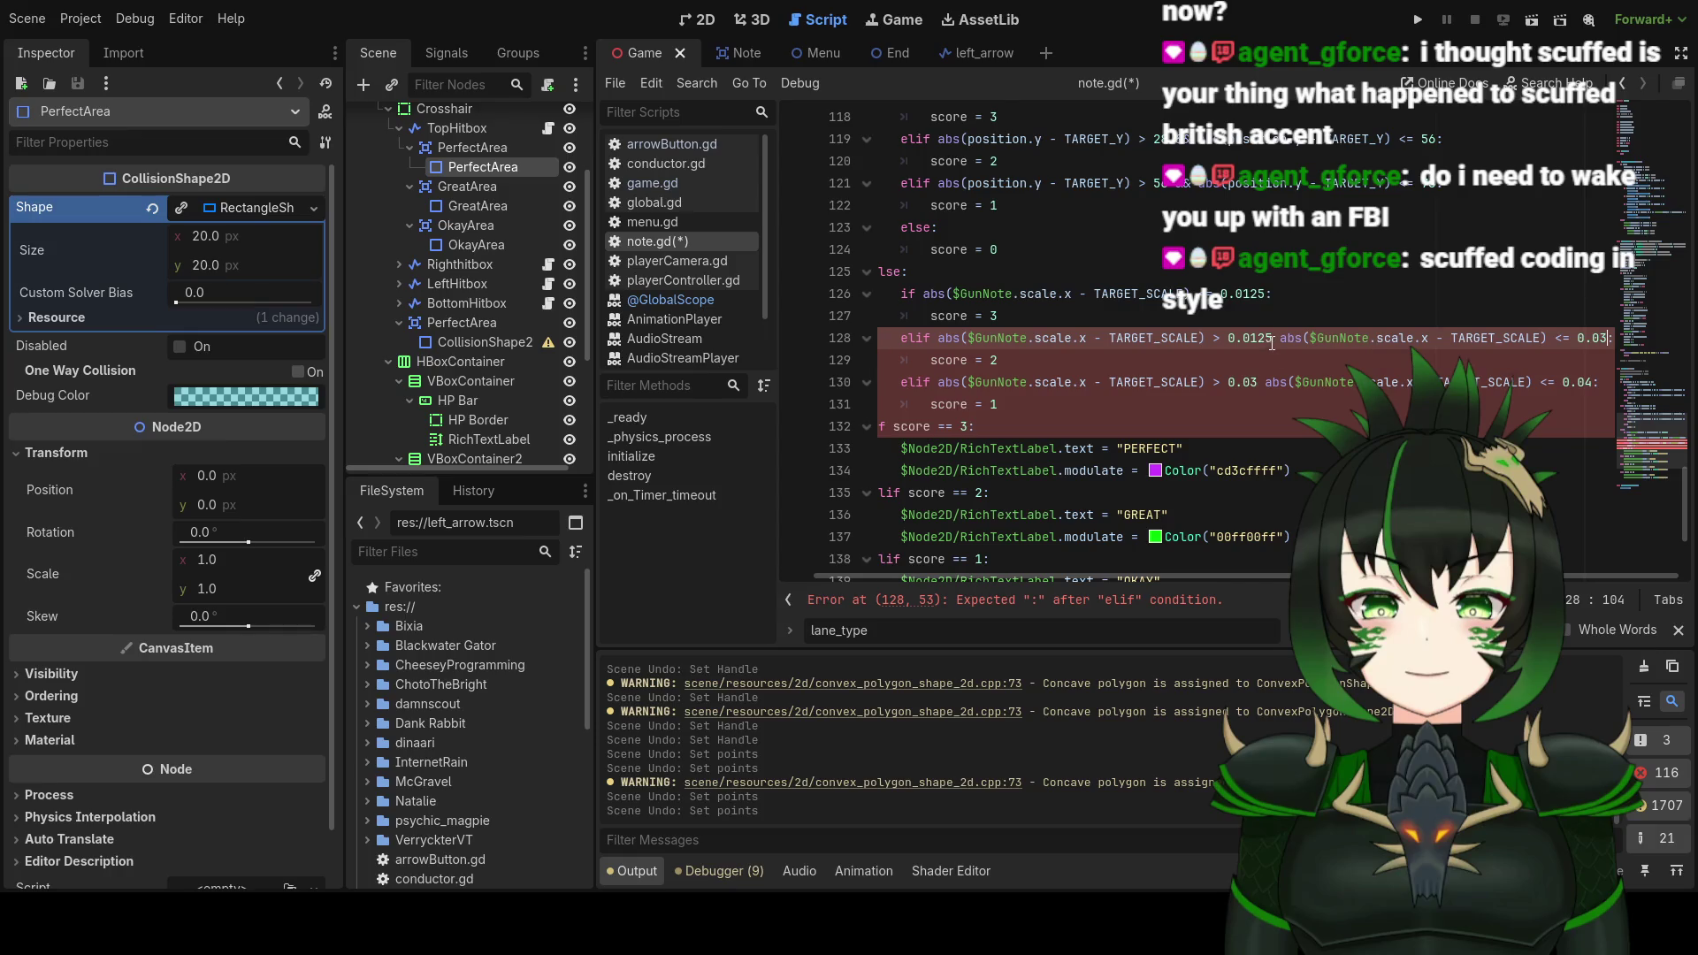
mouse_move(1272, 342)
left_mouse_down()
mouse_move(1254, 341)
mouse_move(1283, 294)
left_mouse_up()
type("2")
type("2")
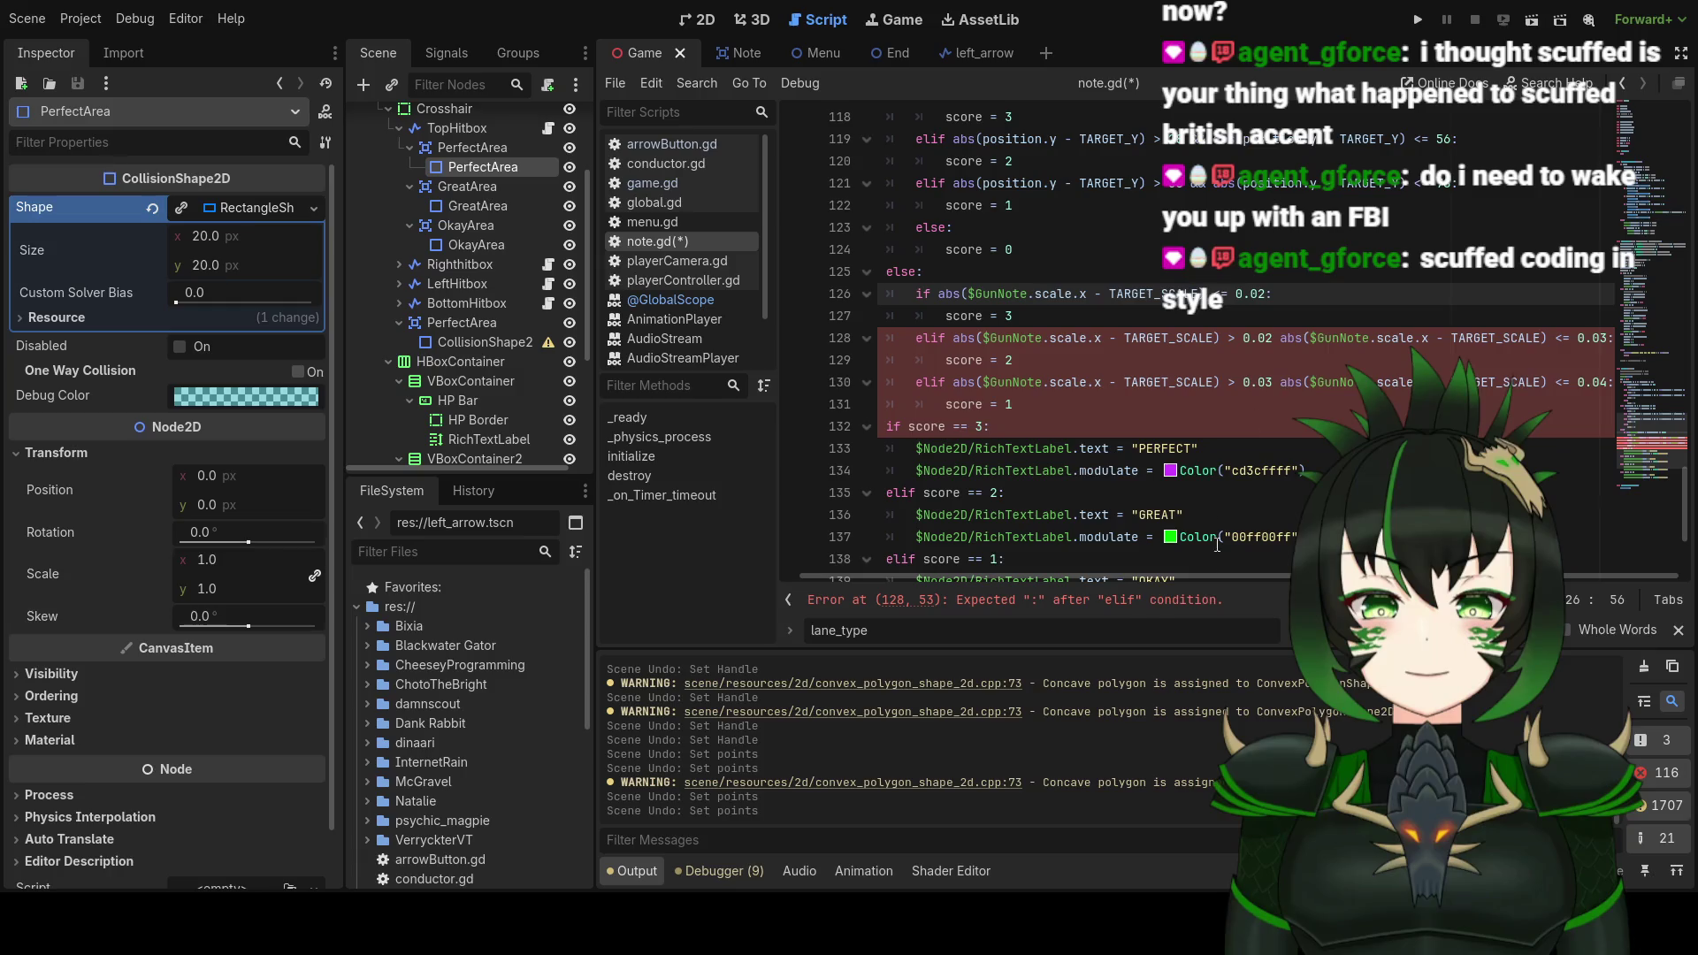
mouse_move(1160, 575)
left_mouse_down()
mouse_move(1096, 575)
mouse_move(1187, 570)
left_mouse_up()
left_click(1037, 406)
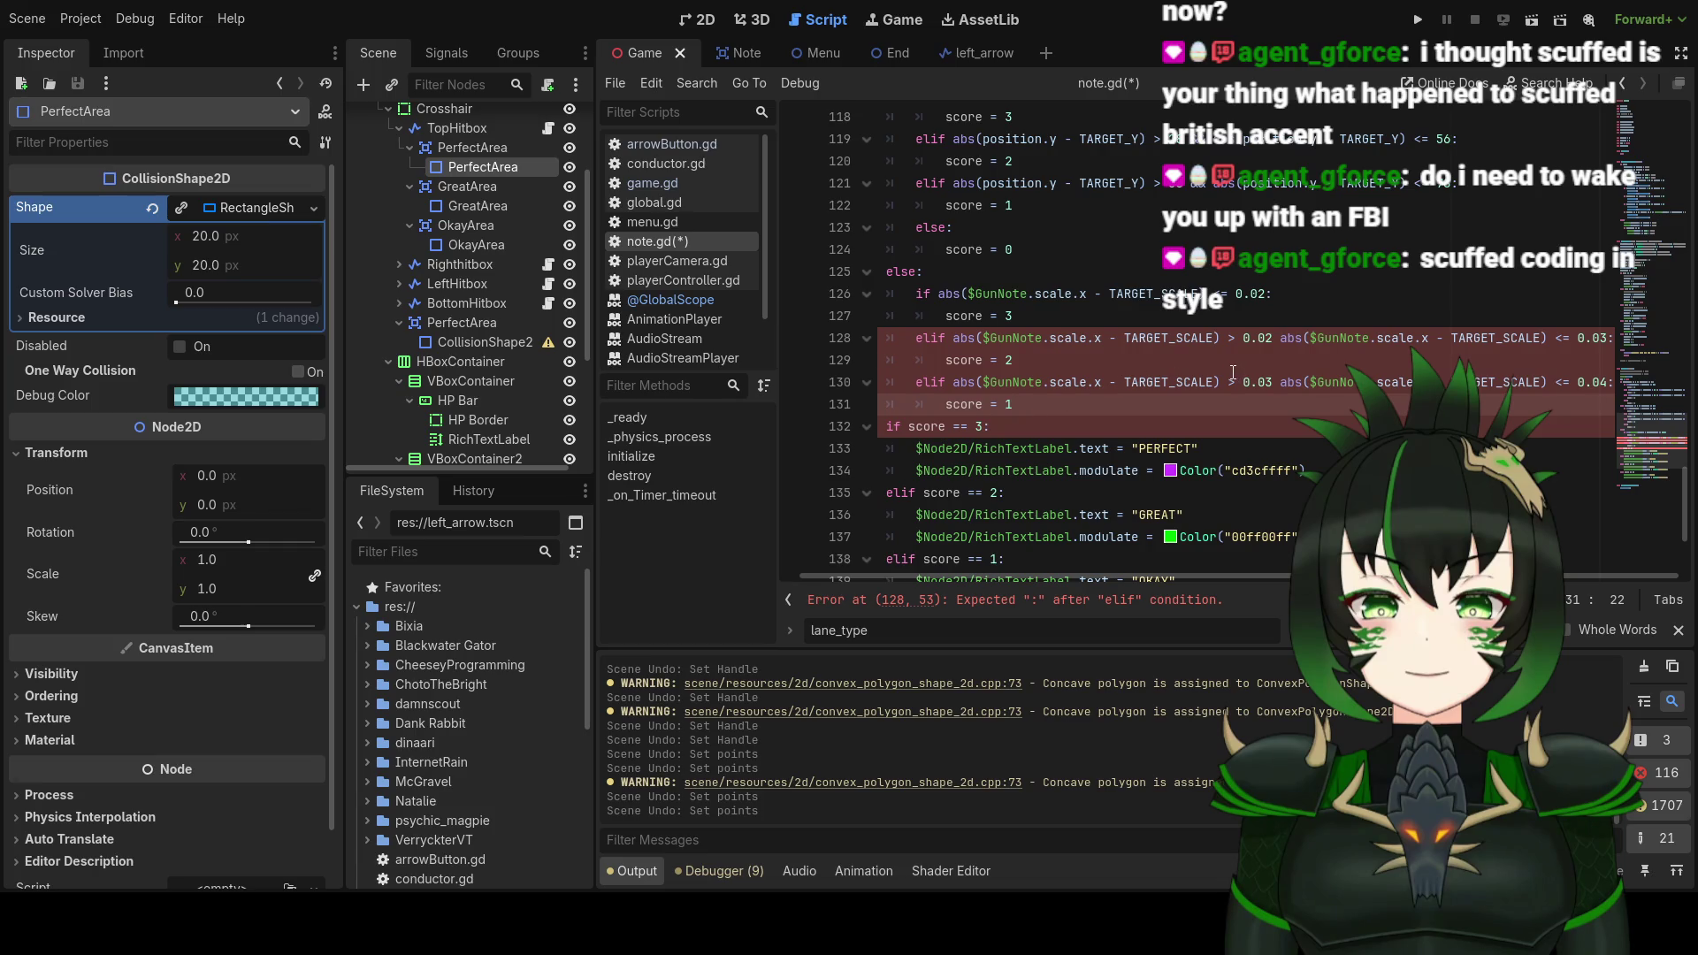
key("Return")
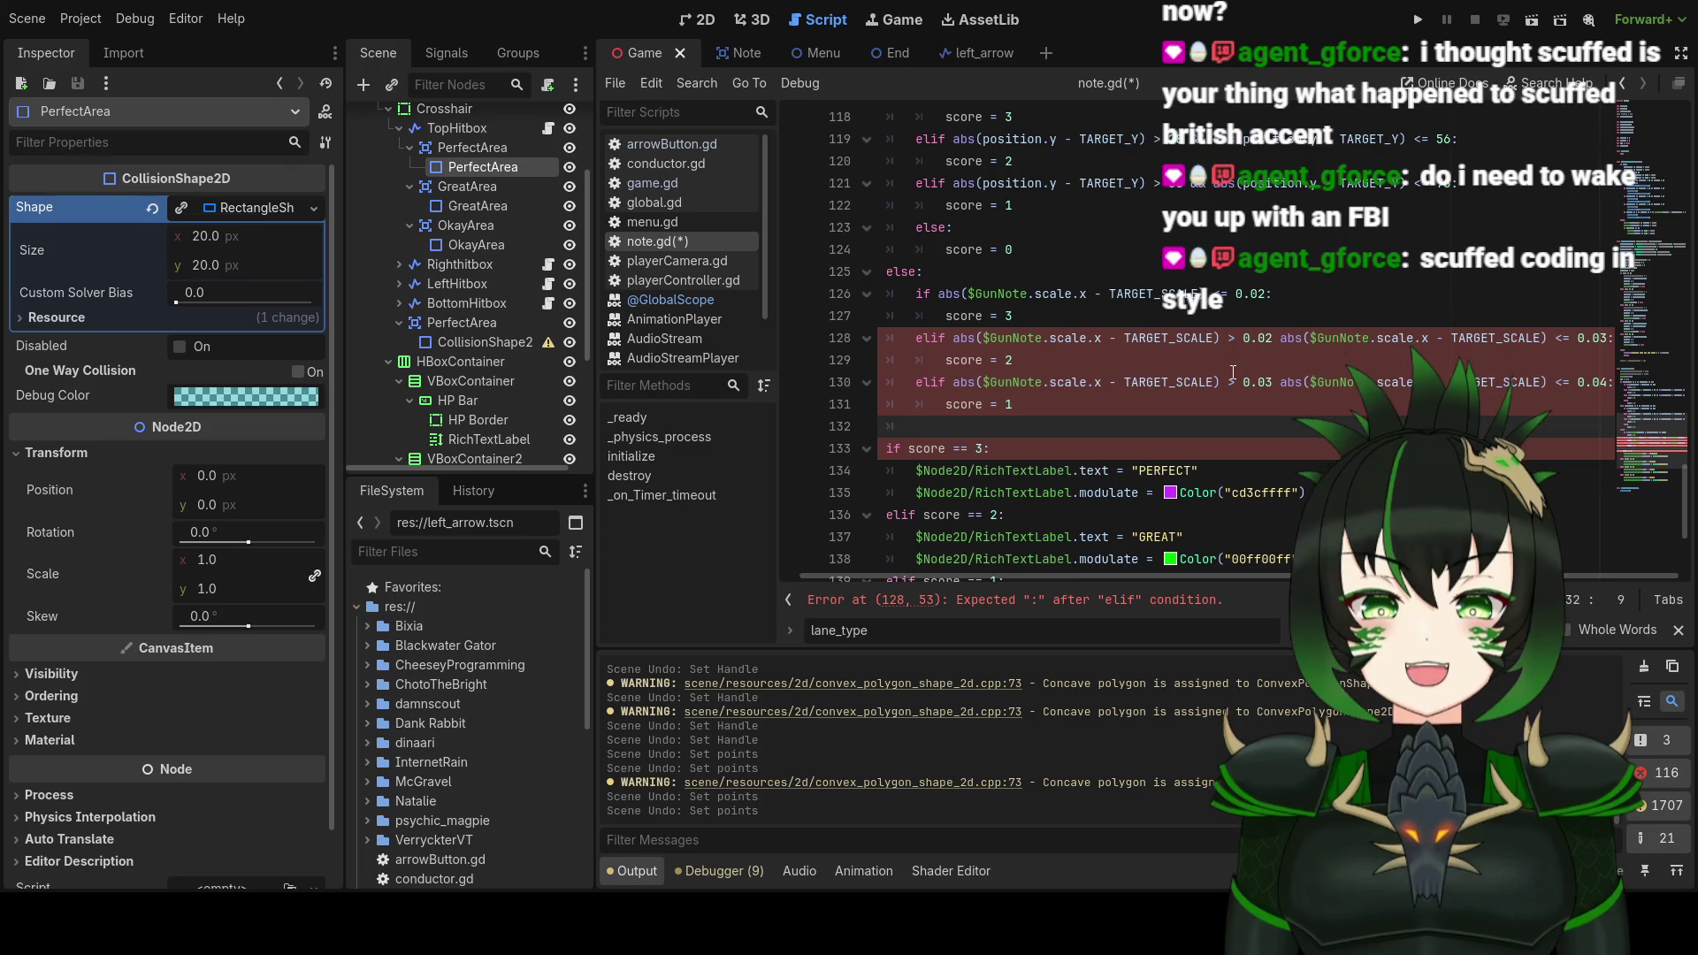
Step: Add an else branch setting score = 0 after the scale-based scoring checks
type("else:")
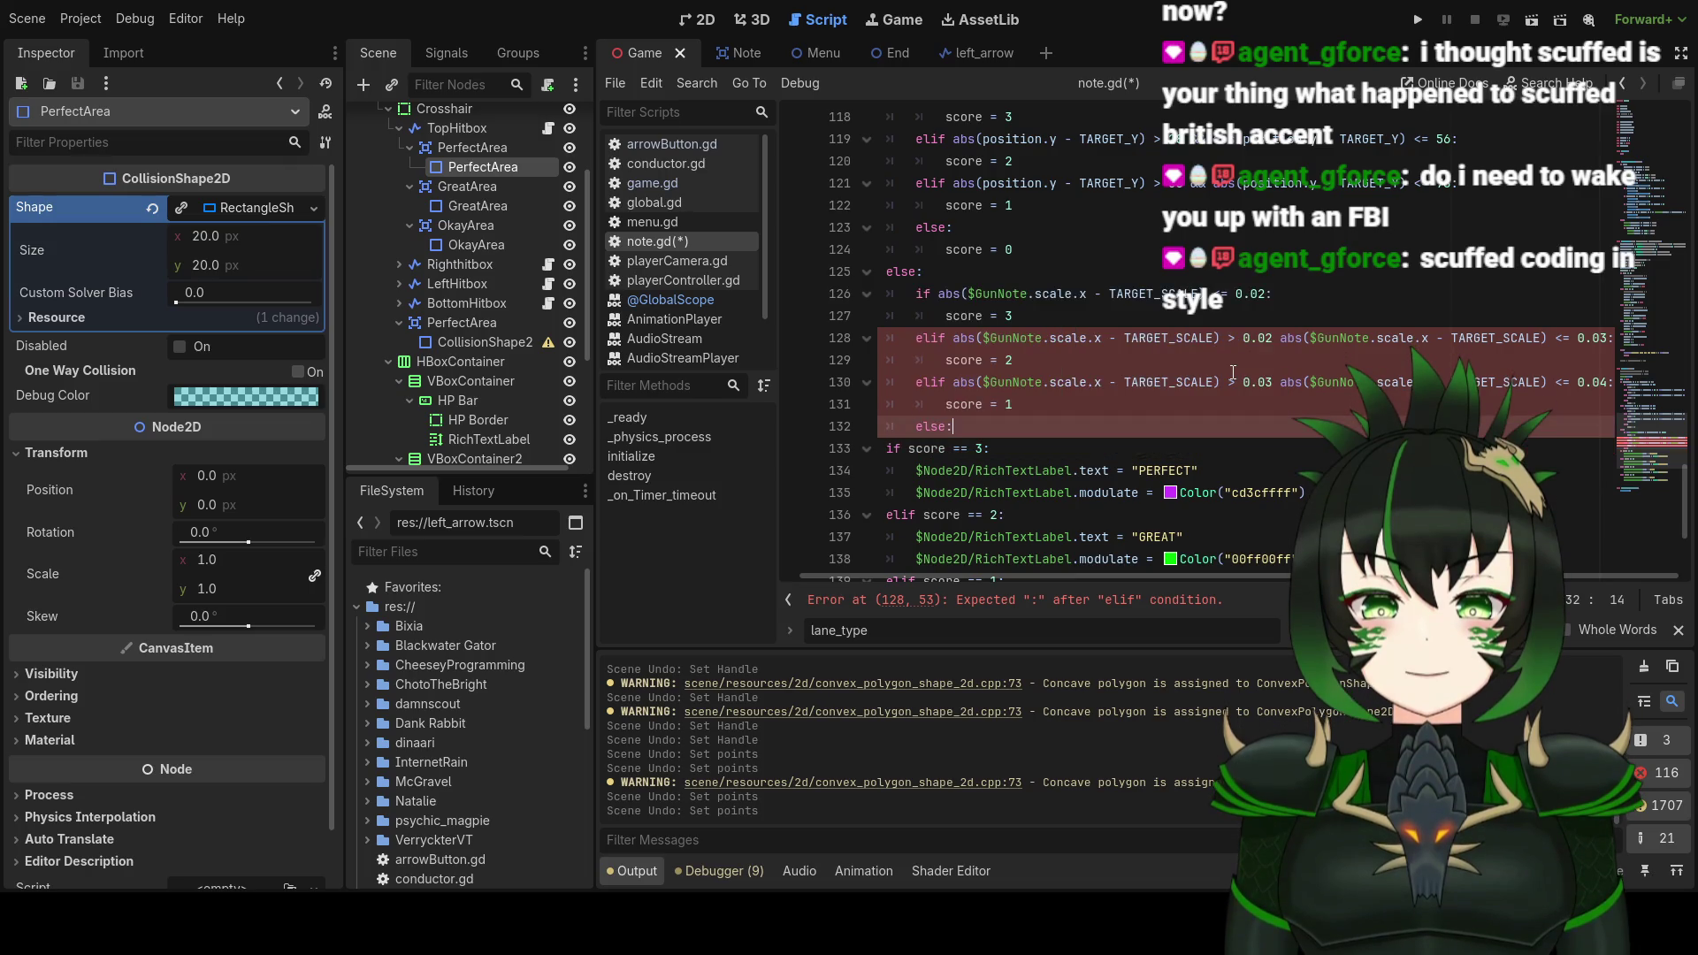
key("Return")
type("score = 0")
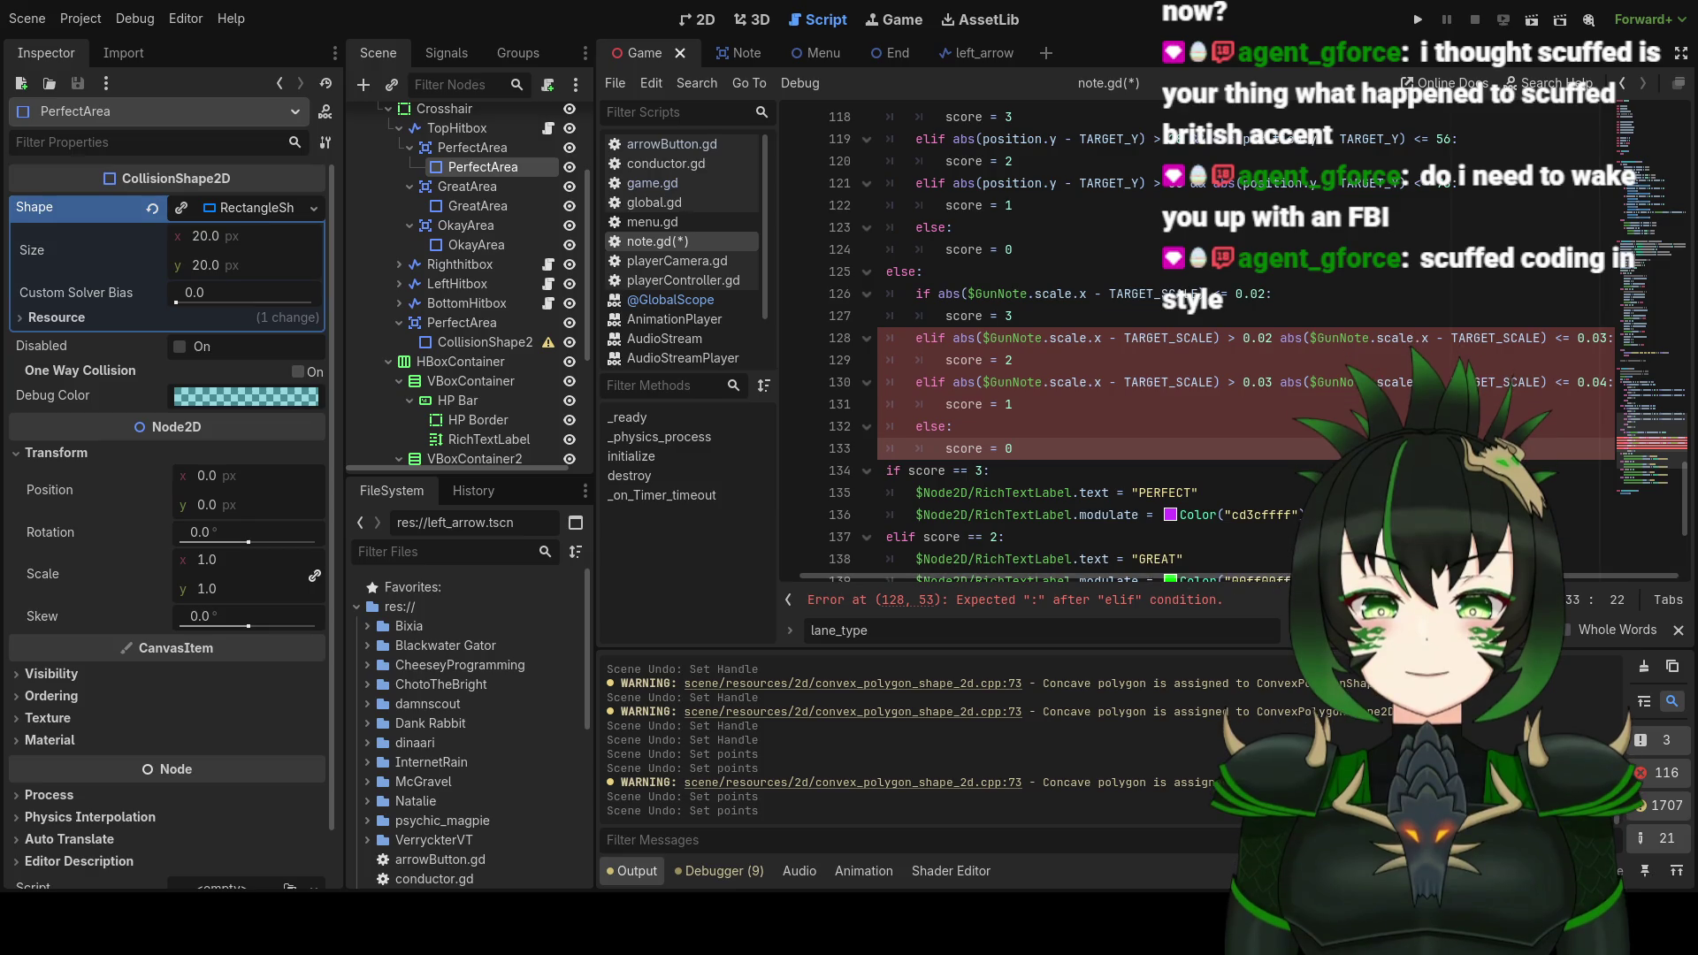
scroll(1503, 398, "down", 3)
scroll(1561, 380, "up", 3)
Step: Insert the missing && after 0.02 on line 128 and after 0.03 on line 130
left_click(1275, 340)
type("&&")
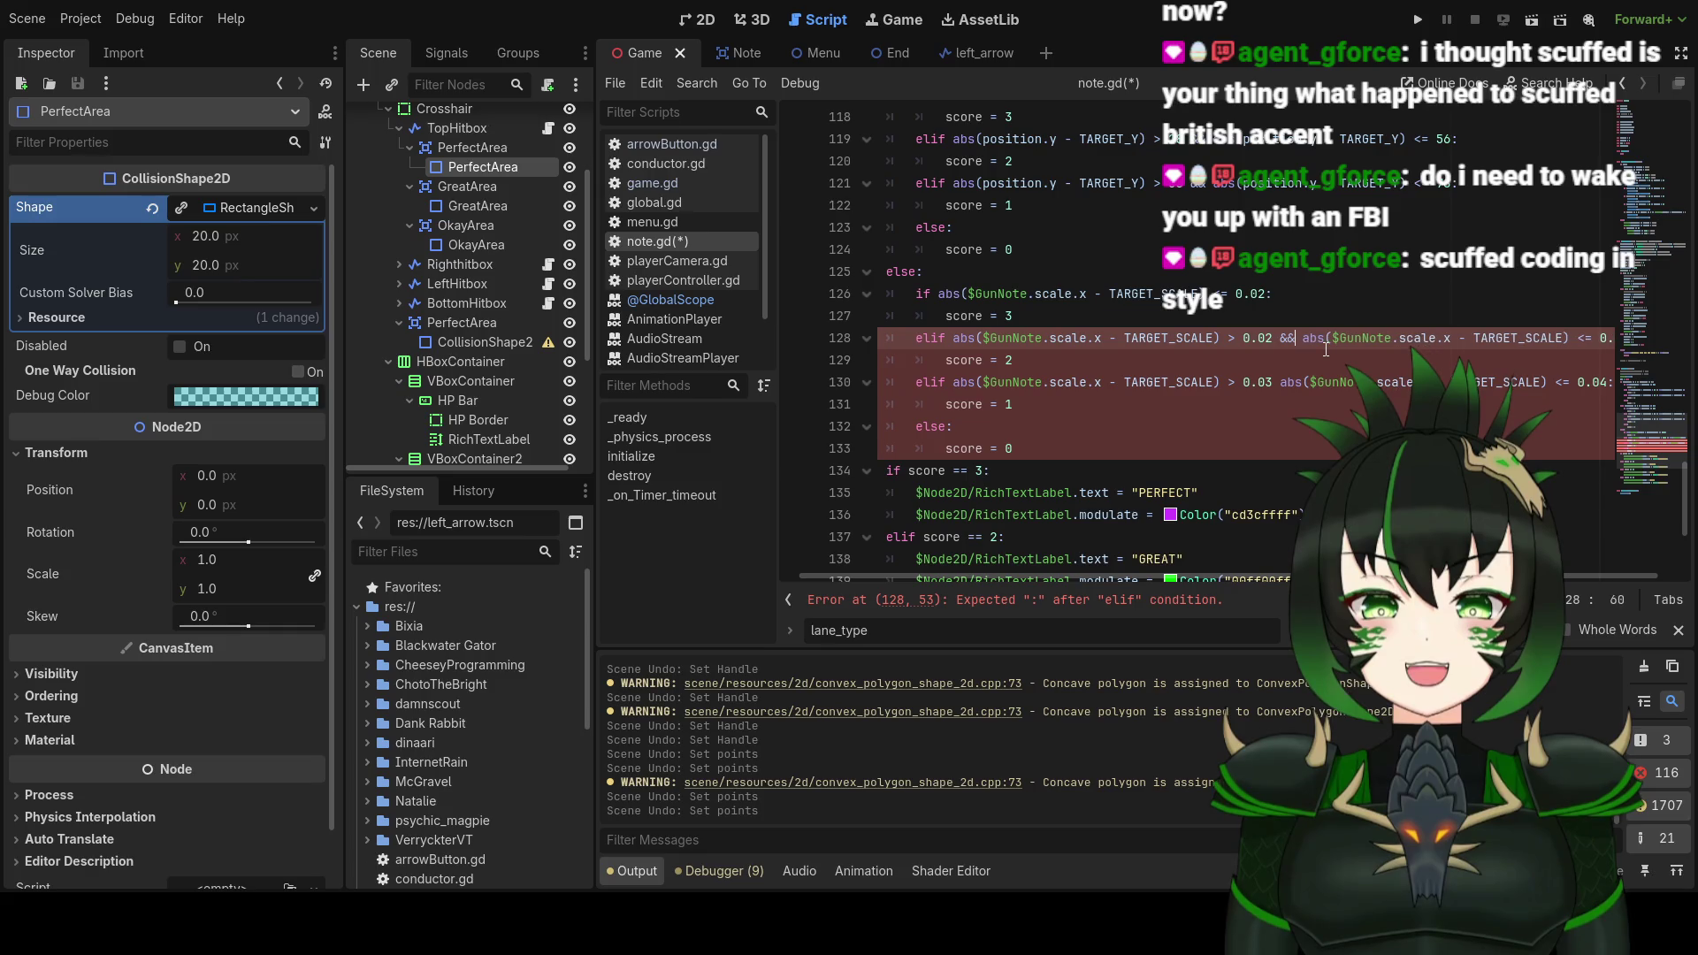
left_click(1280, 382)
type("&&")
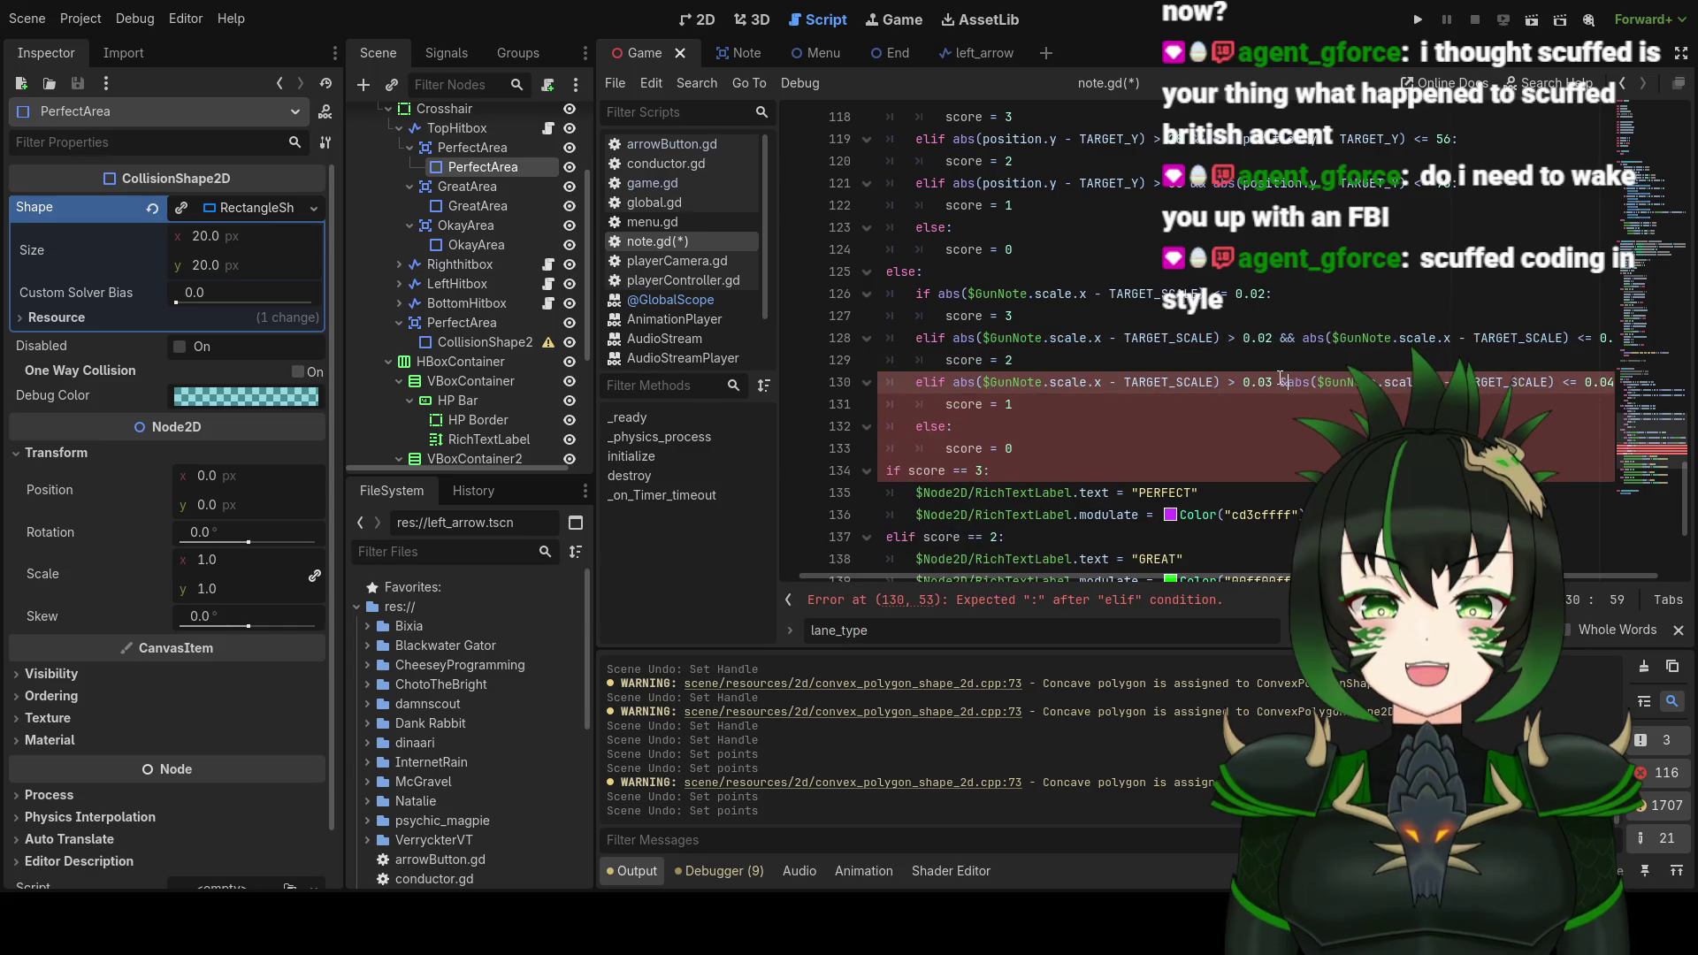
Step: Save note.gd and scroll through the script to confirm it has no errors
left_click(1216, 417)
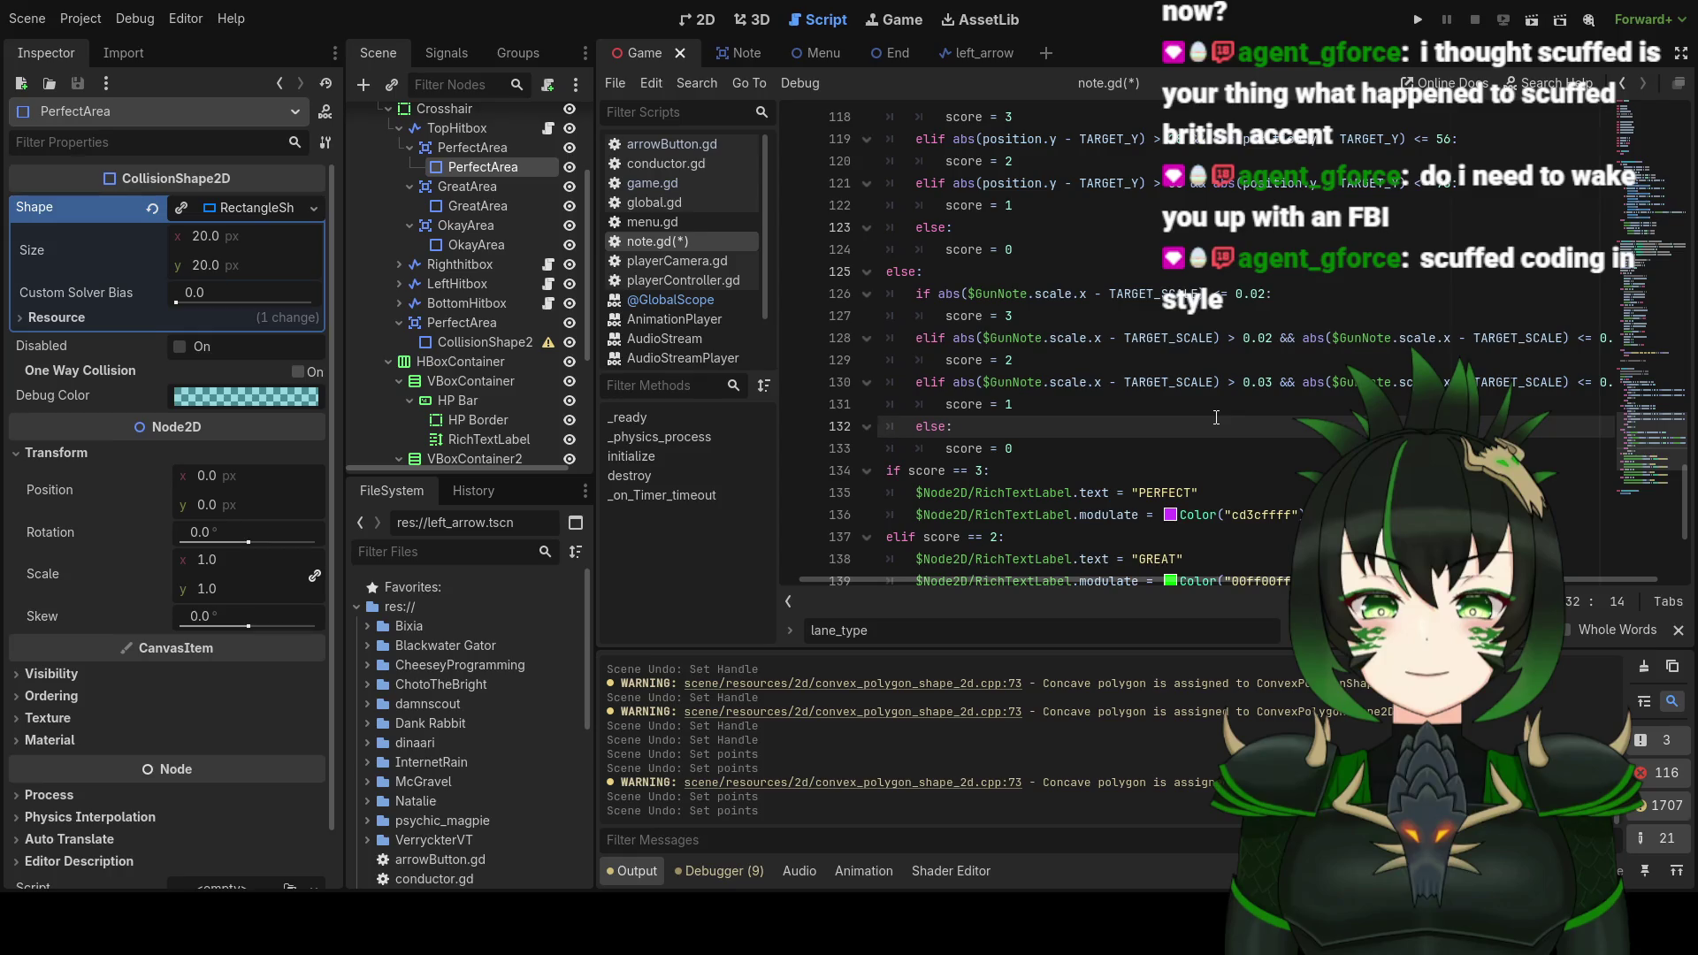
scroll(1188, 408, "down", 2)
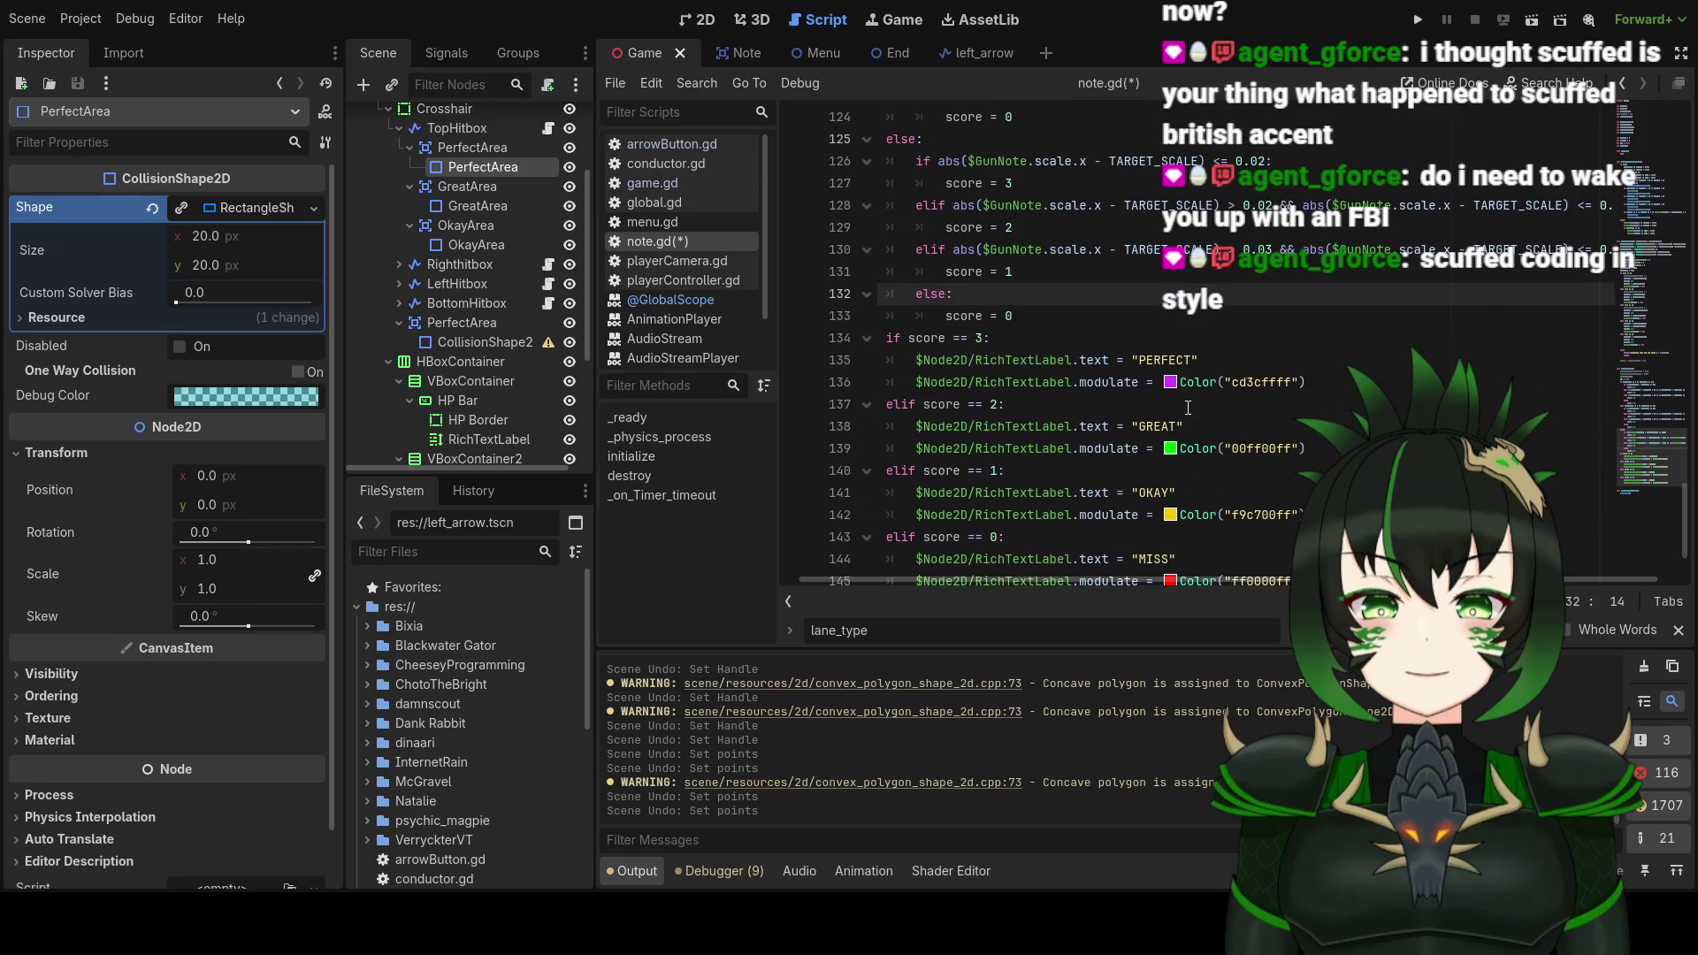
scroll(1188, 408, "up", 3)
key("ctrl+s")
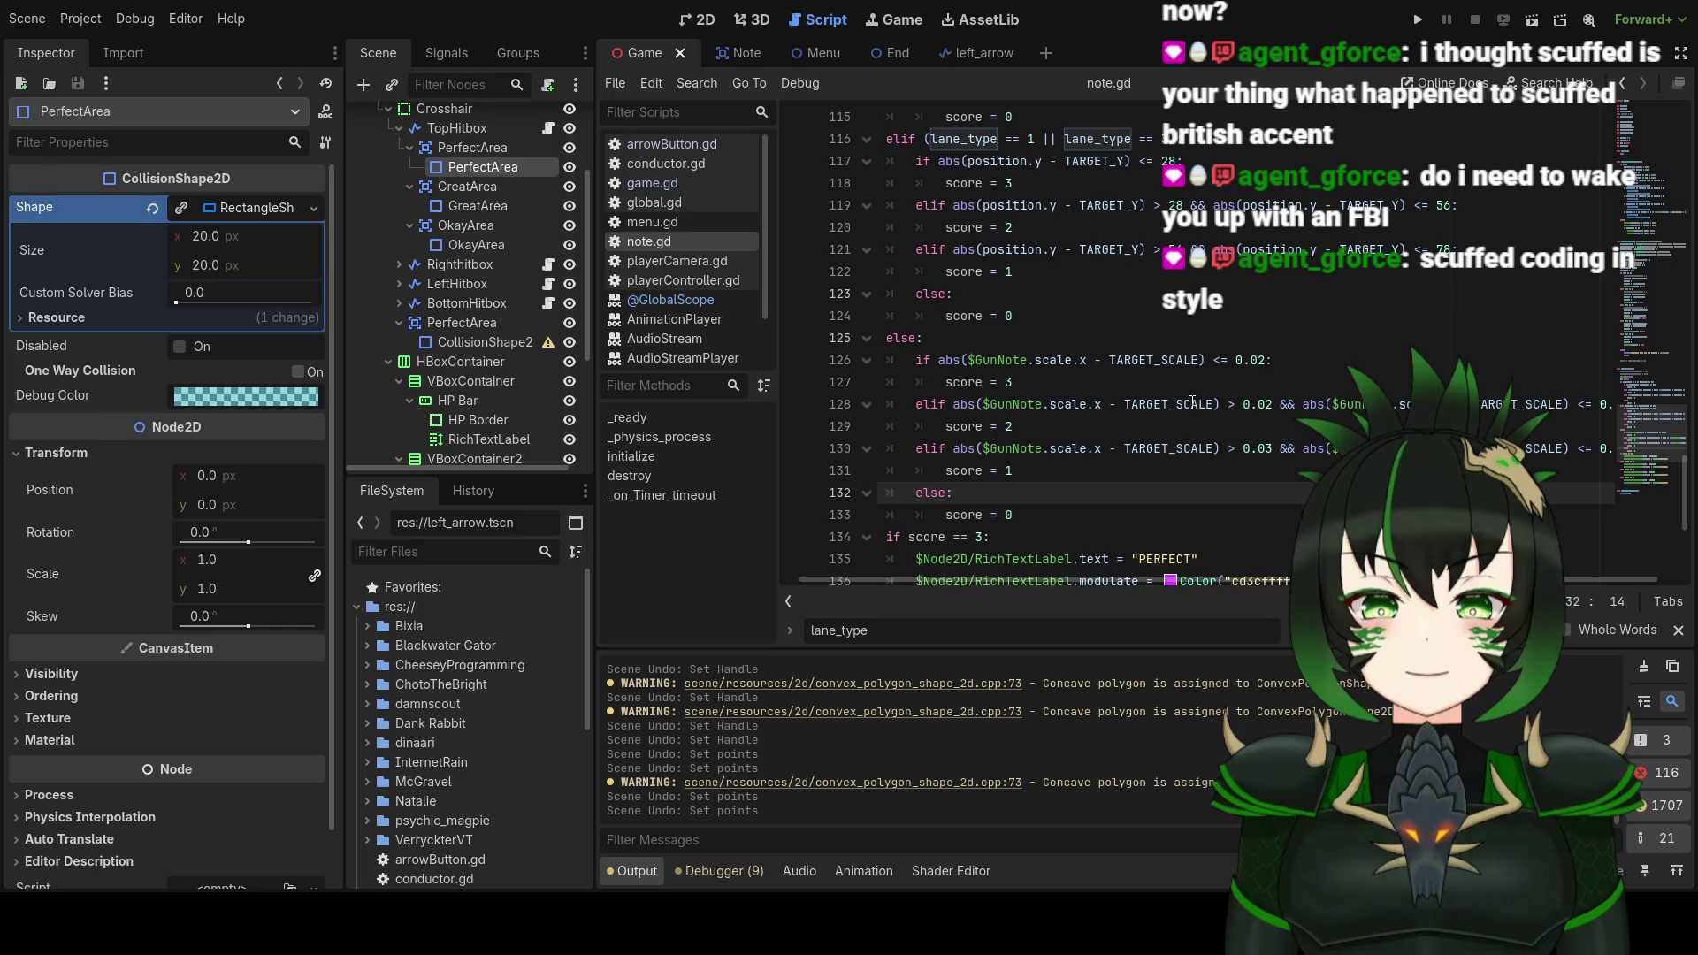
scroll(1188, 408, "up", 2)
scroll(1190, 400, "down", 5)
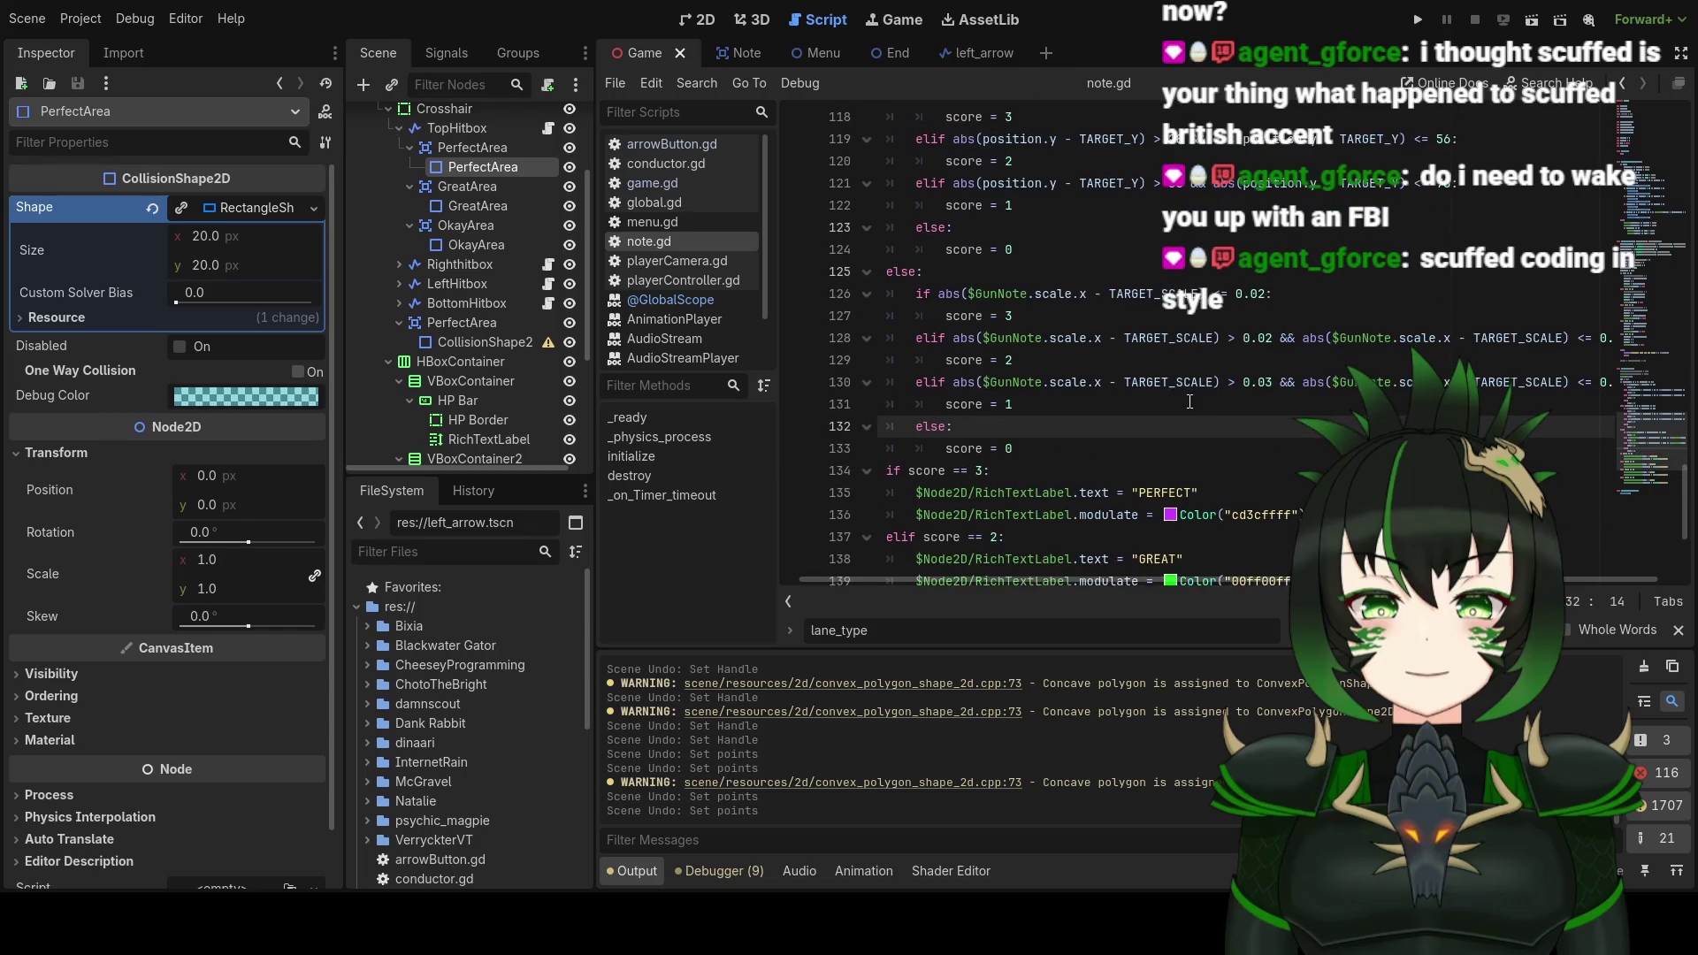
scroll(1190, 403, "up", 6)
scroll(1190, 402, "up", 2)
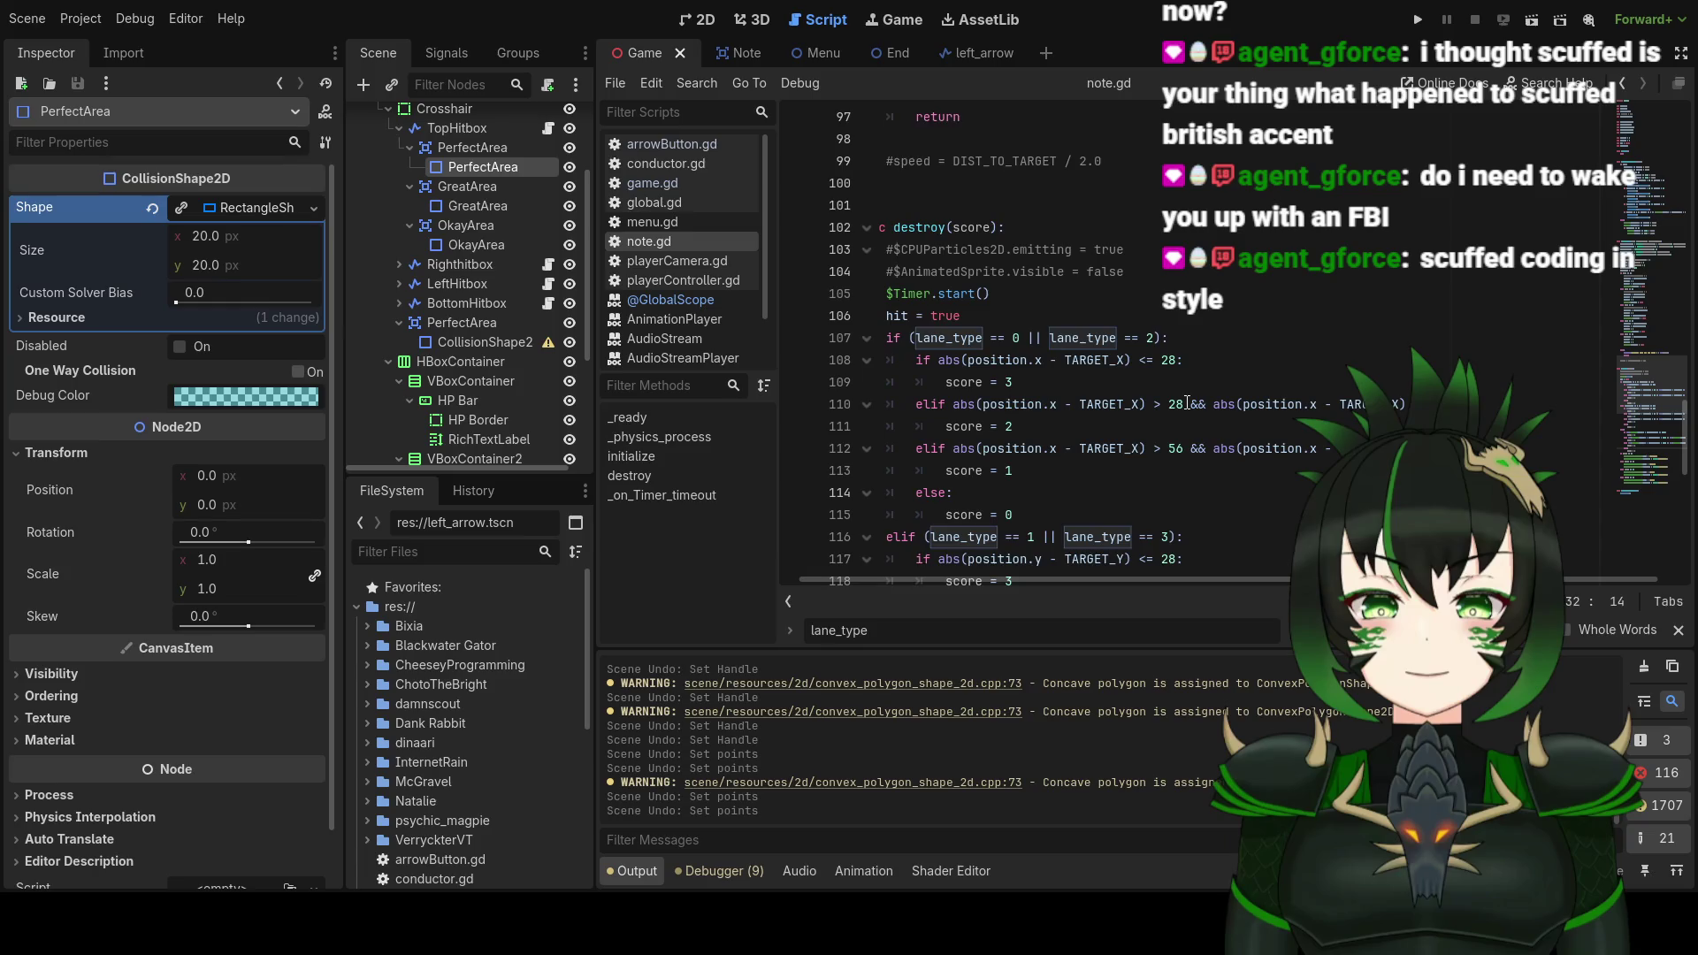
scroll(1188, 403, "down", 3)
scroll(1149, 407, "up", 3)
scroll(1042, 468, "up", 3)
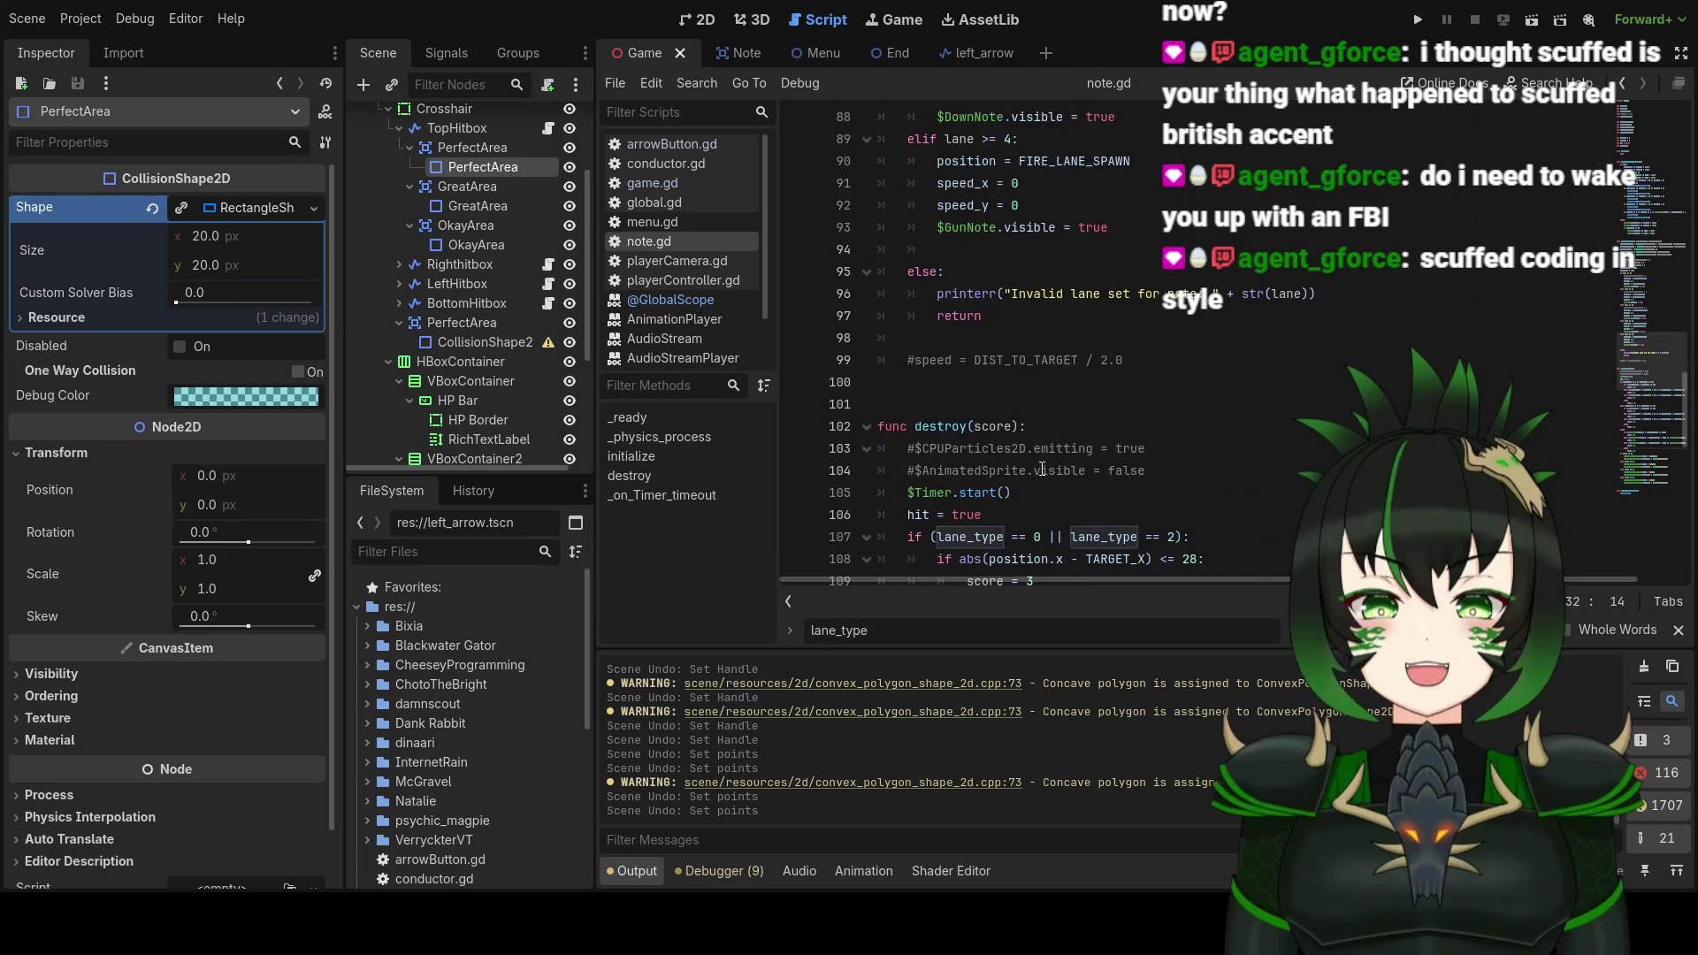
scroll(1077, 435, "down", 1)
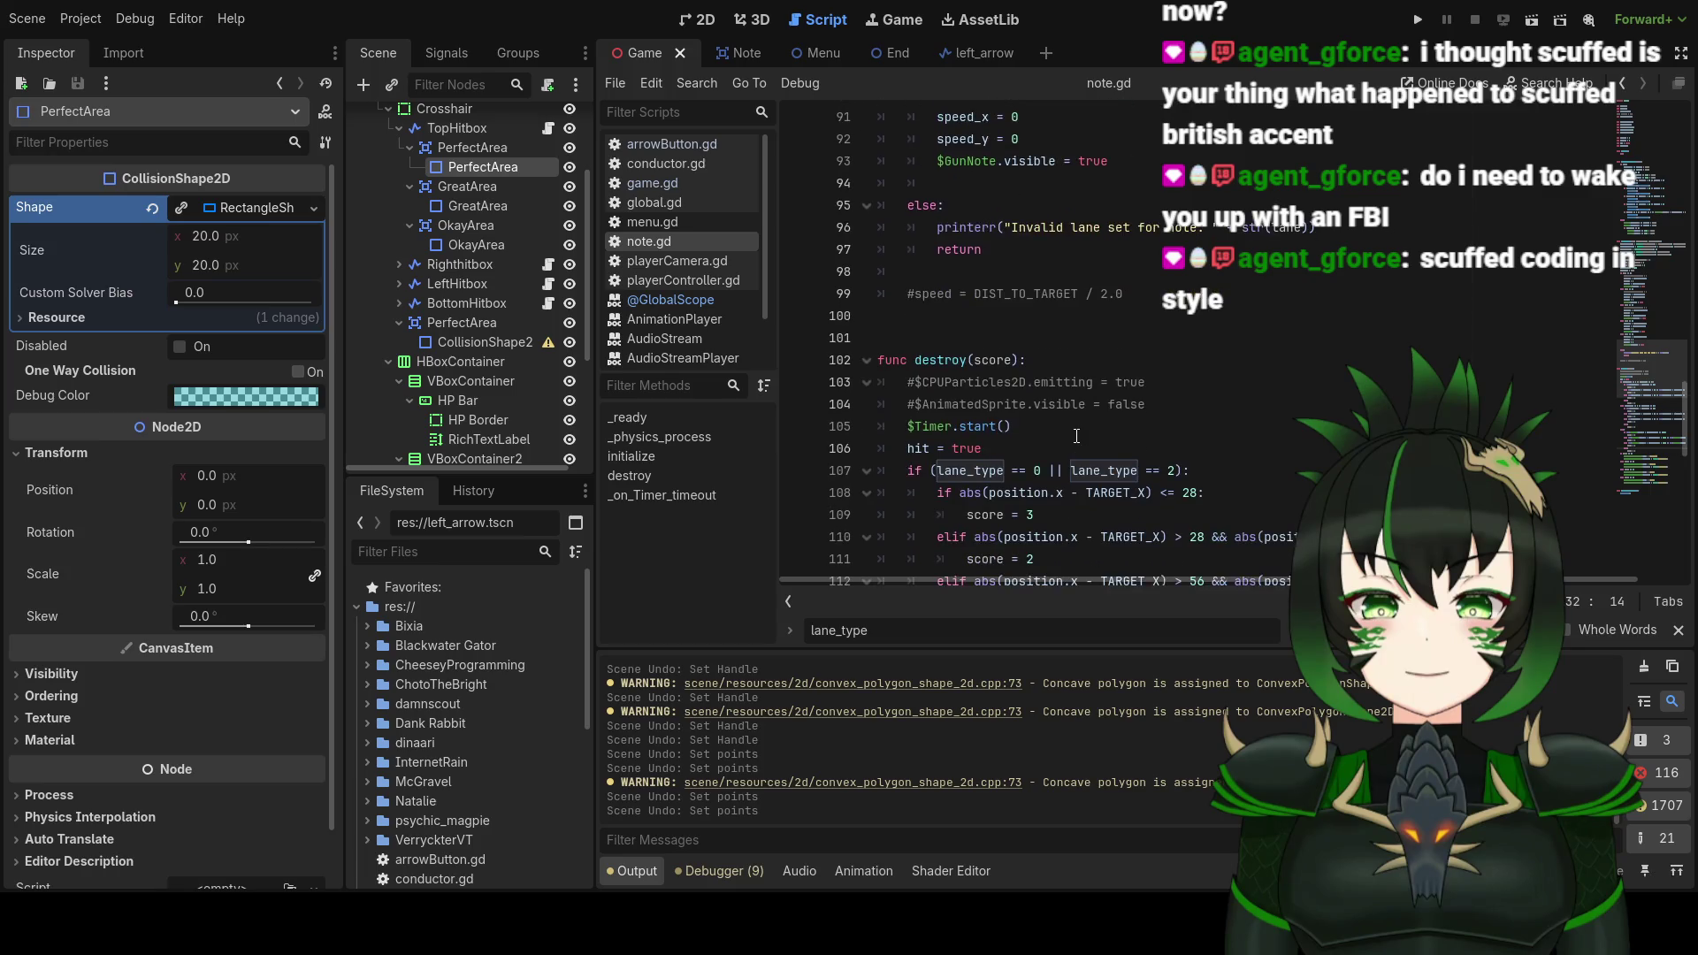
left_click(704, 147)
scroll(1178, 389, "up", 9)
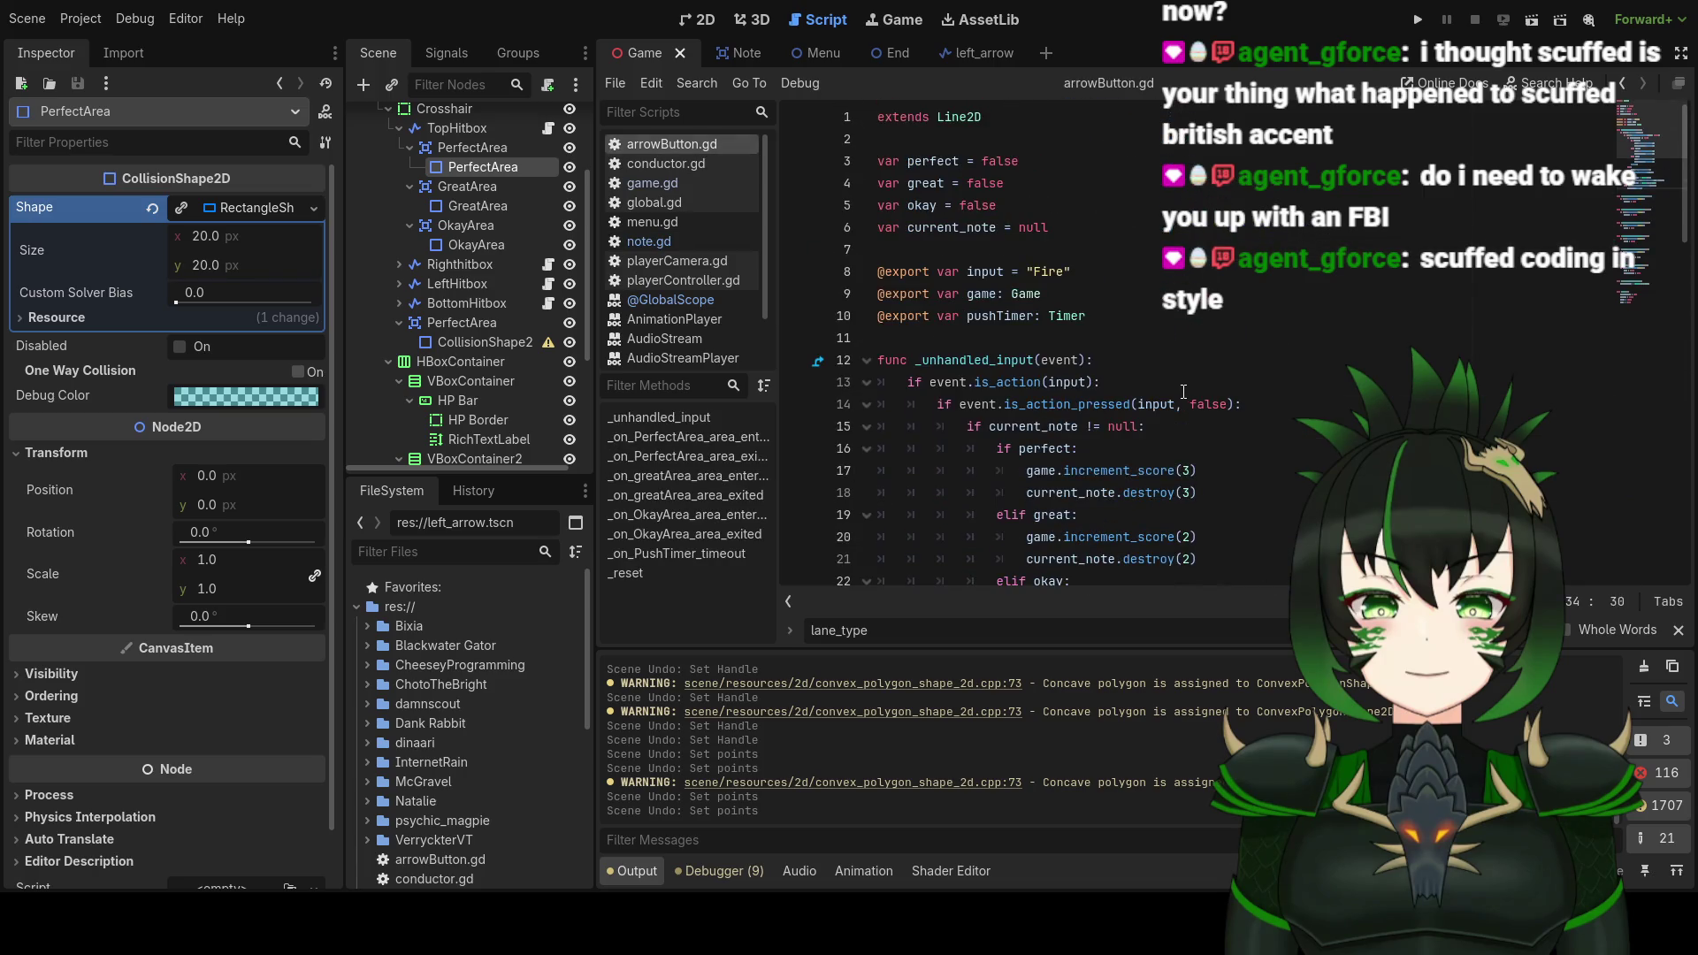
scroll(1178, 389, "down", 3)
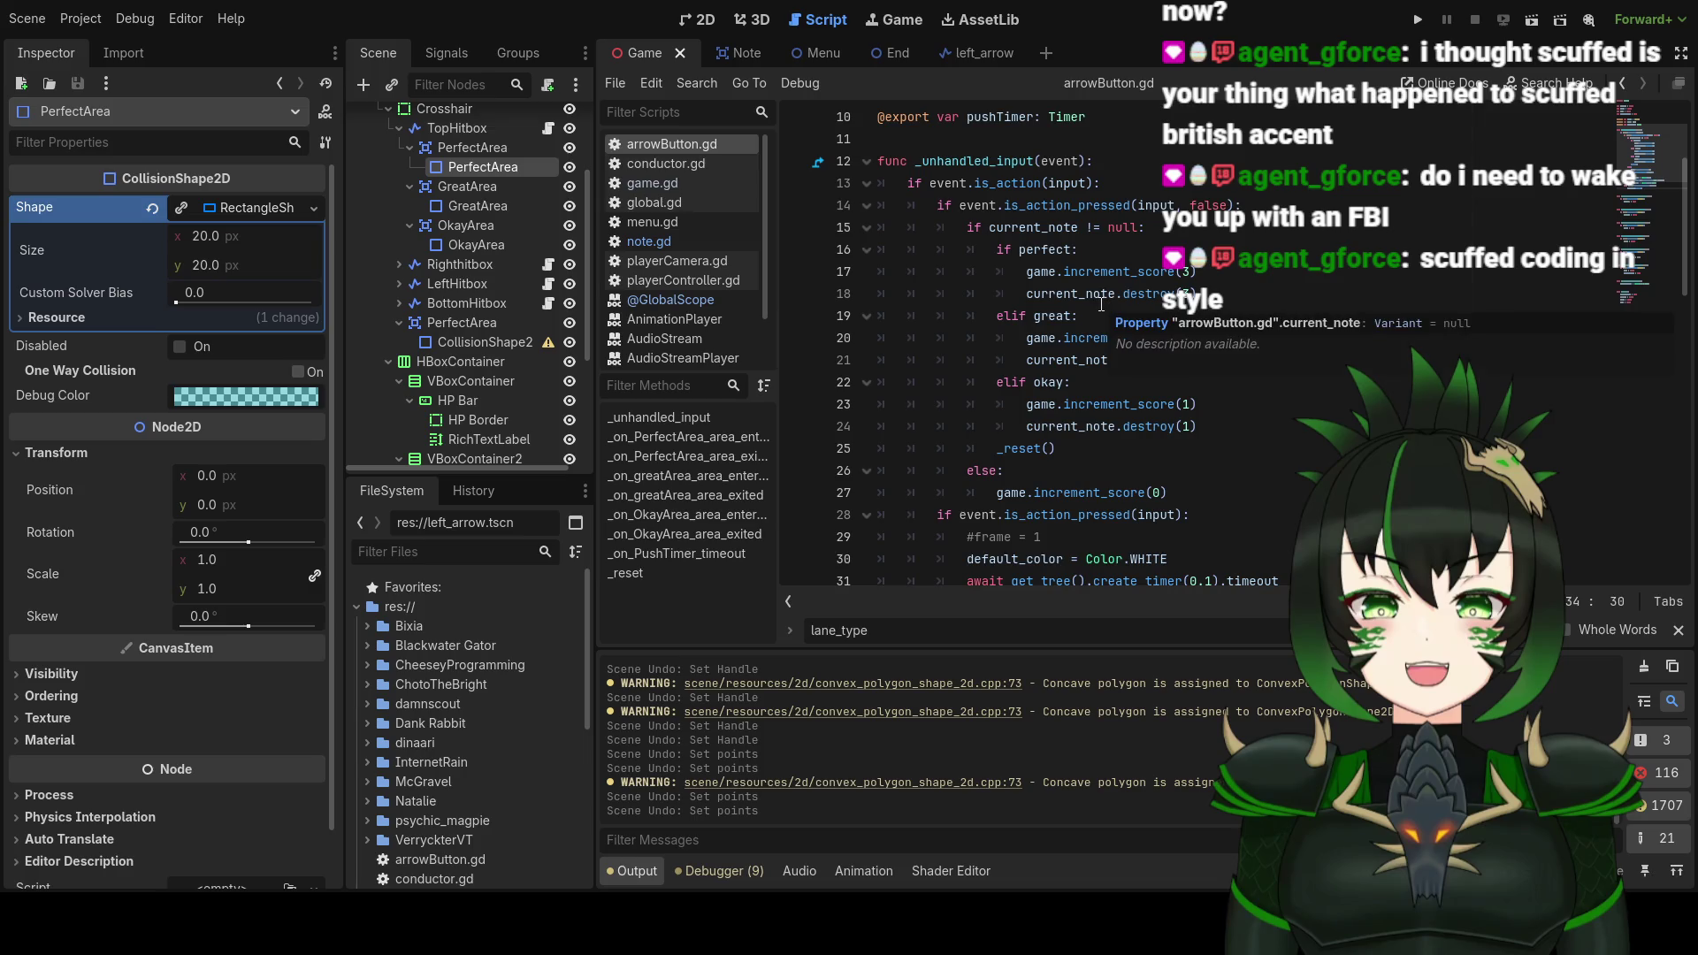
mouse_move(1070, 303)
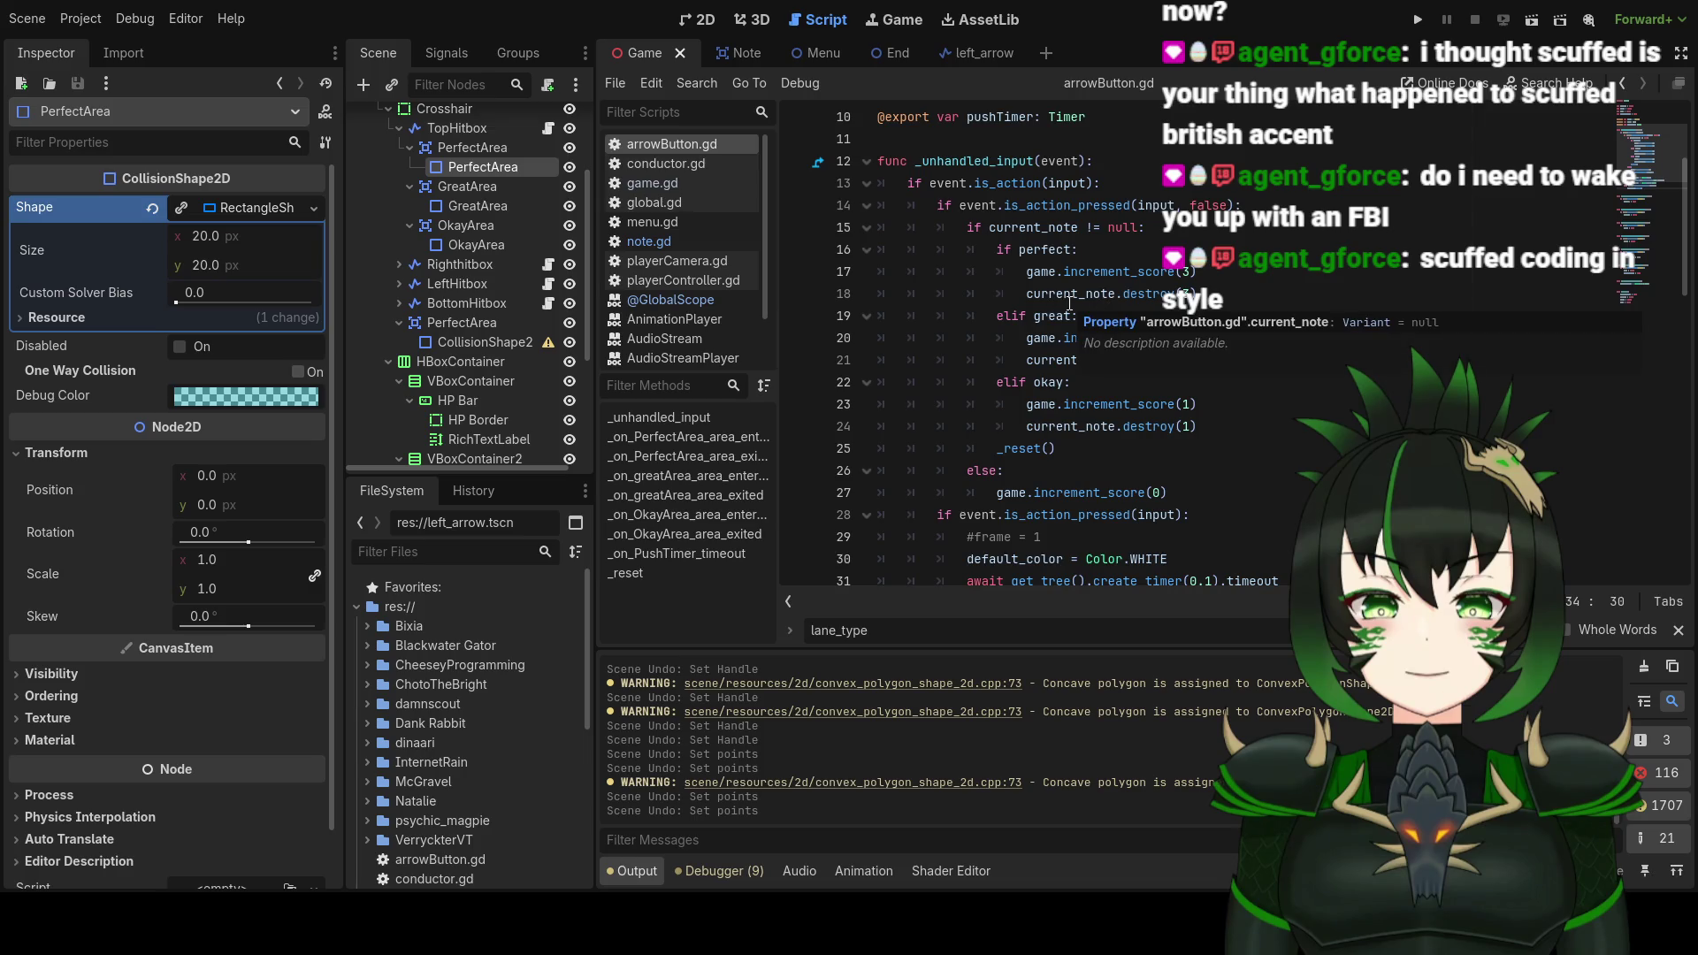
scroll(1114, 372, "up", 2)
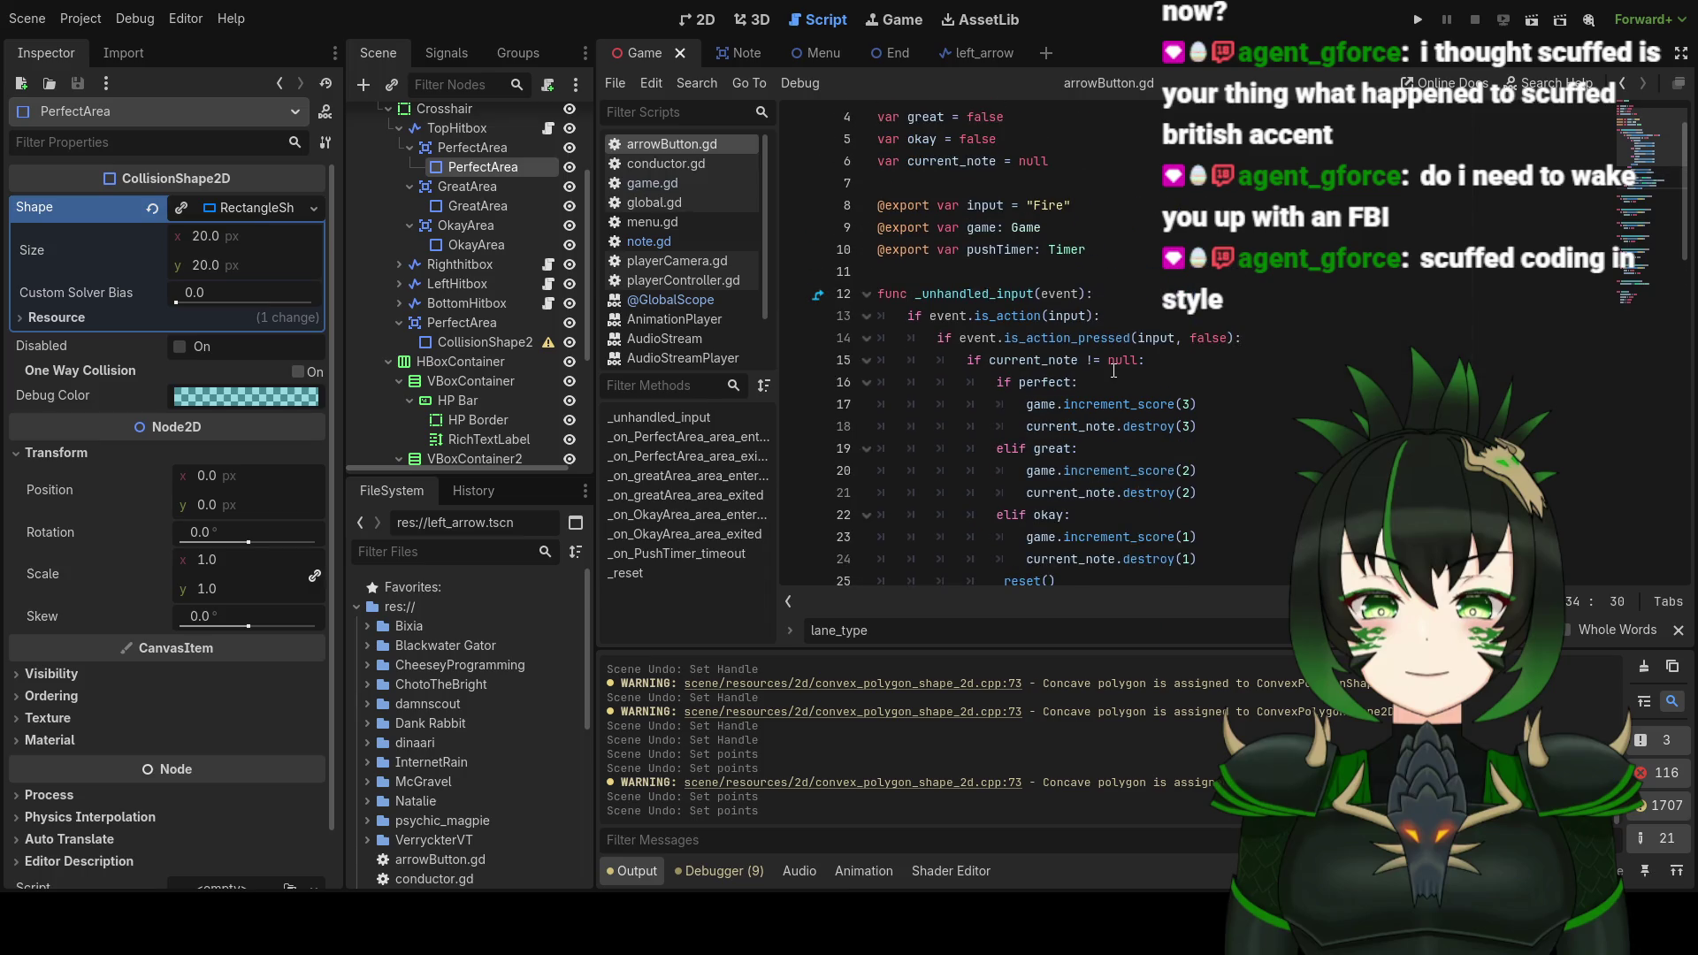
left_click(1417, 21)
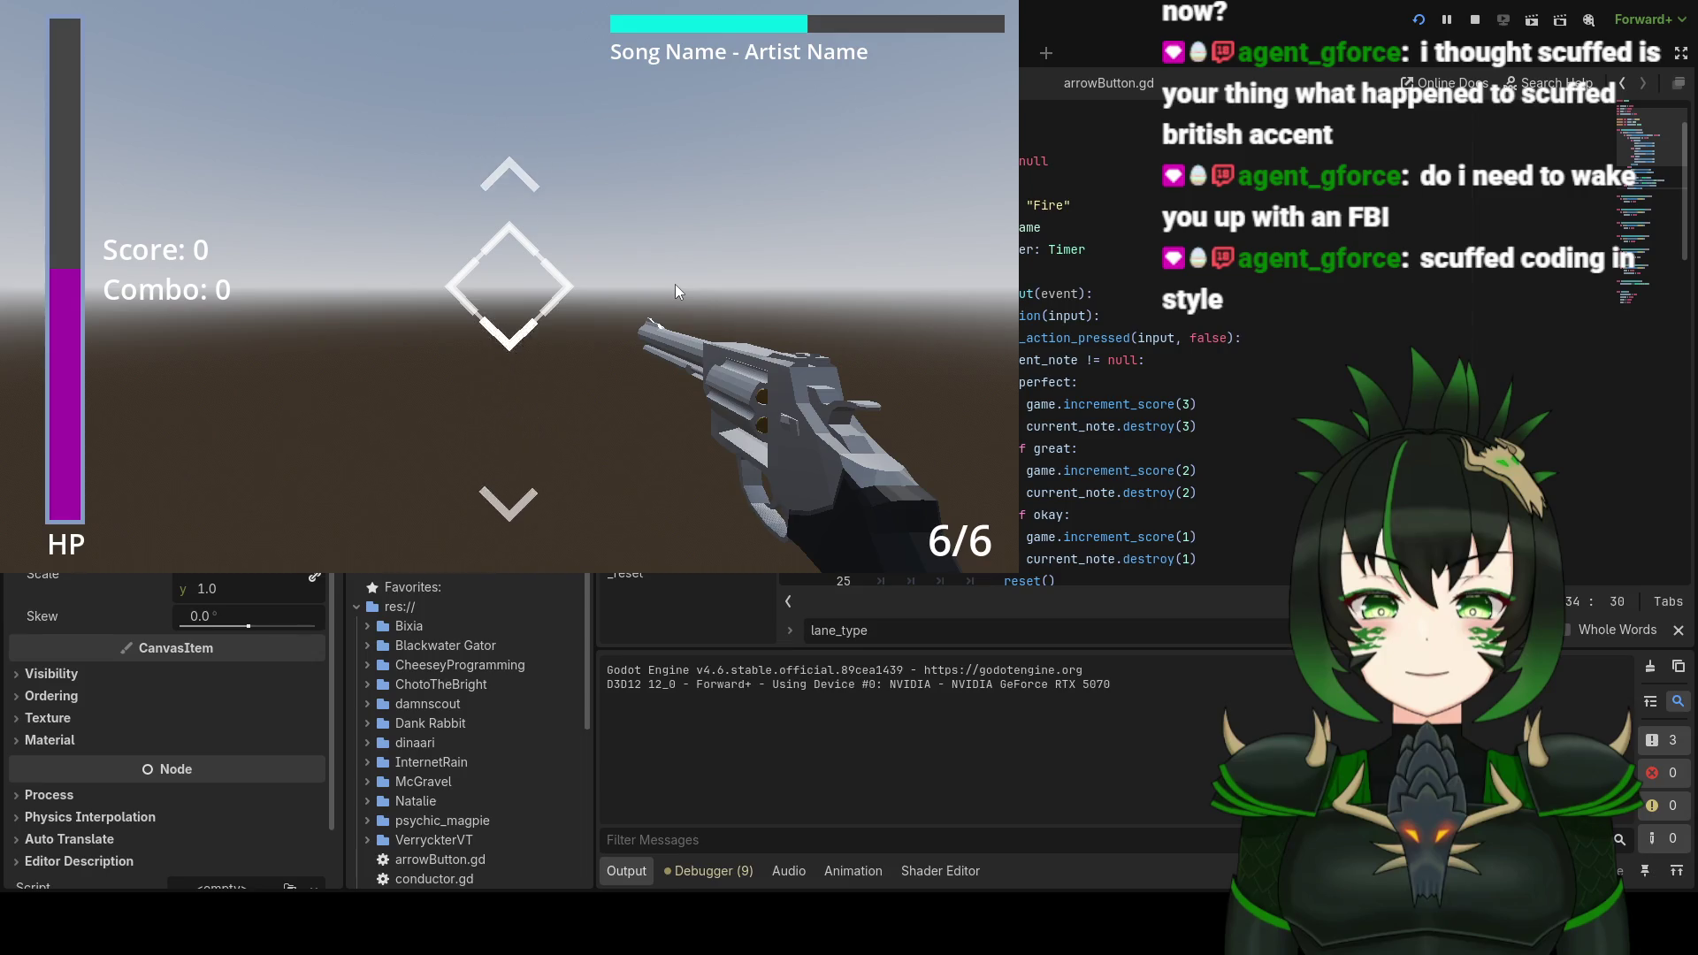
key("Escape")
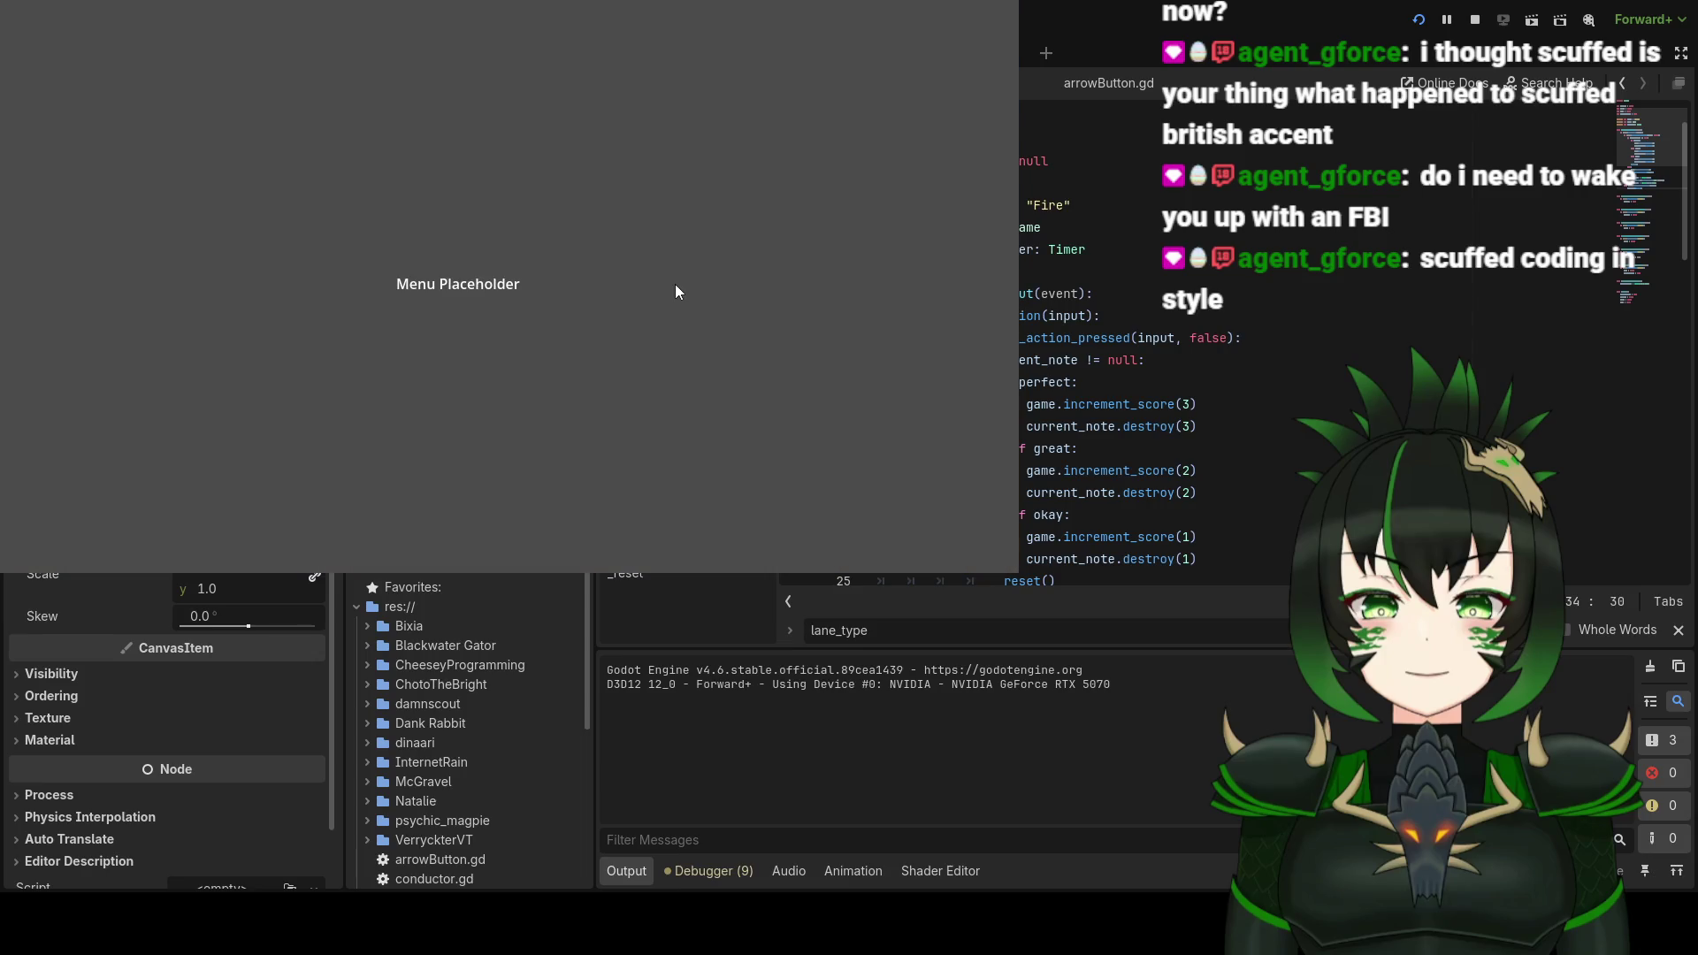
key("F8")
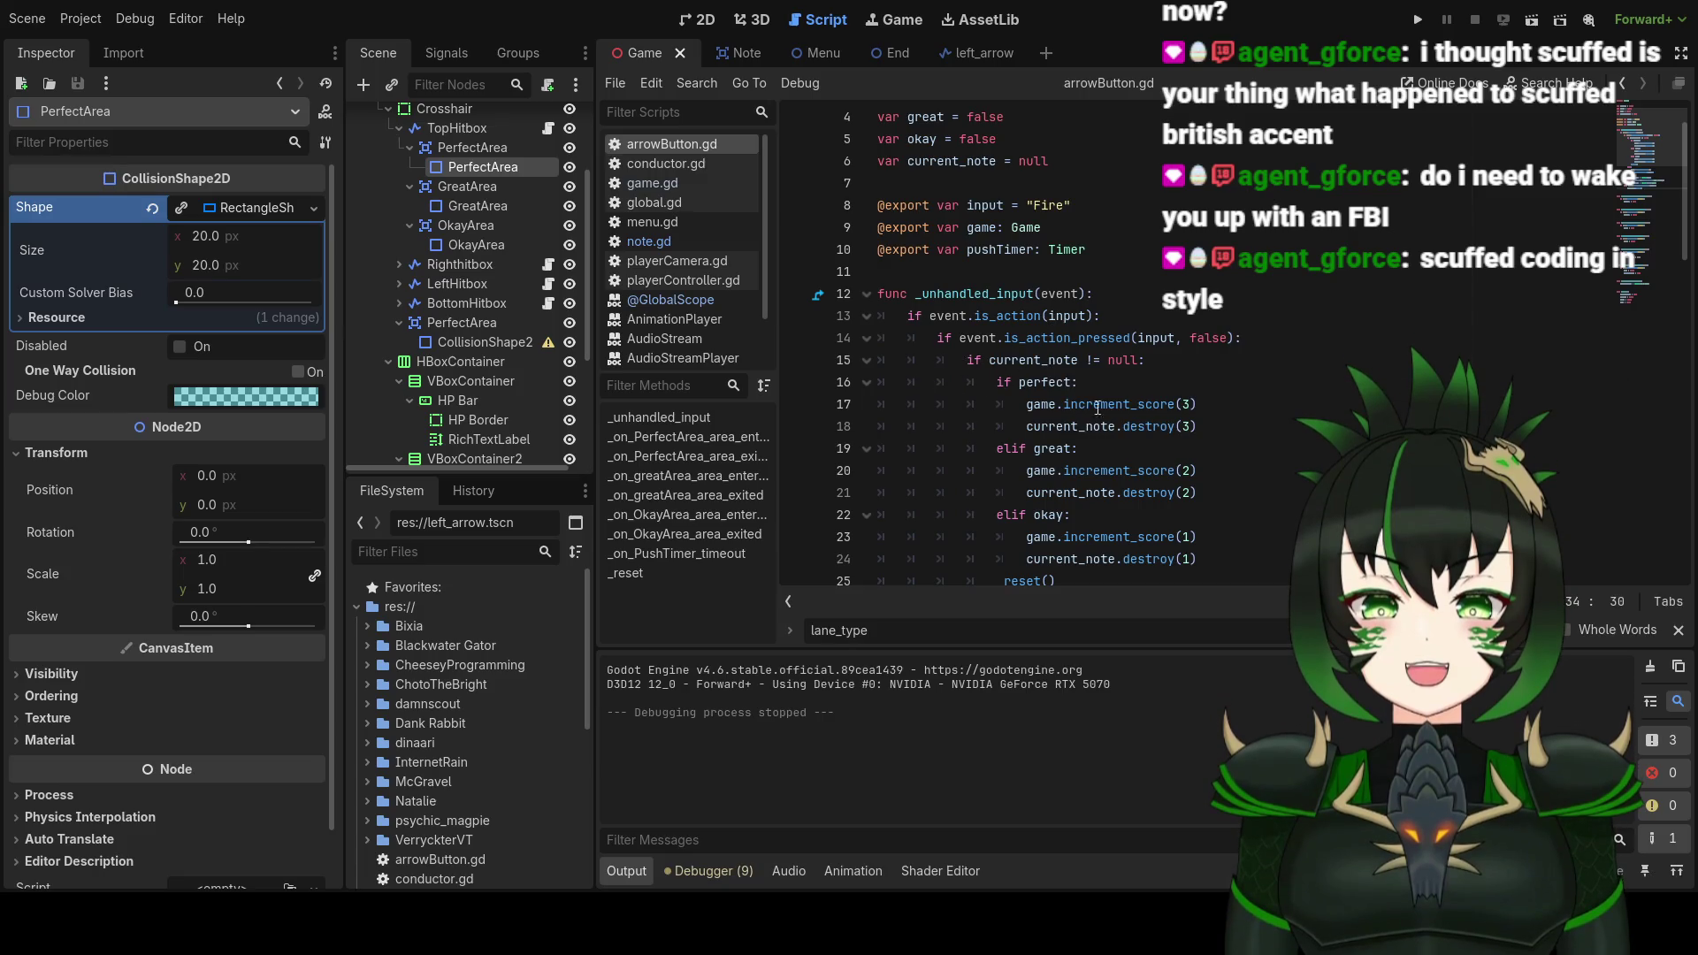
Step: Select the word 'perfect' on the if perfect line in arrowButton.gd
scroll(1060, 388, "down", 3)
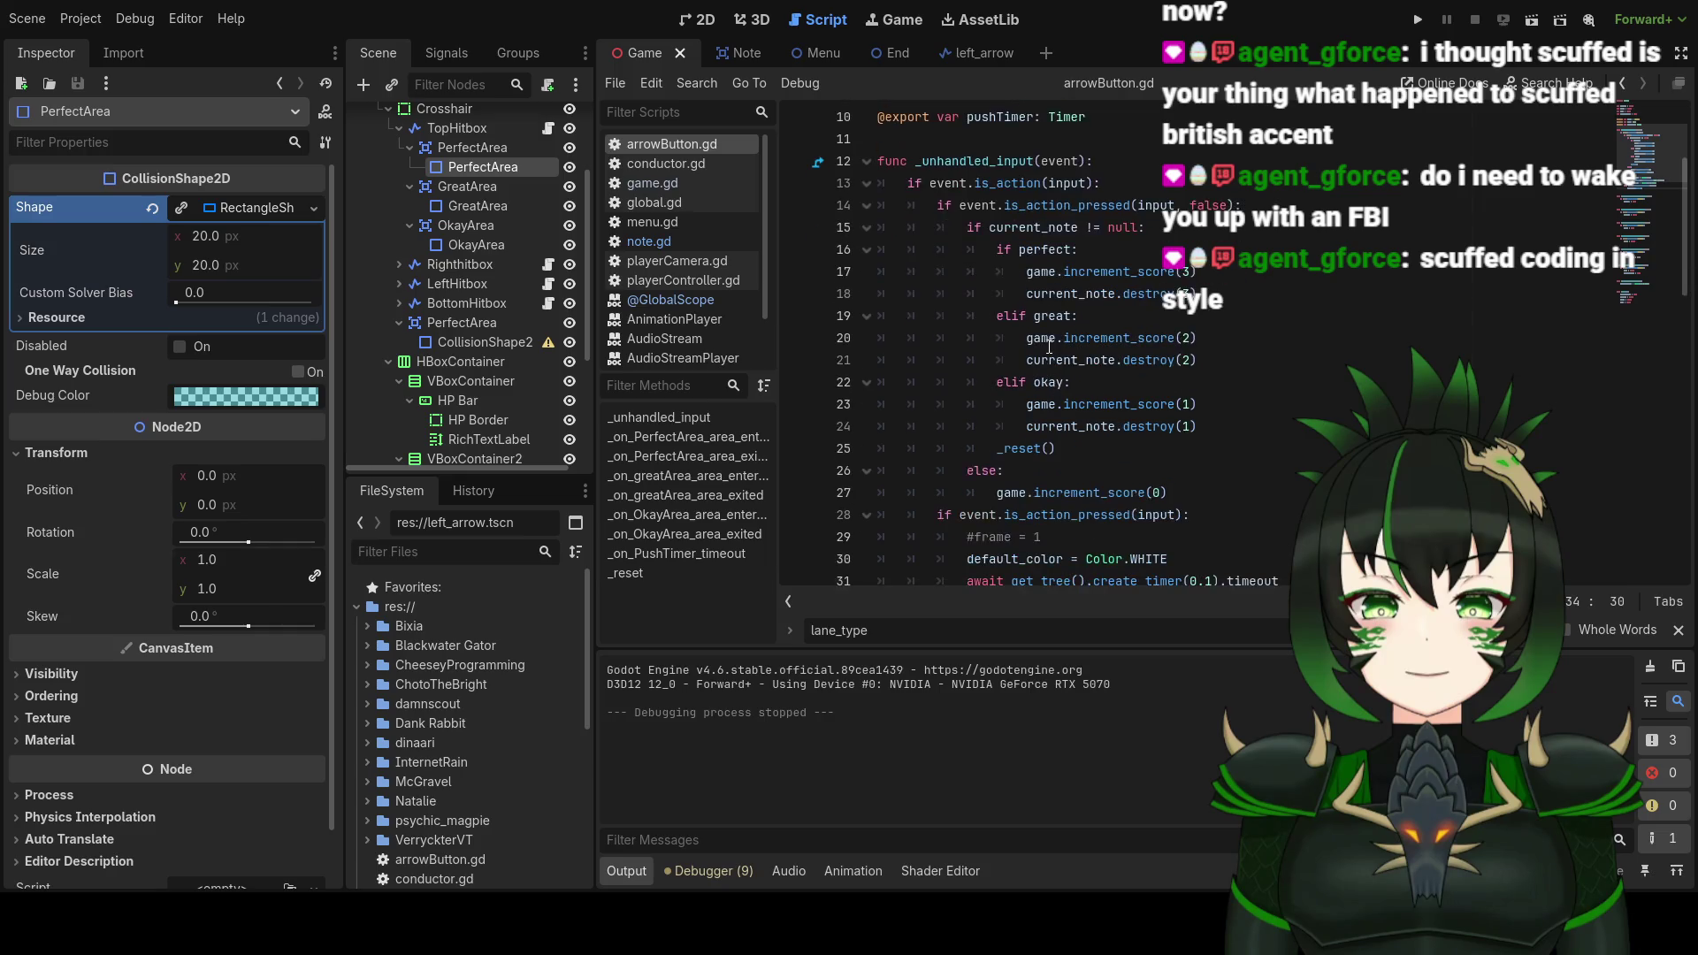
left_click(1030, 326)
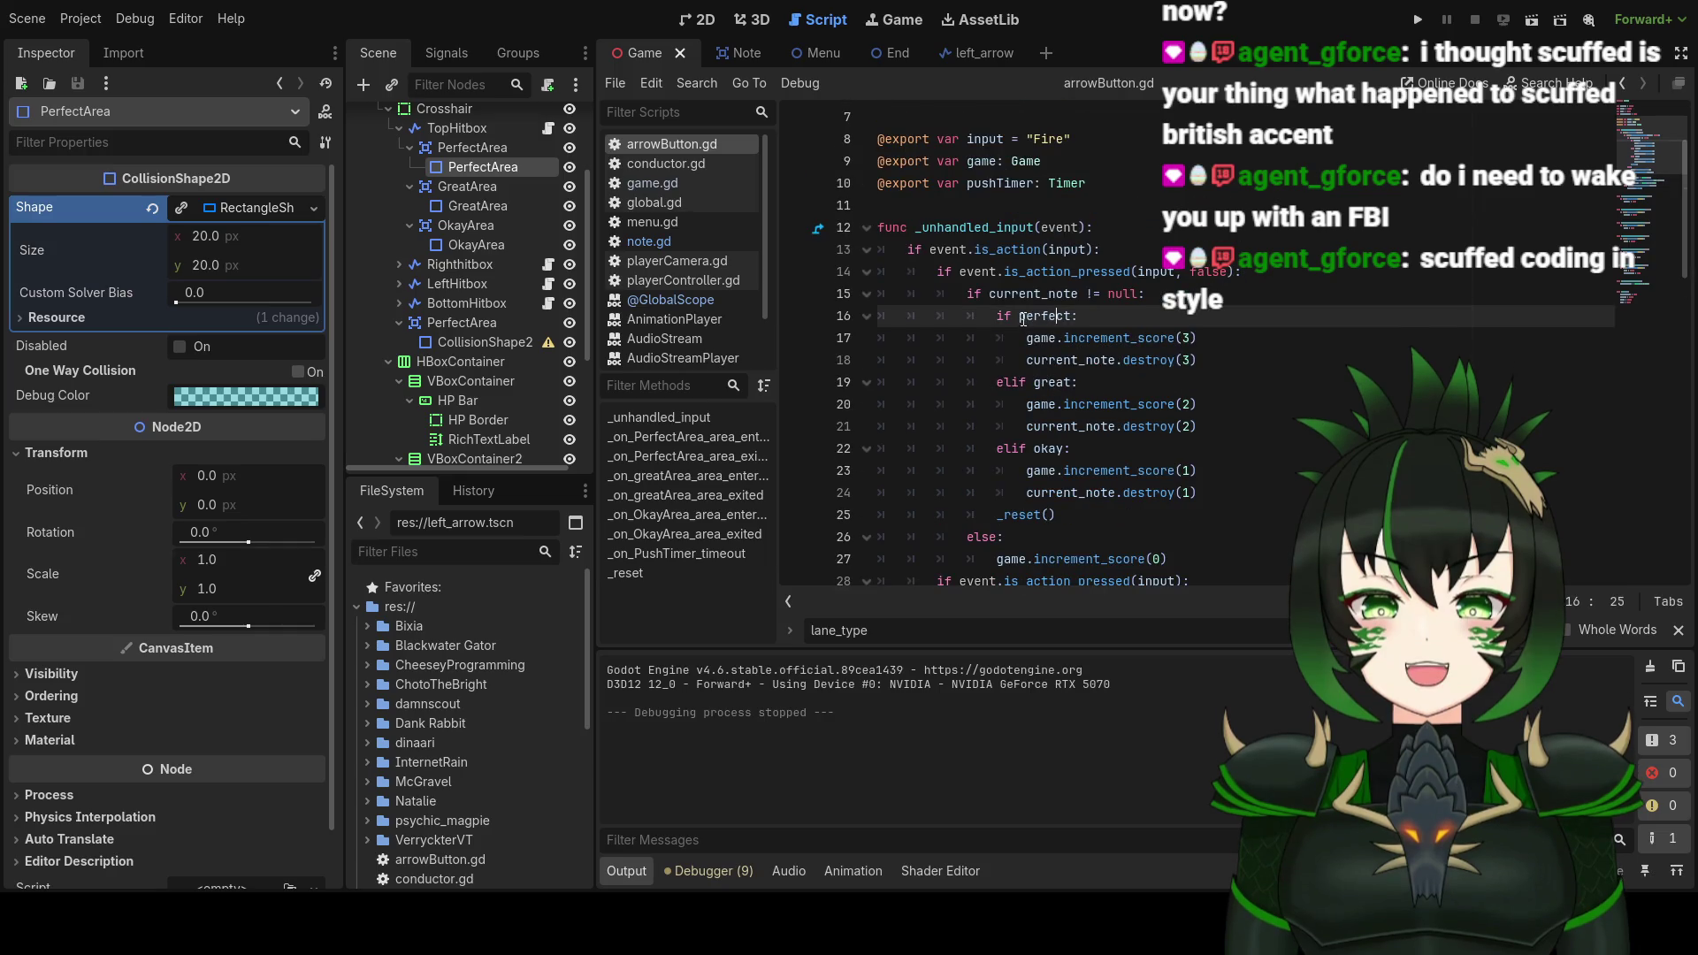
left_click_drag(1018, 316, 1072, 316)
scroll(1104, 345, "up", 2)
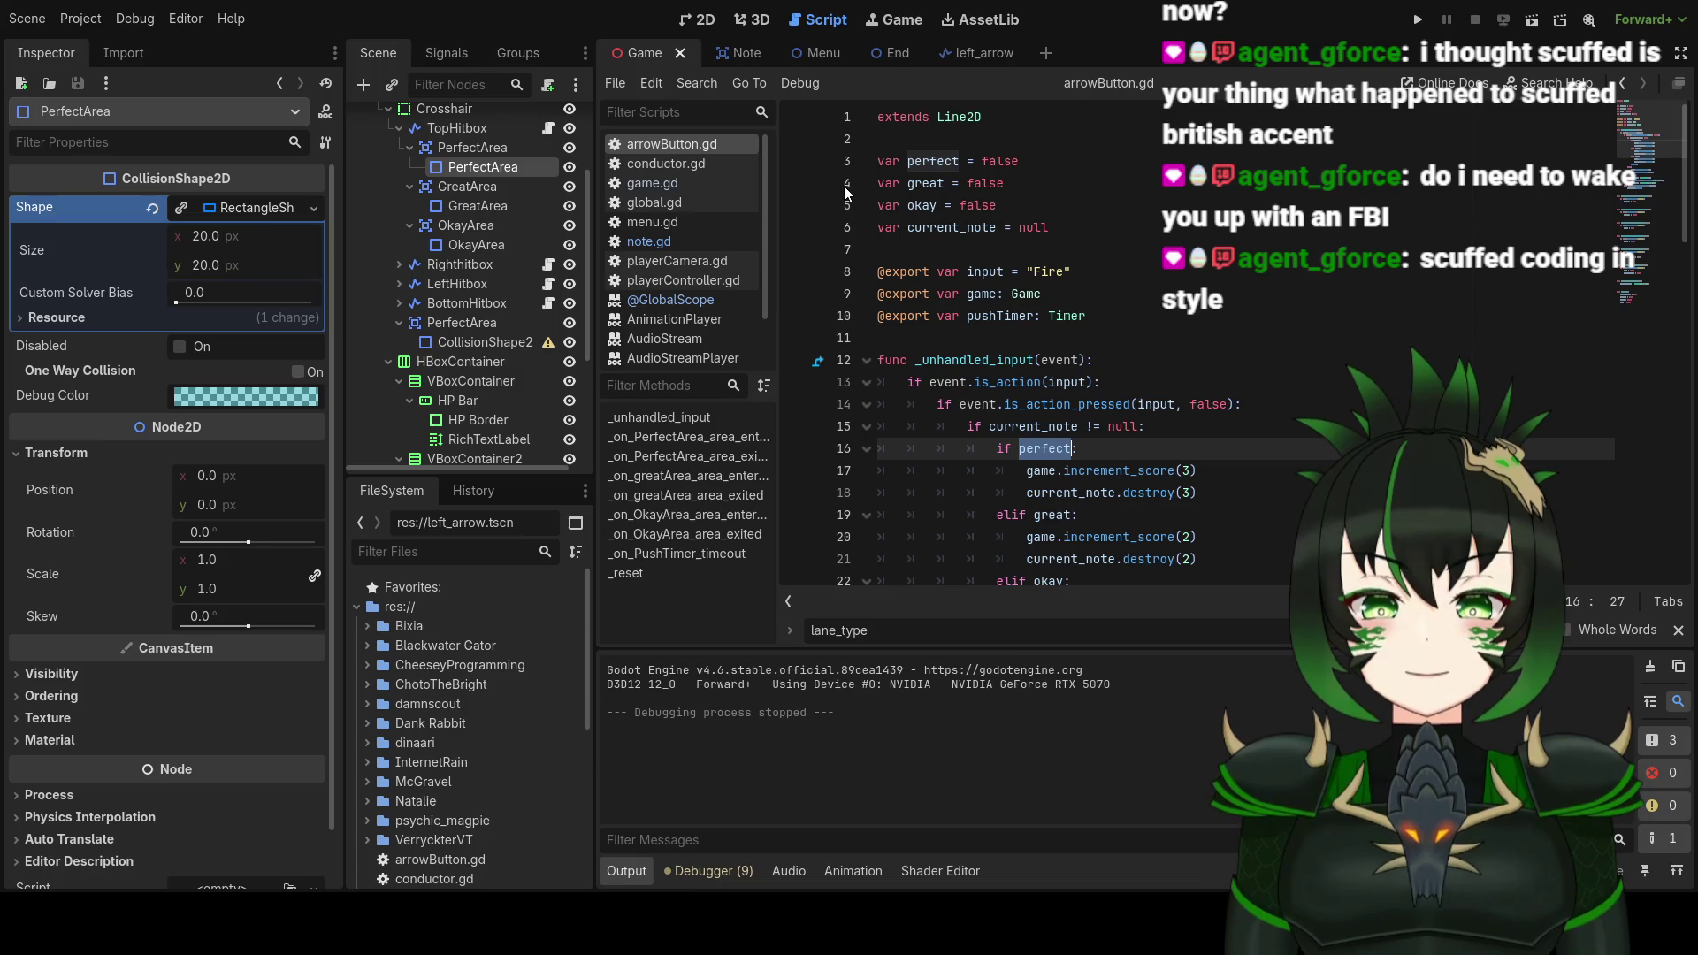
Step: Switch to note.gd and scroll down to its destroy(score) function
mouse_move(887, 281)
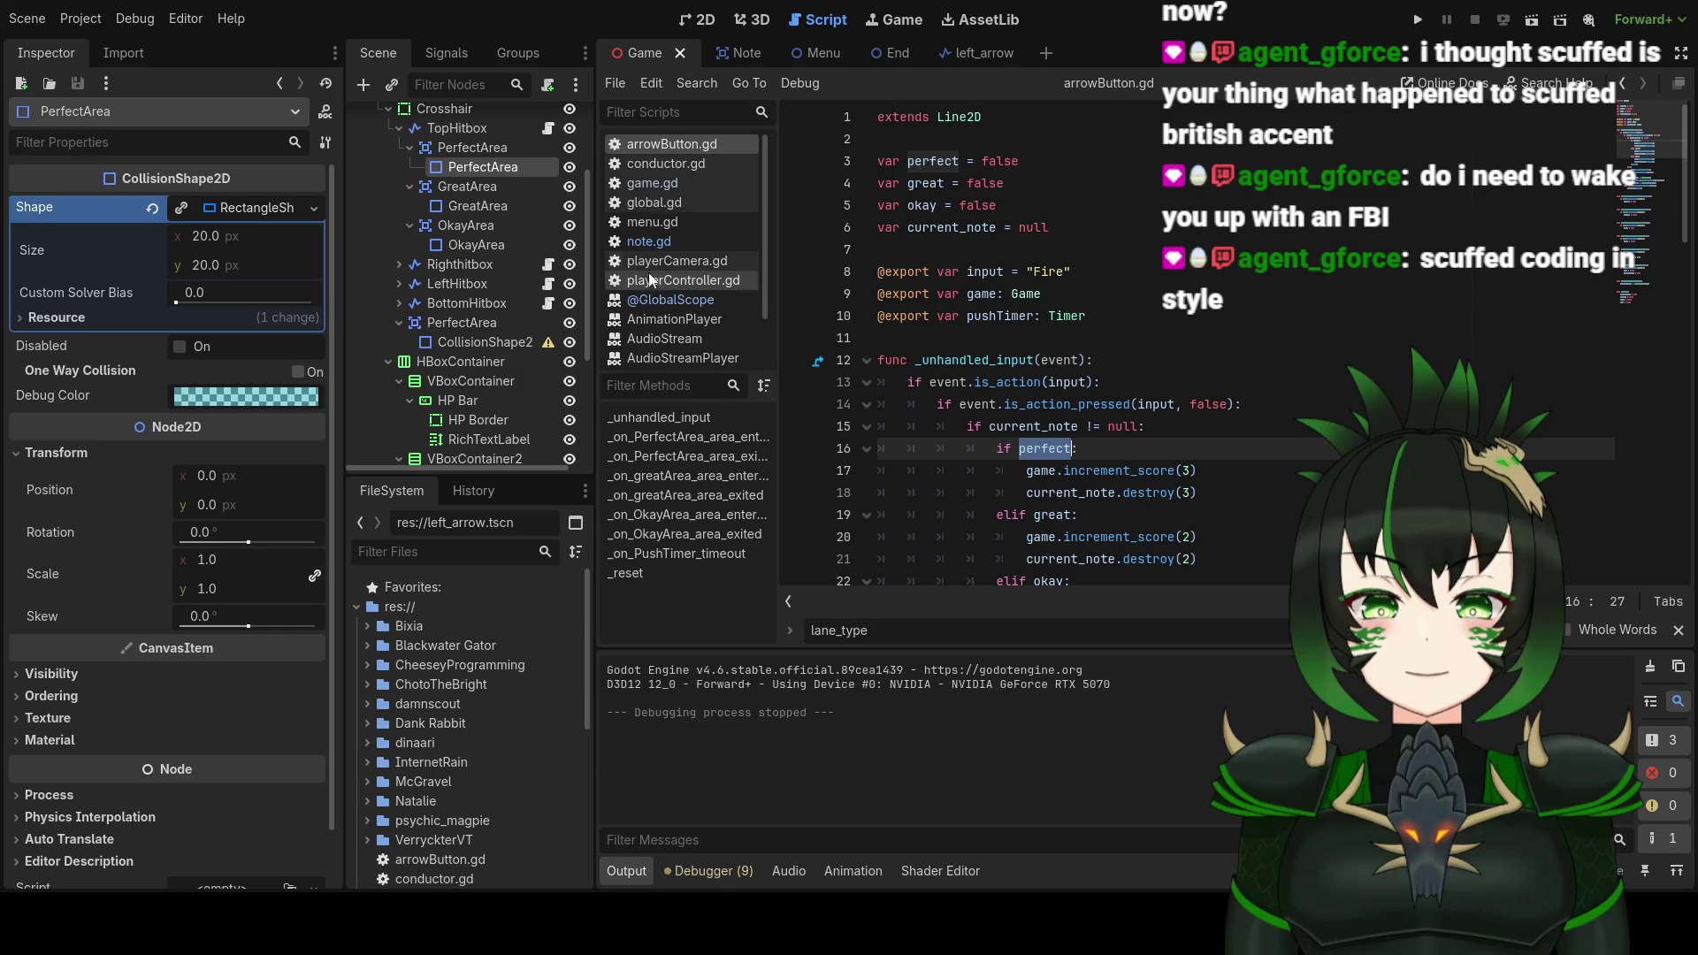
left_click(685, 235)
scroll(1097, 414, "down", 10)
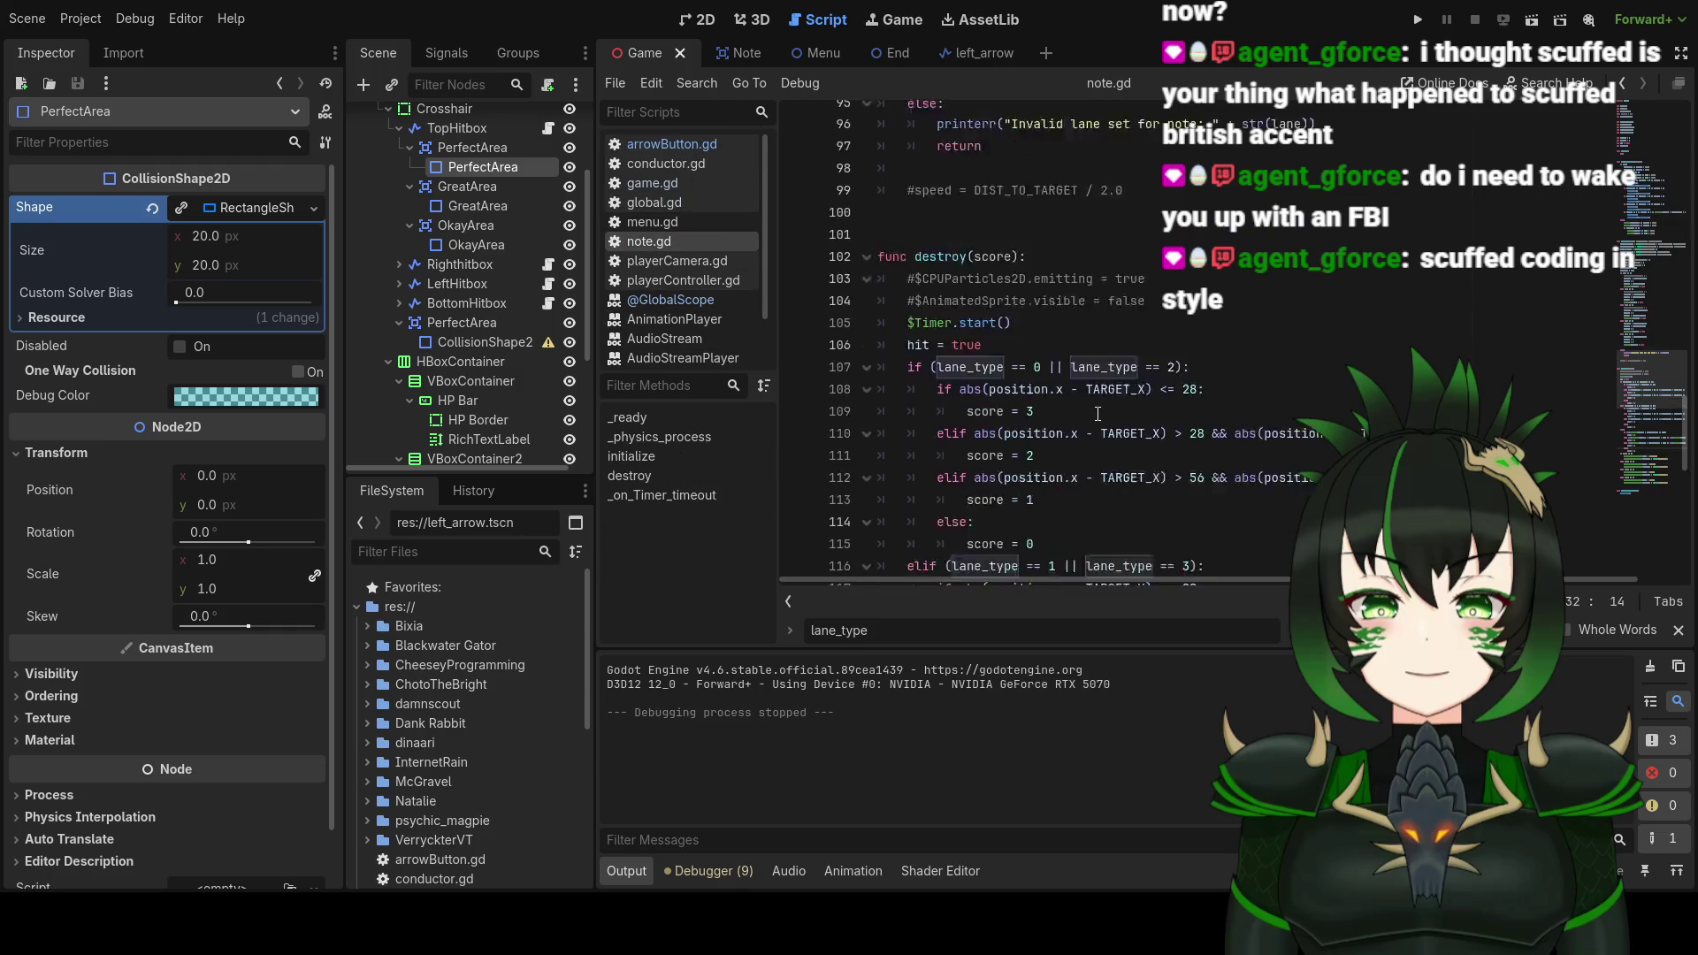
scroll(1096, 413, "up", 20)
left_click(1161, 294)
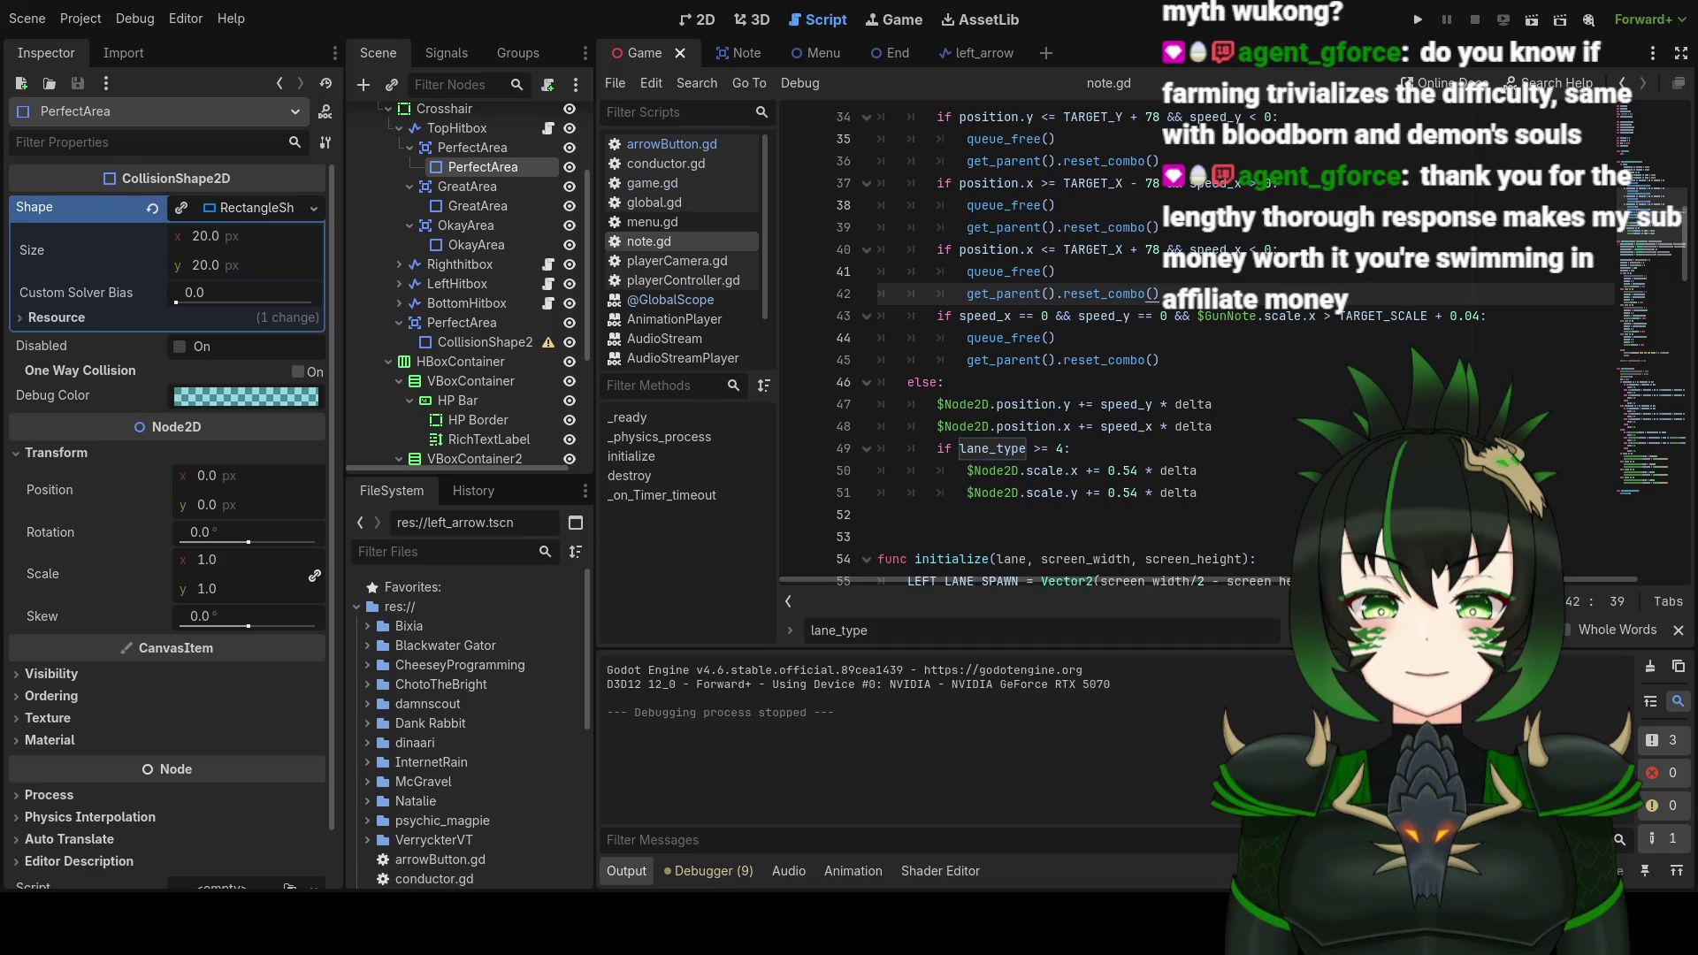
left_click(1285, 470)
scroll(1285, 461, "down", 2)
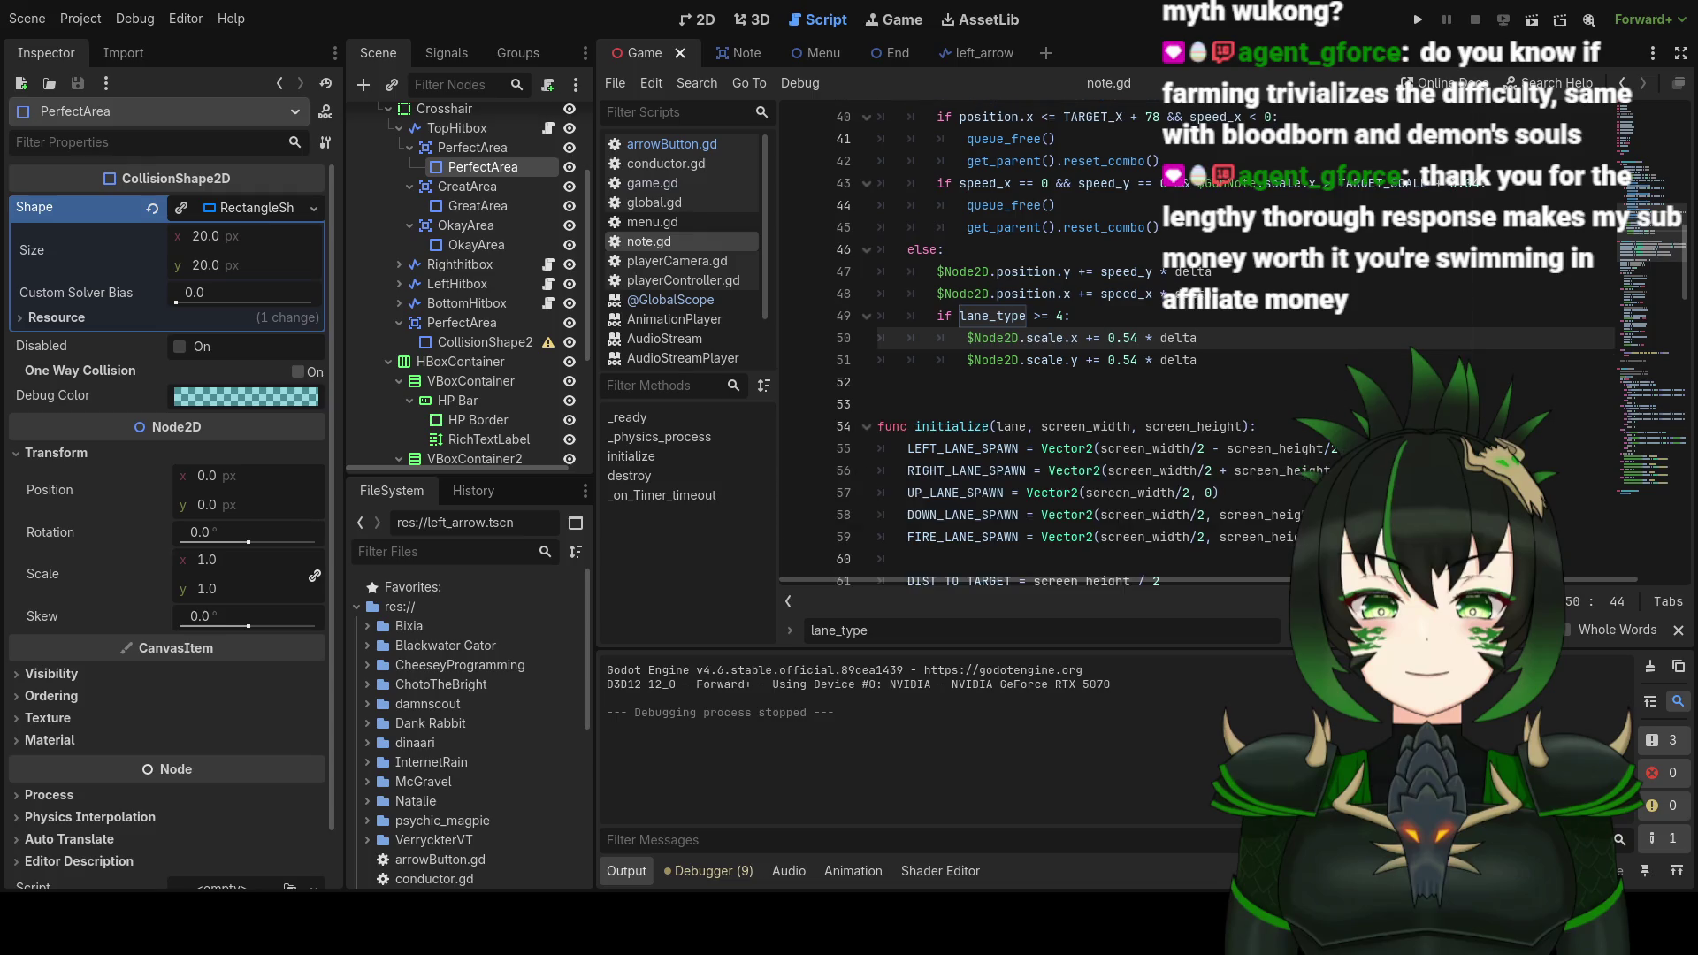
Step: Review _physics_process in note.gd, then run the project to test the scoring
scroll(1286, 461, "up", 1)
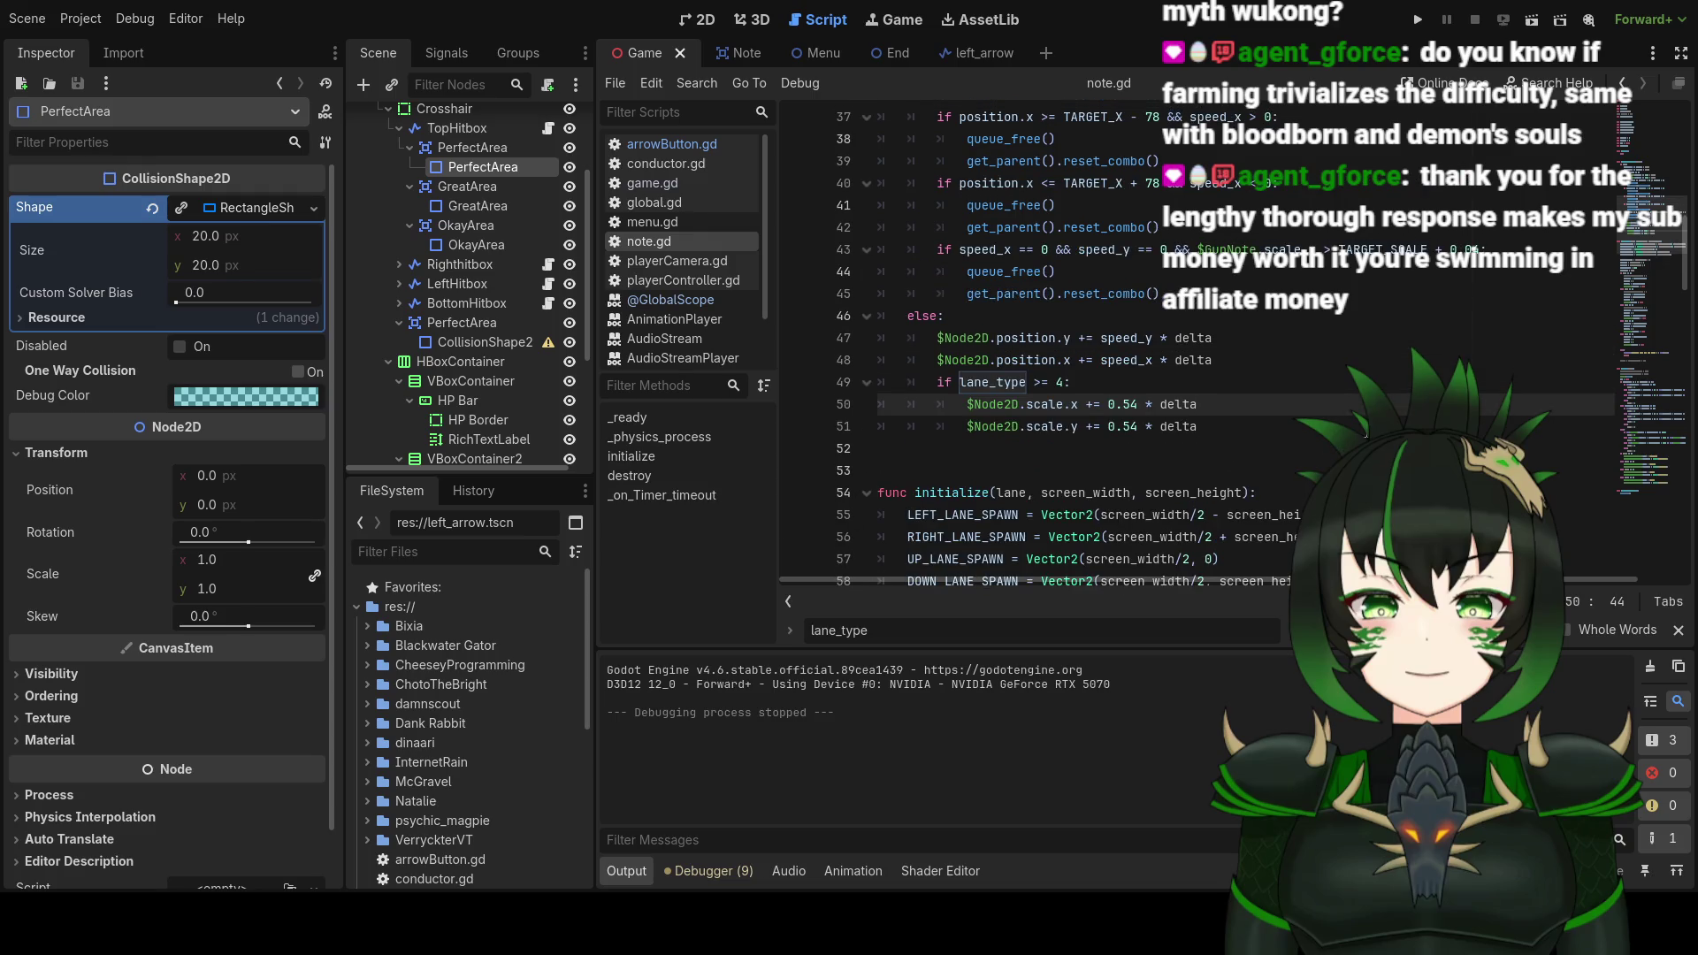
scroll(1285, 461, "up", 1)
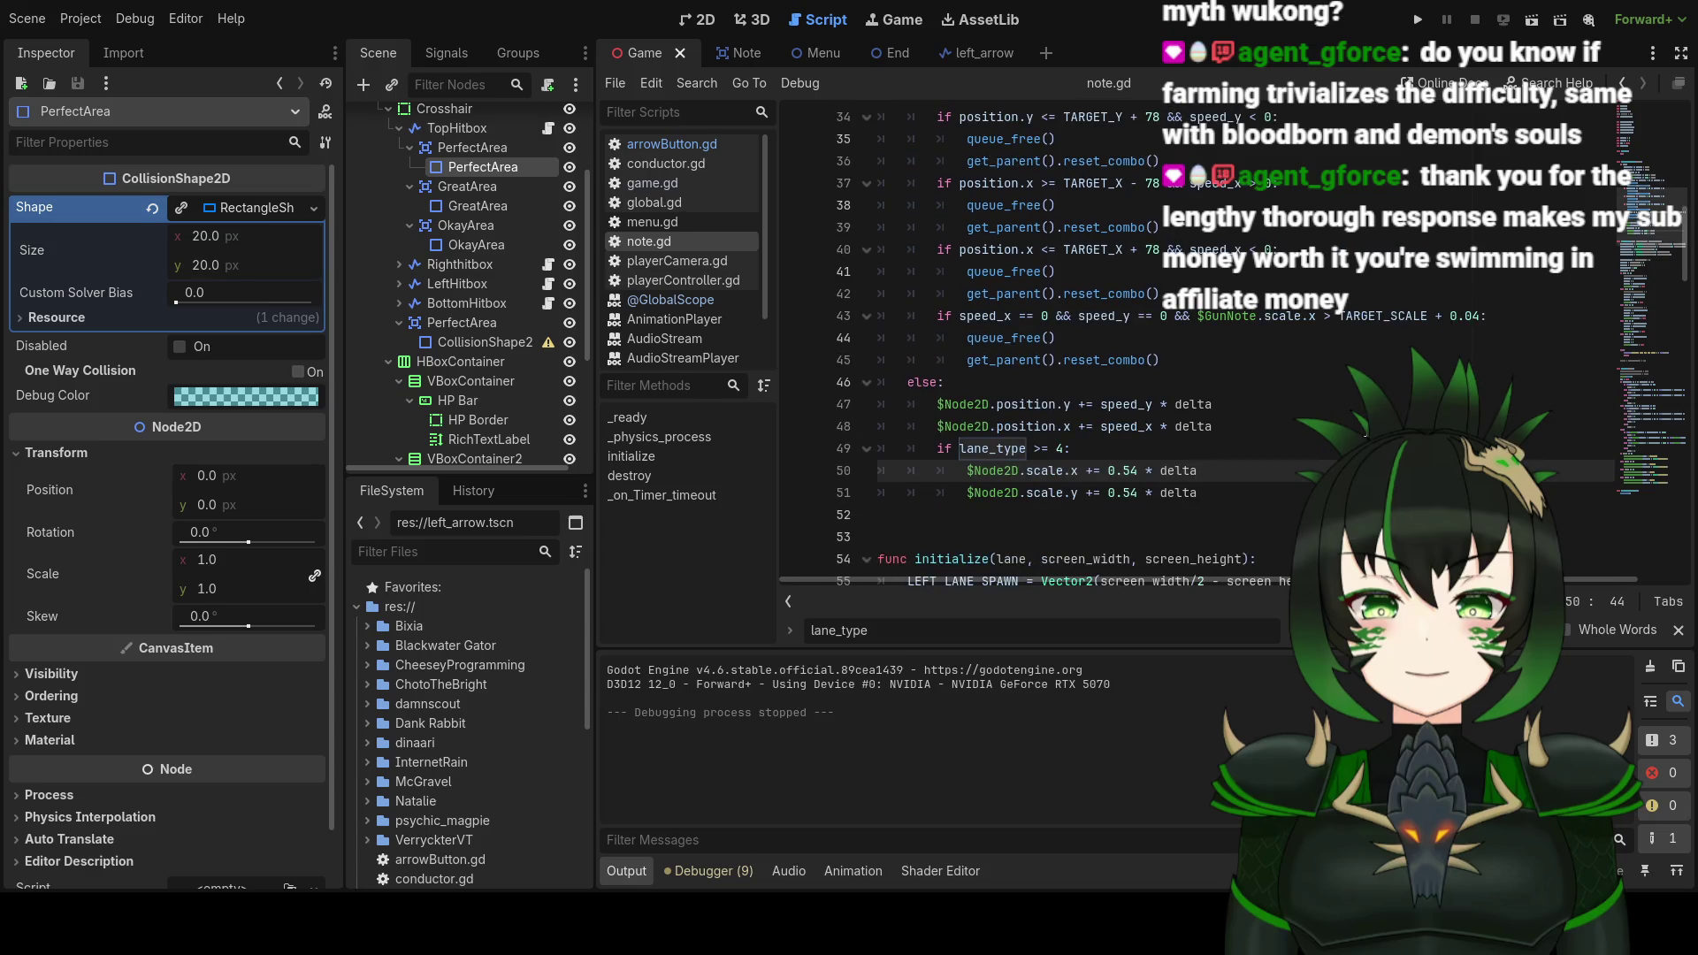
scroll(1365, 434, "up", 2)
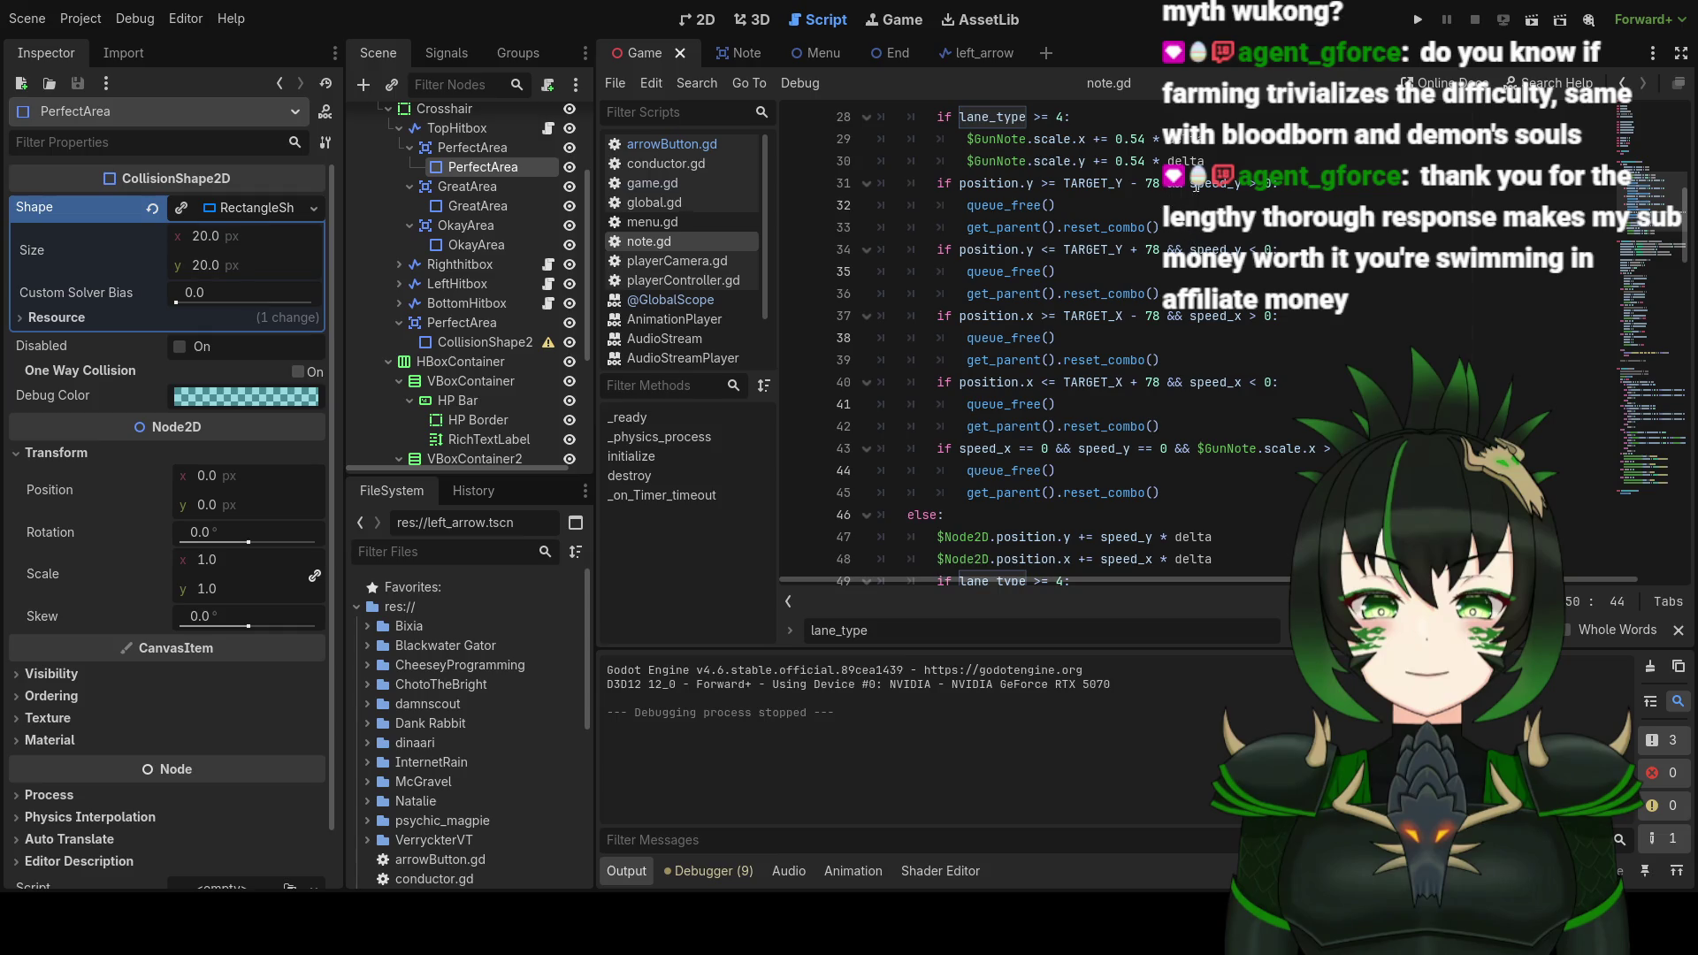
mouse_move(1212, 189)
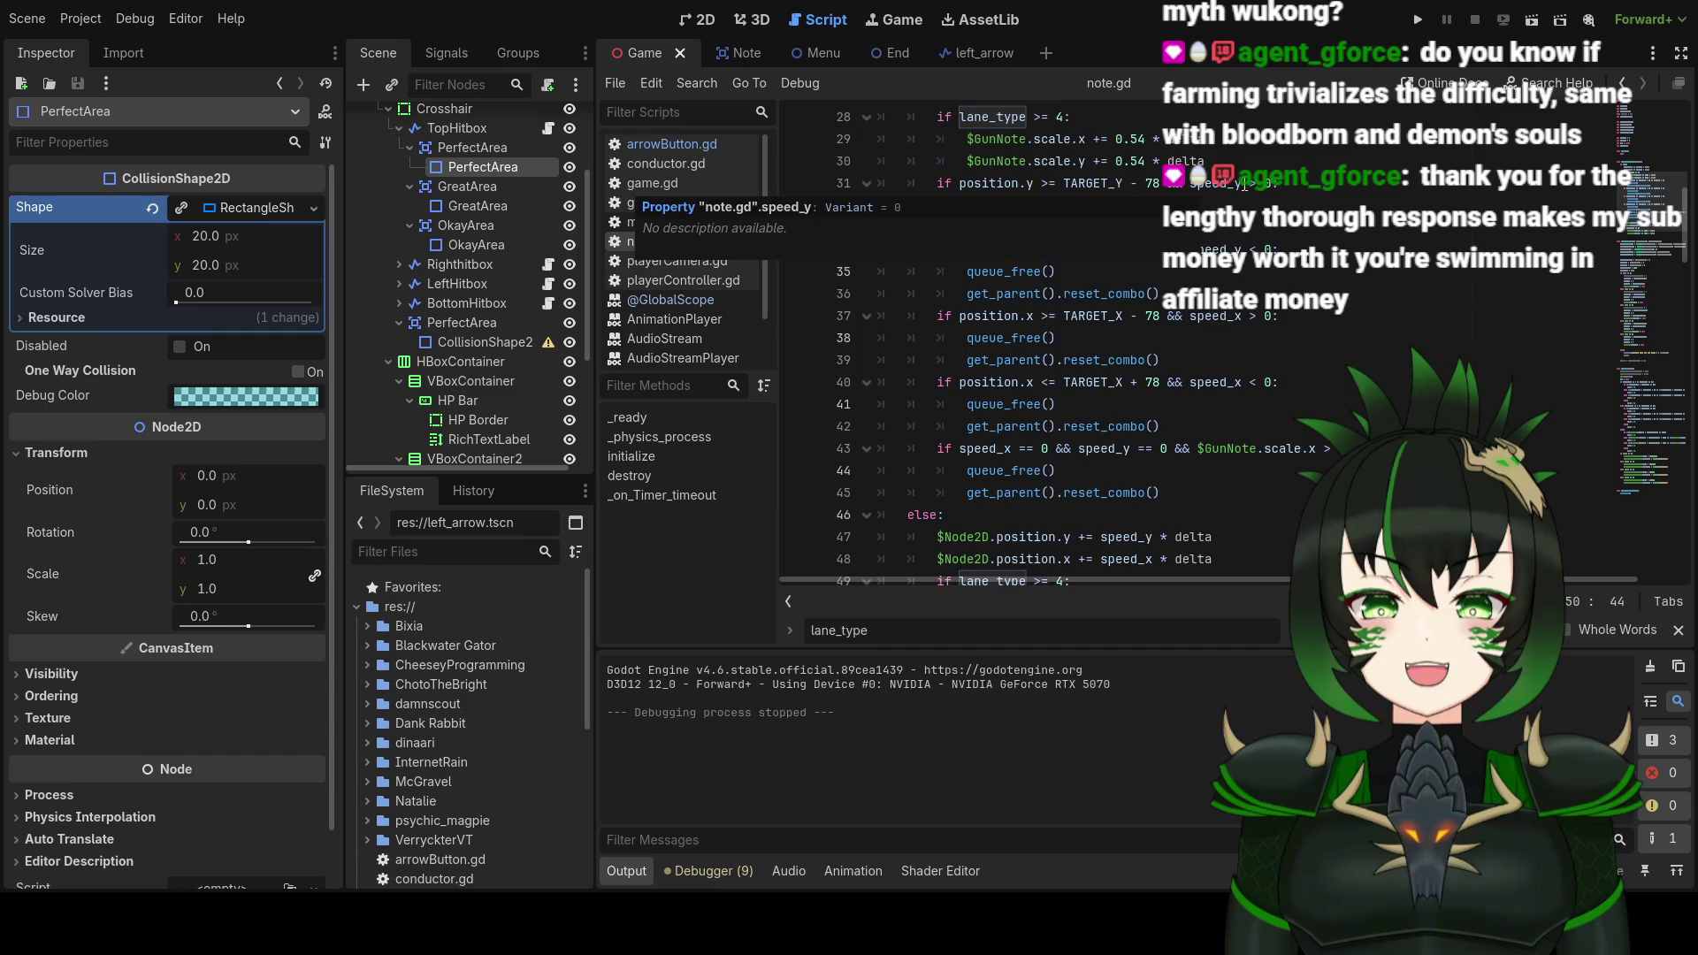
left_click(1416, 23)
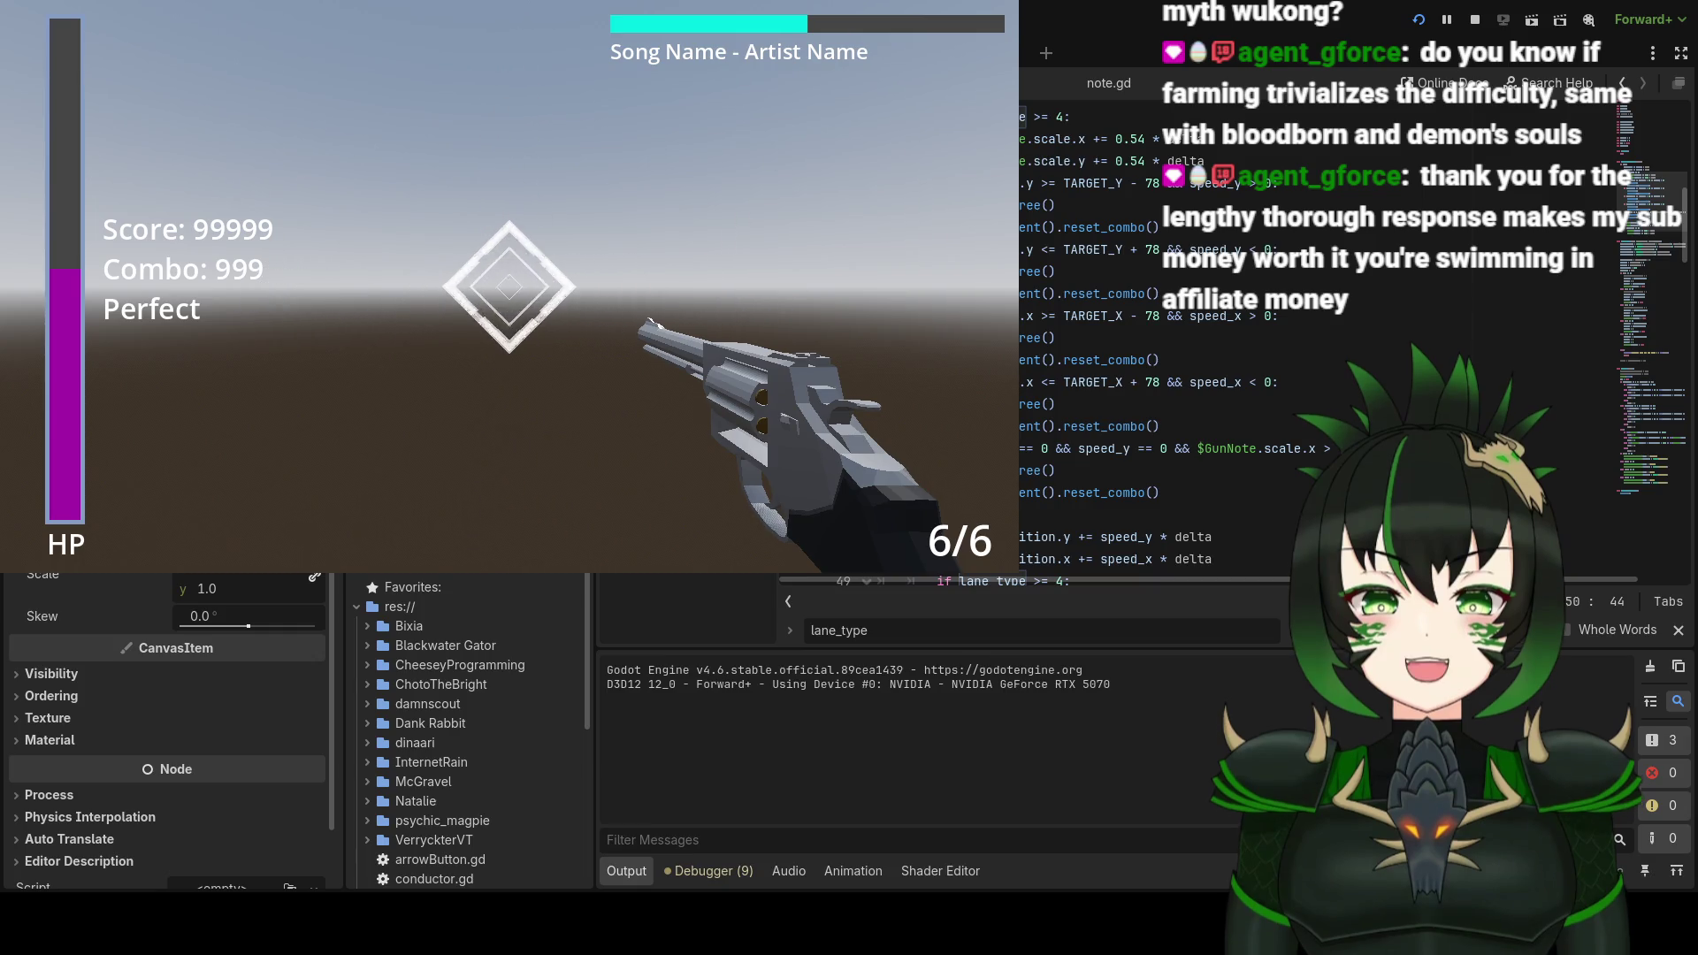
Step: Stop the running game from the editor toolbar
left_click(1474, 18)
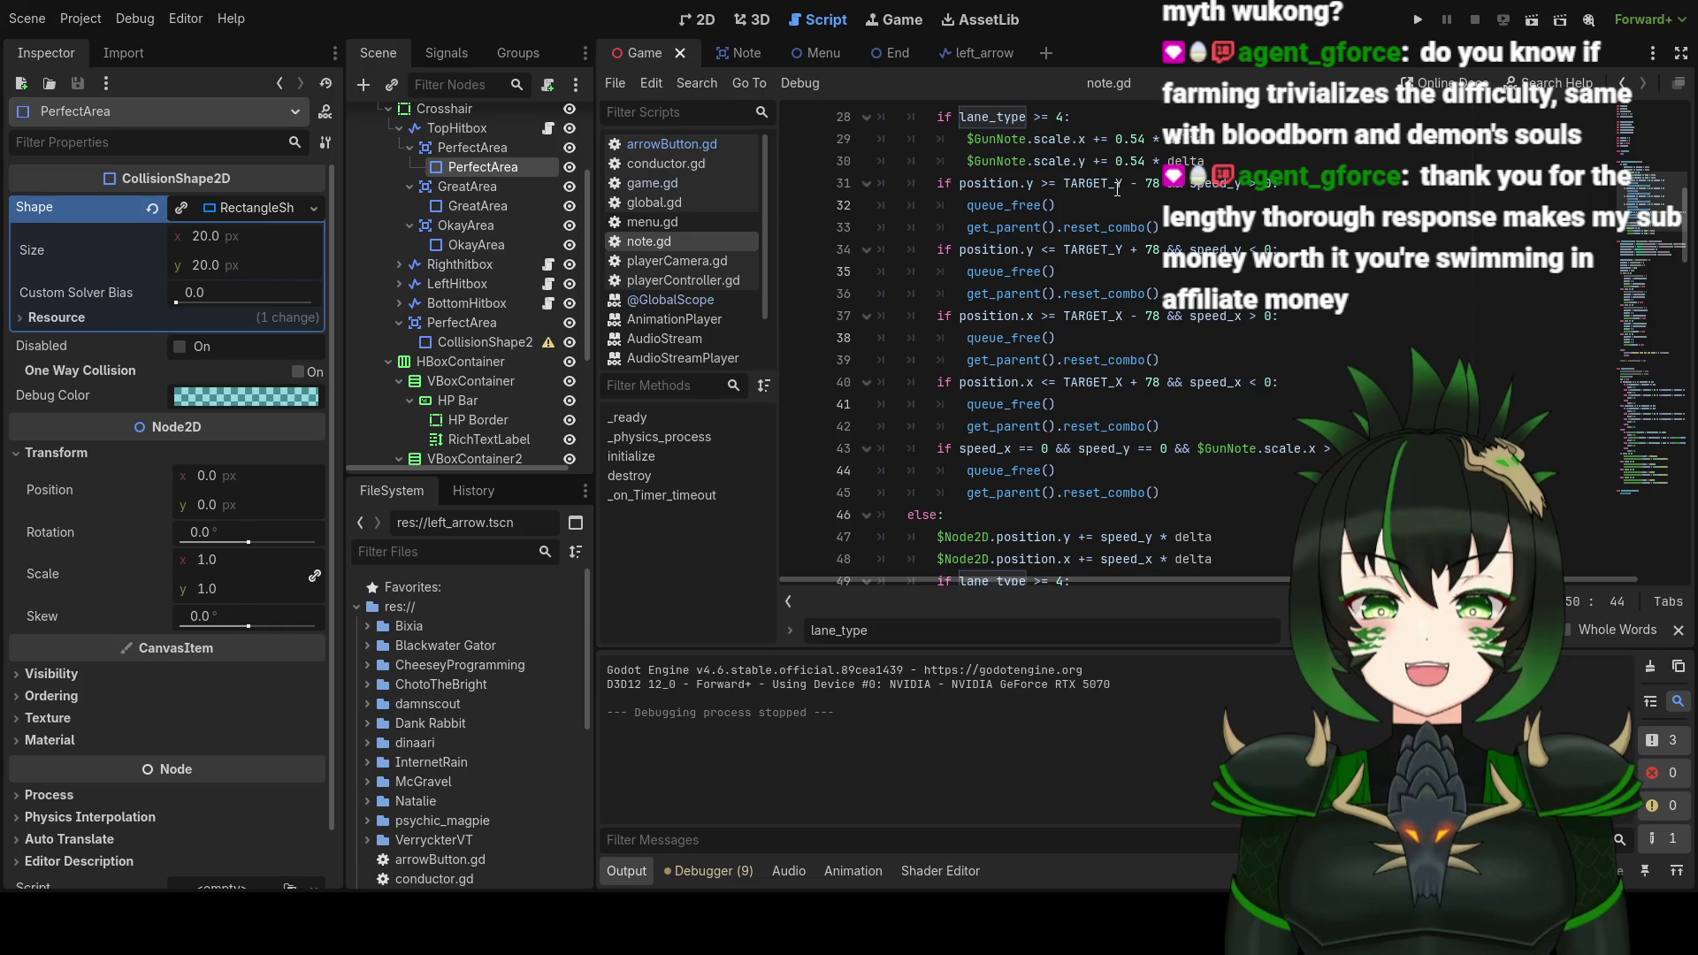
Step: Read through note.gd's lane-based scoring code, then switch to game.gd
mouse_move(1108, 196)
scroll(1124, 372, "up", 9)
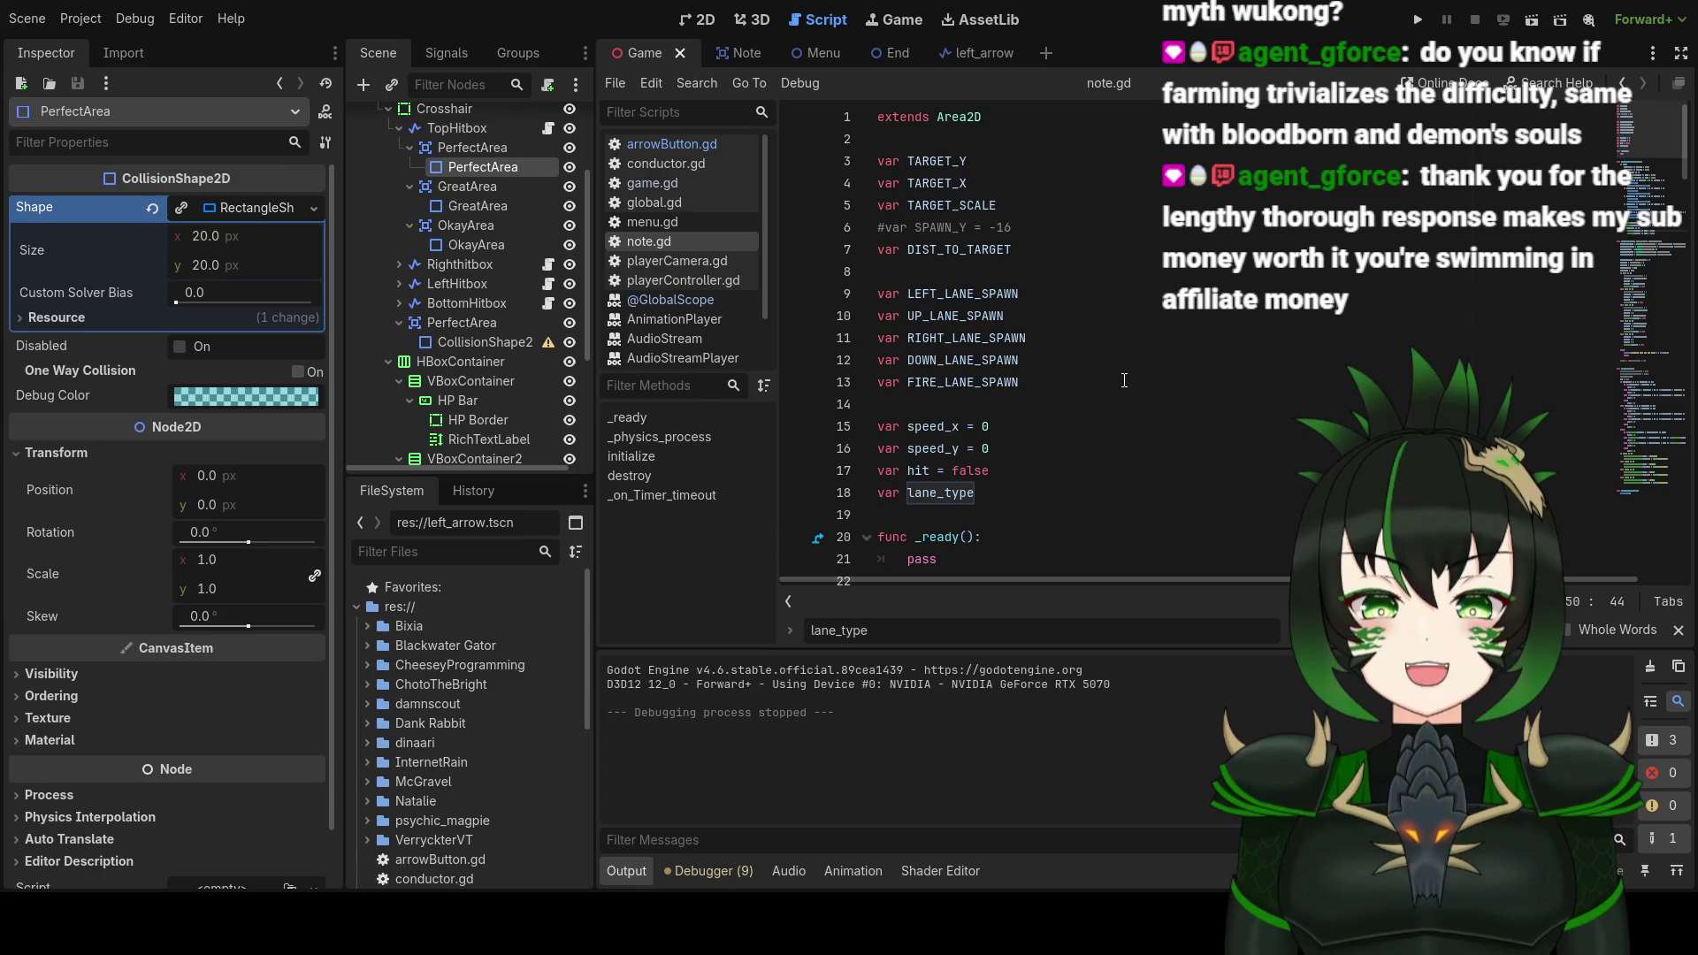
scroll(1124, 380, "down", 17)
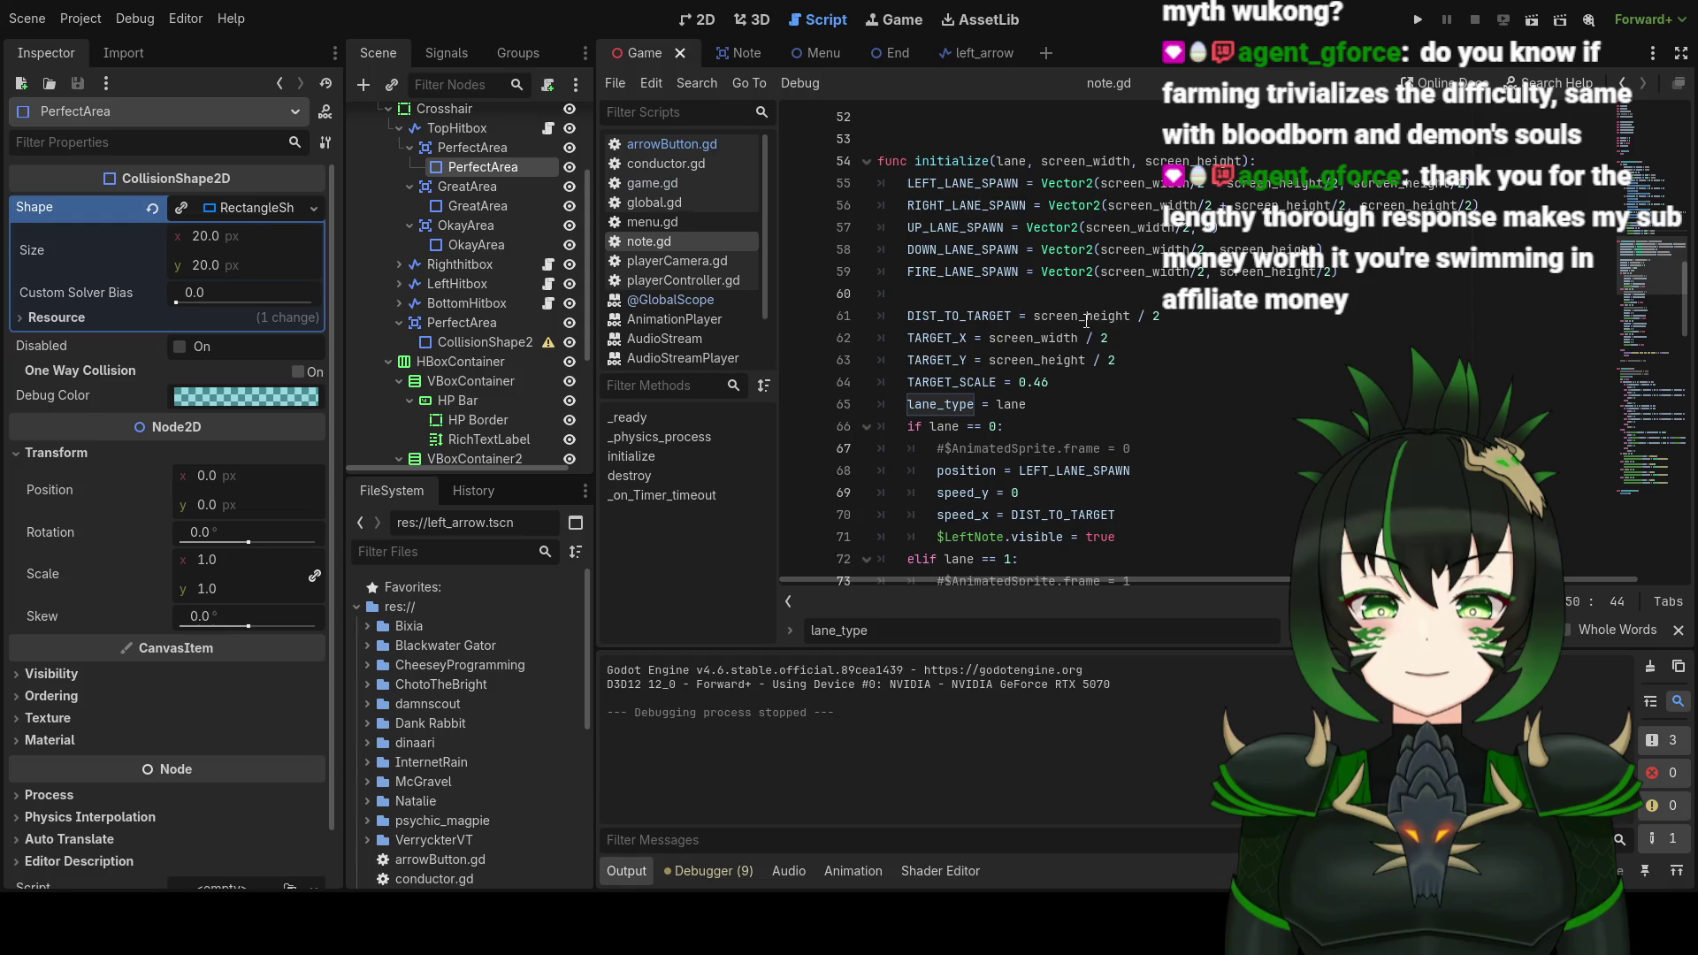
mouse_move(1086, 322)
scroll(1135, 422, "up", 1)
scroll(1135, 422, "down", 5)
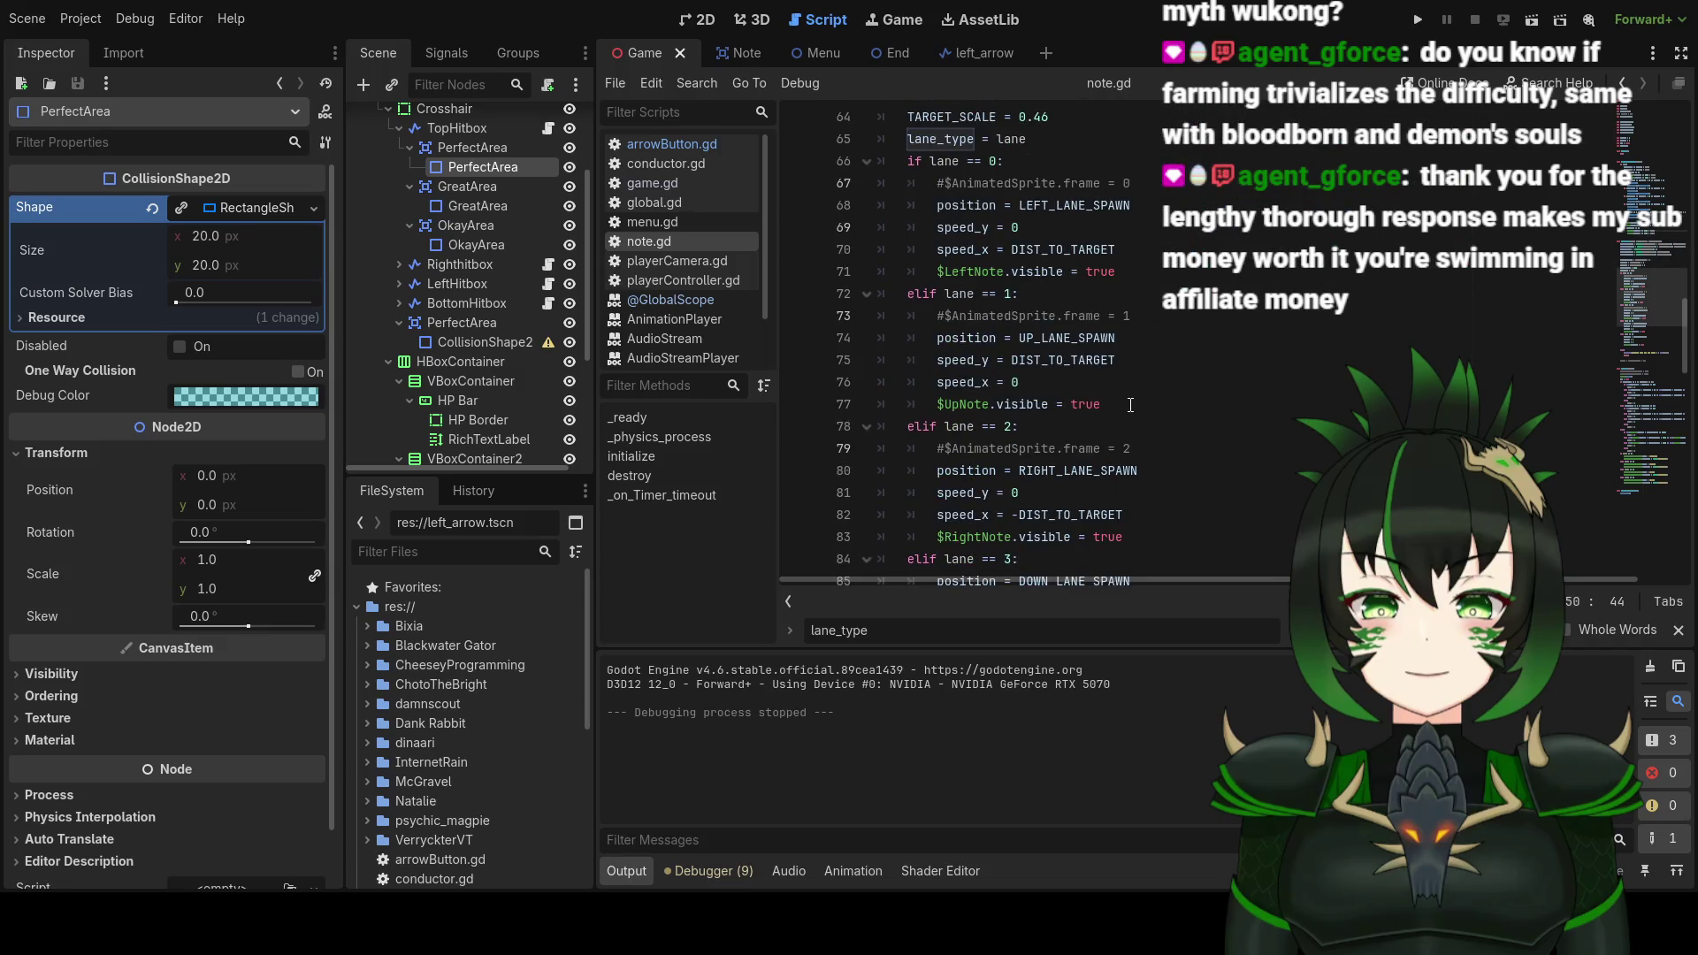
scroll(1130, 404, "down", 10)
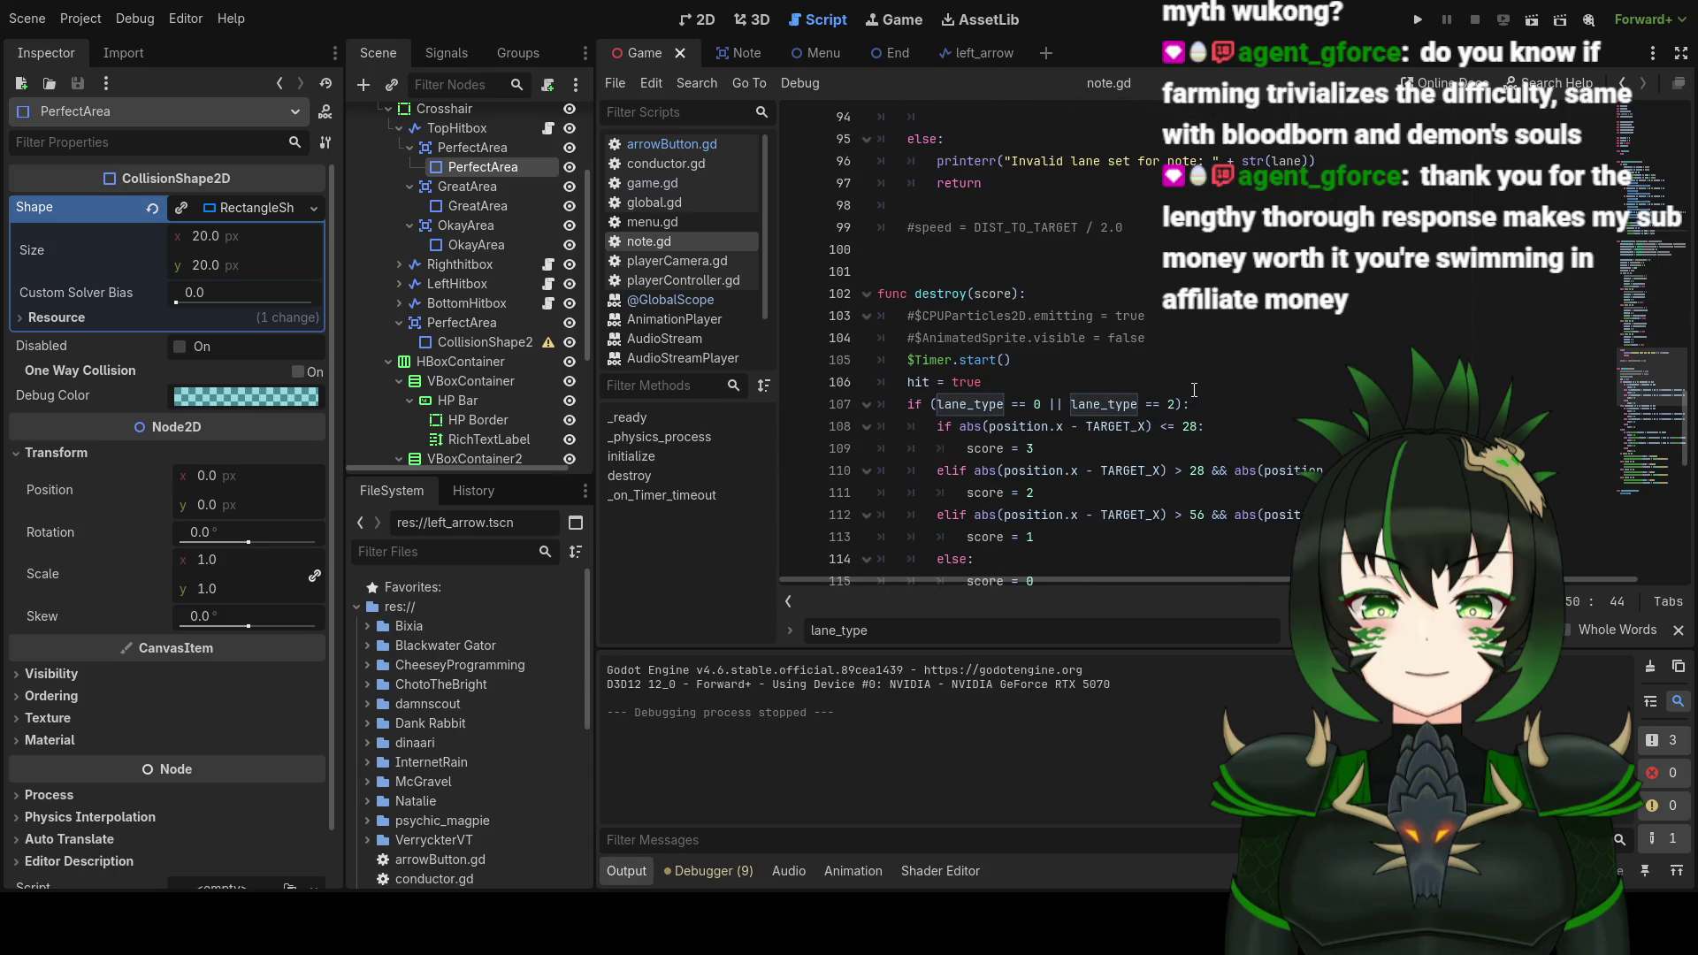
scroll(1194, 390, "down", 5)
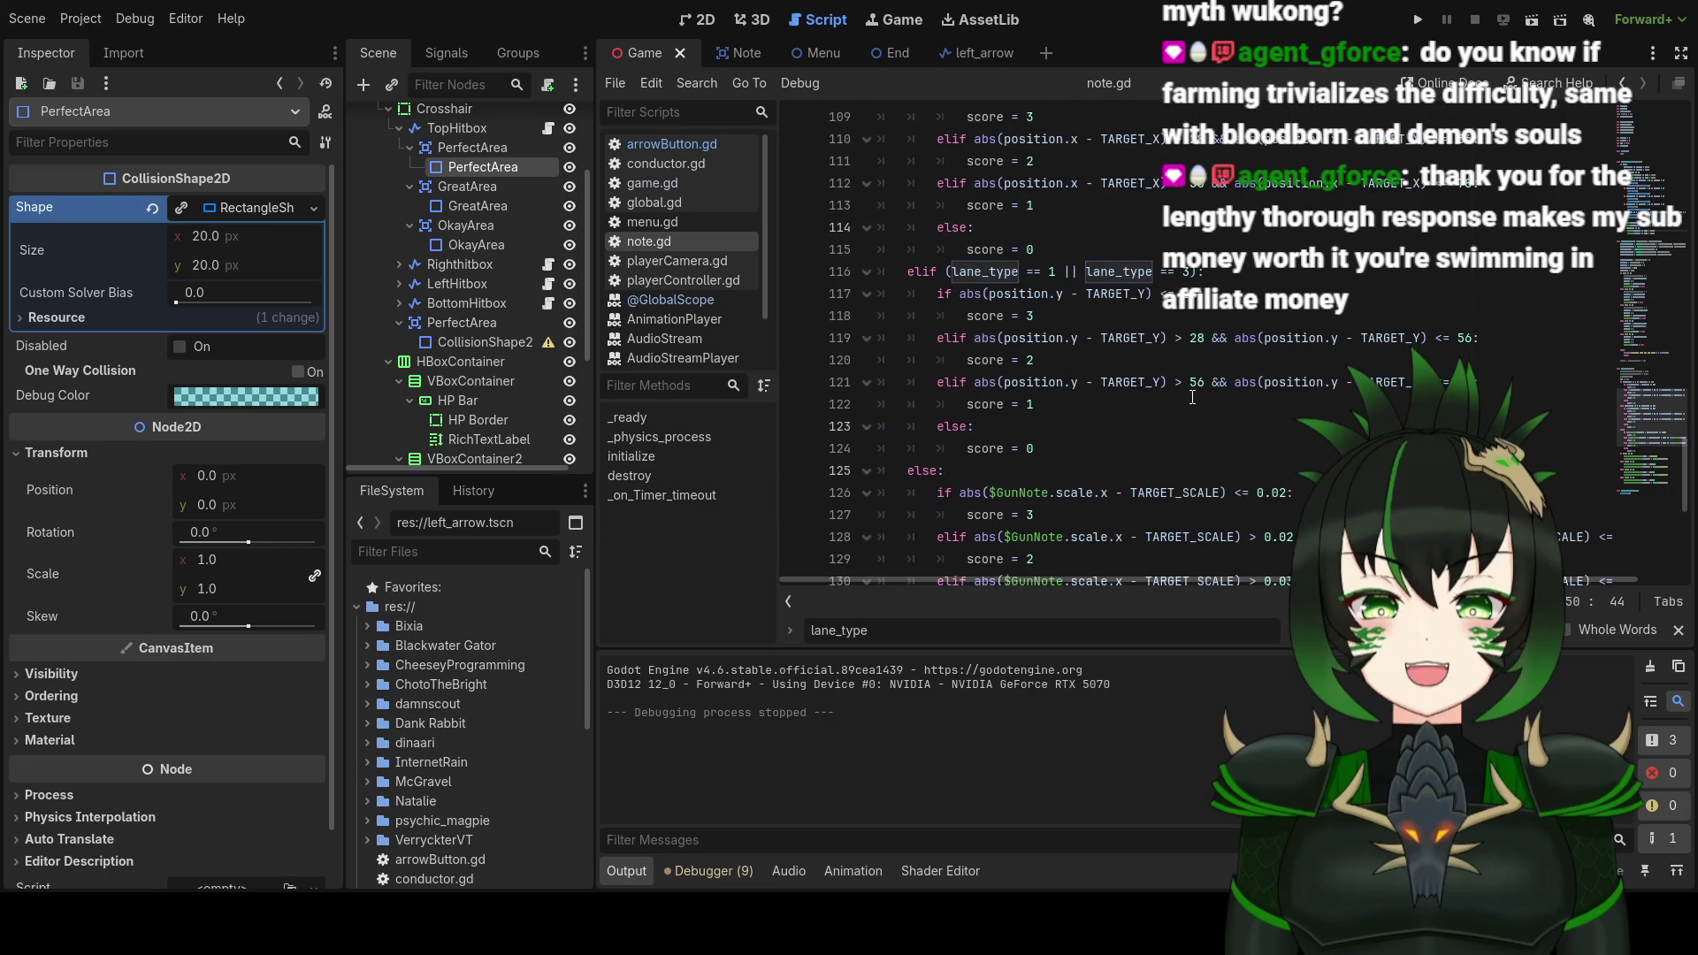
scroll(1191, 397, "up", 3)
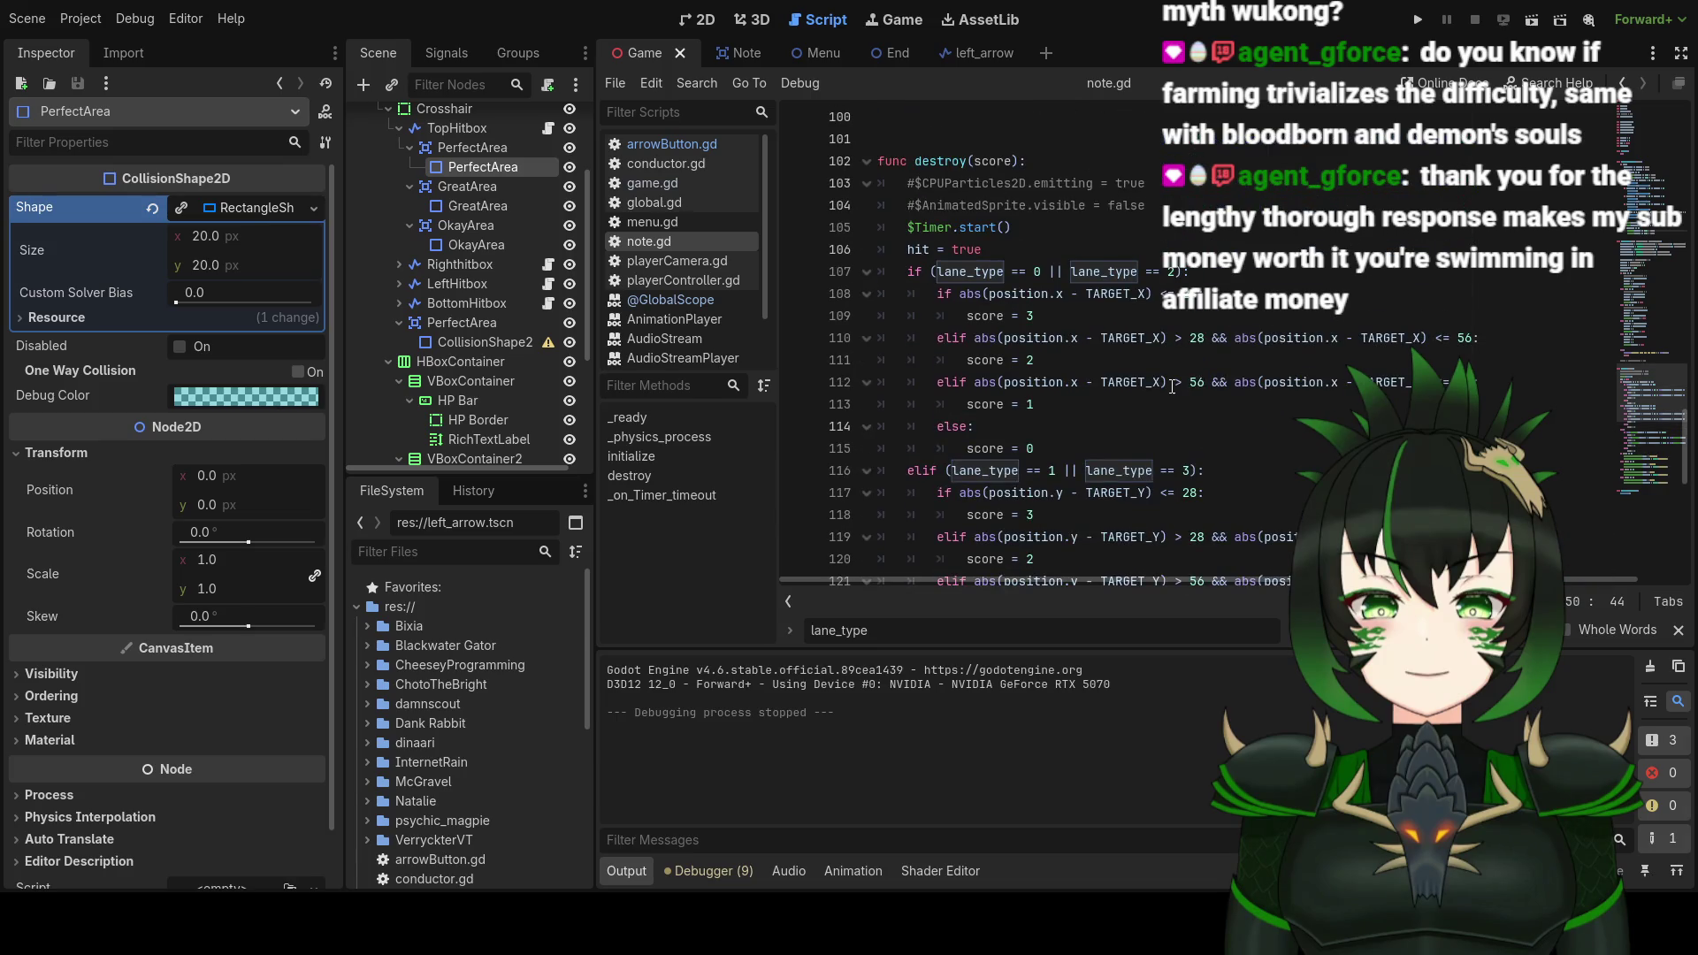
mouse_move(1162, 382)
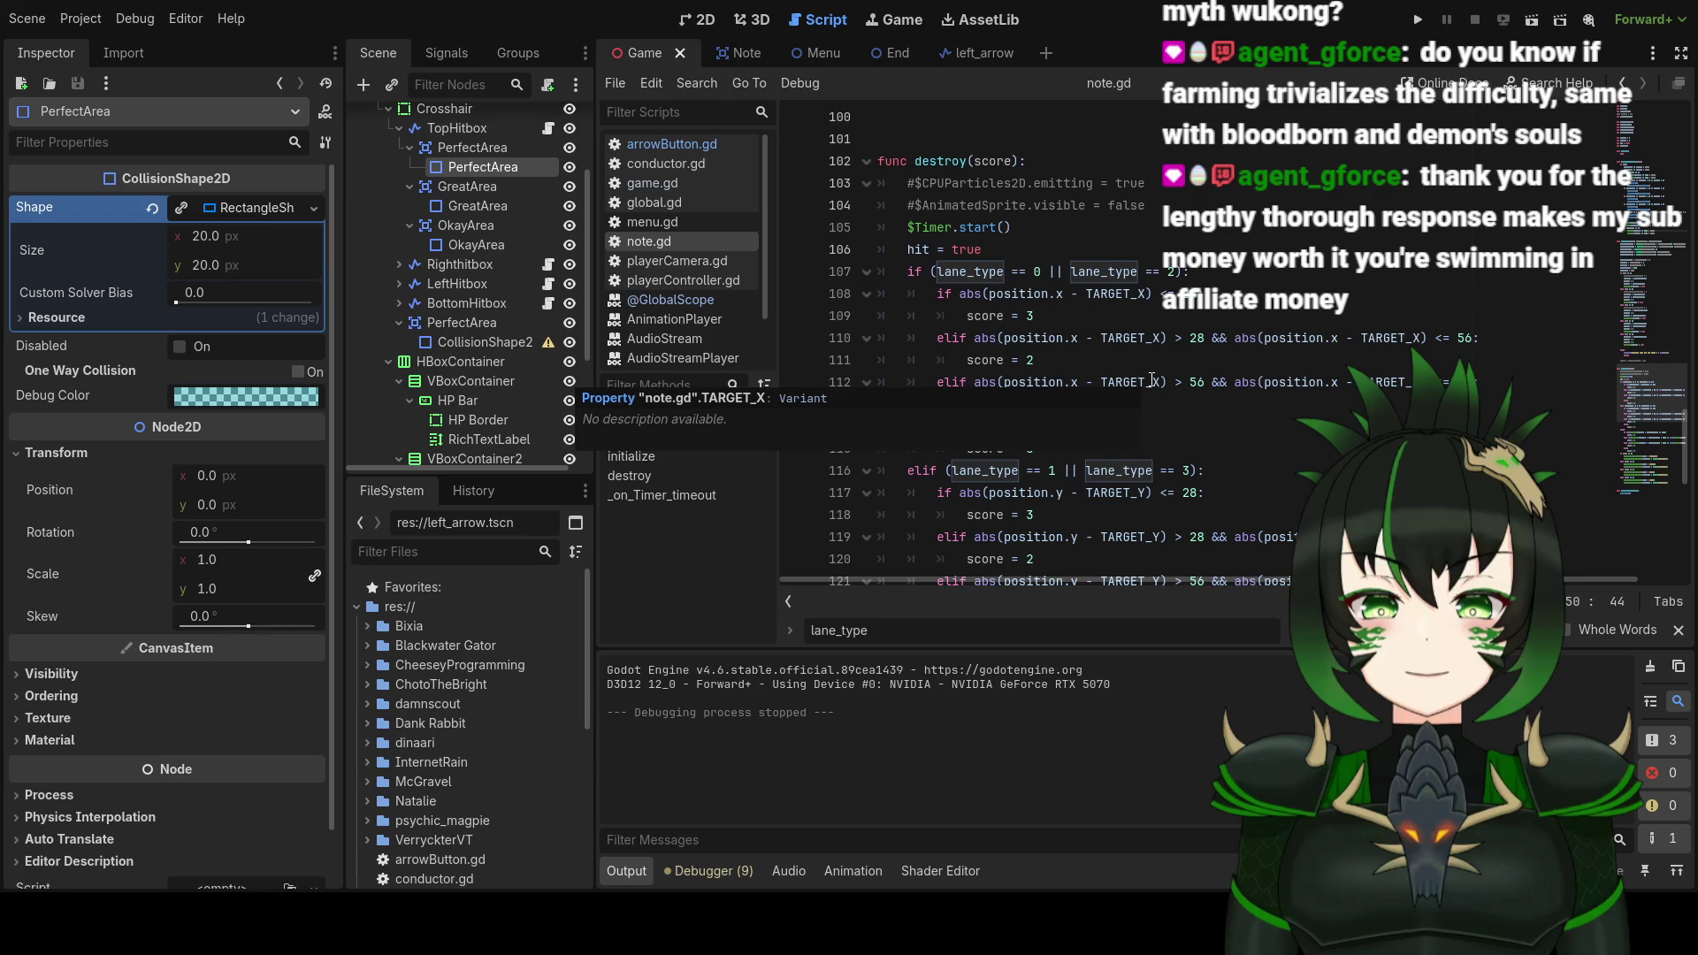
scroll(1151, 380, "down", 2)
scroll(1151, 380, "down", 1)
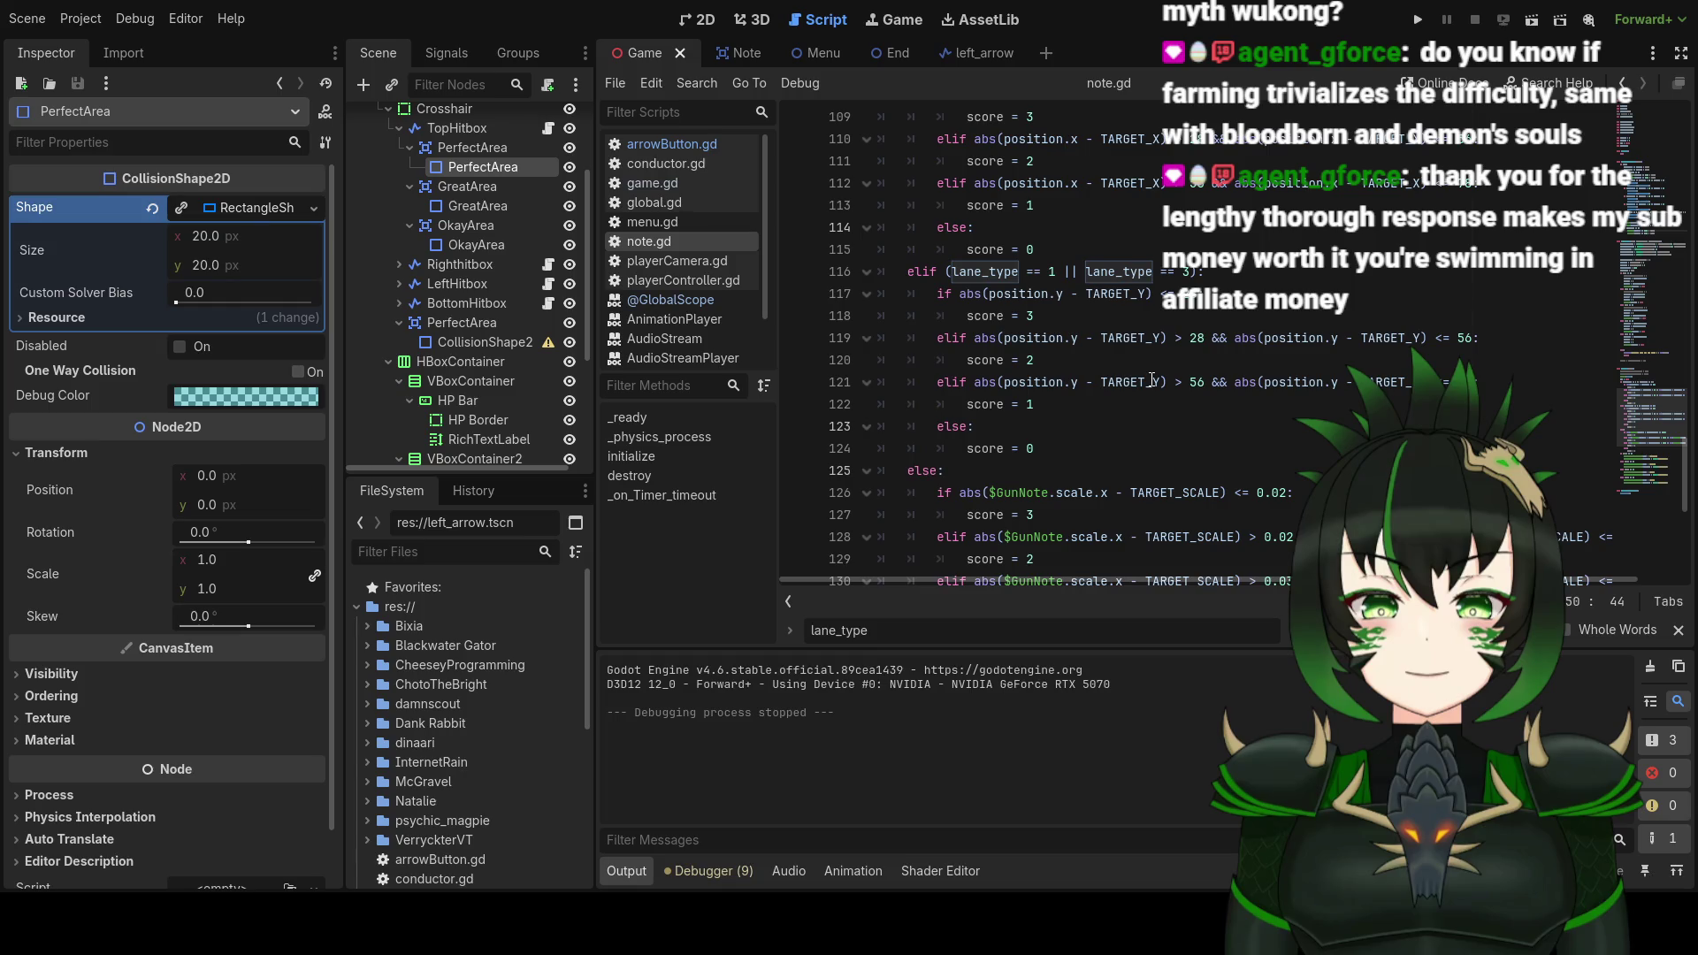
scroll(1017, 482, "down", 1)
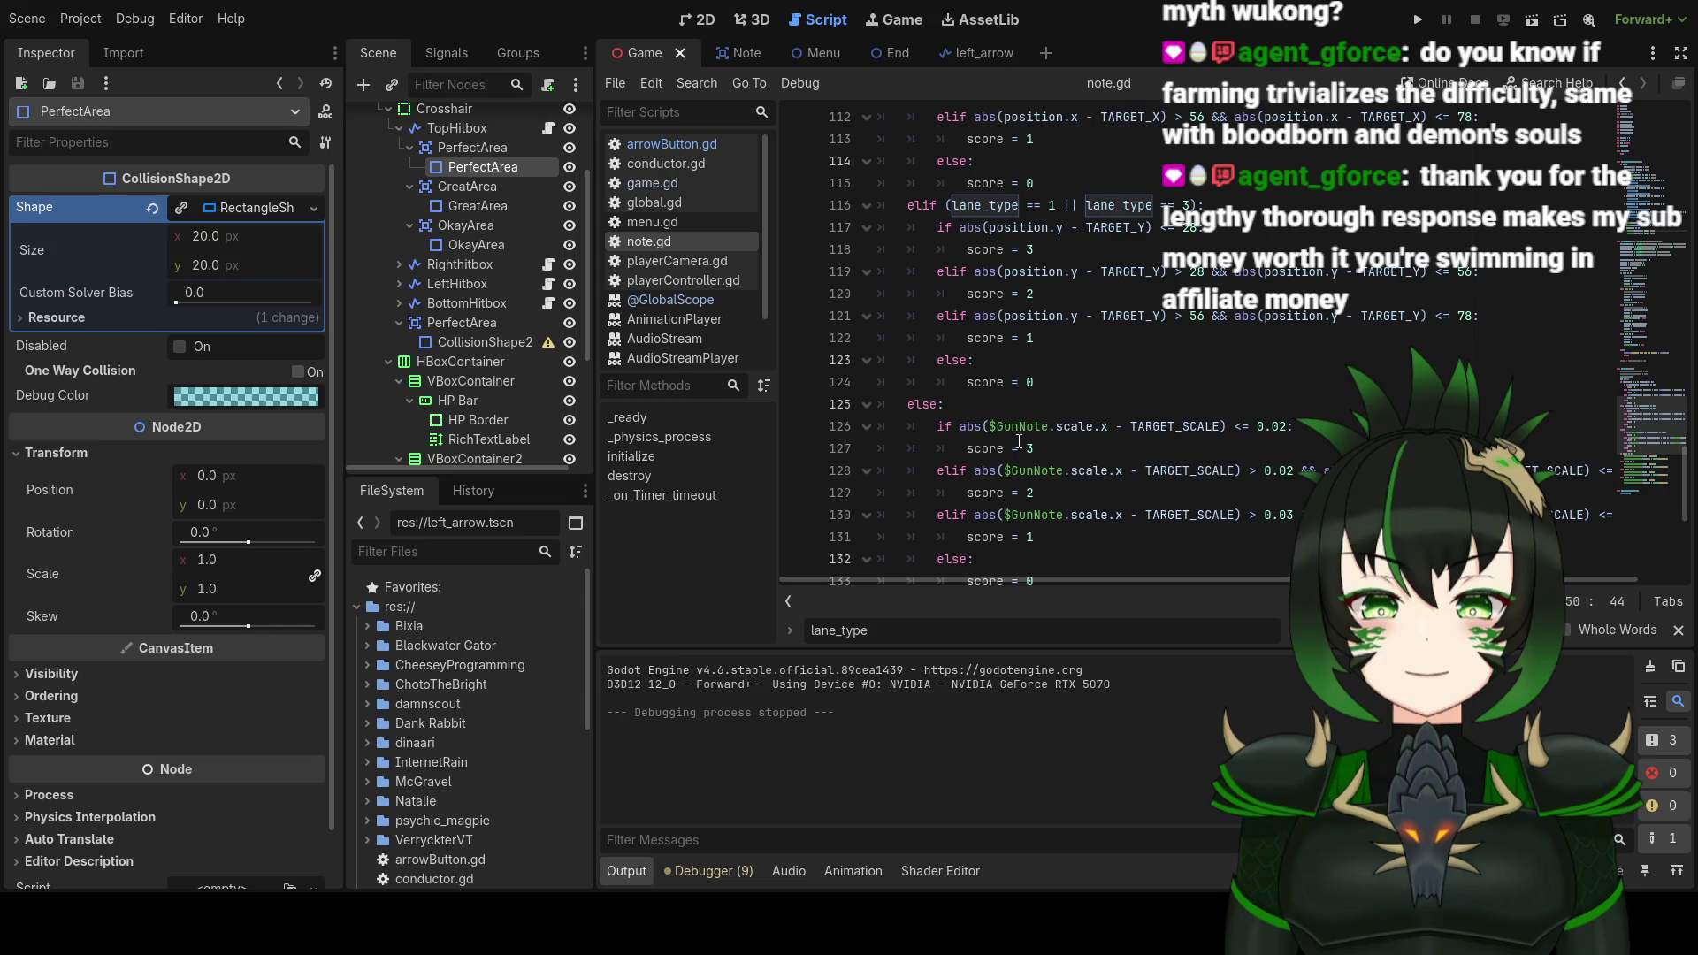
scroll(1043, 427, "down", 6)
left_click(681, 182)
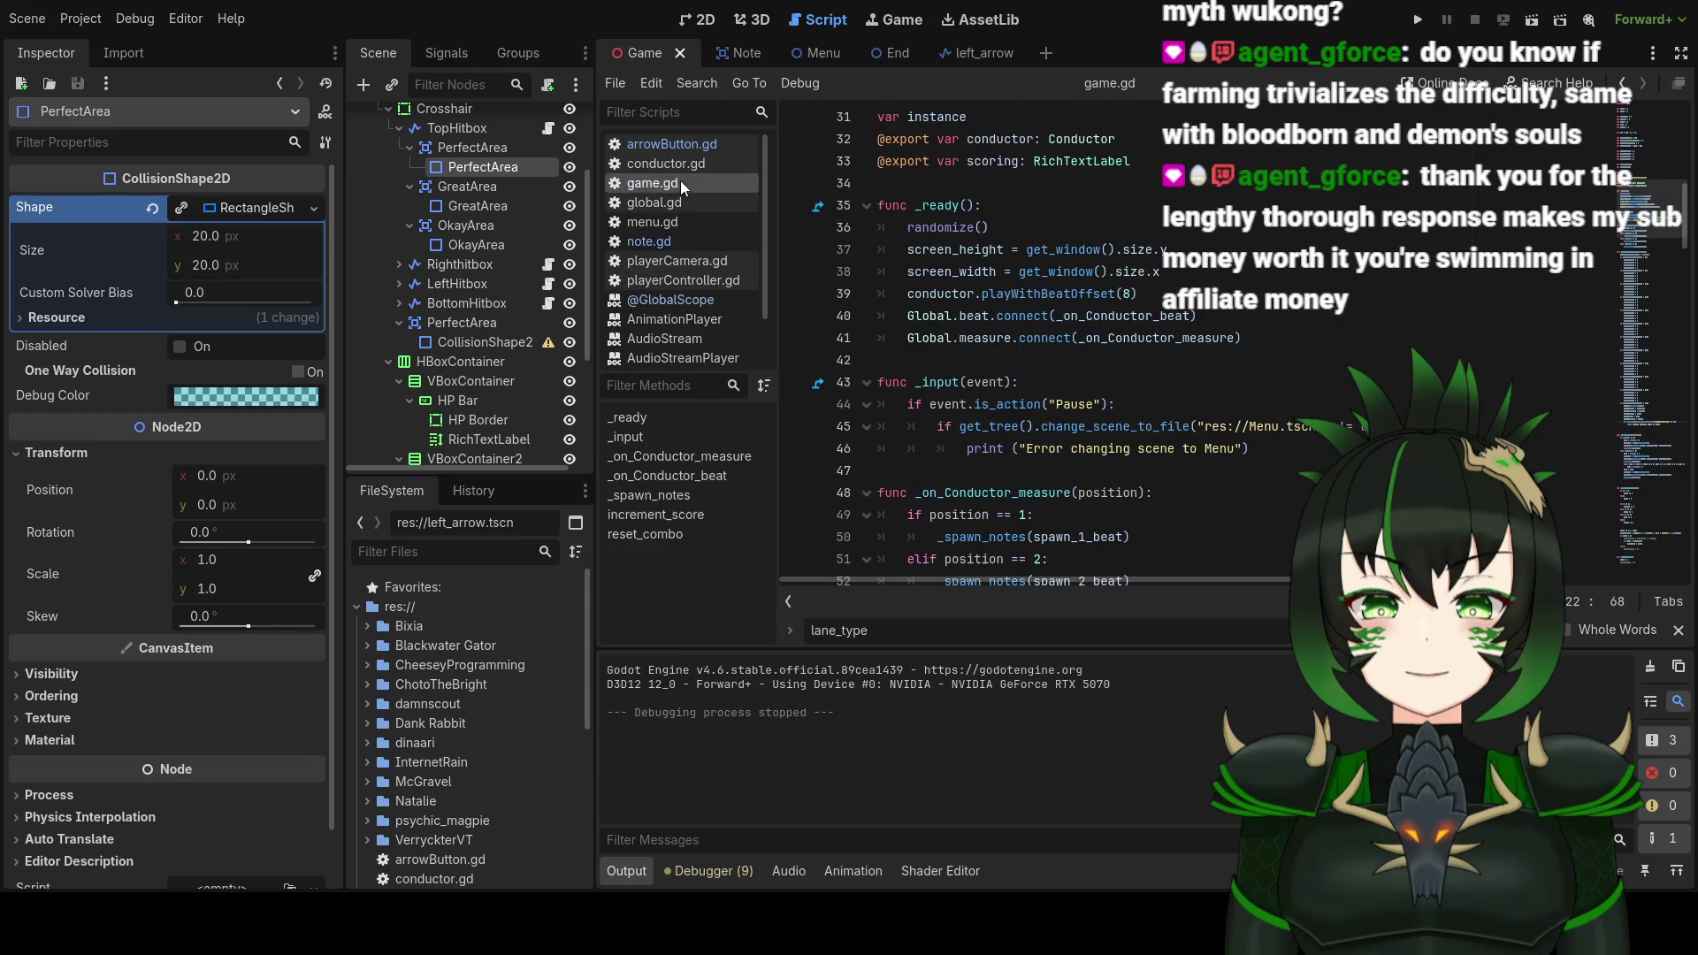
Step: Scroll through game.gd to review its increment_score tallying
scroll(990, 329, "down", 20)
scroll(990, 329, "down", 20)
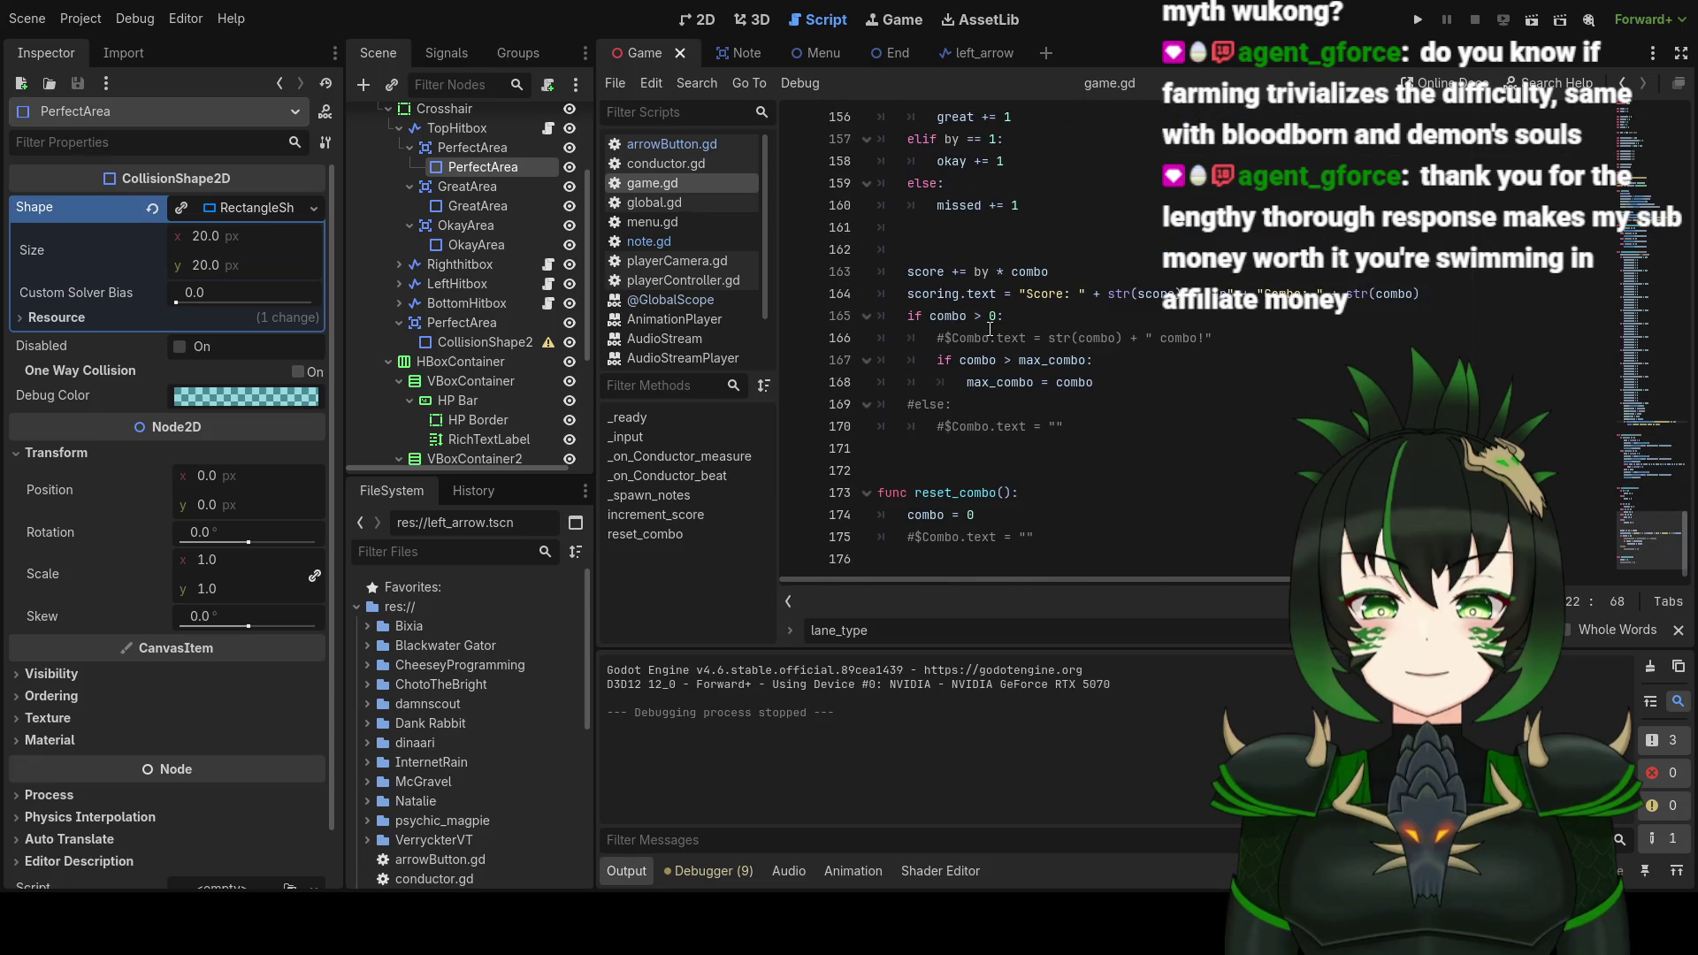
scroll(990, 329, "up", 5)
scroll(1068, 340, "down", 4)
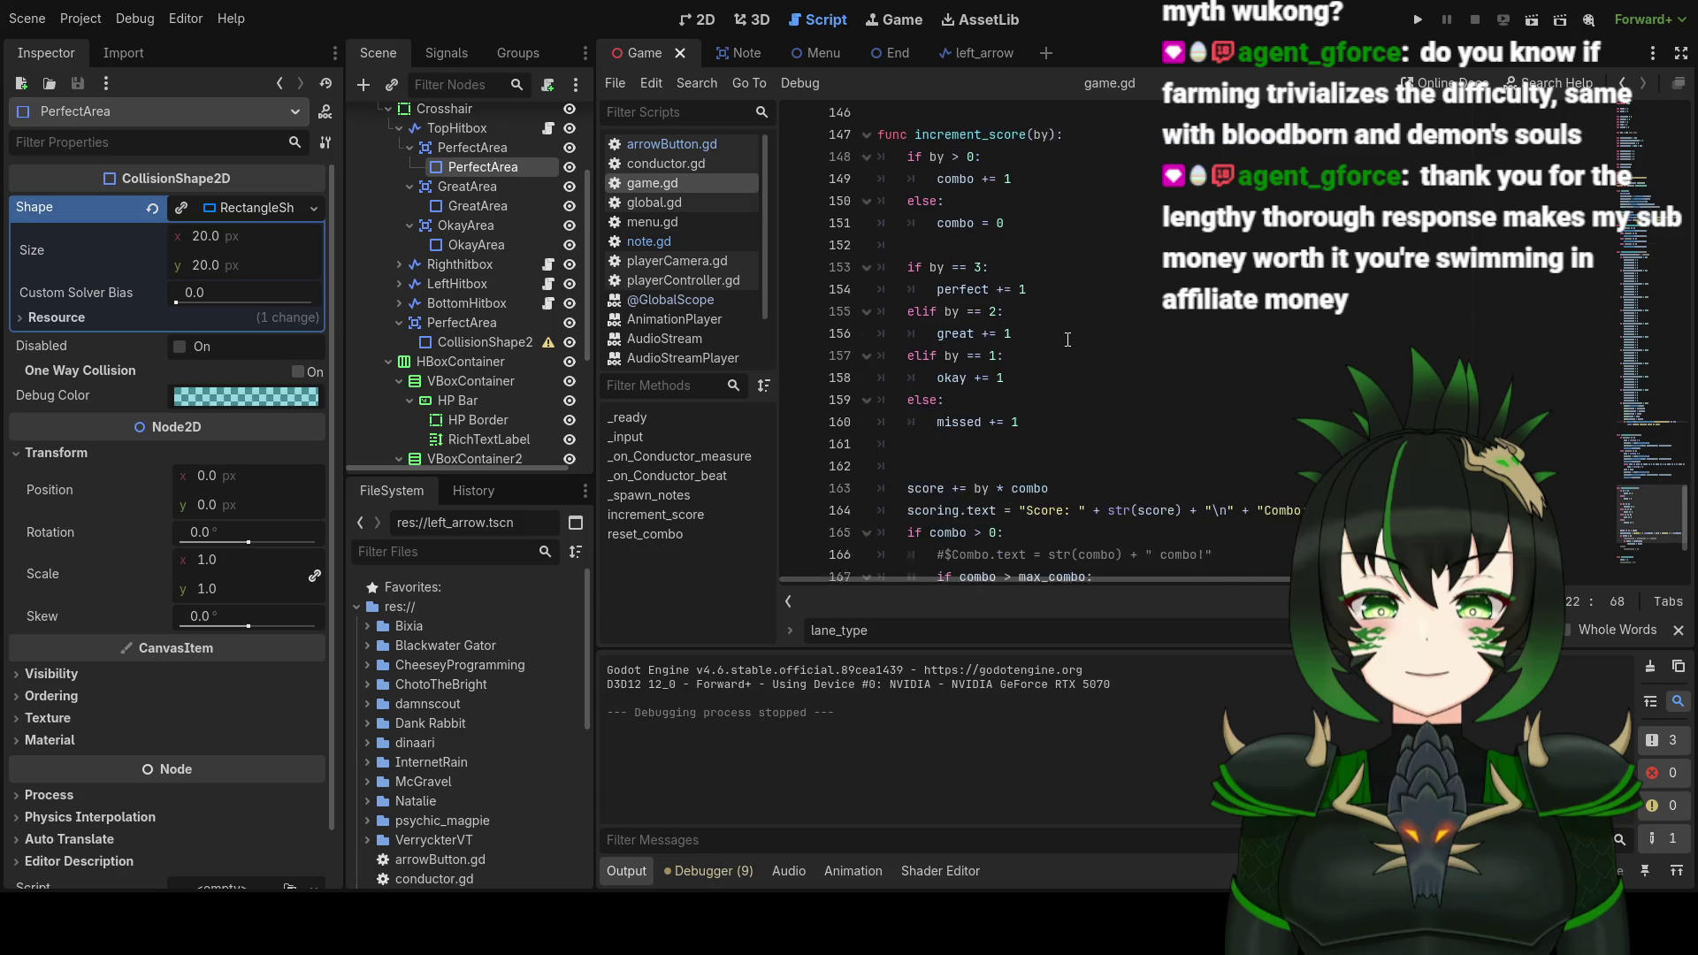
scroll(1067, 340, "up", 3)
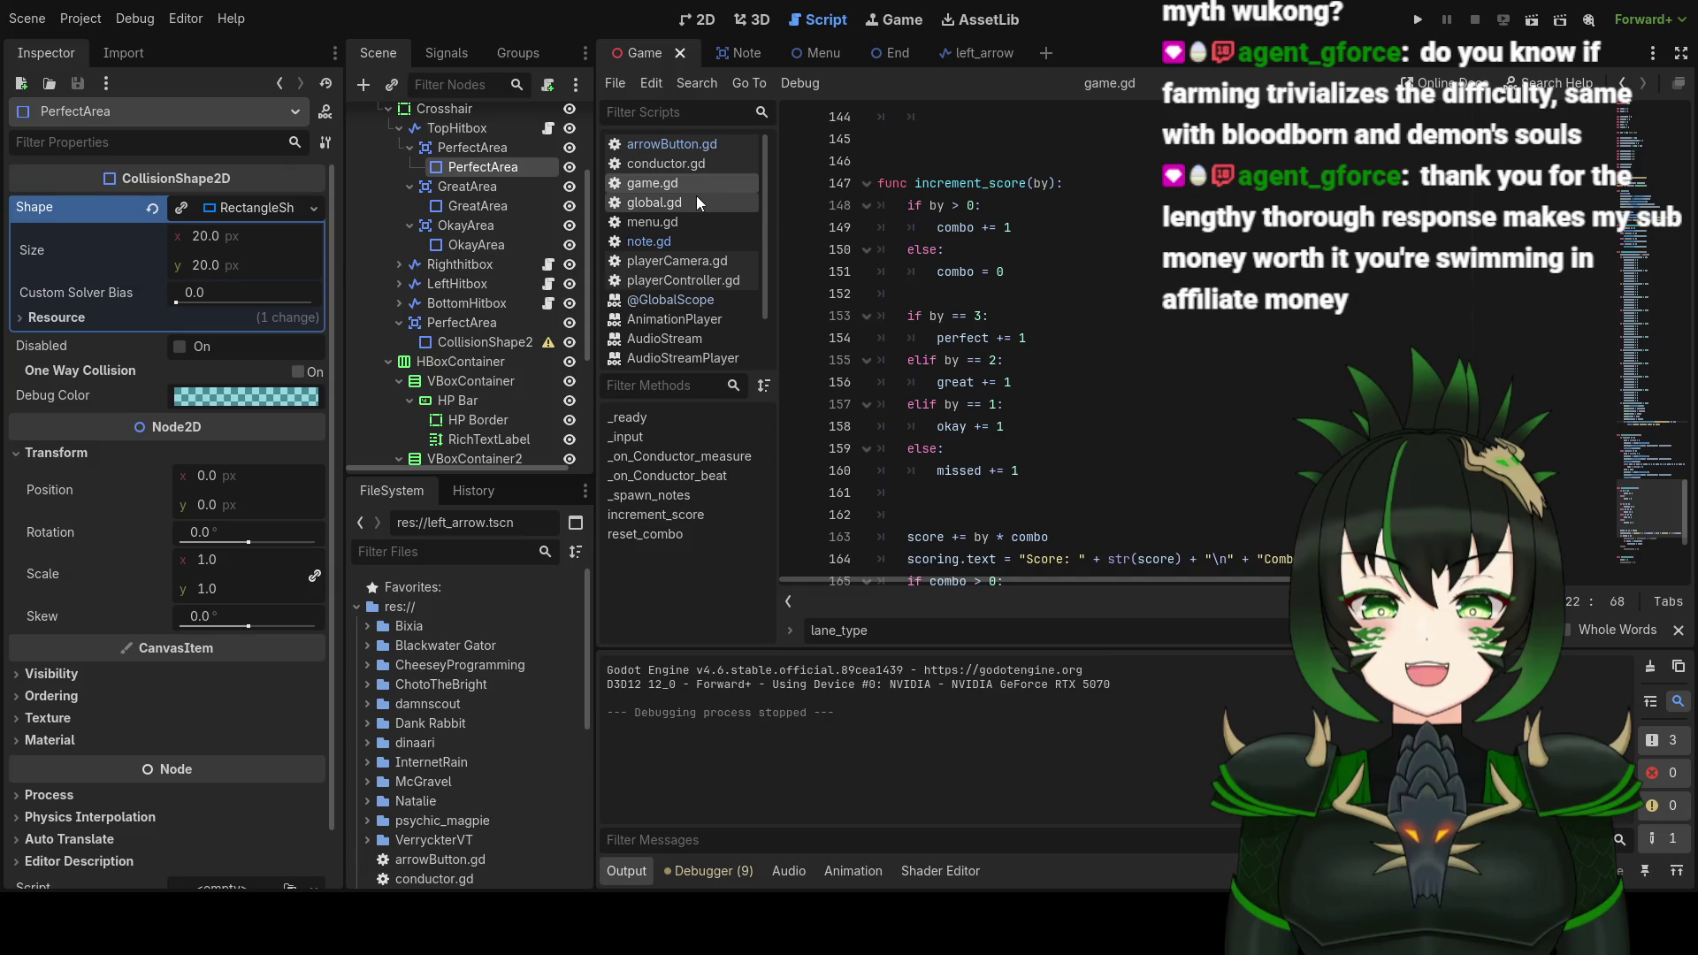
Step: Check arrowButton.gd's increment_score(0) miss call and perfect check, then return to note.gd
left_click(693, 148)
scroll(1058, 386, "down", 5)
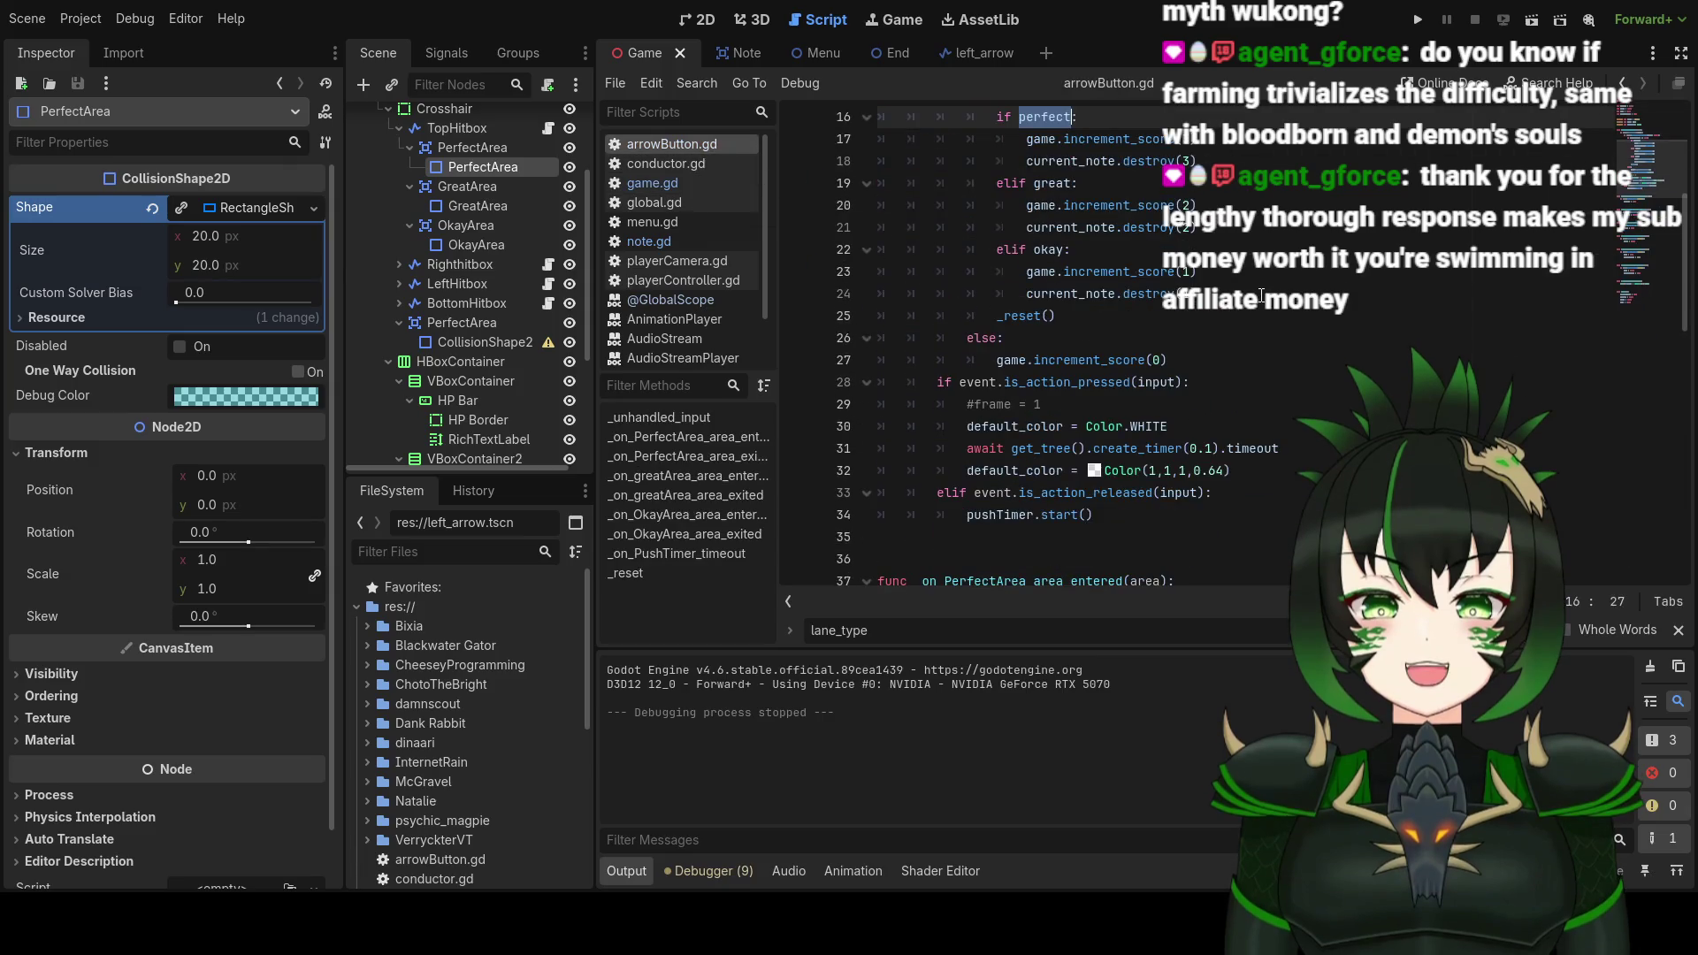
left_click(1109, 360)
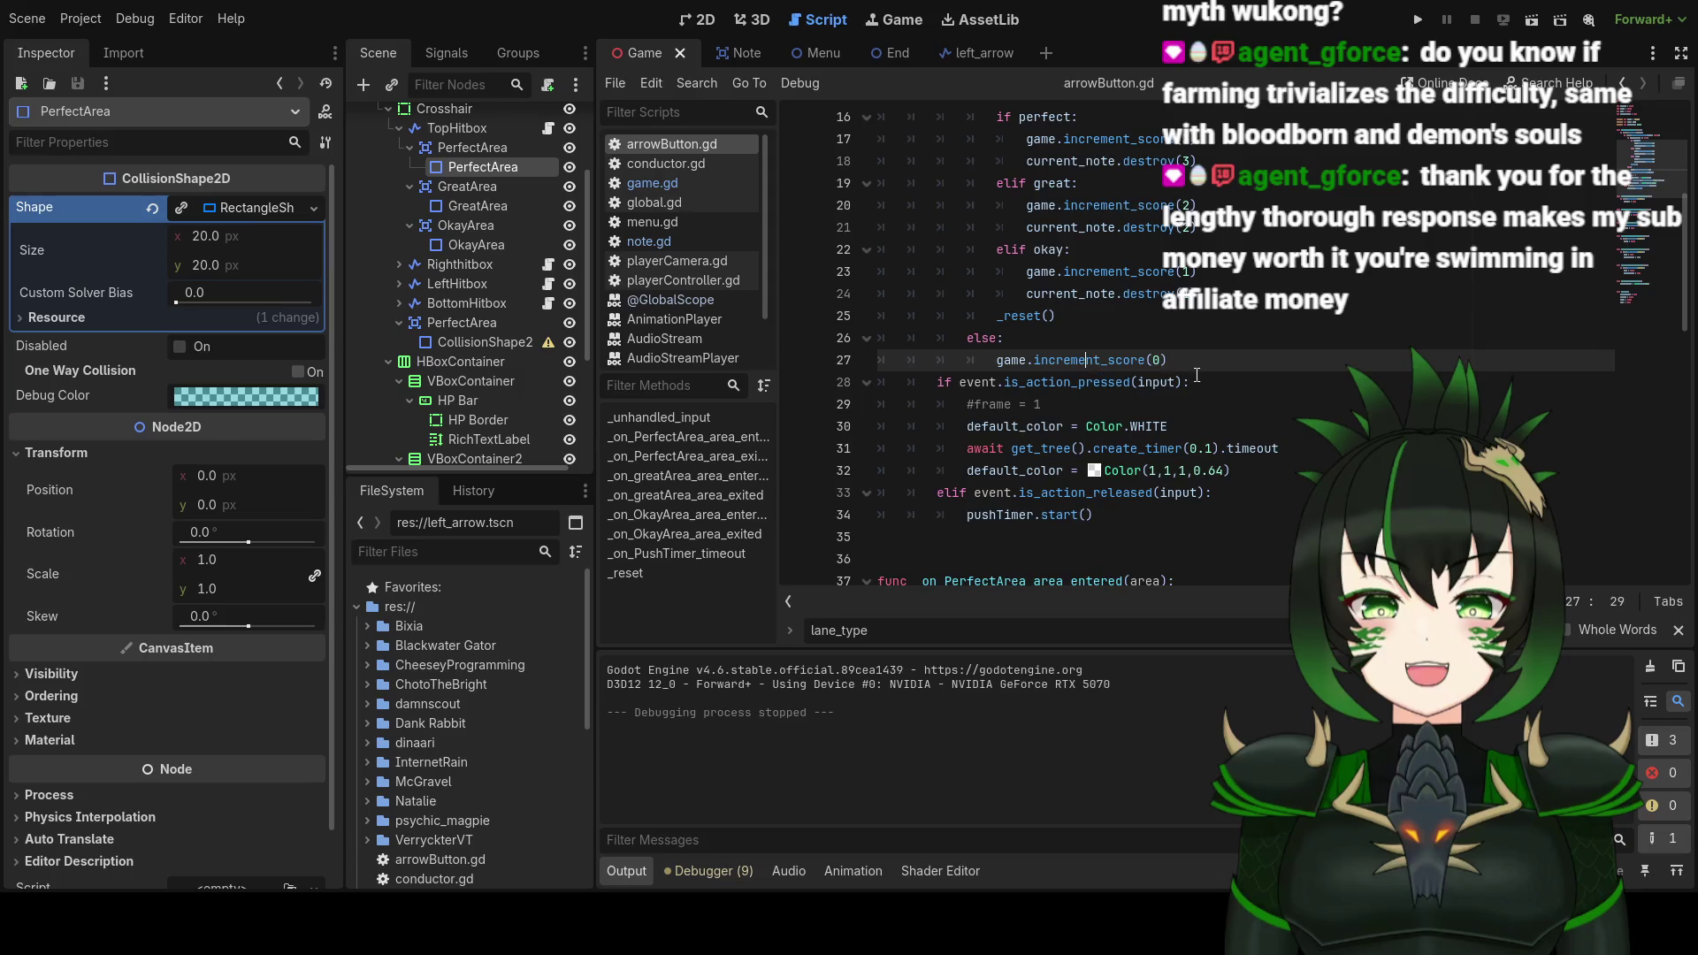
scroll(1202, 398, "up", 2)
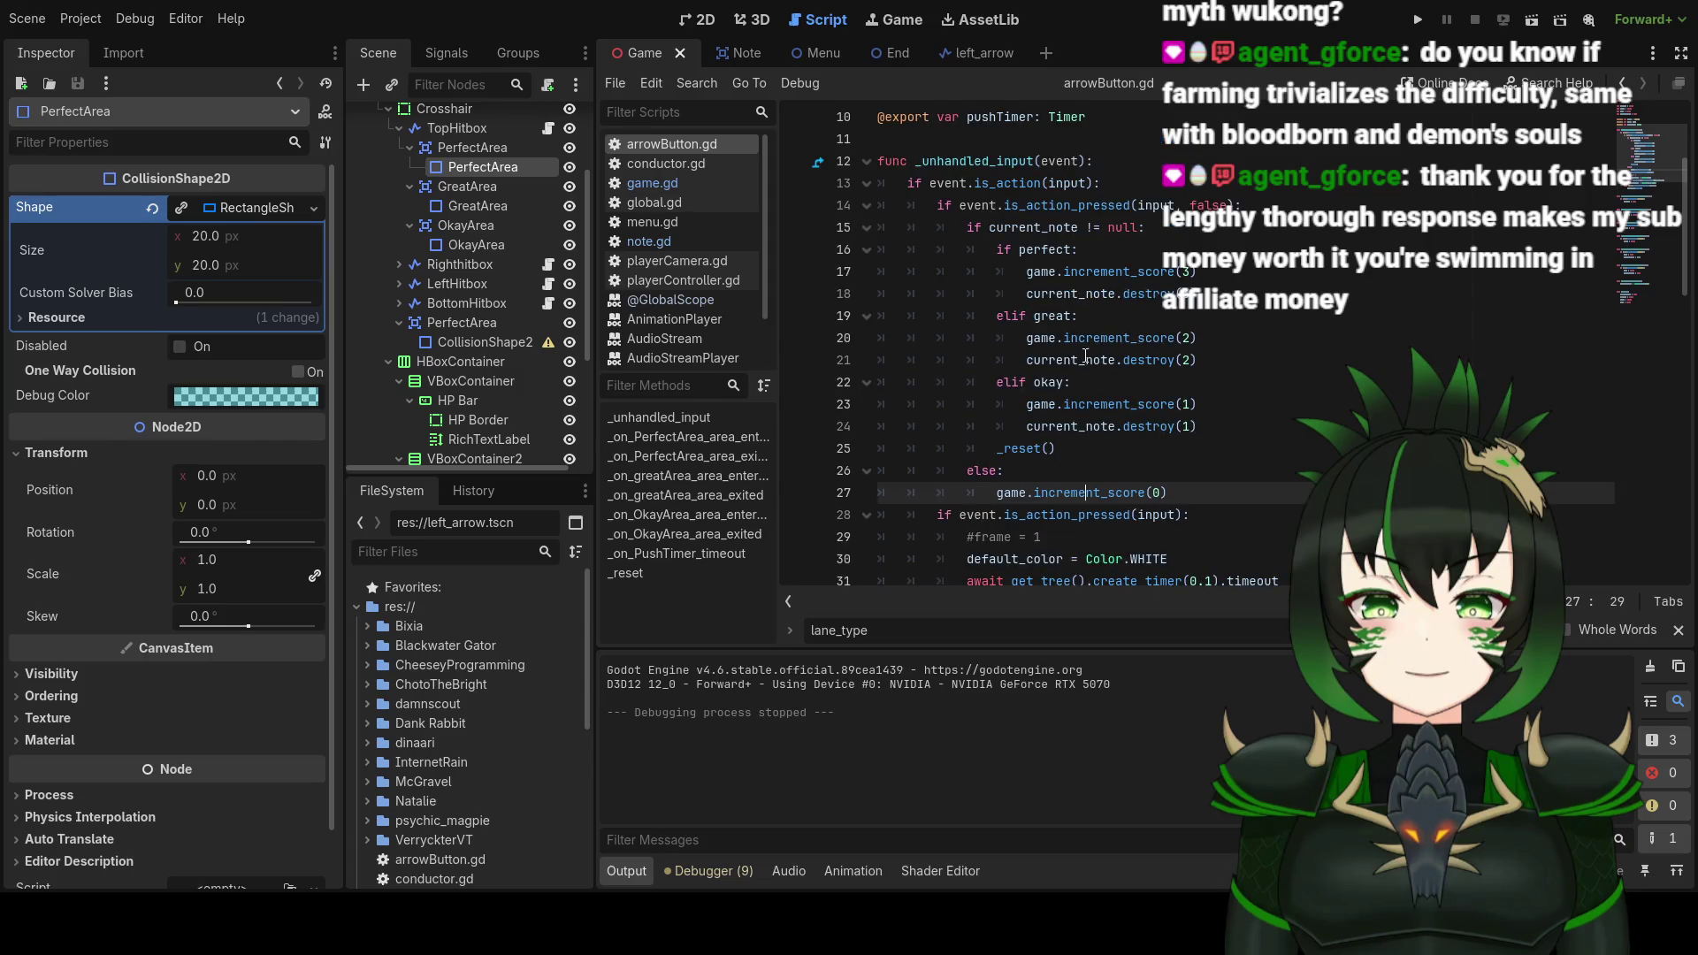
left_click(1042, 248)
scroll(1059, 294, "up", 1)
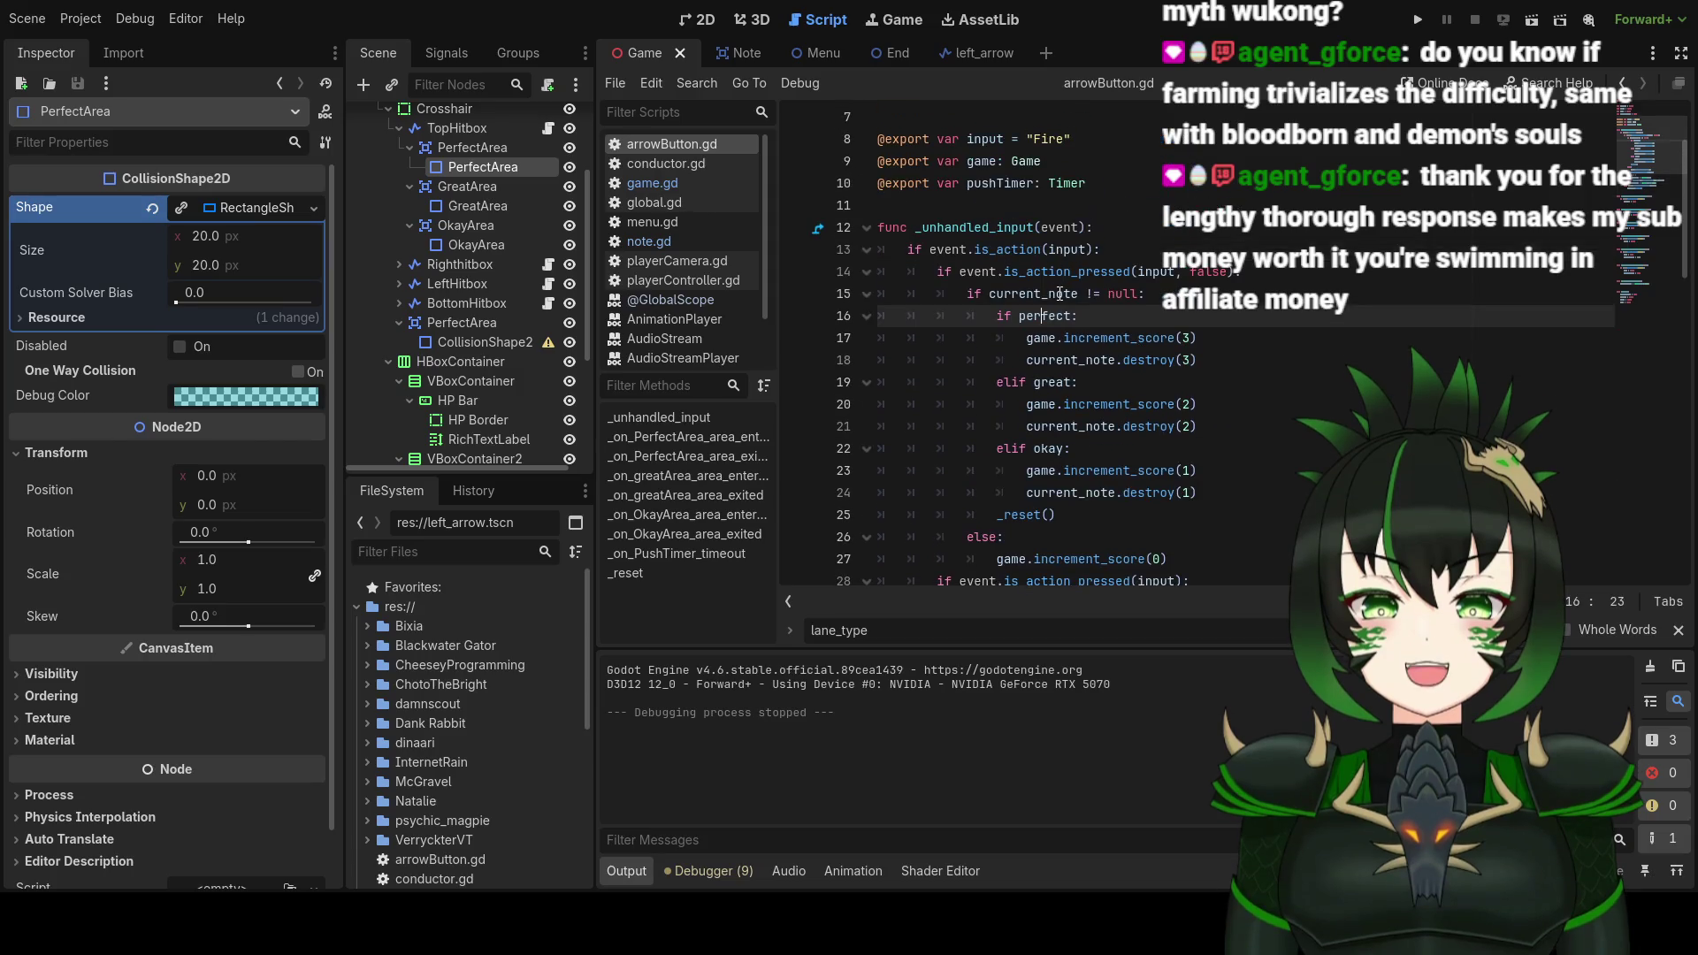
scroll(1052, 317, "up", 2)
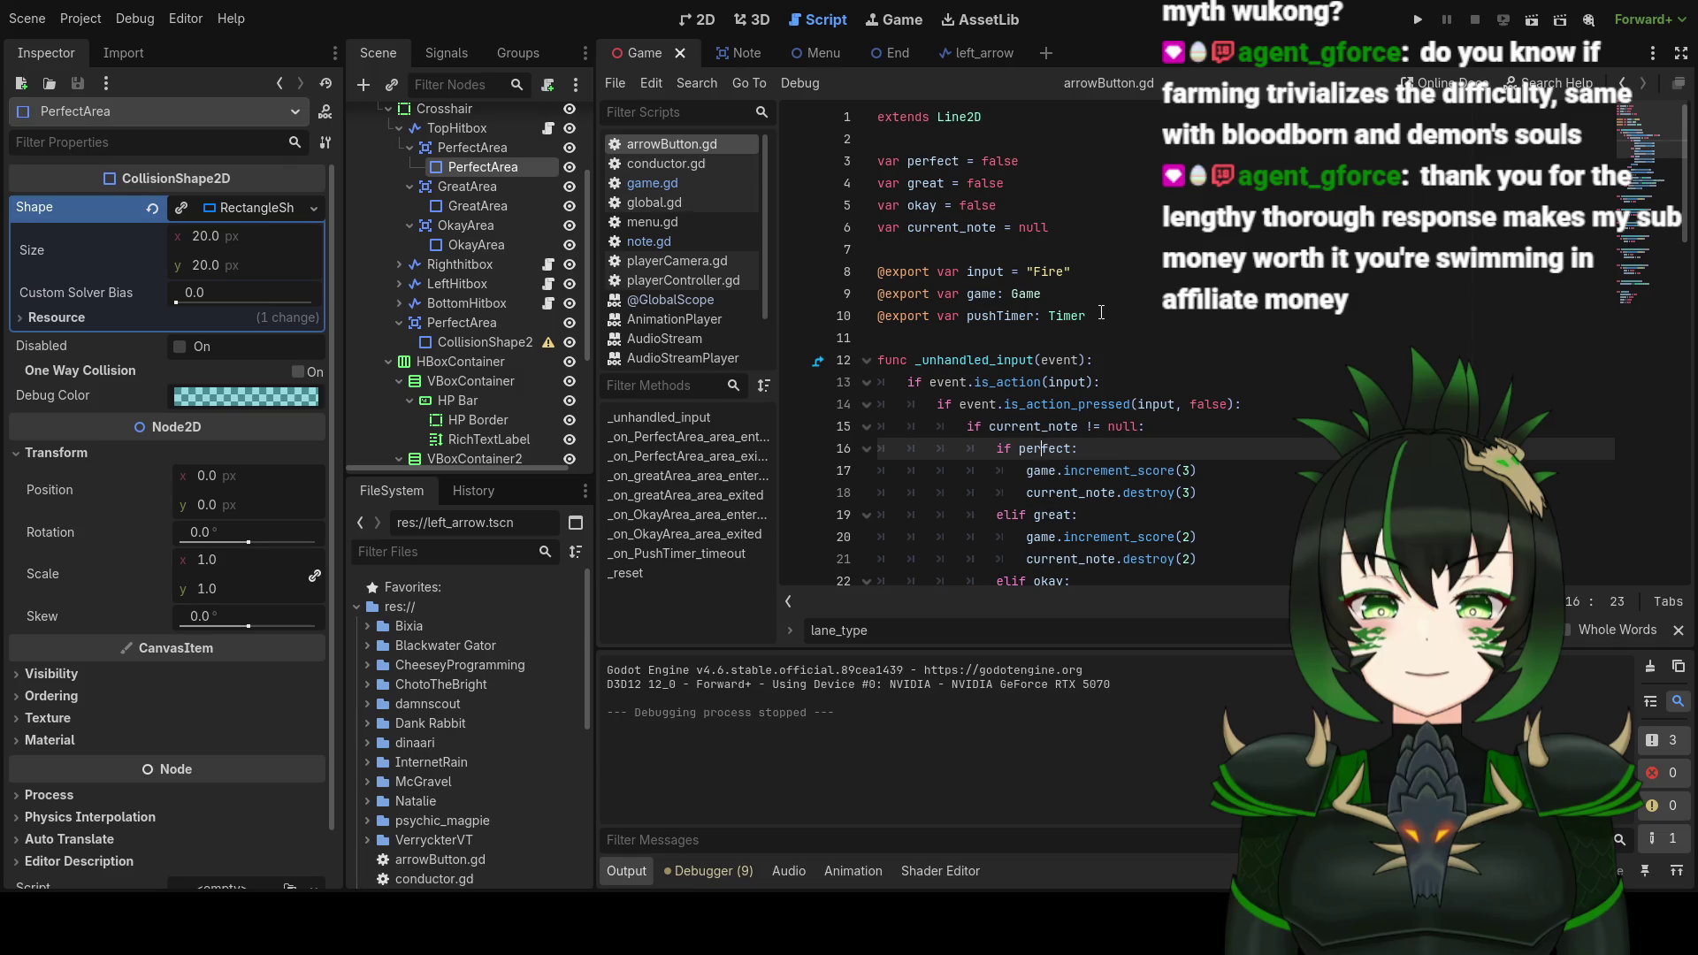
left_click(689, 242)
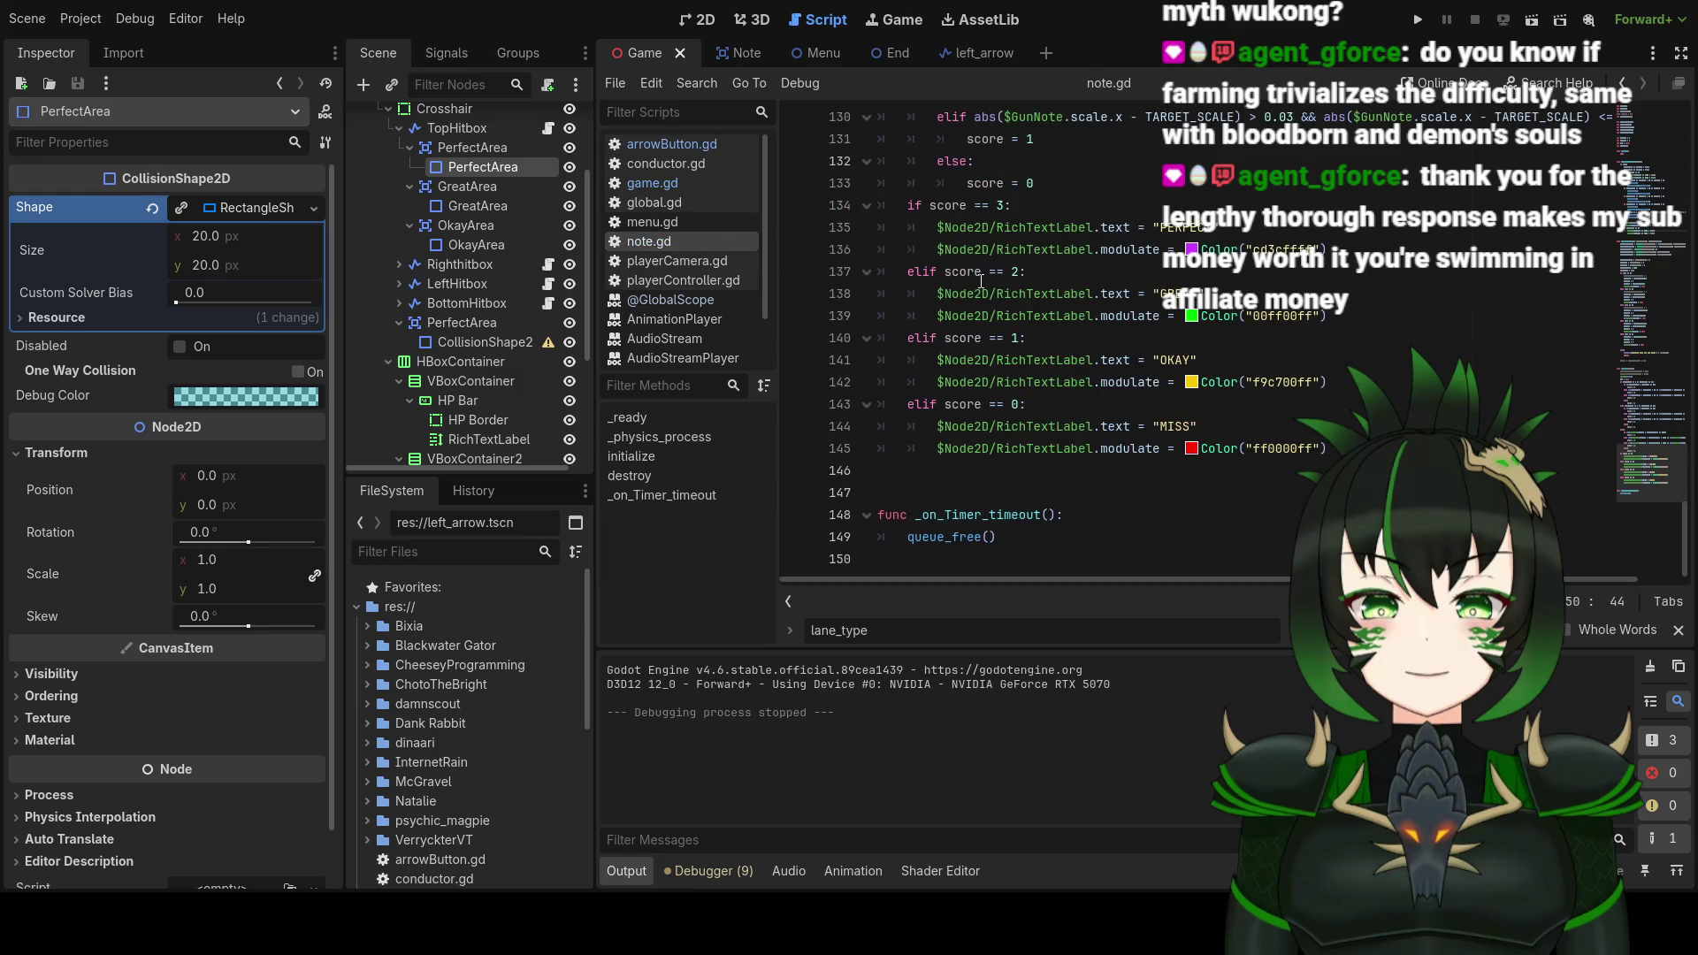
scroll(1141, 298, "up", 2)
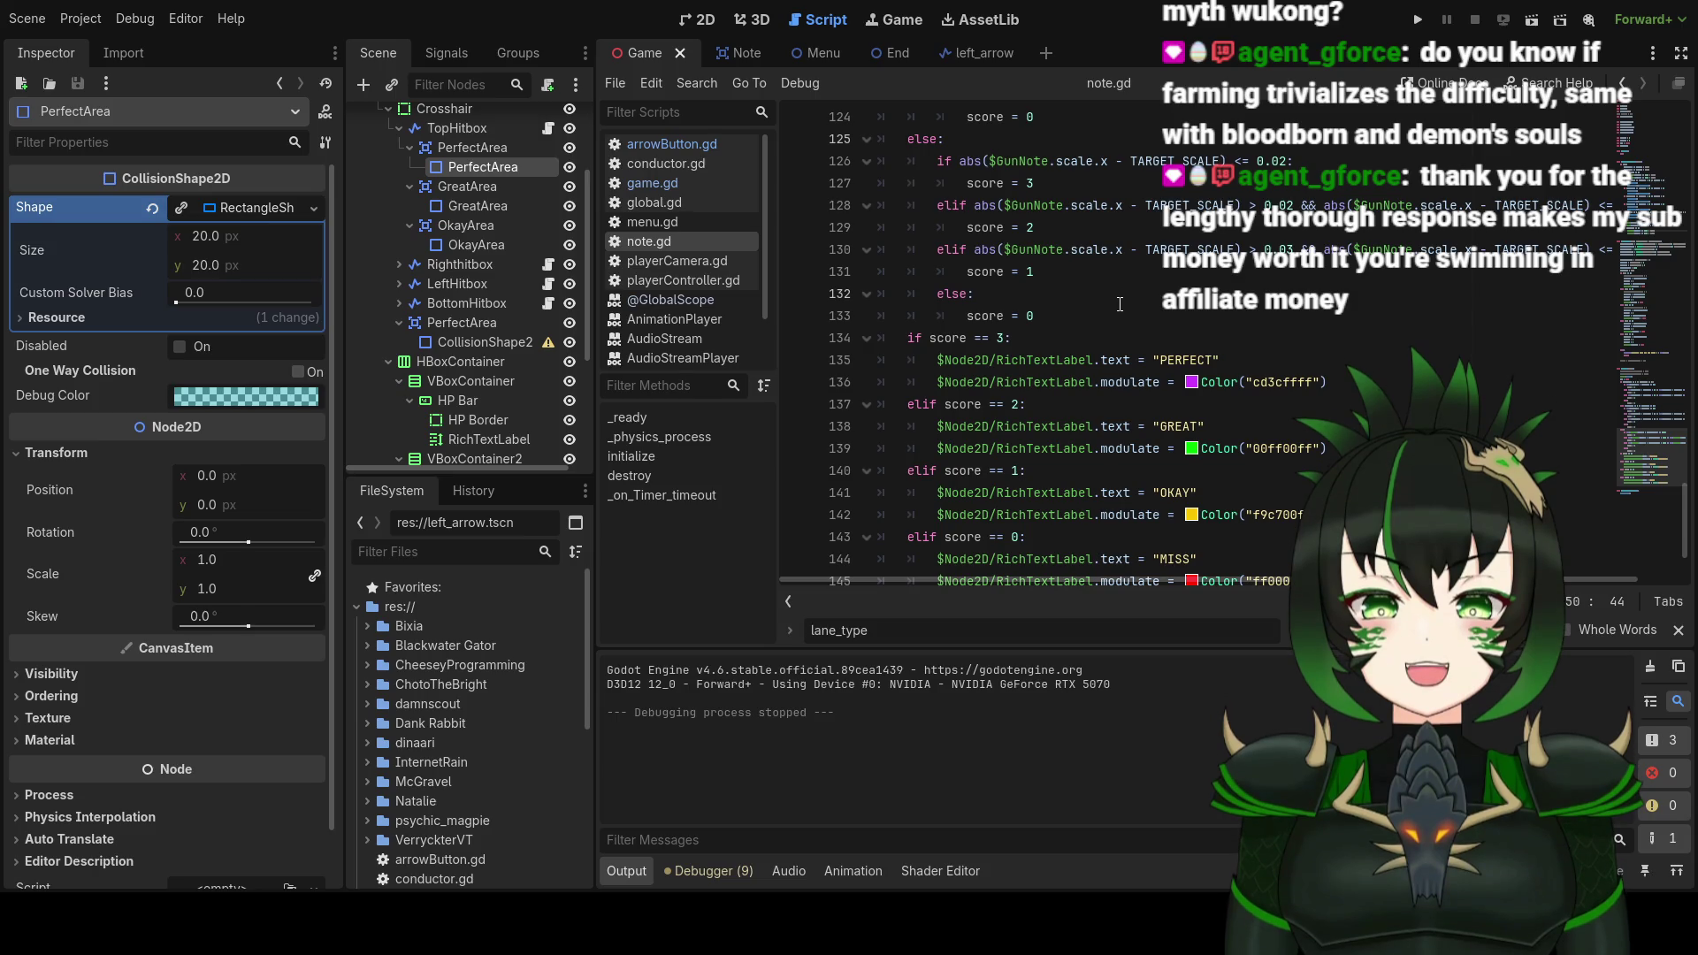
scroll(1101, 291, "up", 1)
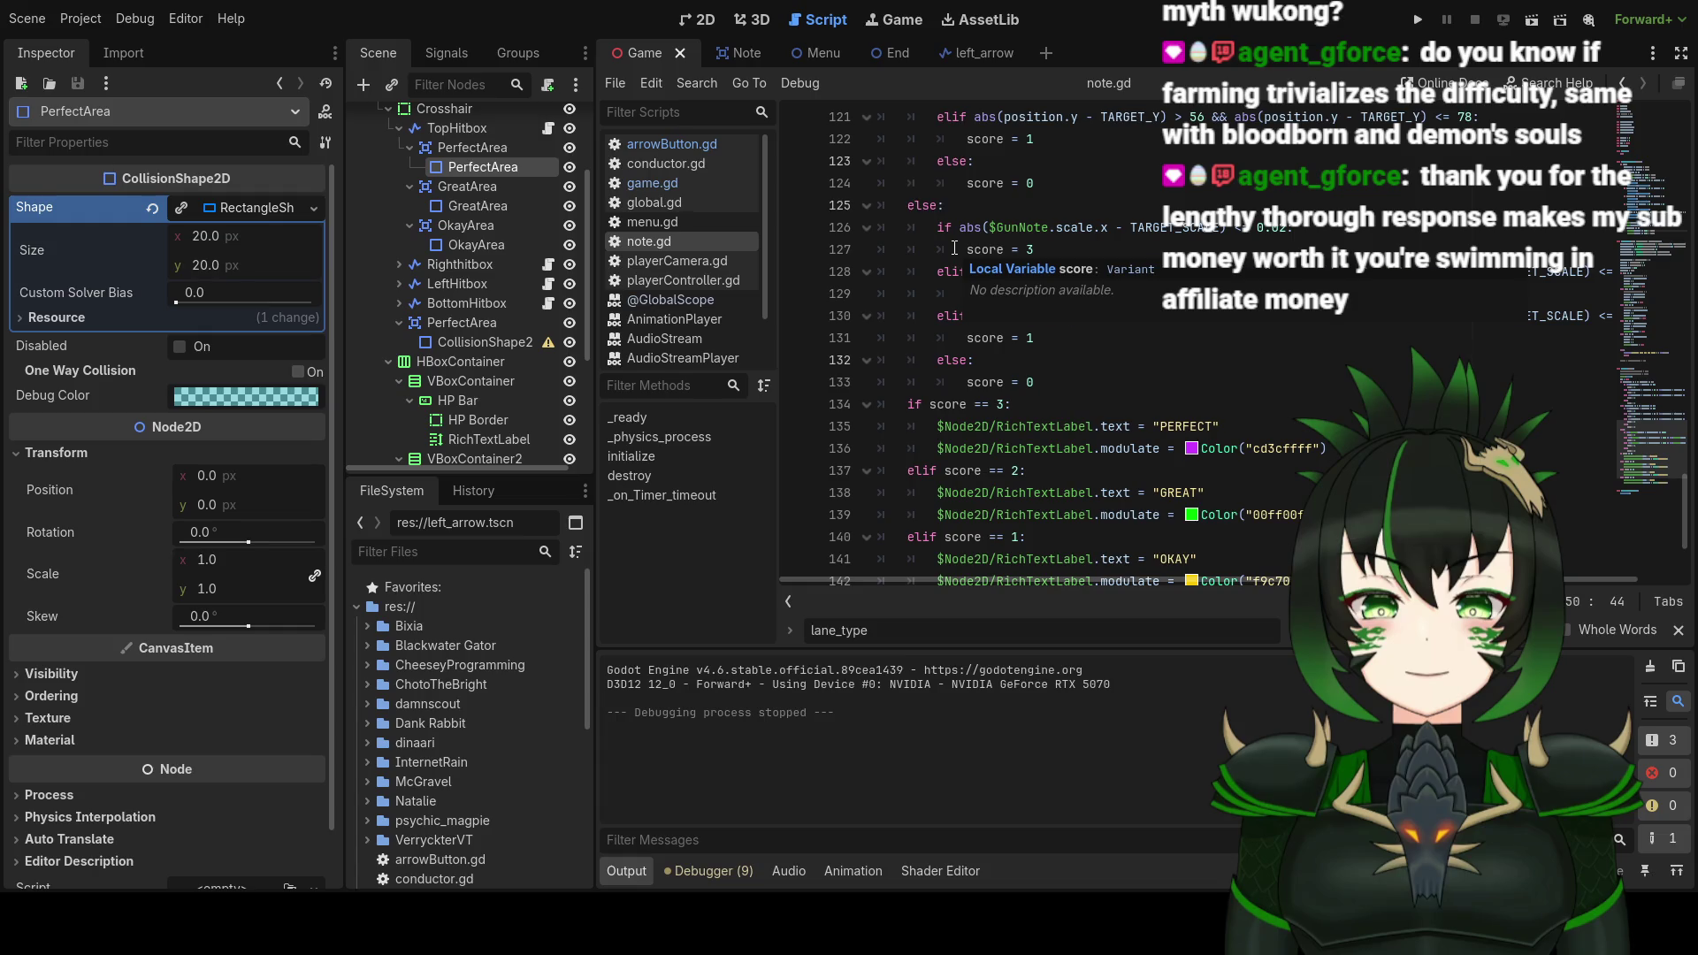
scroll(1044, 372, "up", 10)
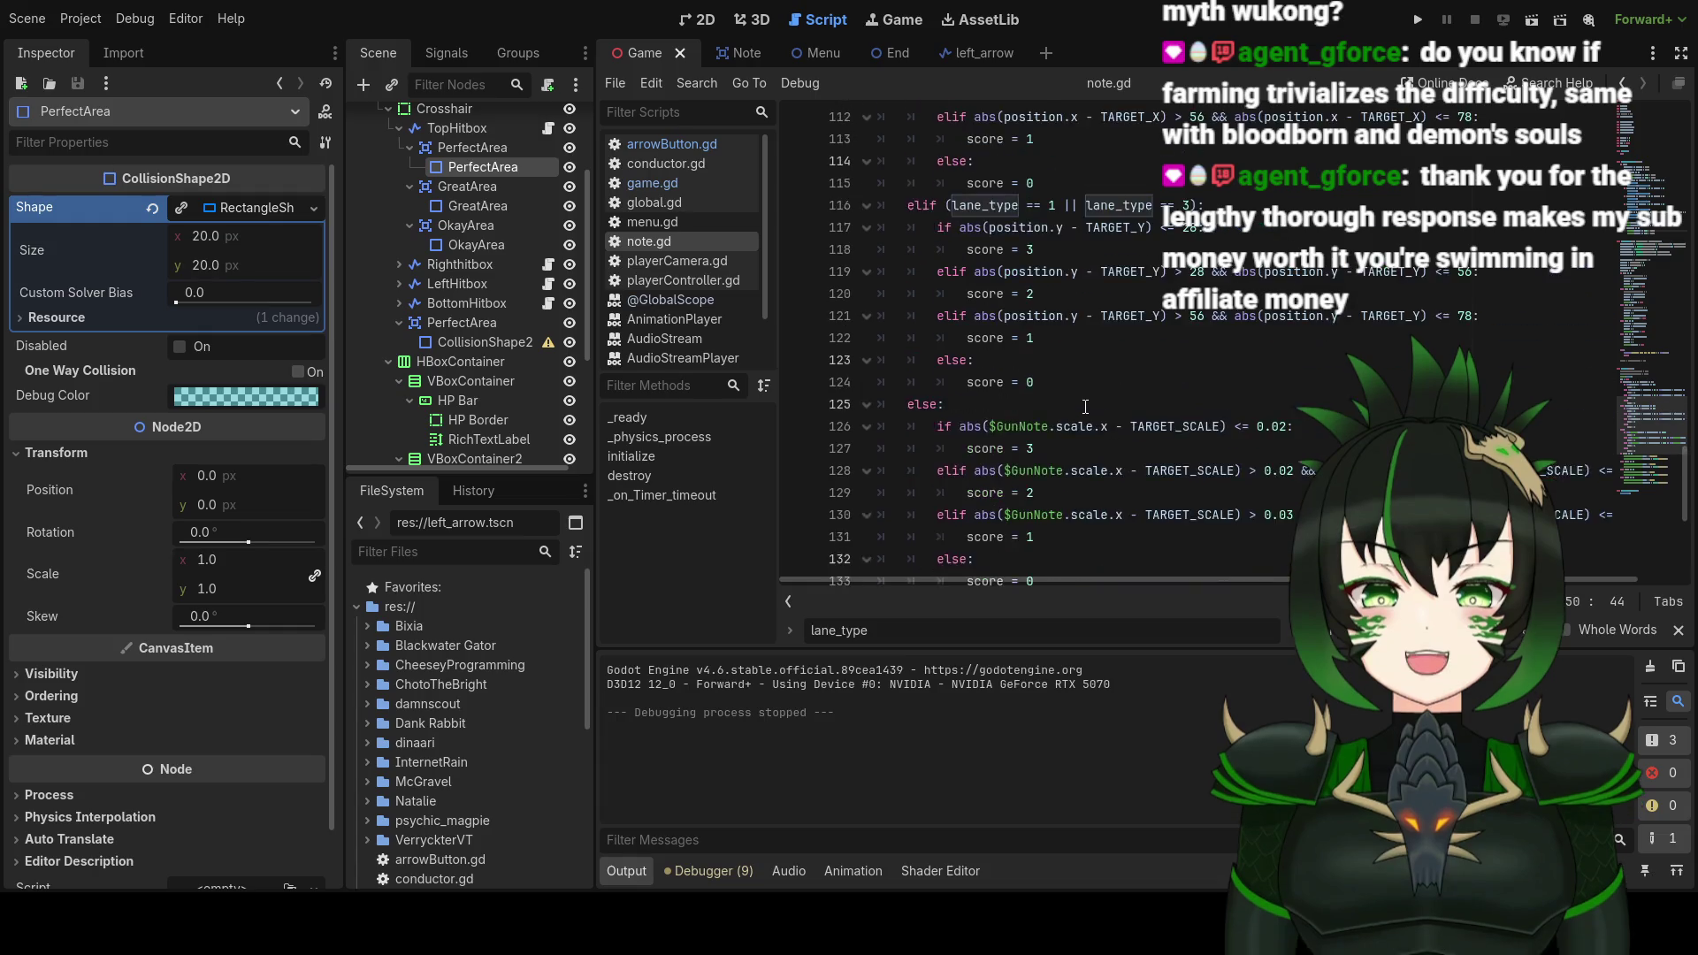
scroll(1070, 382, "up", 20)
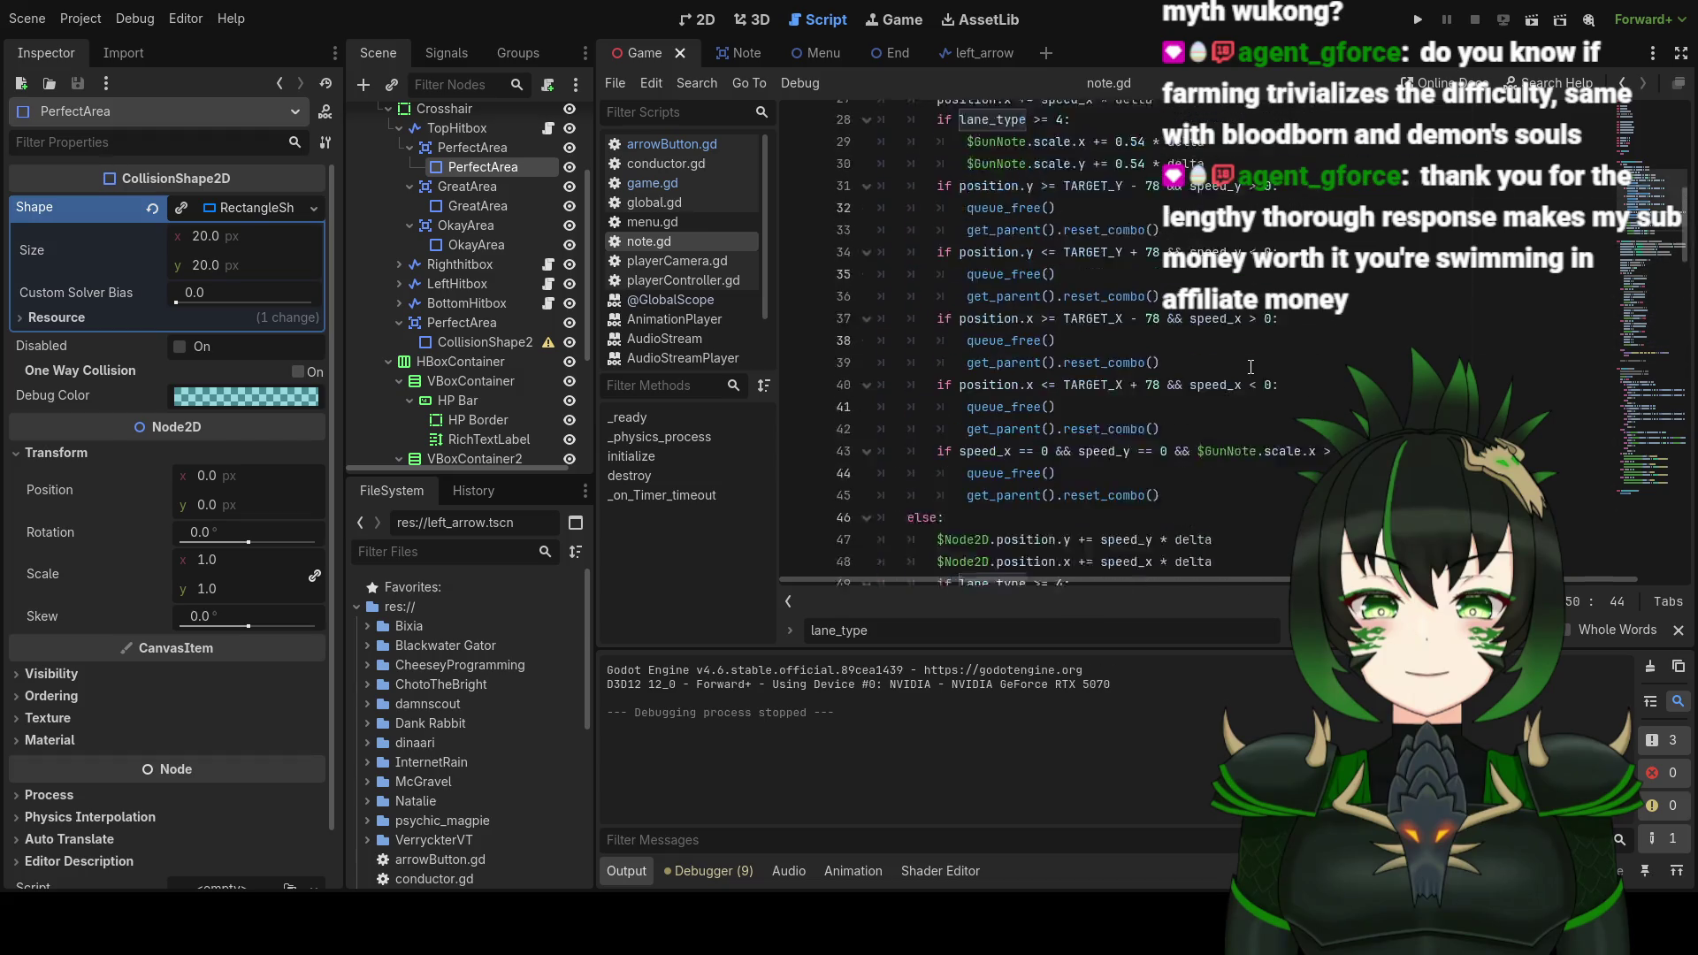
scroll(1241, 365, "down", 2)
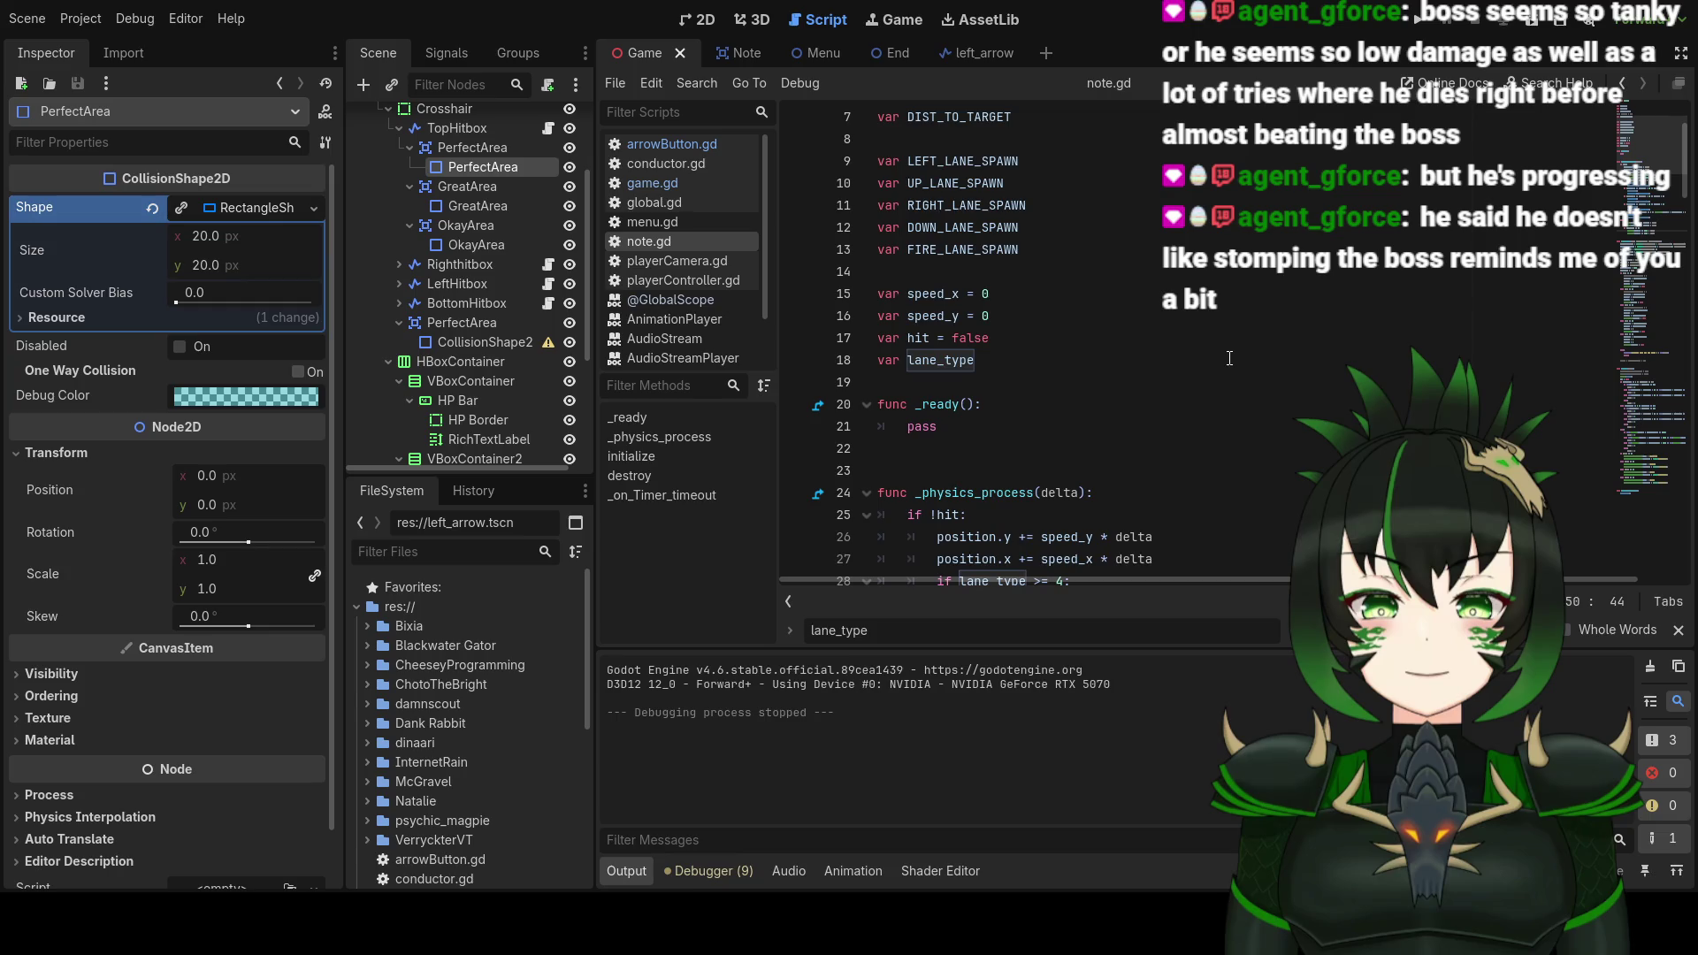
Step: Place the caret in note.gd's code to begin editing
left_click(1159, 349)
Step: Replace the 78 offset with 156 on lines 31, 34, 37 and 40
scroll(1043, 351, "down", 5)
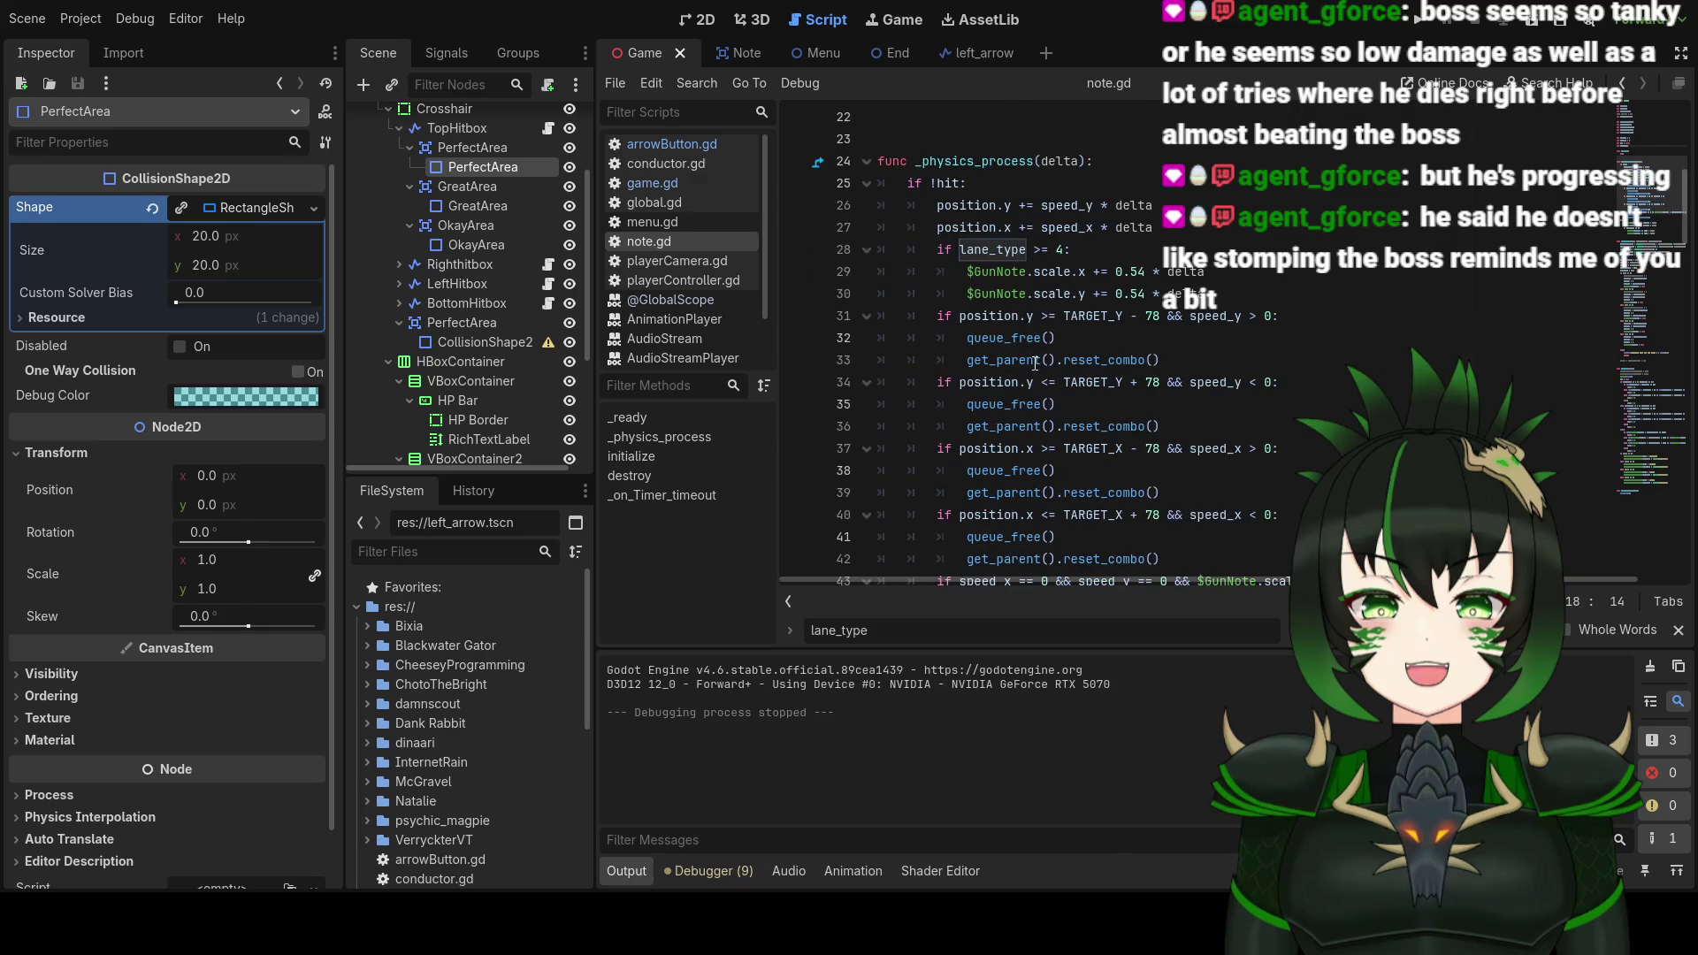
scroll(1045, 351, "down", 5)
scroll(1045, 351, "up", 6)
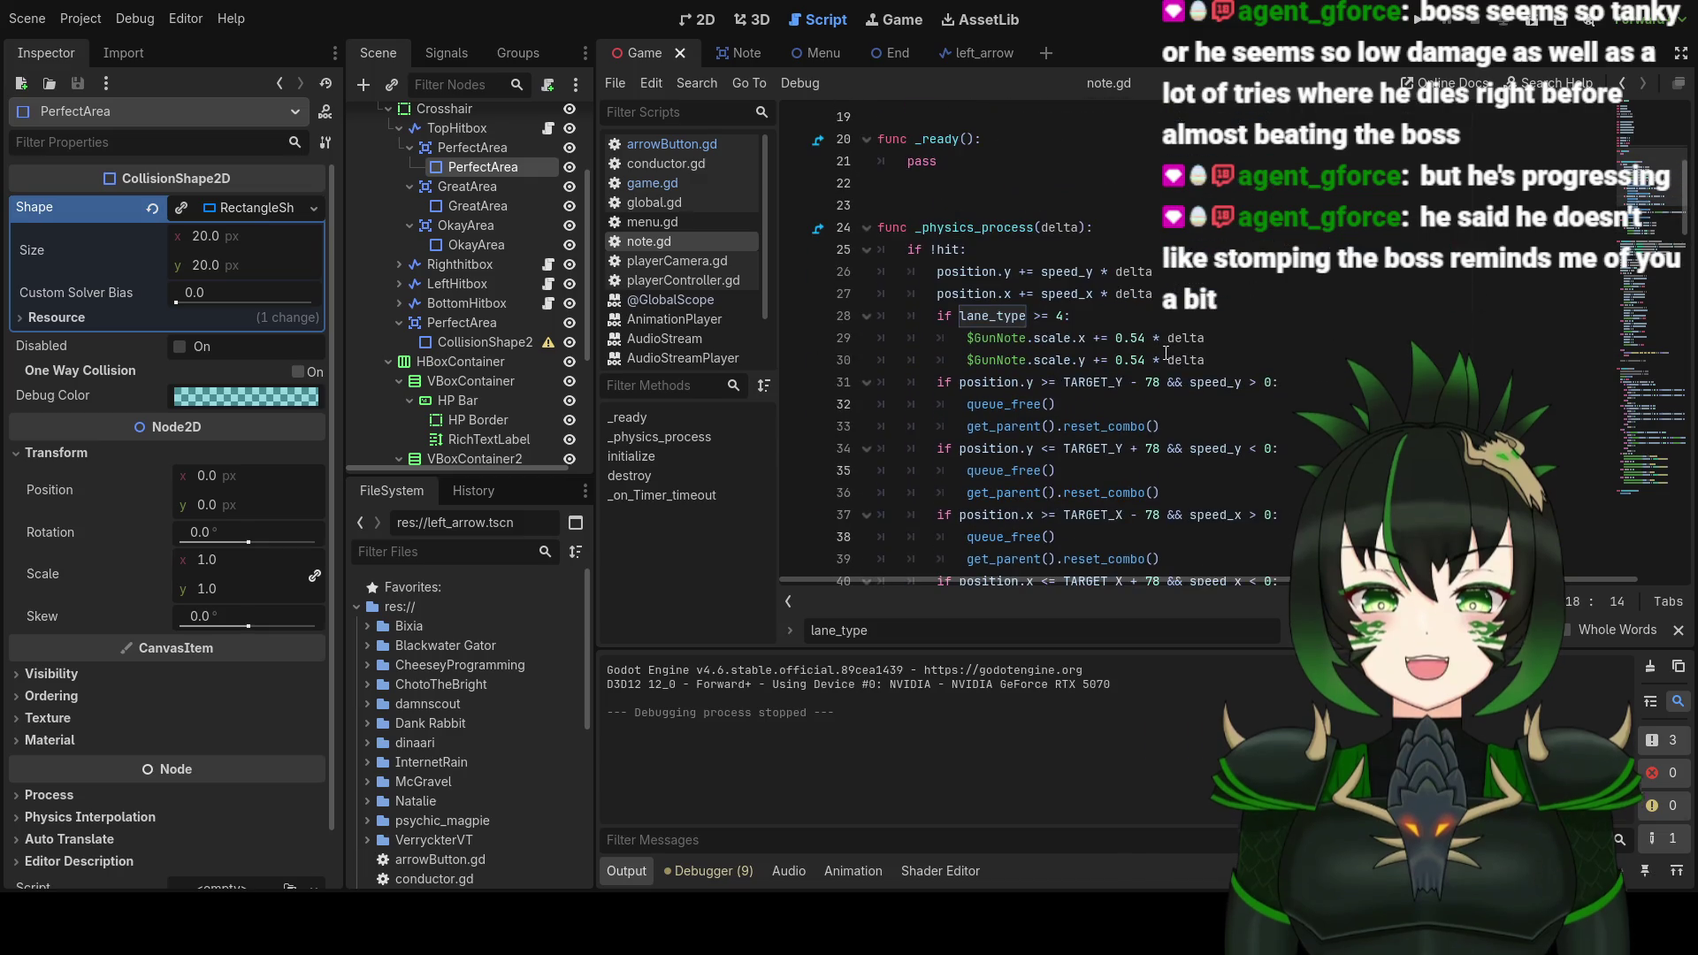
scroll(1150, 353, "down", 1)
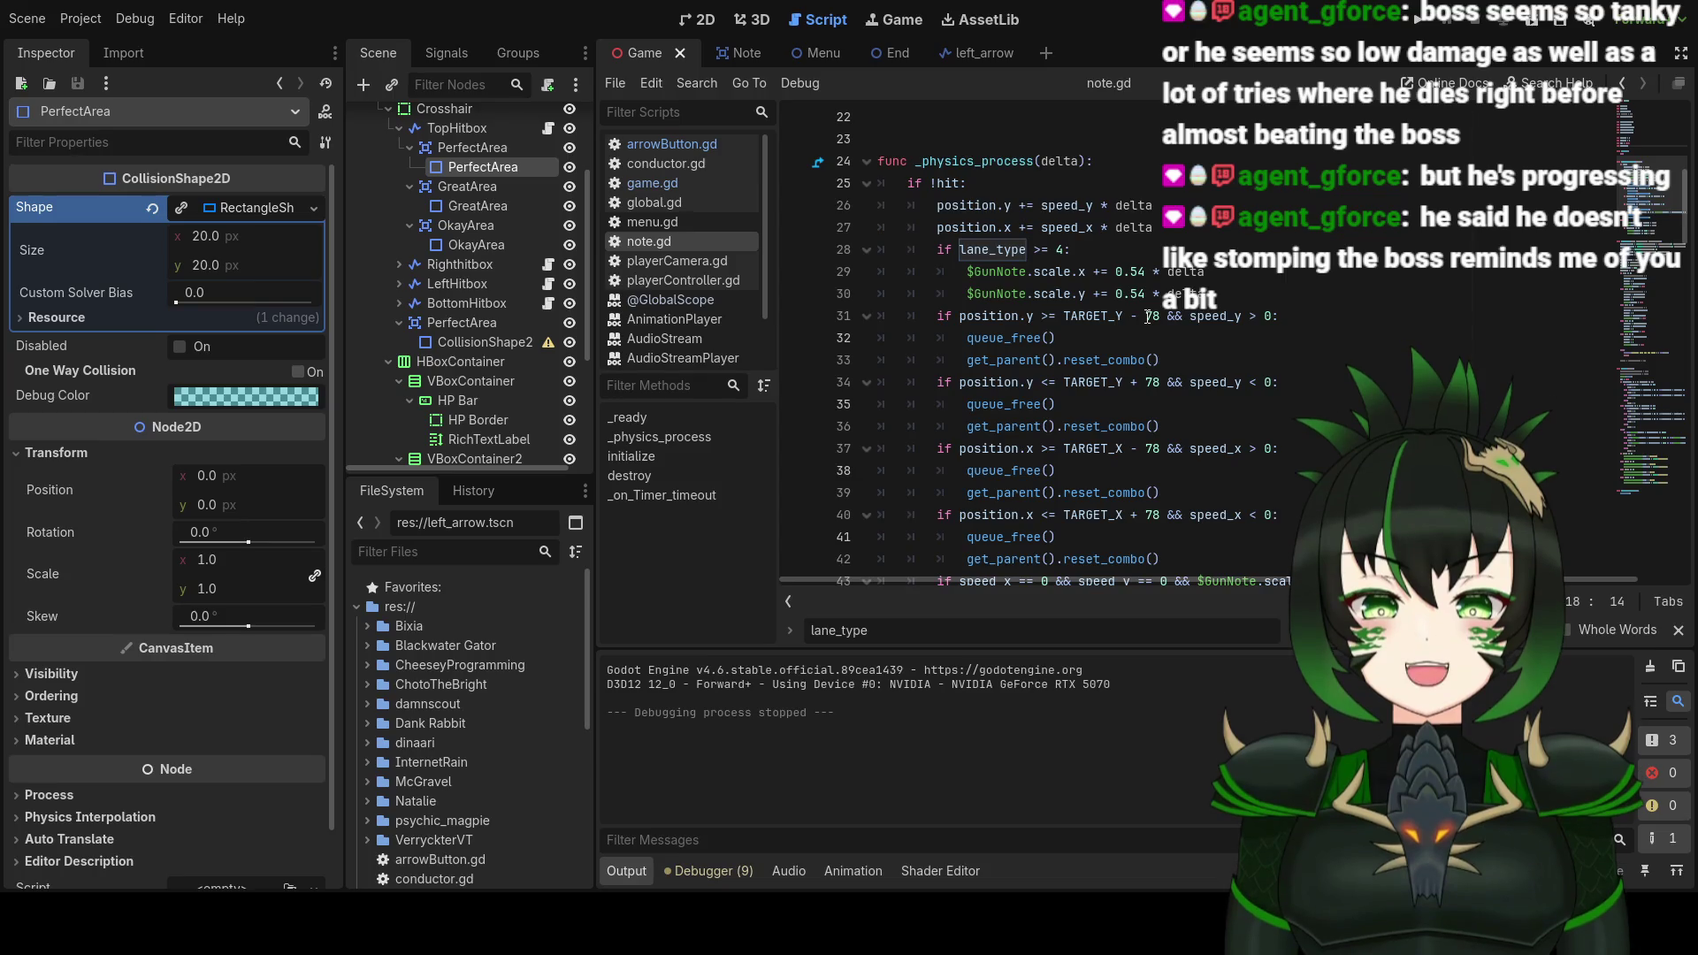
double_click(1152, 316)
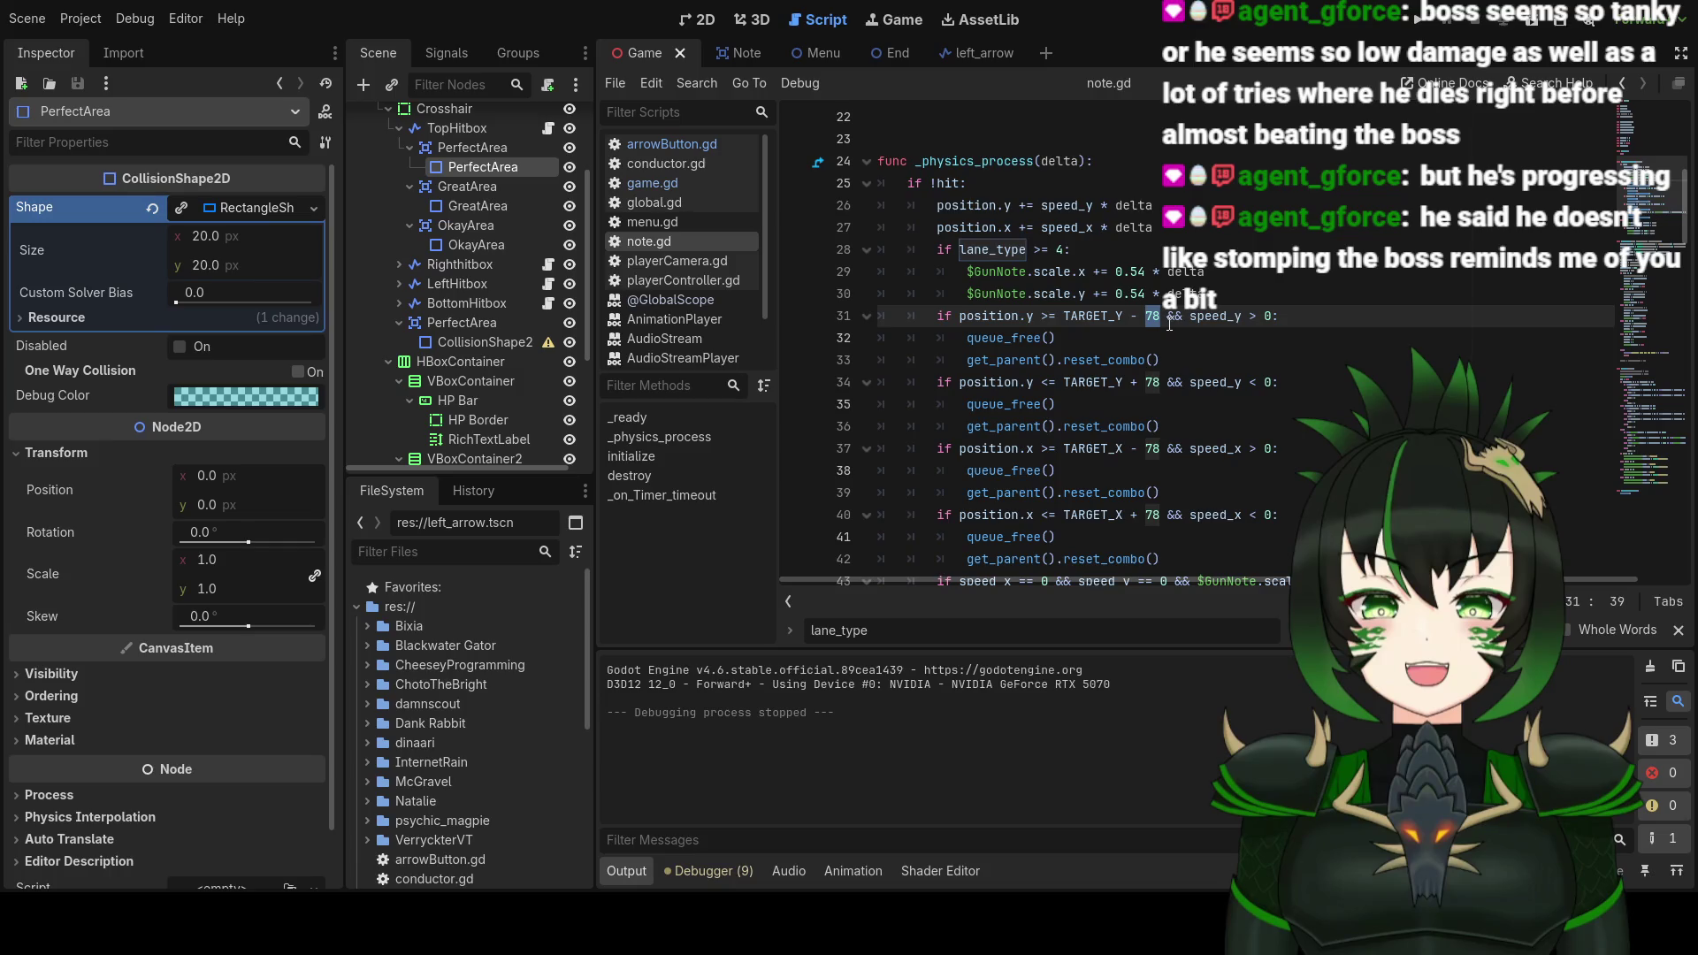
type("156")
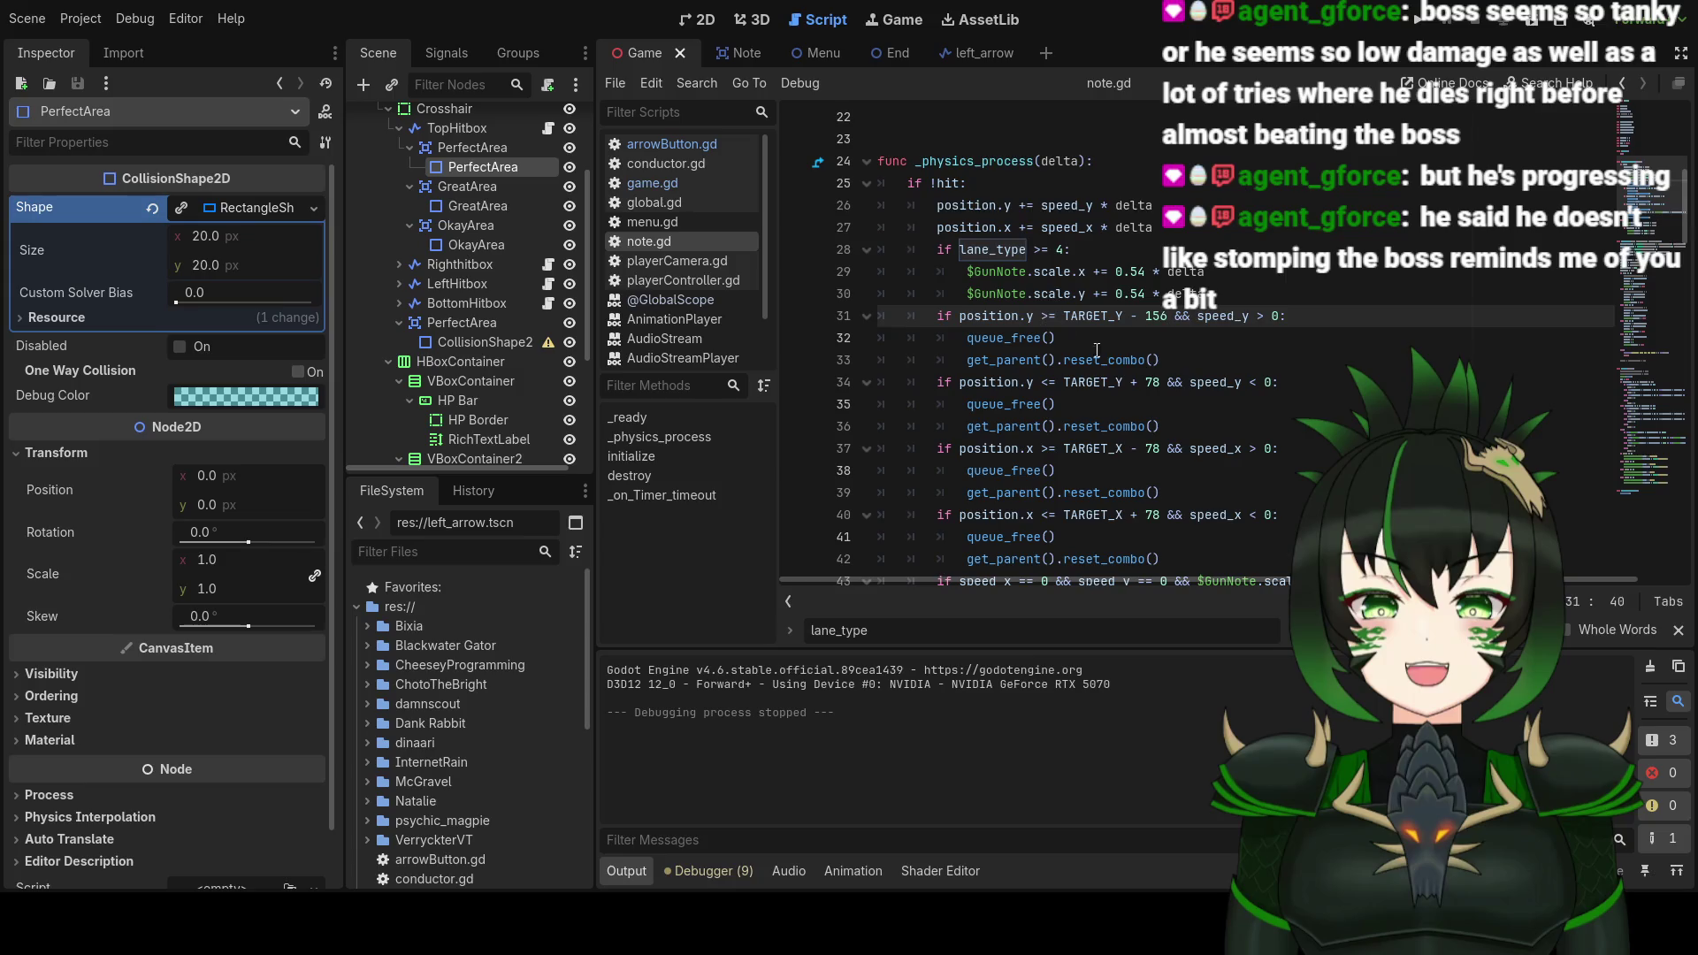
double_click(1152, 382)
type("15")
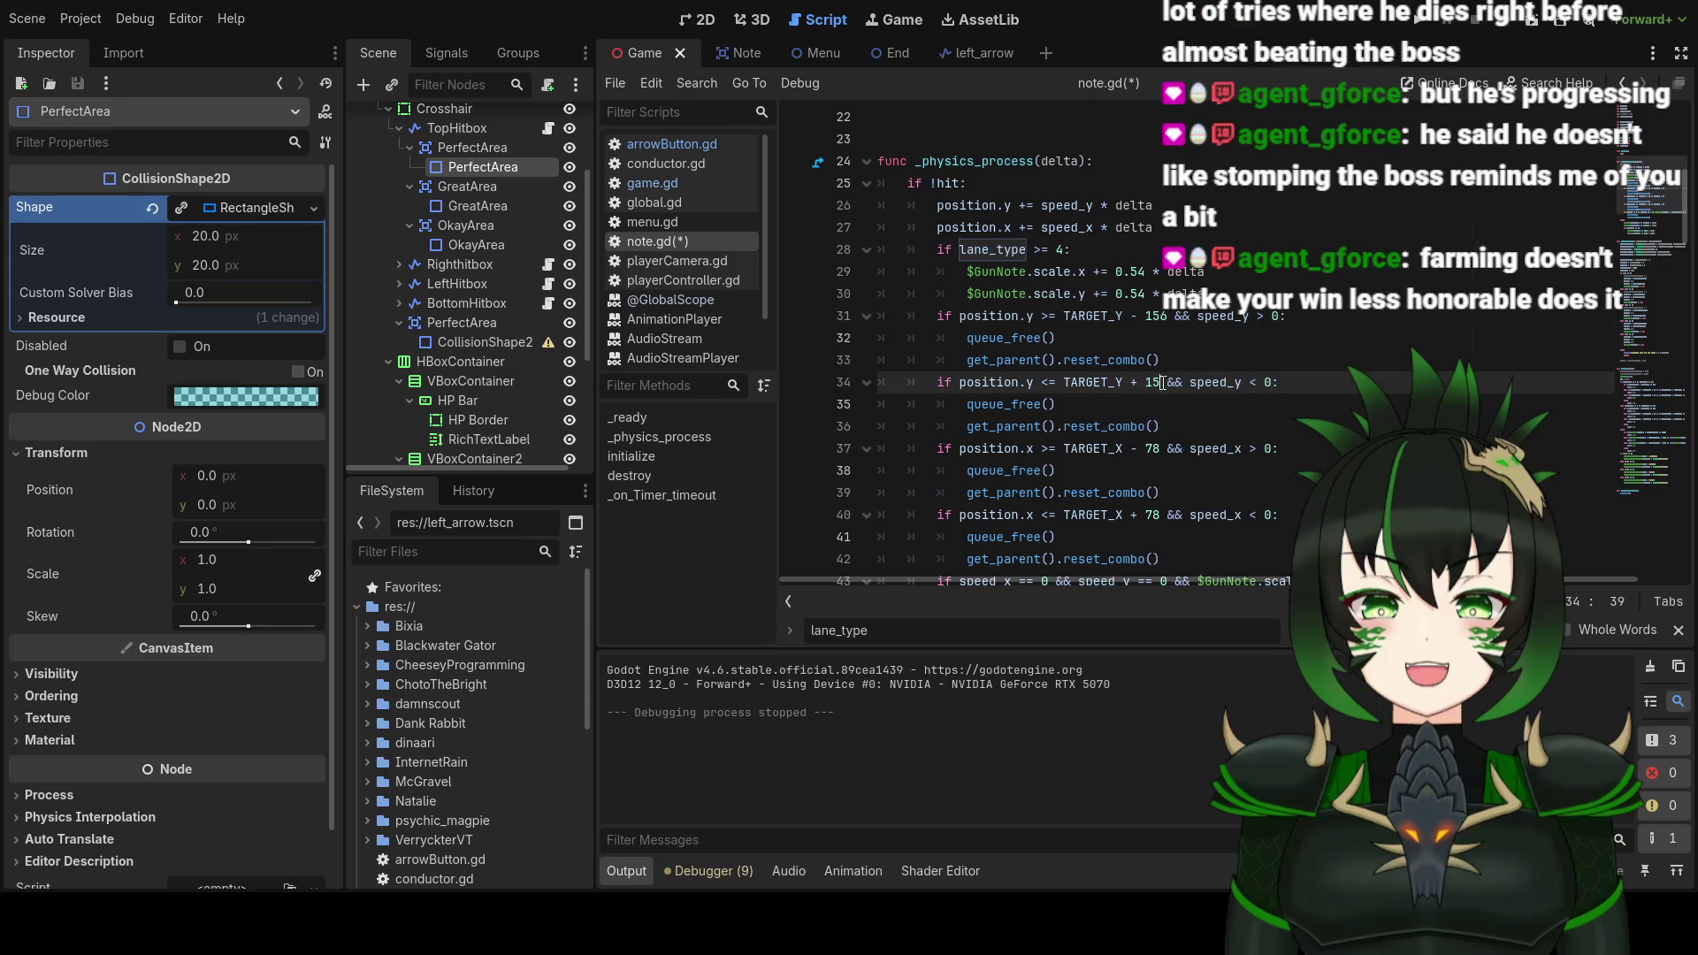
type("6")
double_click(1153, 448)
type("1")
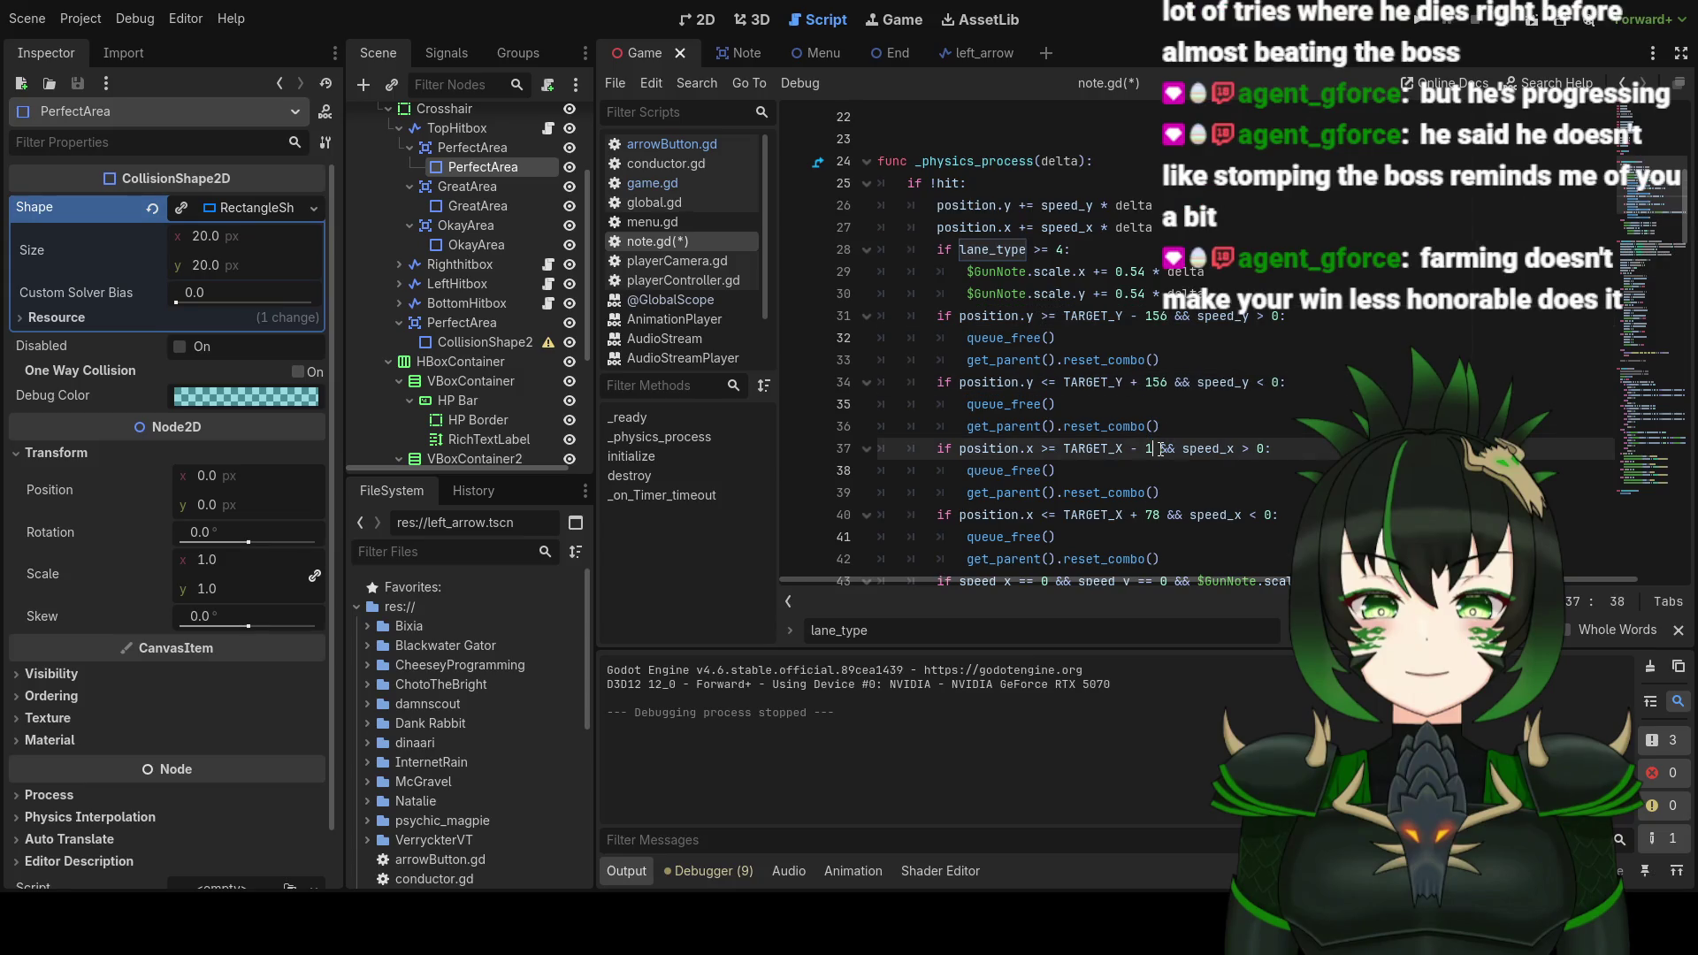
type("56")
double_click(1155, 517)
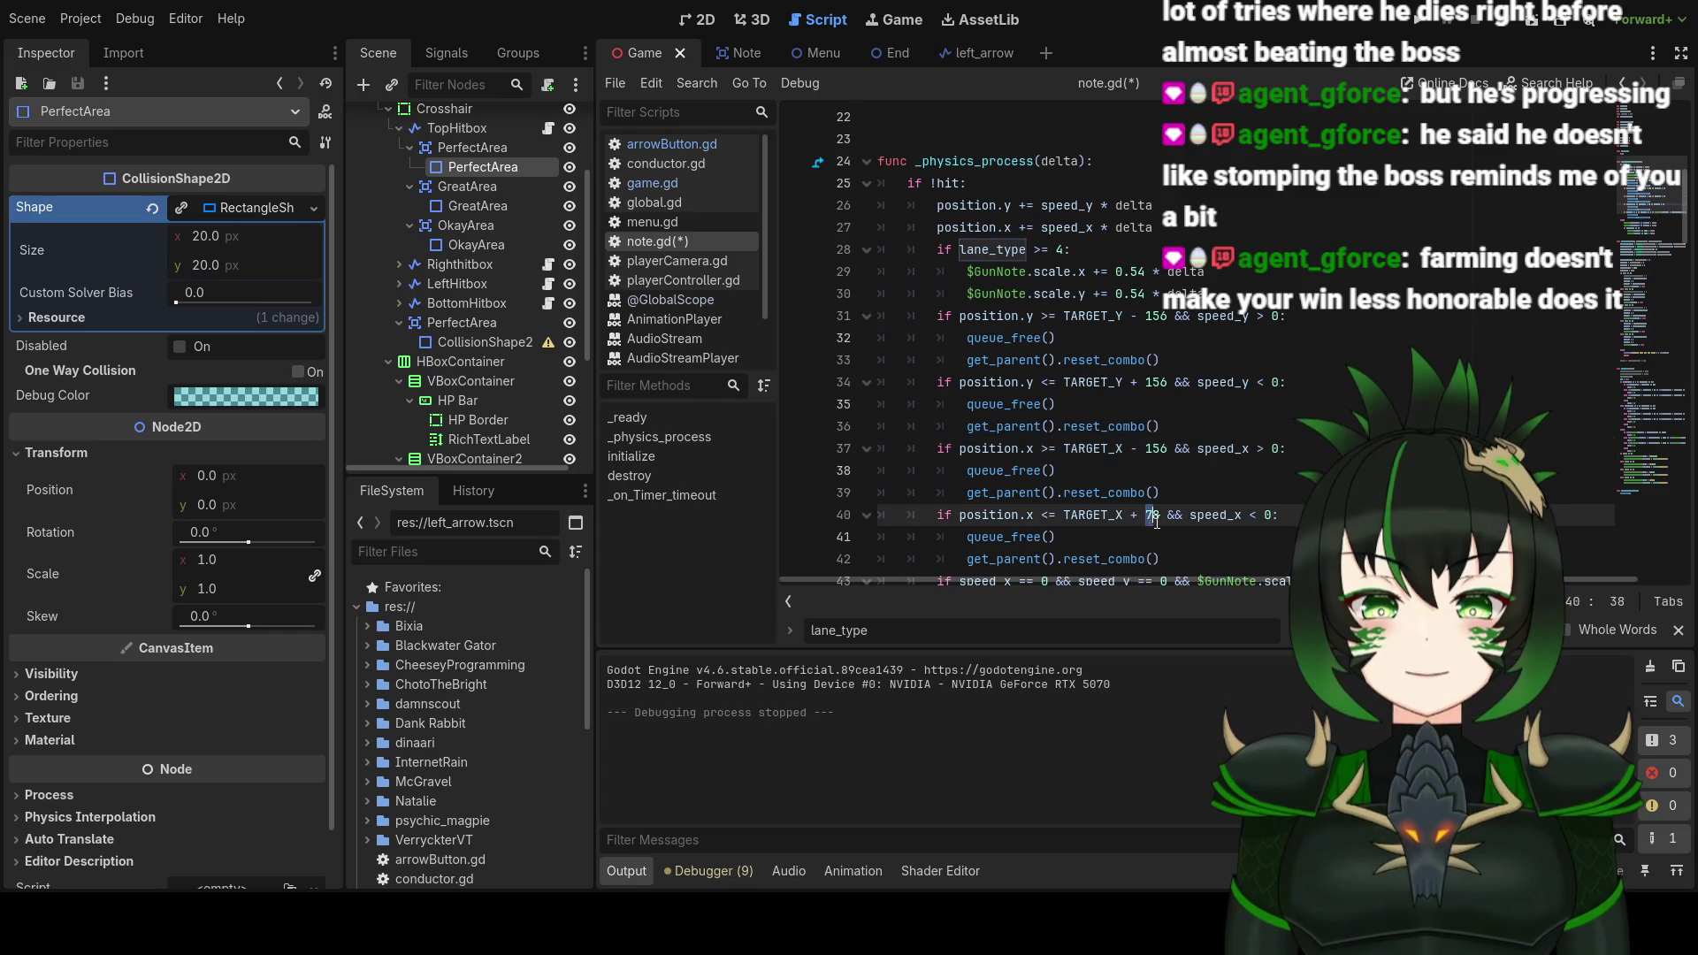
type("156")
scroll(1170, 414, "down", 3)
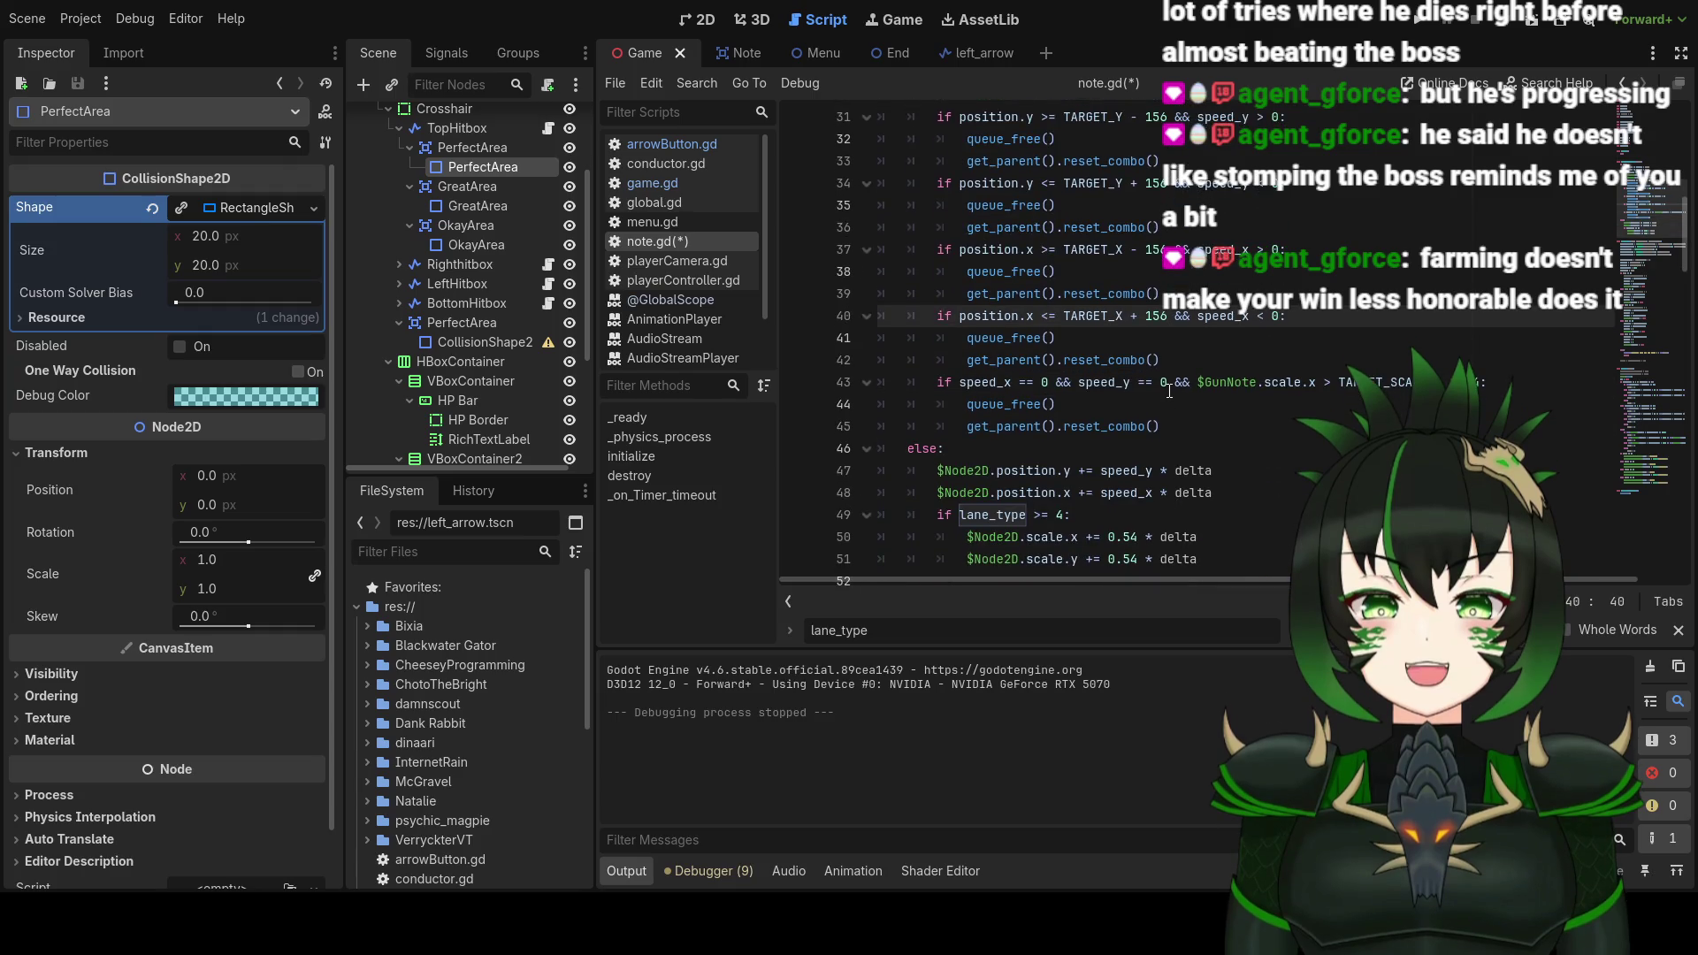
scroll(1176, 393, "up", 2)
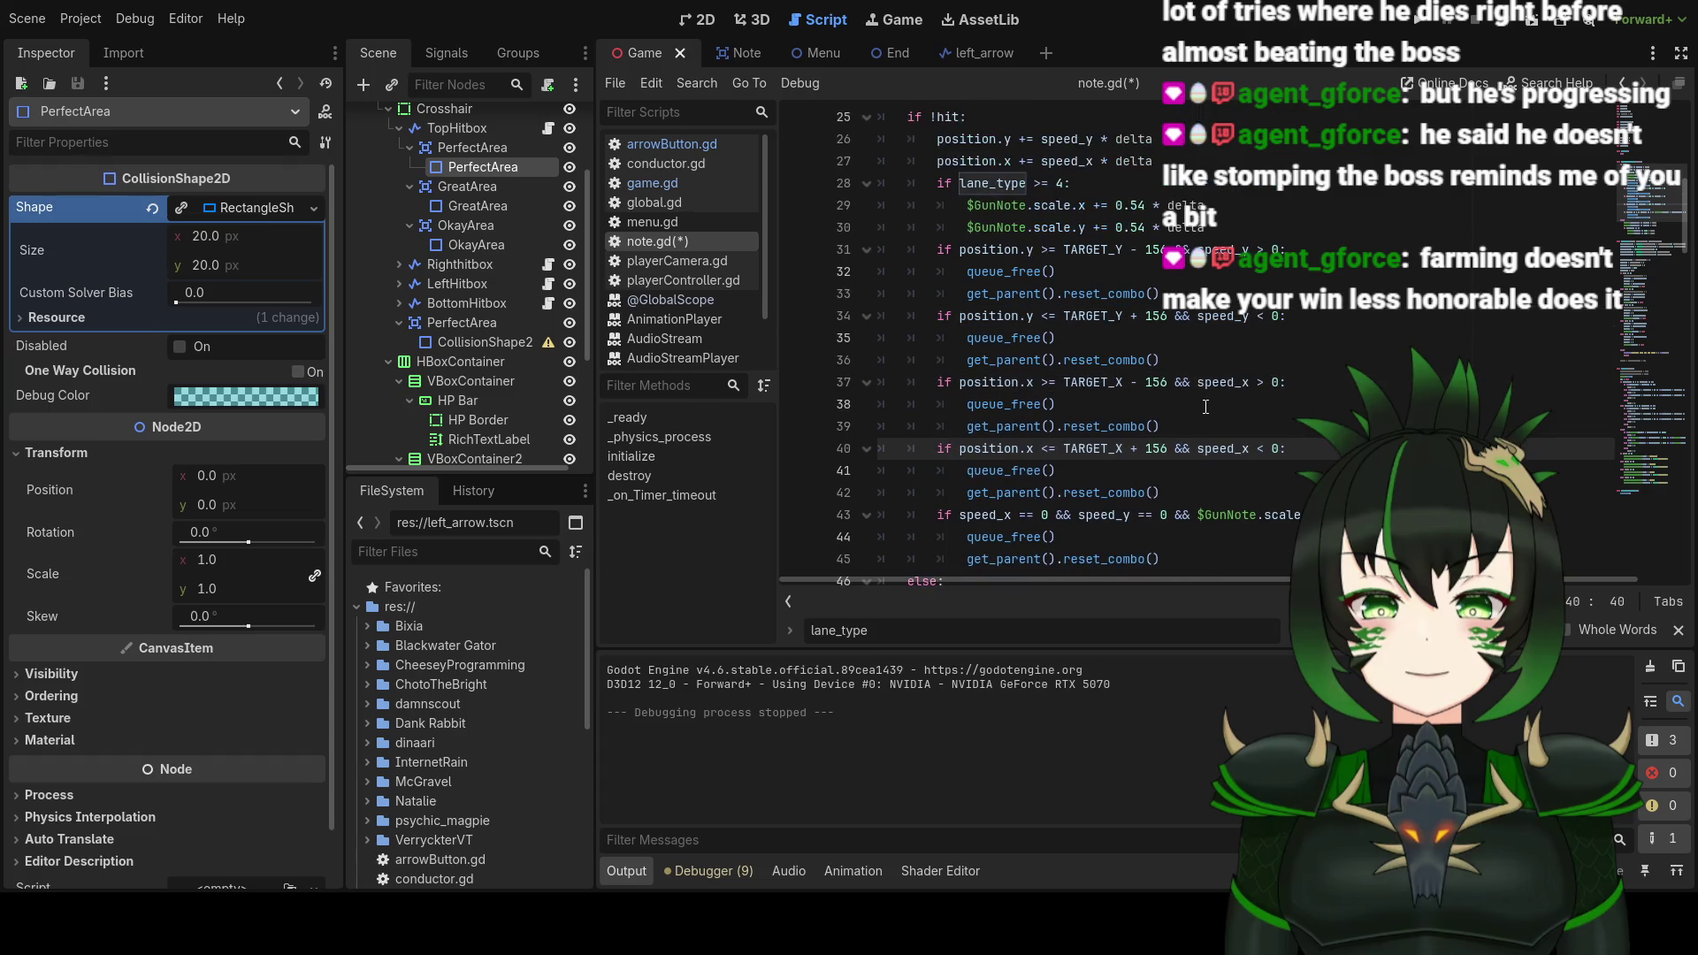
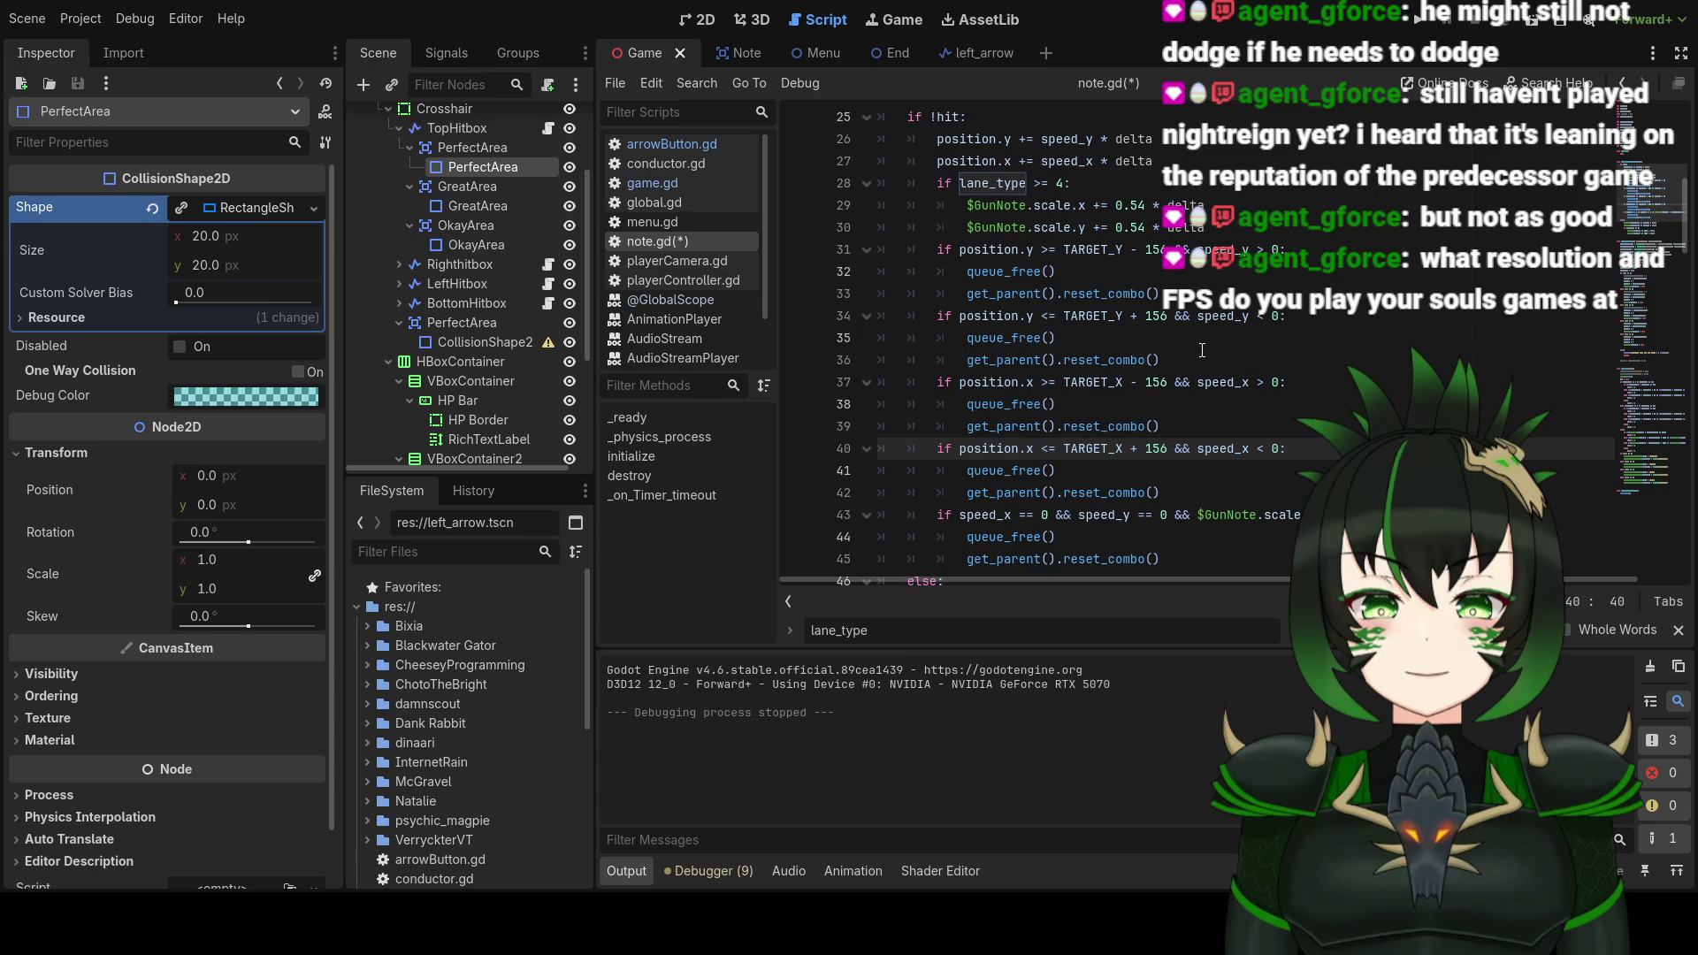
Step: Save note.gd with the 156-pixel miss offsets and briefly run the project to test them
scroll(1202, 350, "down", 1)
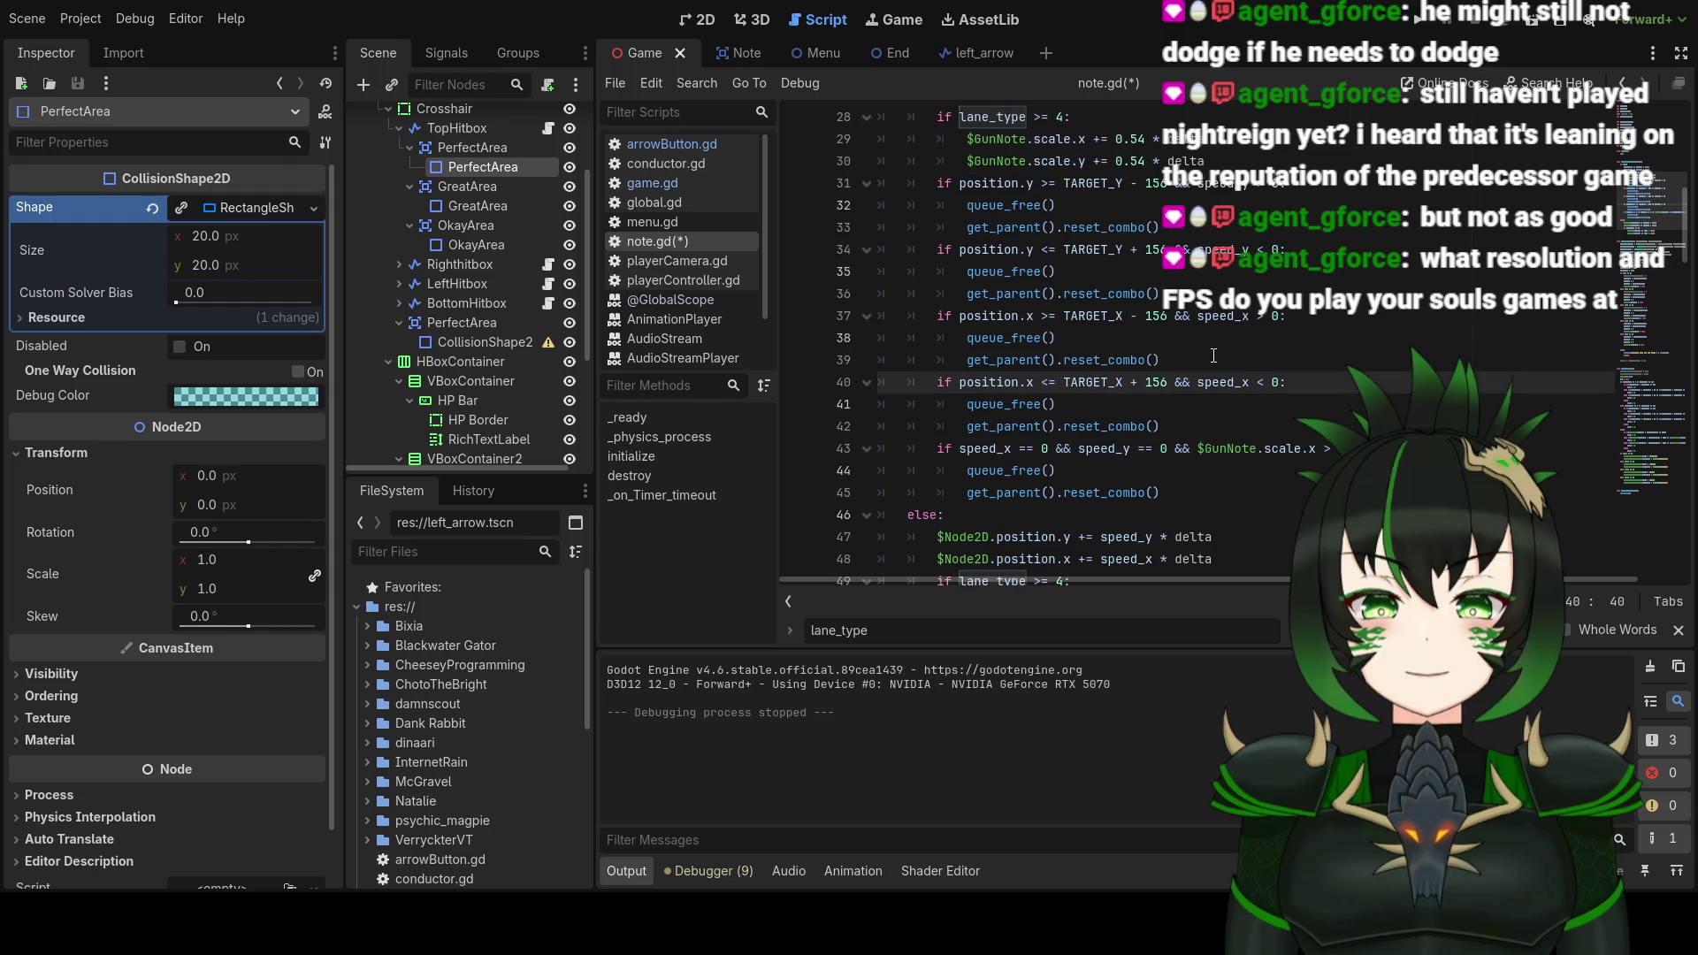
key("ctrl+s")
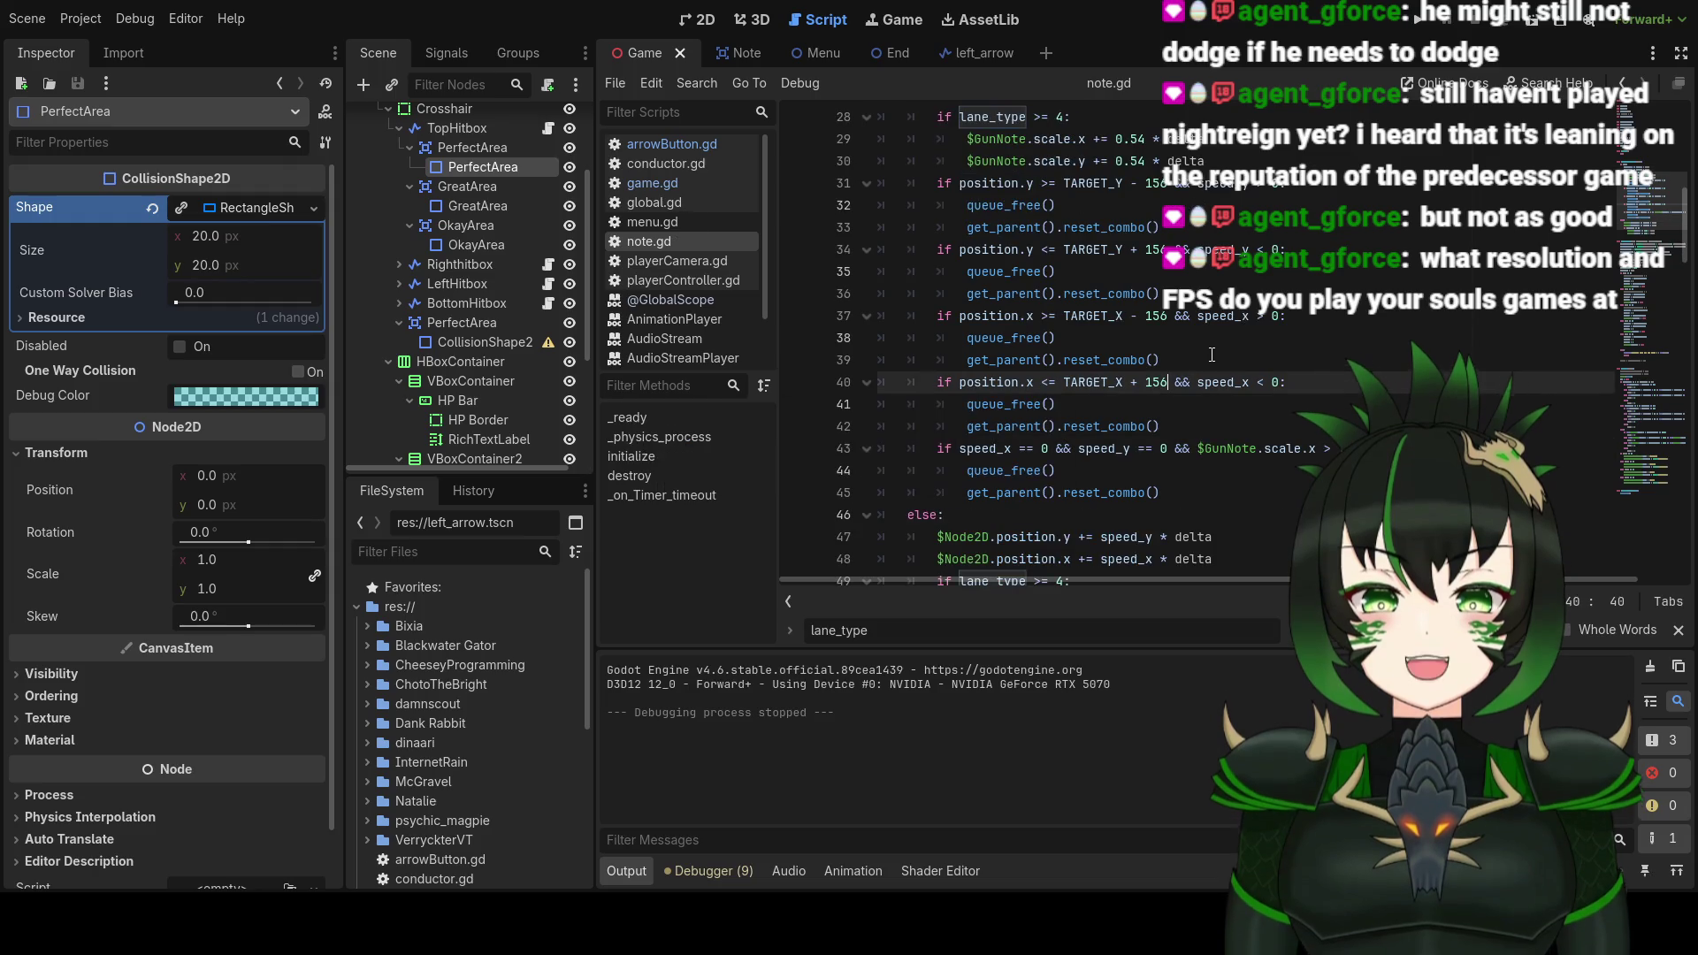
left_click(1420, 20)
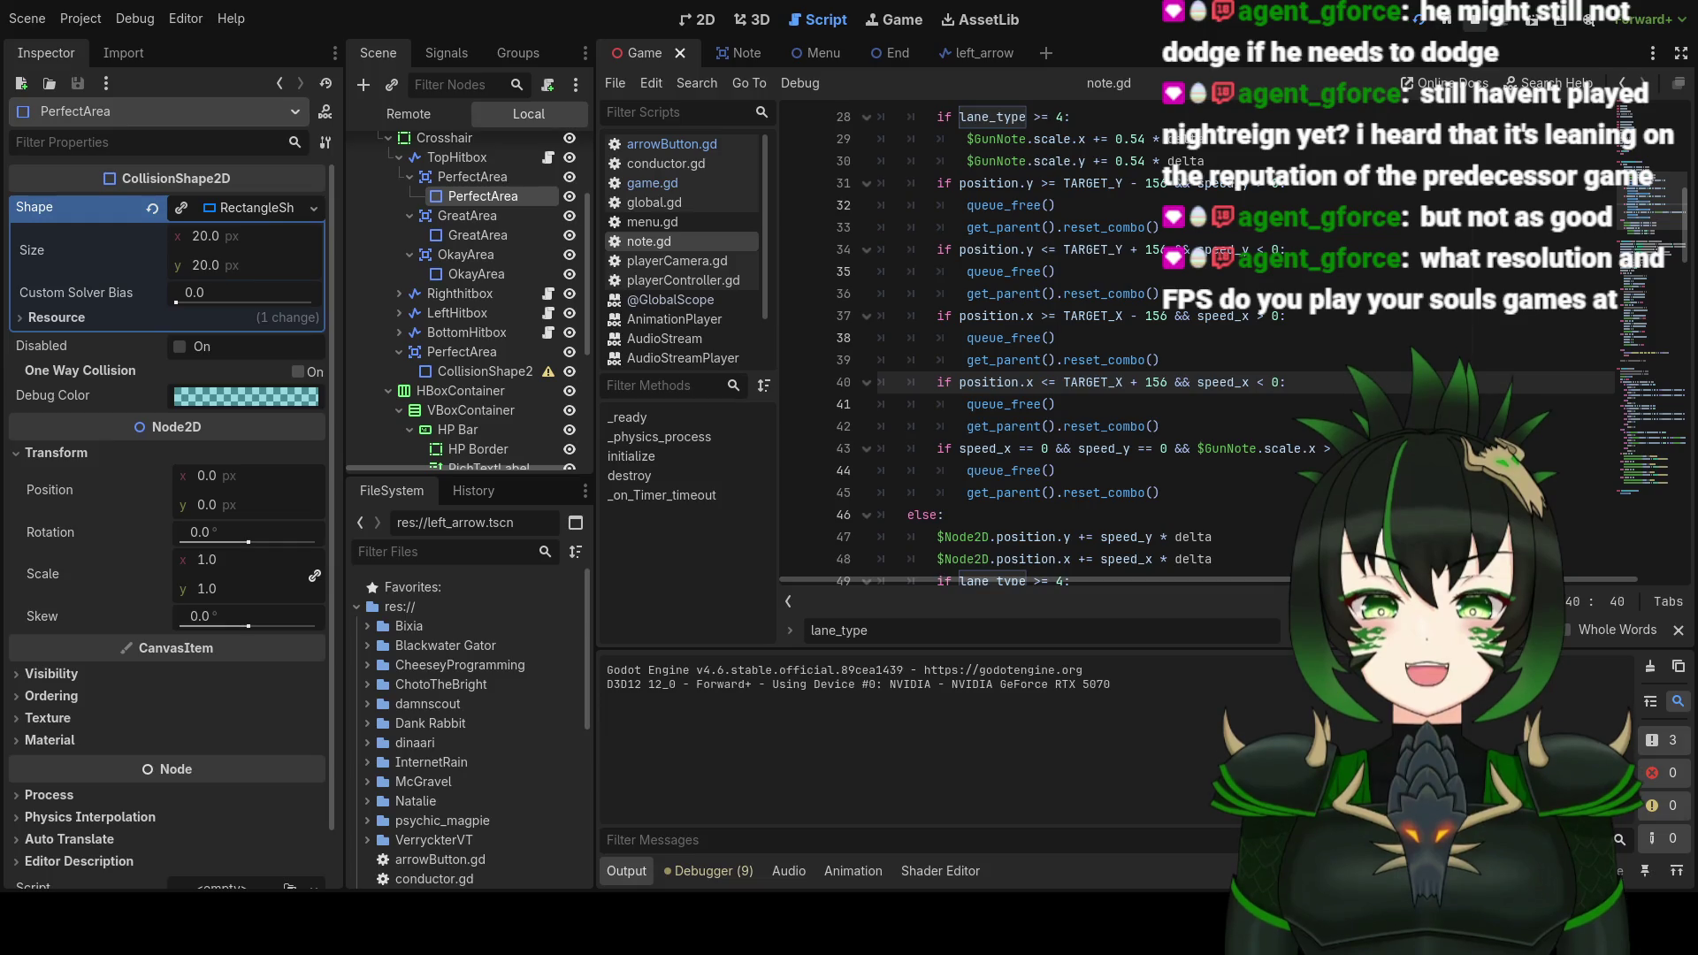
left_click(1476, 25)
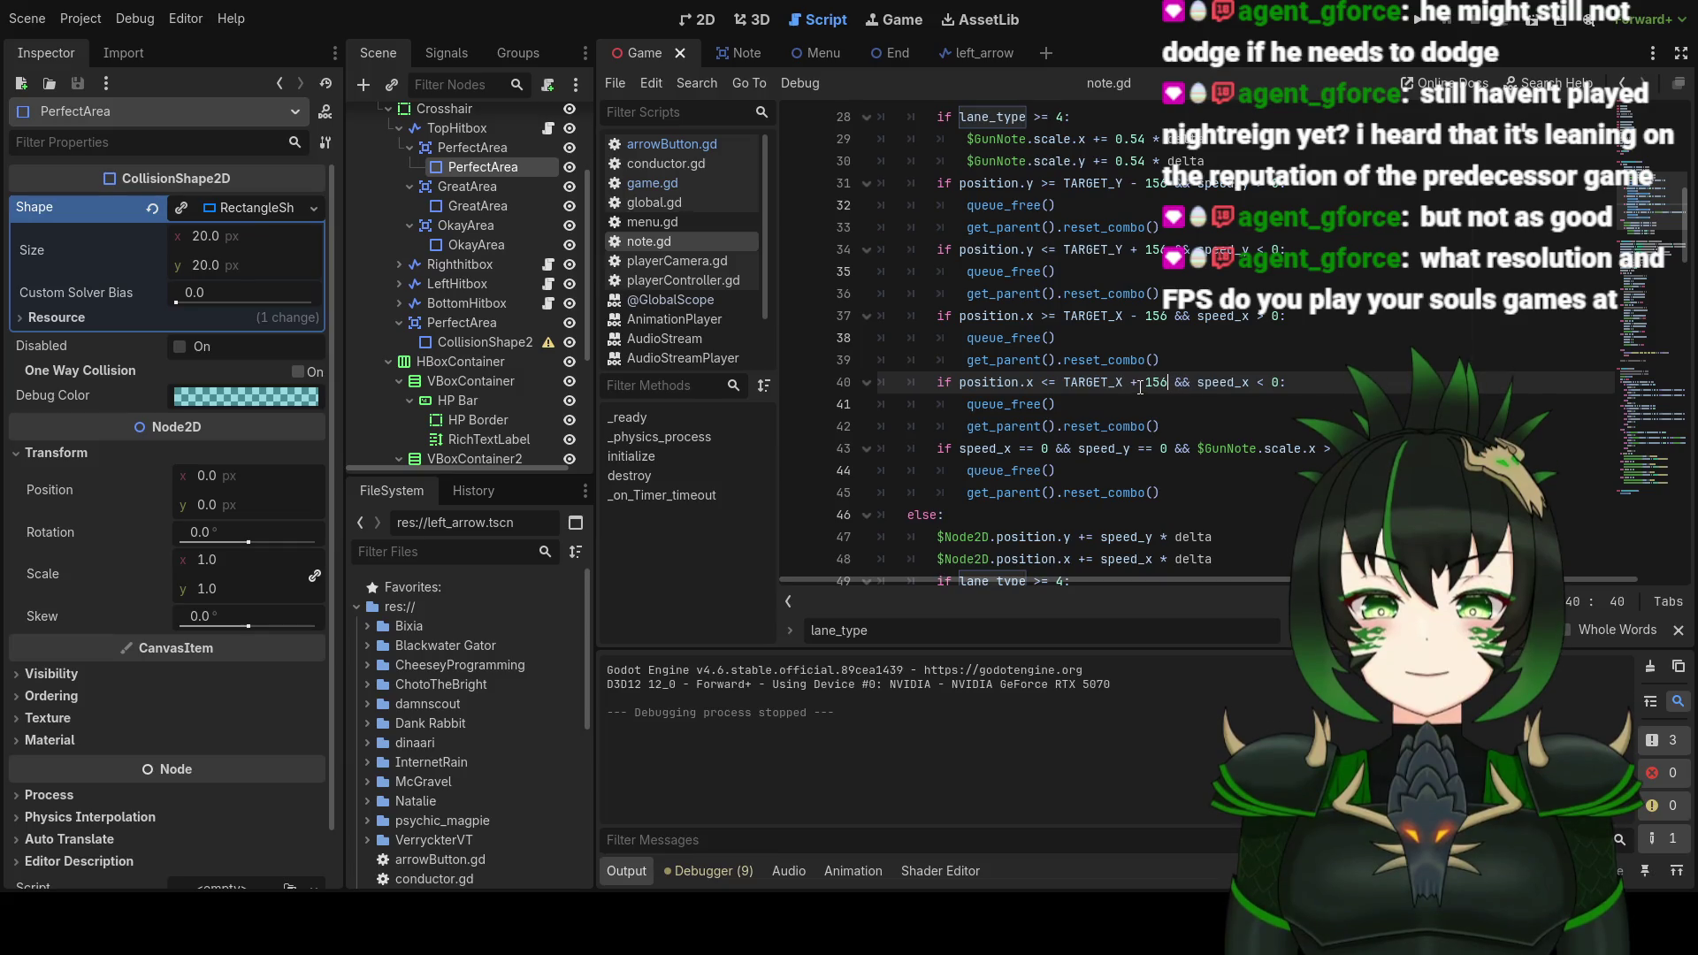
scroll(1141, 387, "up", 2)
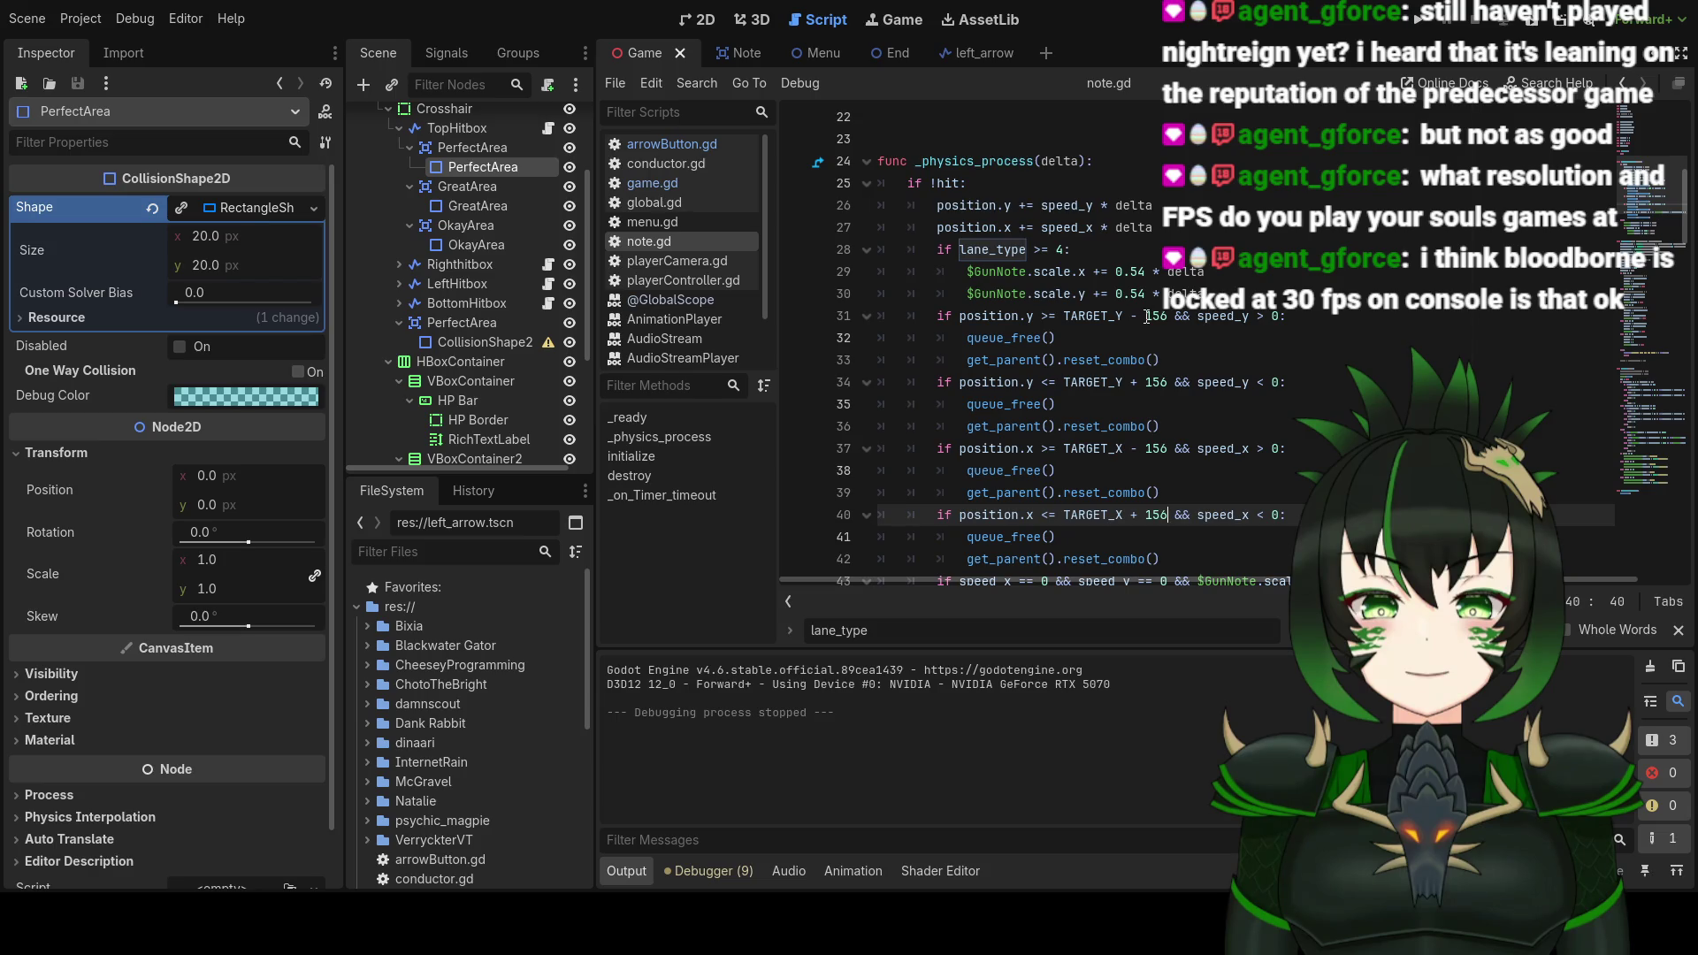
Step: Undo the 156 offset edits in note.gd's physics process, restoring 78, and review the code
left_click(1147, 317)
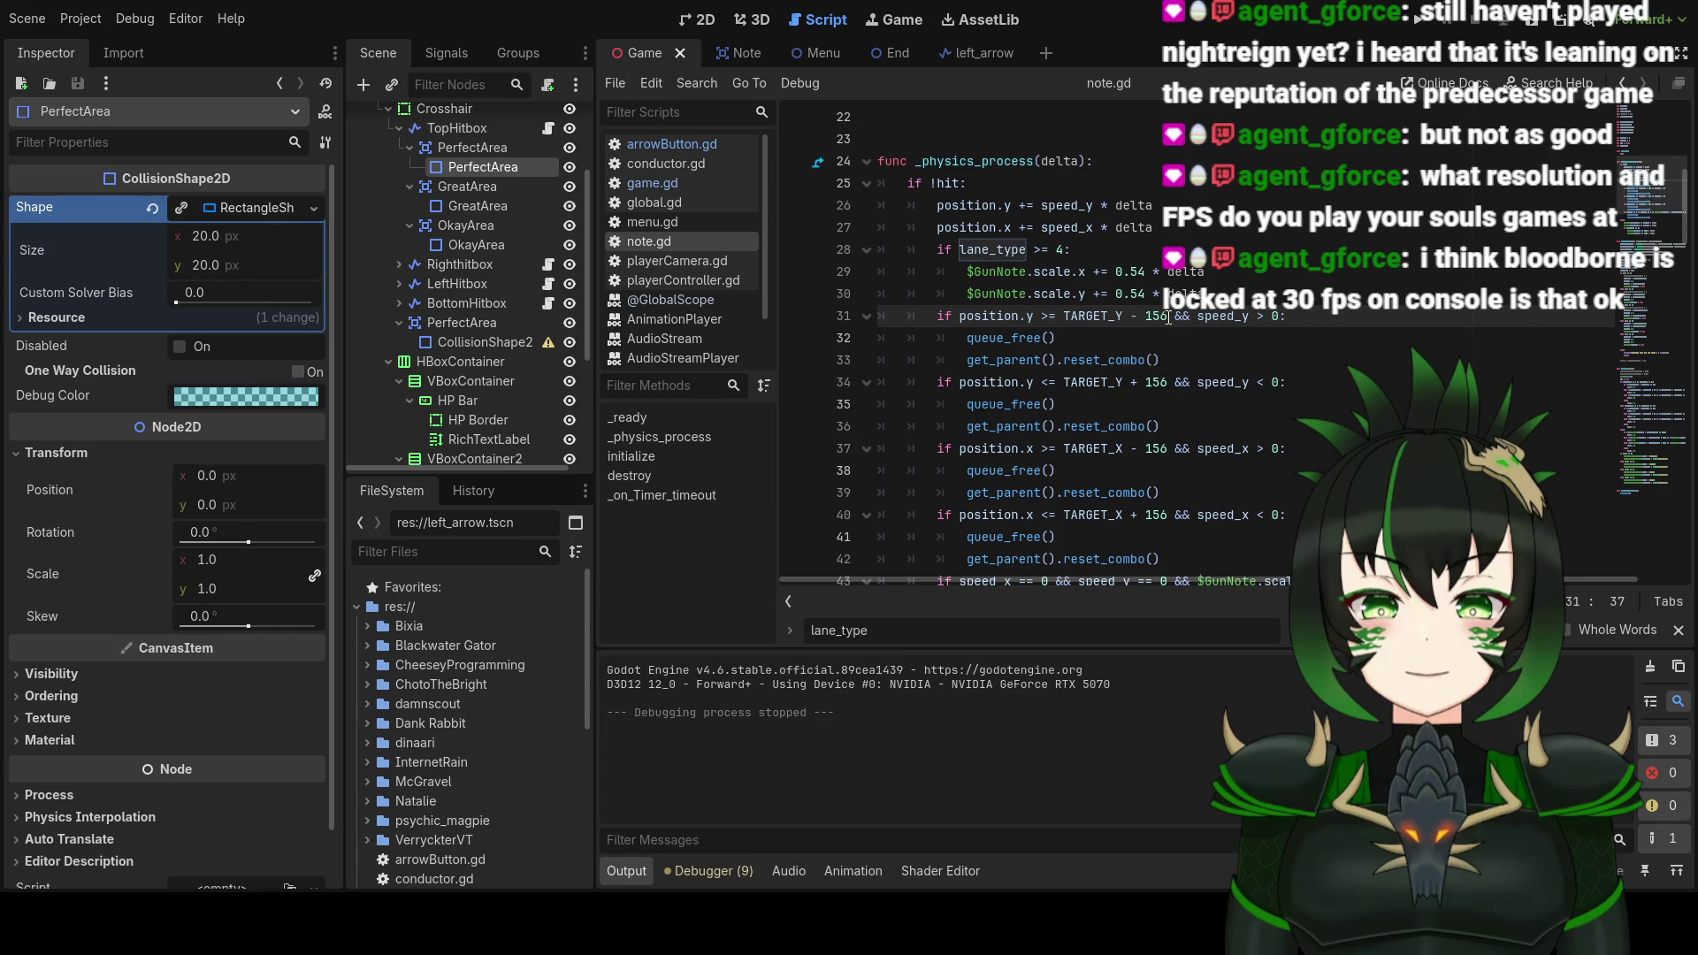
key("ctrl+z")
key("ctrl+z")
key("ctrl+z")
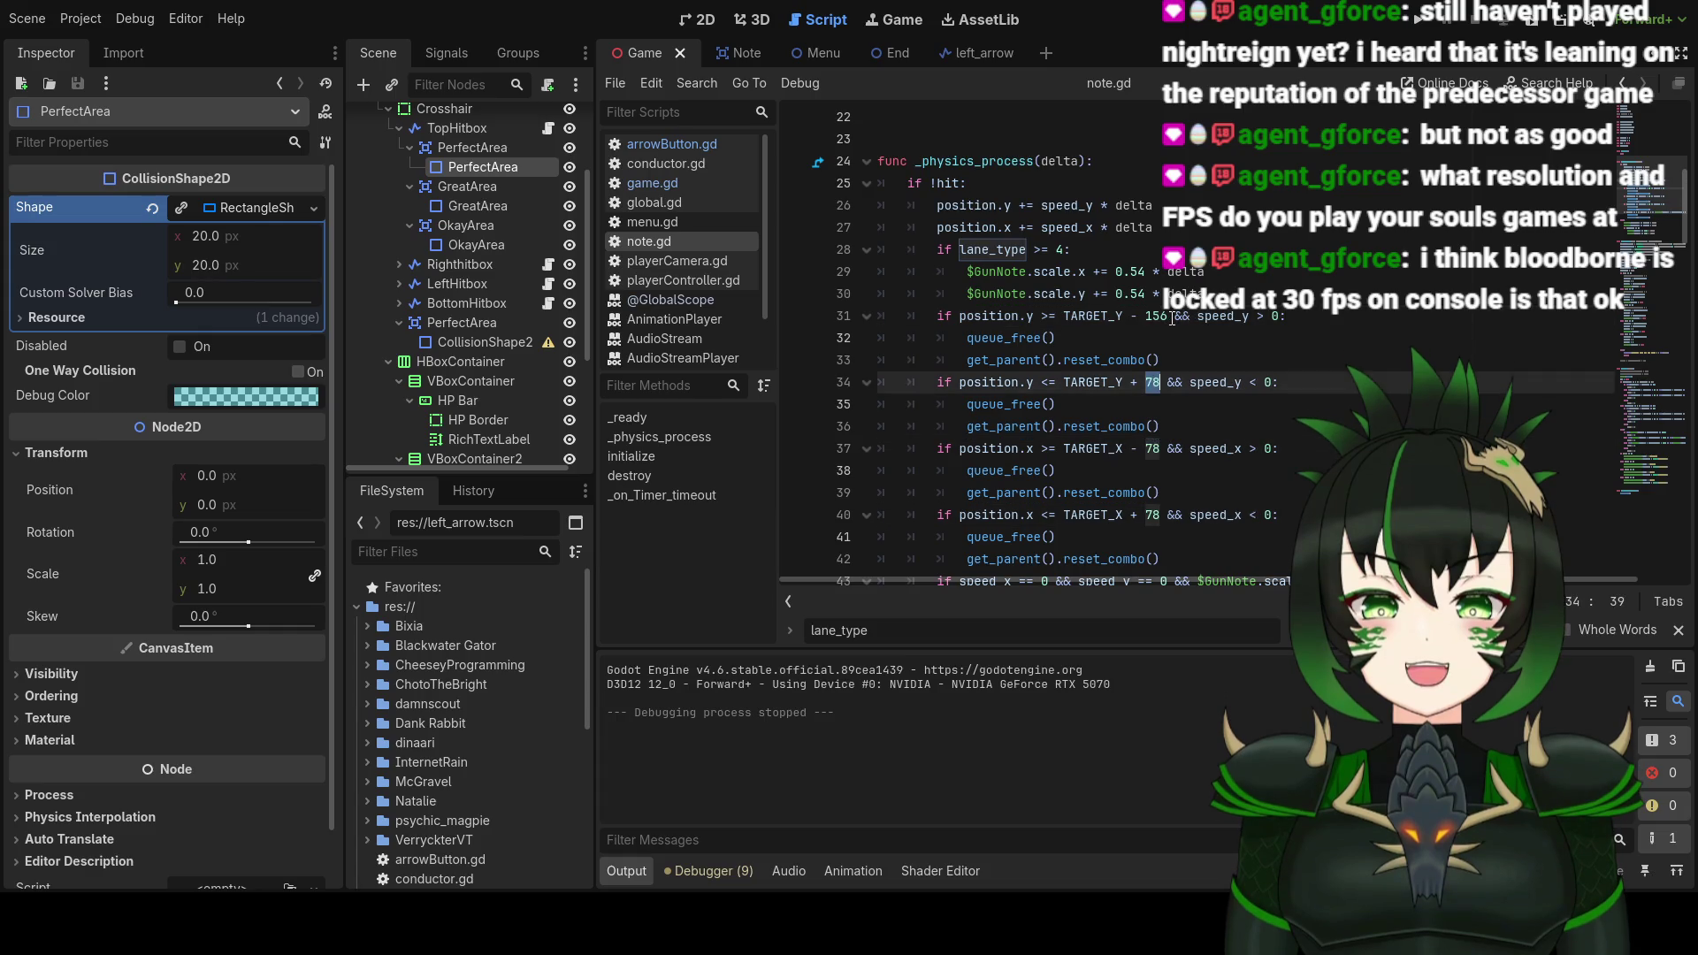
key("ctrl+z")
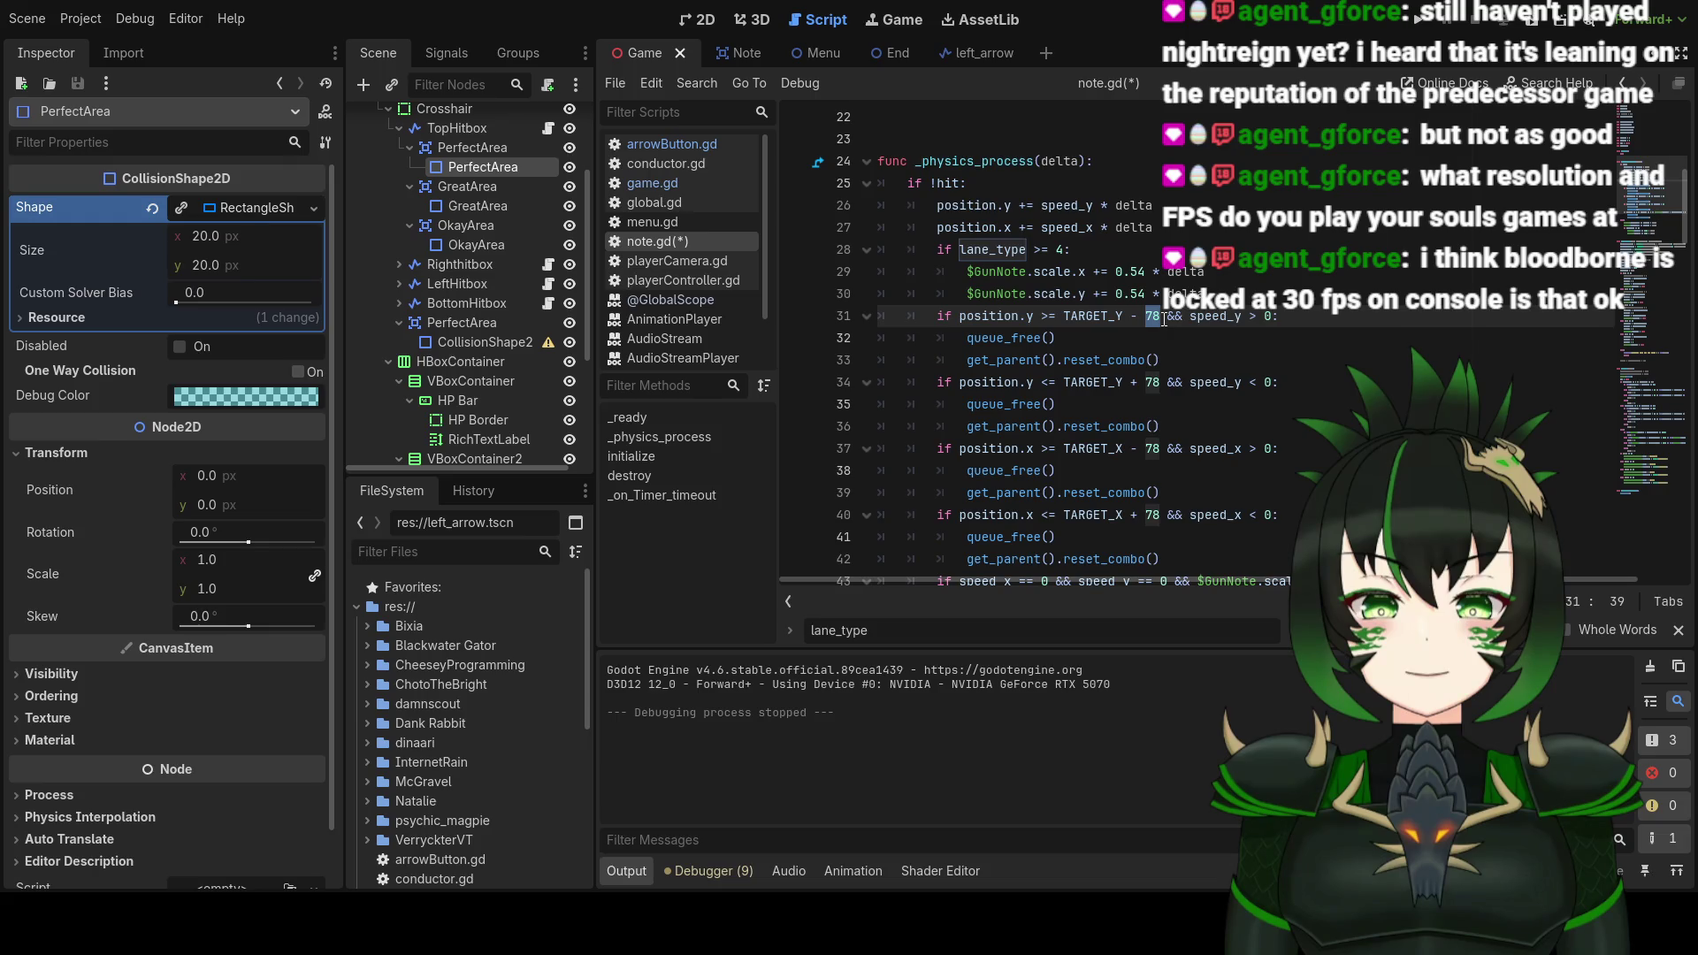
scroll(1163, 318, "down", 20)
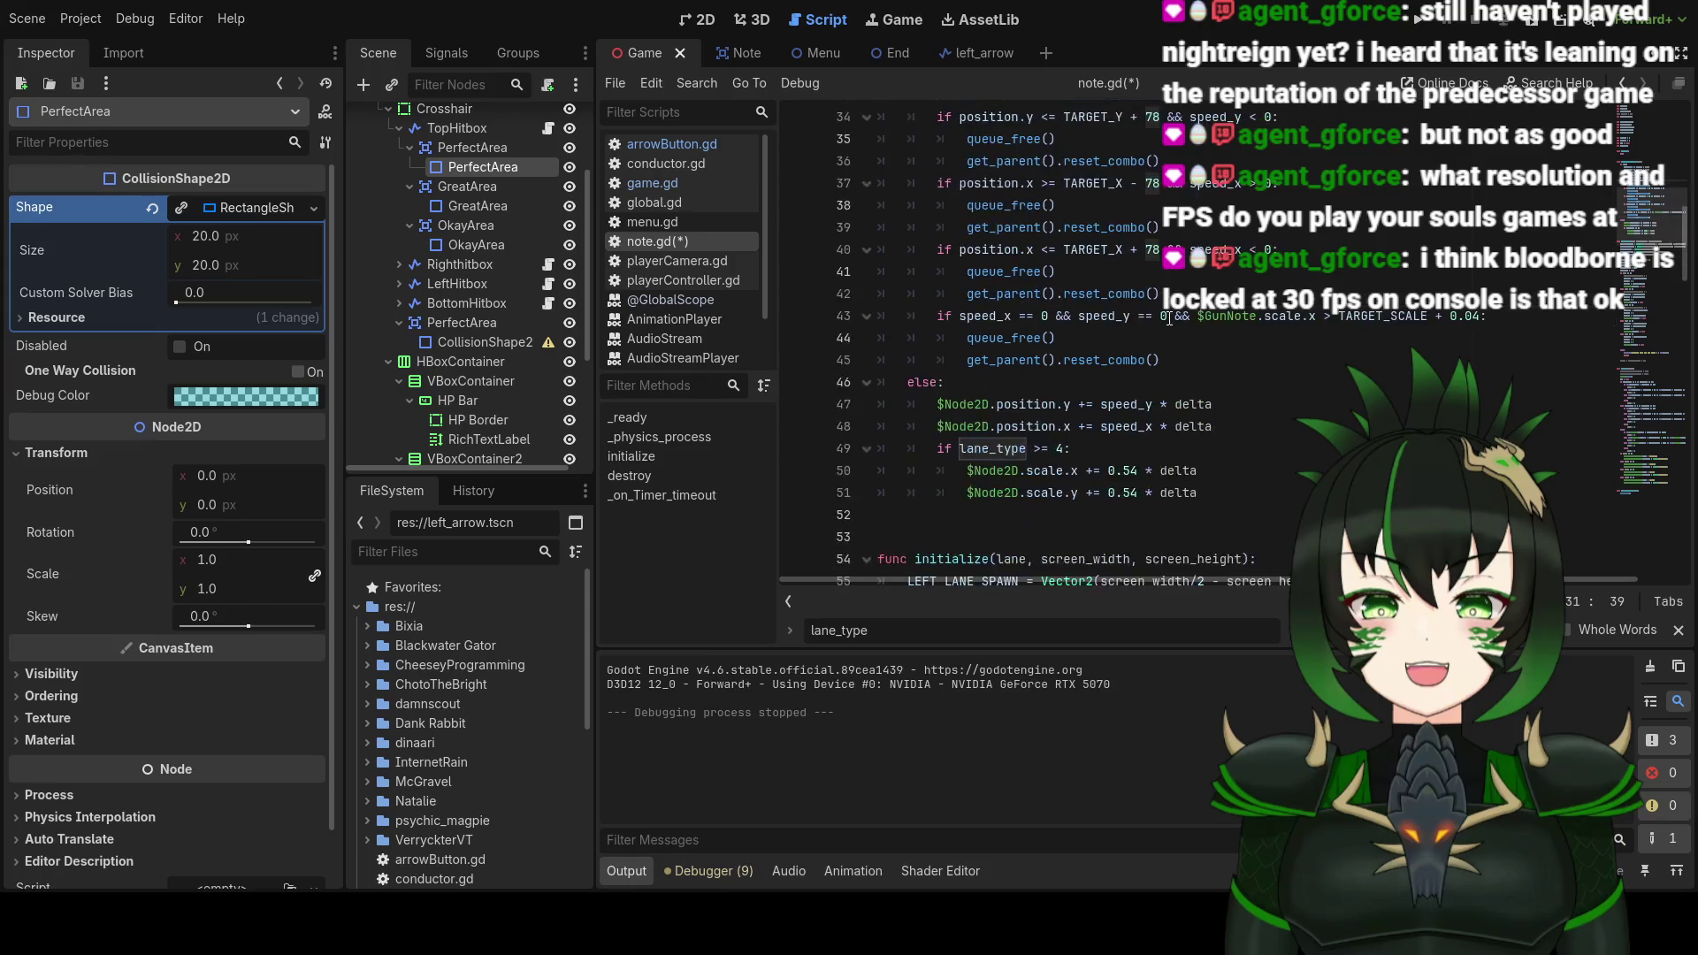
scroll(1171, 320, "down", 13)
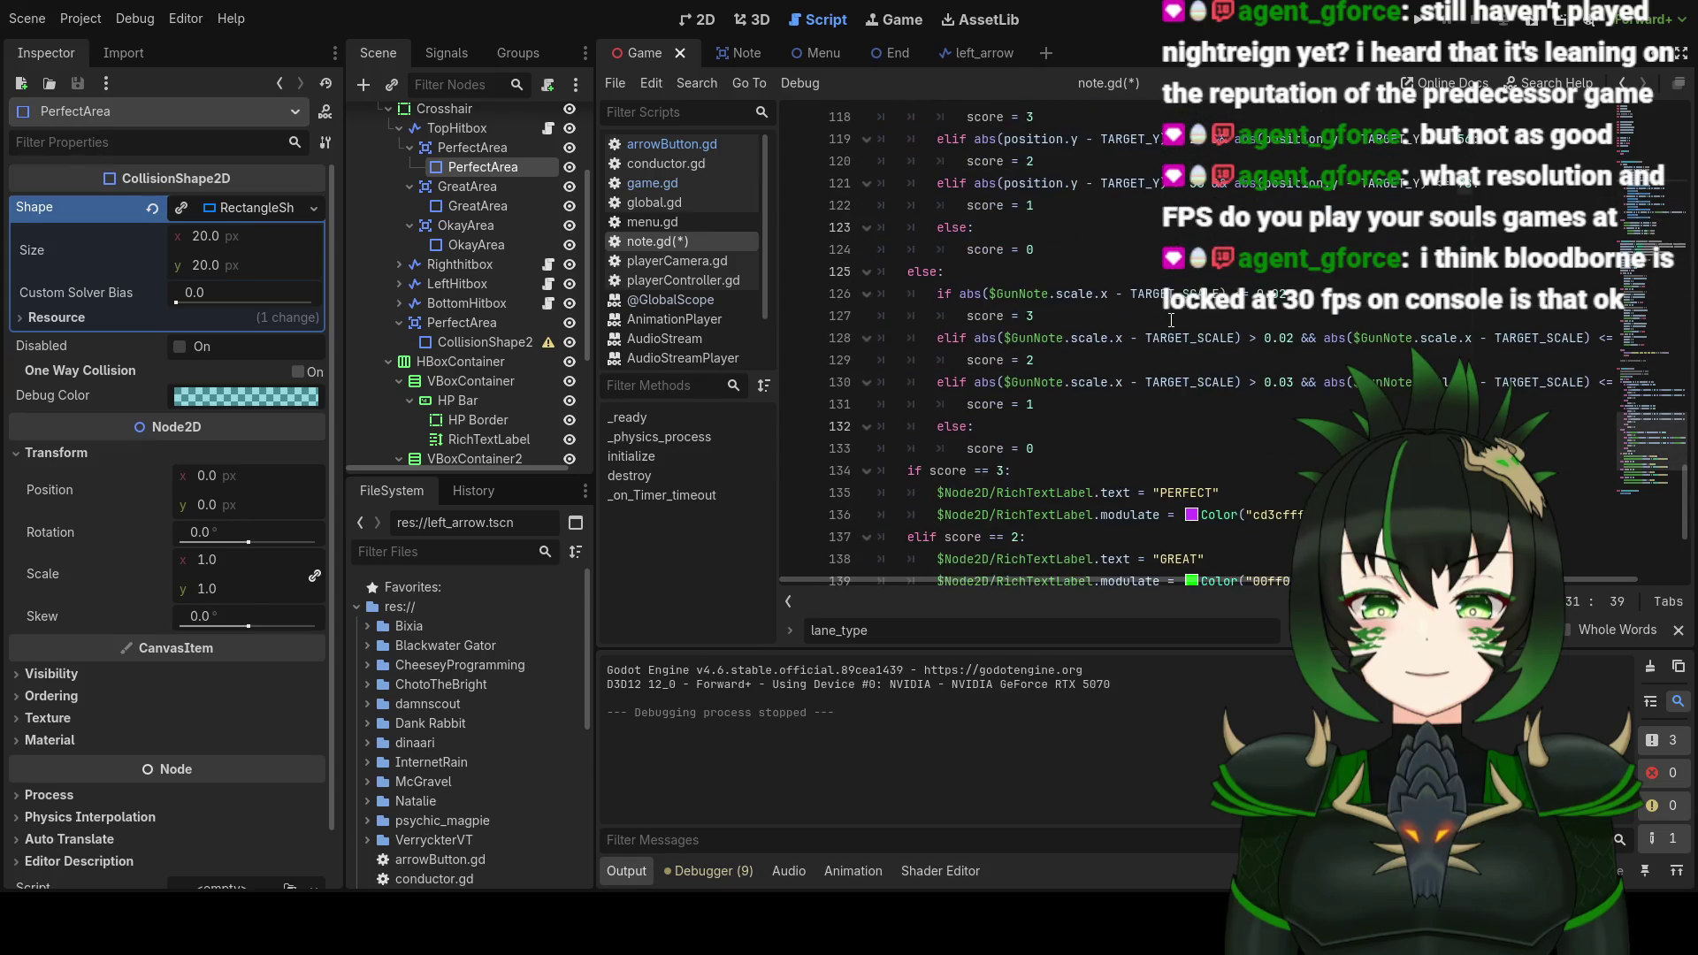
scroll(1283, 378, "up", 9)
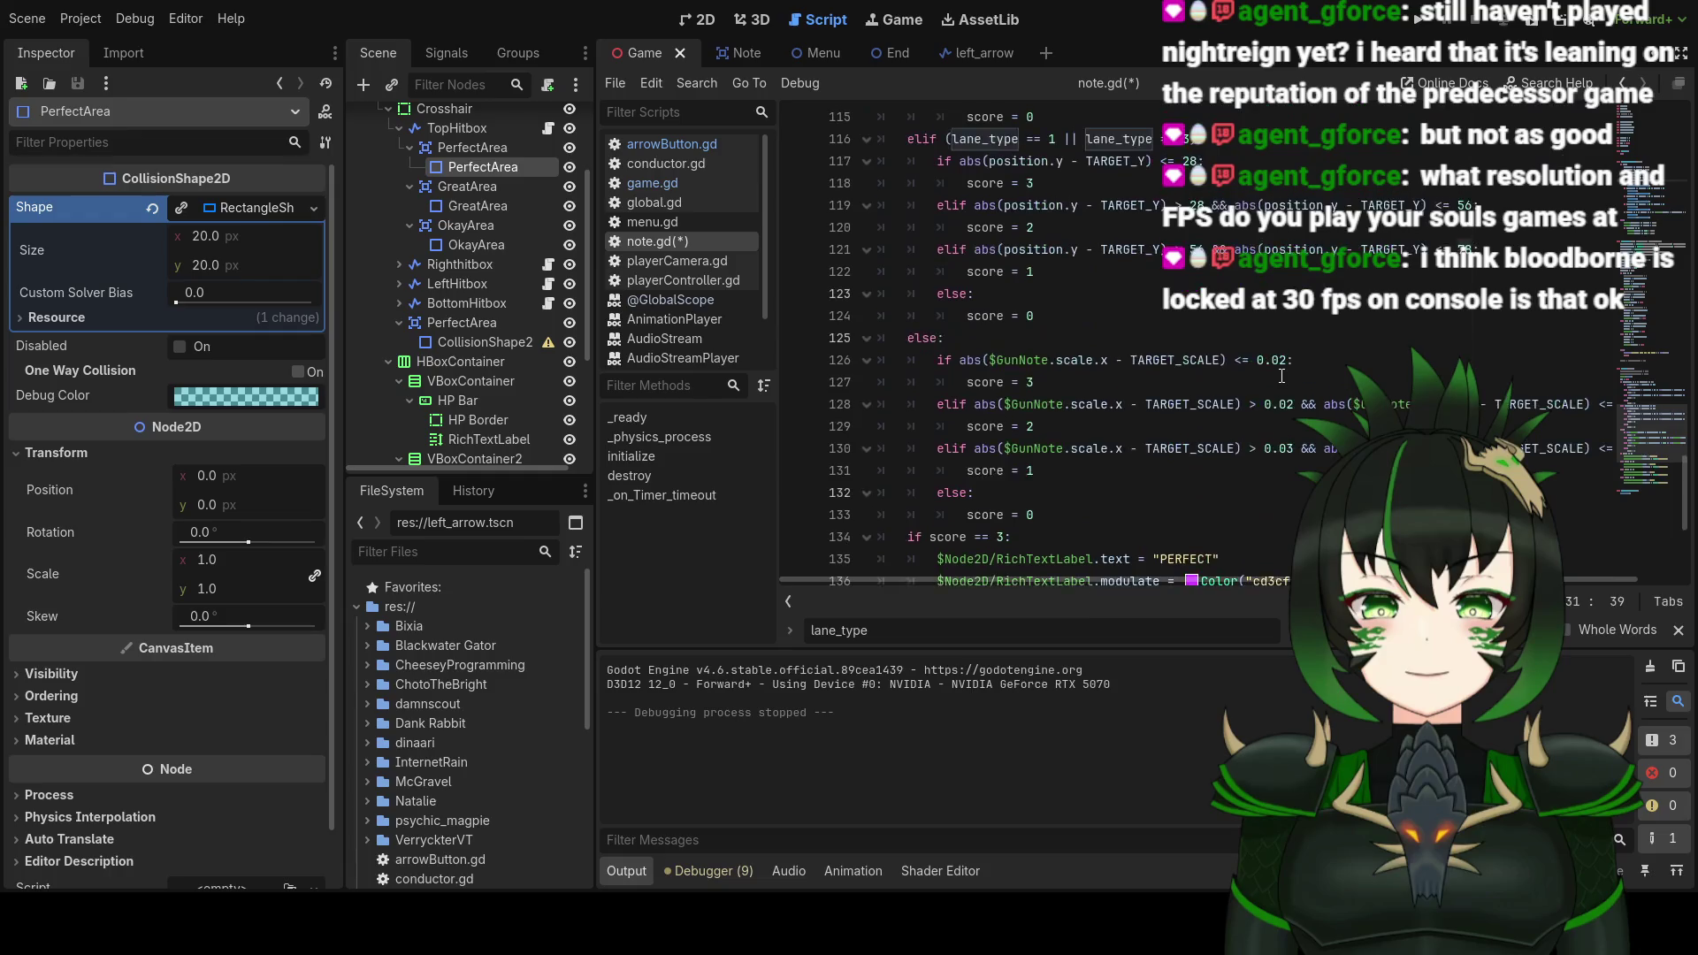
scroll(1256, 364, "up", 2)
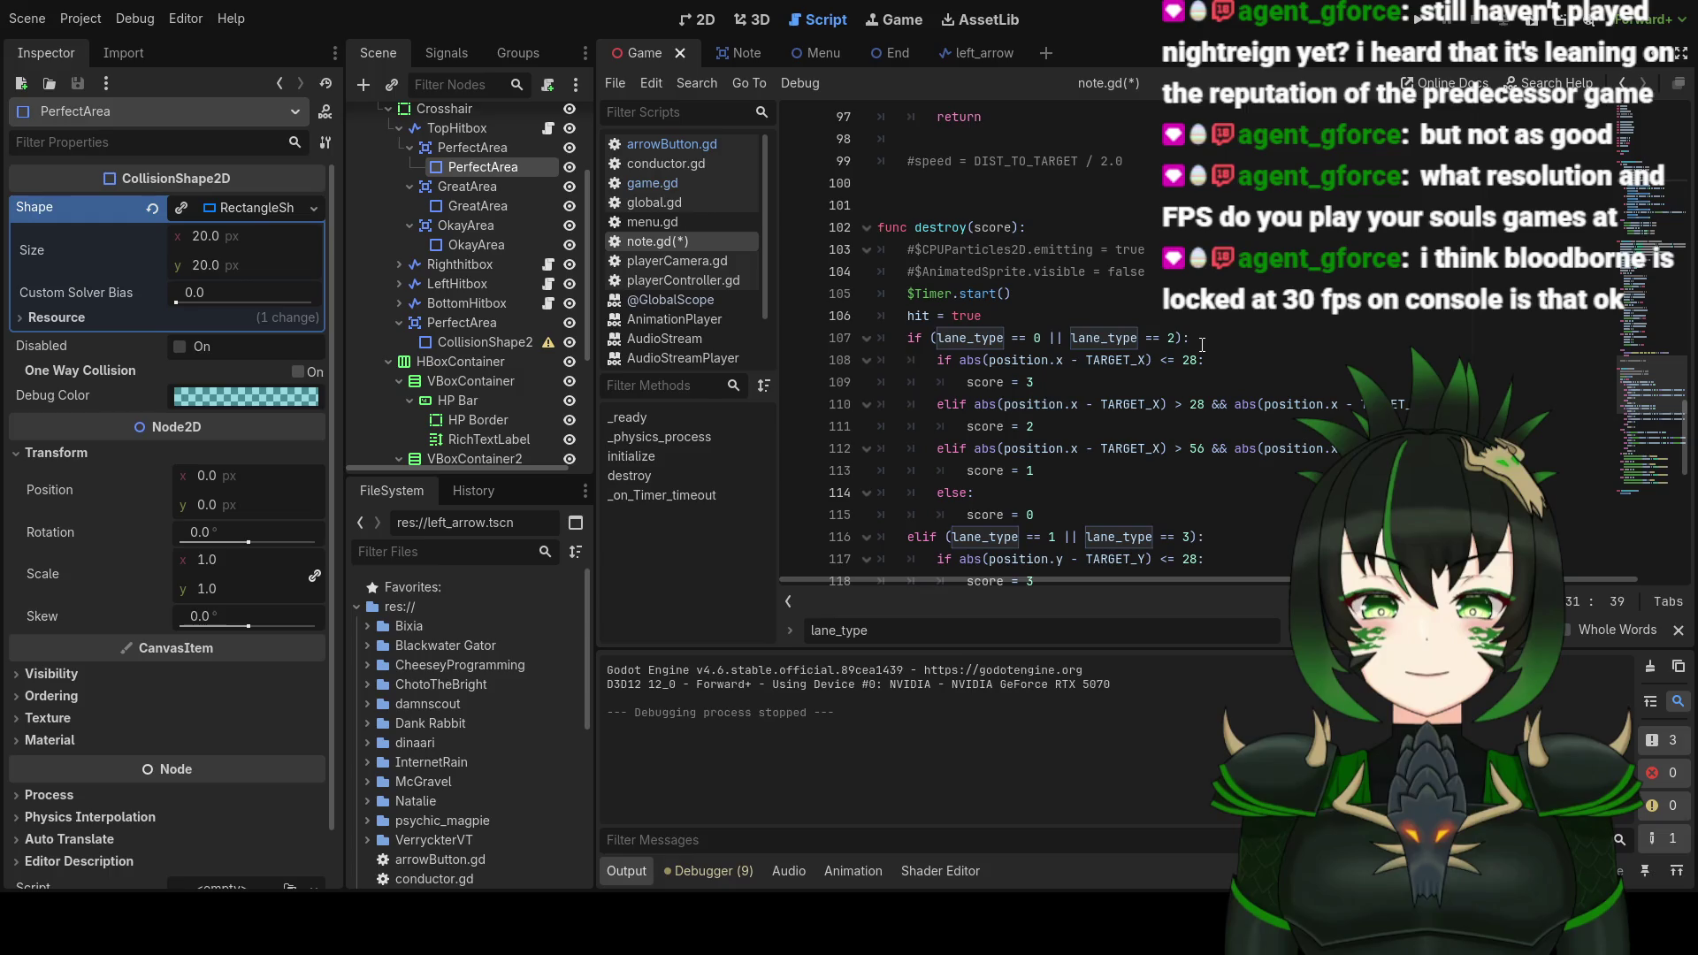
scroll(1203, 345, "down", 2)
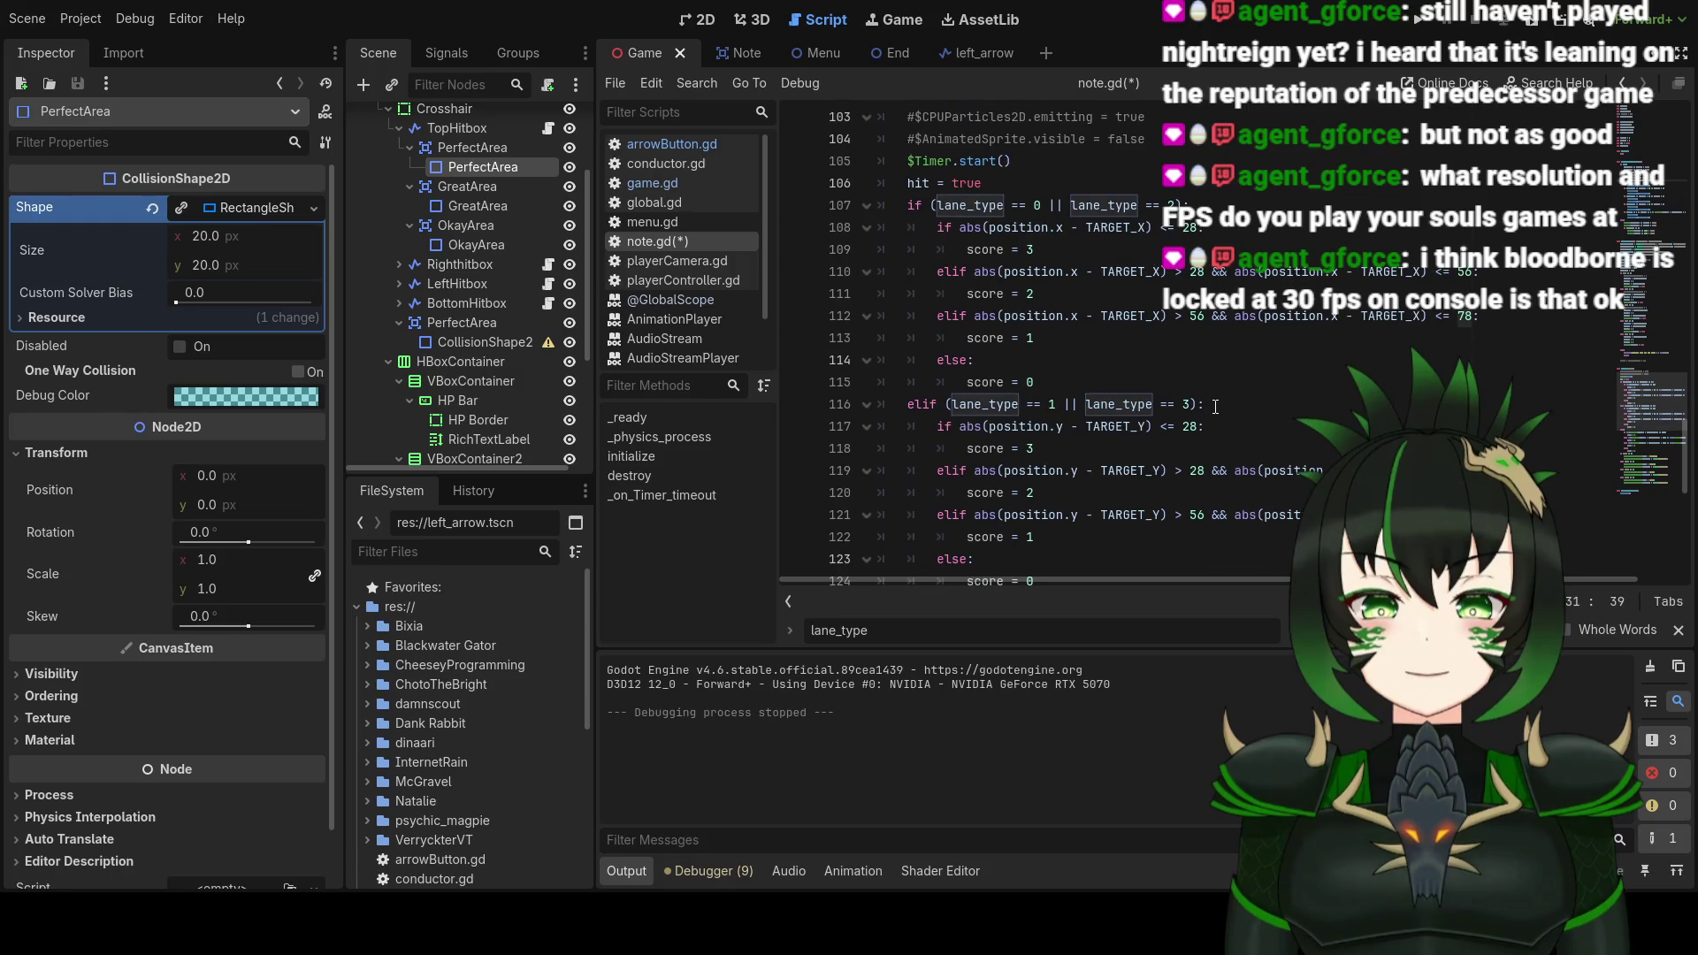
scroll(1215, 406, "up", 1)
scroll(1216, 405, "up", 2)
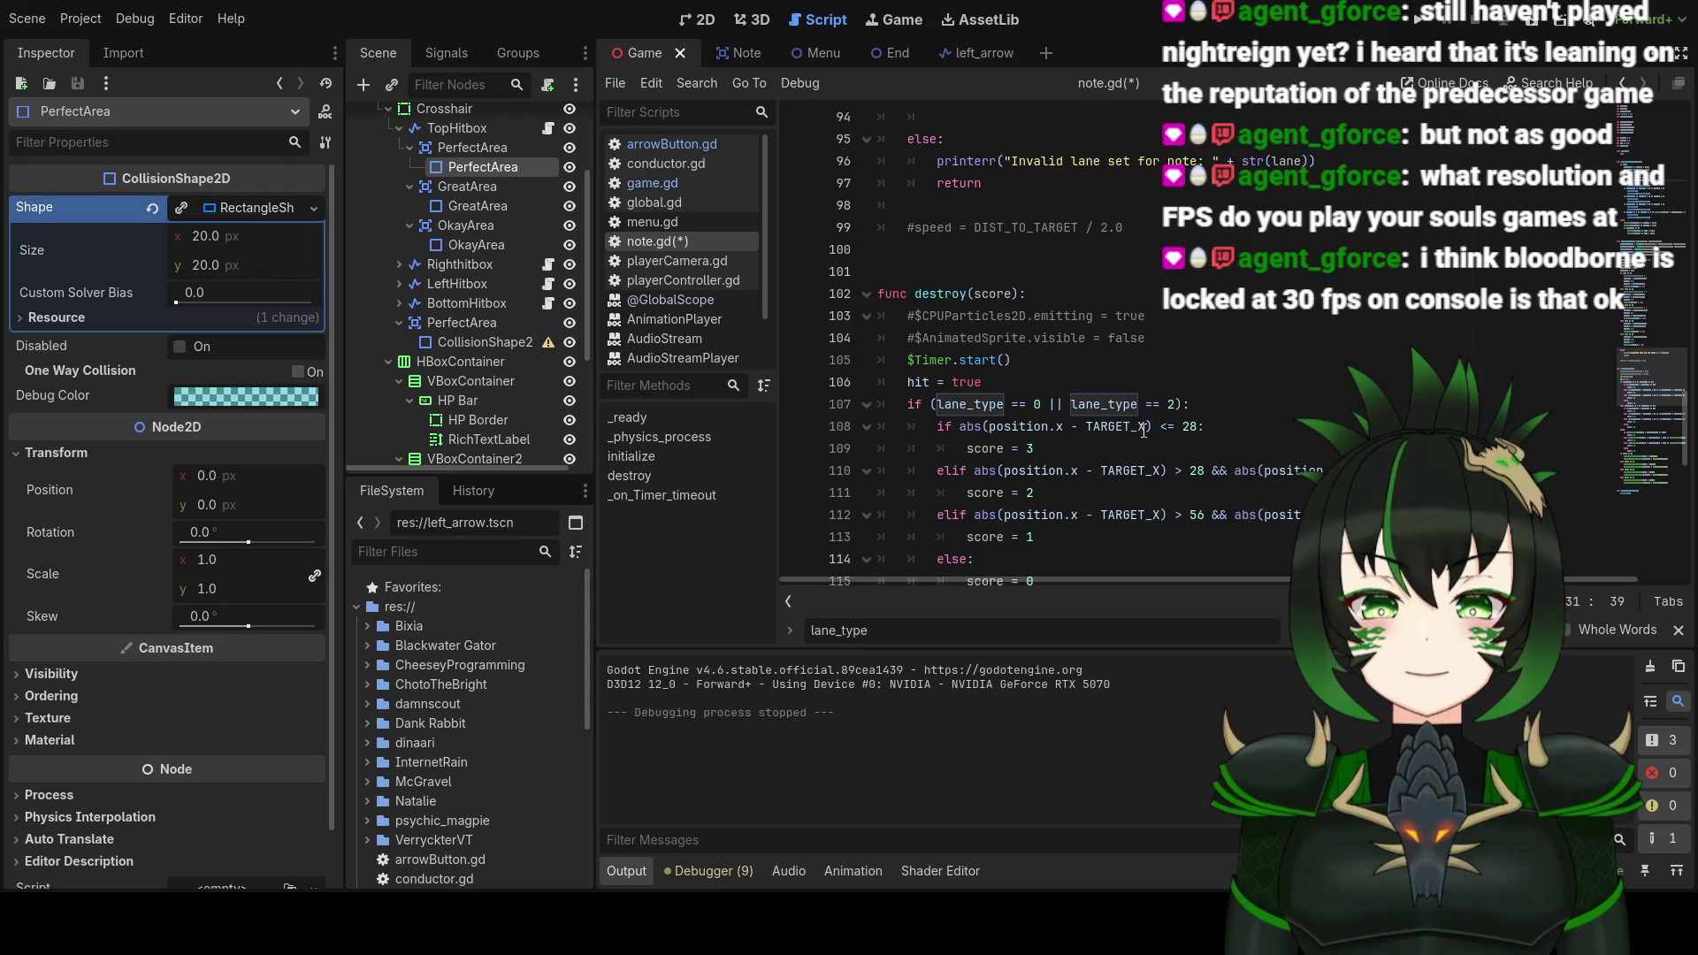
mouse_move(1147, 428)
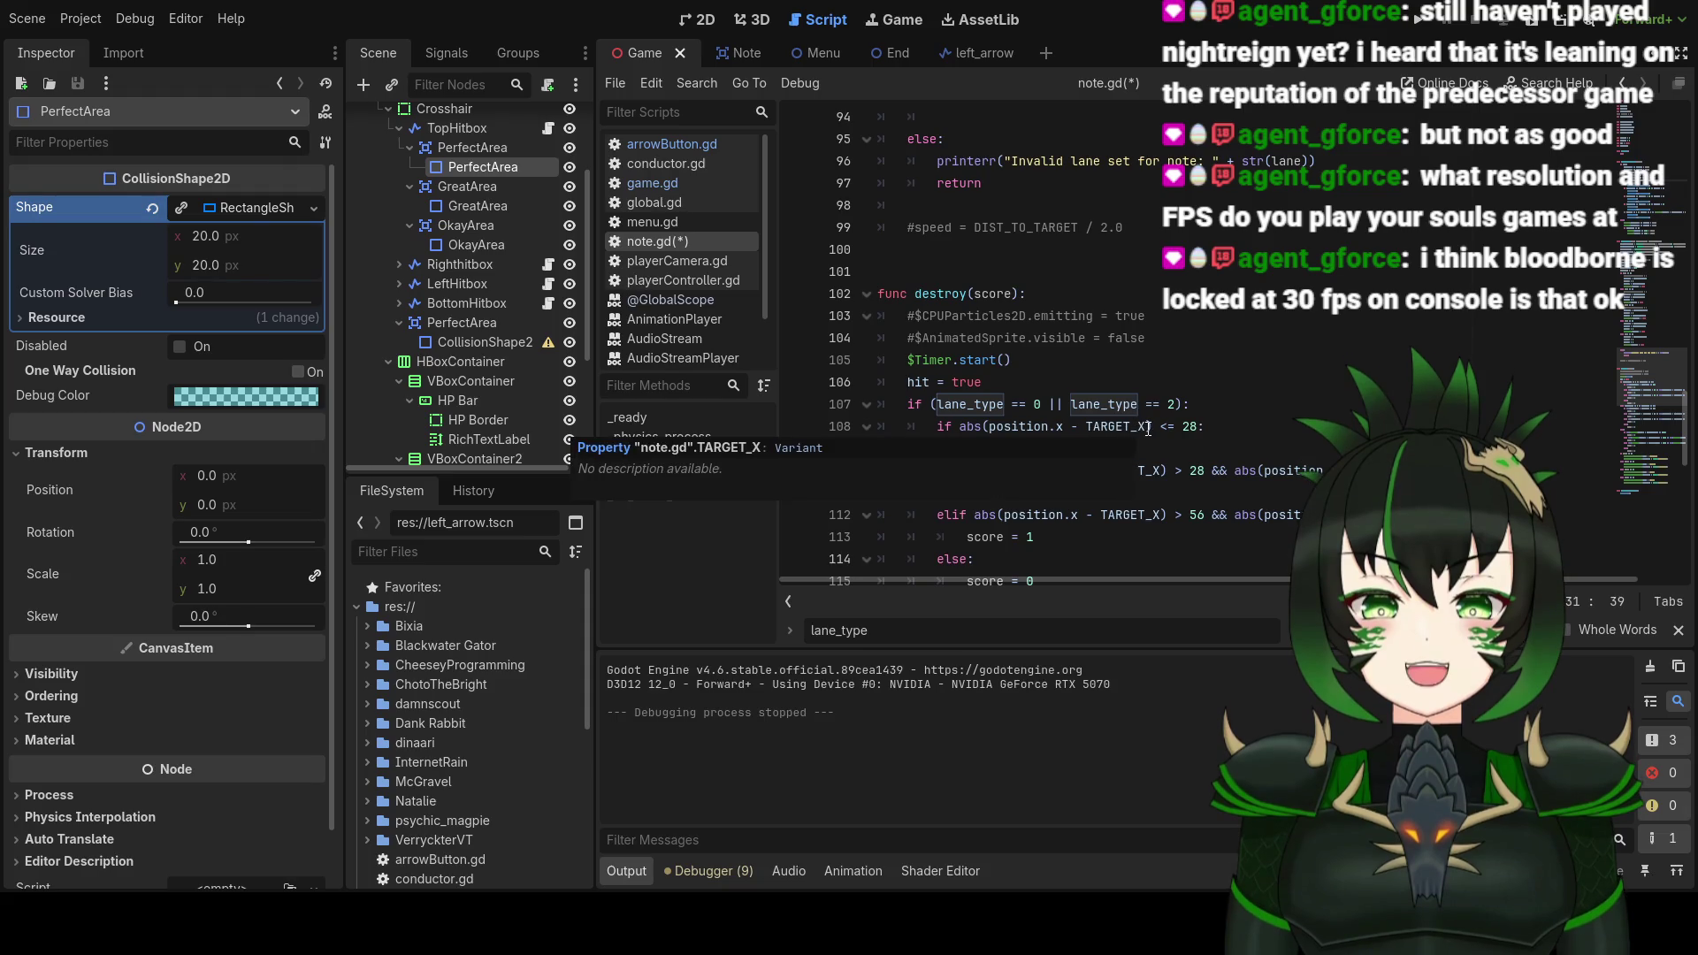
left_click(1131, 427)
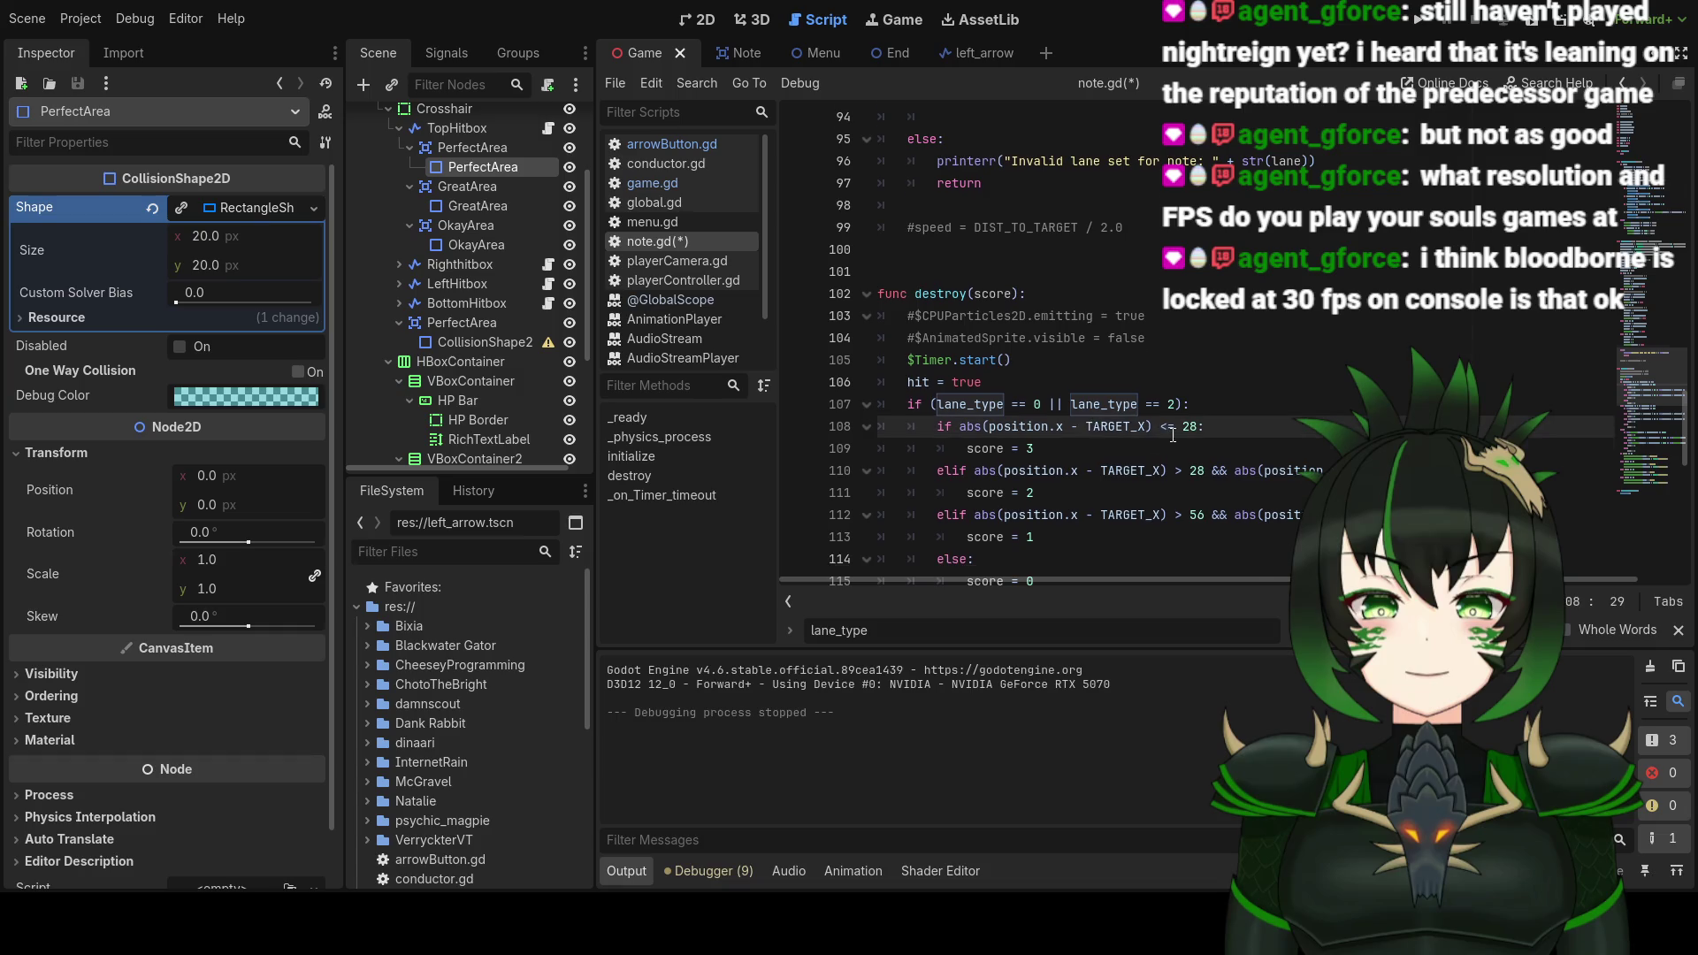
scroll(1173, 436, "up", 20)
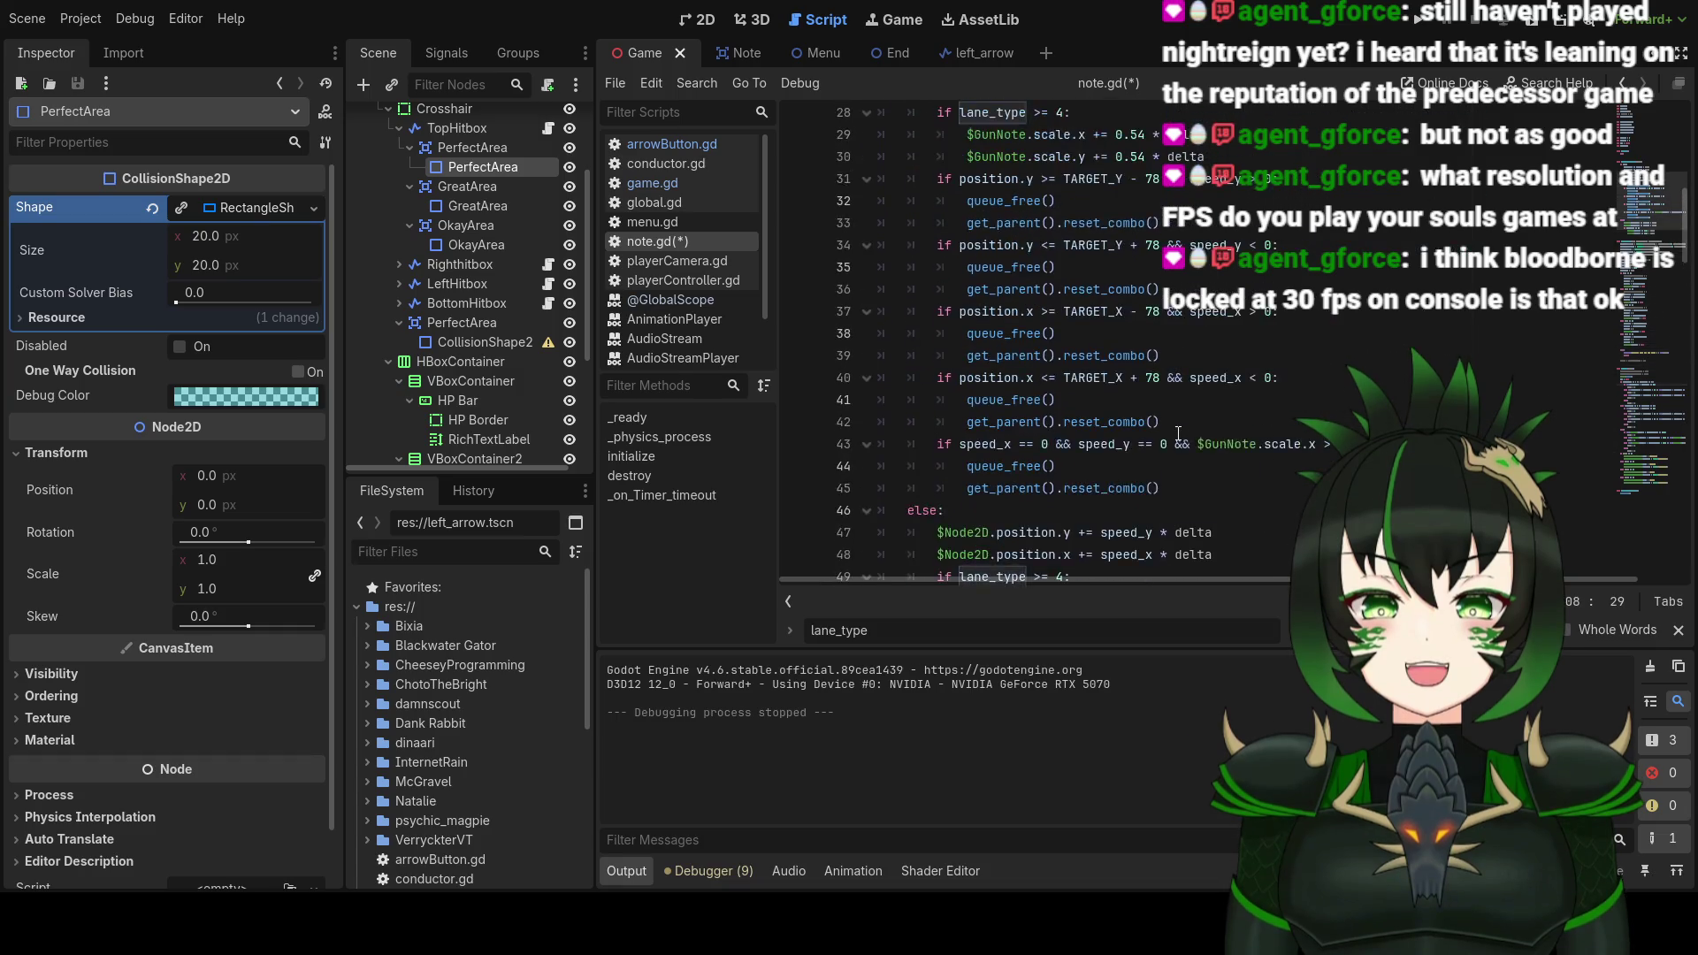
scroll(1179, 433, "up", 2)
Step: Change the TARGET offsets on lines 31, 34, 37 and 40 to 70
left_click(1161, 318)
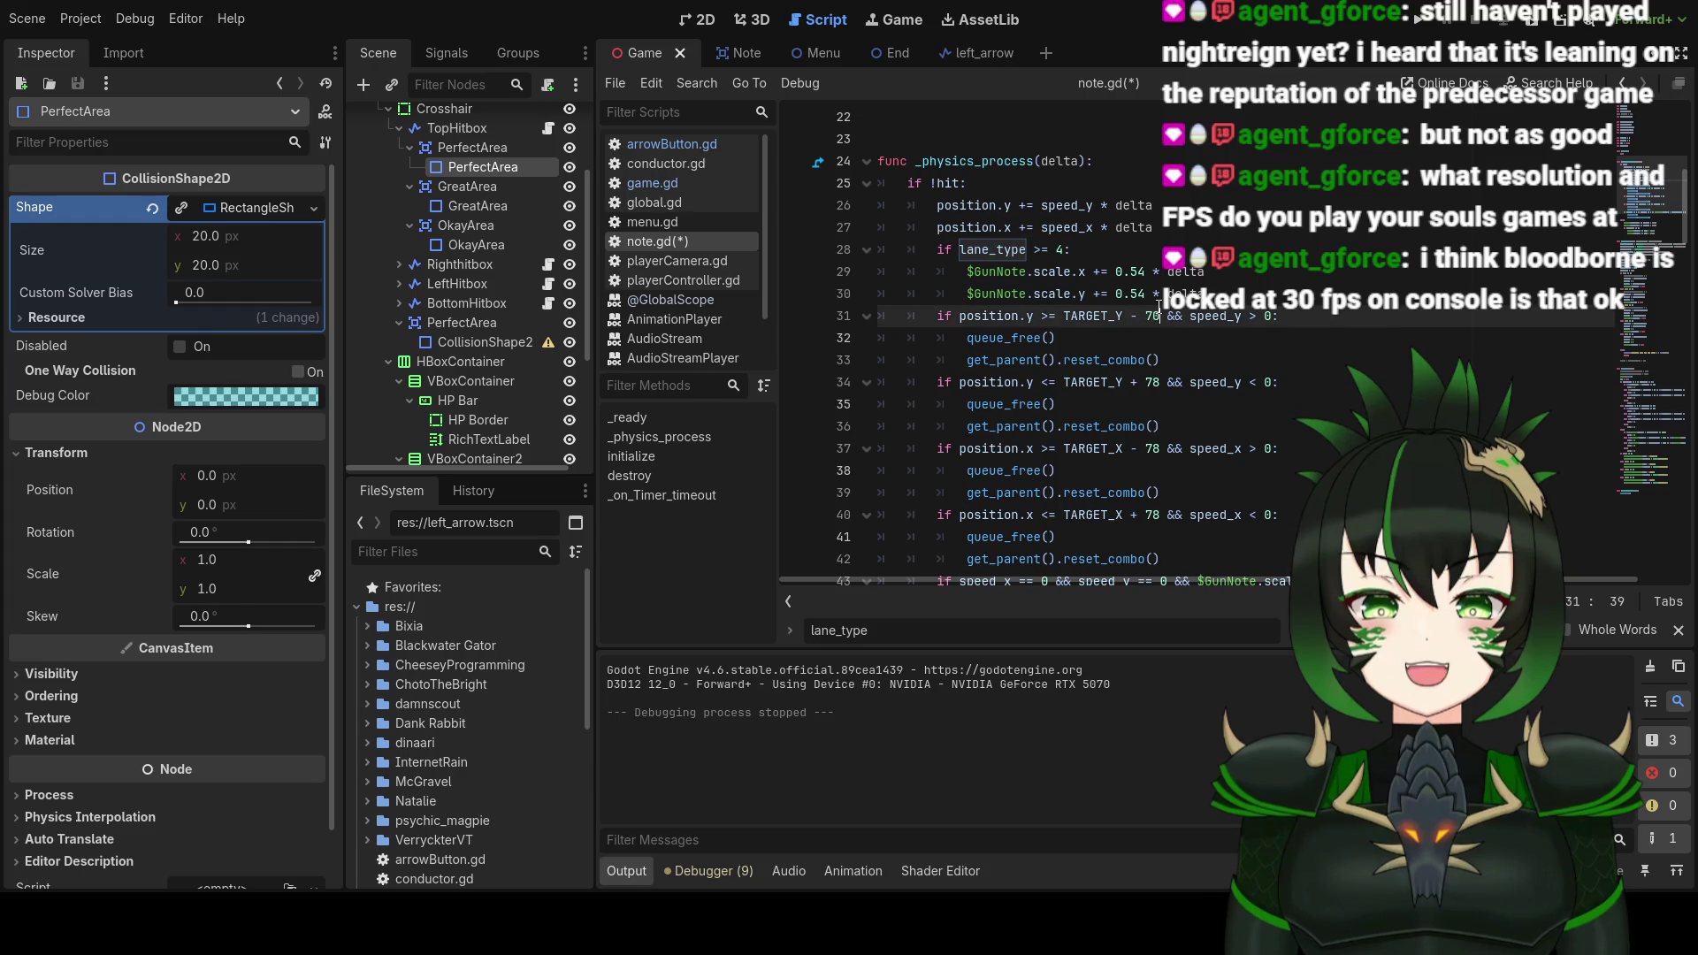
left_click(1155, 382)
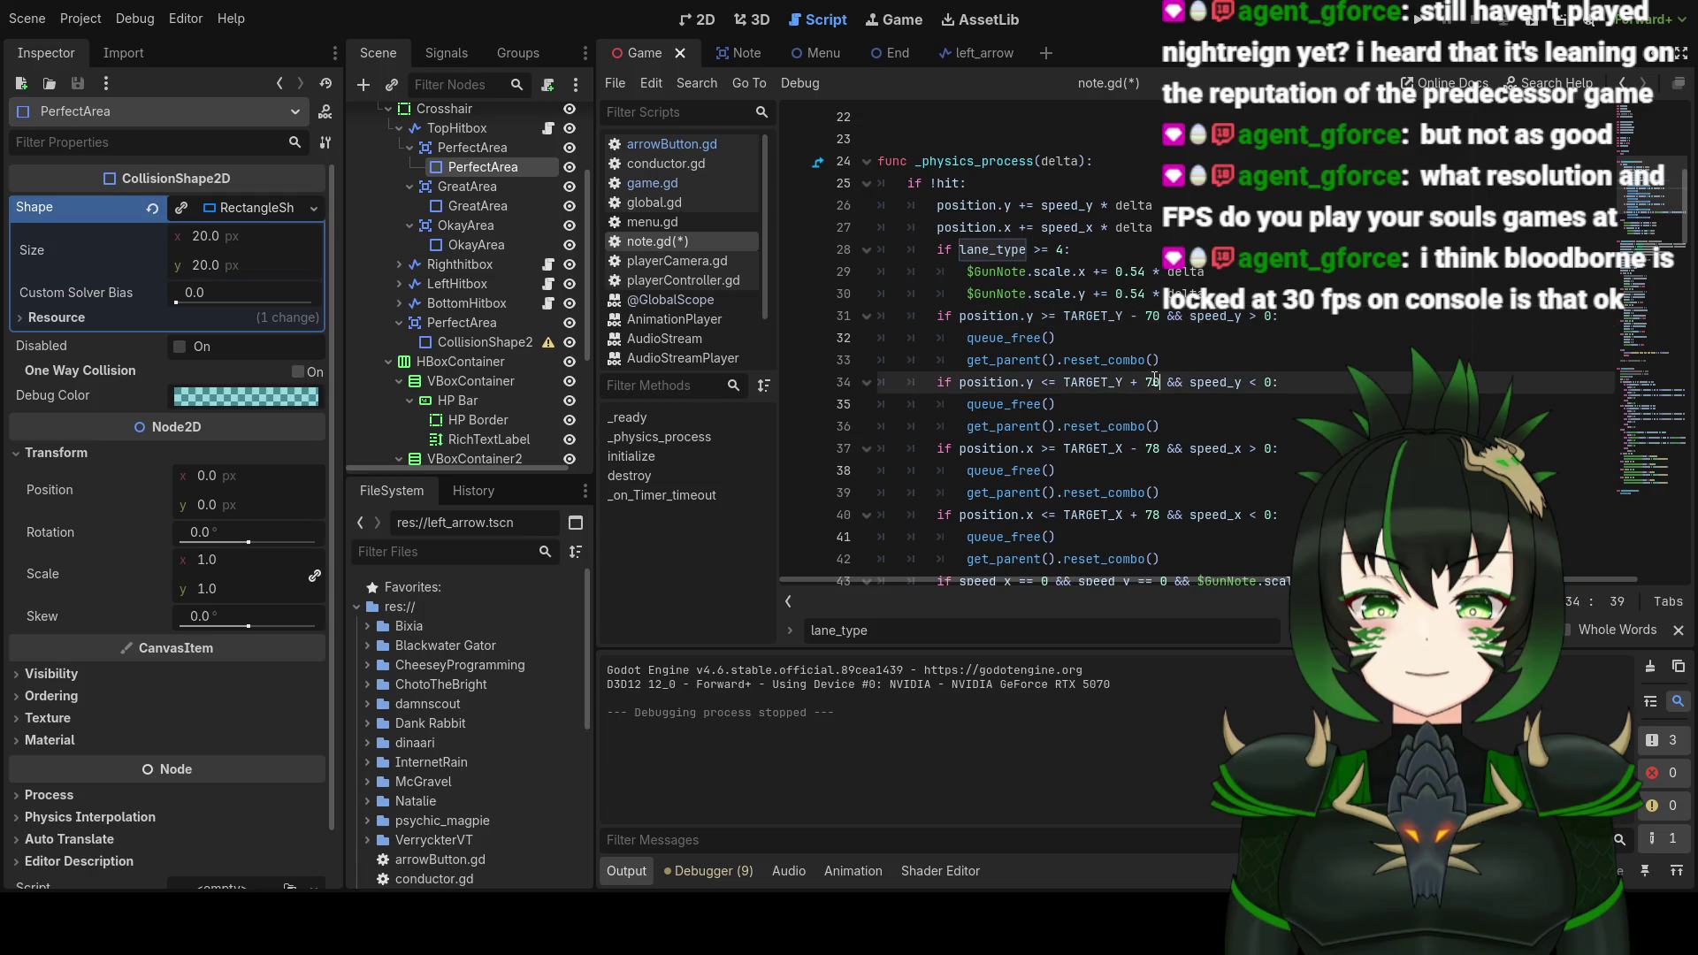
type("0")
left_click(1156, 450)
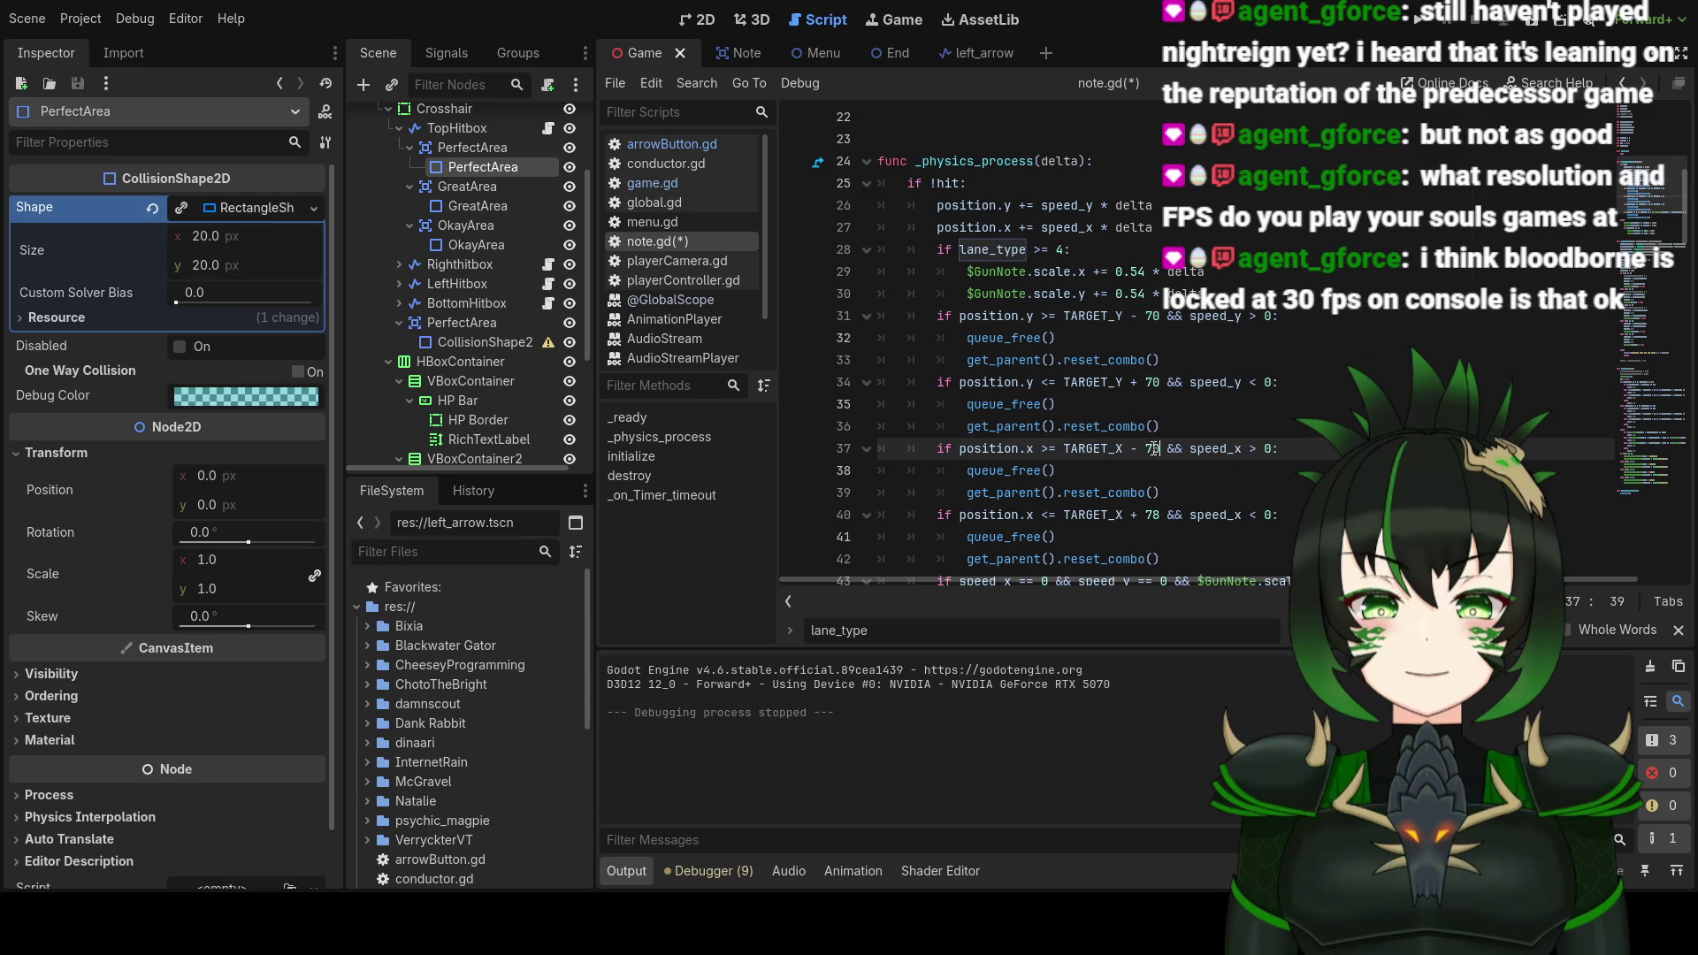
type("0")
left_click(1159, 516)
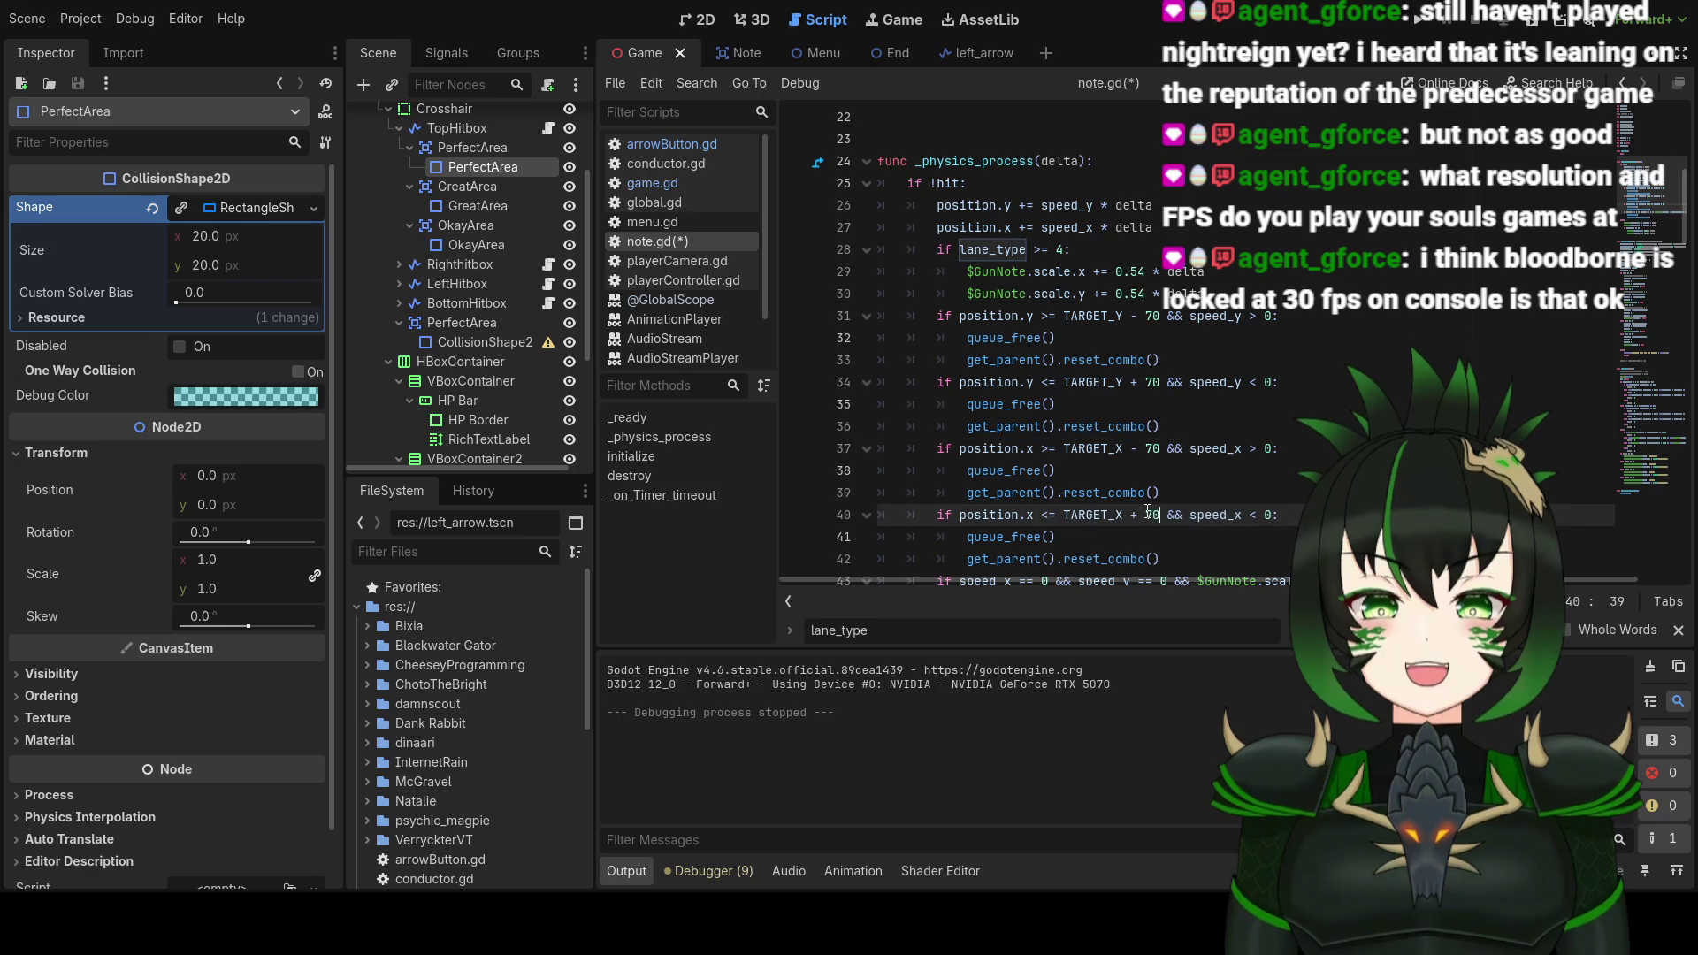
scroll(1218, 540, "down", 3)
scroll(1161, 425, "down", 20)
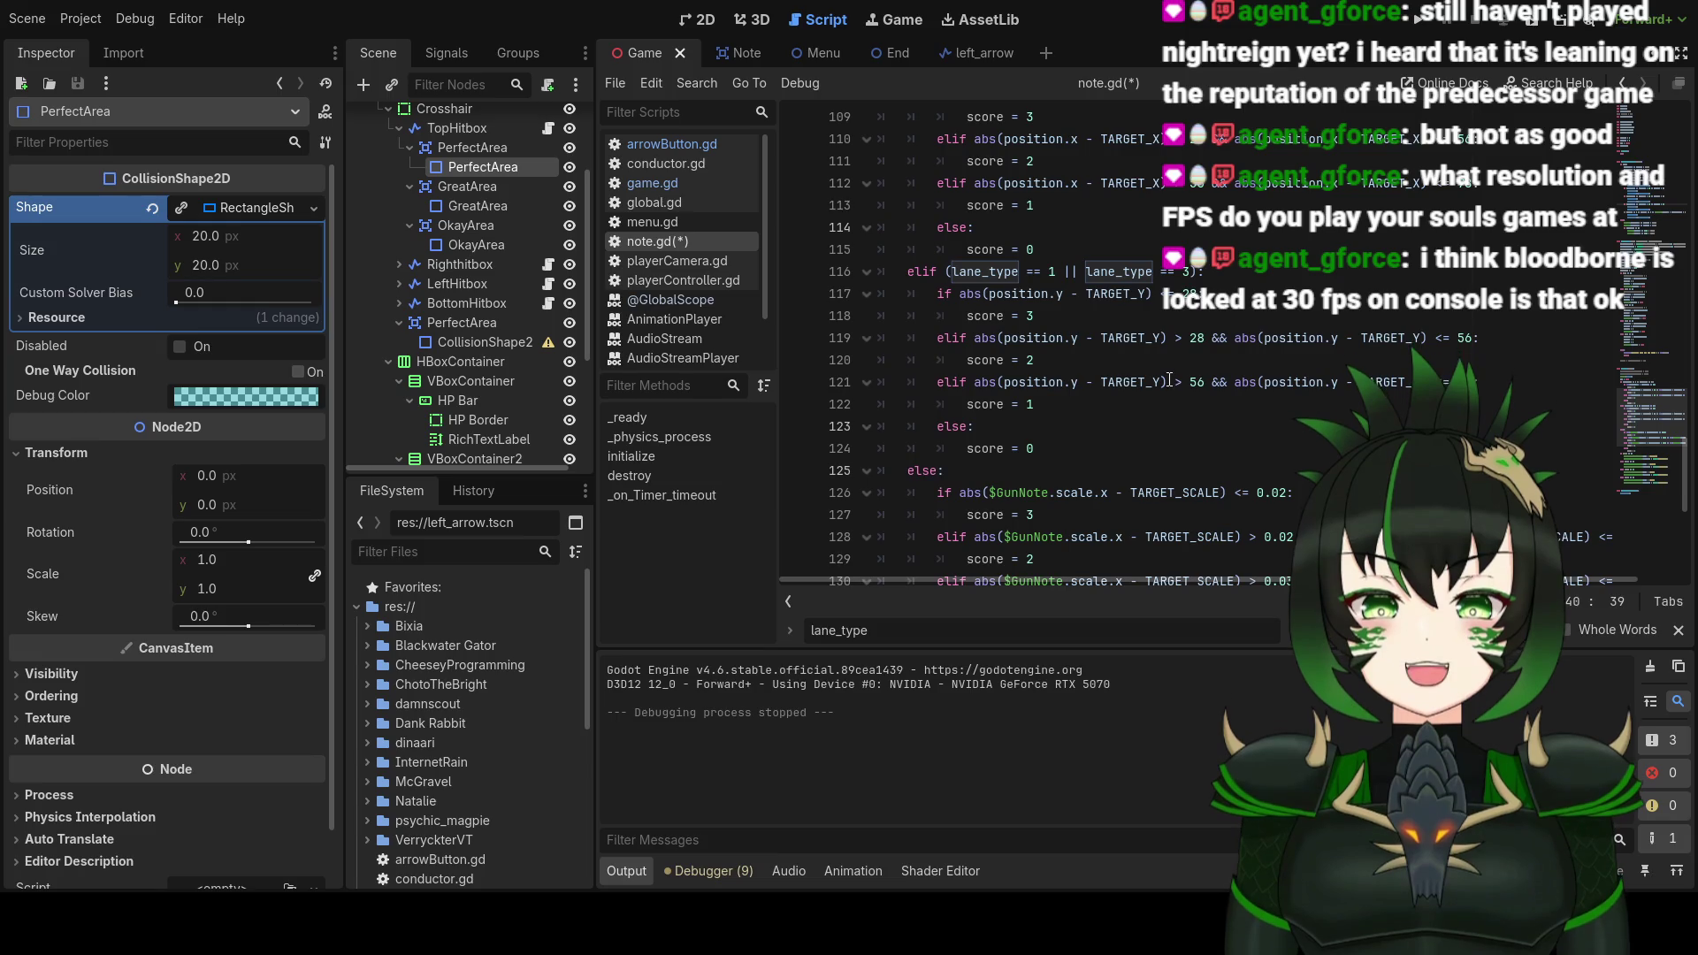
scroll(1114, 354, "up", 2)
scroll(1113, 350, "up", 1)
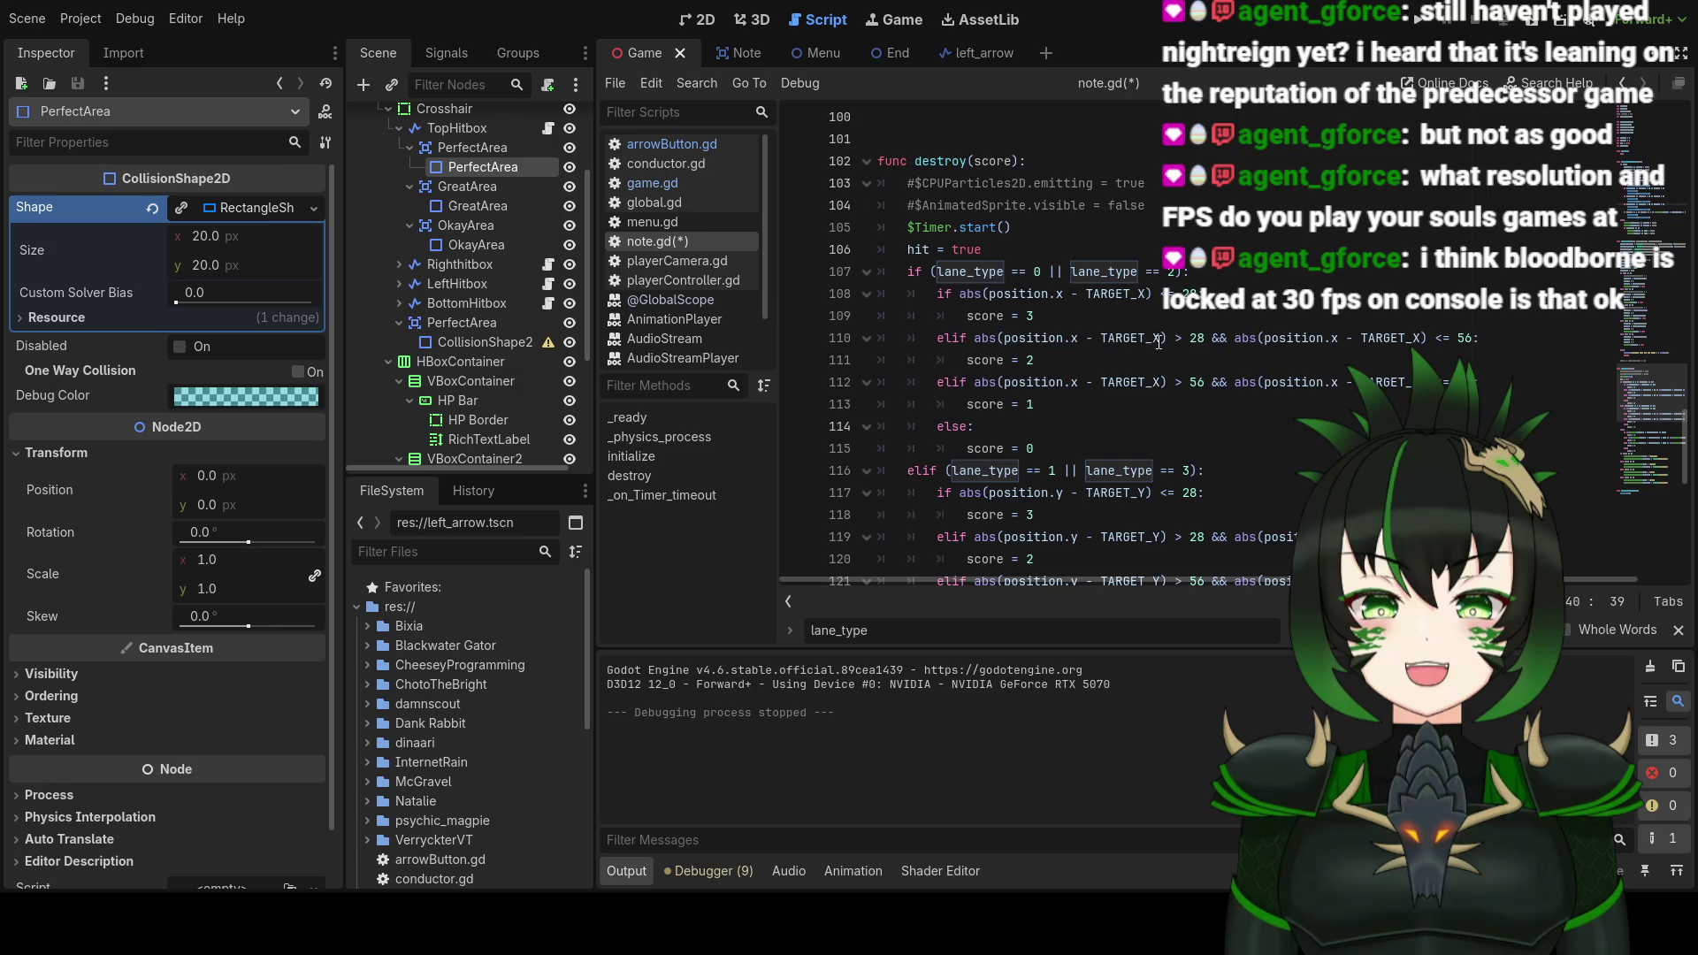
left_click_drag(1086, 294, 1147, 296)
mouse_move(1148, 296)
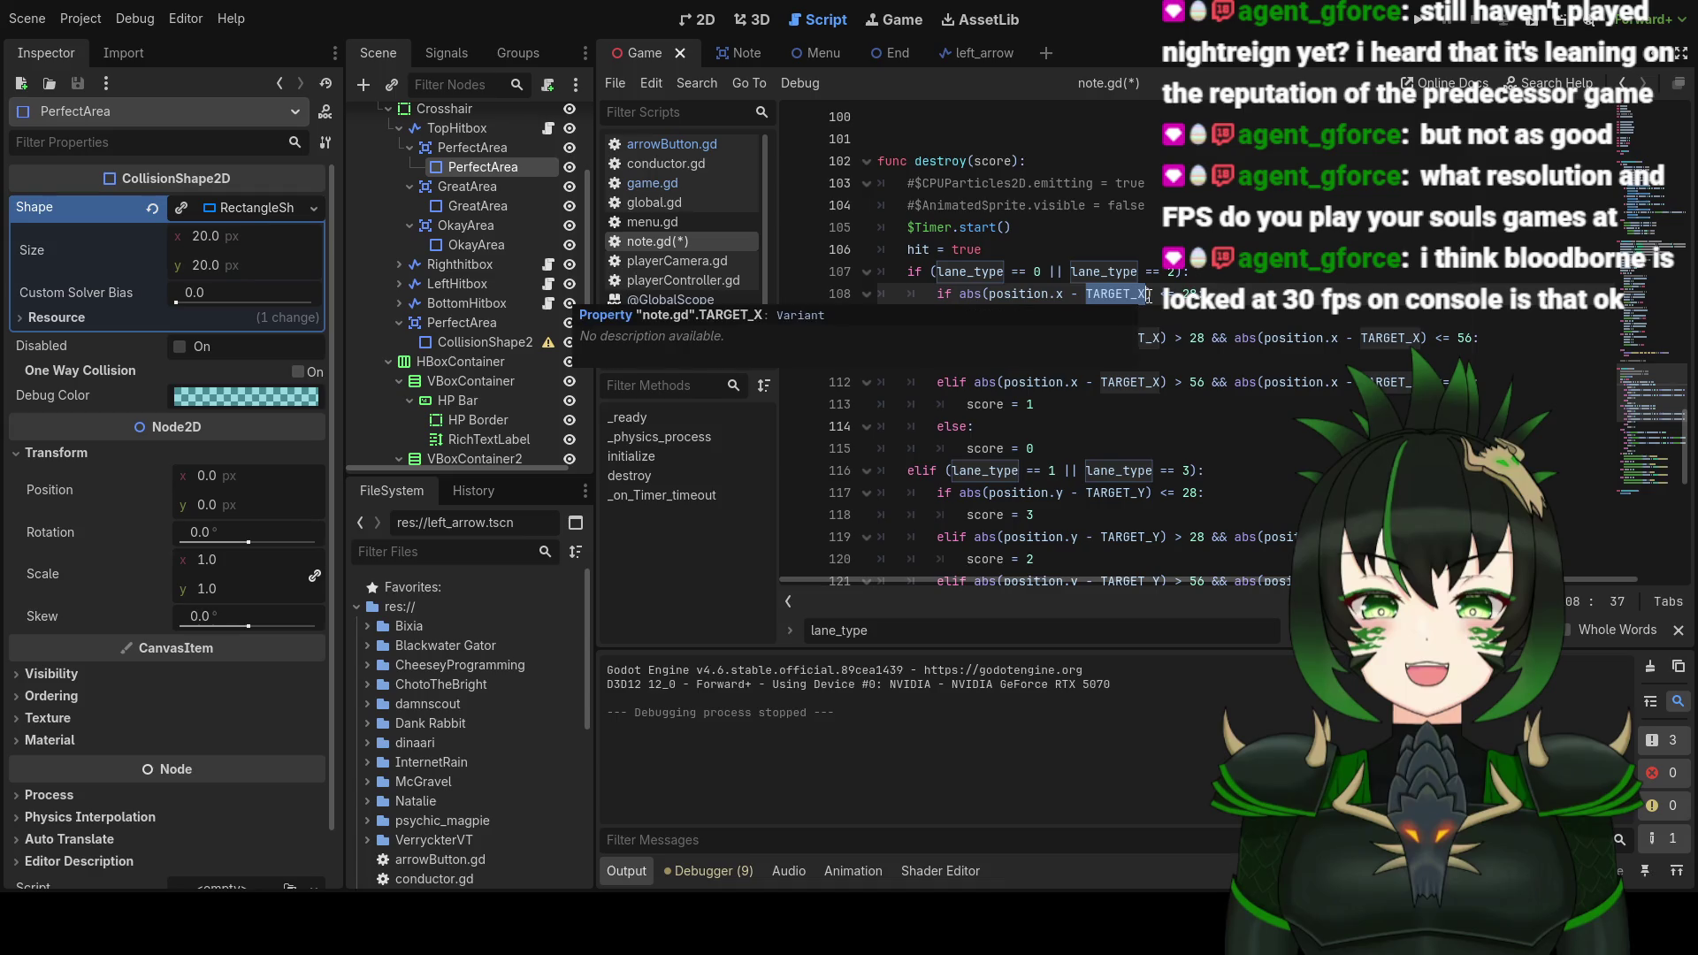
left_click(1149, 298)
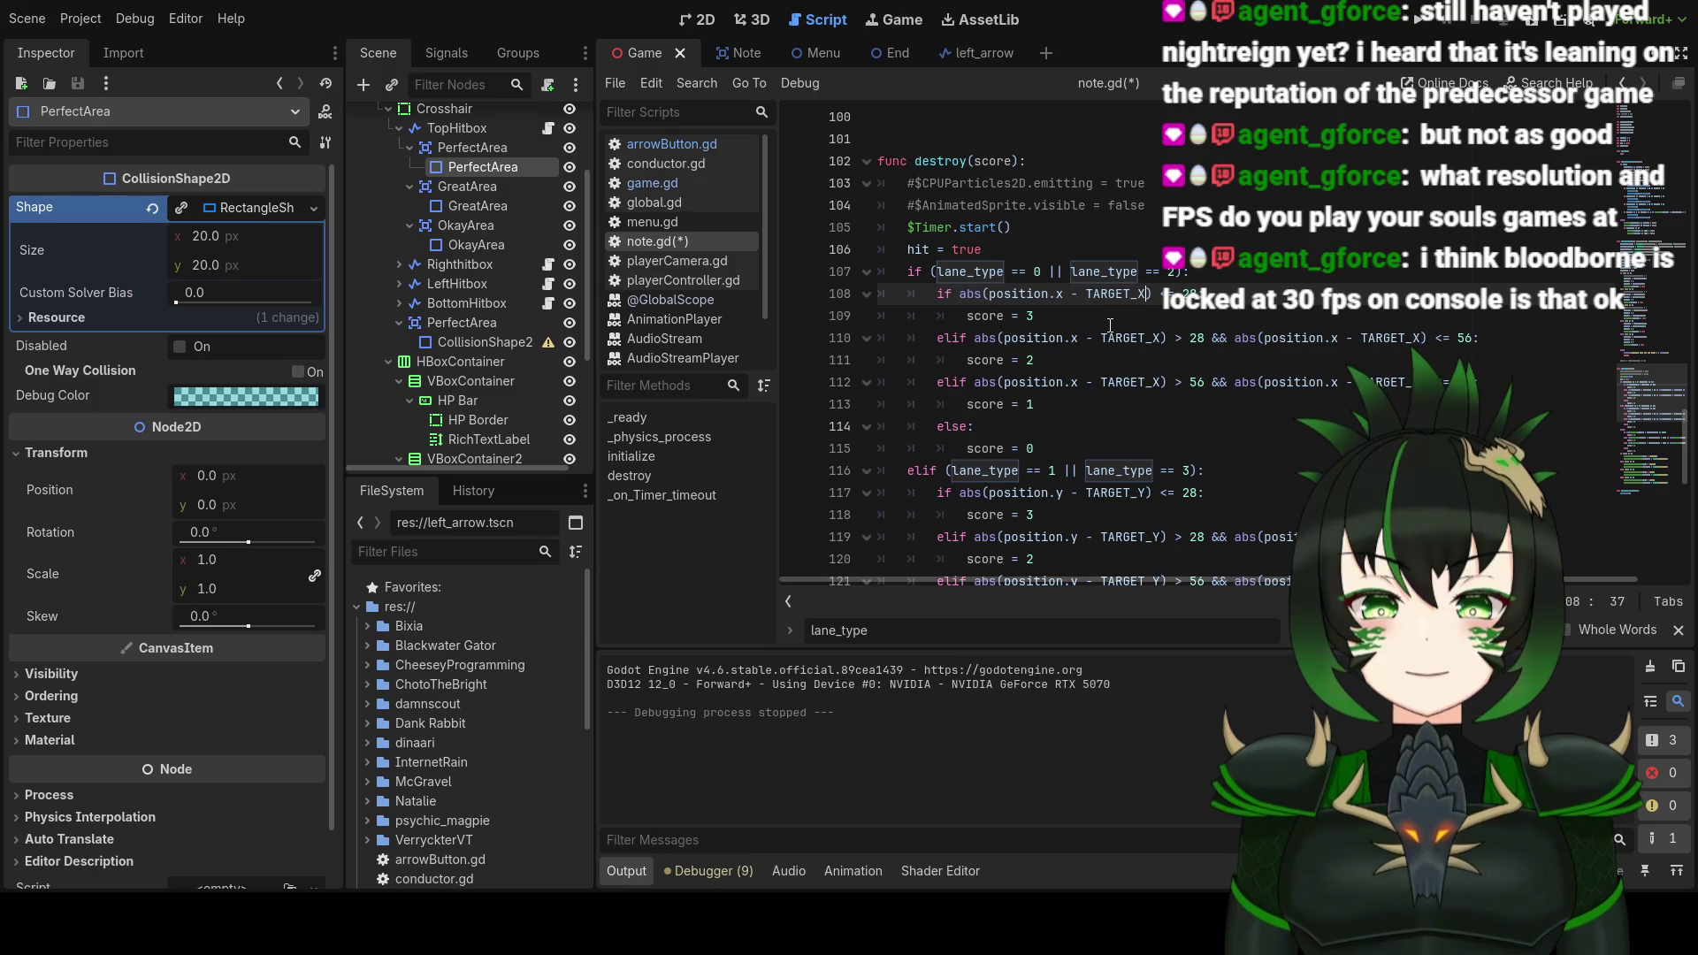
left_click(1087, 293)
scroll(1106, 316, "down", 2)
scroll(1062, 389, "up", 1)
scroll(1136, 406, "up", 1)
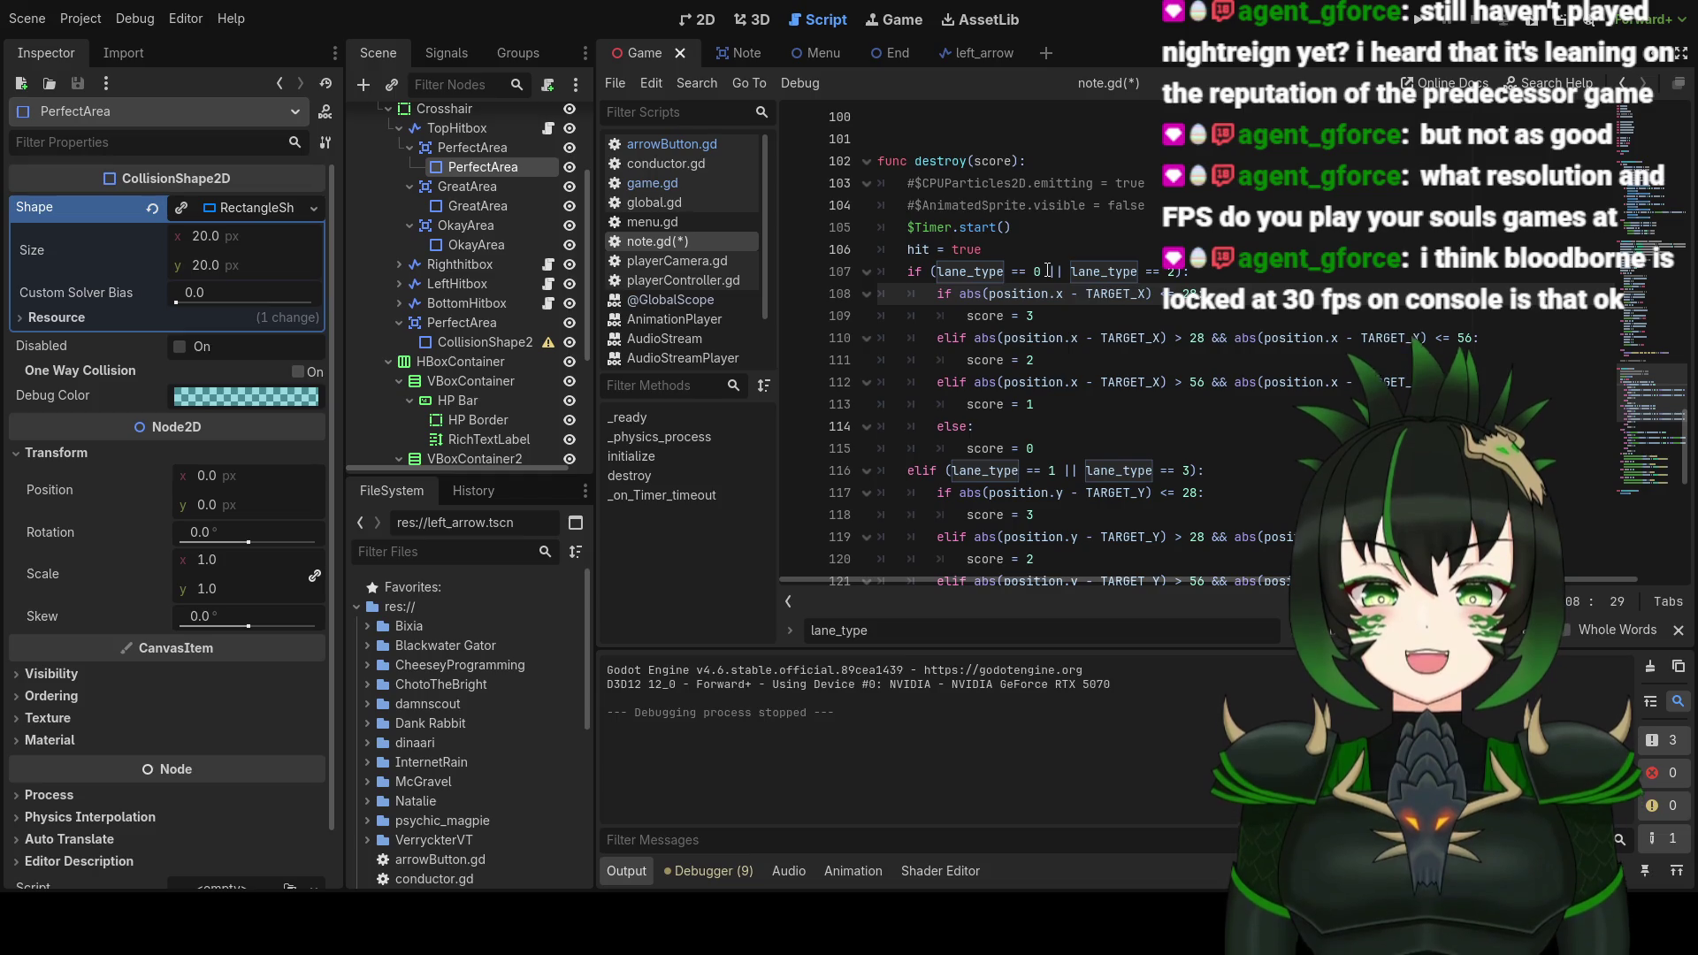
Step: Remove the lane_type == 2 check from line 107 and the old abs( and stray ')' on line 108
left_click_drag(1048, 270, 1169, 272)
key("BackSpace")
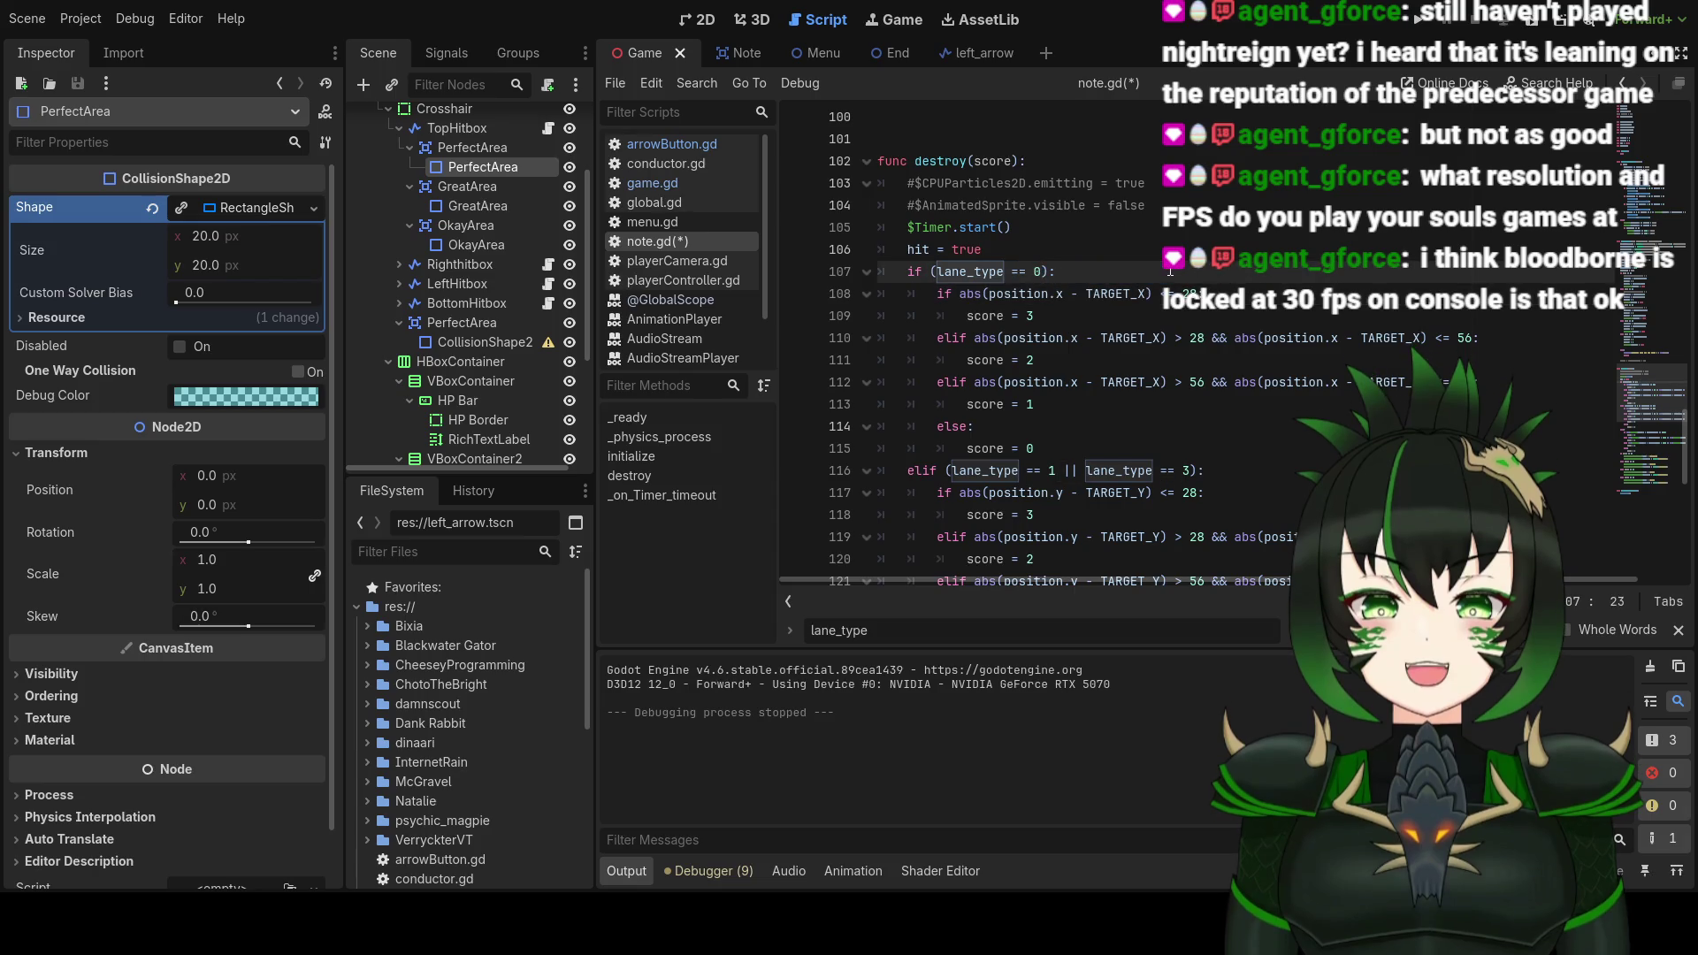
left_click(988, 293)
key("BackSpace")
key("BackSpace")
key("BackSpace")
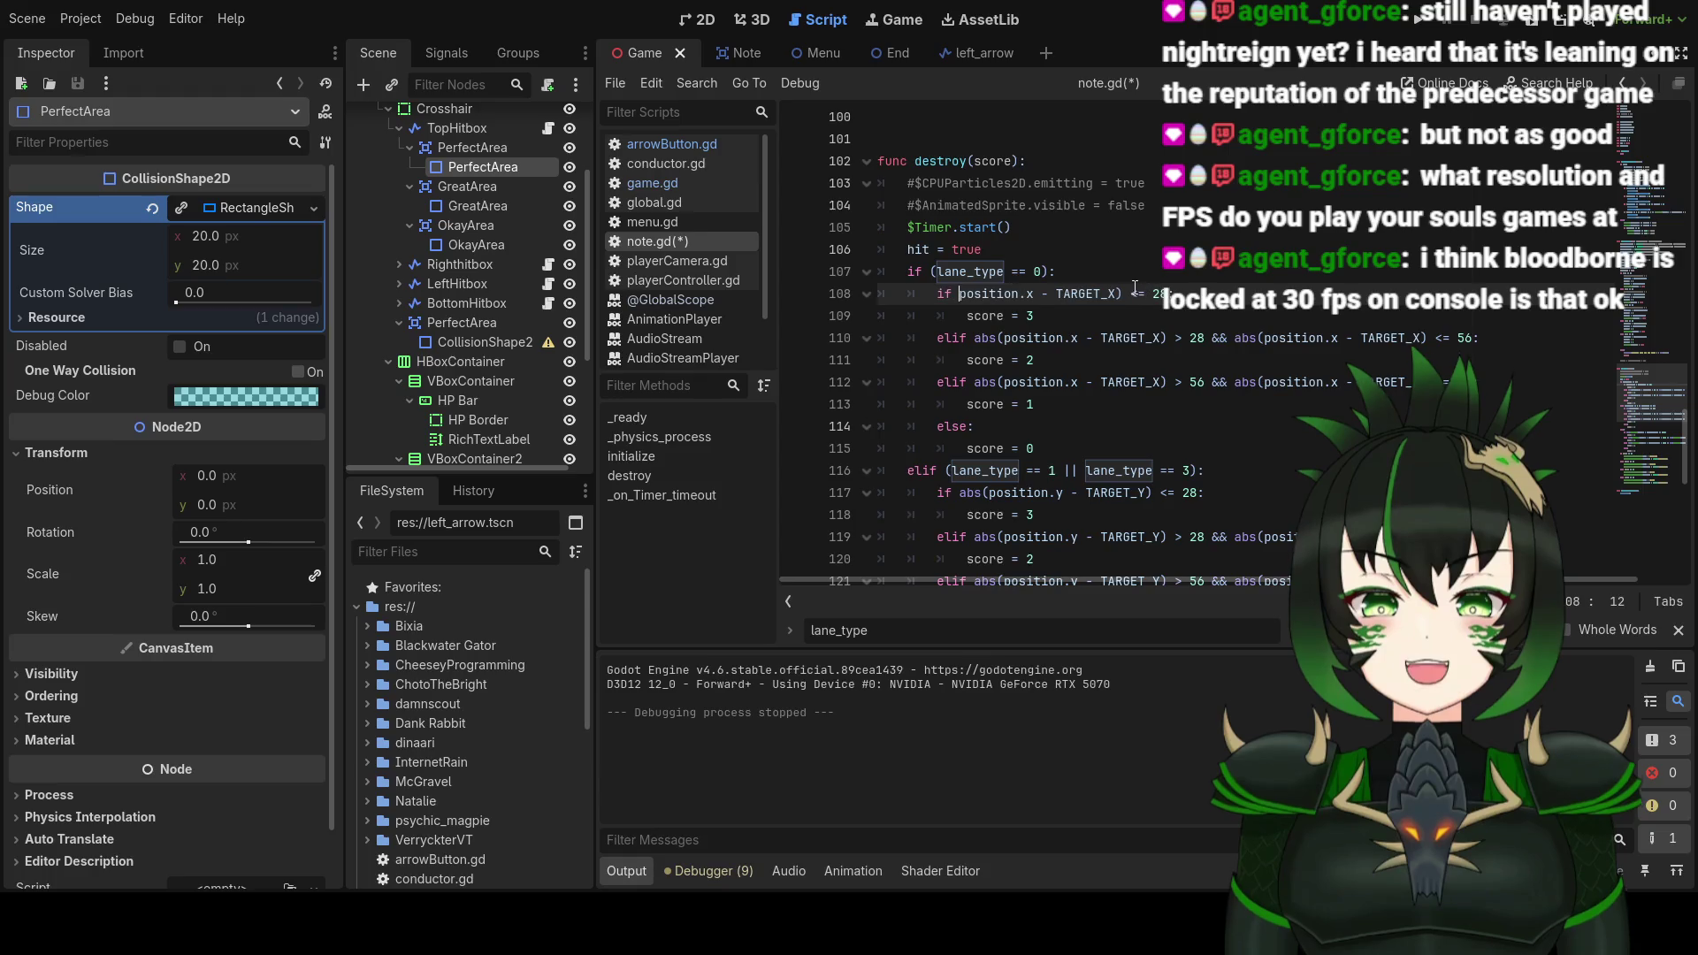
left_click(1137, 293)
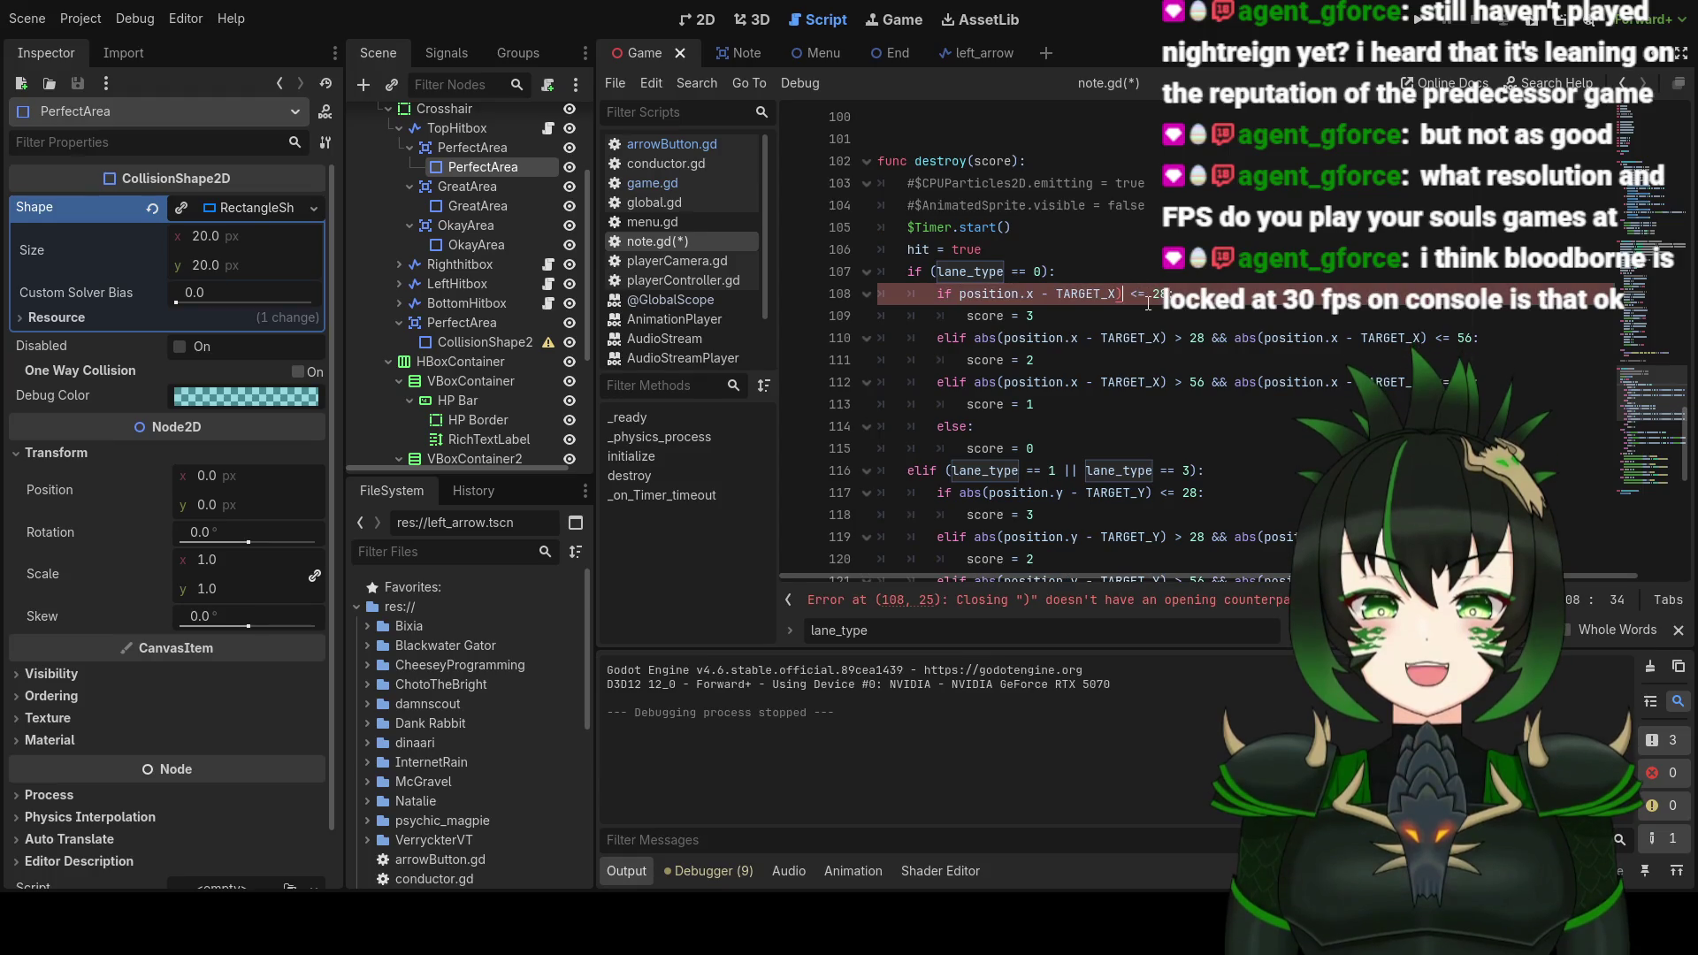
key("BackSpace")
Step: Rewrite line 108's condition as abs(position.x - TARGET_X) <= 28
mouse_move(1013, 298)
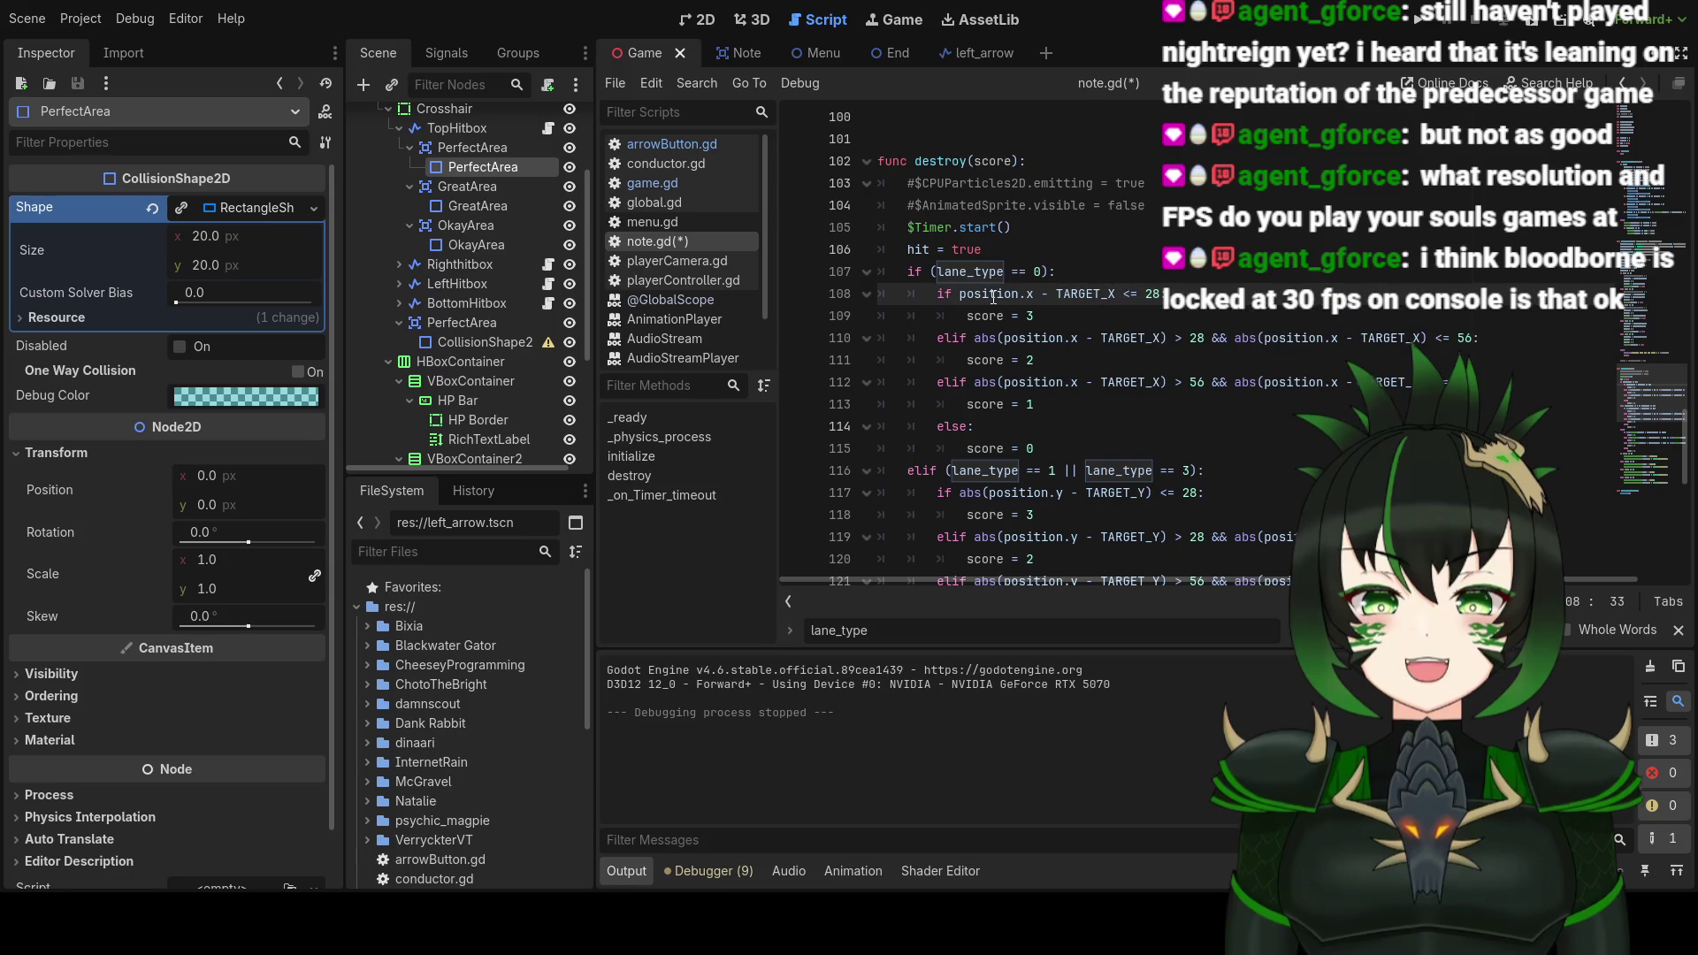
type(")")
key("Home")
key("Right")
key("Right")
key("Delete")
type("abs(")
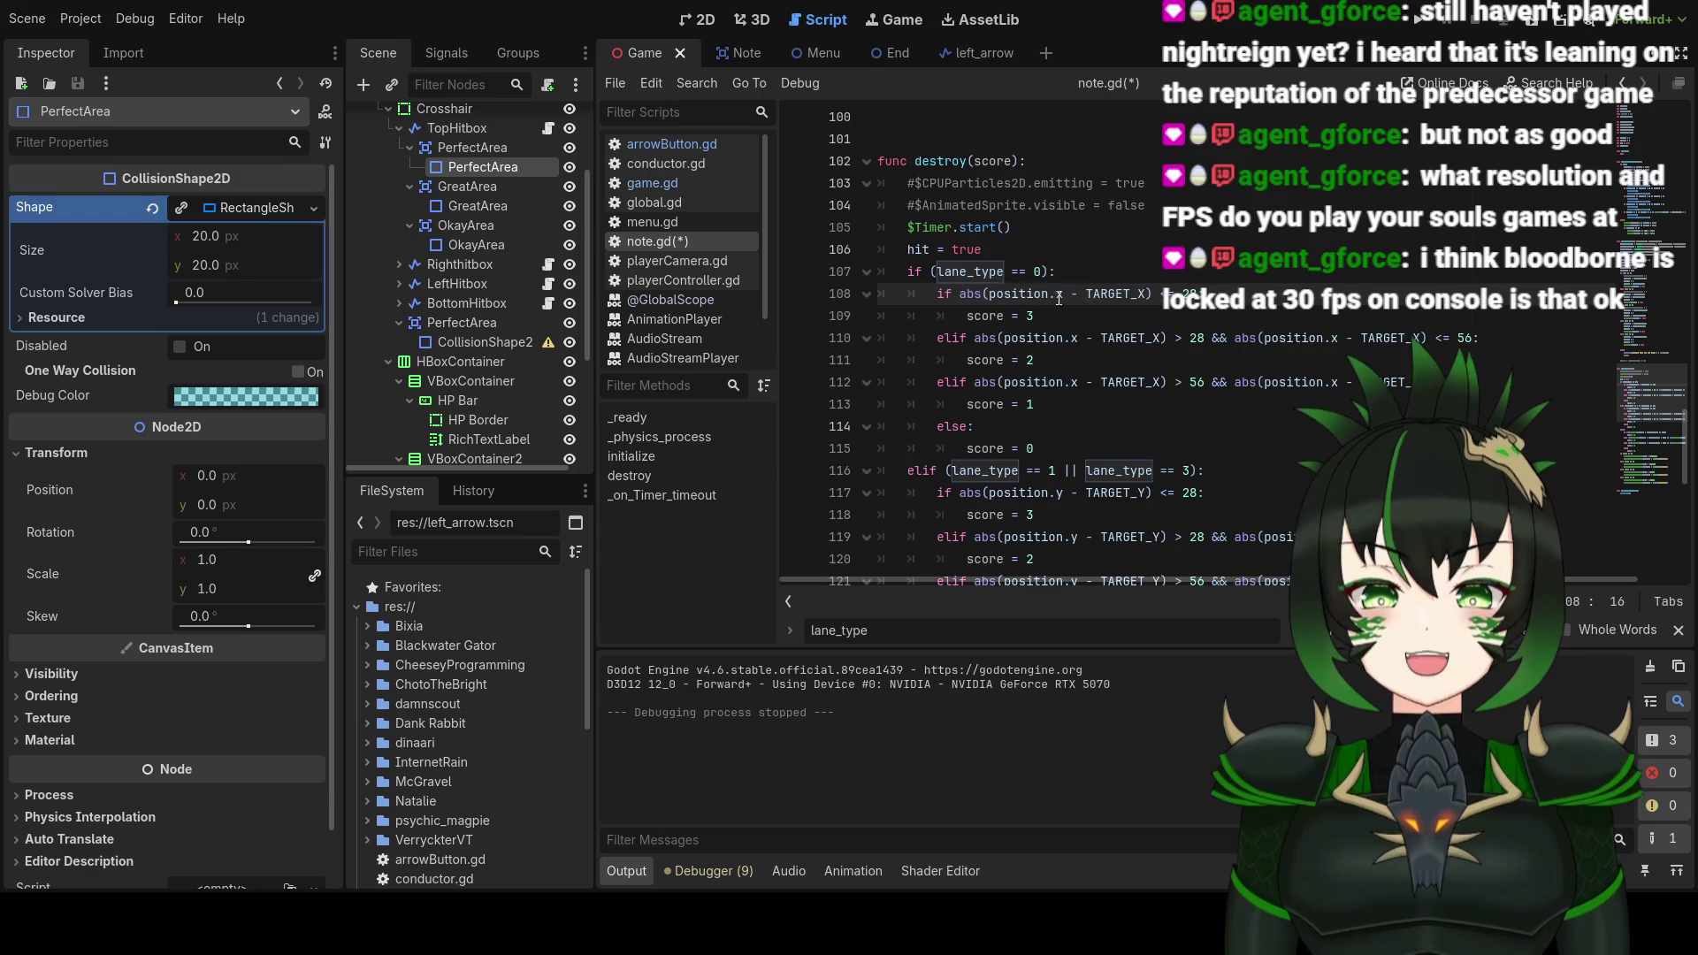
mouse_move(1125, 297)
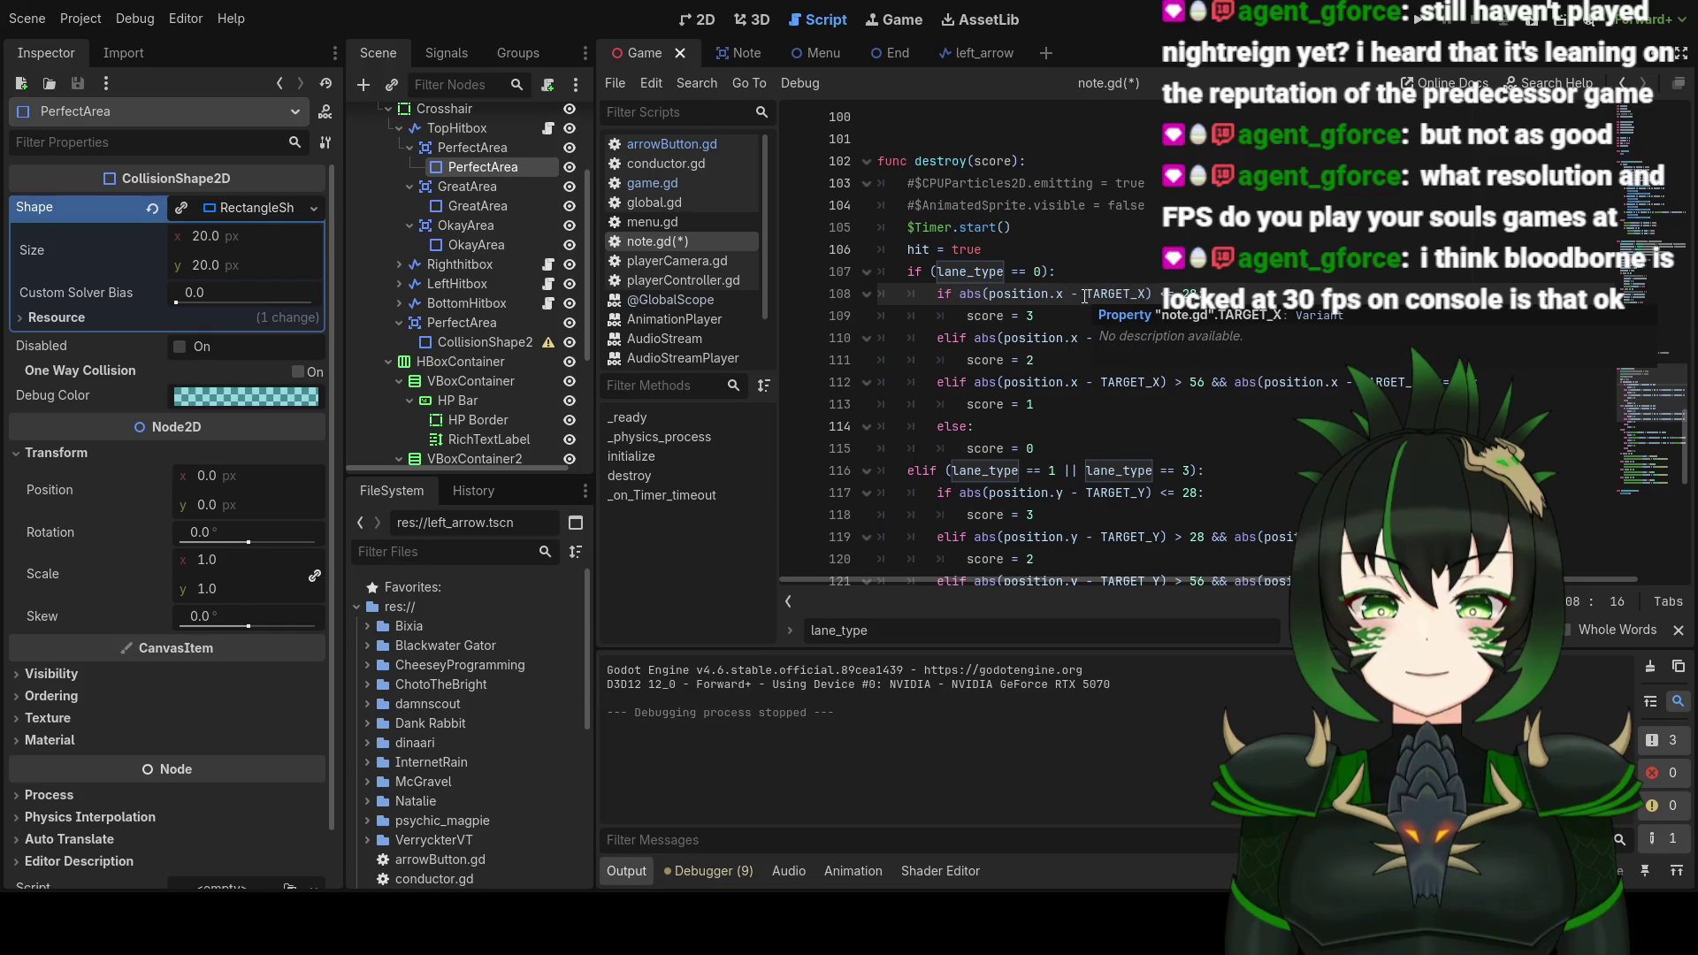
left_click(1148, 292)
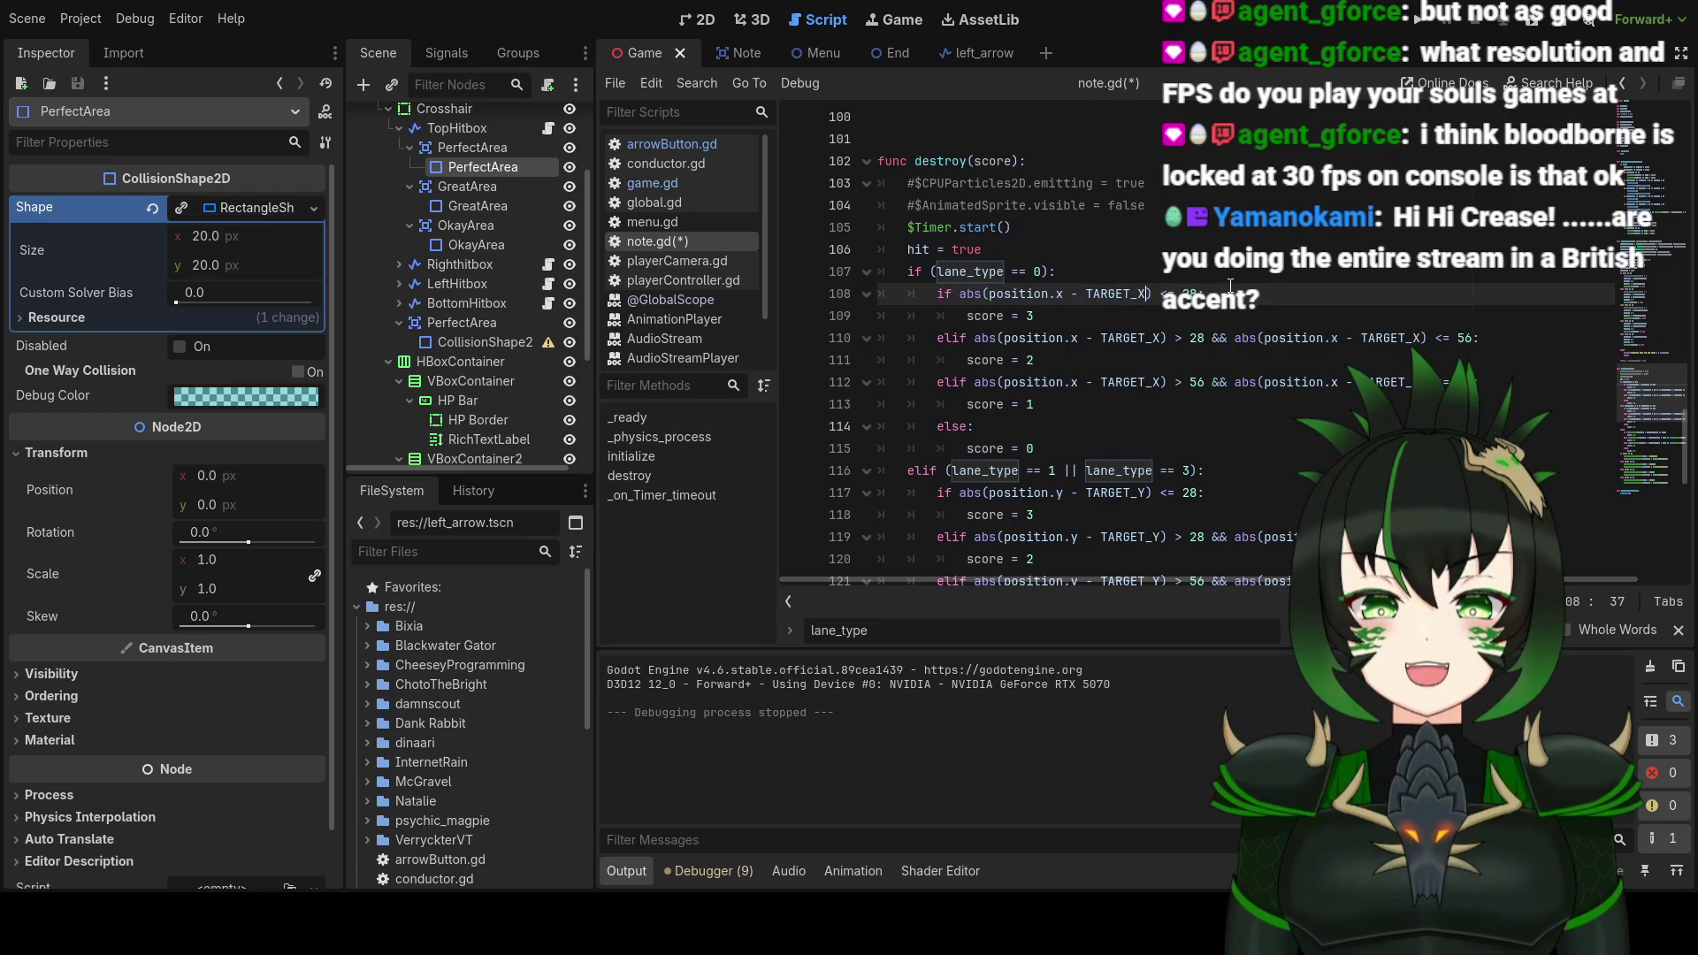
Step: Add a subtracted offset after TARGET_X on line 108 in place of the plus sign
type("+")
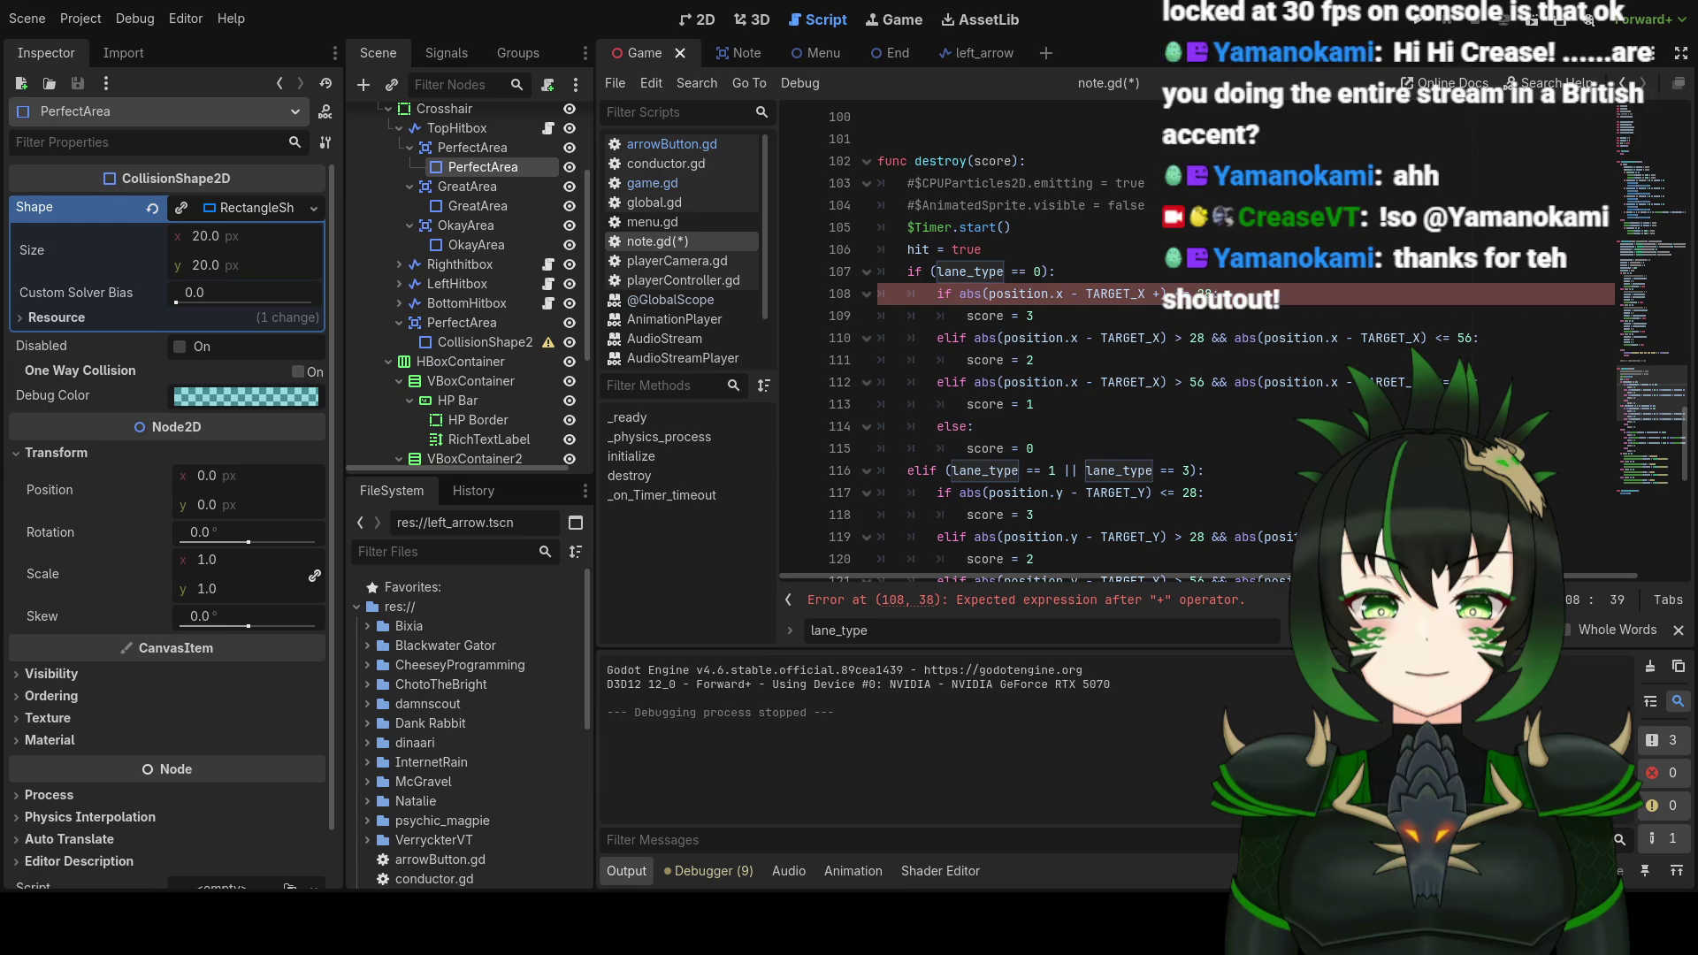
key("Left")
key("Left")
key("Left")
key("BackSpace")
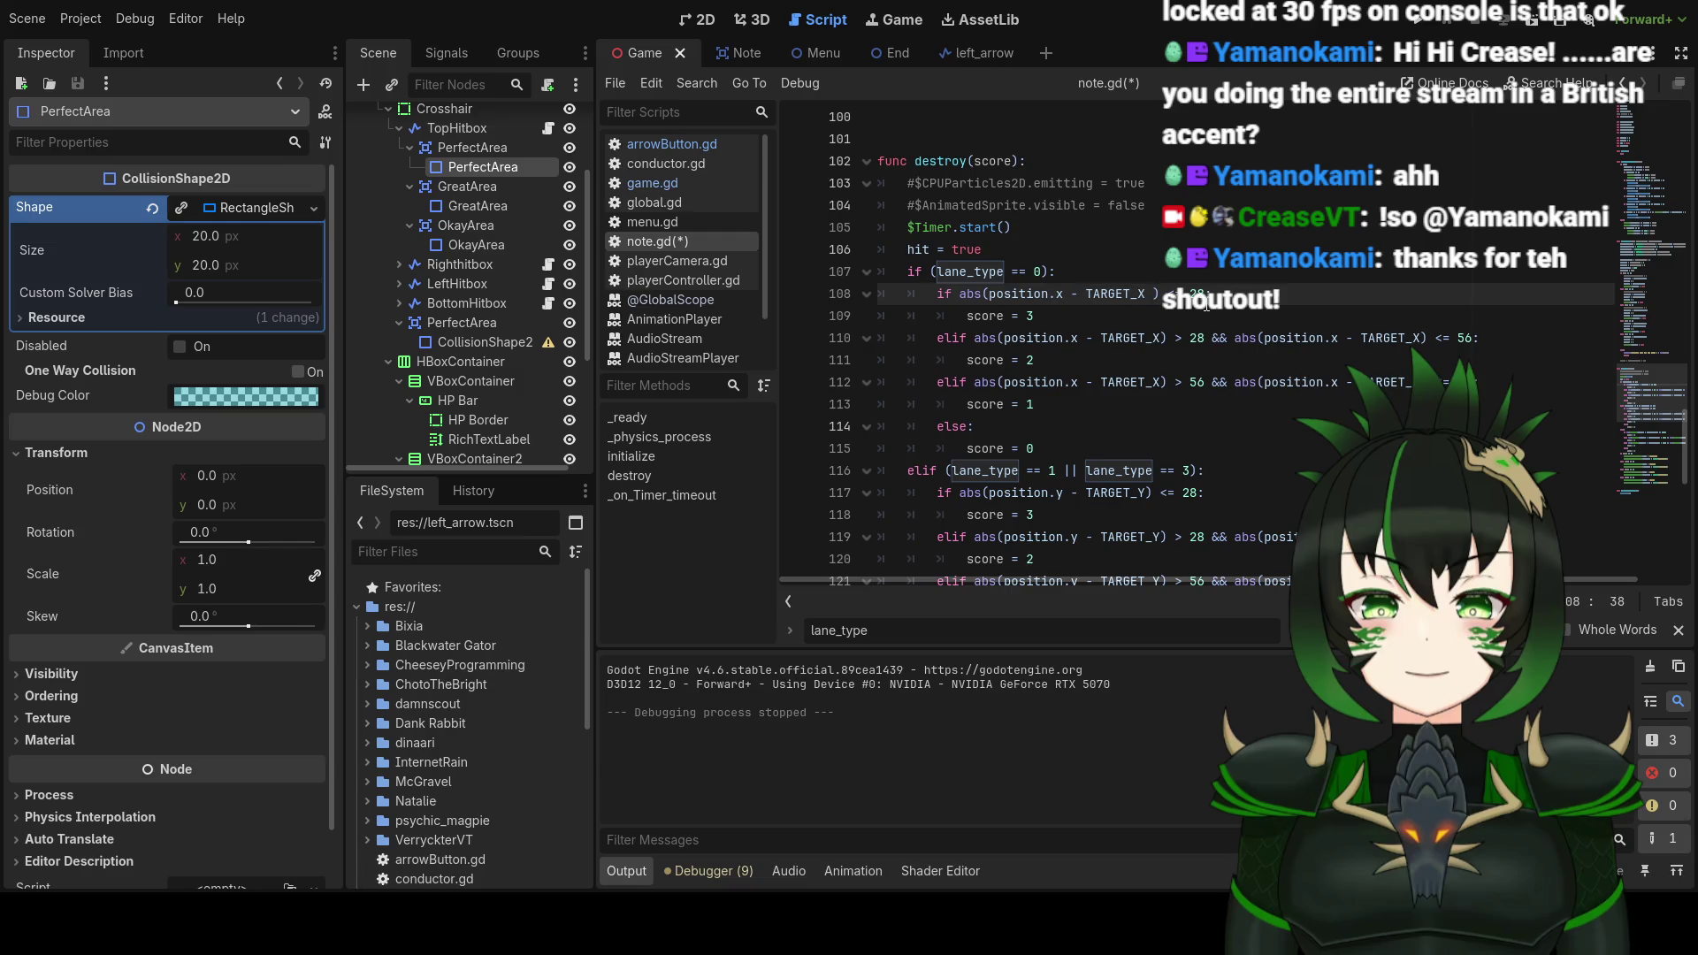
type("- ")
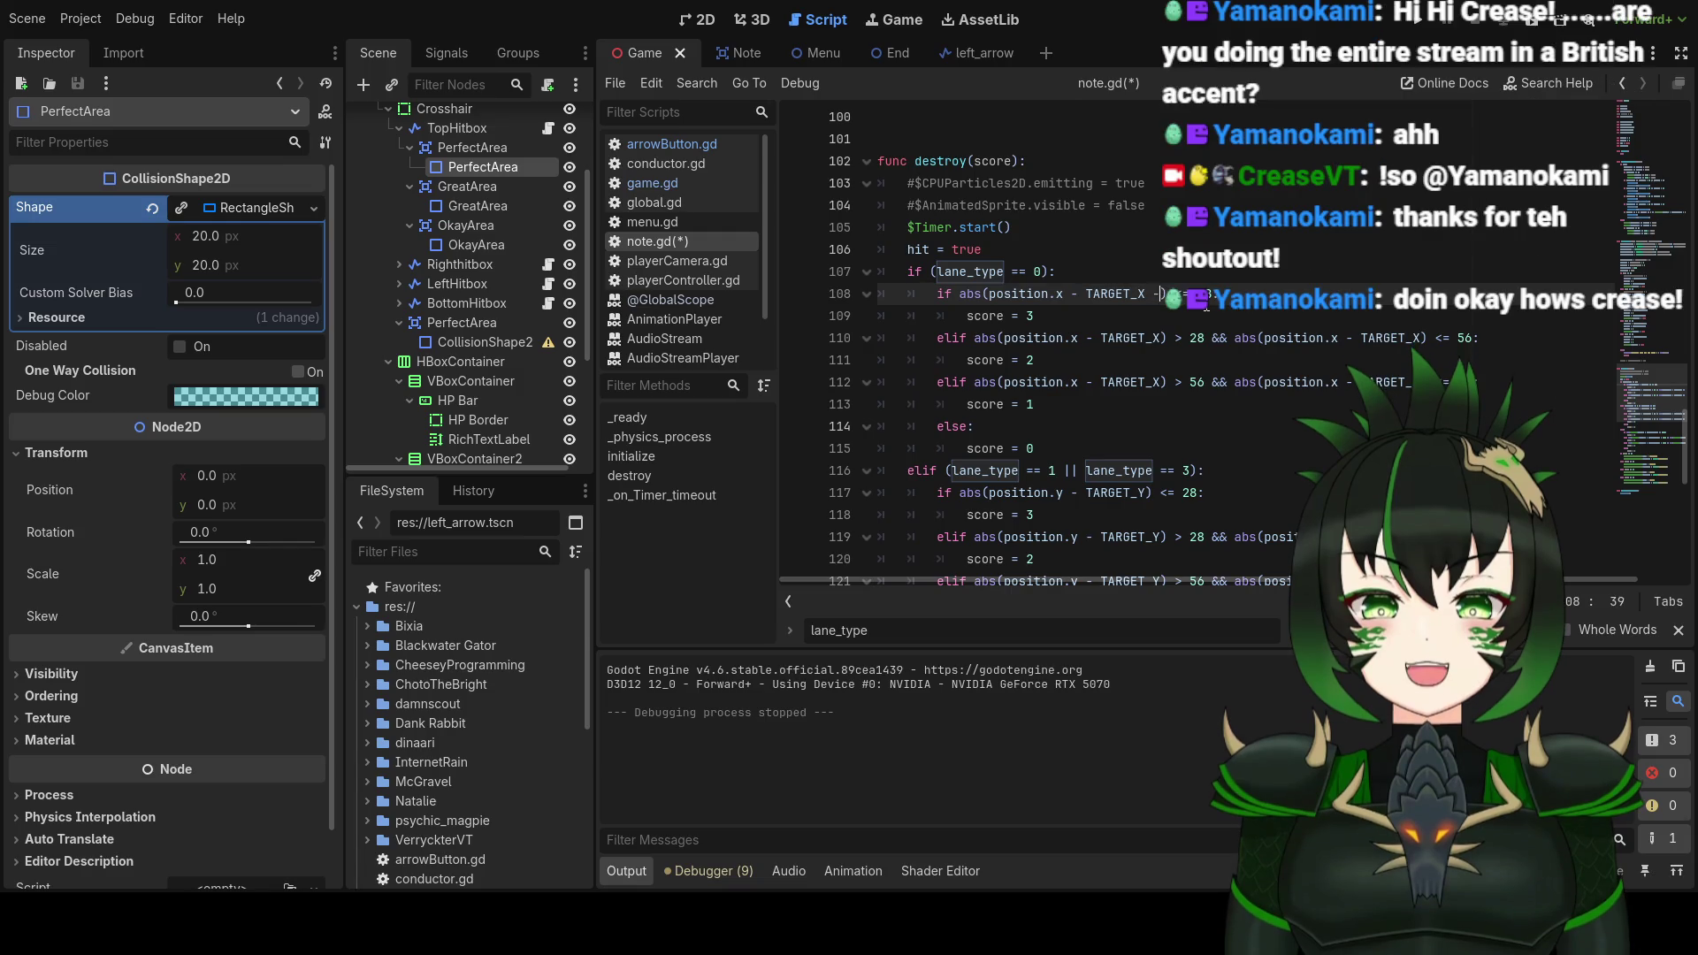
type("10")
Step: Append '- 70' after both TARGET_X terms on lines 110 and 112
left_click(1164, 337)
type("- 70")
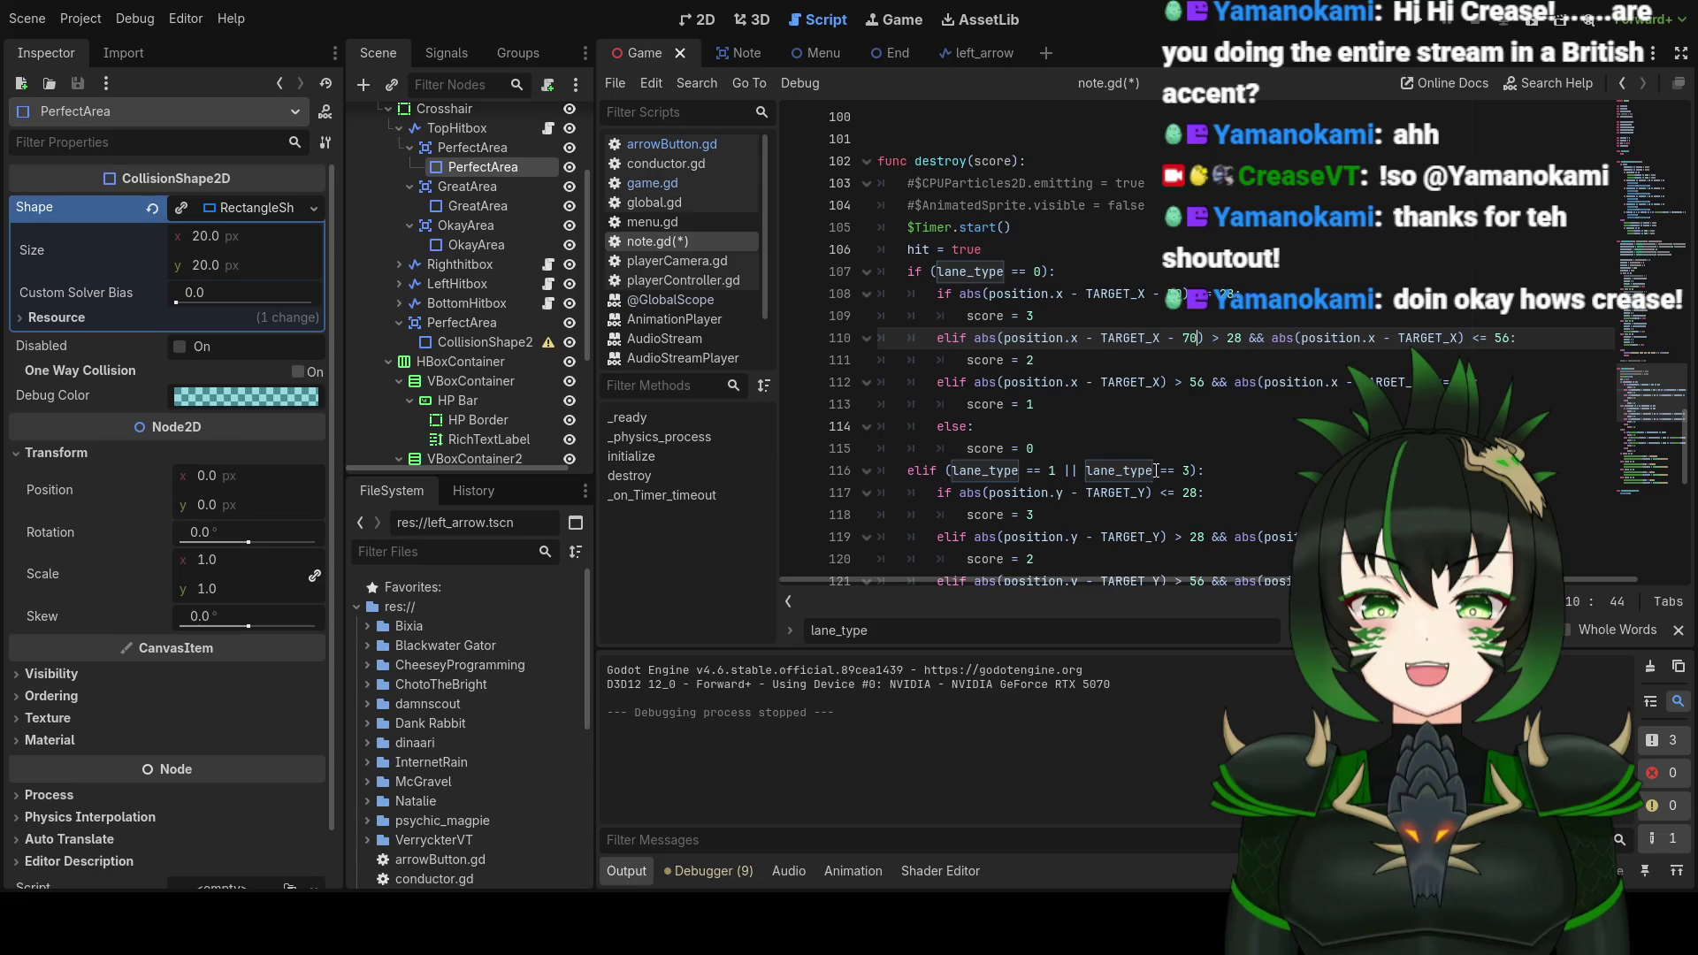
left_click(1164, 382)
type("- 70")
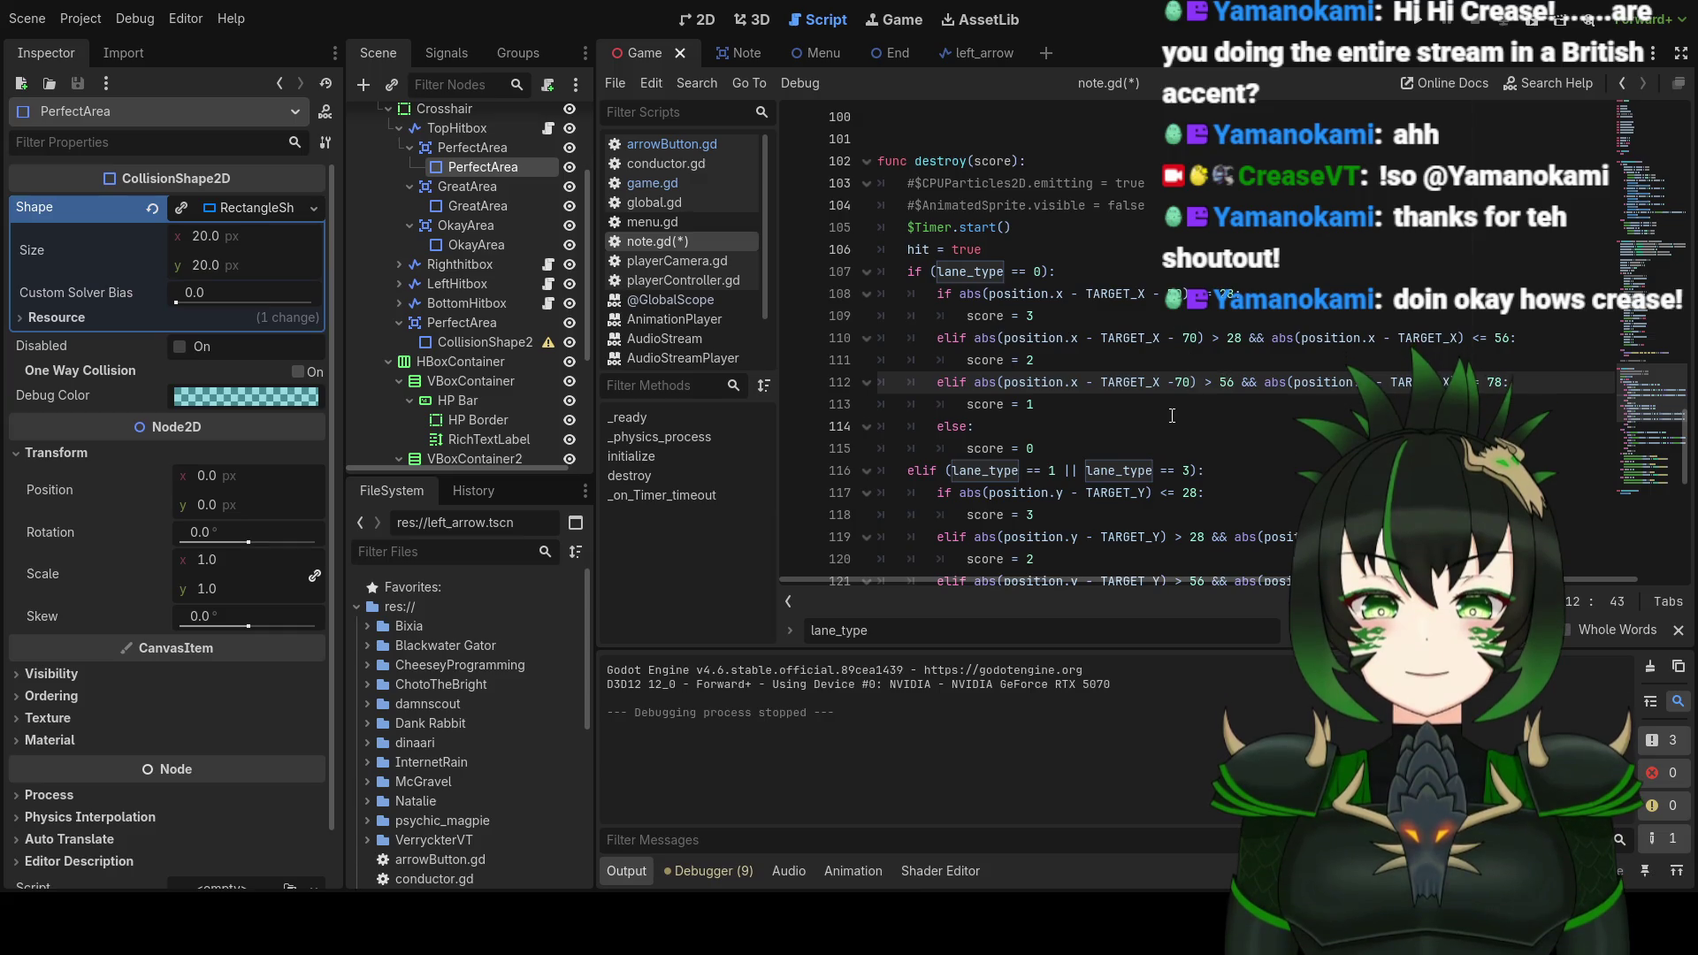
left_click(1458, 339)
type("- 70")
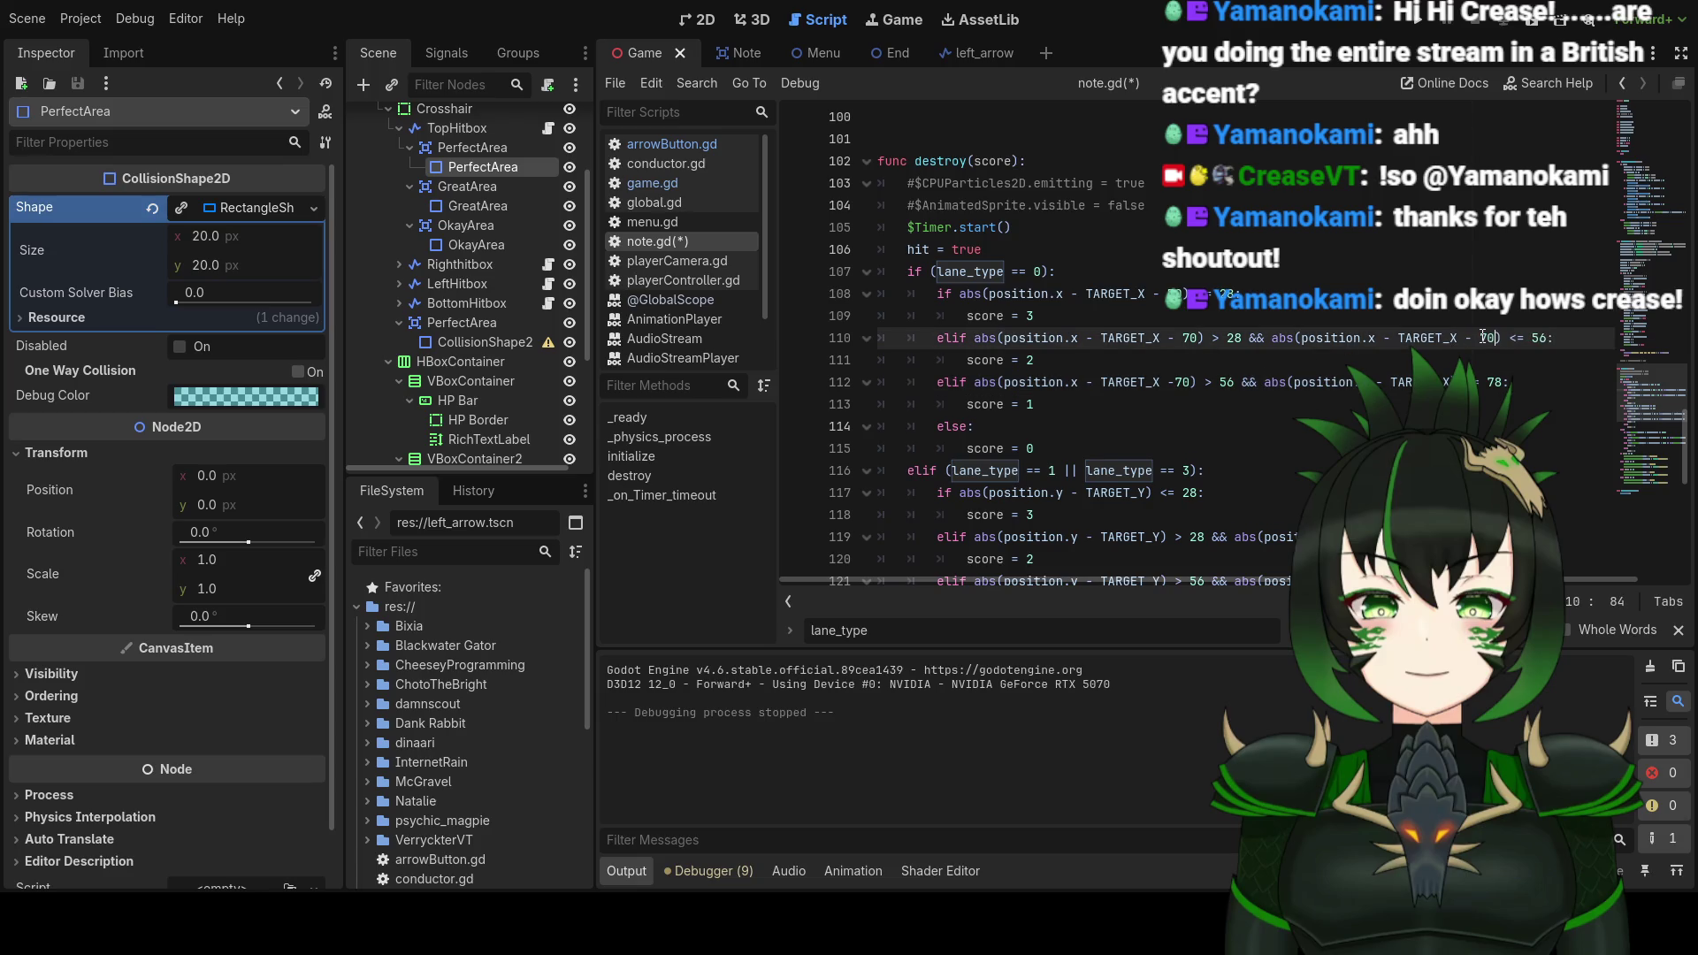
left_click(1444, 382)
type("- 70")
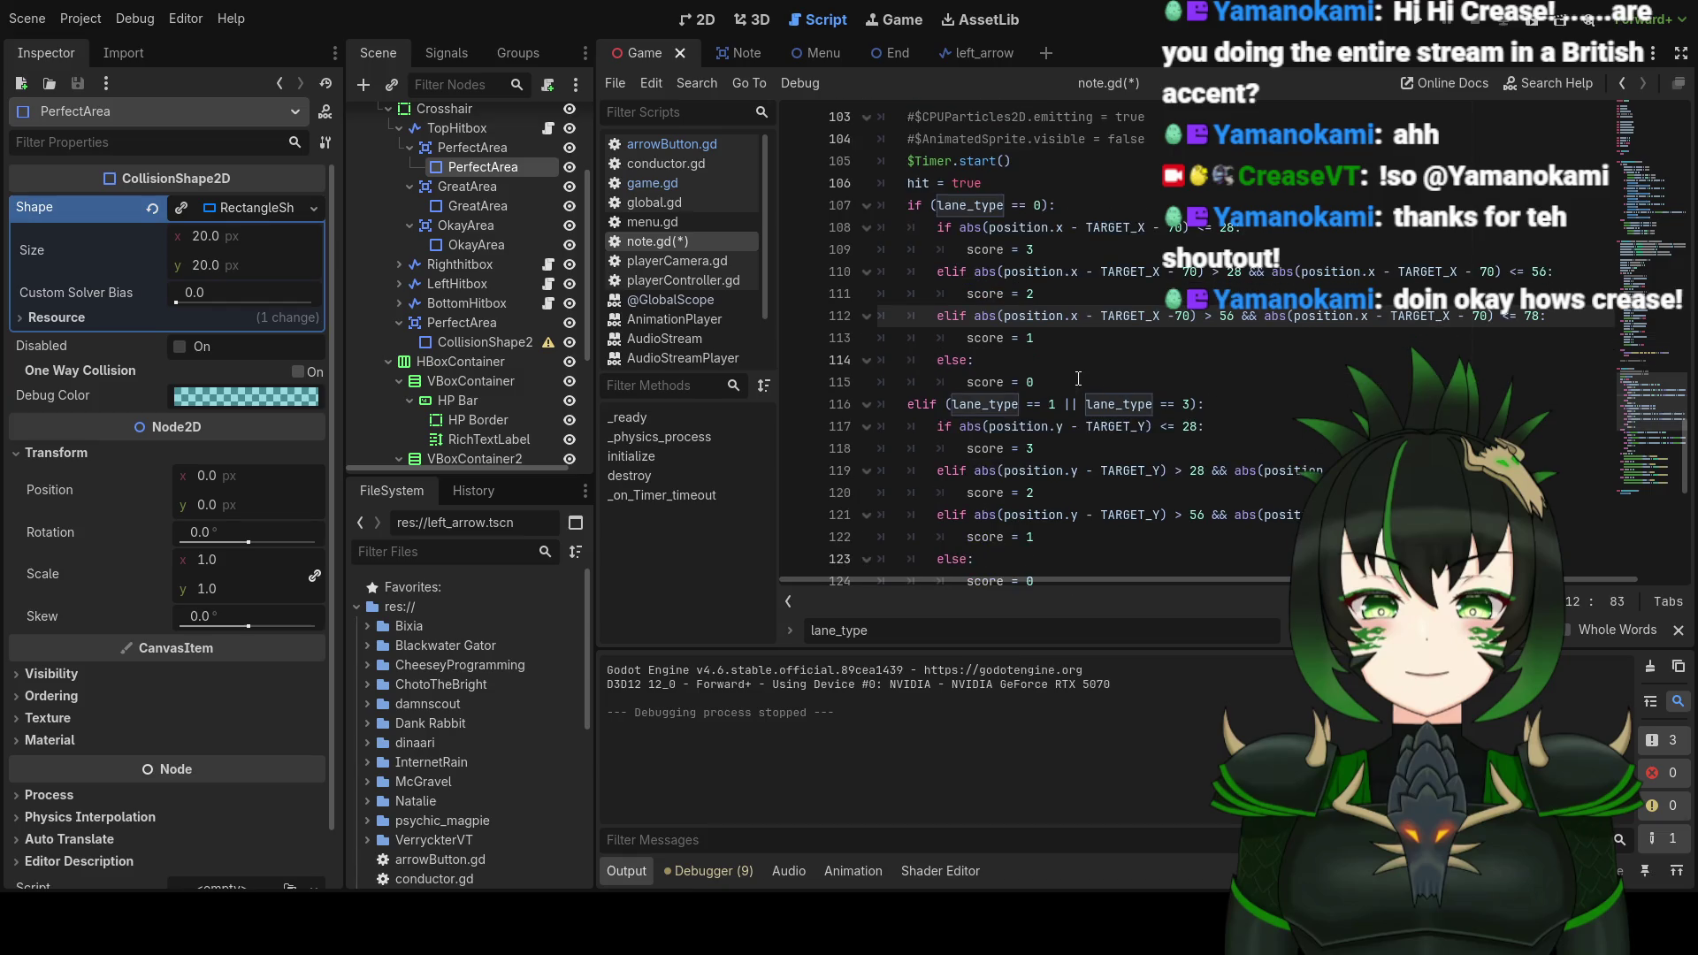
Step: Paste a copy of the lane_type 0 scoring block below it and change it to lane_type == 2
mouse_move(908, 268)
left_mouse_down()
mouse_move(1057, 394)
mouse_move(1069, 440)
left_mouse_up()
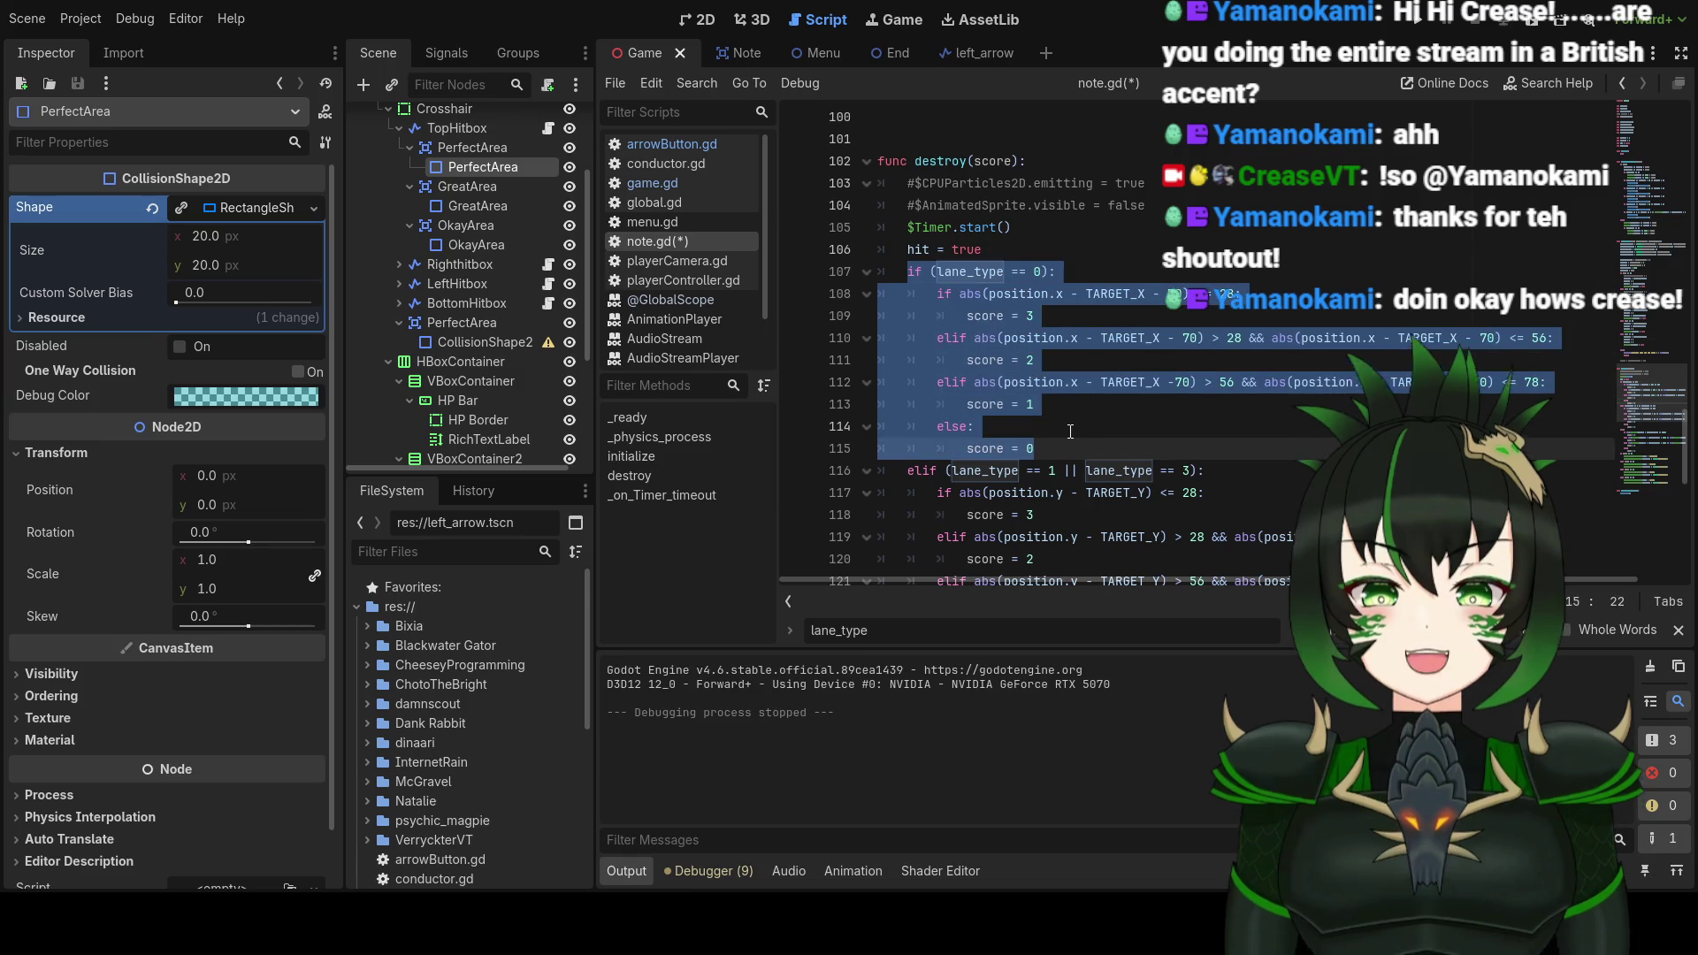
left_click(1067, 442)
key("Return")
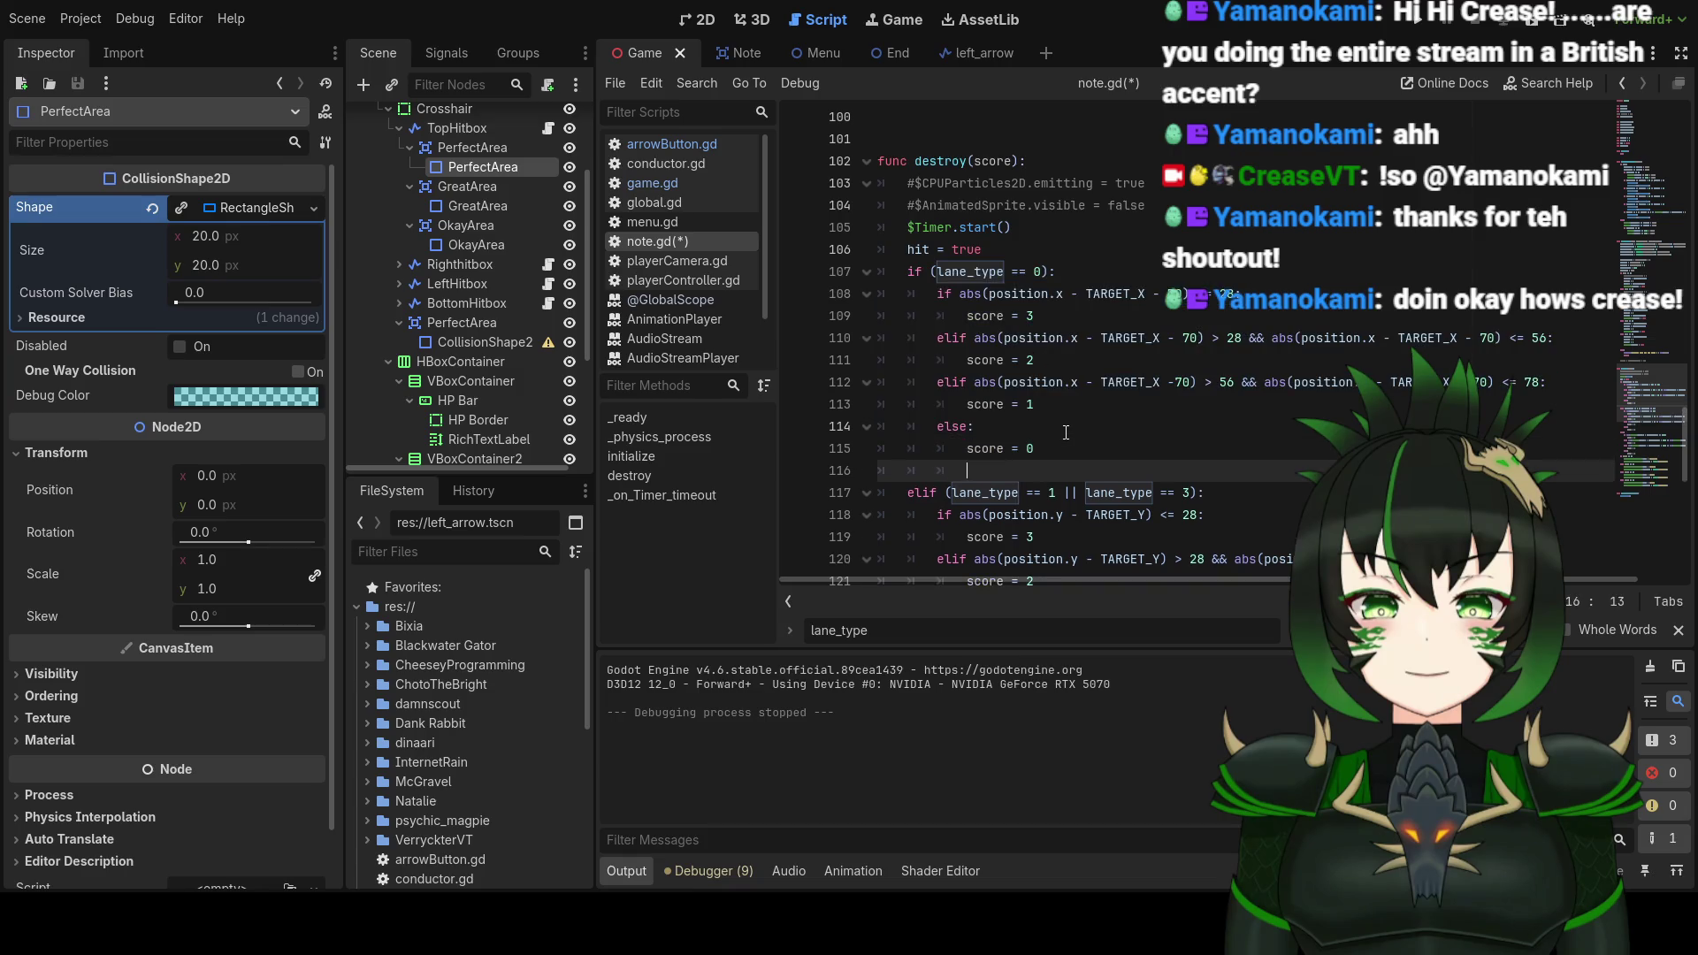
key("ctrl+v")
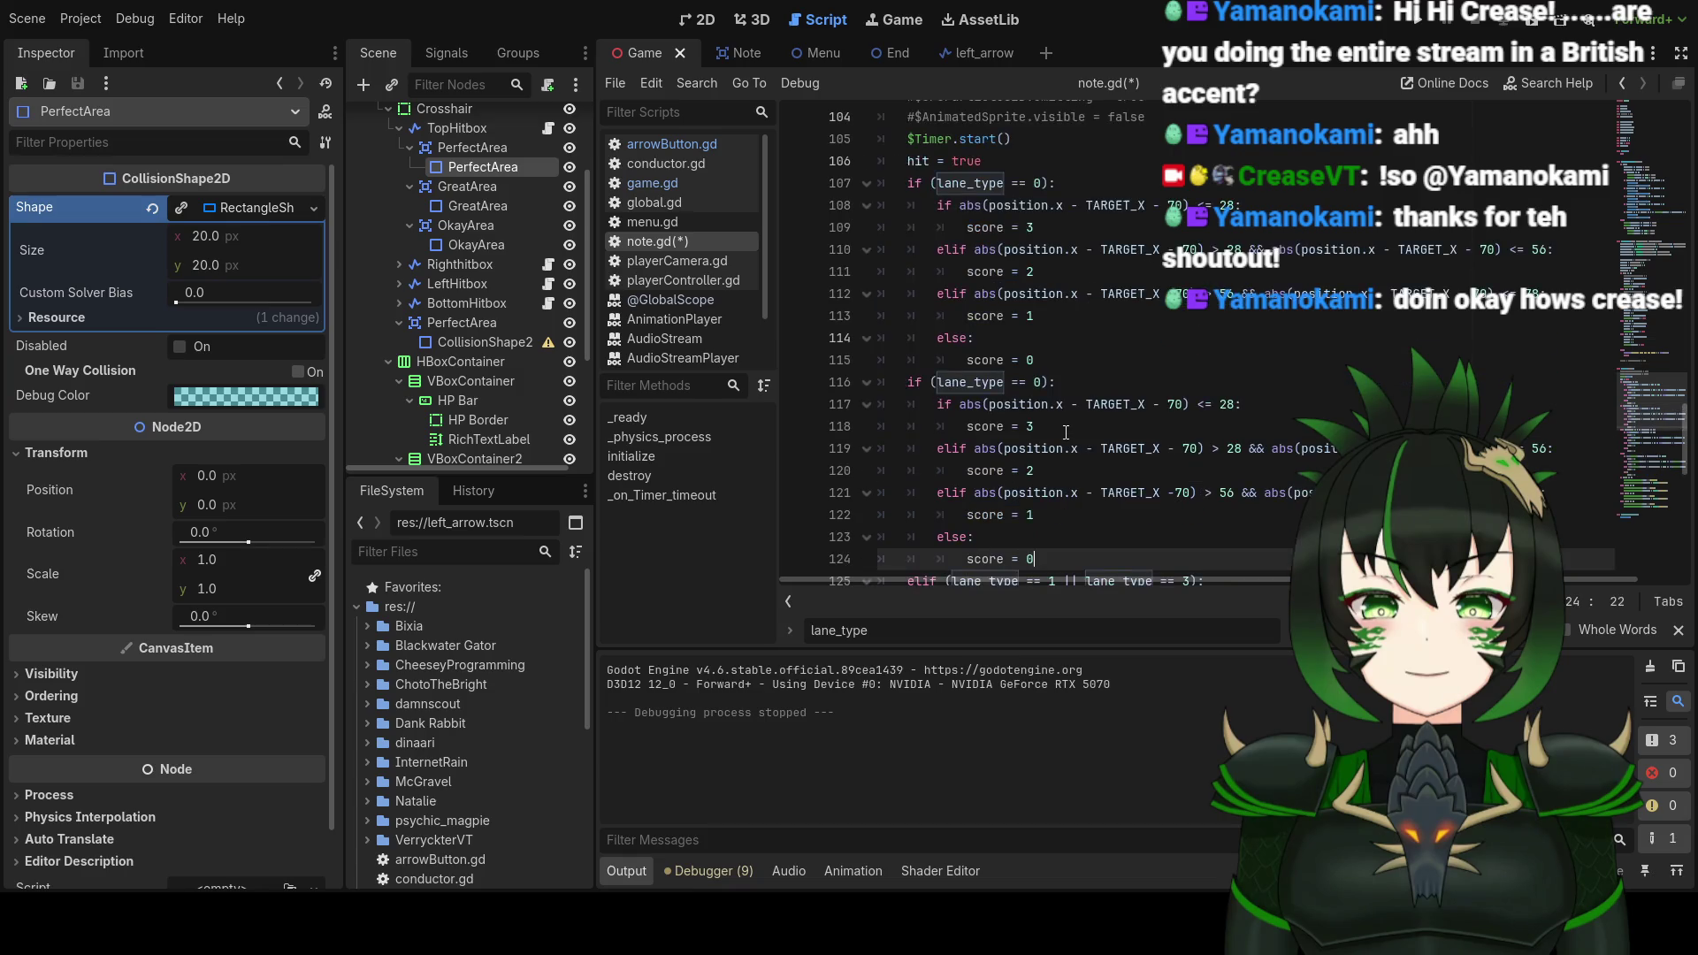
left_click(1044, 381)
type("2")
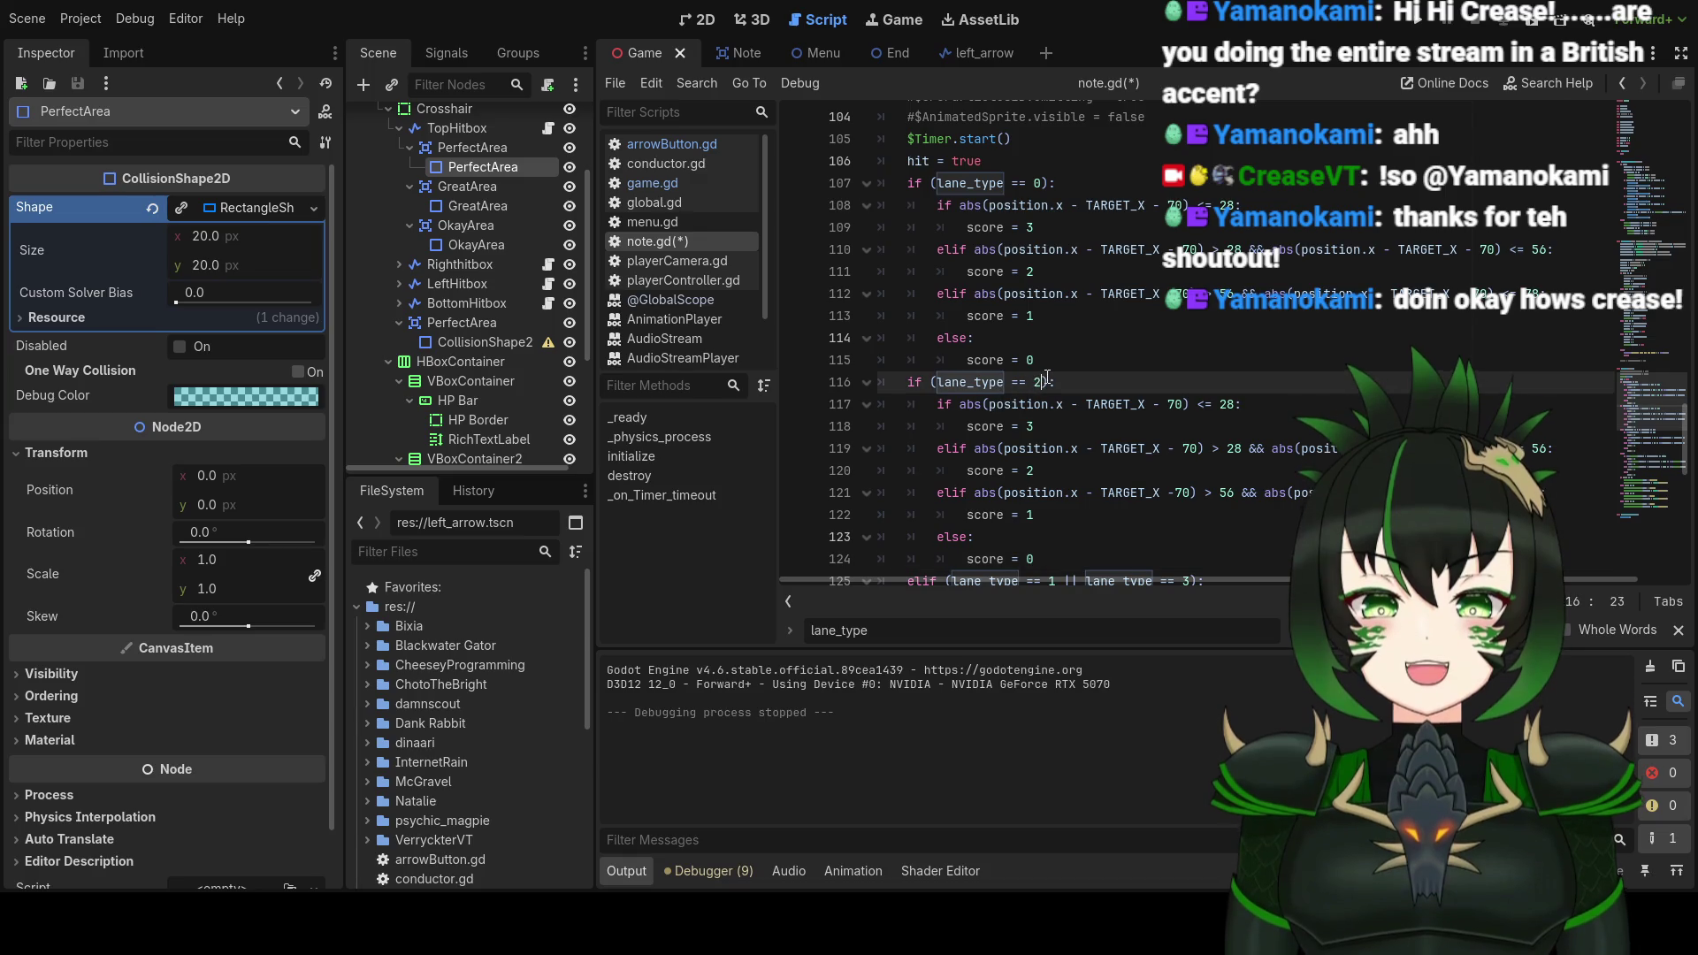
key("BackSpace")
type("2")
Step: Change '- 70' to '+ 70' on lines 117, 119 and 121 of the new block
scroll(1105, 354, "down", 1)
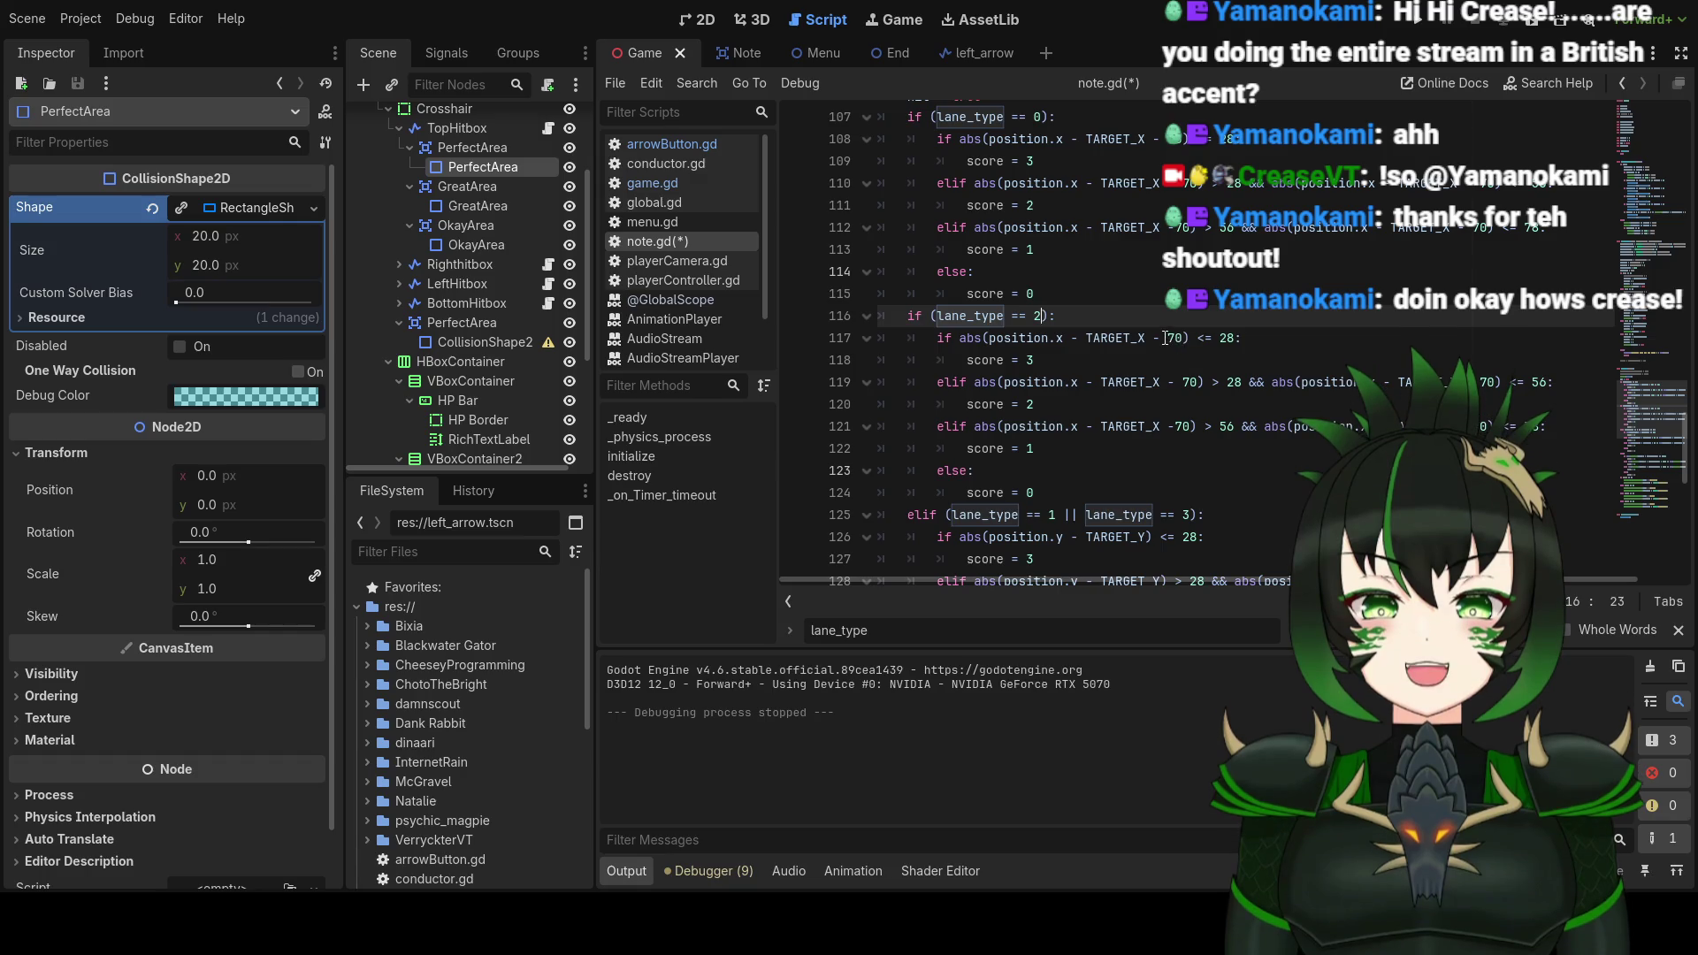
left_click(1160, 339)
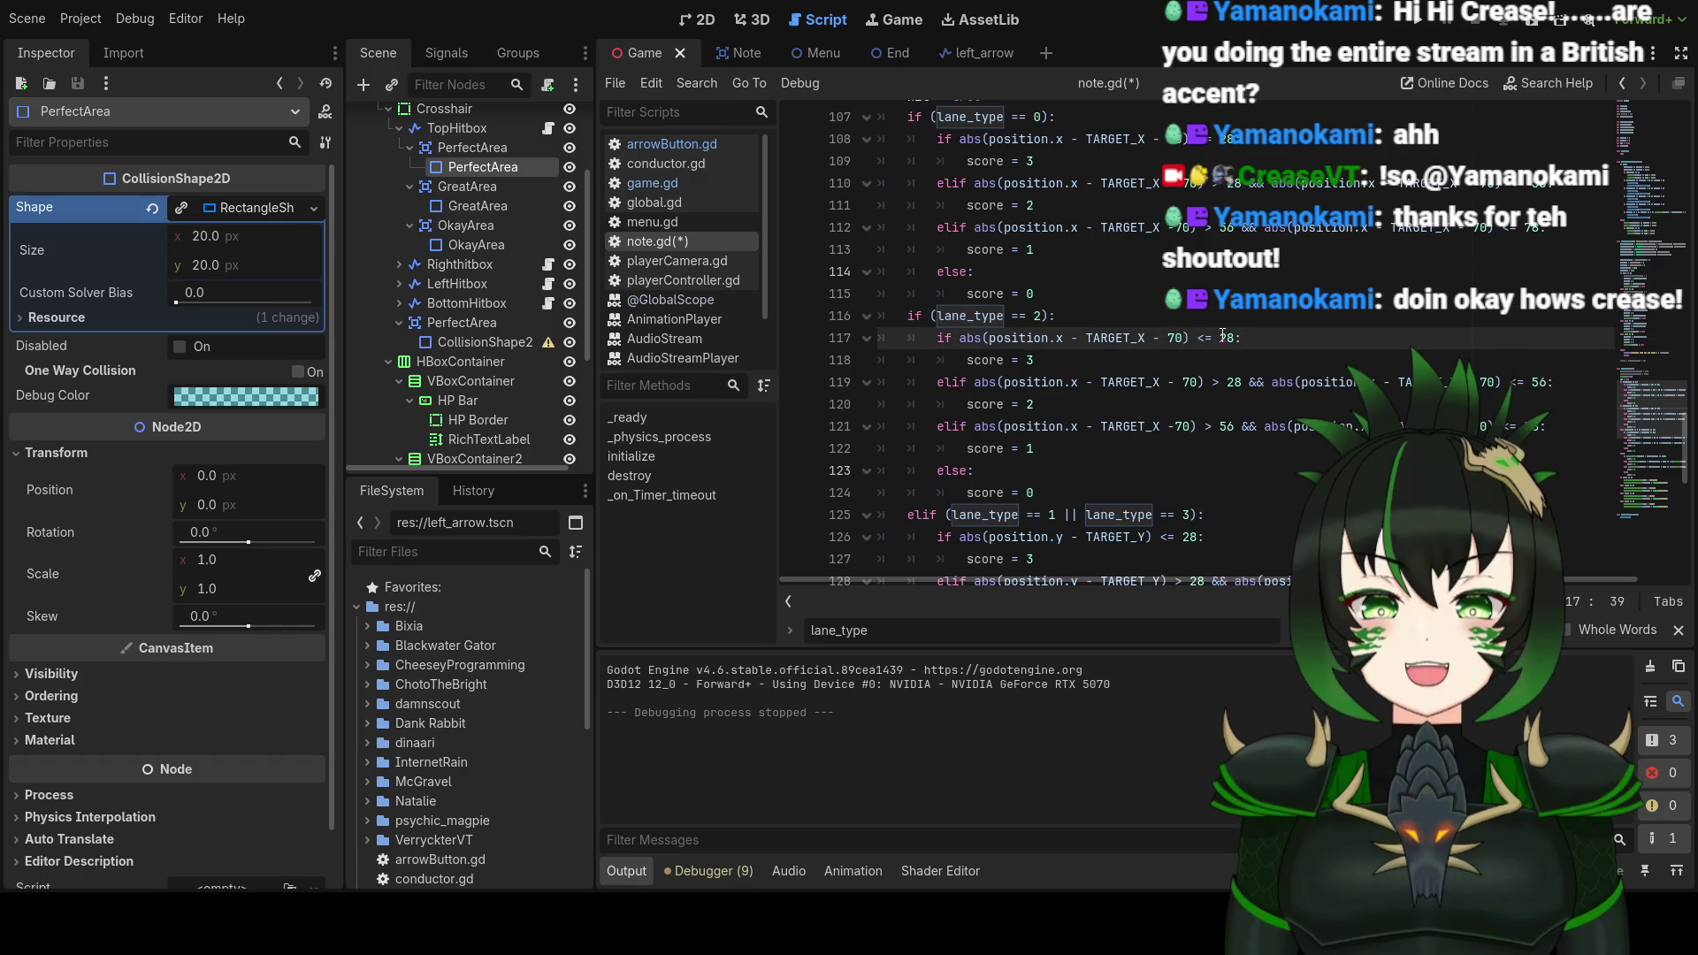
key("BackSpace")
type("+")
left_click(1176, 382)
key("BackSpace")
type("+")
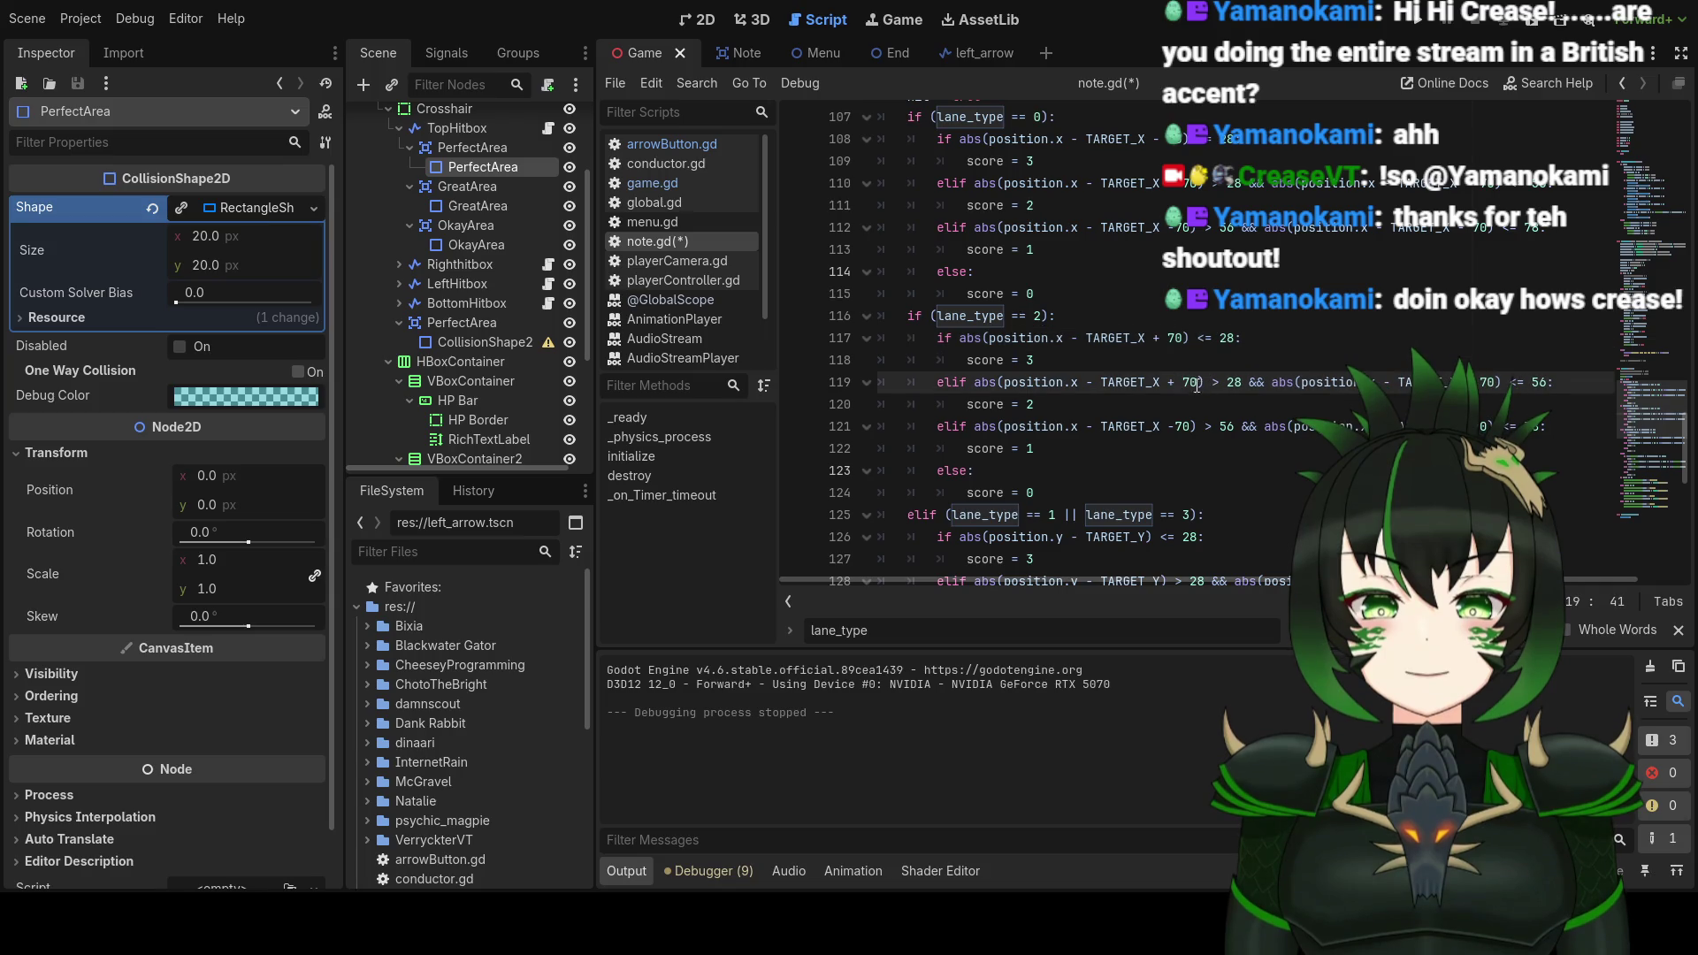
left_click(1173, 427)
key("BackSpace")
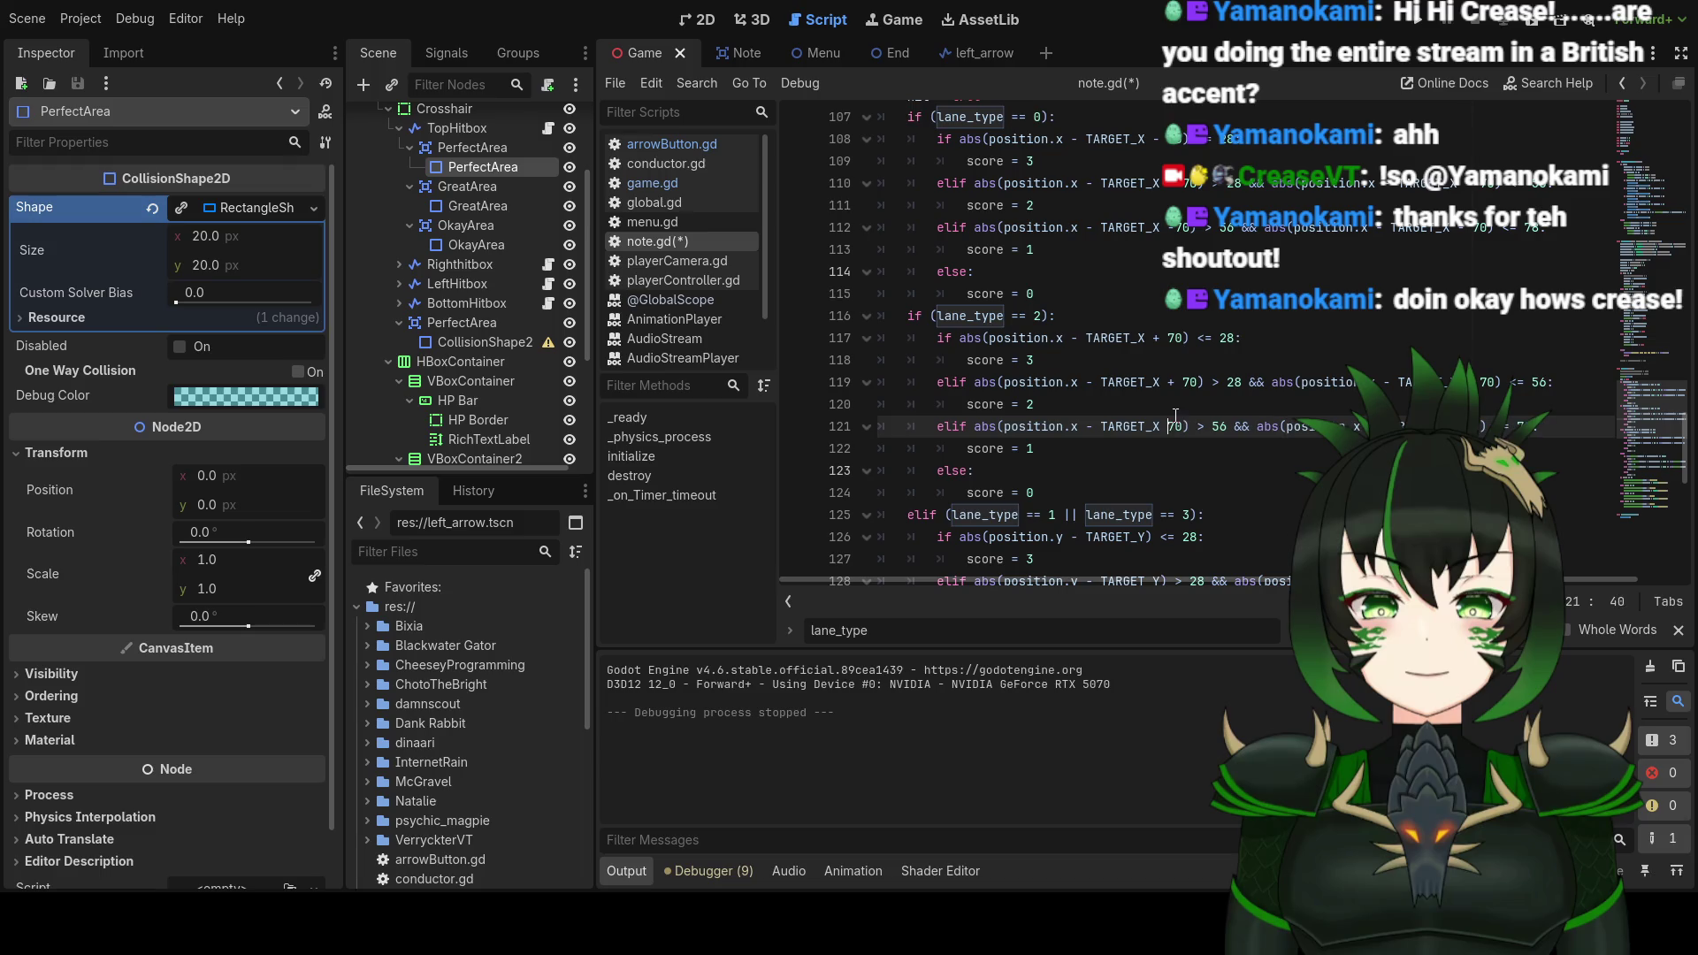
type("+")
left_click(1475, 382)
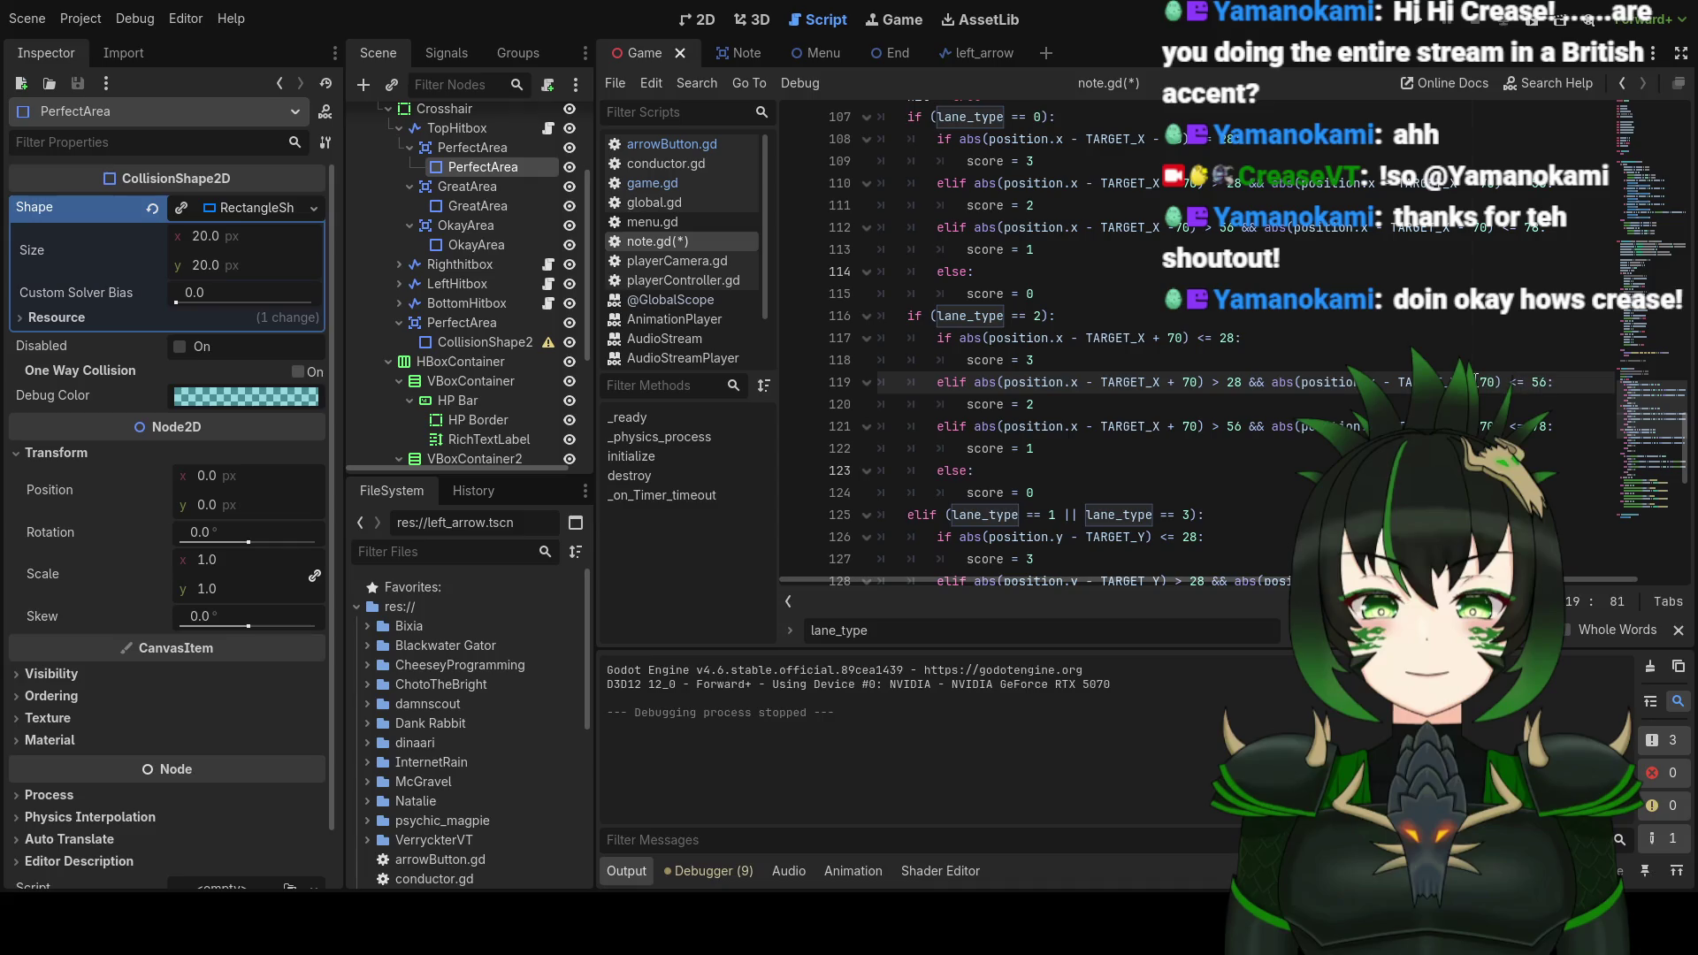
left_click(1475, 426)
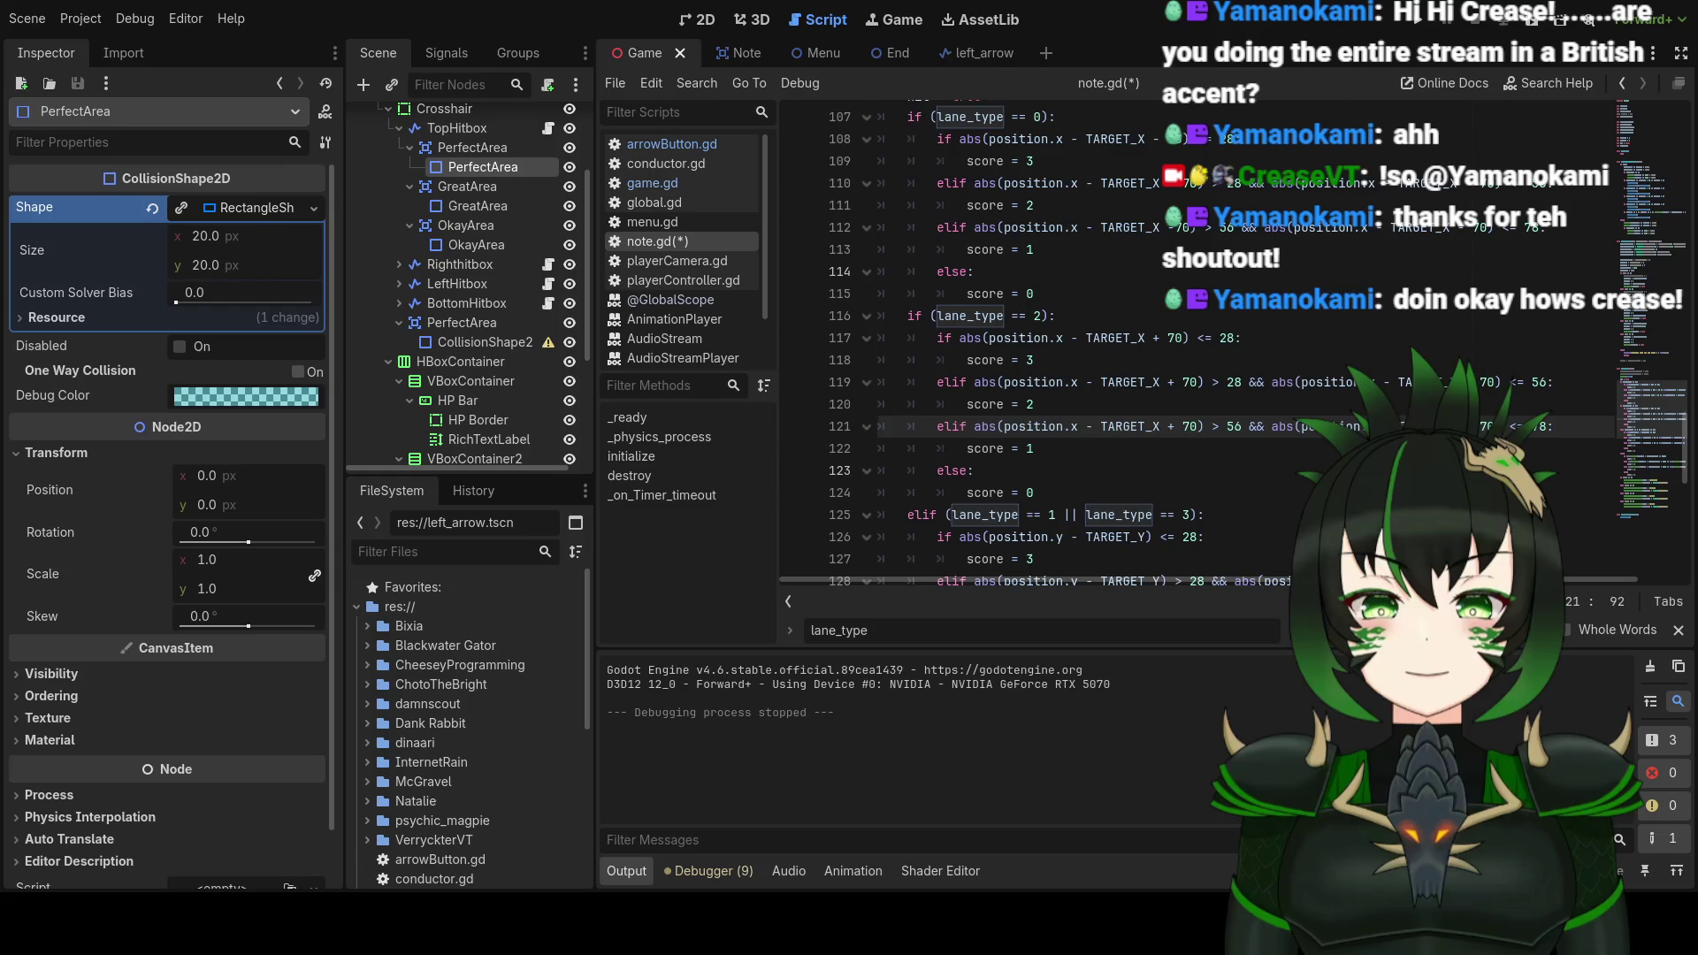
Step: Select the lane_type == 3 condition on line 125
scroll(1321, 405, "up", 2)
scroll(1321, 406, "down", 2)
scroll(1234, 387, "down", 4)
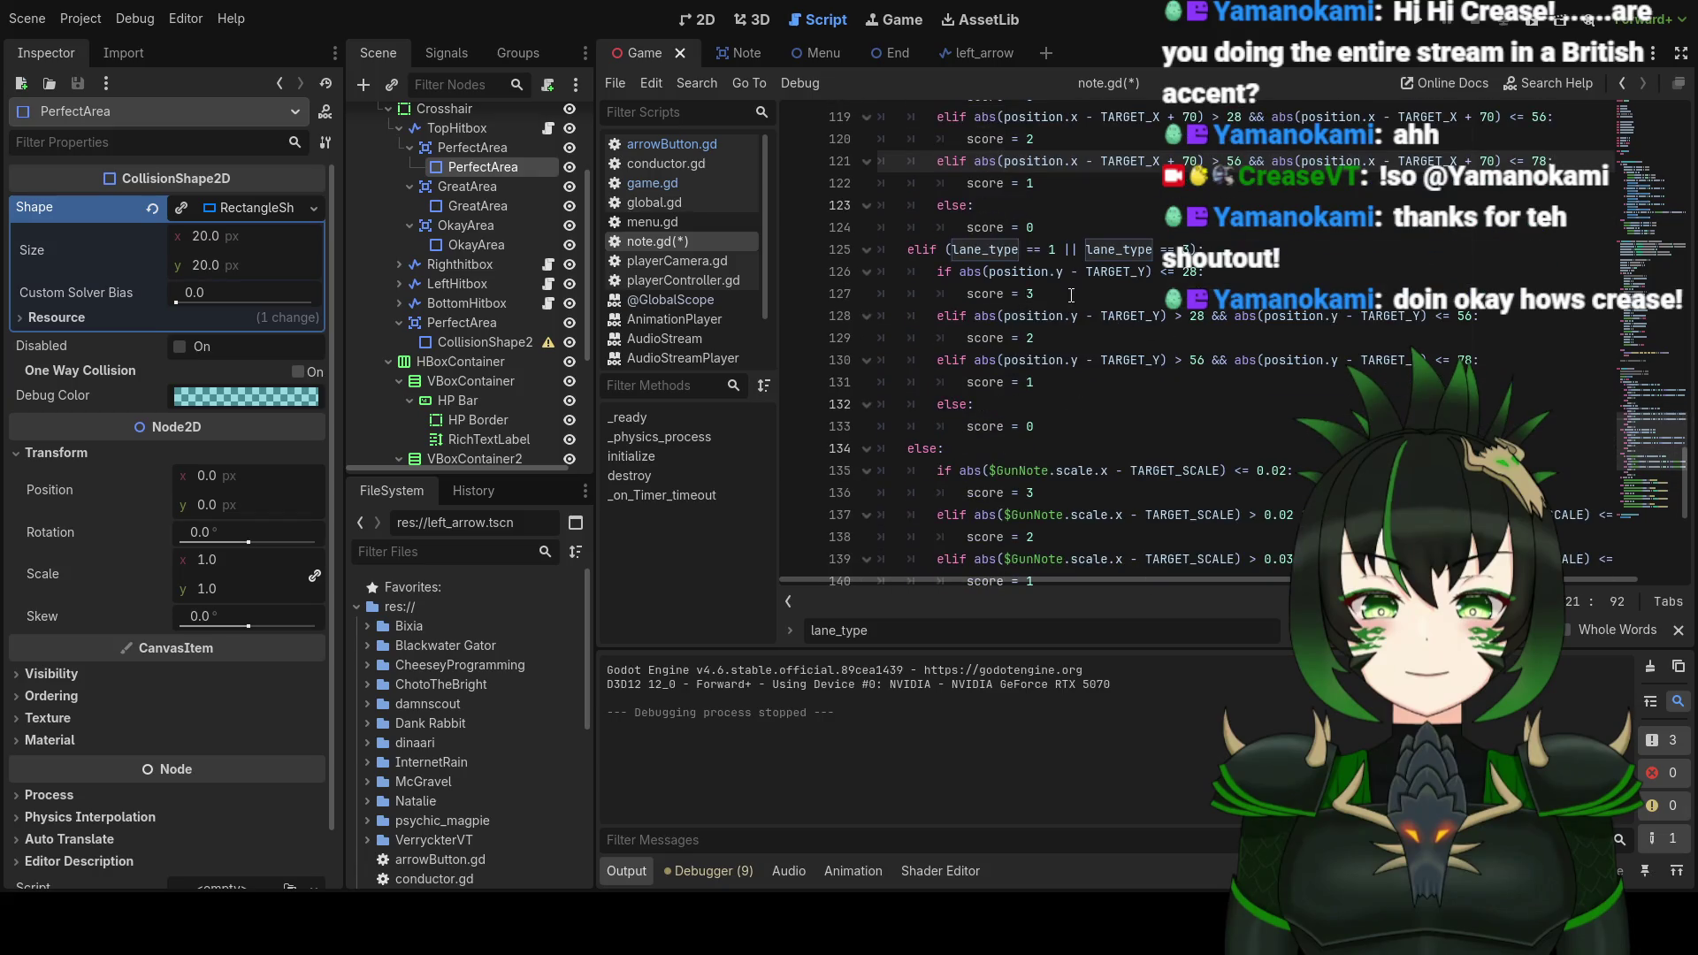
left_click_drag(1058, 251, 1194, 243)
Step: Delete '|| lane_type == 3' from line 125, leaving elif (lane_type == 1):, and review the branch
key("BackSpace")
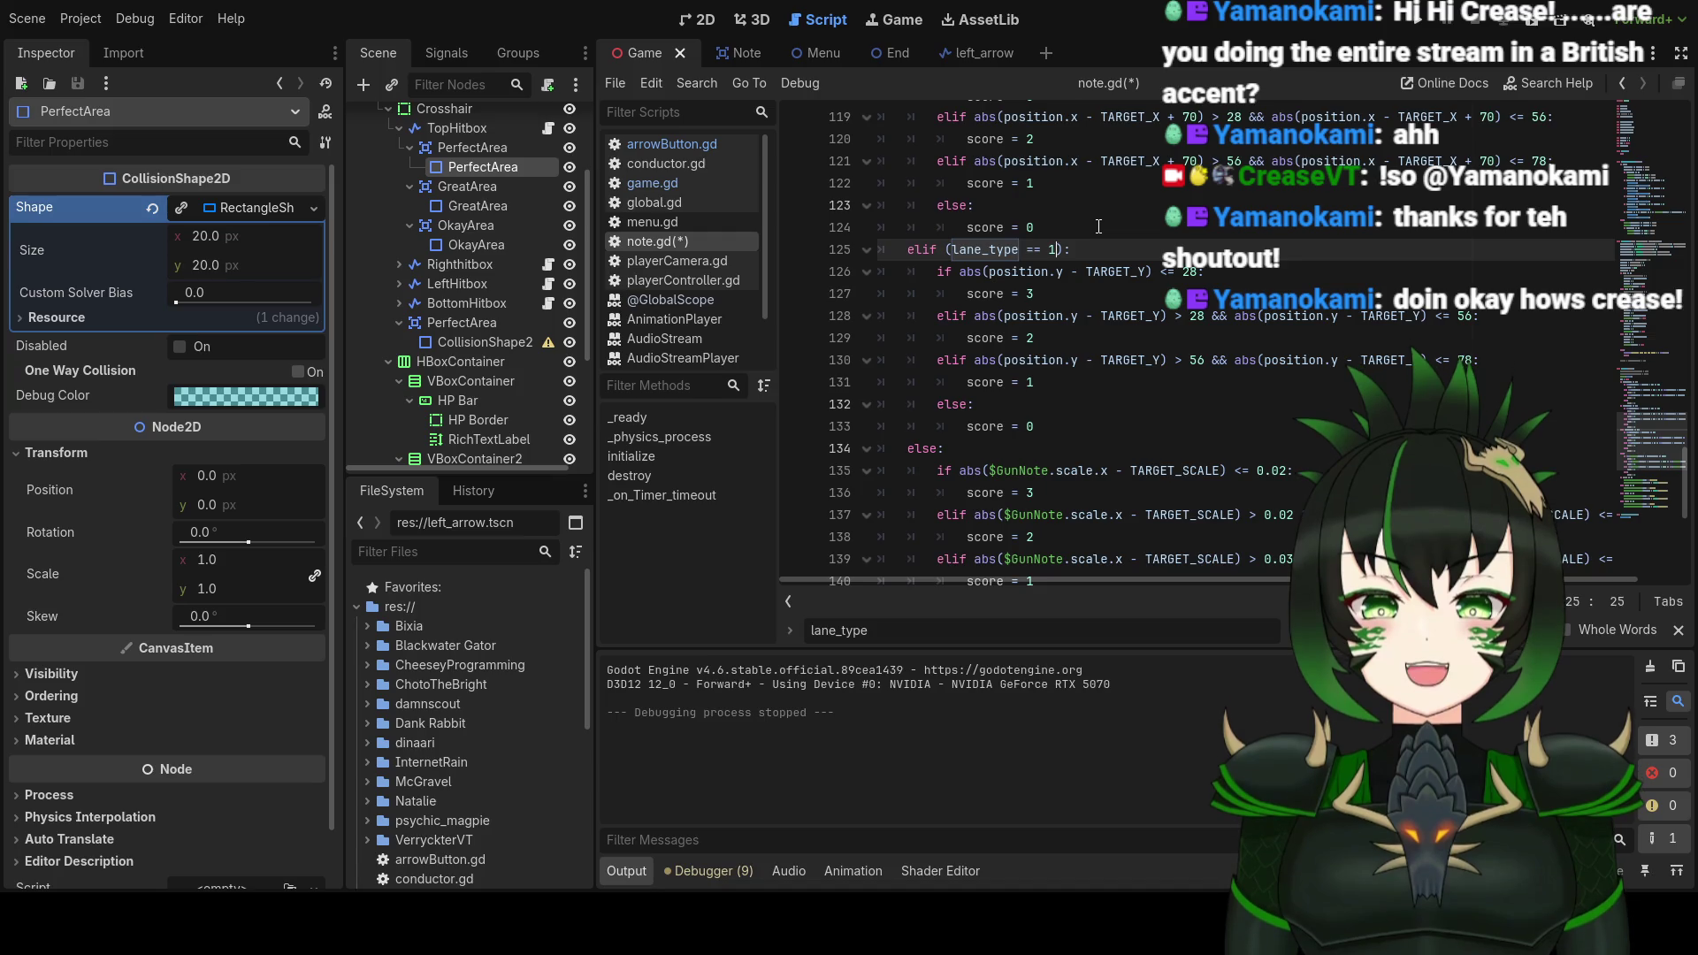
scroll(1099, 227, "down", 1)
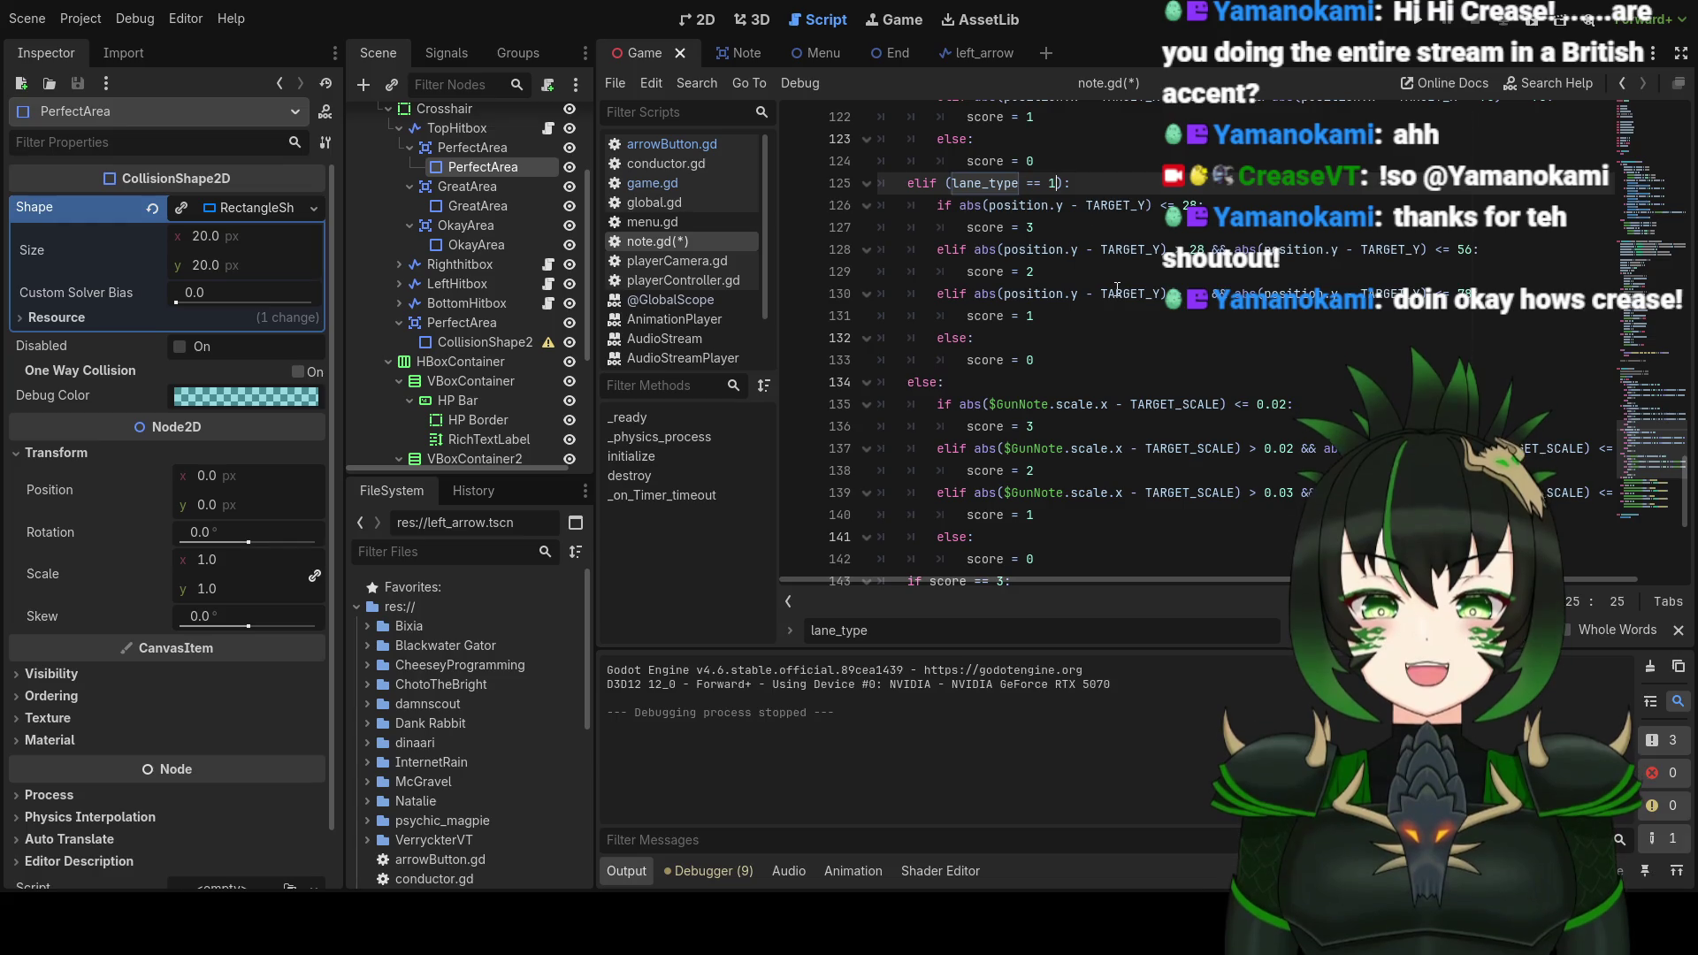
scroll(1116, 283, "up", 2)
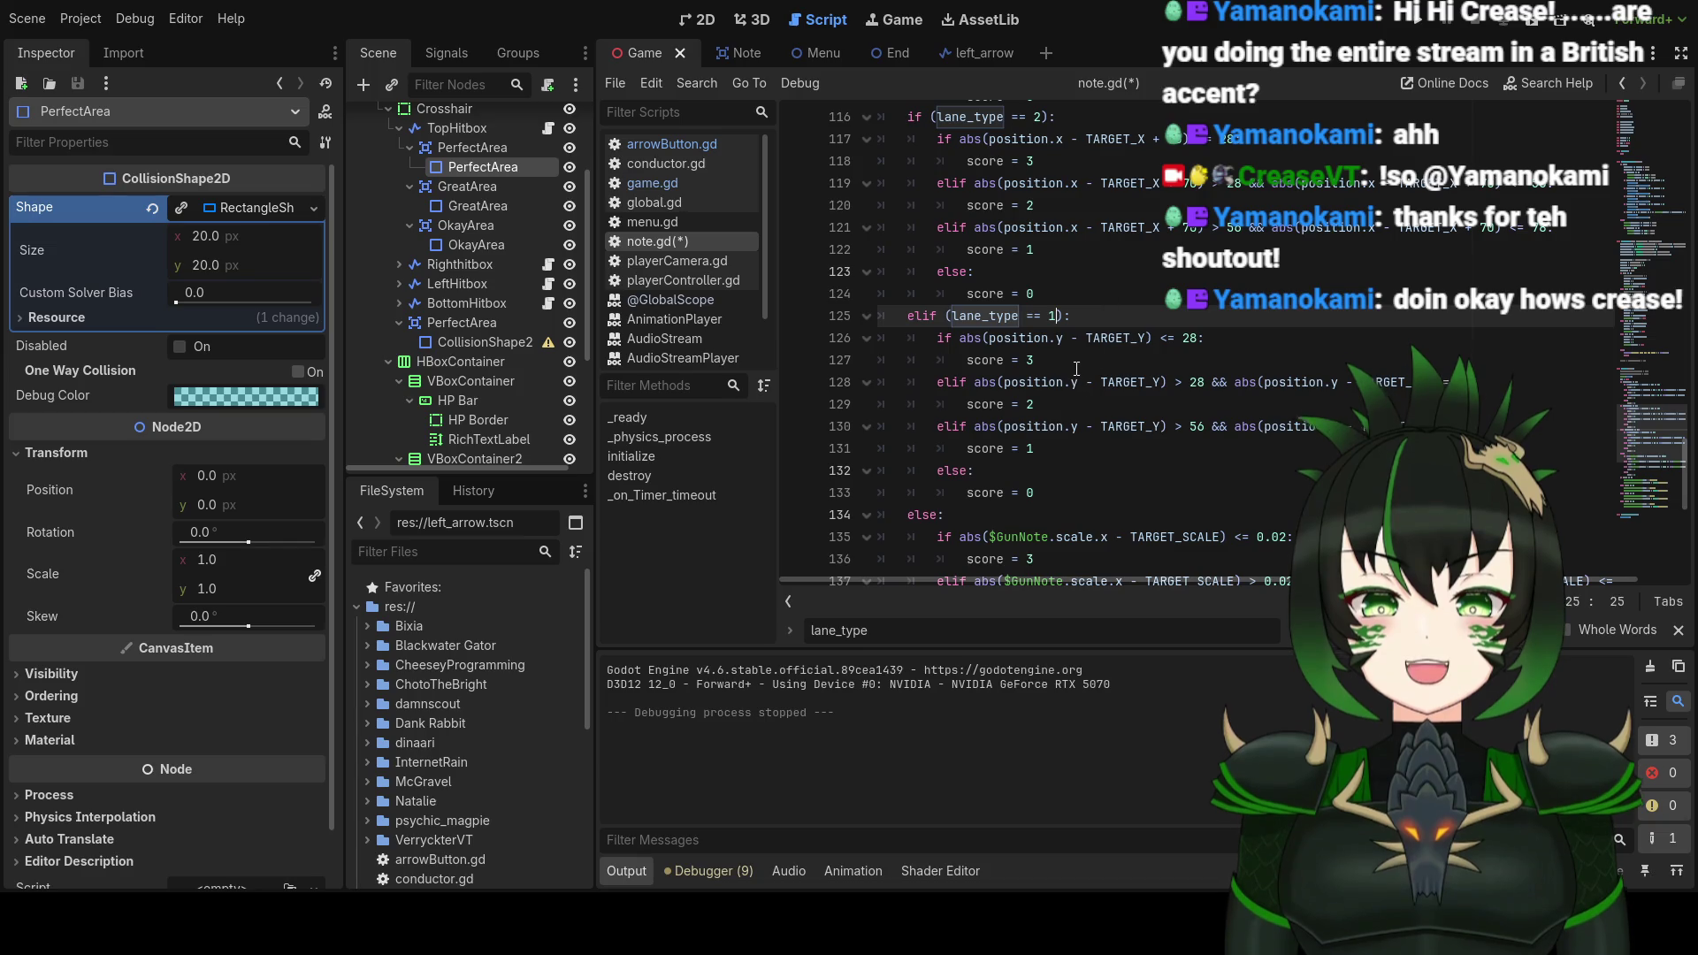
scroll(1073, 360, "up", 1)
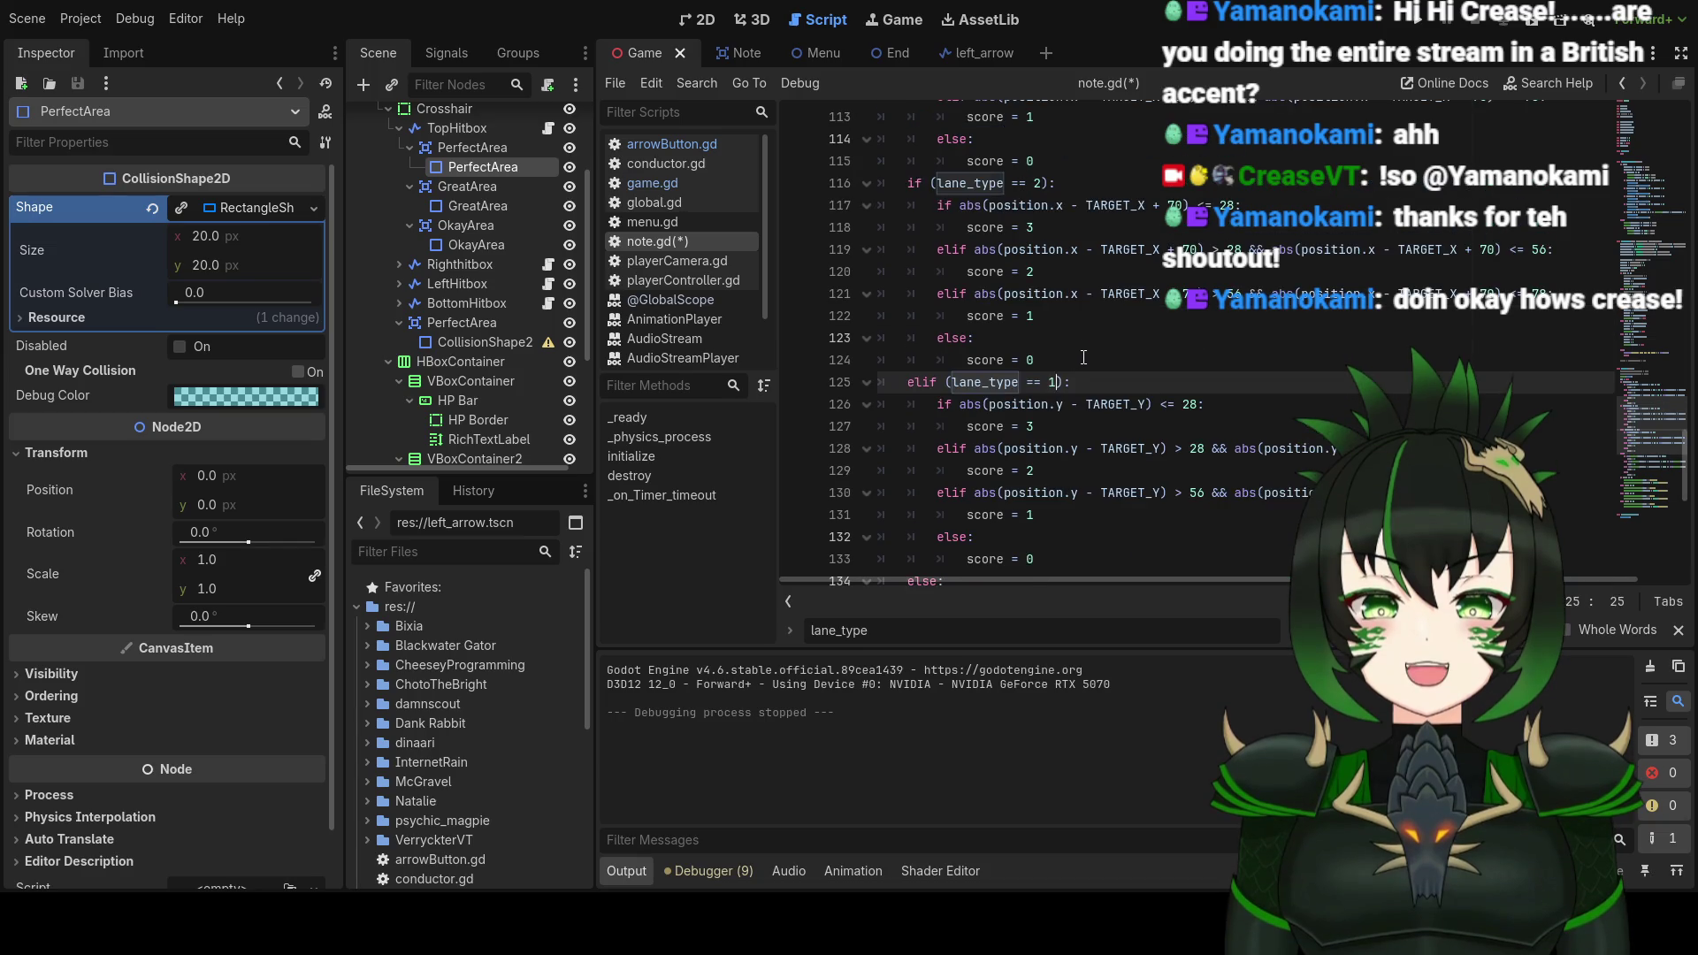
scroll(982, 345, "down", 1)
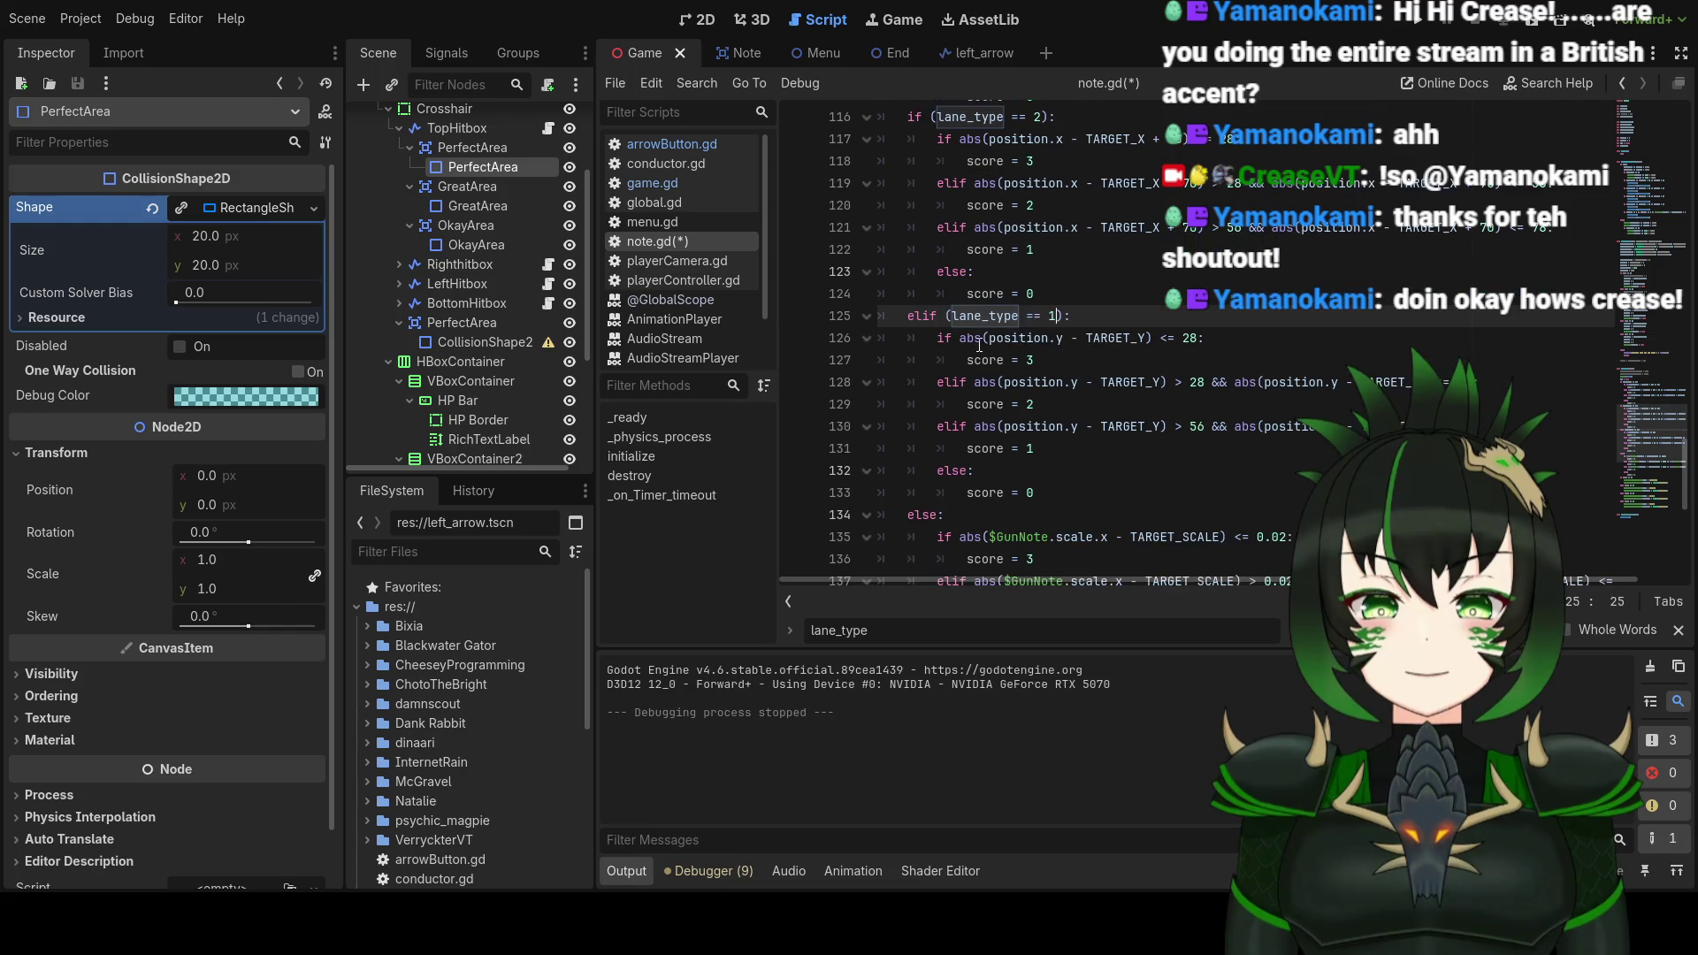
mouse_move(991, 338)
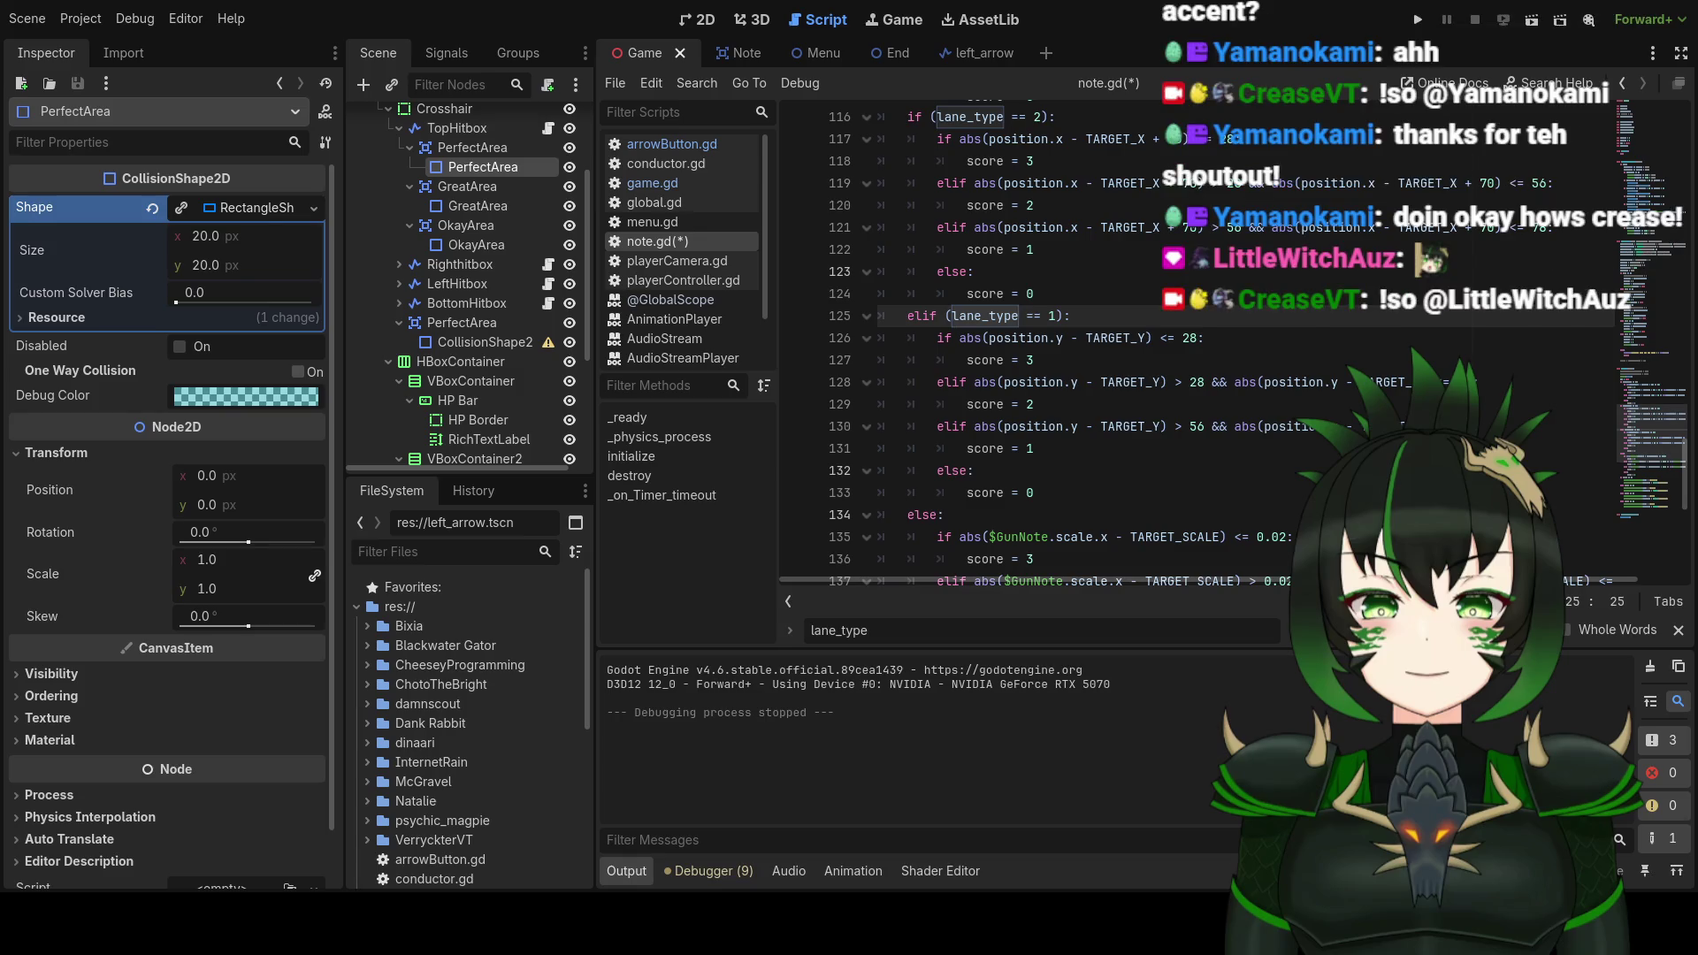
left_click(1216, 342)
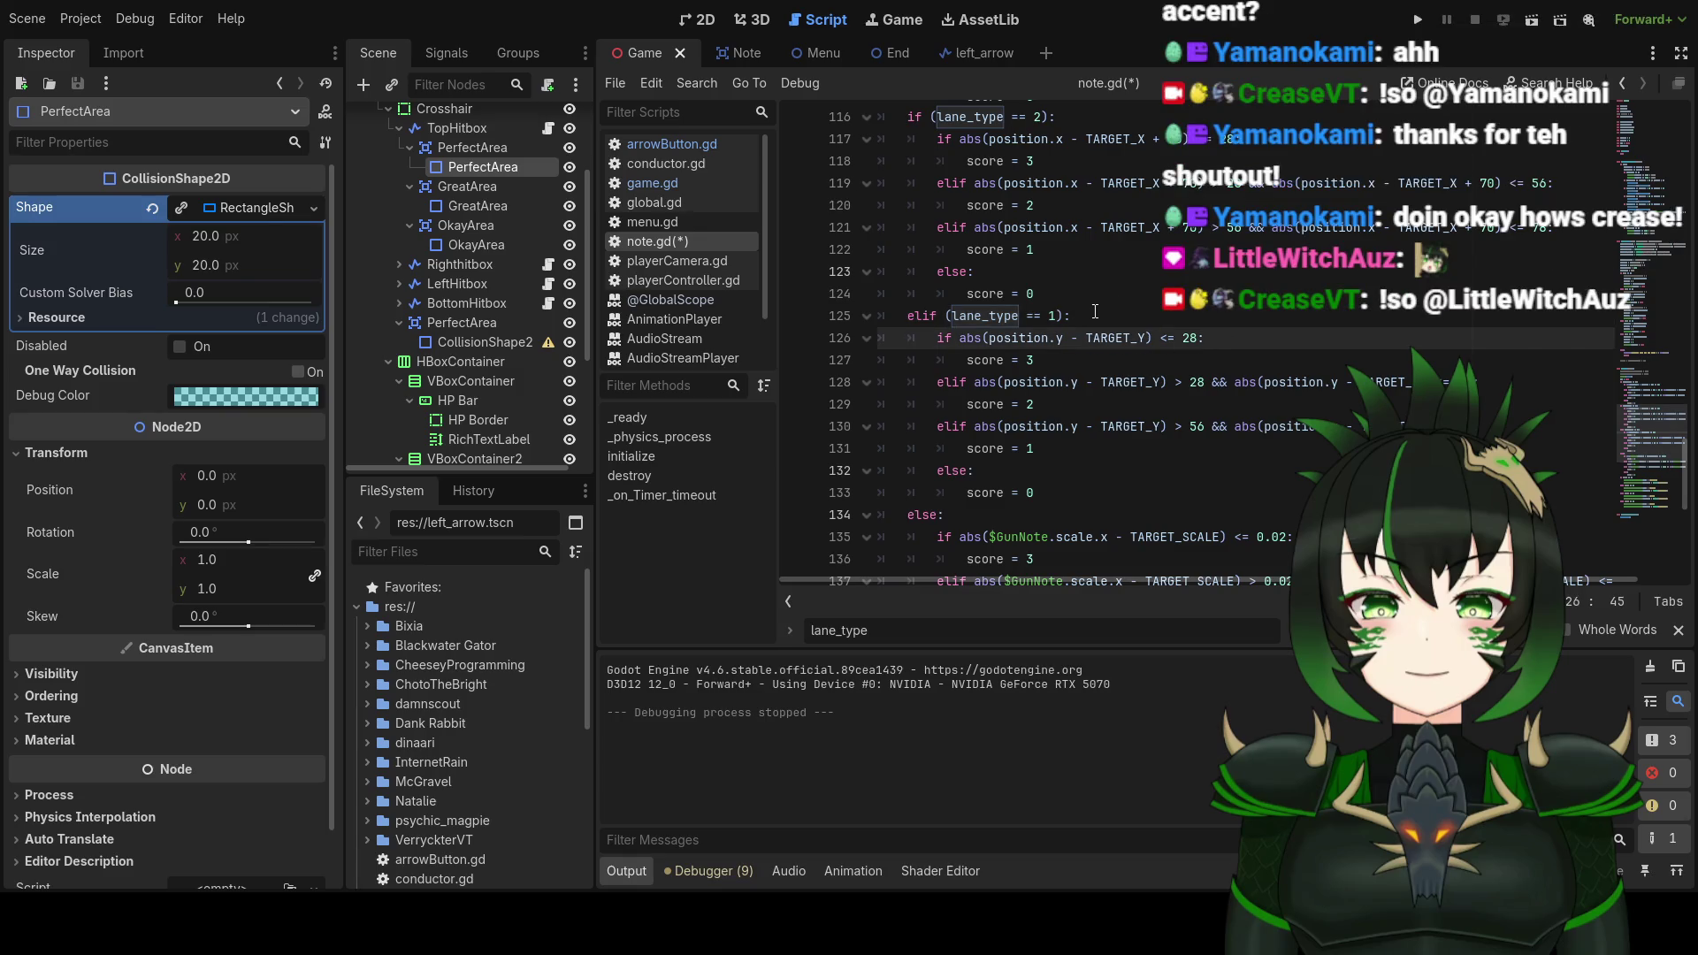
left_click(1142, 338)
scroll(1243, 418, "up", 1)
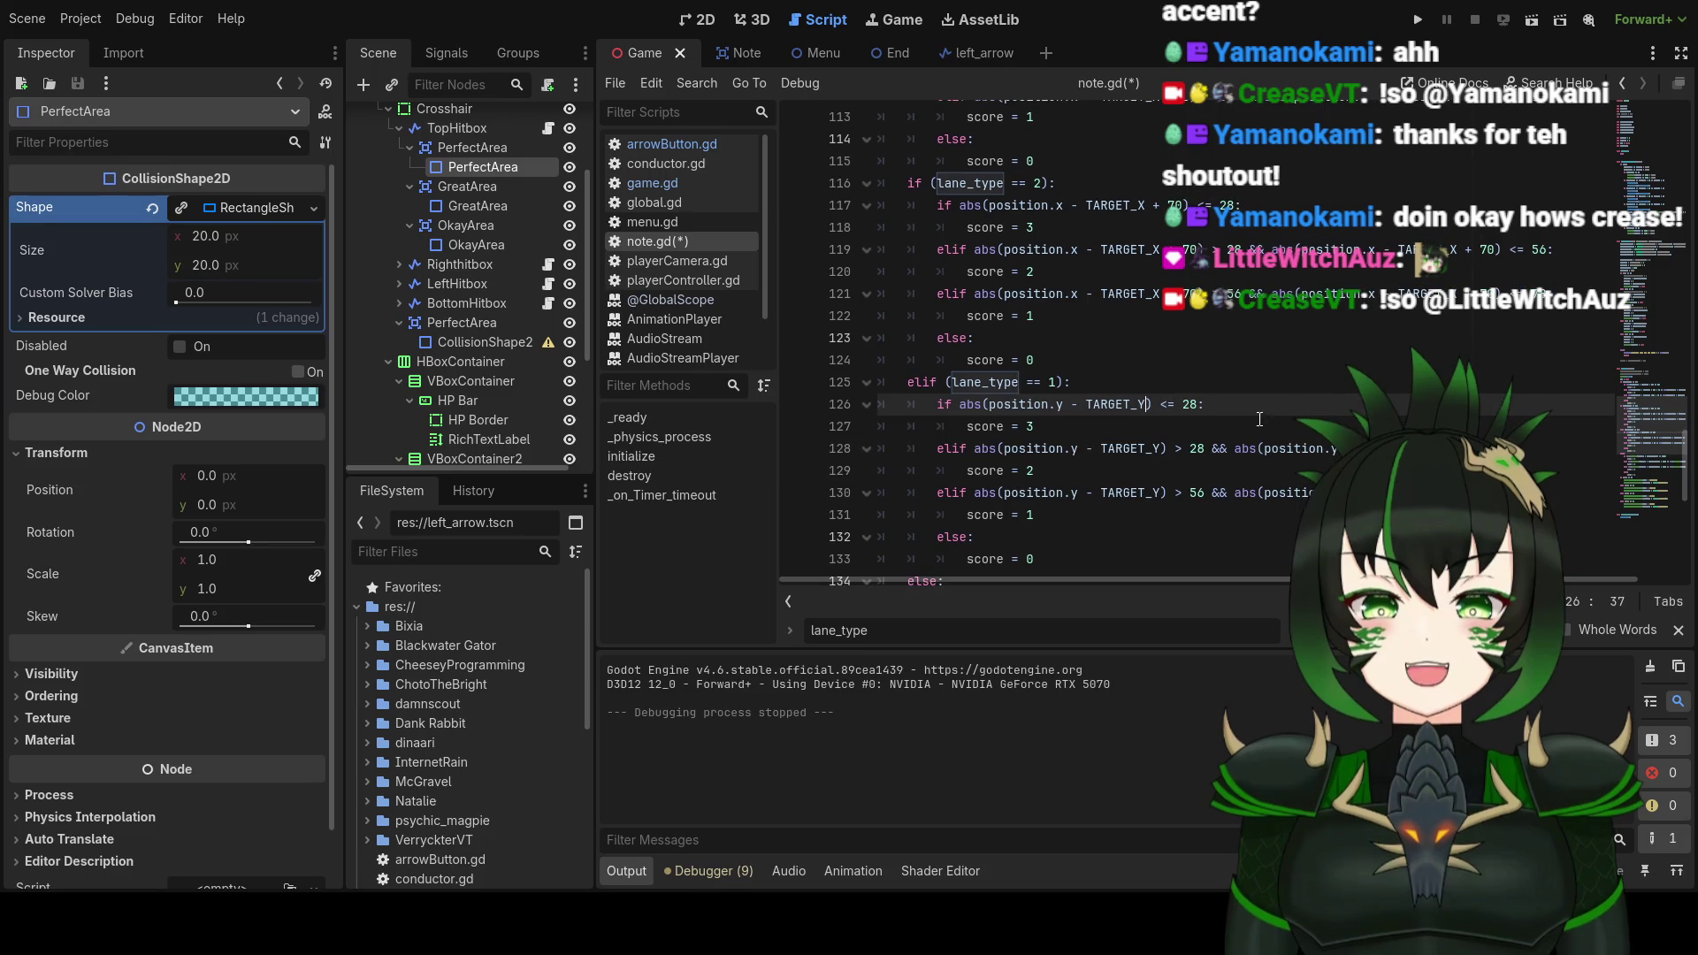
scroll(1282, 418, "up", 1)
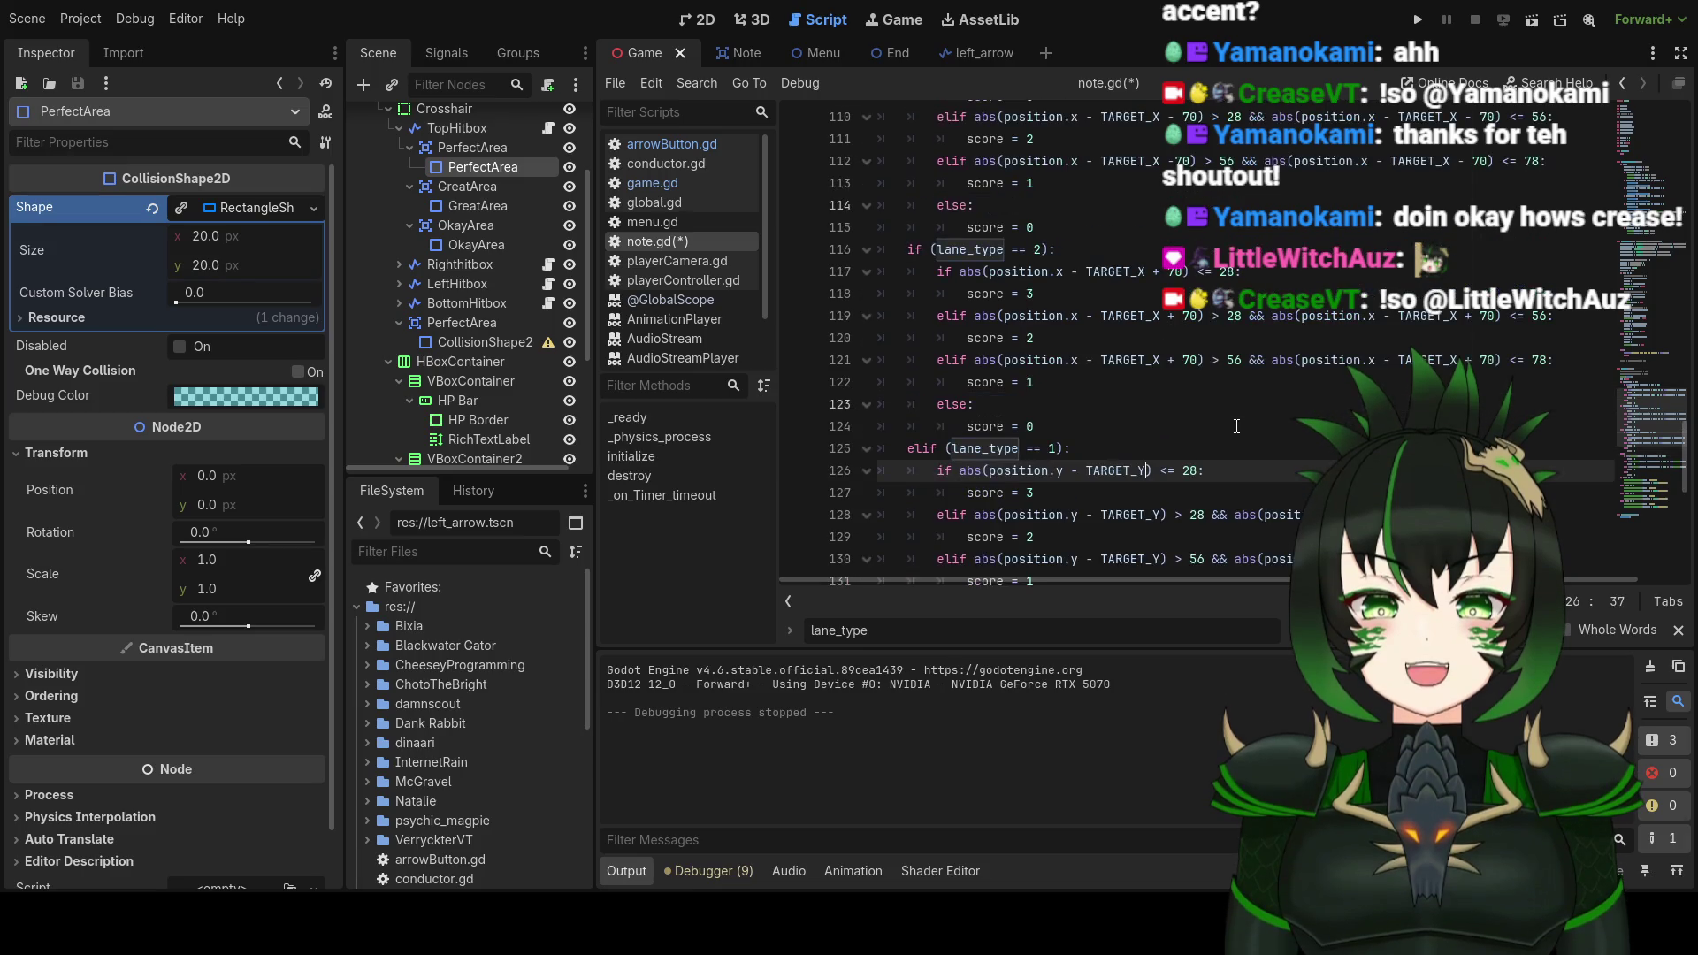
scroll(1053, 453, "up", 17)
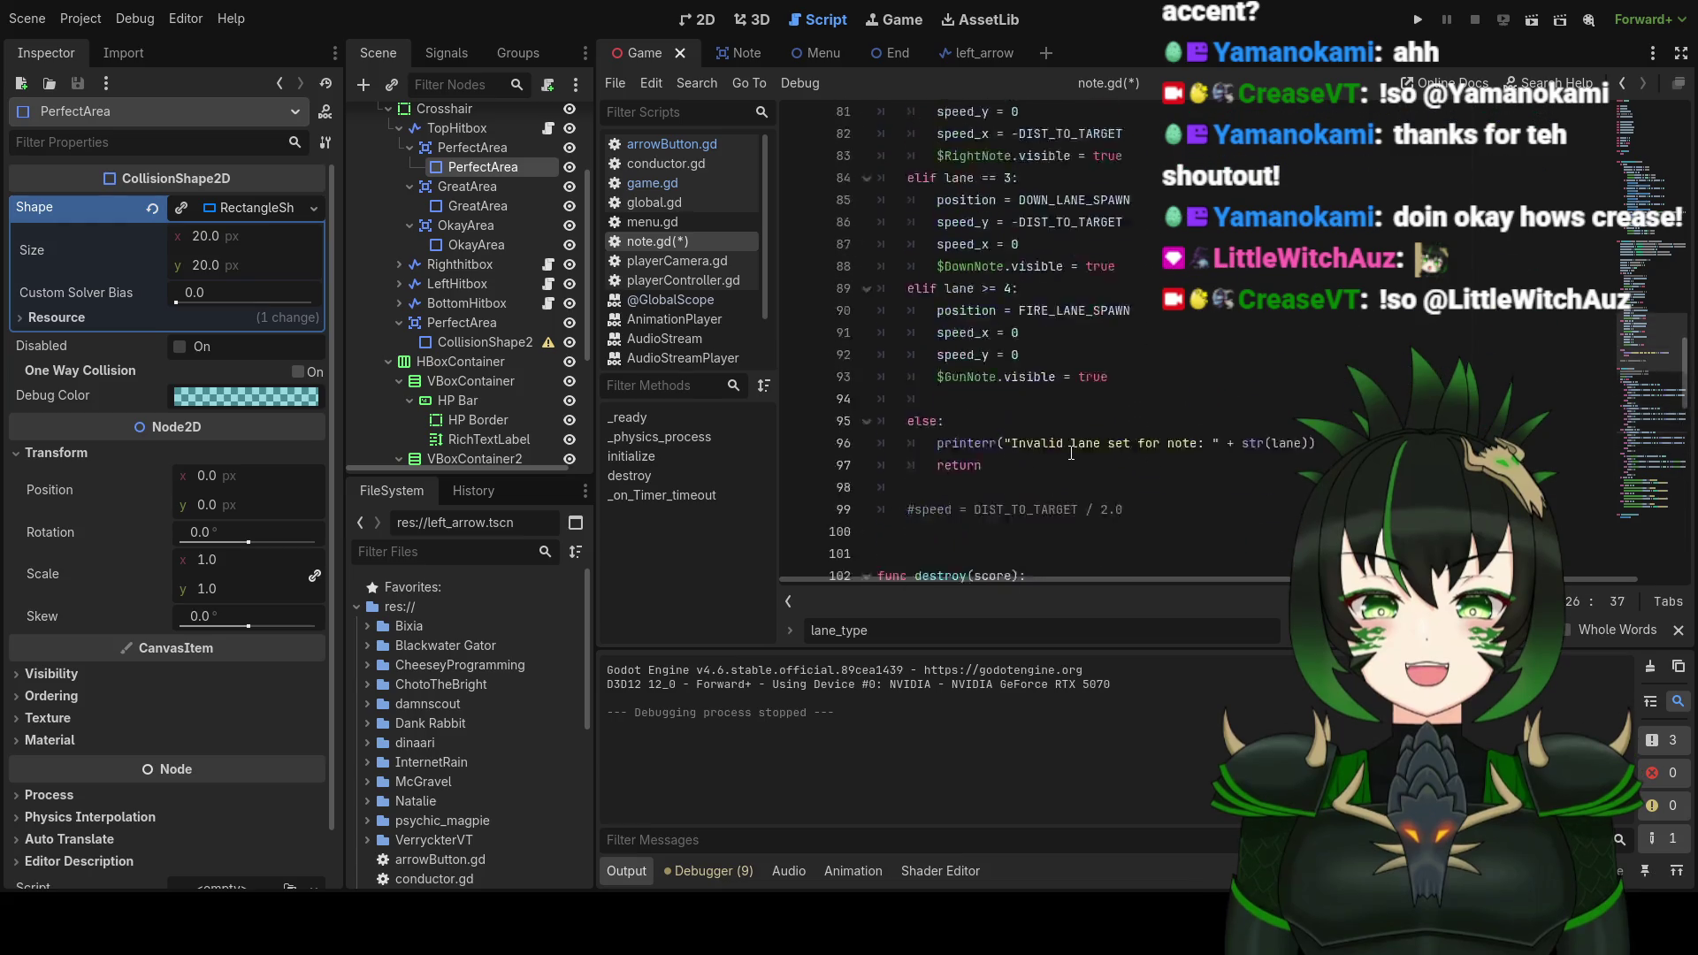
scroll(1081, 451, "down", 17)
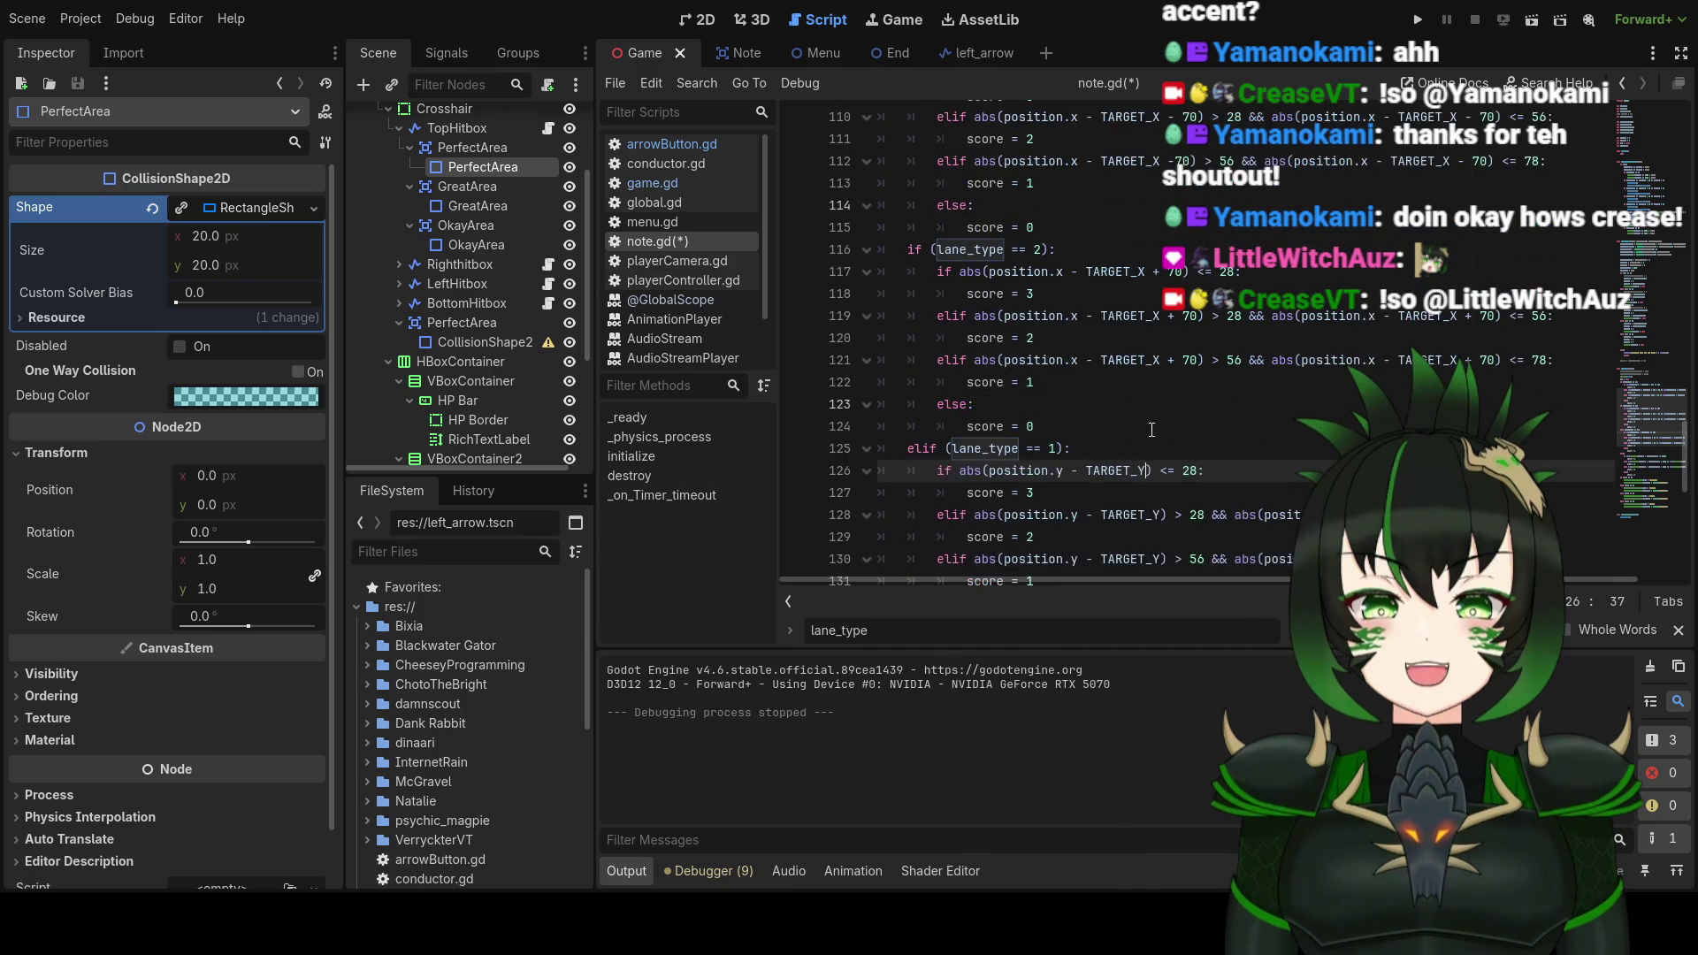
scroll(1150, 430, "down", 1)
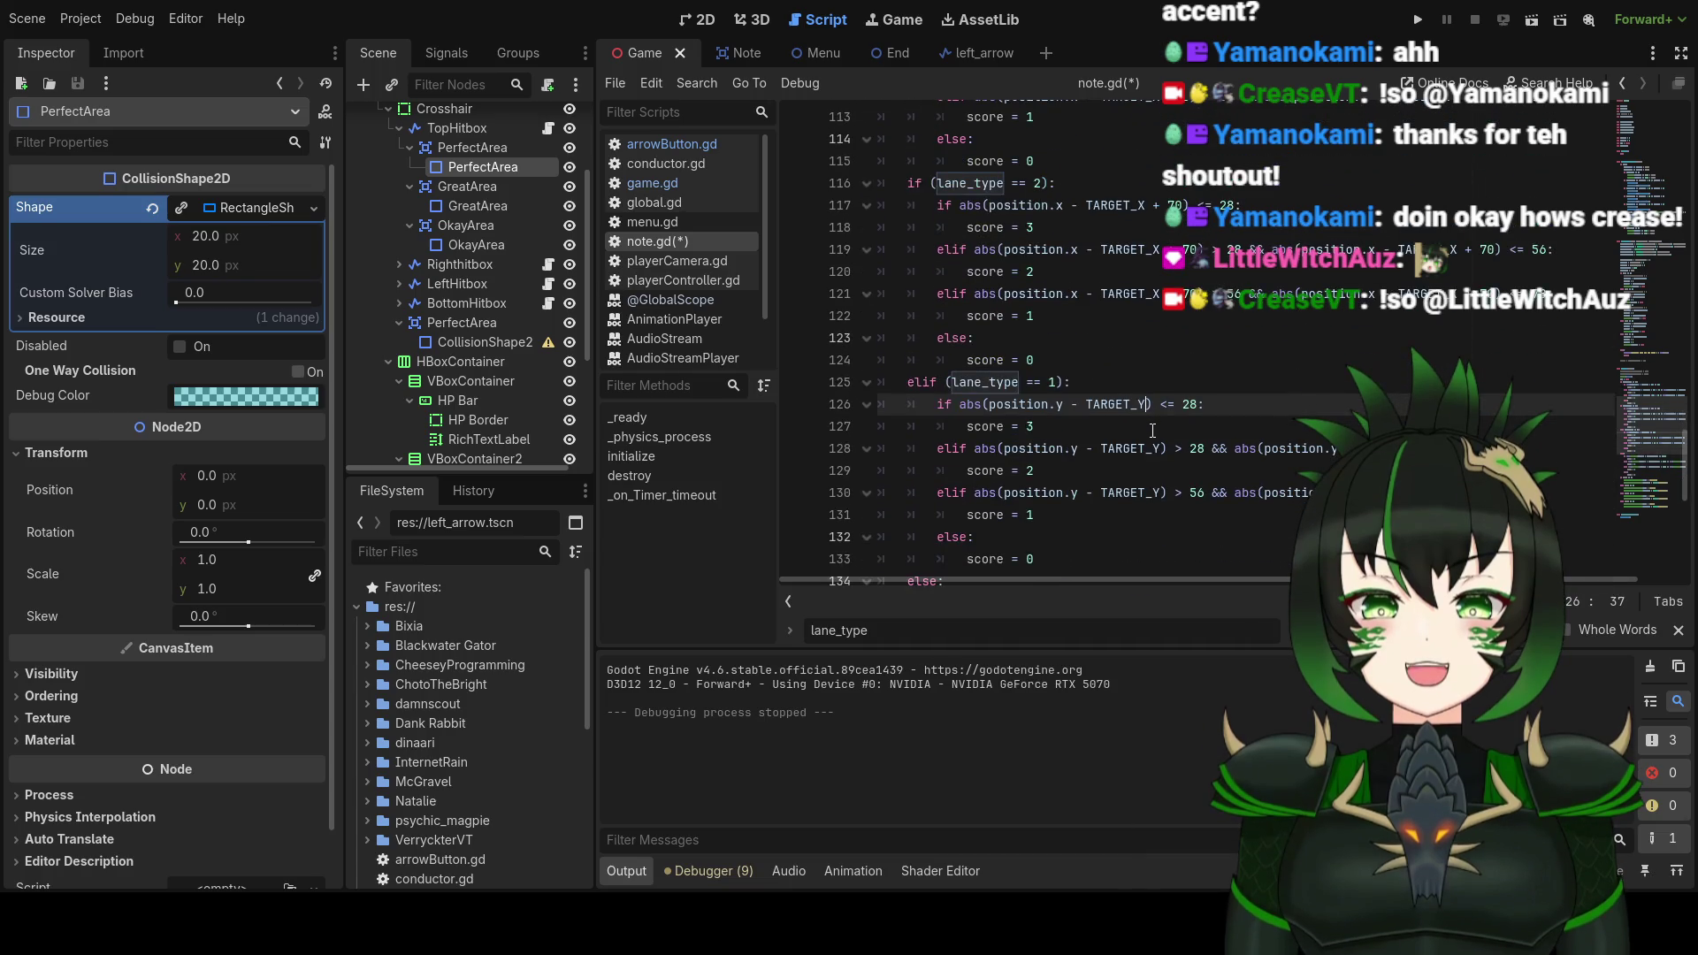
left_click(1089, 405)
scroll(1171, 412, "up", 2)
left_click(1197, 386)
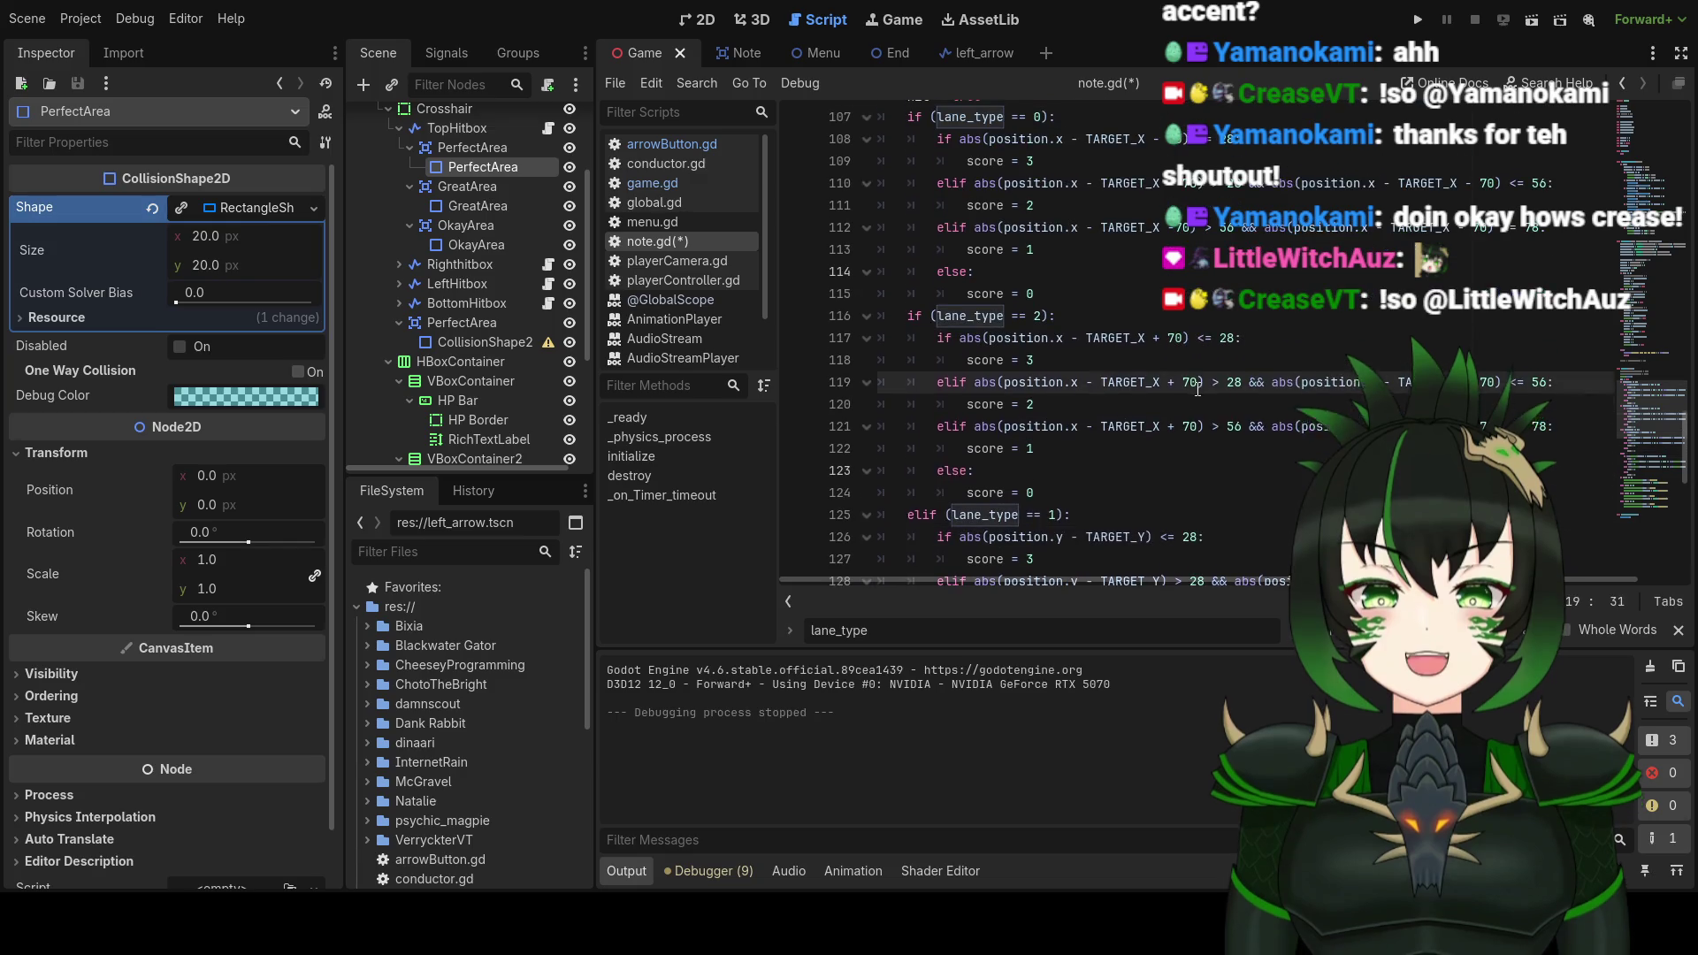
scroll(1199, 392, "up", 2)
scroll(1199, 392, "down", 1)
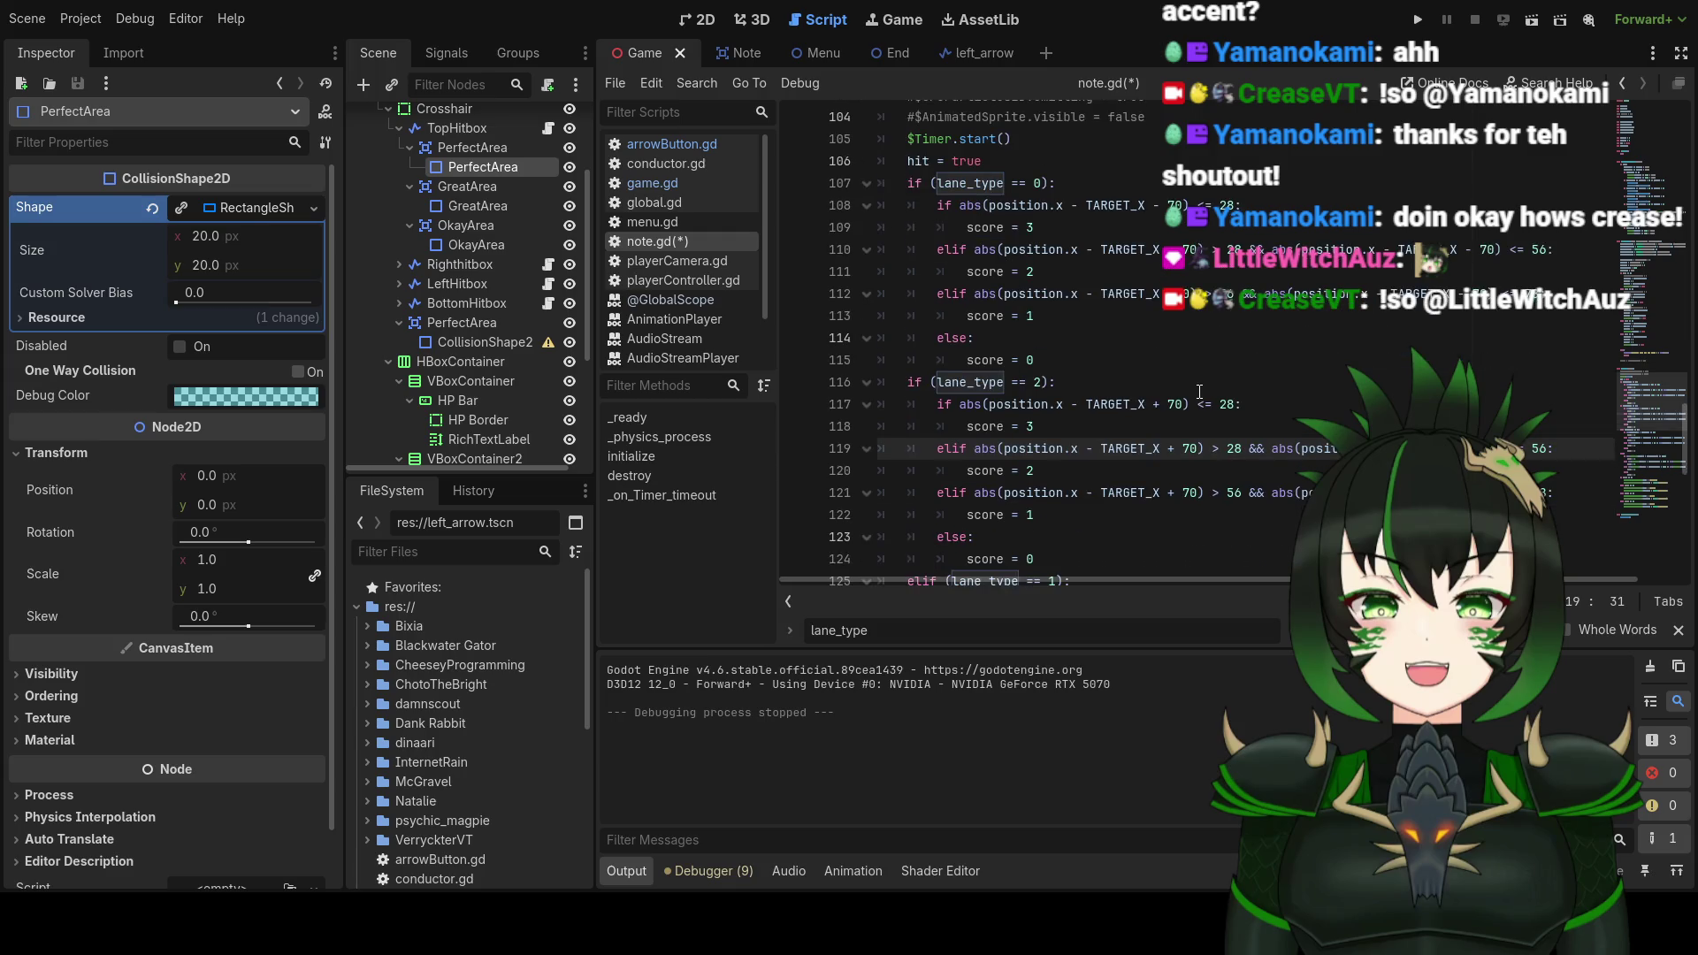
scroll(1199, 391, "up", 1)
scroll(1199, 392, "down", 3)
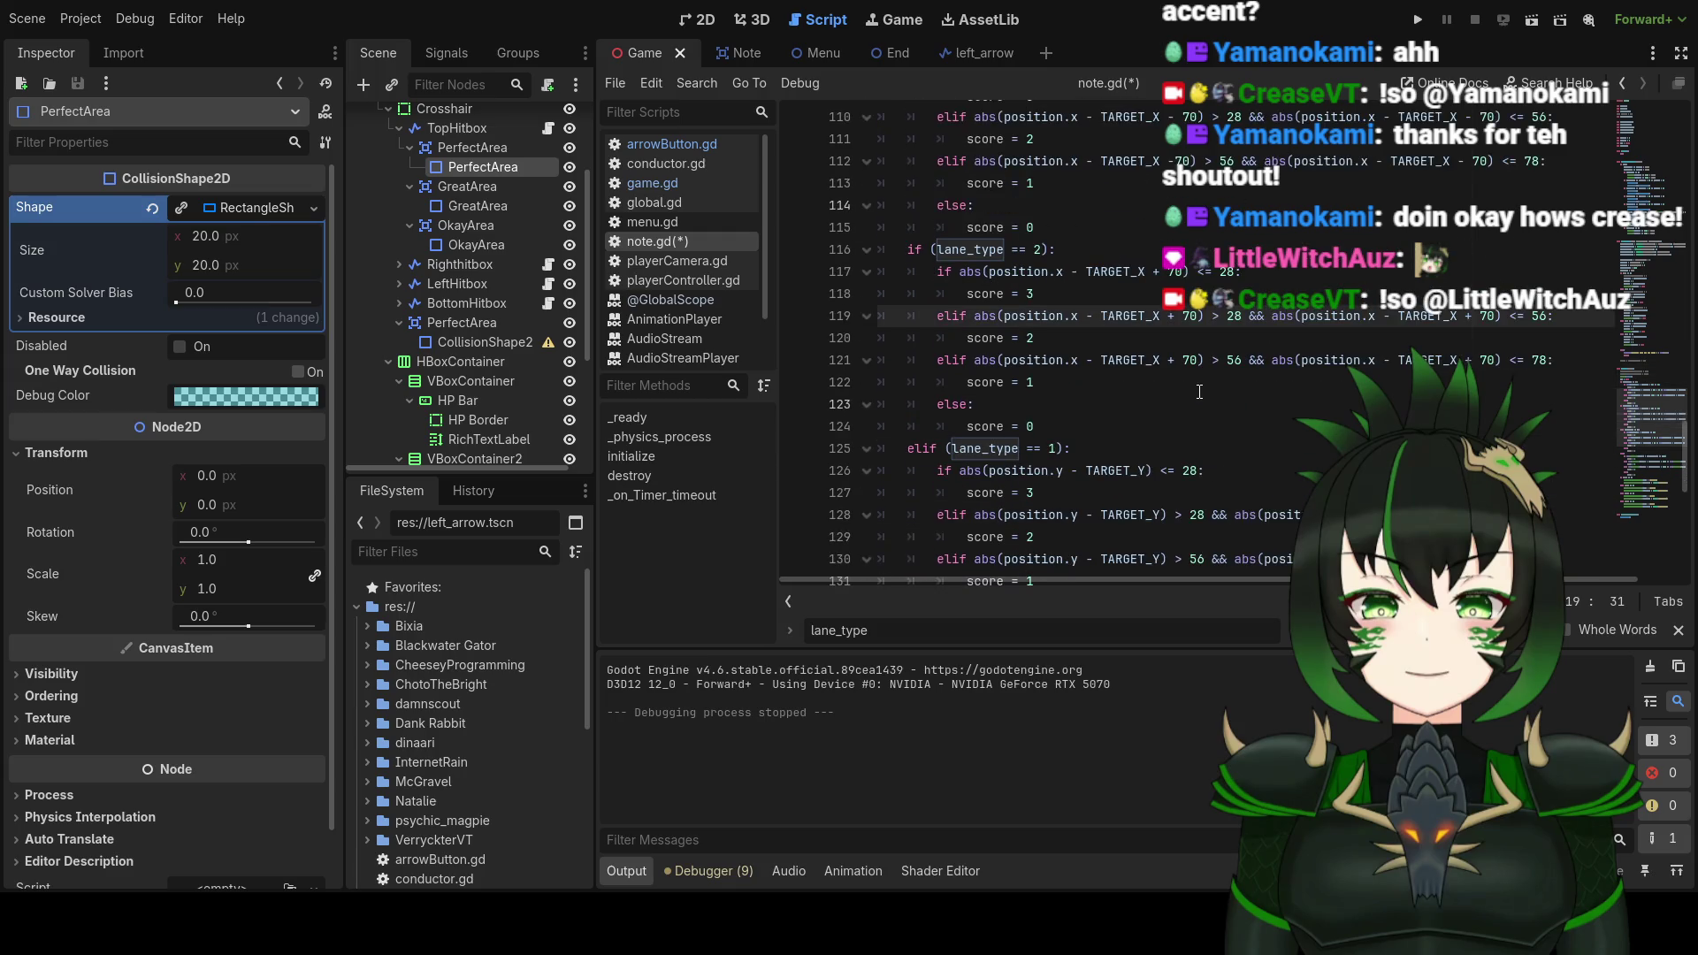
scroll(1199, 392, "up", 1)
scroll(1200, 392, "up", 2)
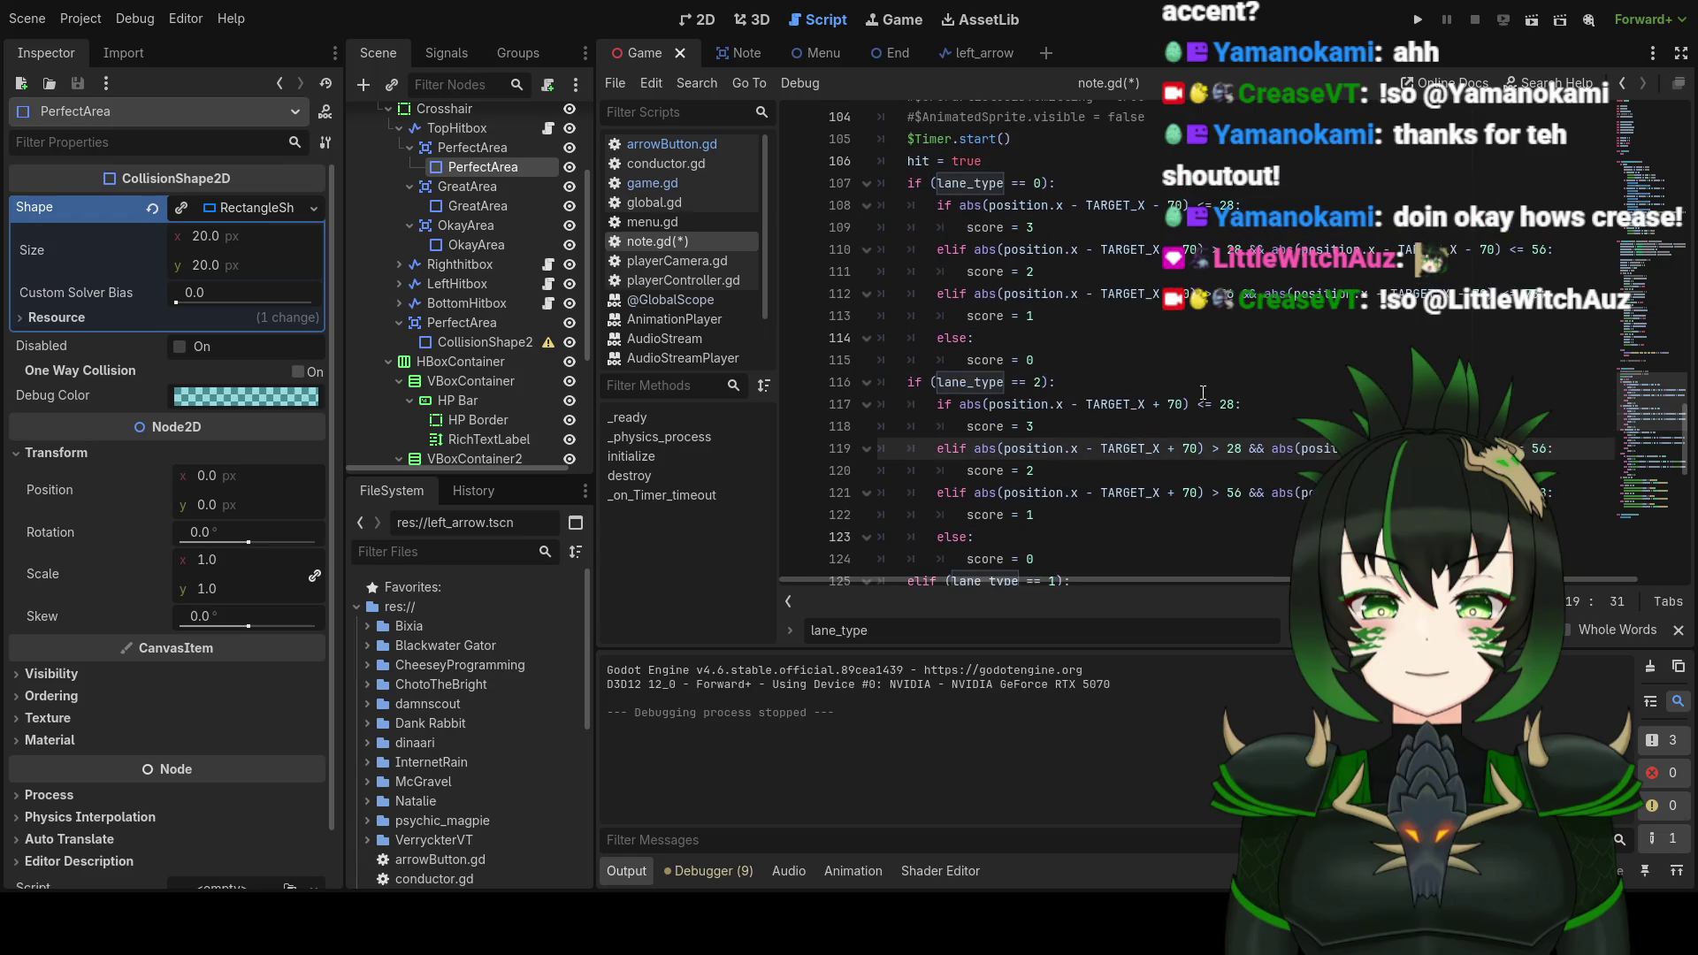
scroll(1132, 292, "up", 1)
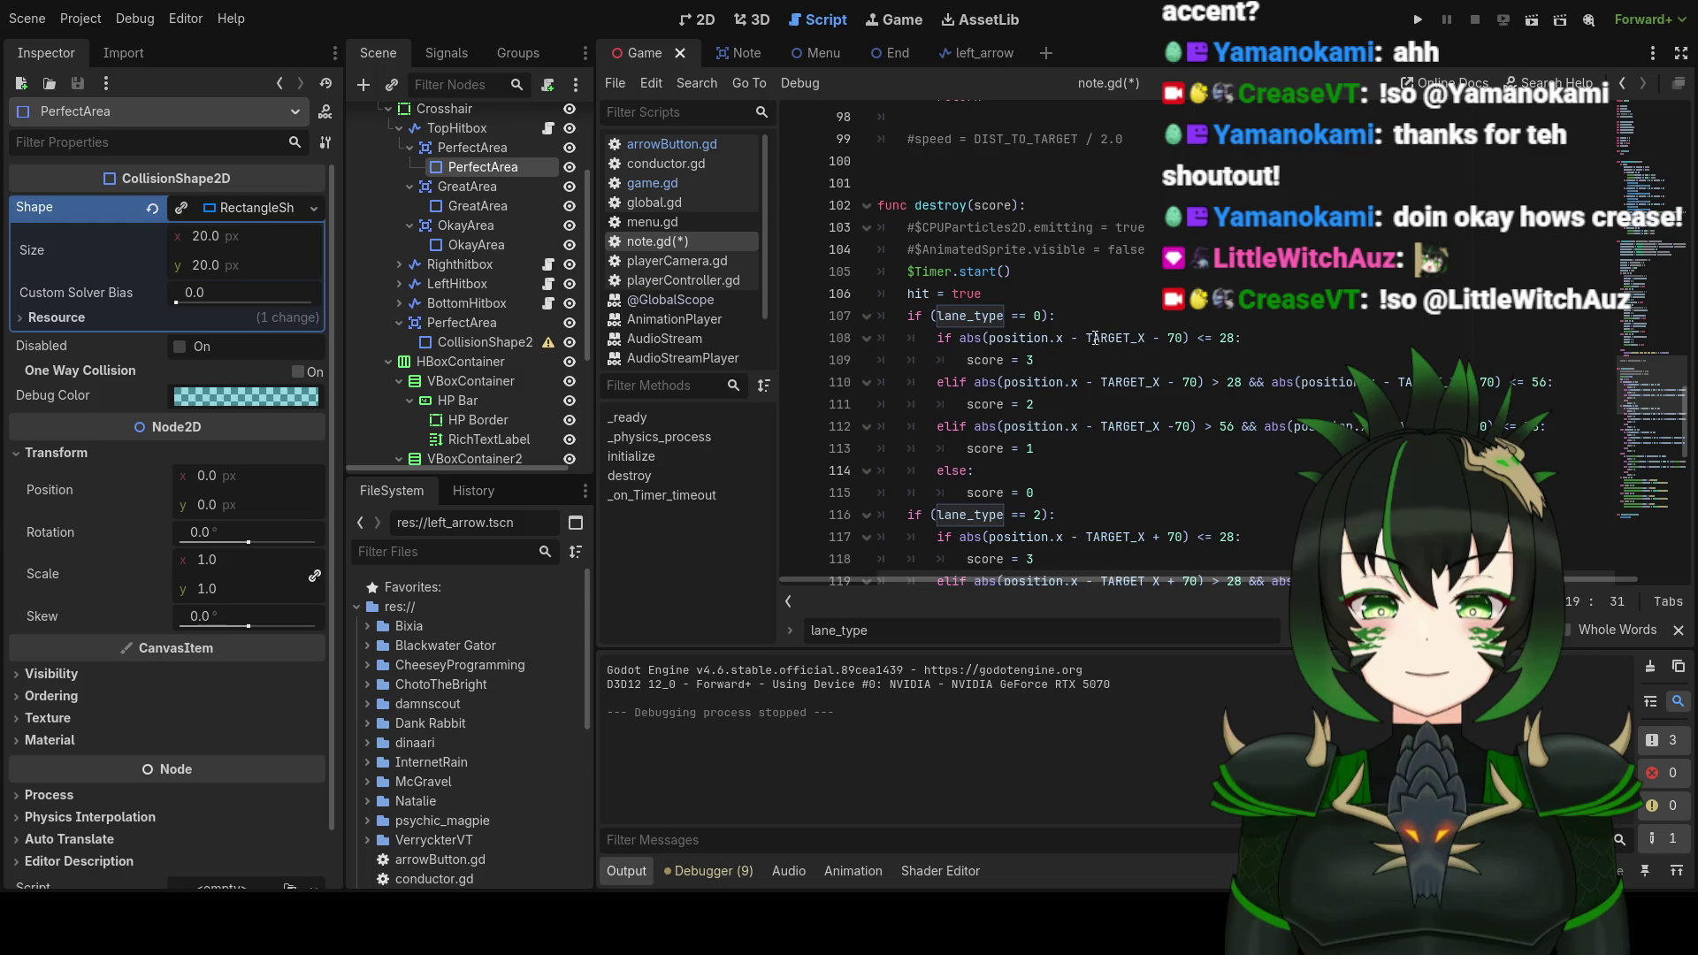
mouse_move(1088, 334)
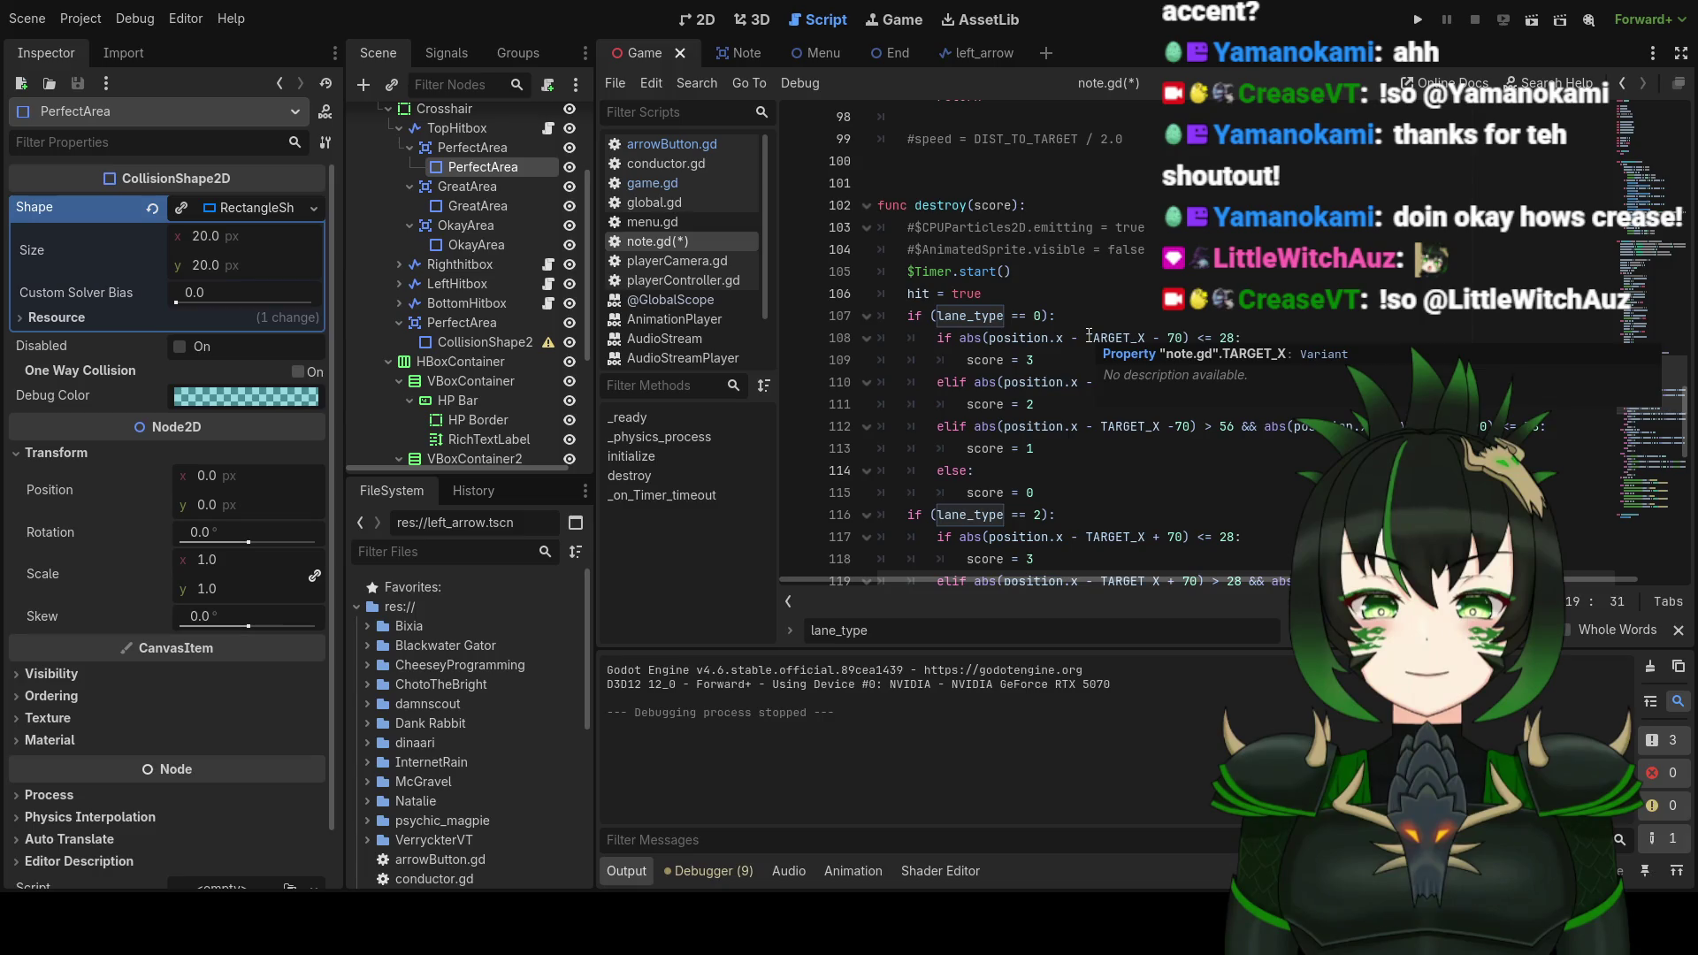
scroll(1089, 334, "down", 3)
left_click(1088, 338)
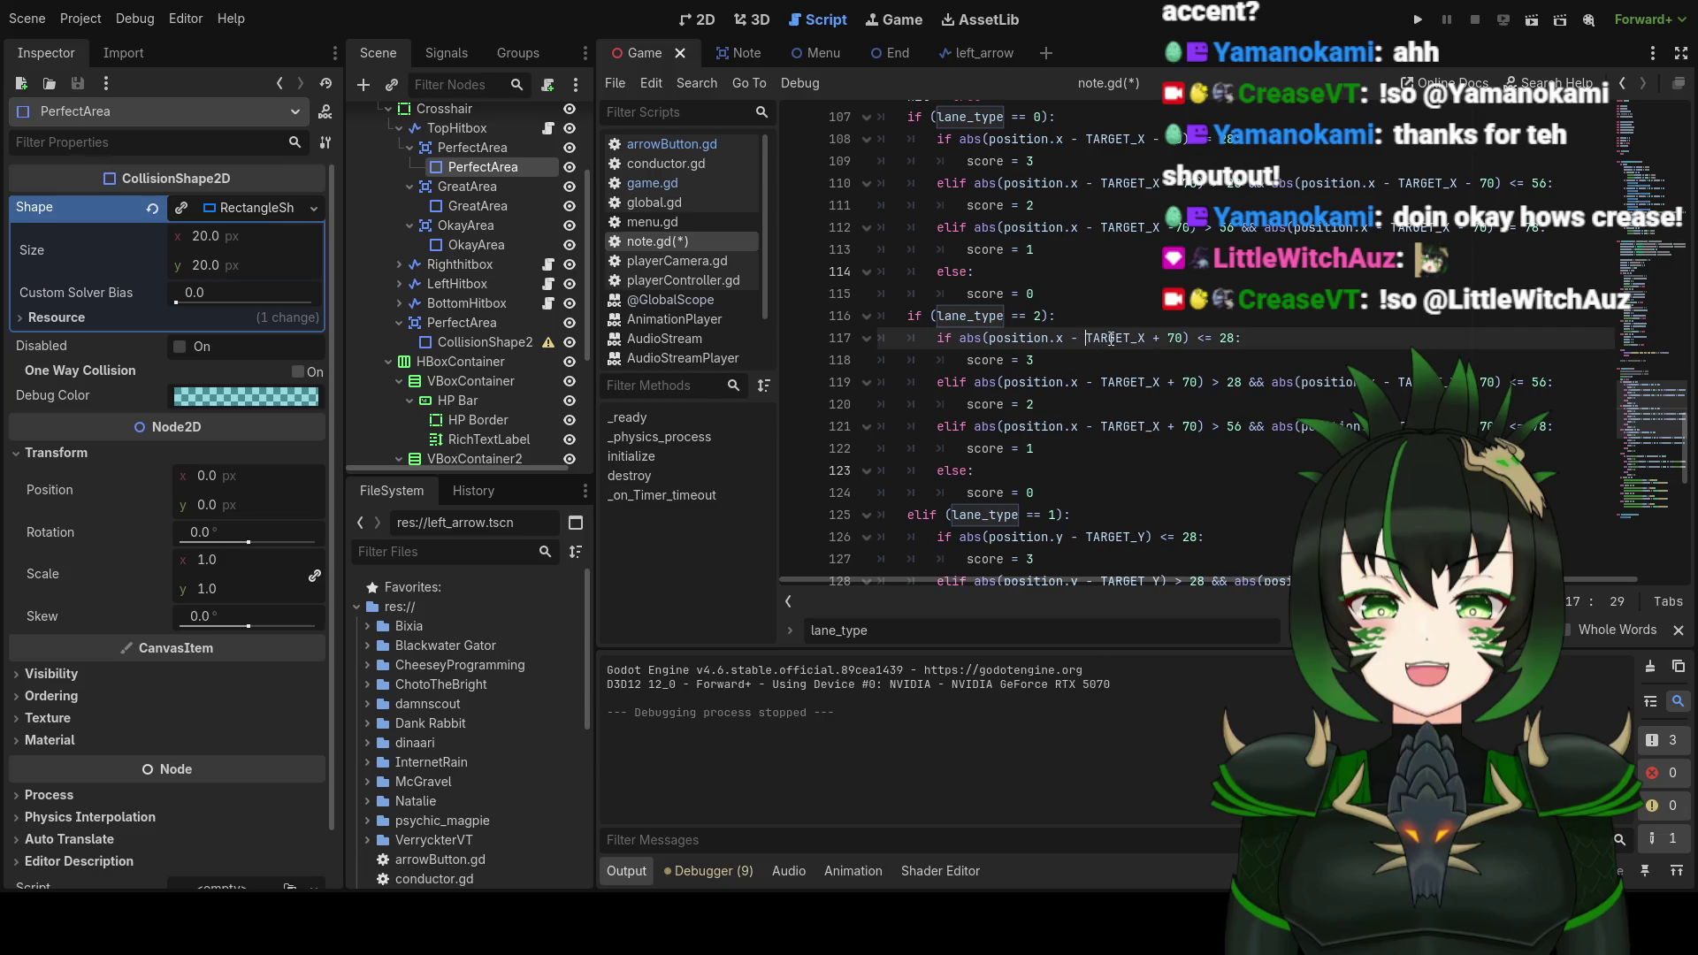
Step: Wrap the first TARGET_X + 70 on lines 117, 119 and 121 in parentheses
type("(")
key("ctrl+Right")
key("ctrl+Right")
key("ctrl+Right")
scroll(1179, 341, "up", 1)
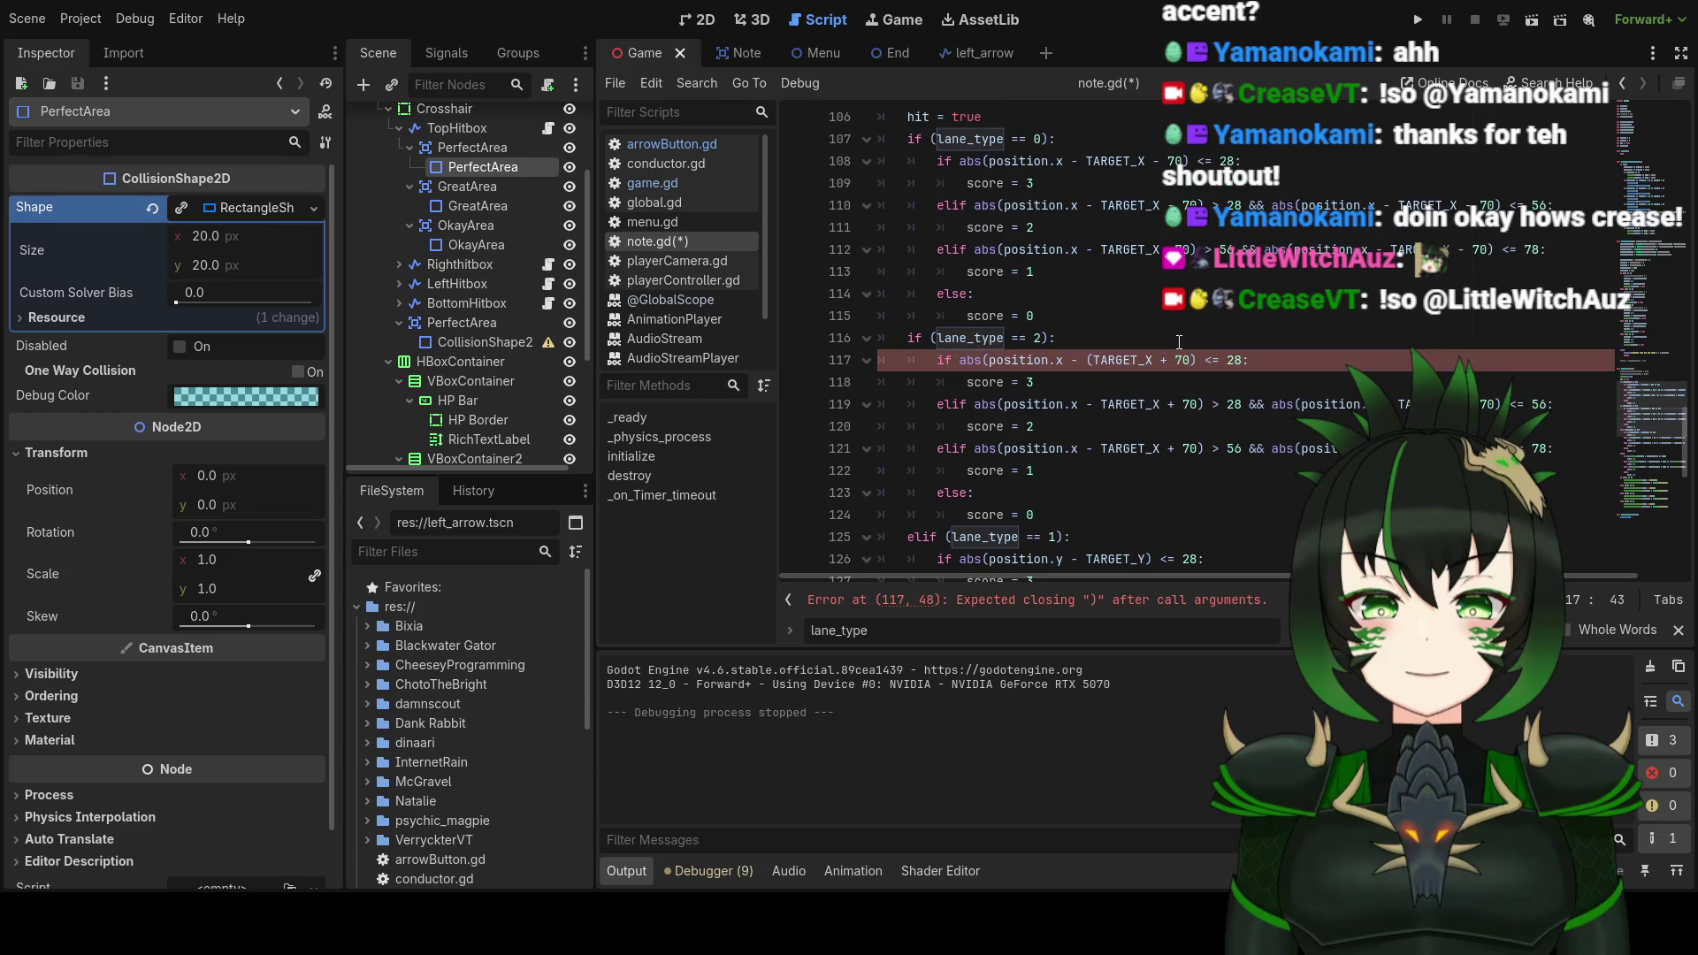
left_click(1106, 405)
type("(")
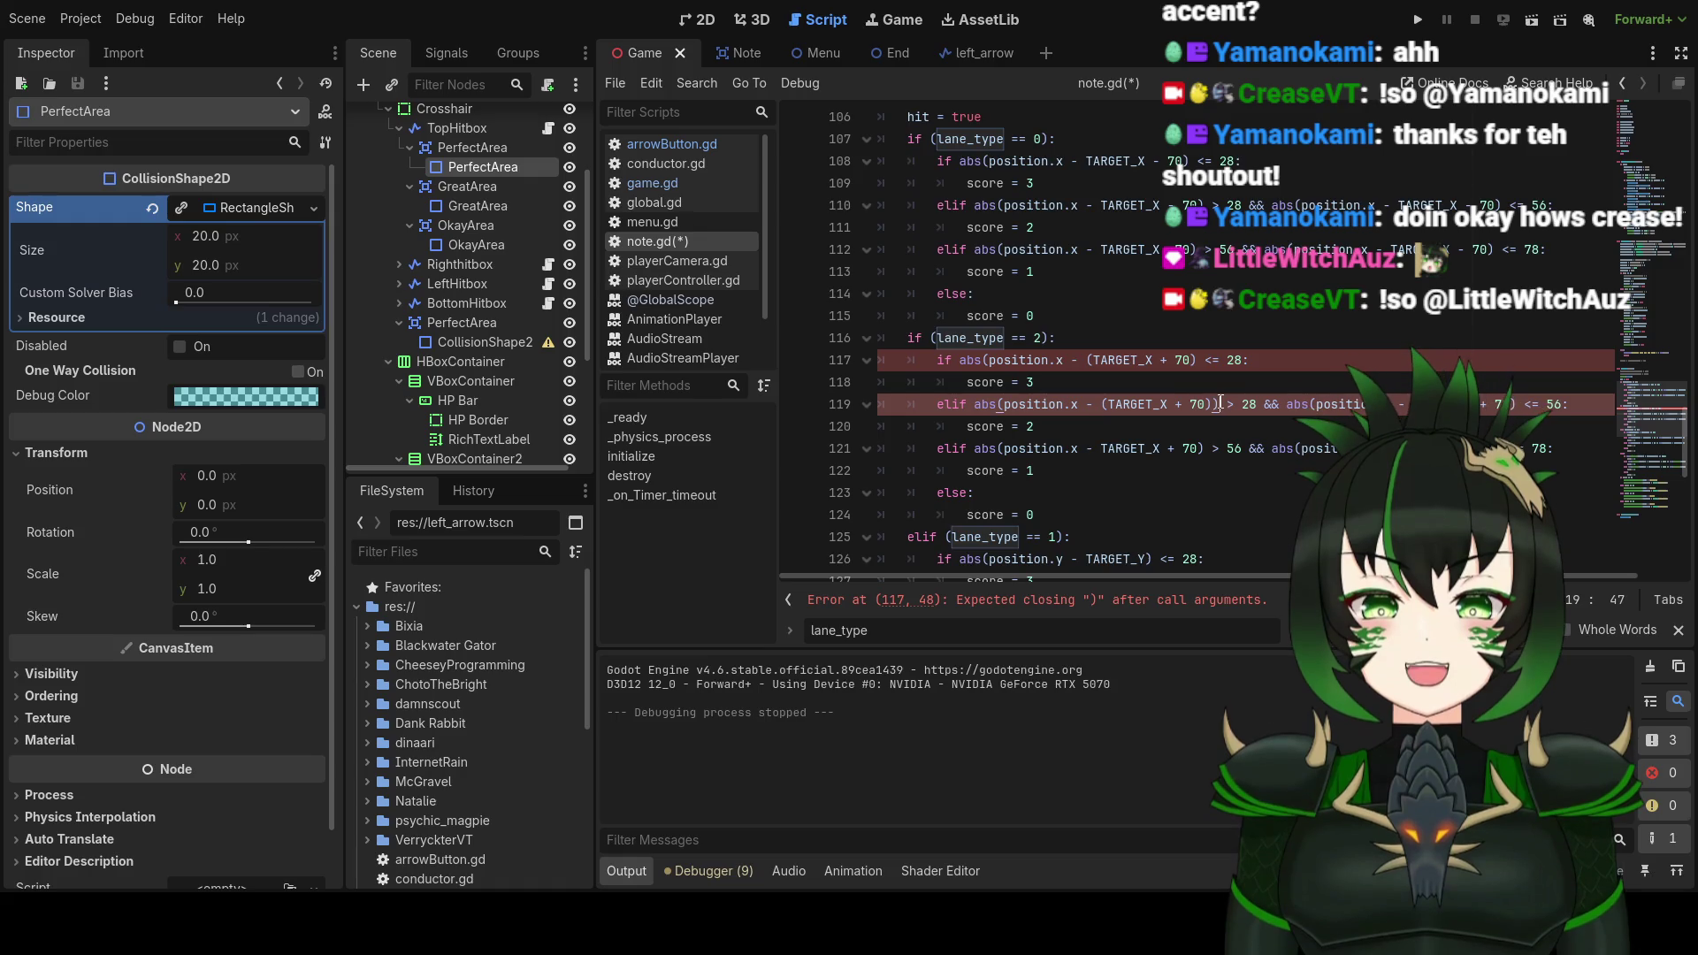
type(")")
left_click(1199, 360)
type(")")
scroll(1171, 390, "down", 1)
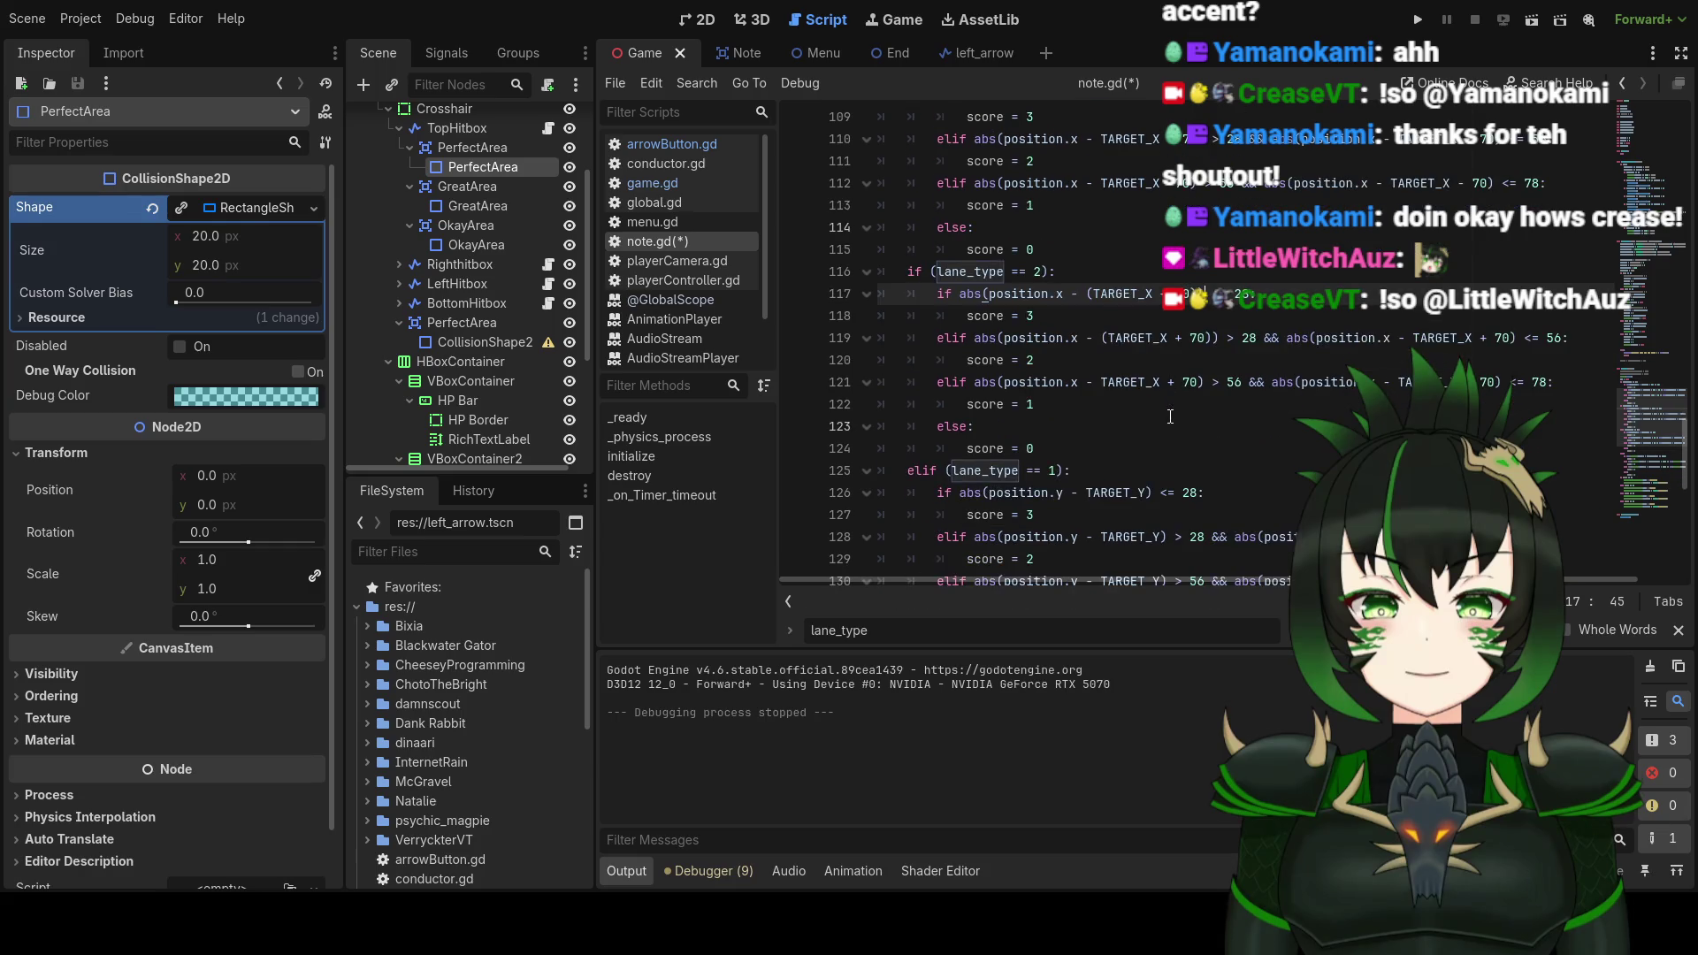
left_click(1209, 383)
type(")")
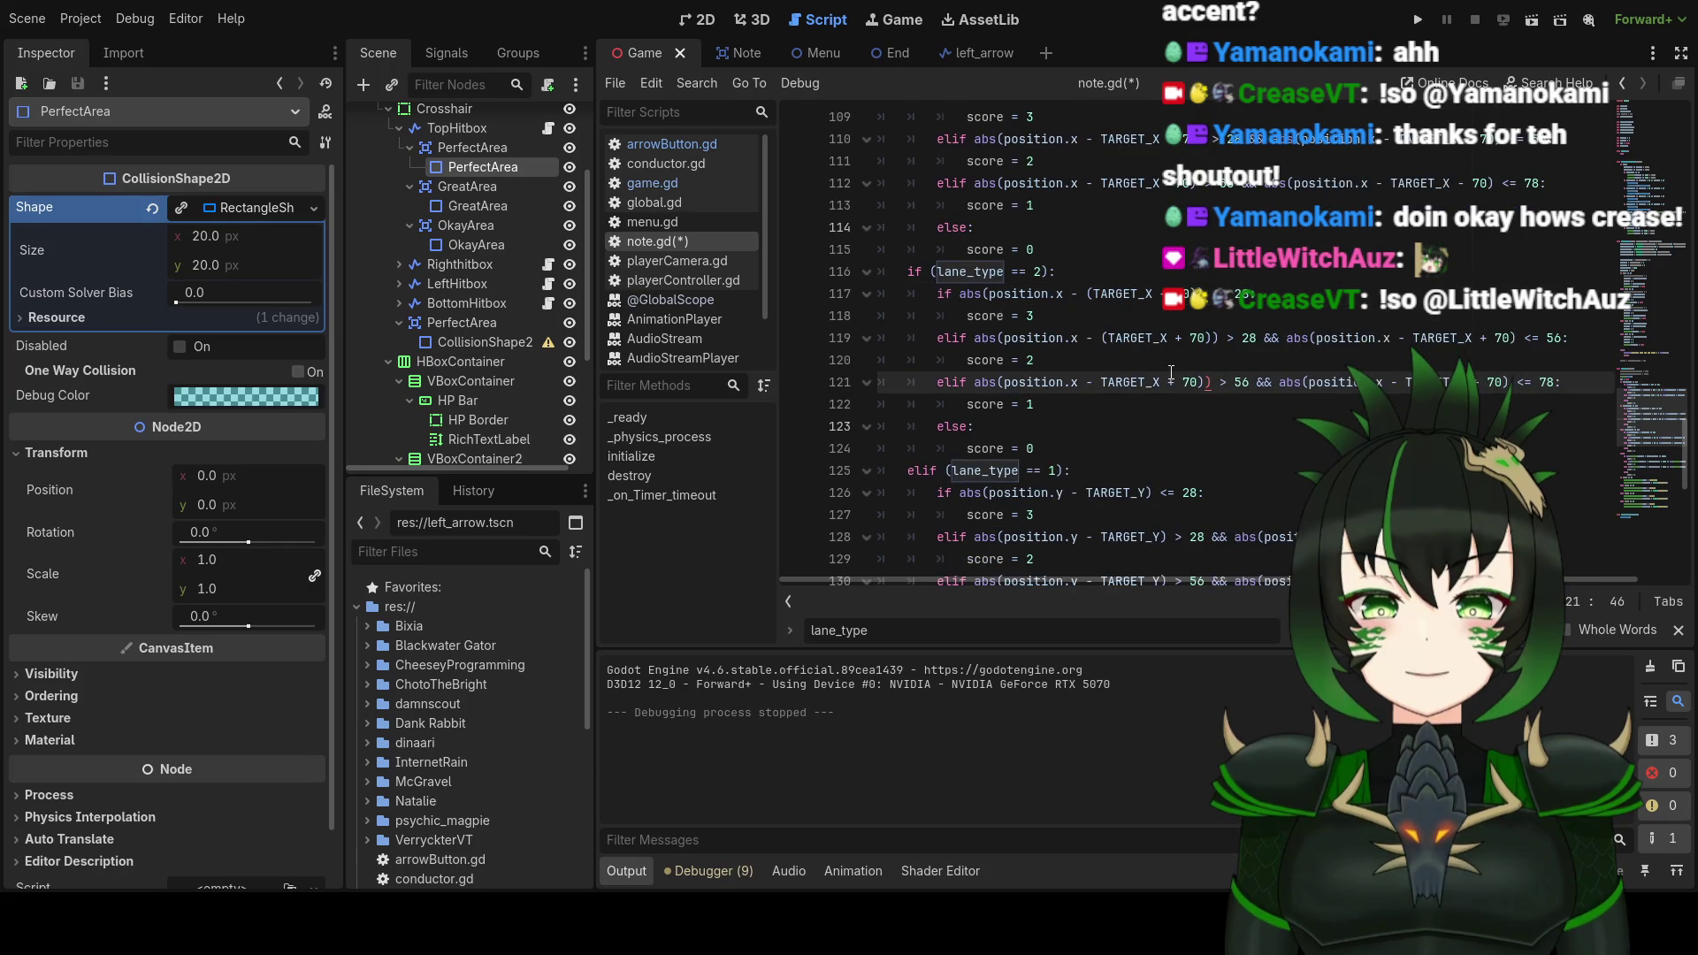
left_click(1102, 384)
type("(")
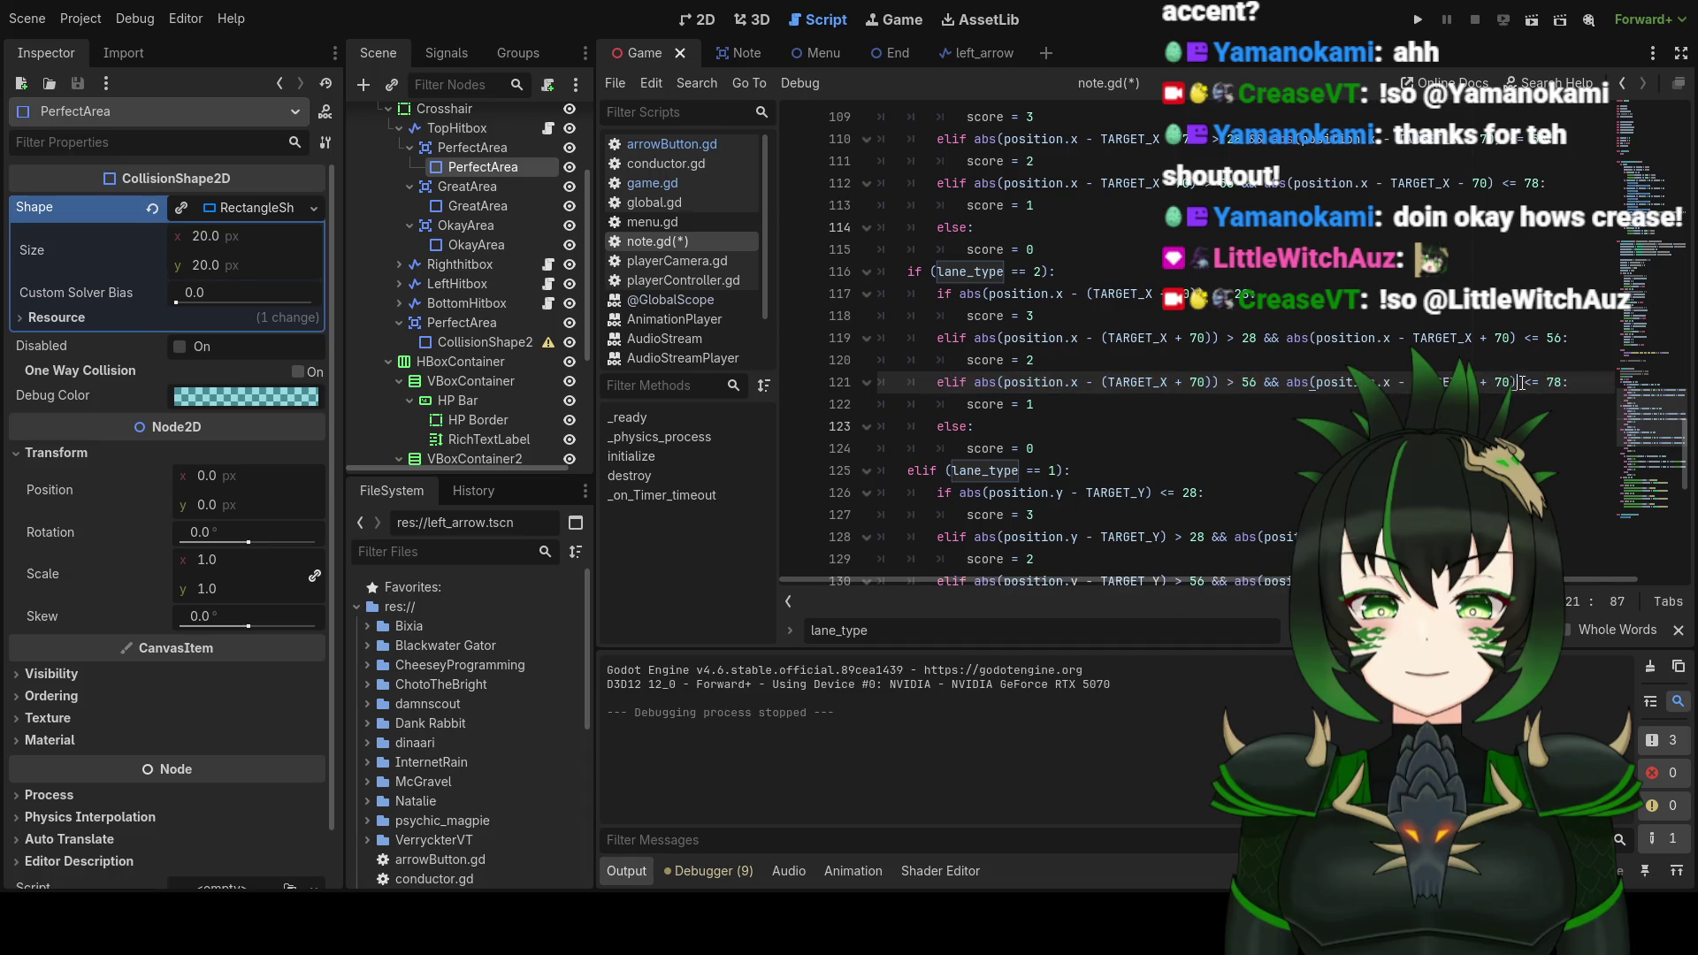
Step: Parenthesize the second TARGET_X + 70 terms on lines 119 and 121
left_click(1581, 383)
left_click(1514, 338)
type(")")
left_click(1413, 338)
type("(")
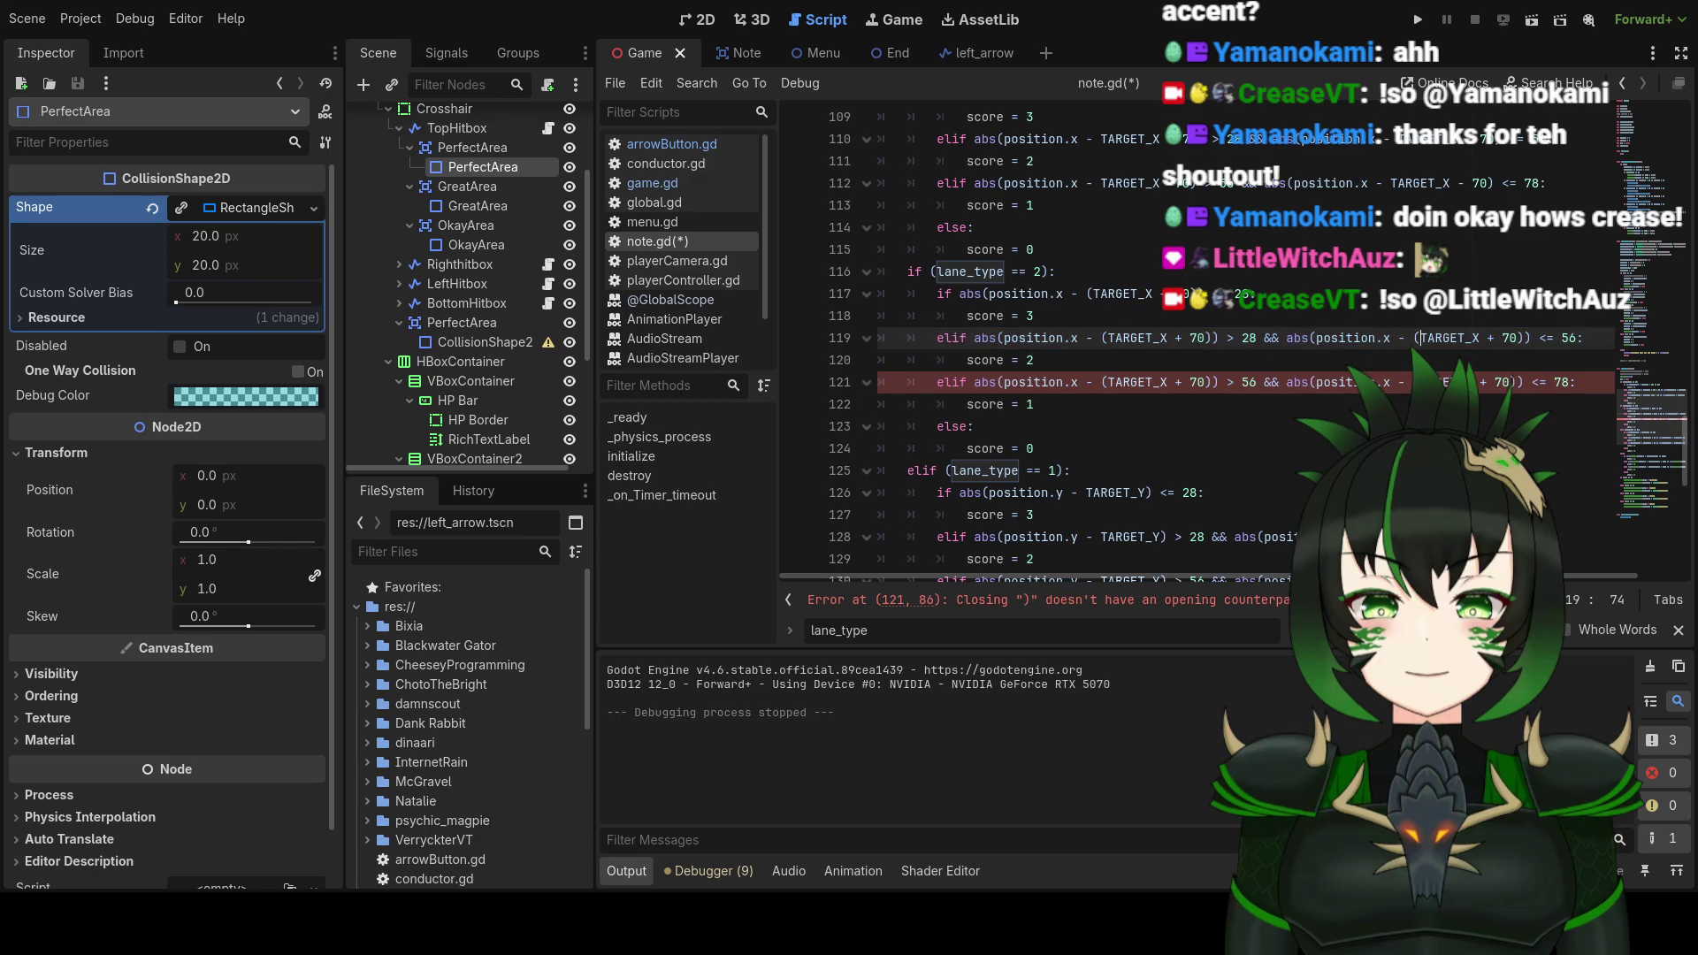
key("Down")
key("Down")
type("(")
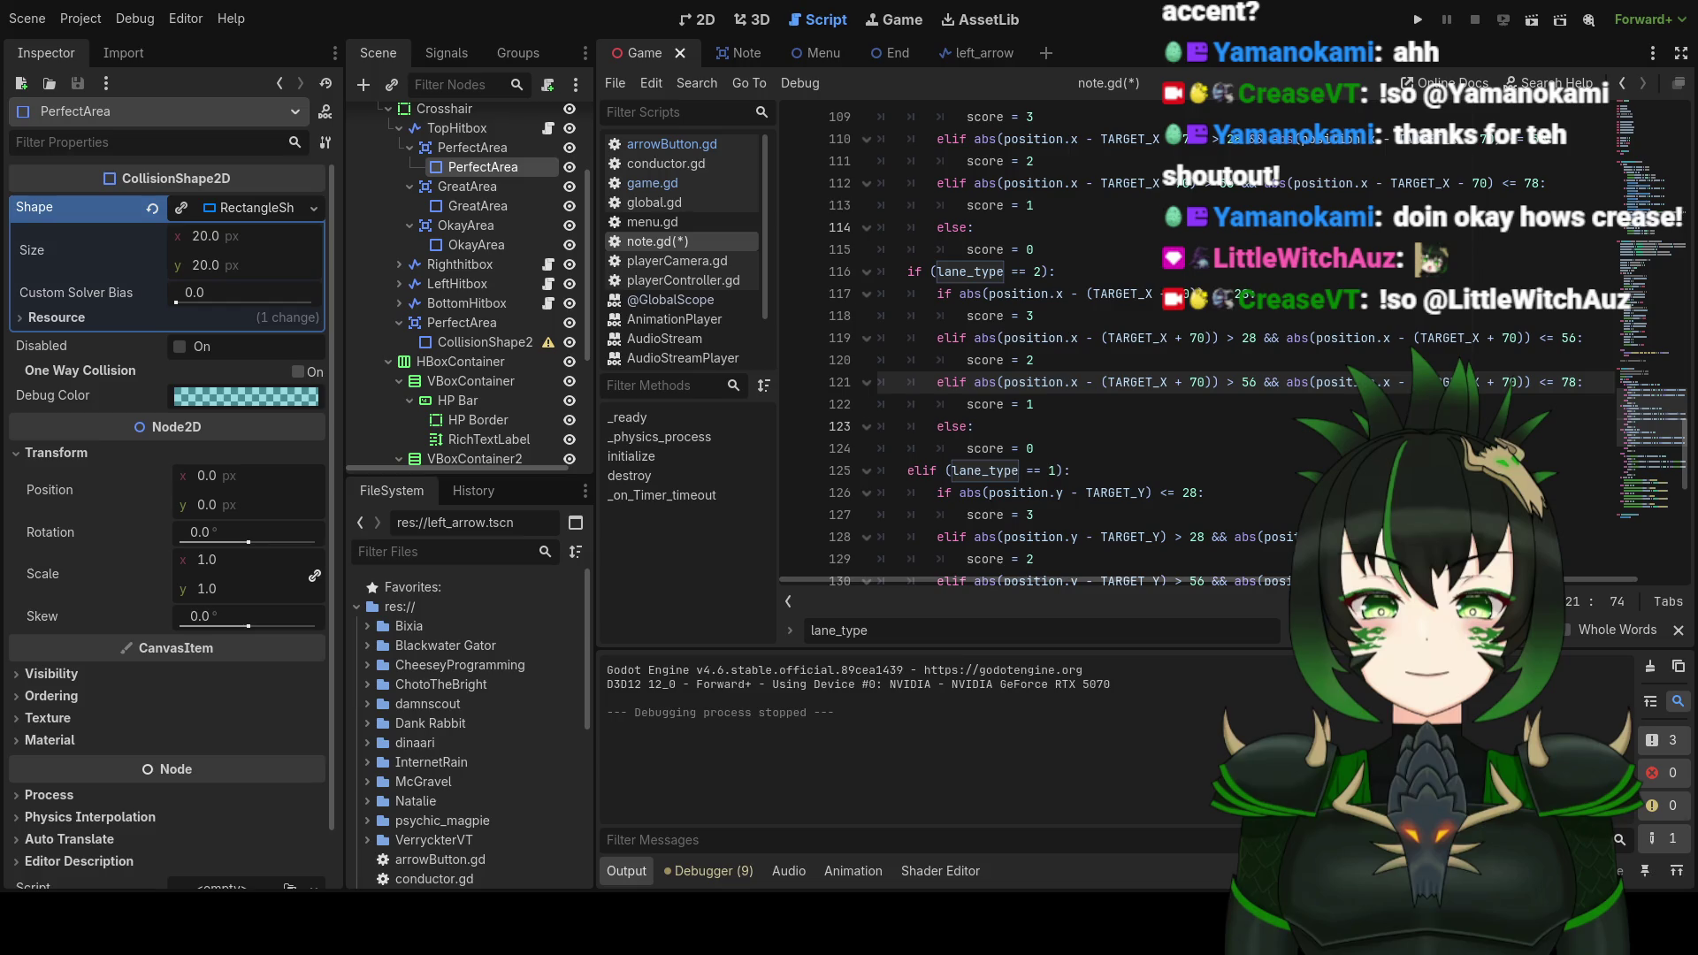
scroll(1026, 345, "up", 1)
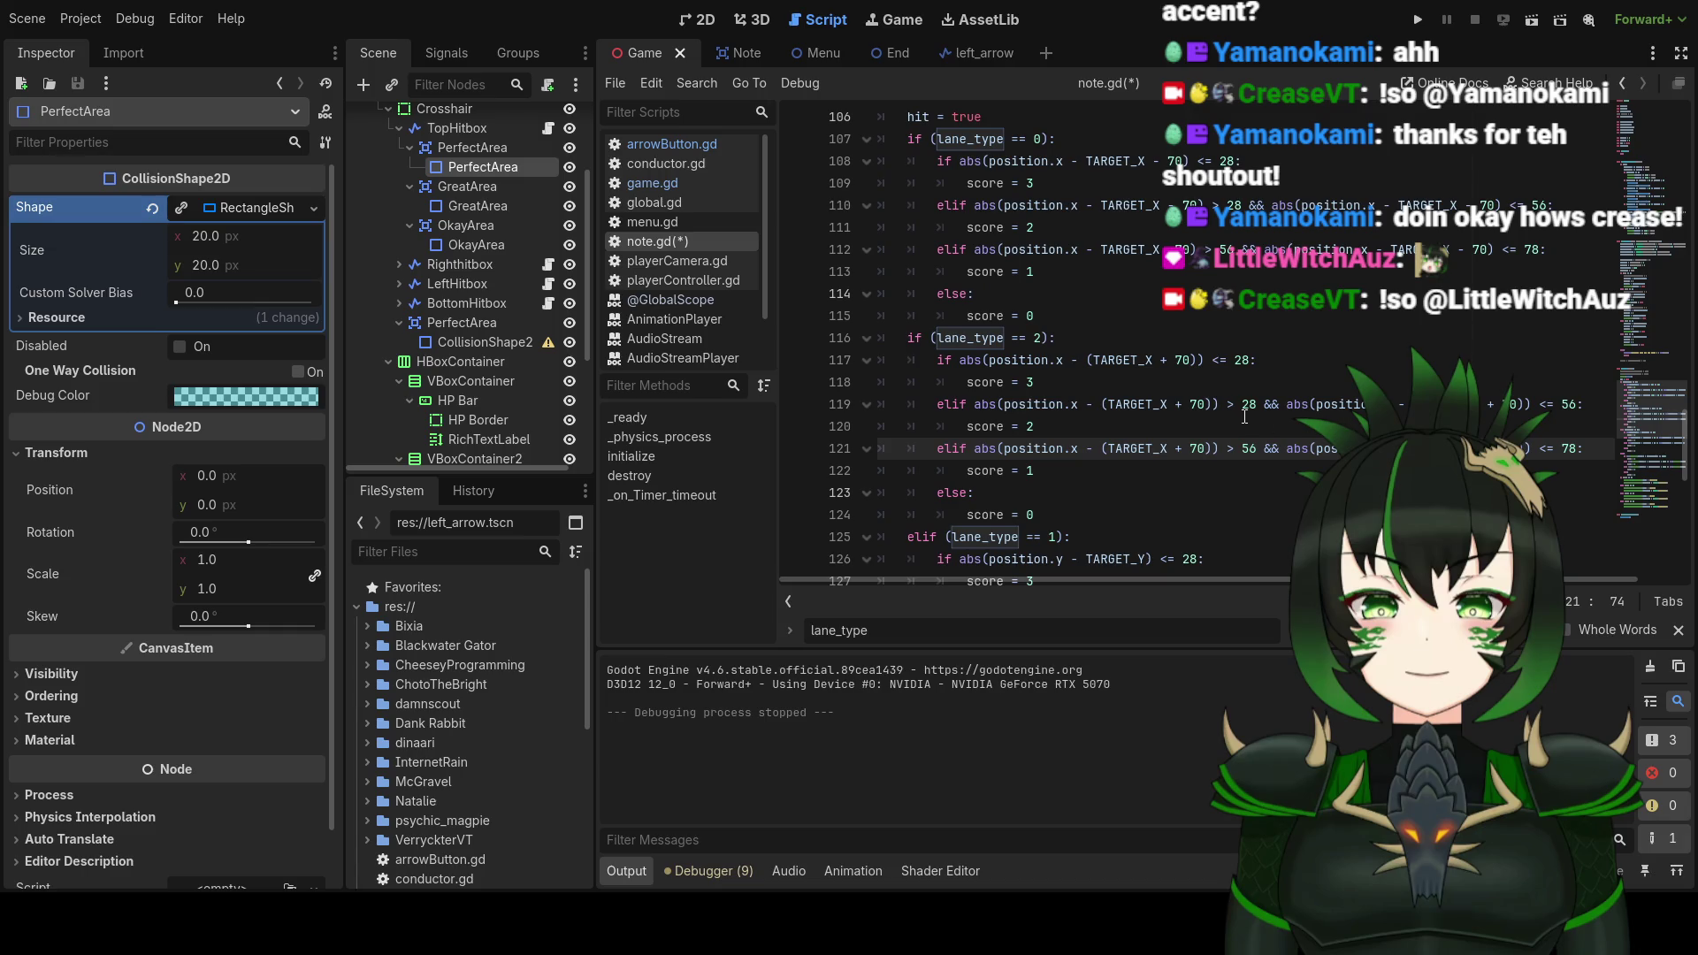
scroll(1245, 417, "down", 1)
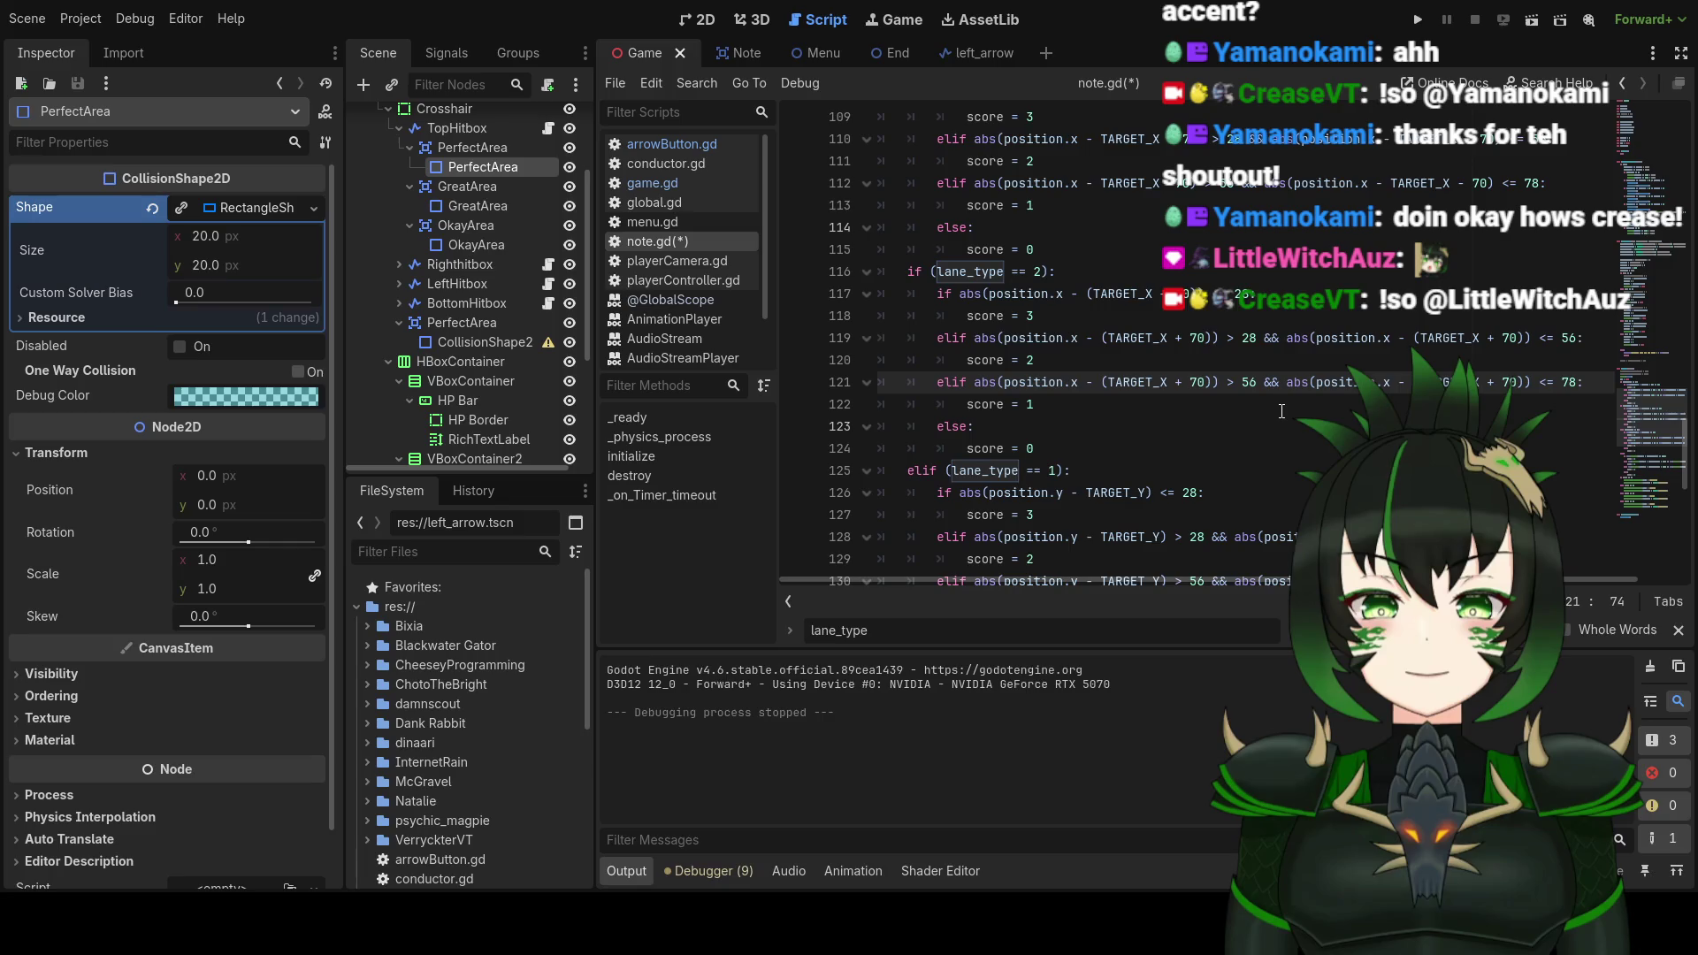
scroll(1282, 411, "down", 2)
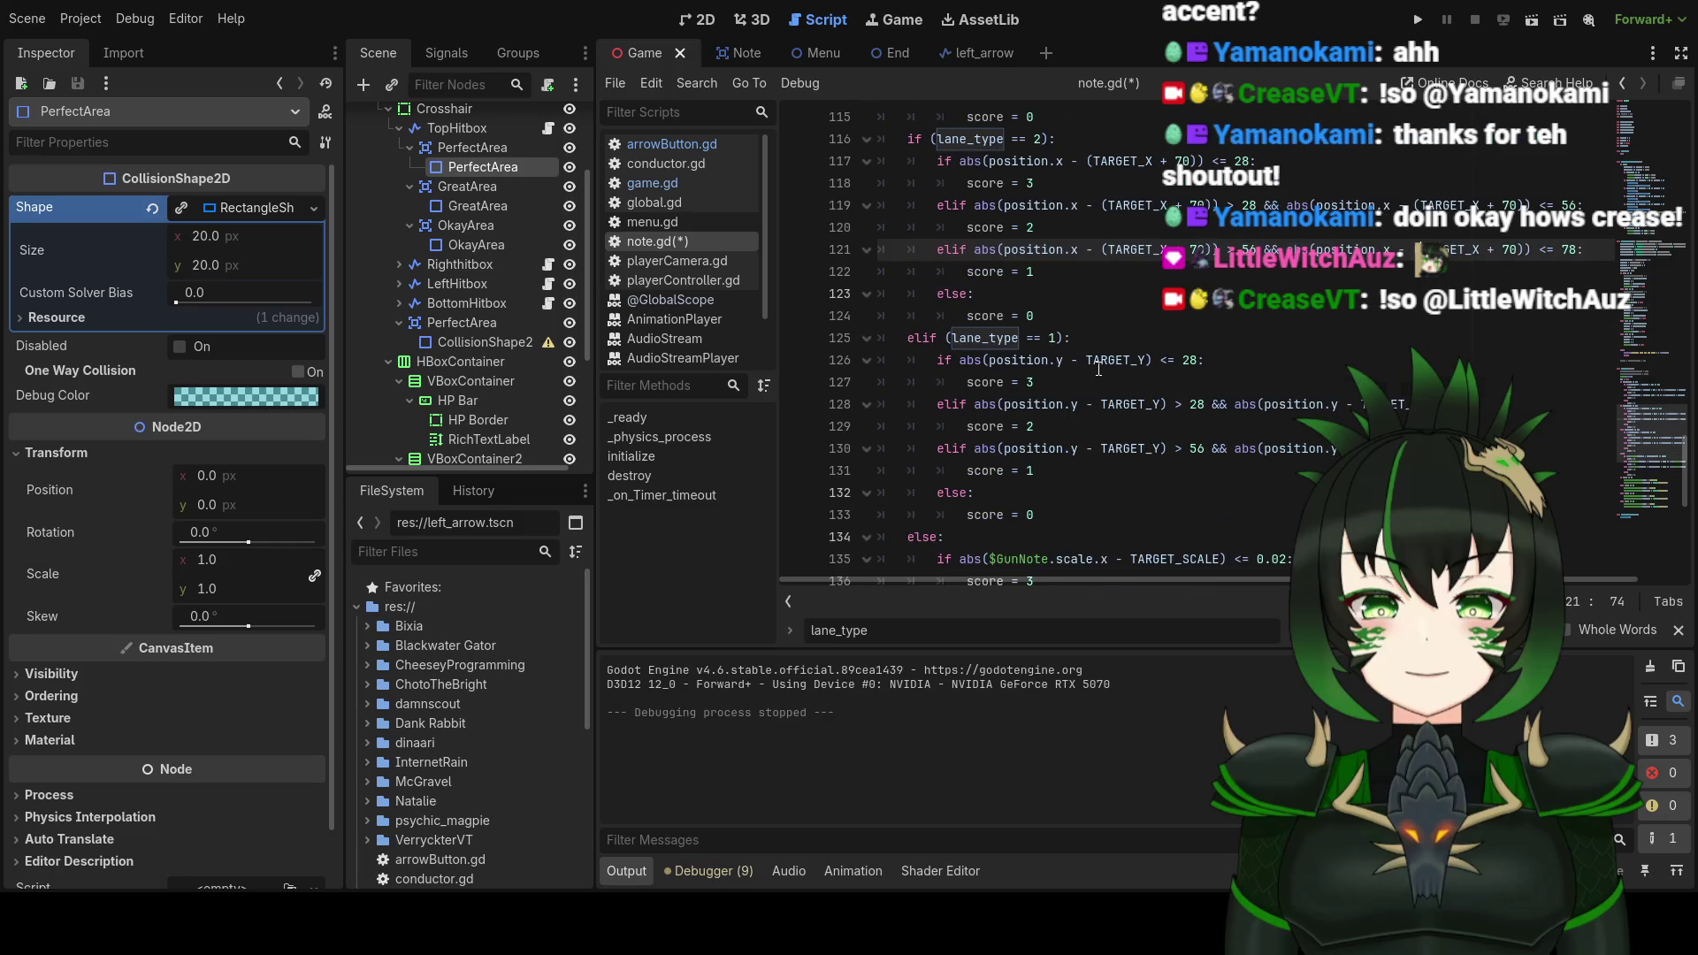
scroll(1193, 343, "up", 3)
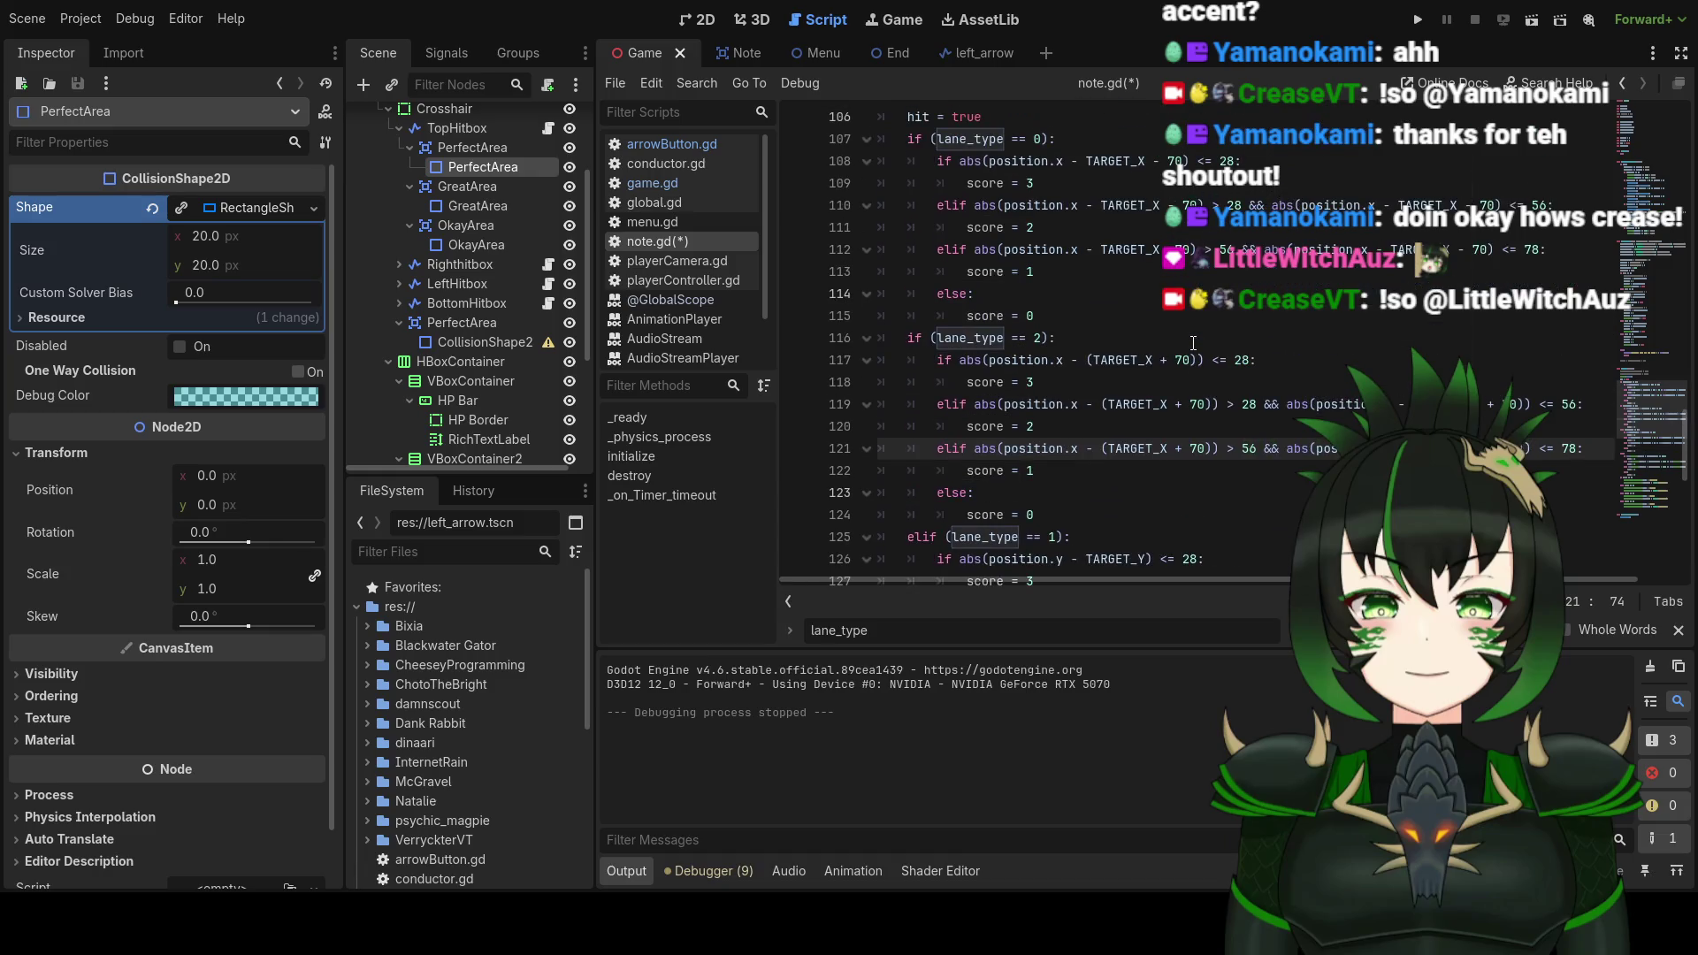
scroll(1193, 344, "up", 1)
scroll(1193, 343, "down", 2)
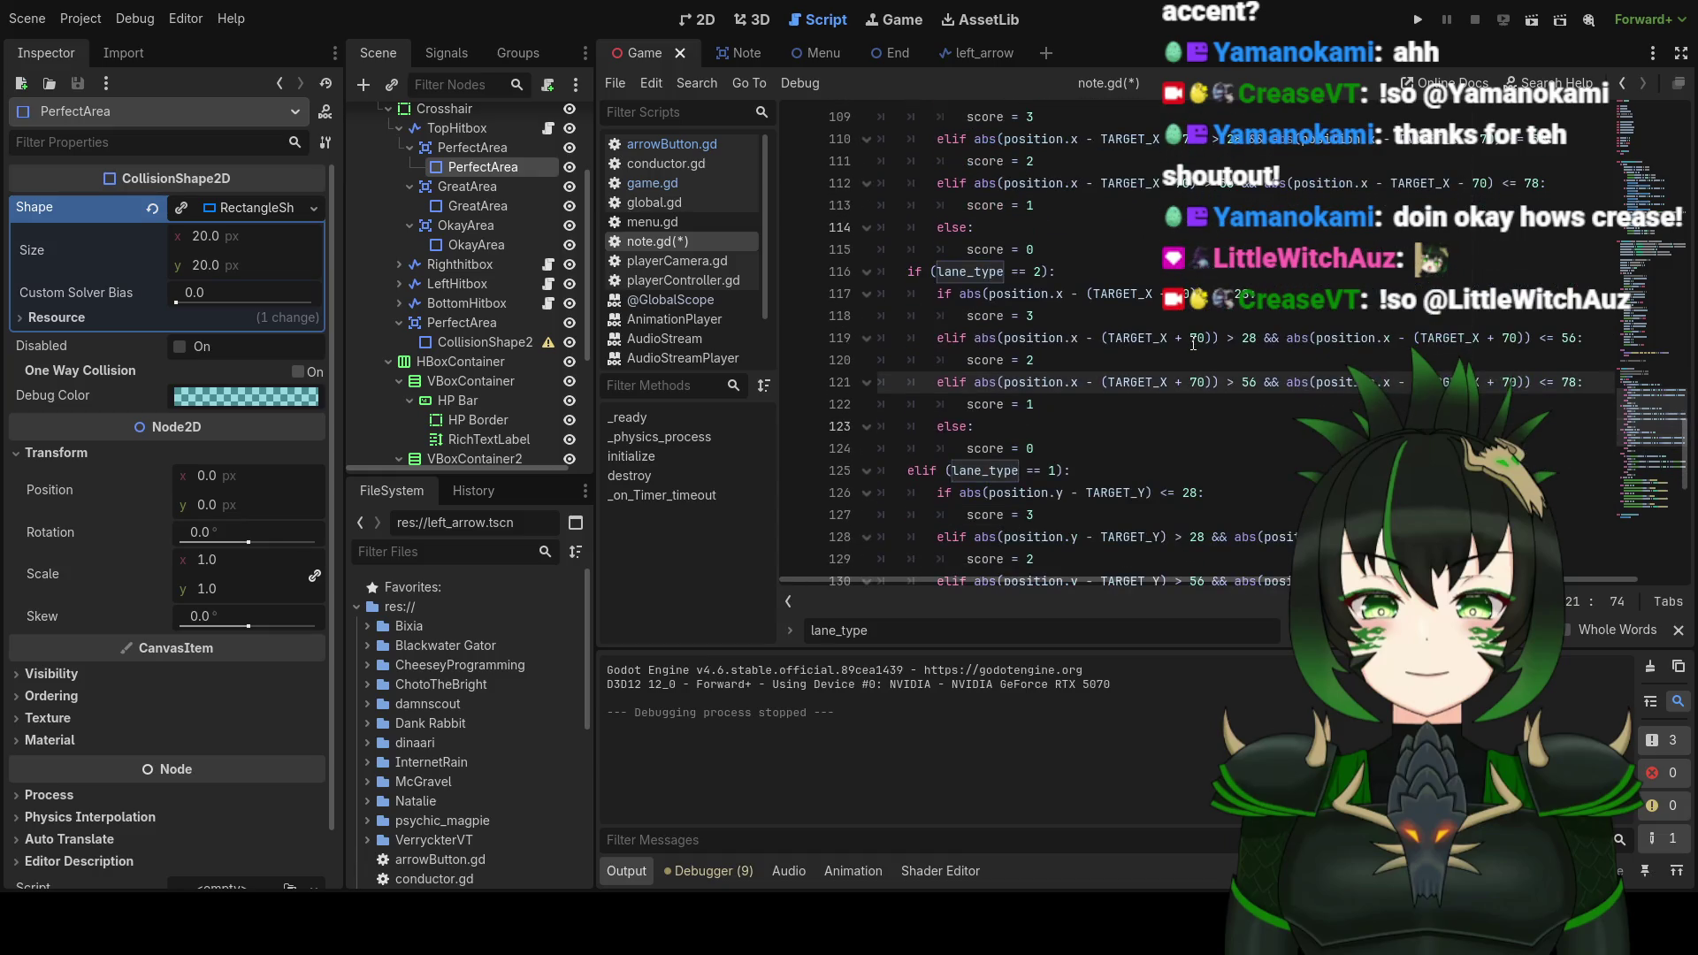
scroll(1193, 343, "down", 2)
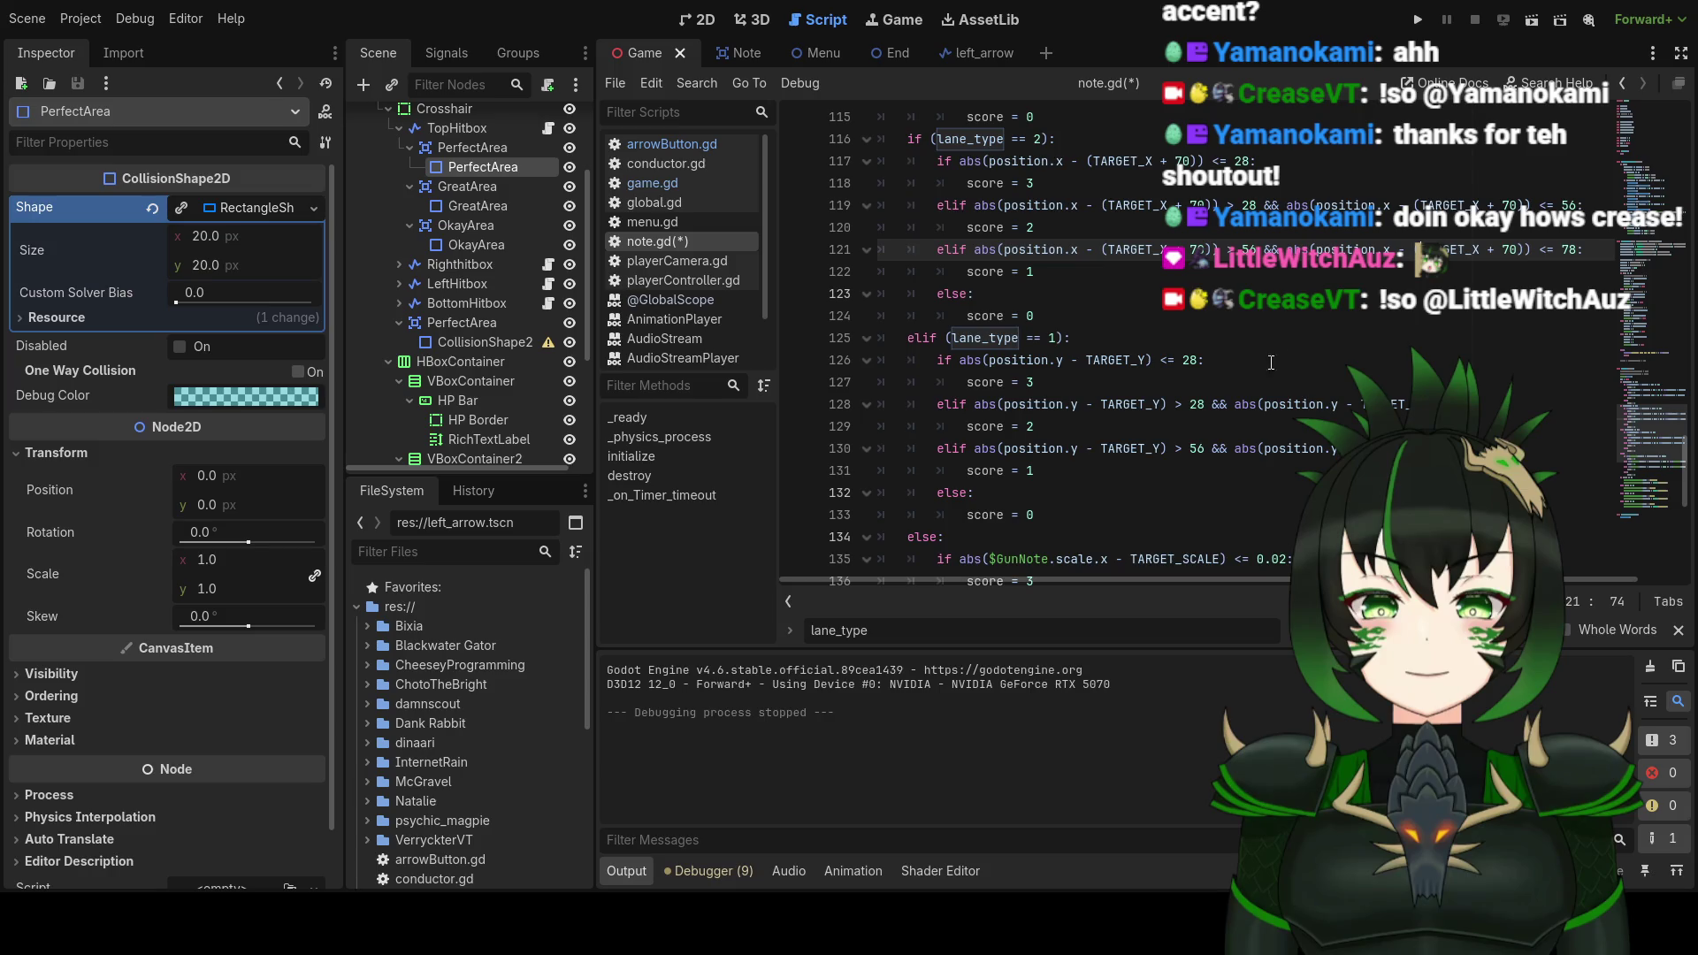
left_click(1086, 360)
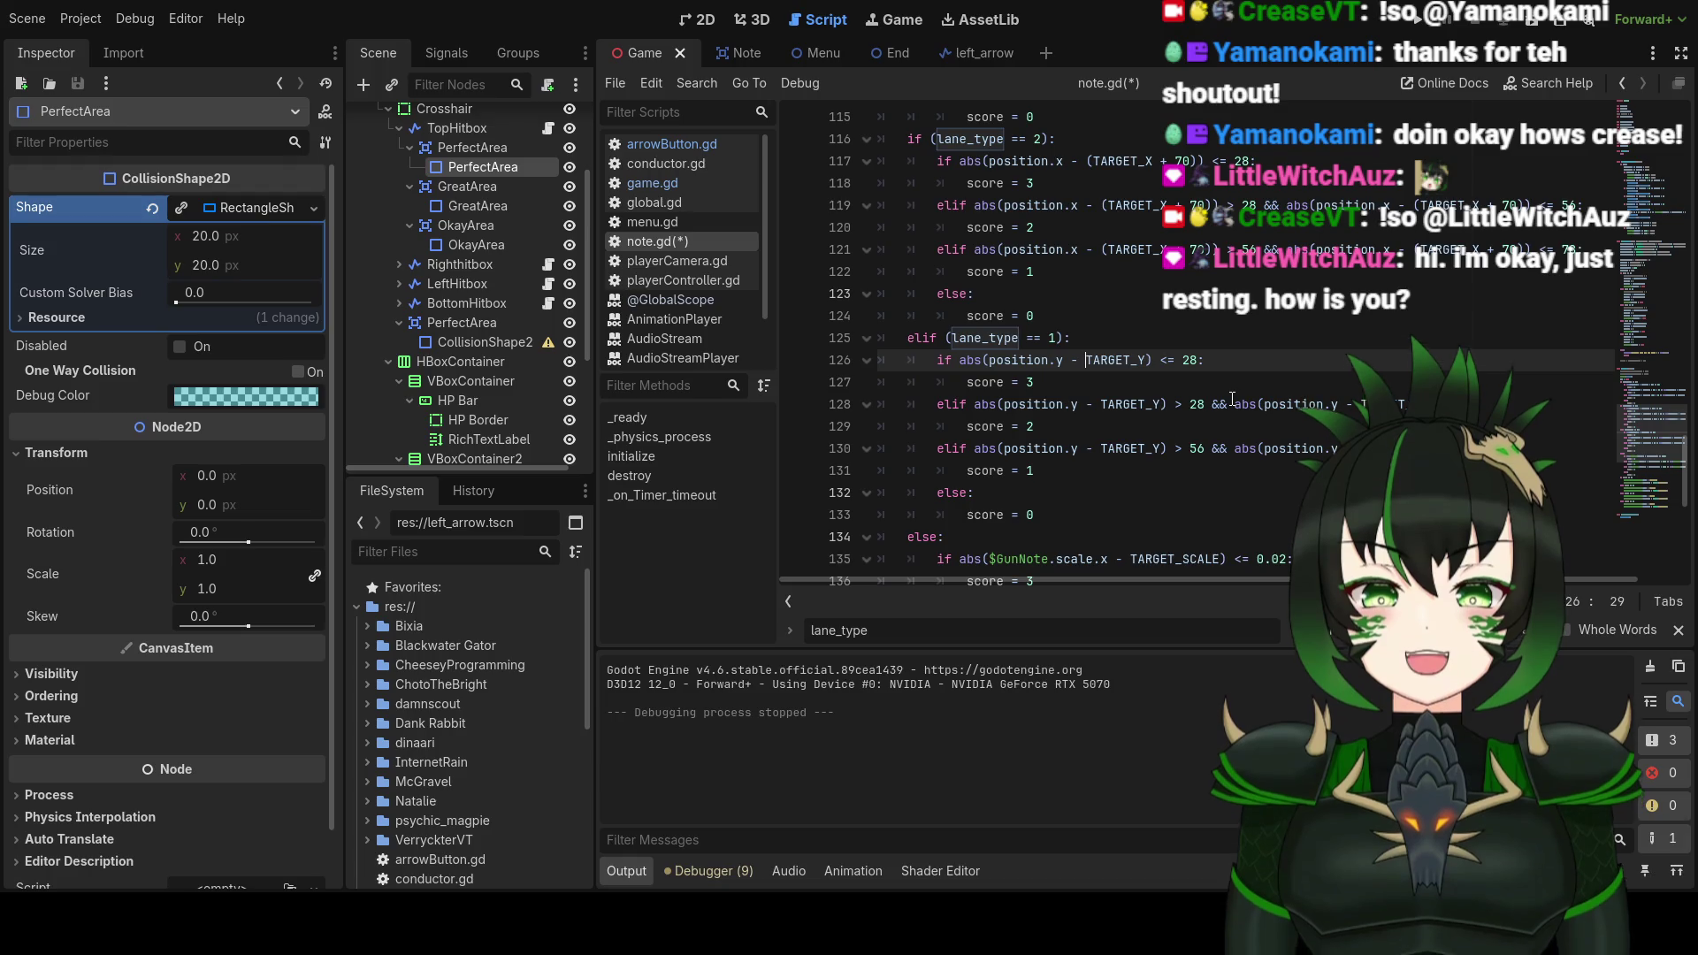
type("(")
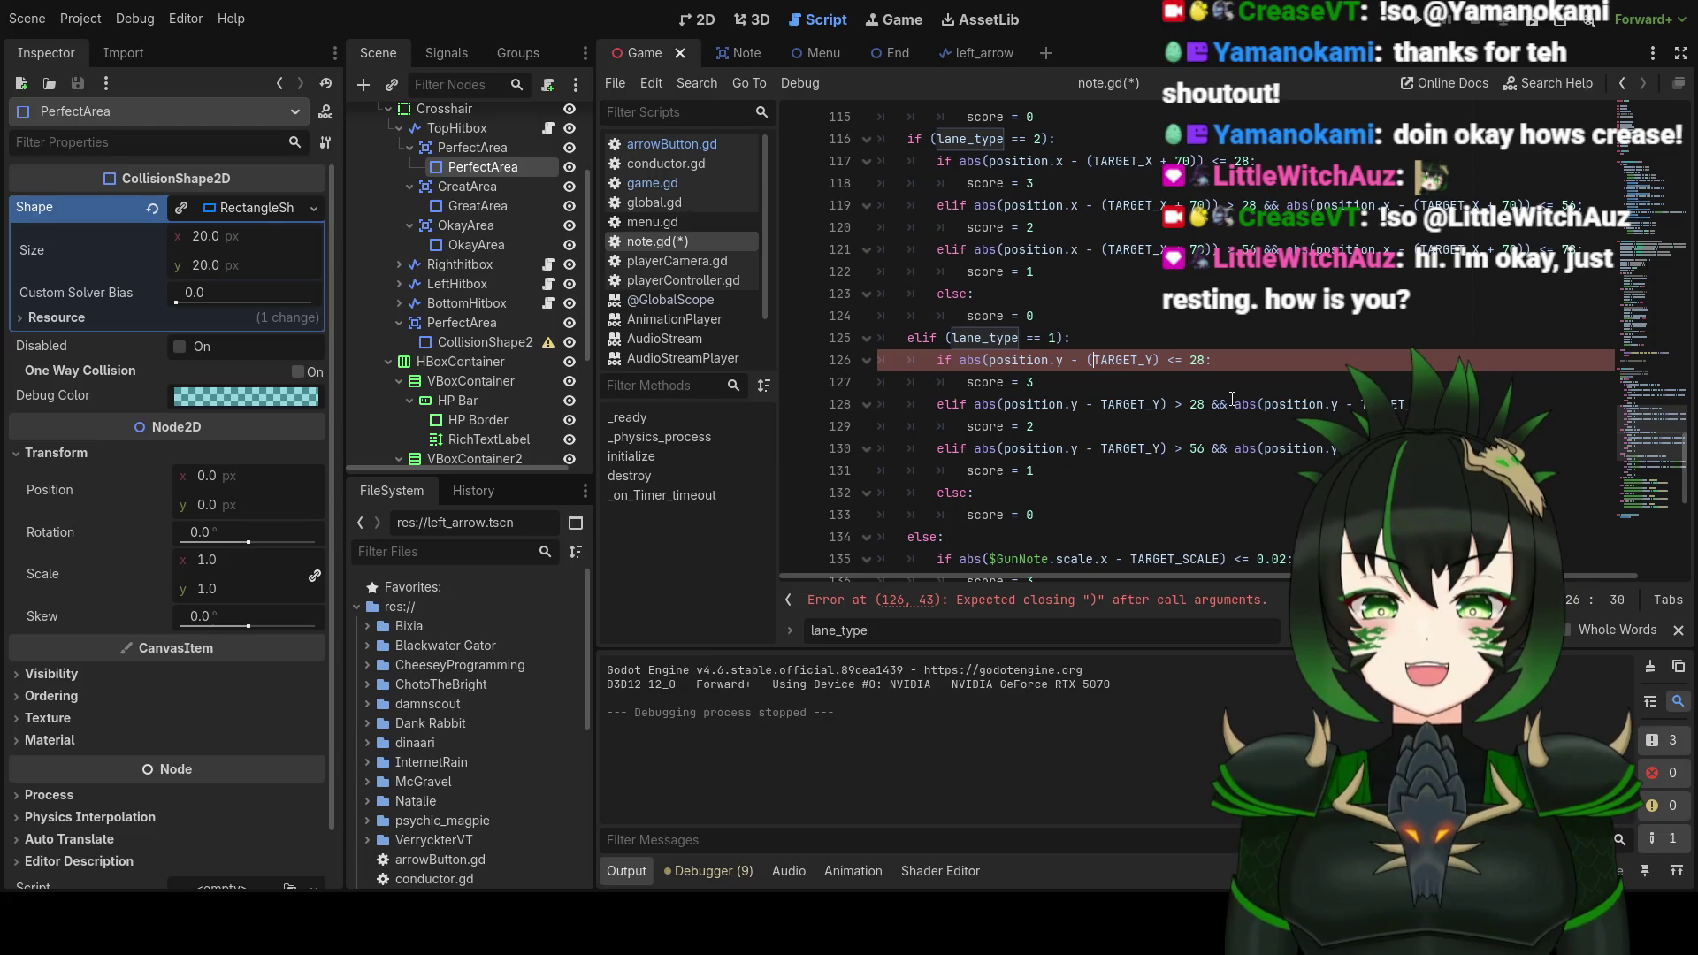
Step: Try adding parentheses around TARGET_Y on lines 126 and 128, then undo them
left_click(1155, 362)
type(")")
type(")")
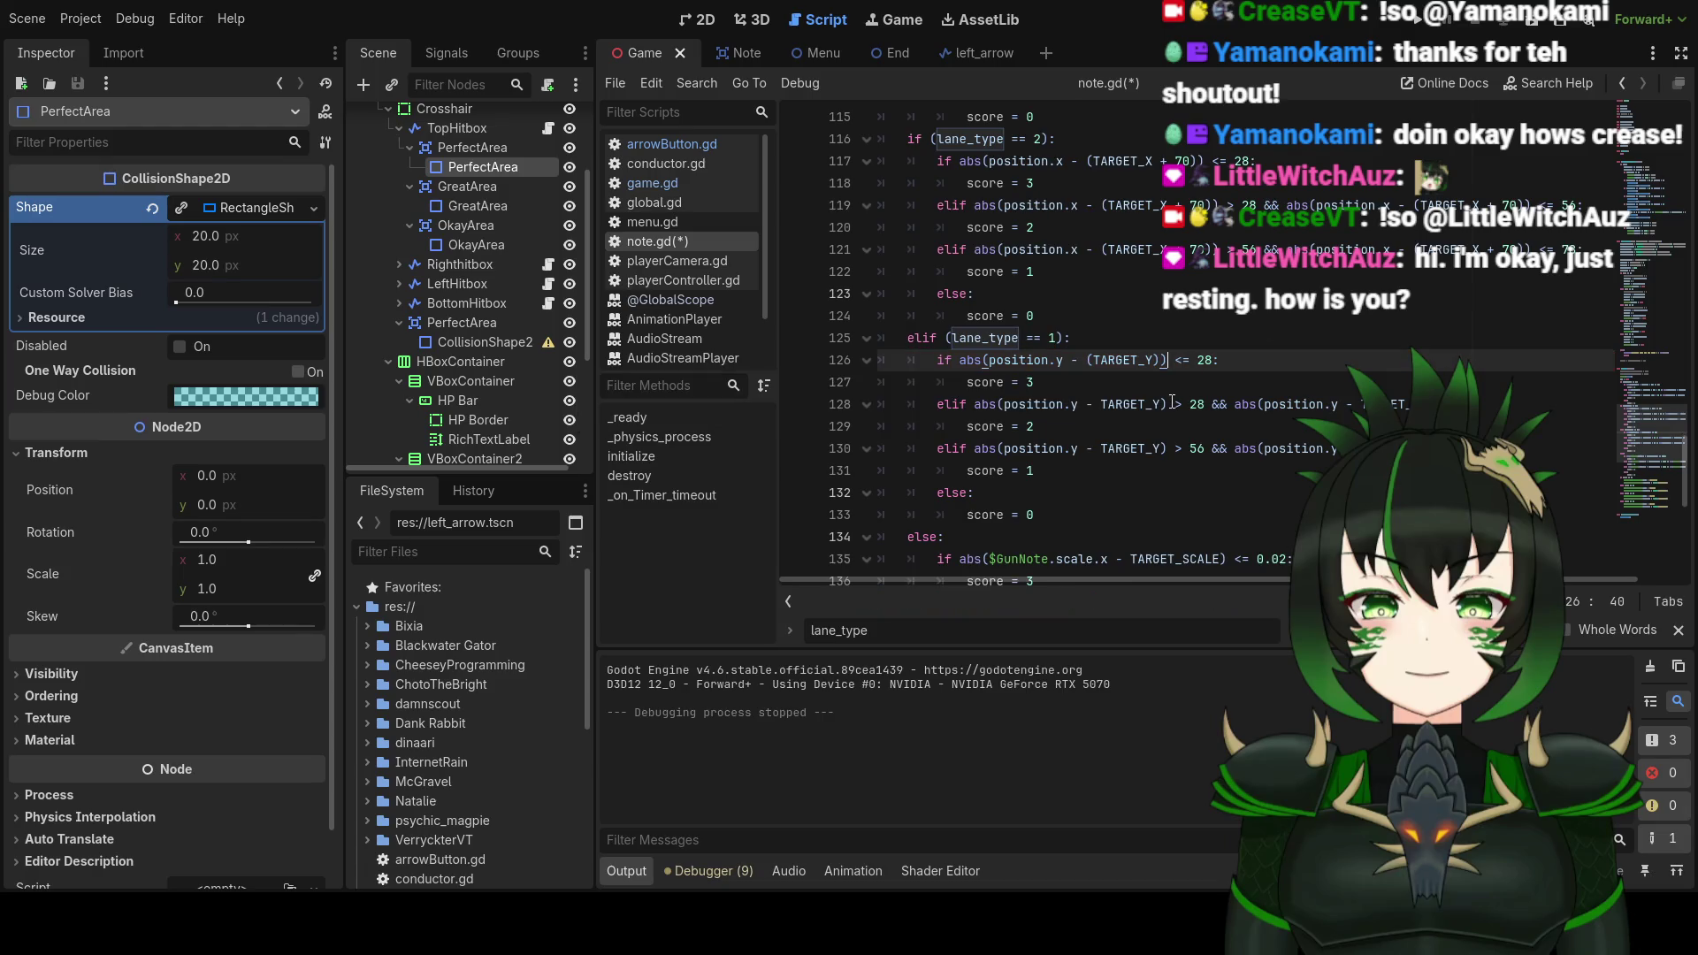
left_click(1170, 404)
type(")")
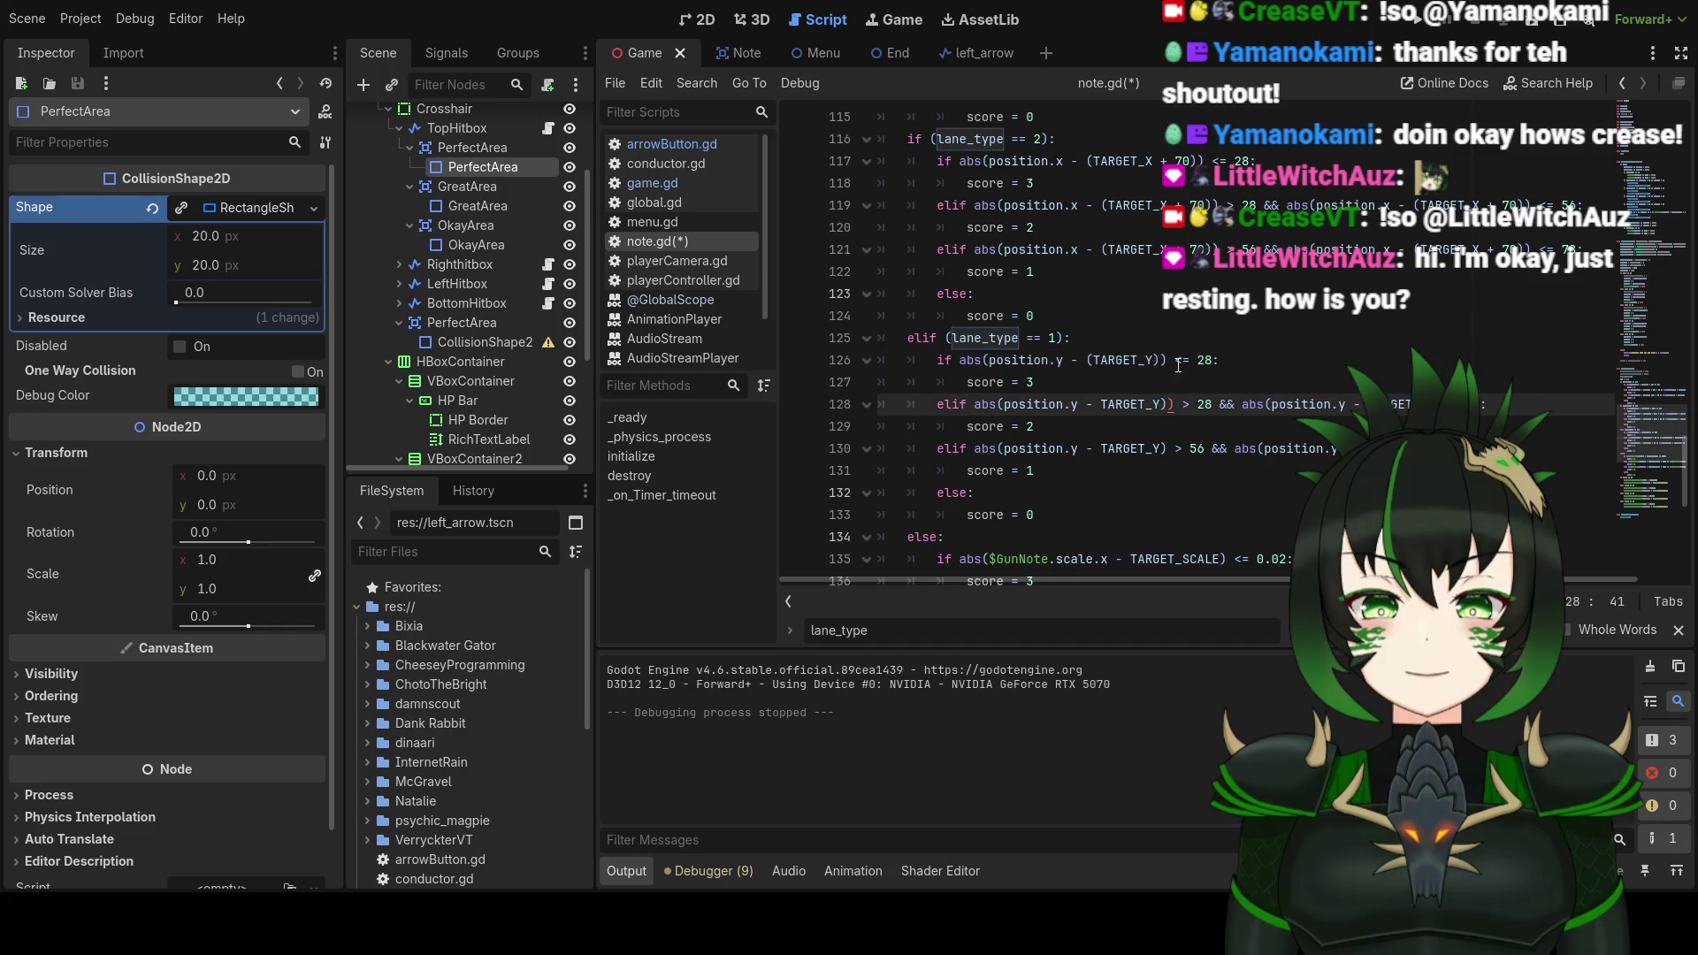
left_click(1102, 404)
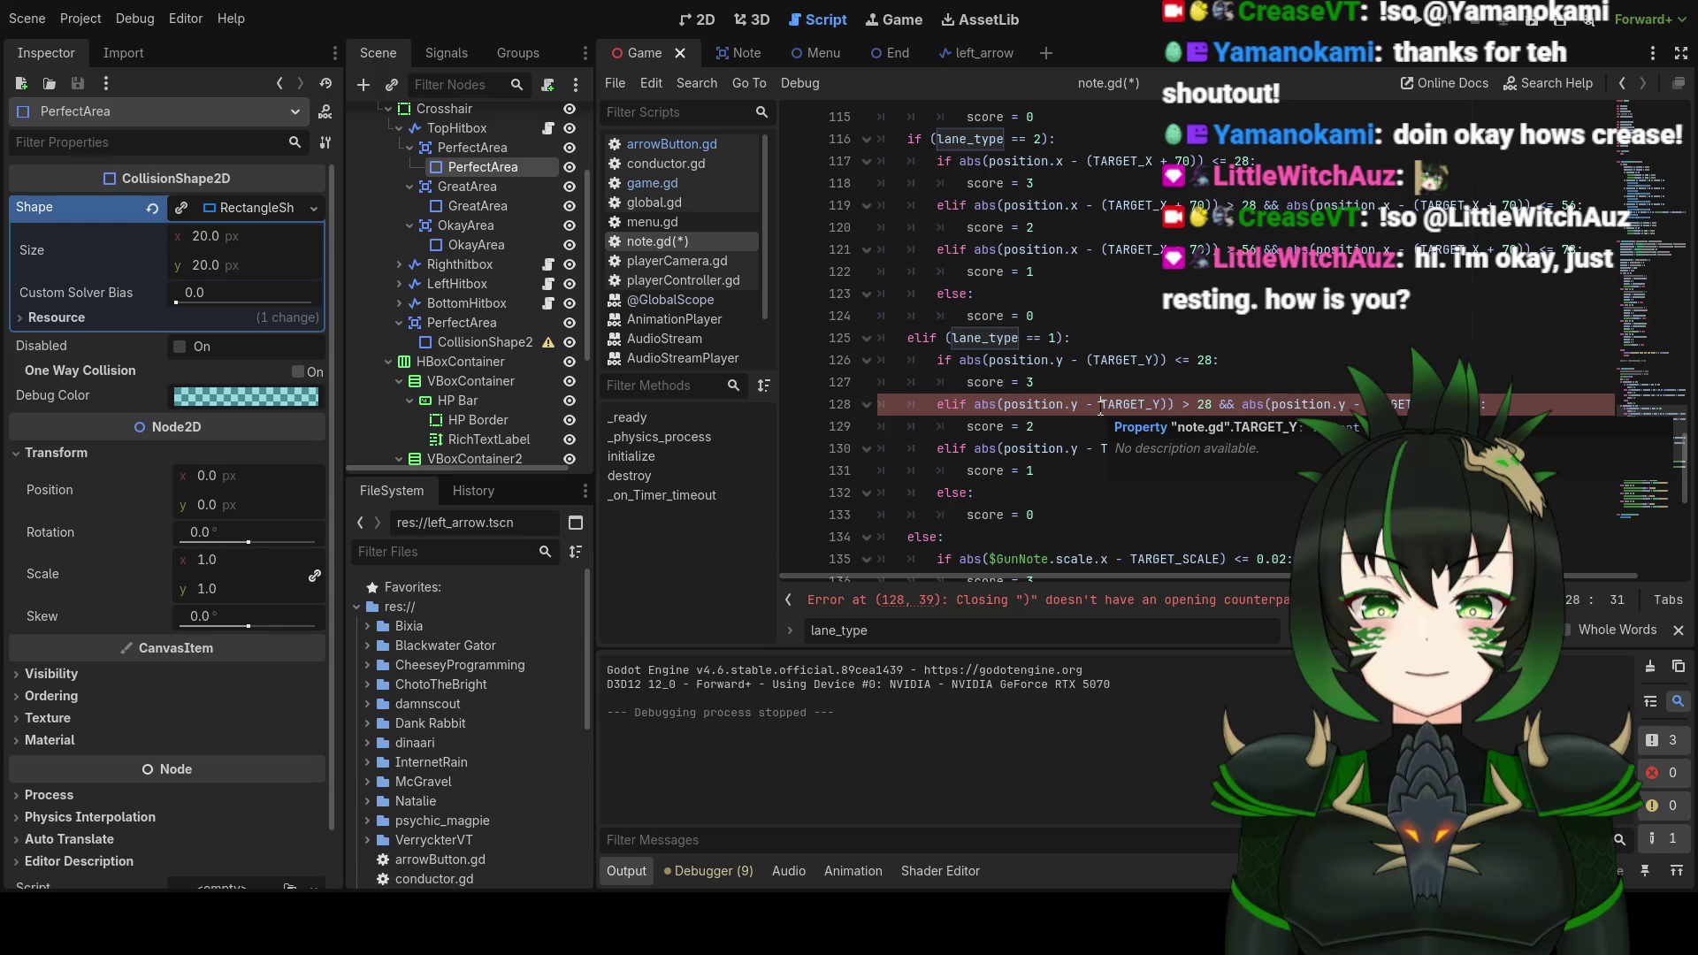
type("(")
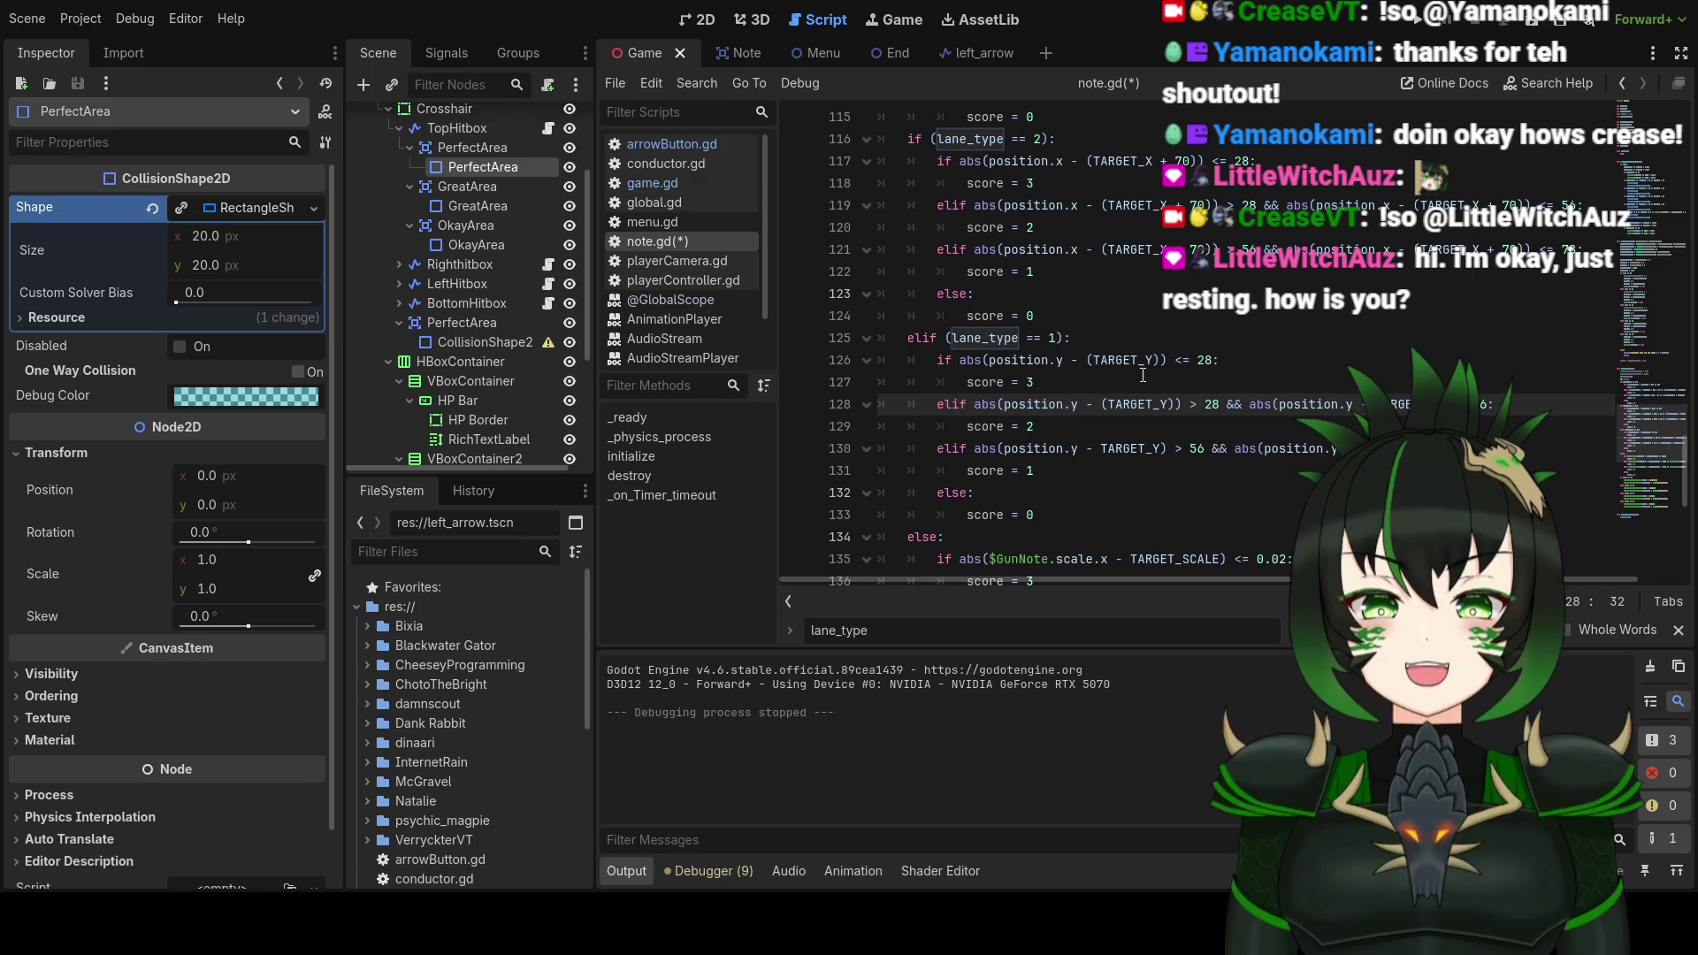
key("ctrl+z")
key("ctrl+z")
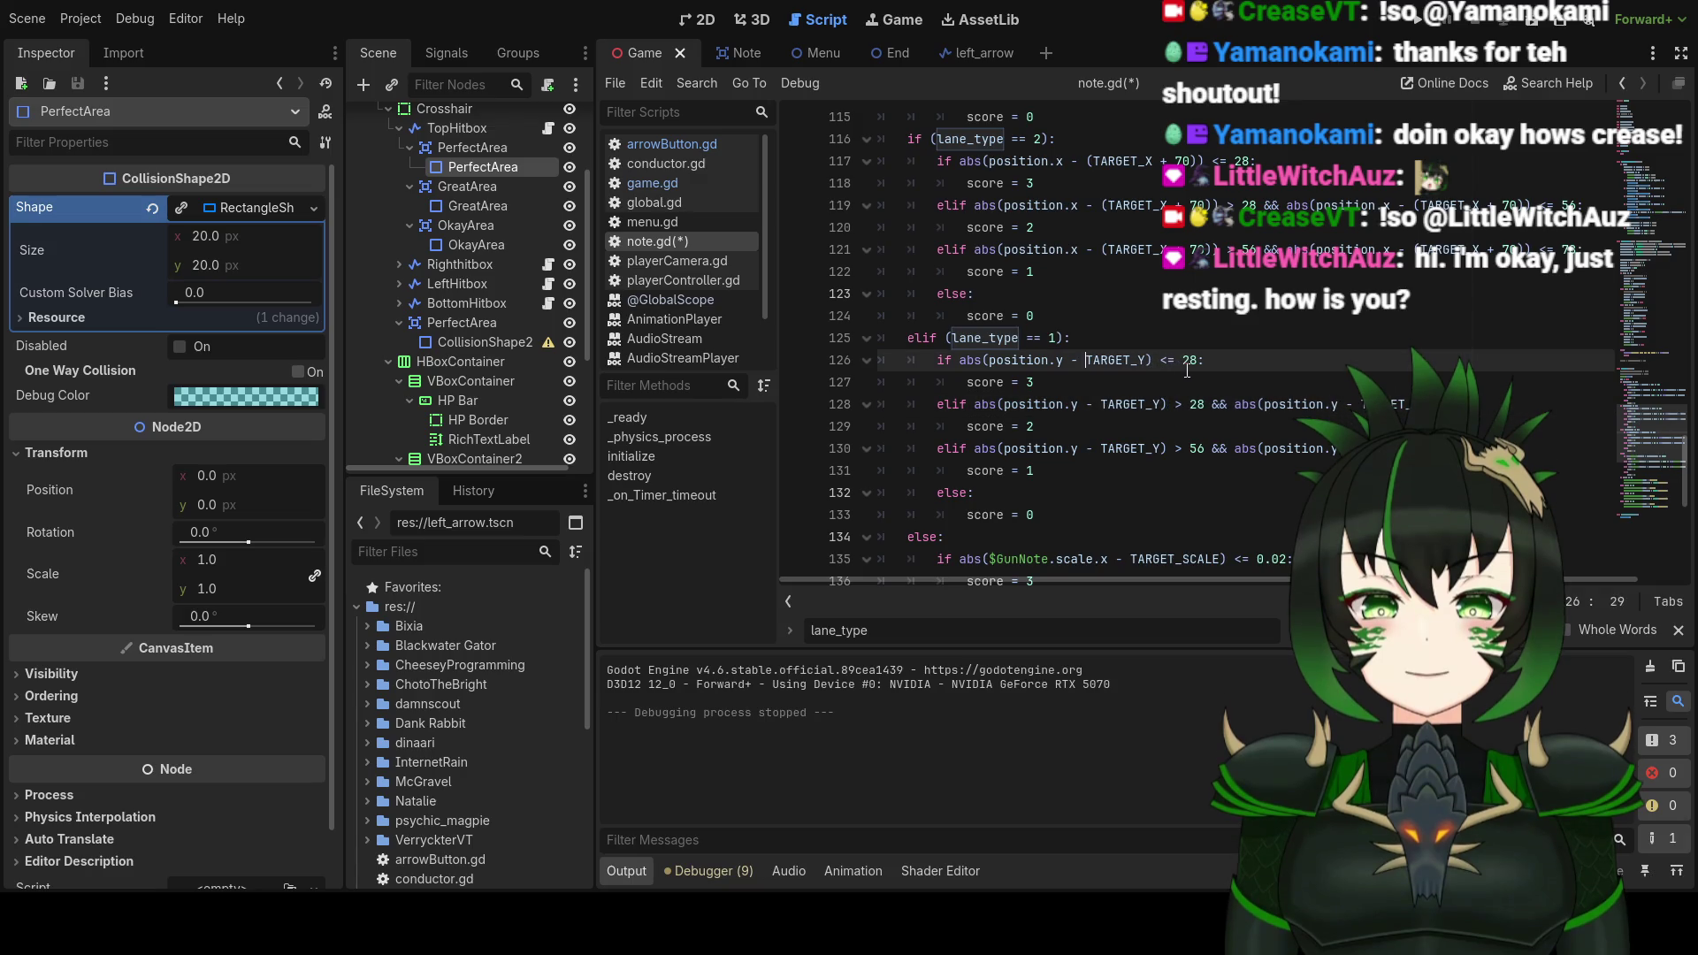
scroll(1108, 364, "up", 1)
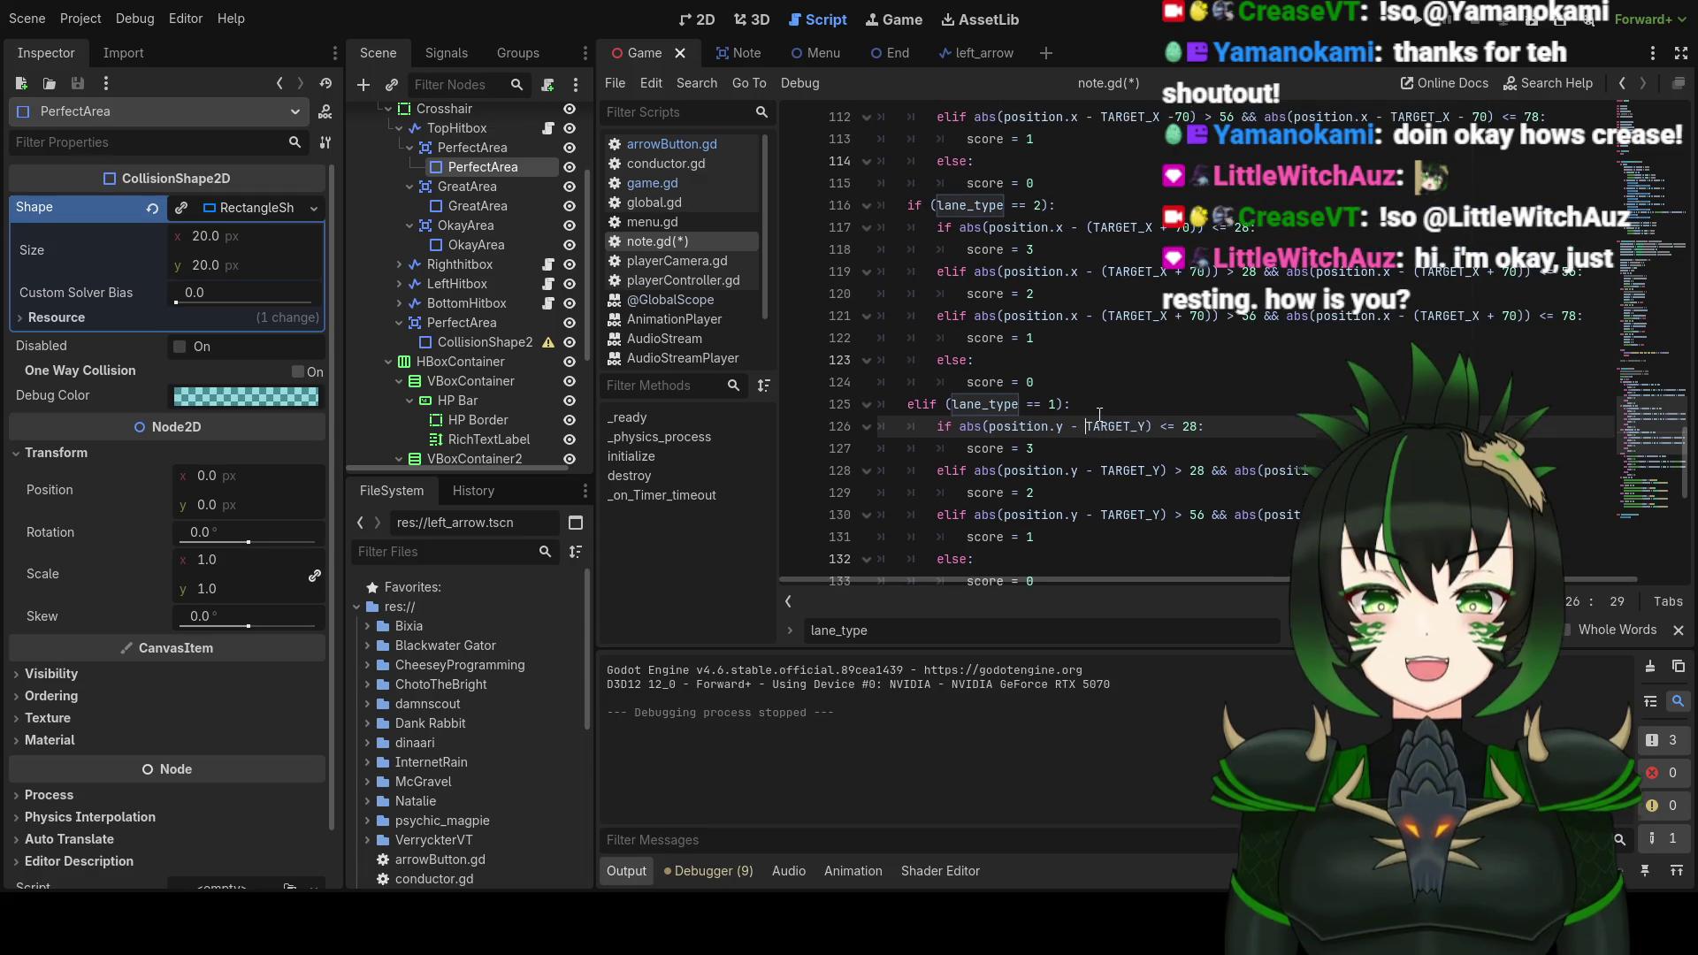
scroll(1100, 416, "down", 1)
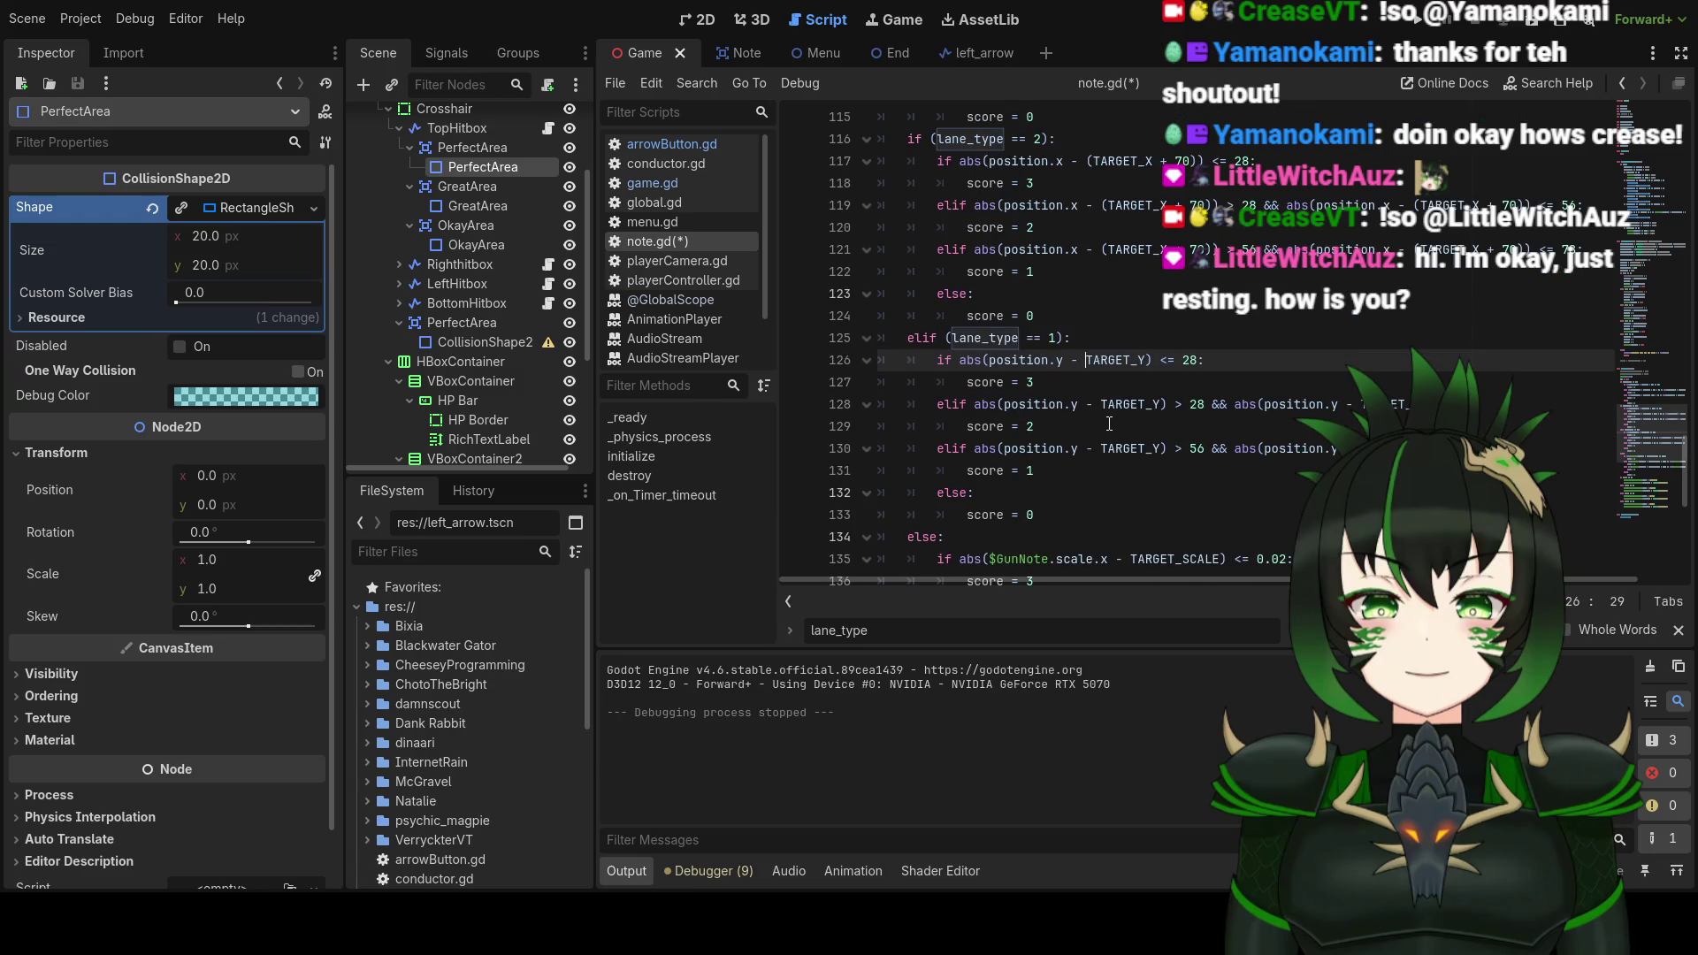
Step: Subtract 70 from TARGET_Y on lines 126, 128 and 130, and fix the bounds to <= 56 and 78
key("ctrl+Right")
type("-")
left_click(1158, 405)
type("-70")
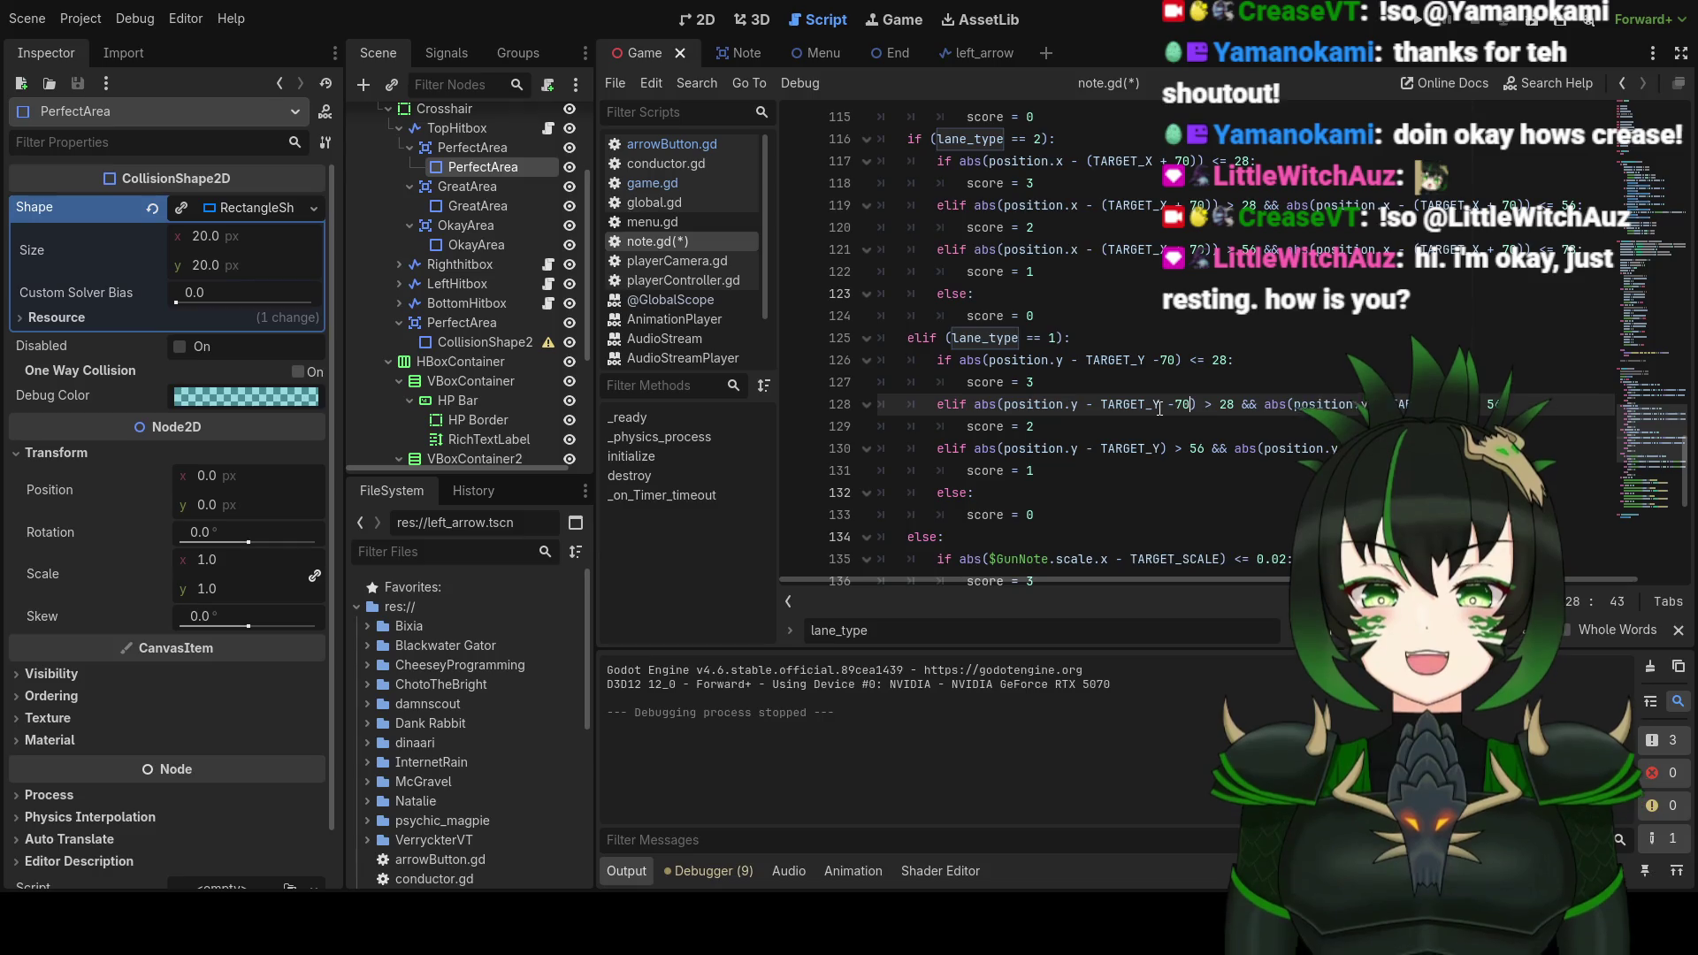
left_click(1161, 449)
type("-70")
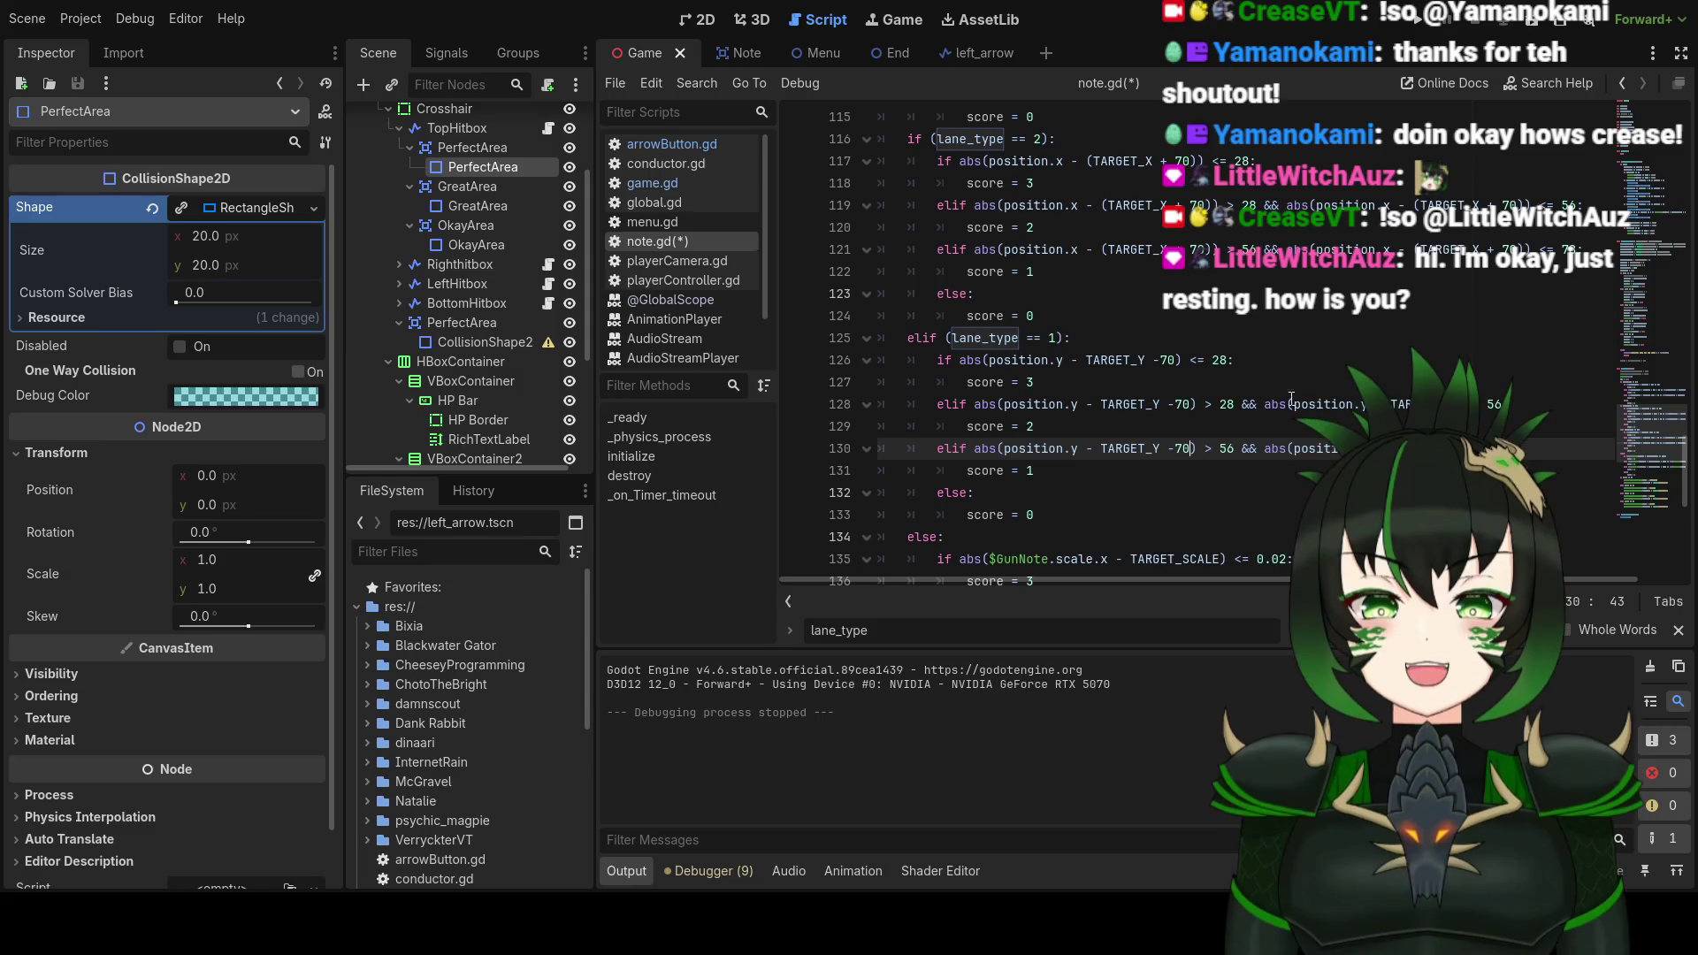
left_click(1544, 404)
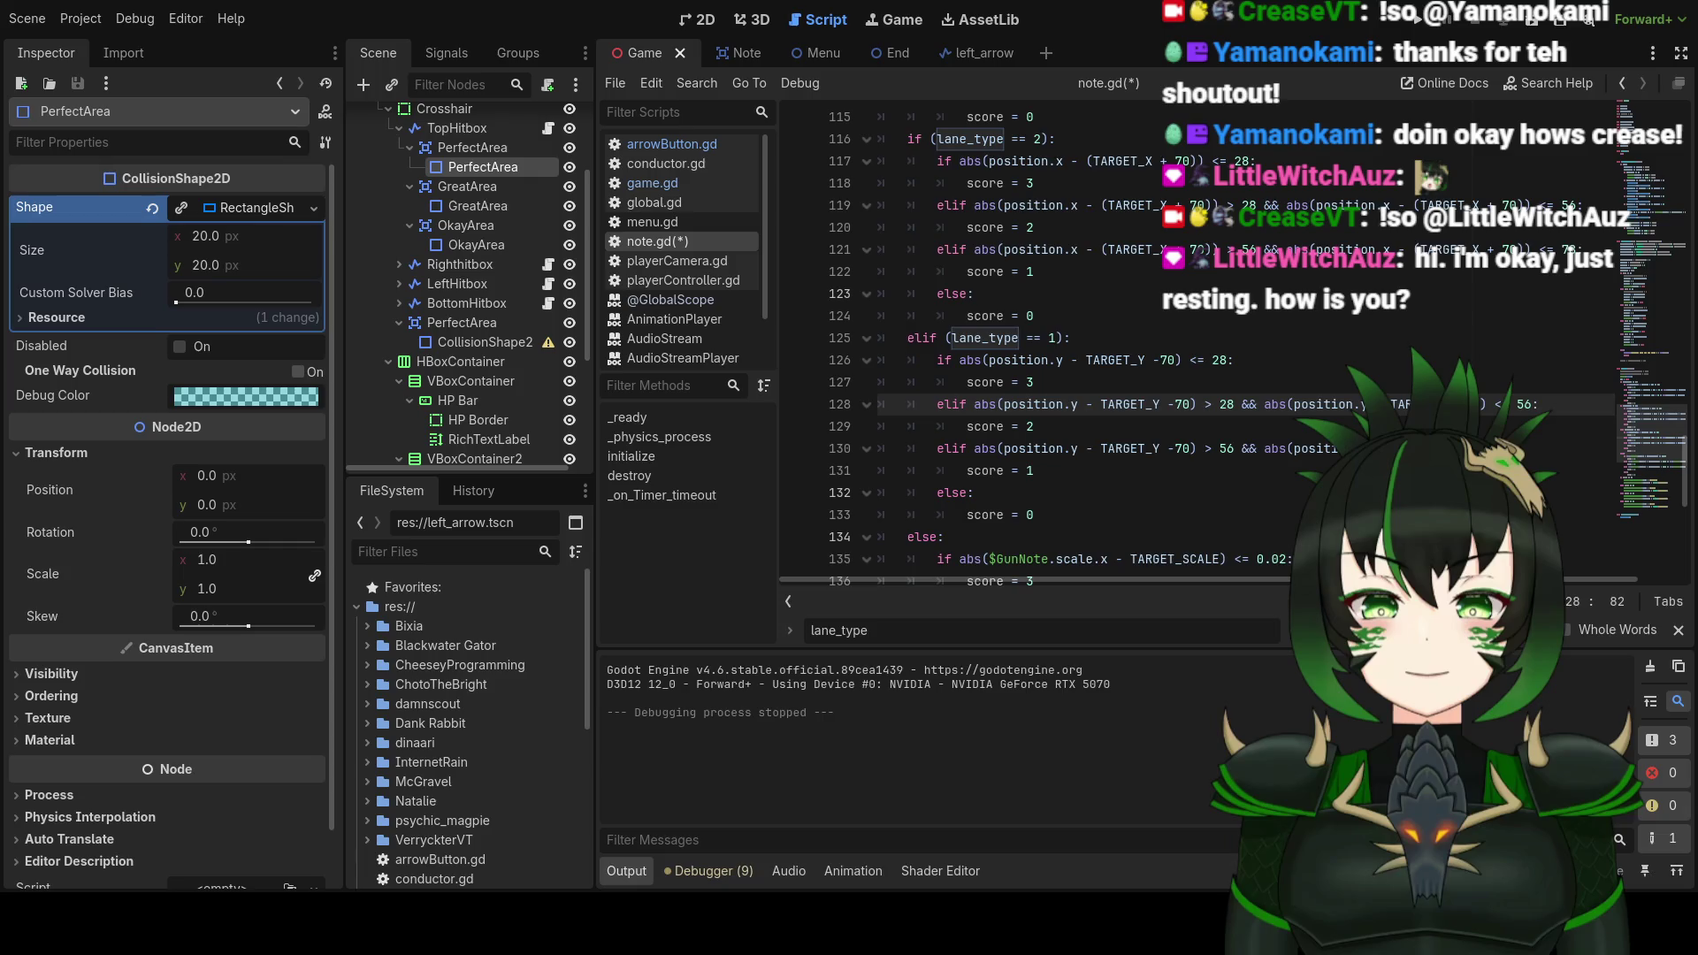
type("=")
left_click(1493, 449)
type("78:")
Step: Select the lane_type == 1 scoring block and add a new line beneath it
scroll(1017, 345, "down", 1)
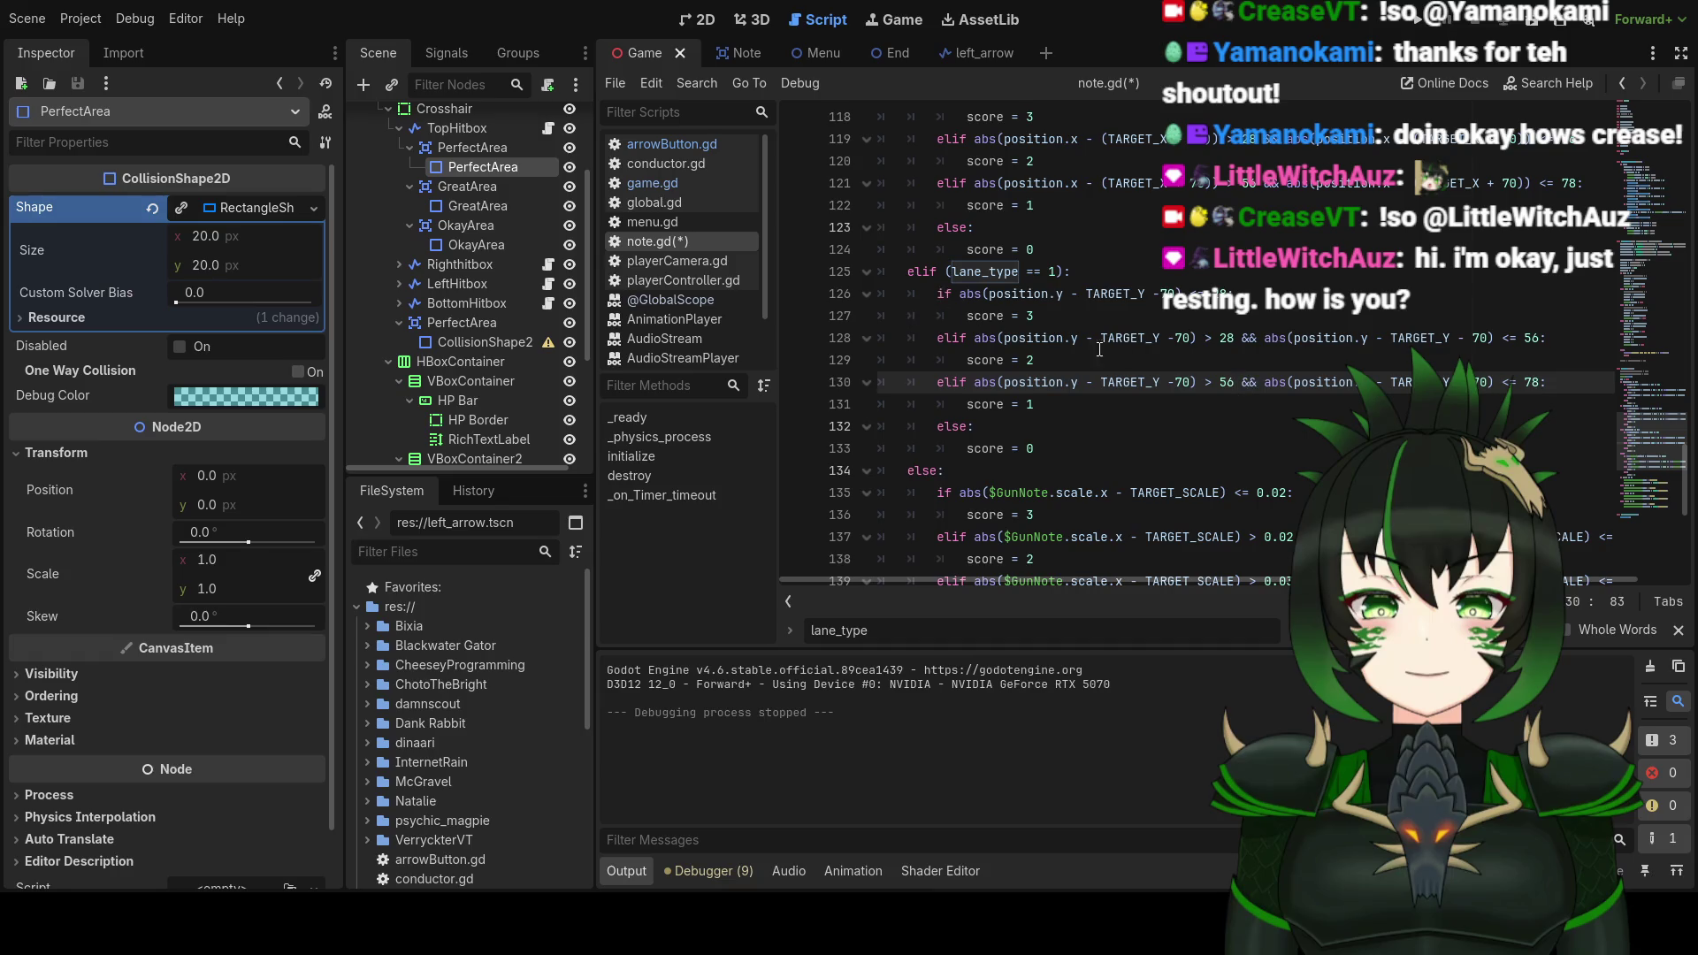
scroll(1079, 368, "up", 1)
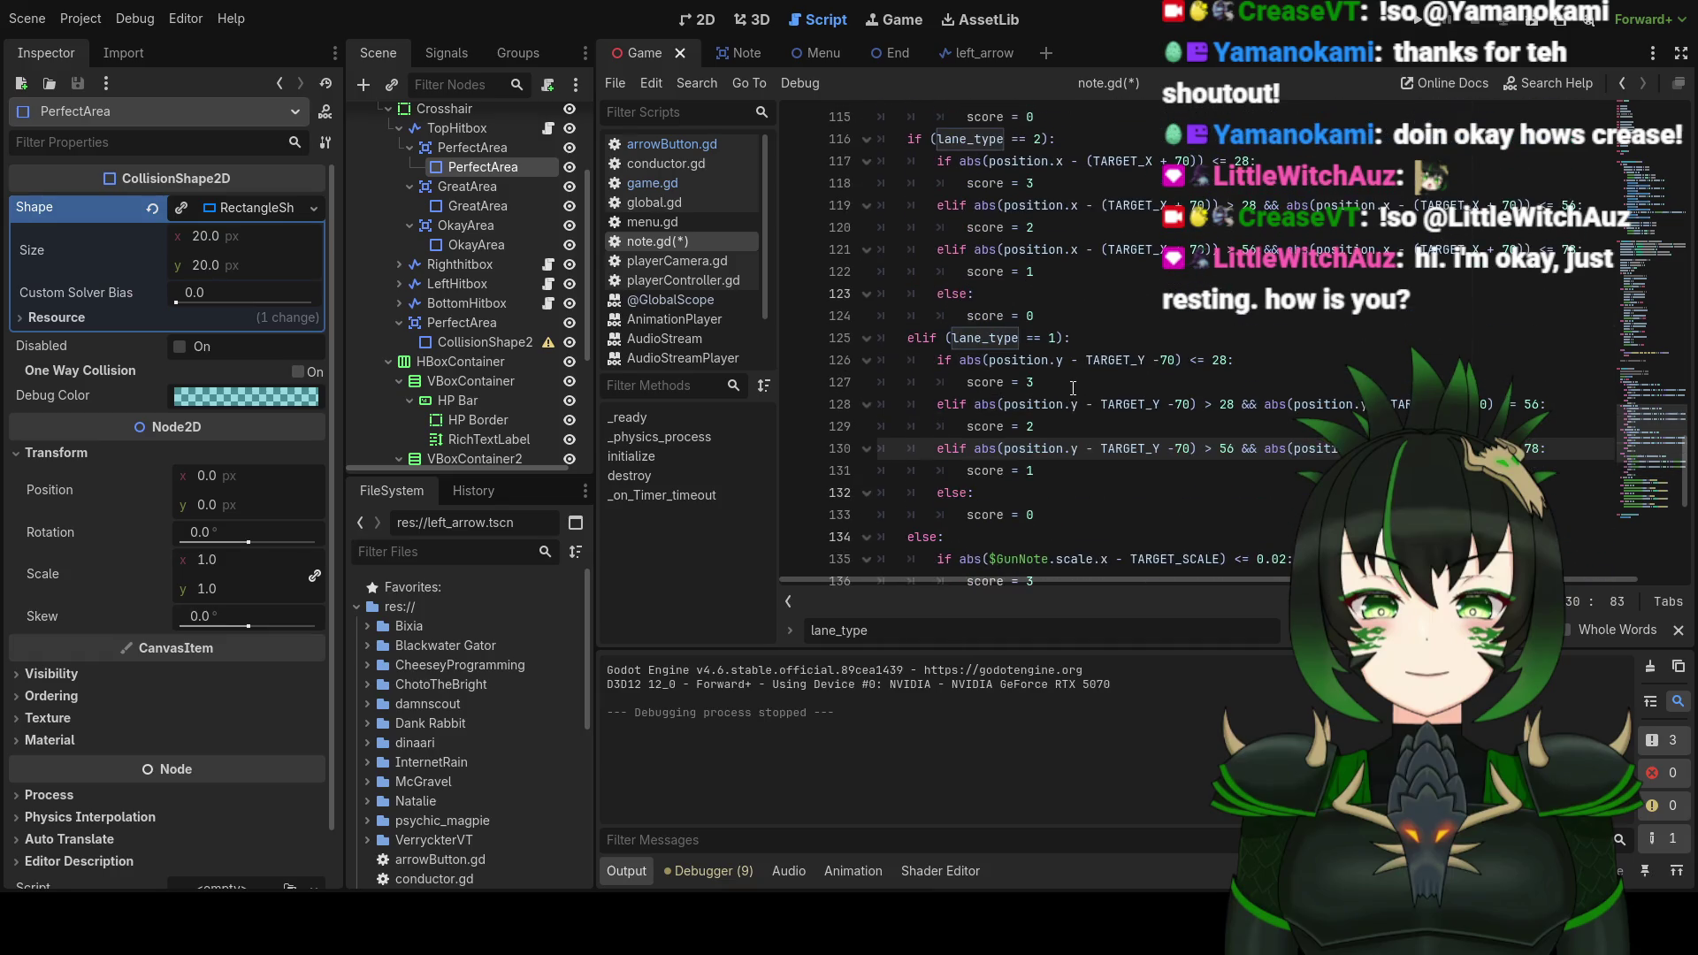
scroll(1073, 389, "down", 2)
mouse_move(908, 205)
left_mouse_down()
mouse_move(1150, 230)
mouse_move(1034, 364)
mouse_move(1045, 382)
left_mouse_up()
key("ctrl+c")
left_click(1045, 383)
key("Return")
Step: Paste the copied lane type 1 elif block and change its lane_type to 3
key("BackSpace")
key("ctrl+v")
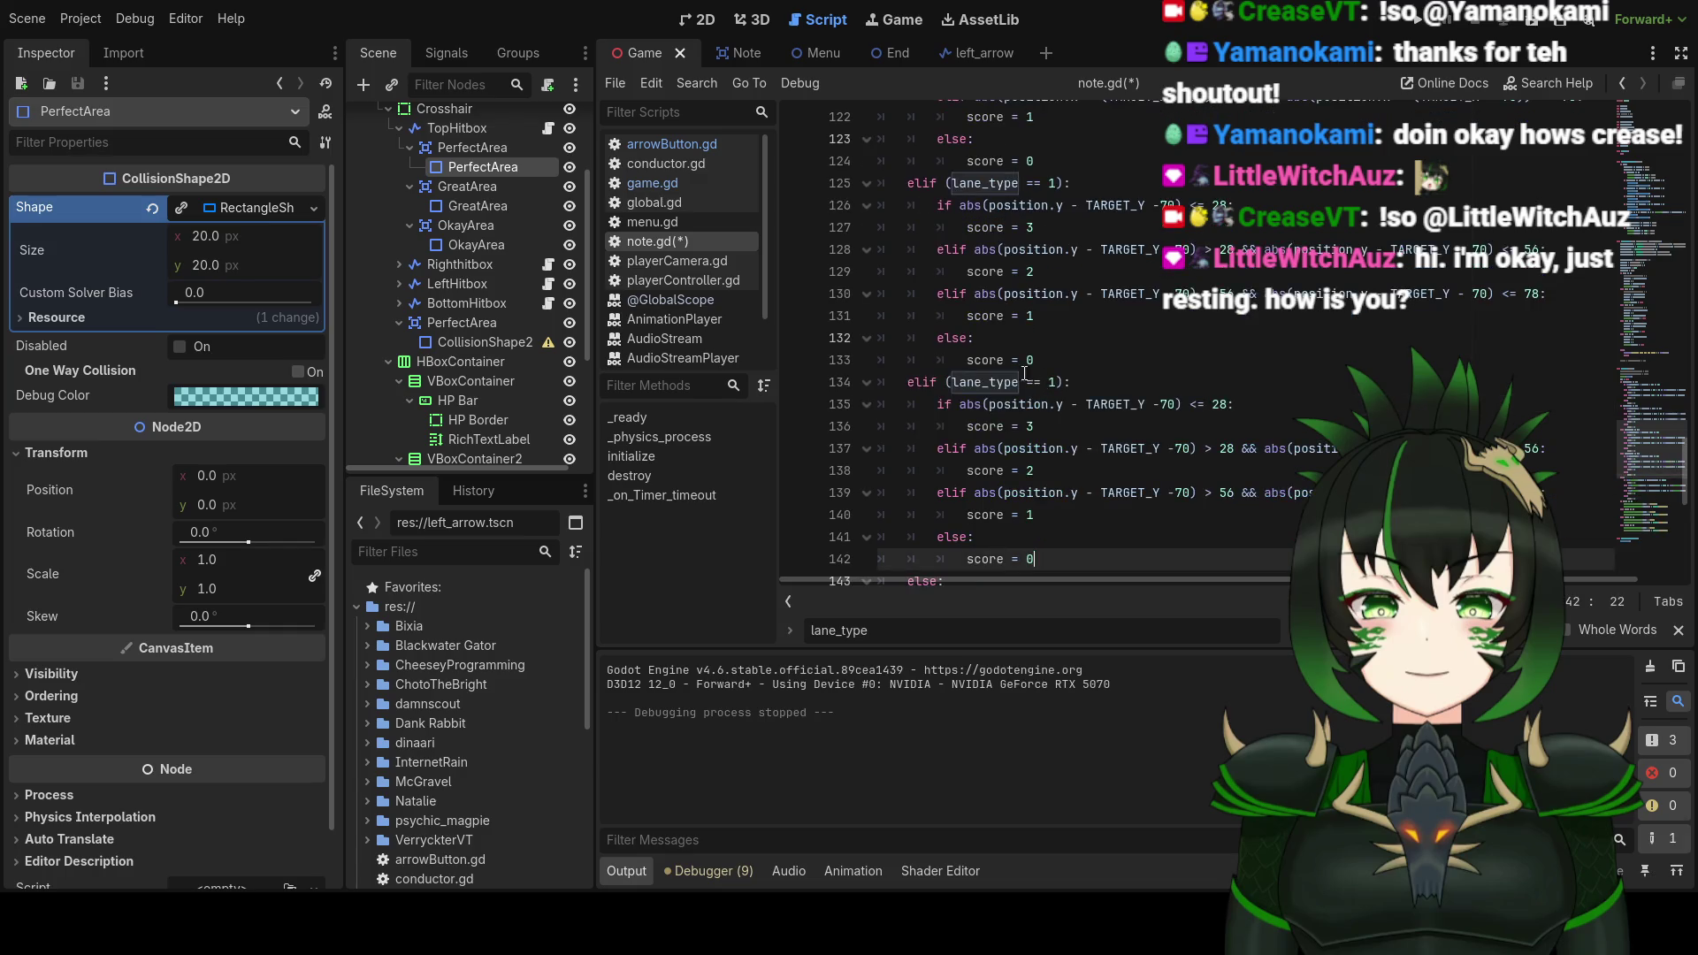
left_click(1045, 382)
key("BackSpace")
type("3")
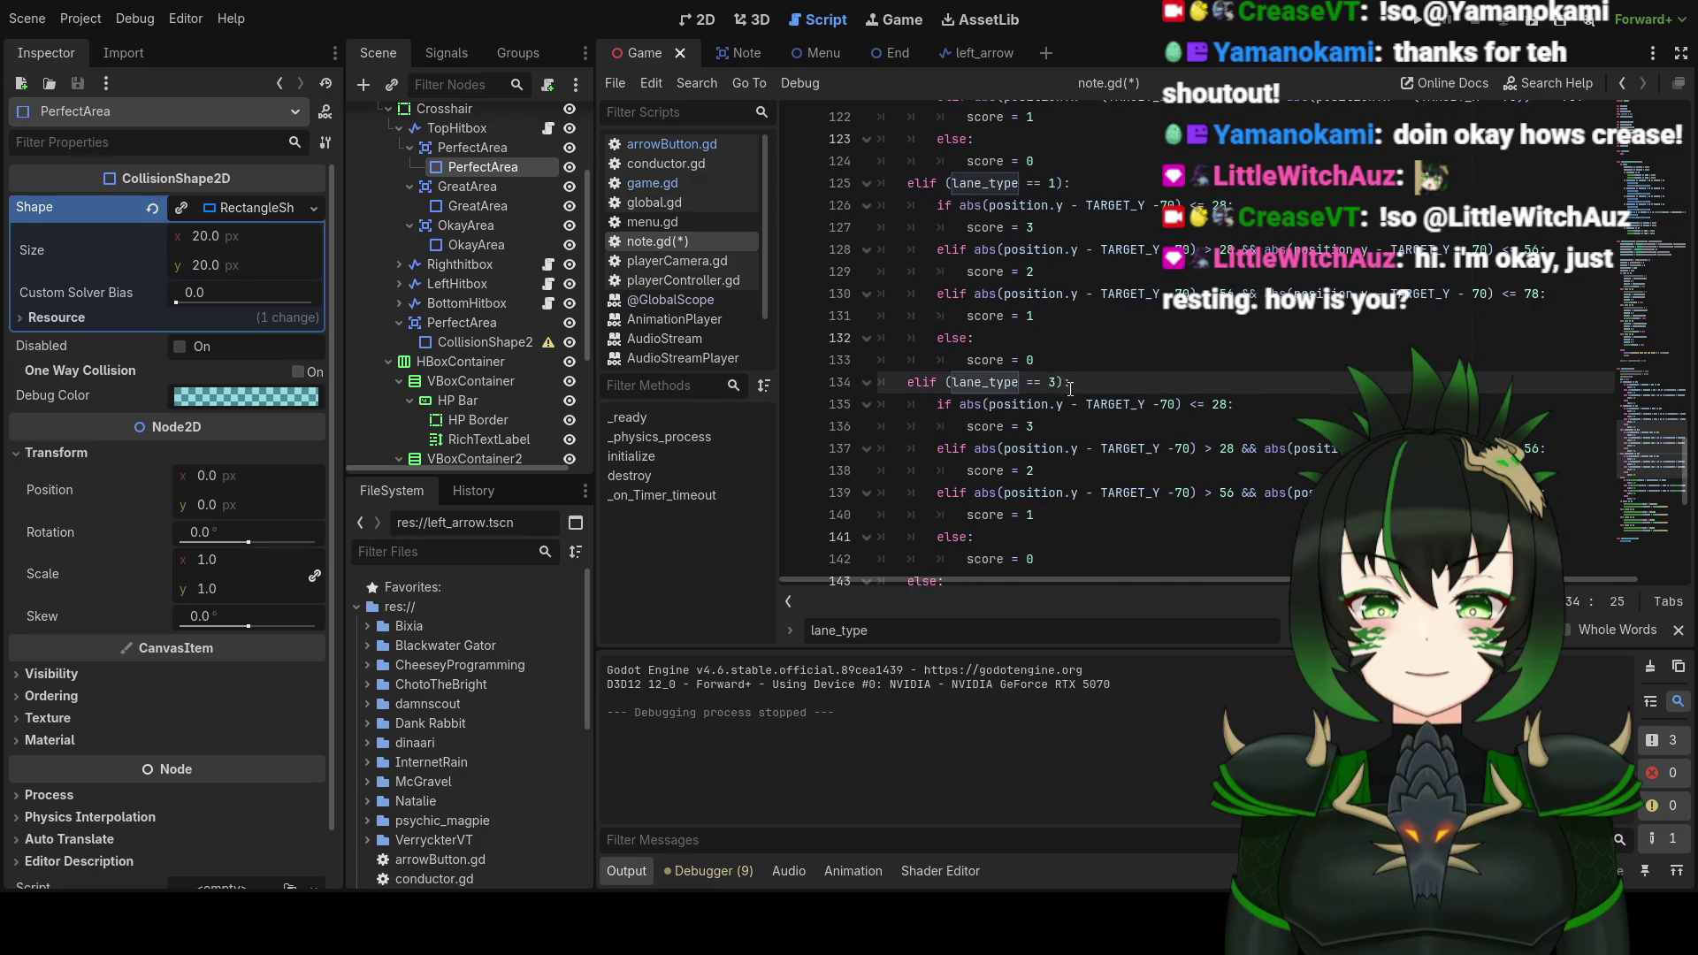
Step: On line 135, wrap the TARGET_Y offset in parentheses and change -70 to + 70
scroll(1099, 370, "down", 1)
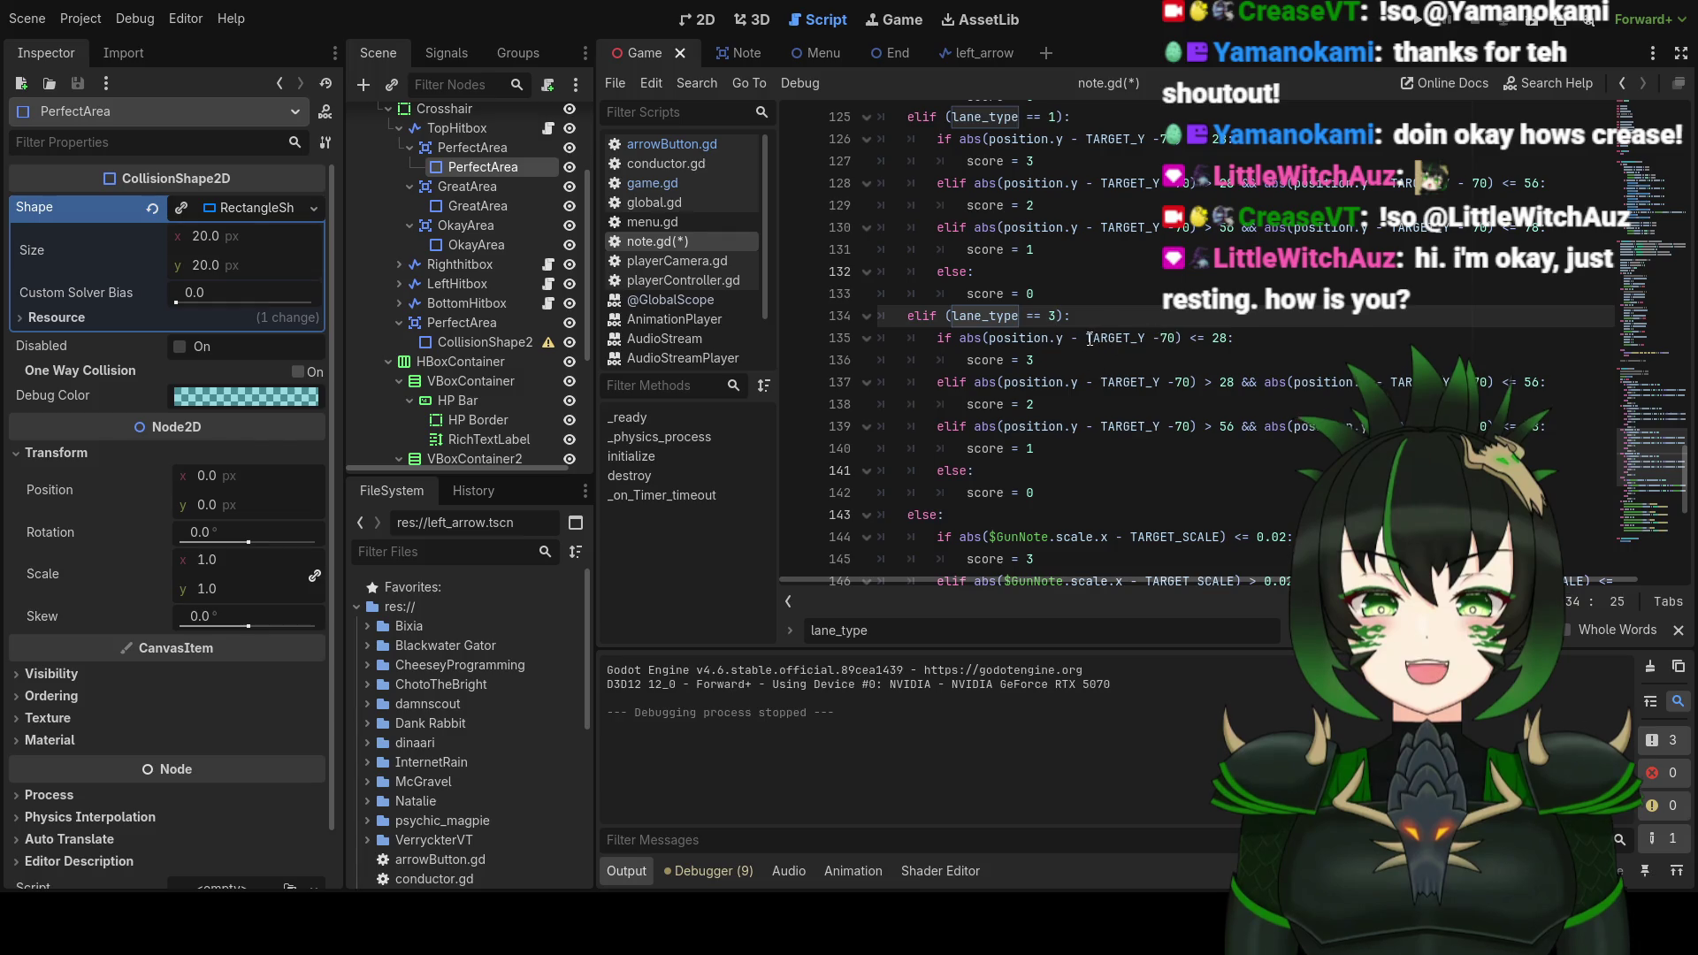
left_click(1088, 338)
type("(")
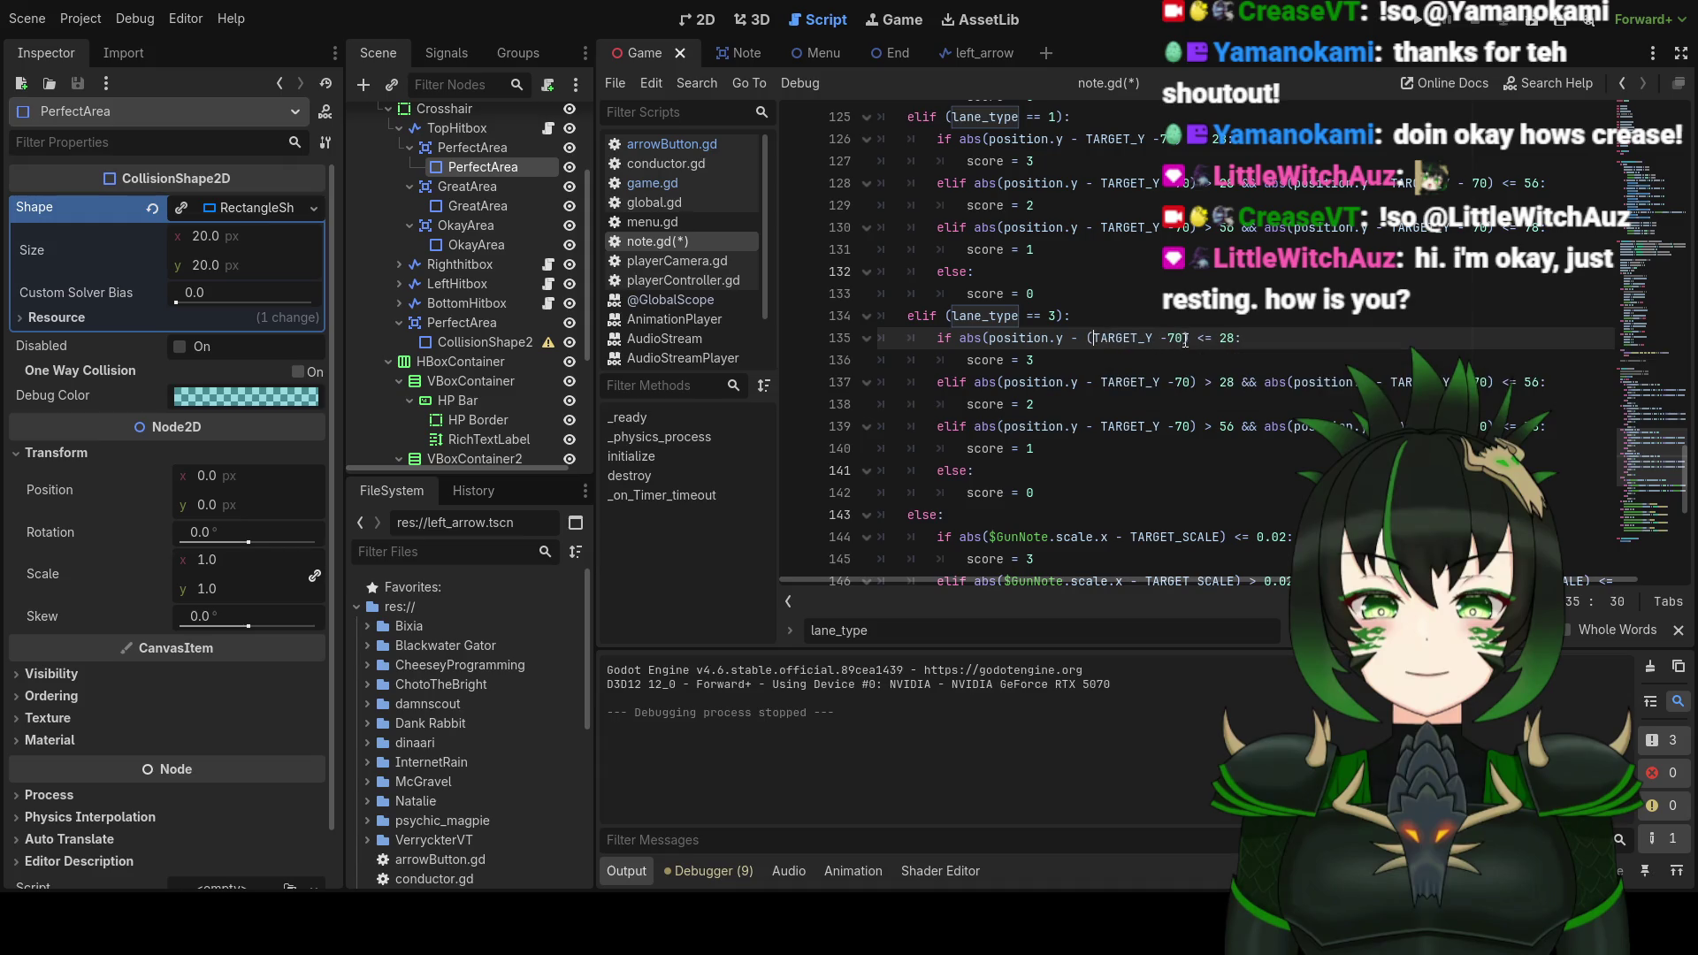
left_click(1191, 339)
type(")")
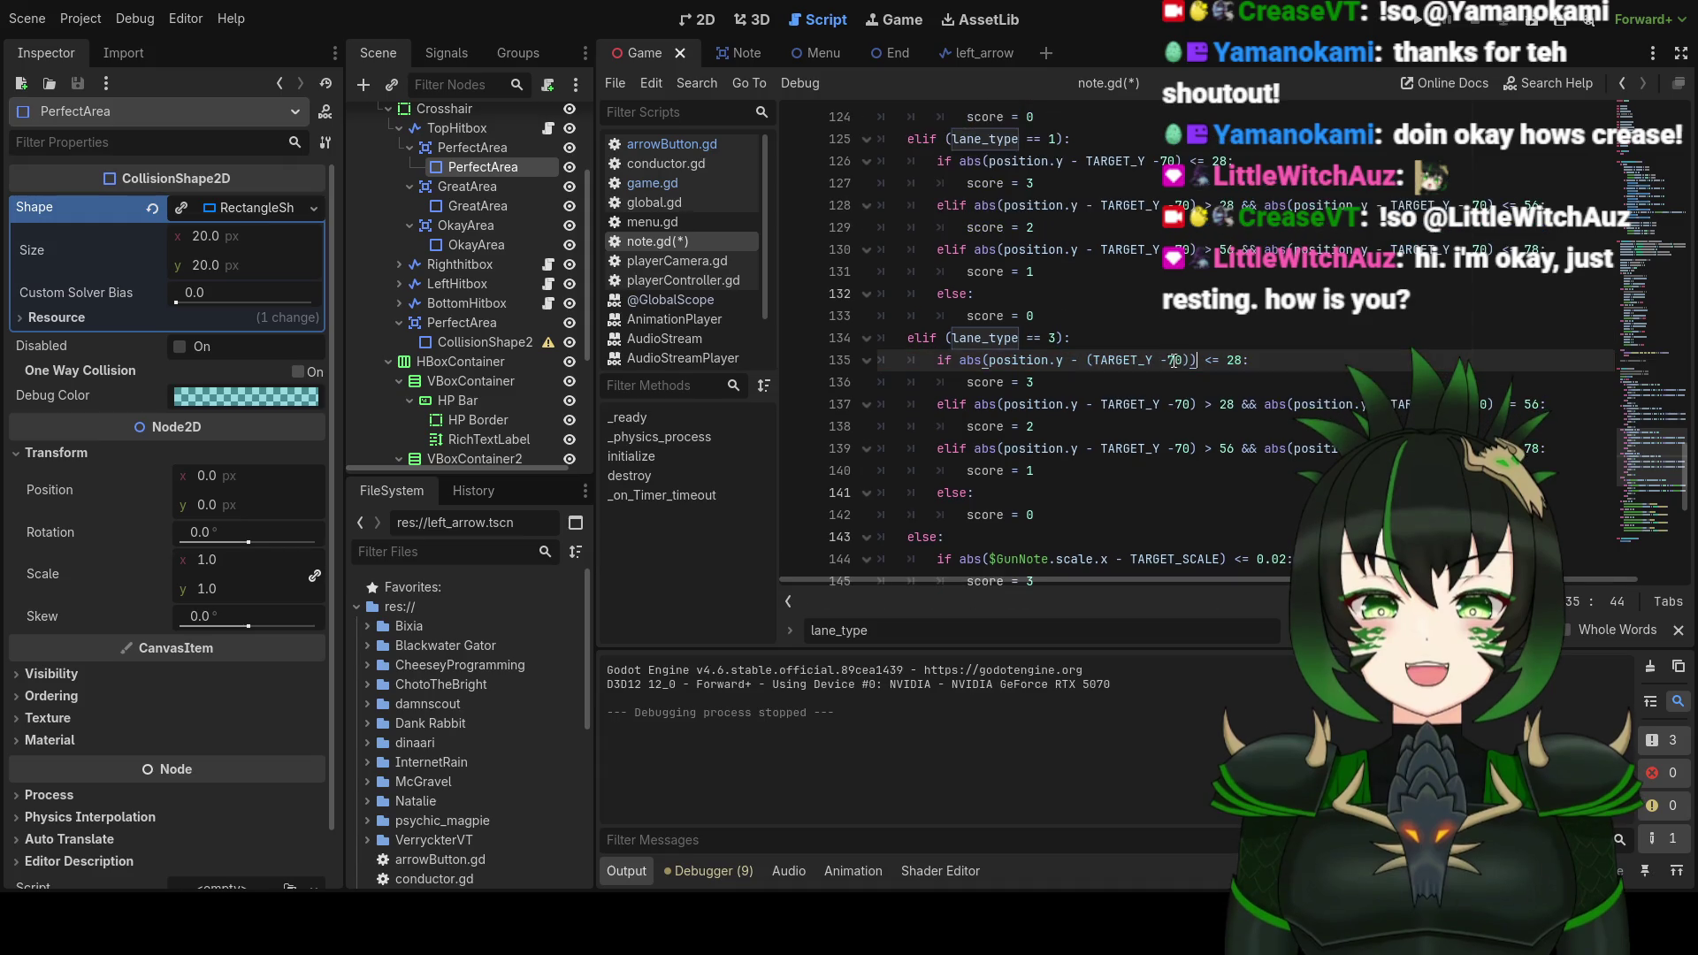
left_click(1170, 360)
key("BackSpace")
type("+")
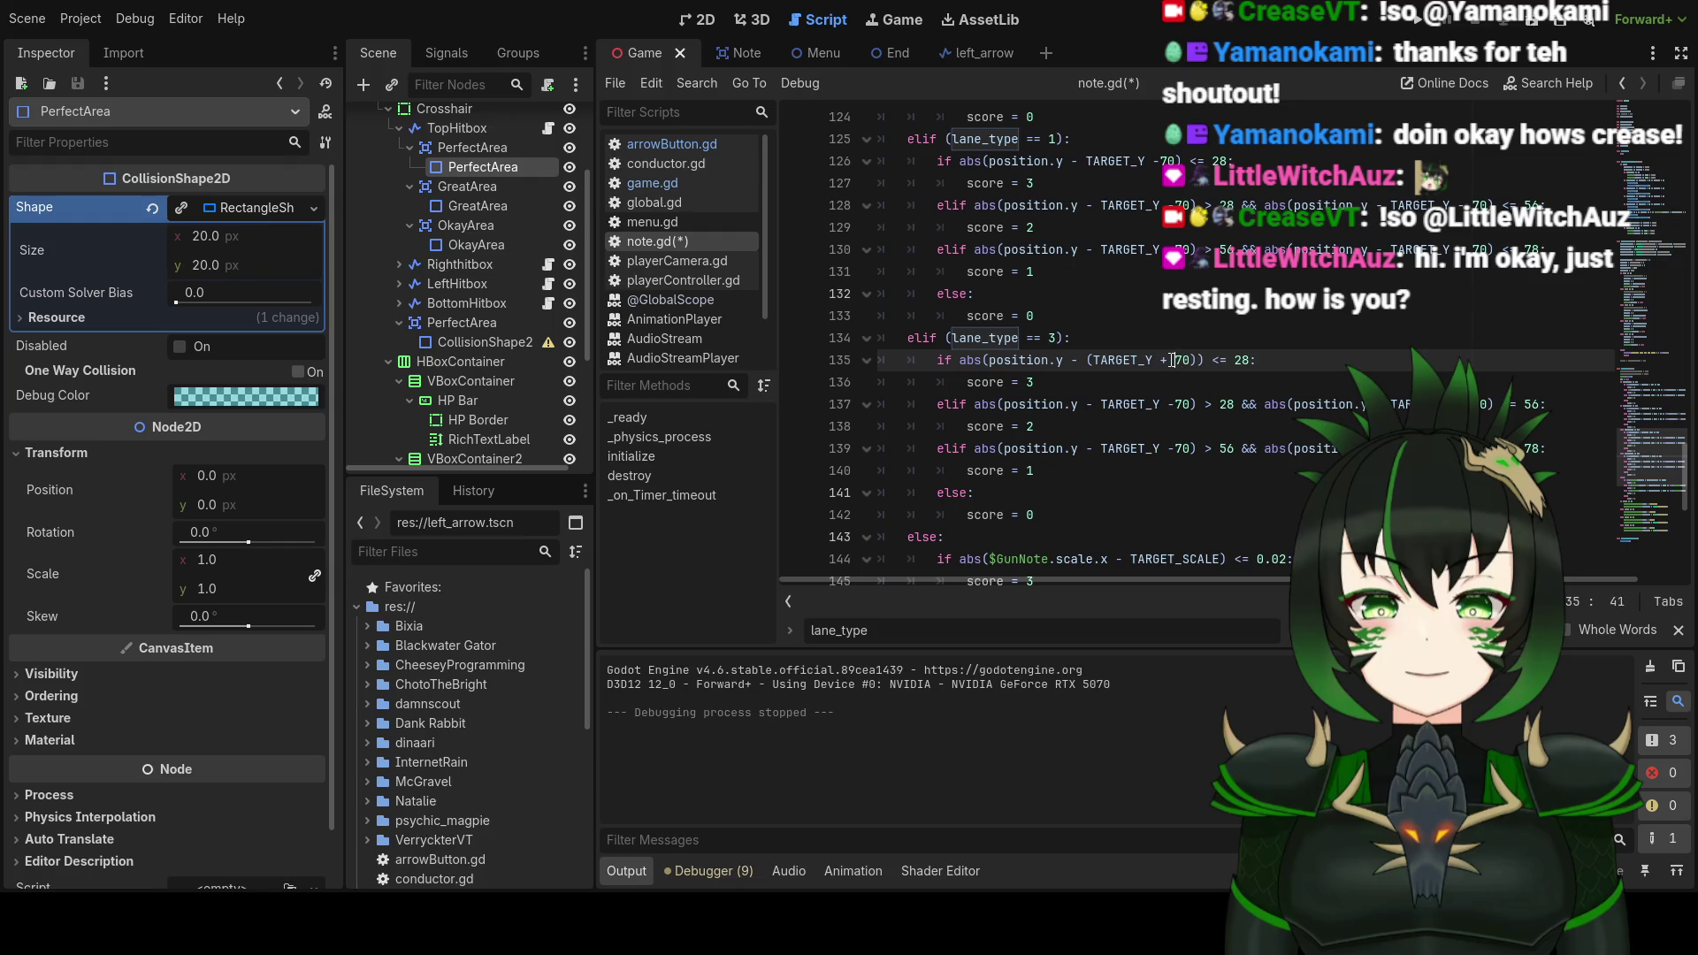
Step: Change the -70 offsets to + 70 on lines 137 and 139
left_click(1177, 405)
left_click(1178, 448)
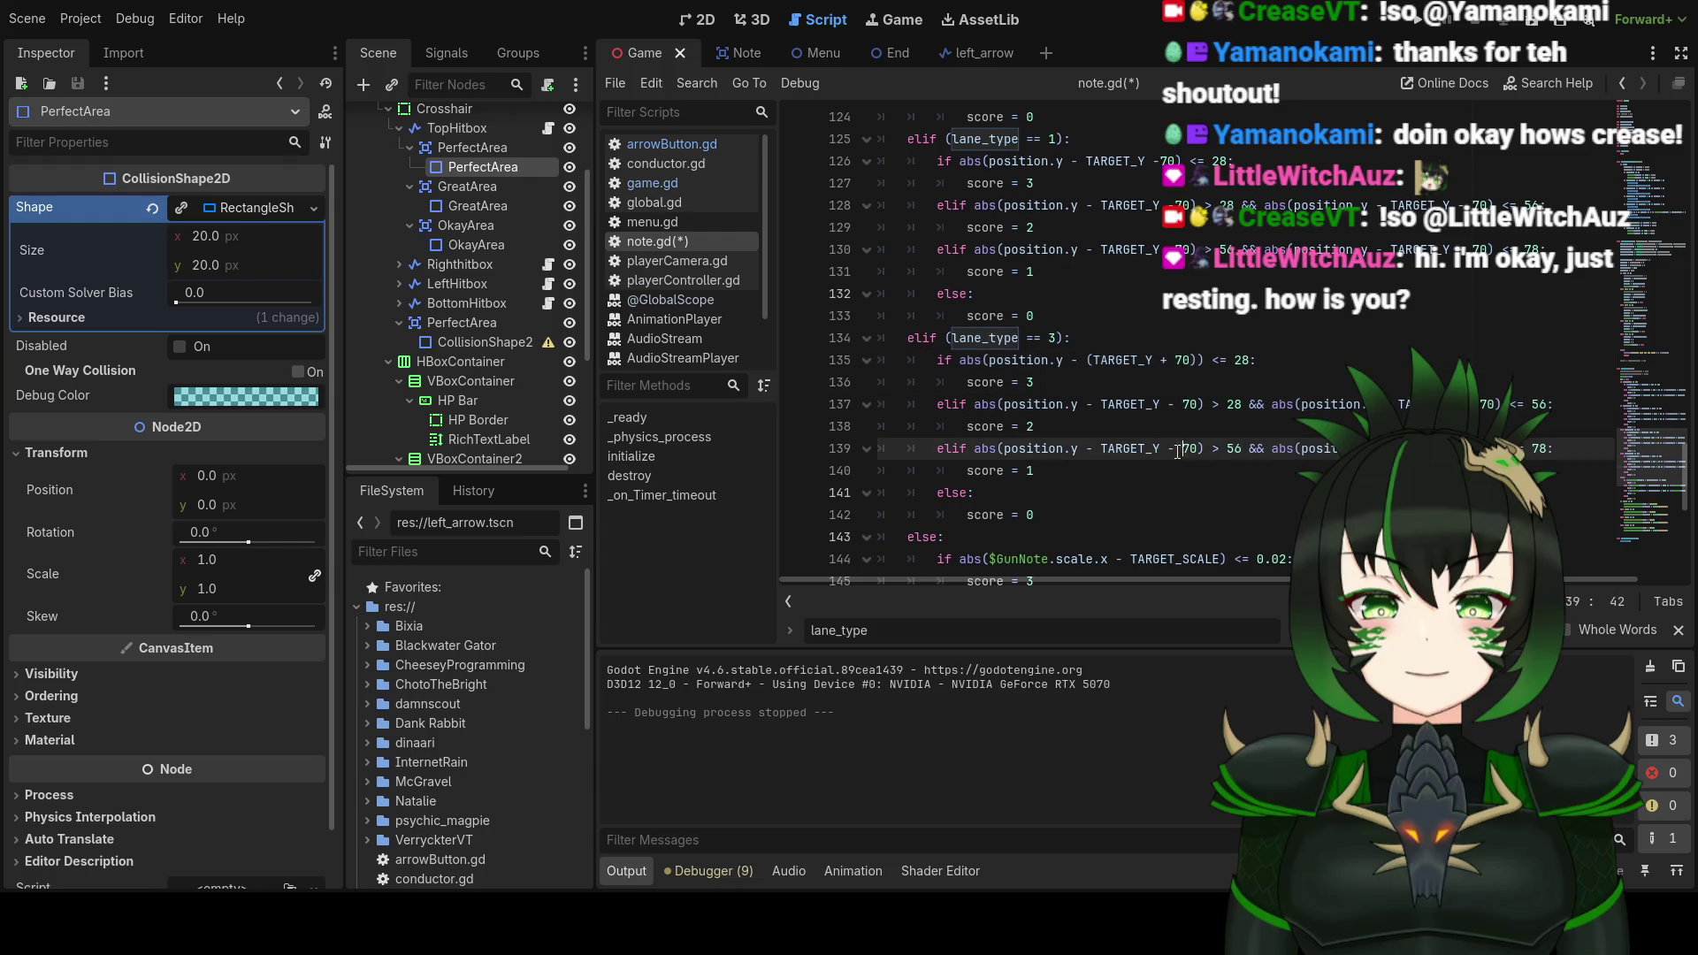
left_click(1177, 404)
key("BackSpace")
type("+")
left_click(1178, 447)
key("BackSpace")
type("+")
left_click(1512, 405)
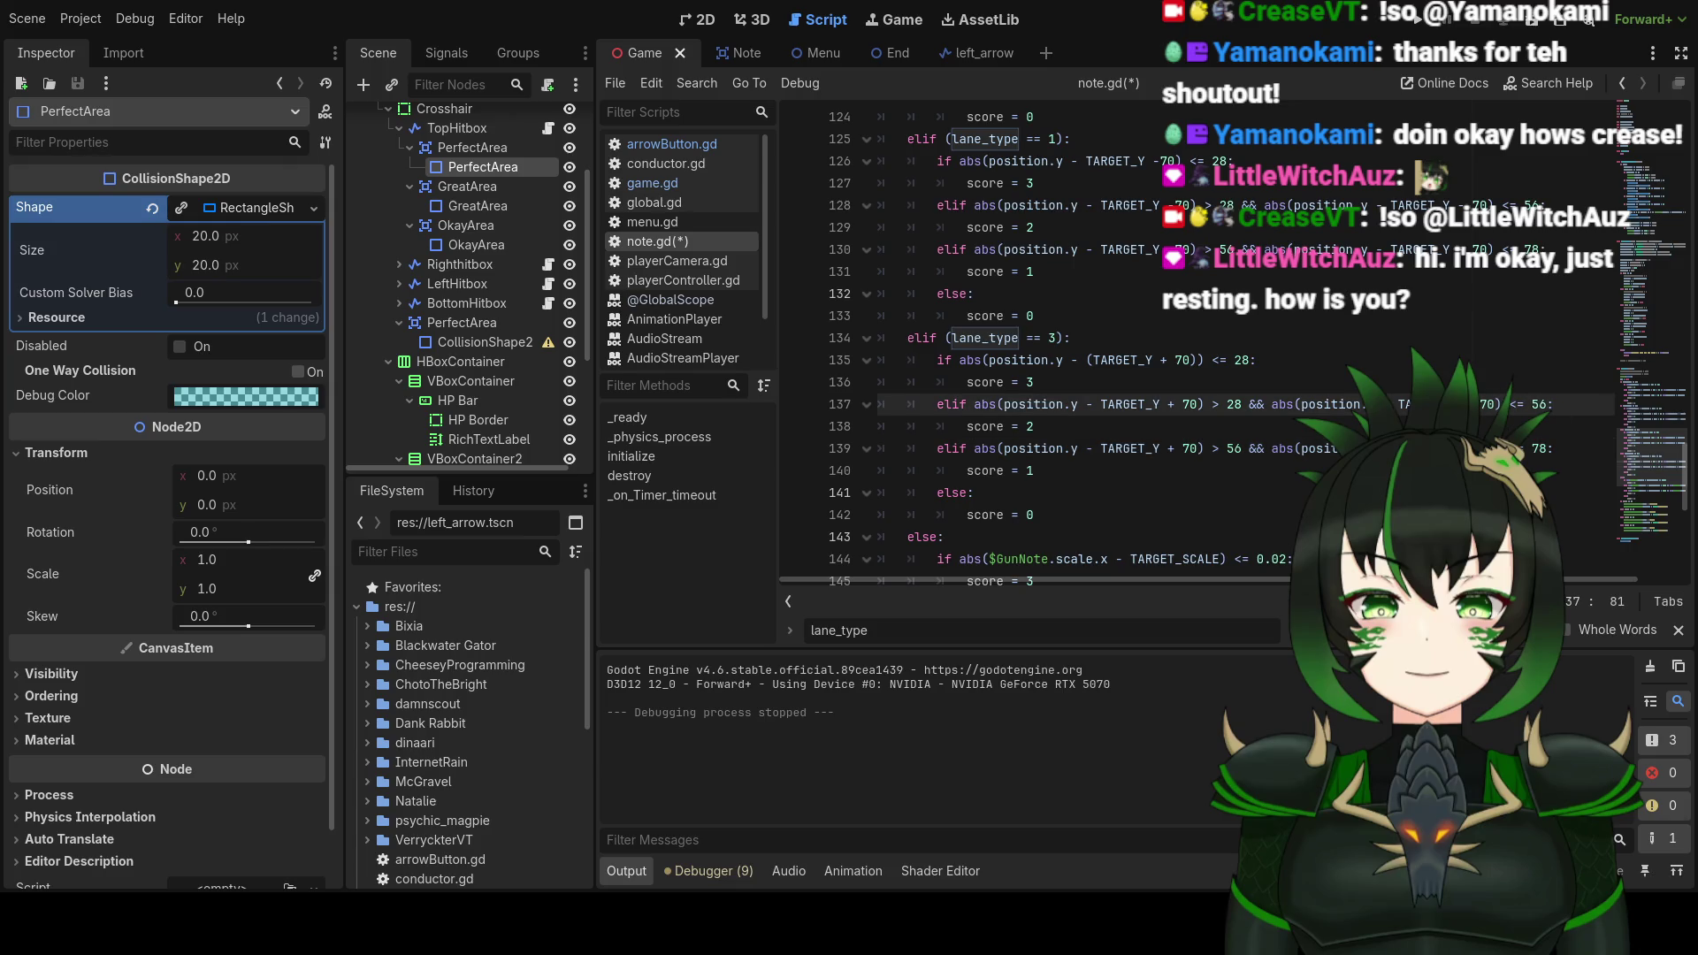
left_click(1512, 449)
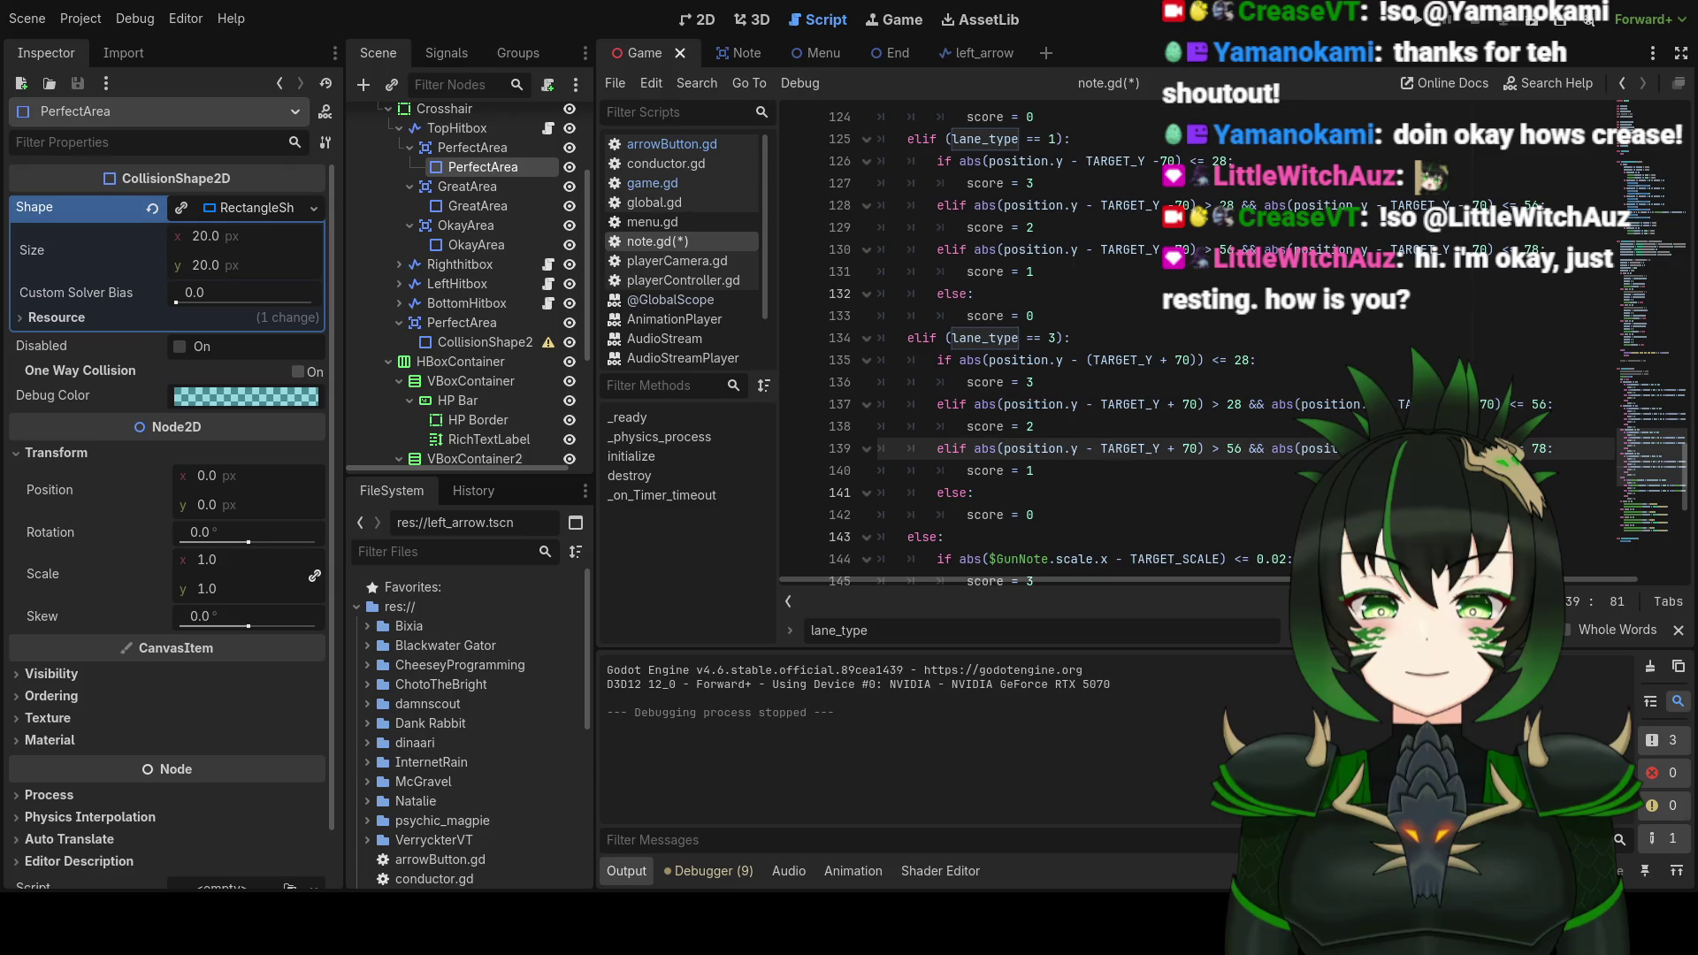
left_click(1100, 406)
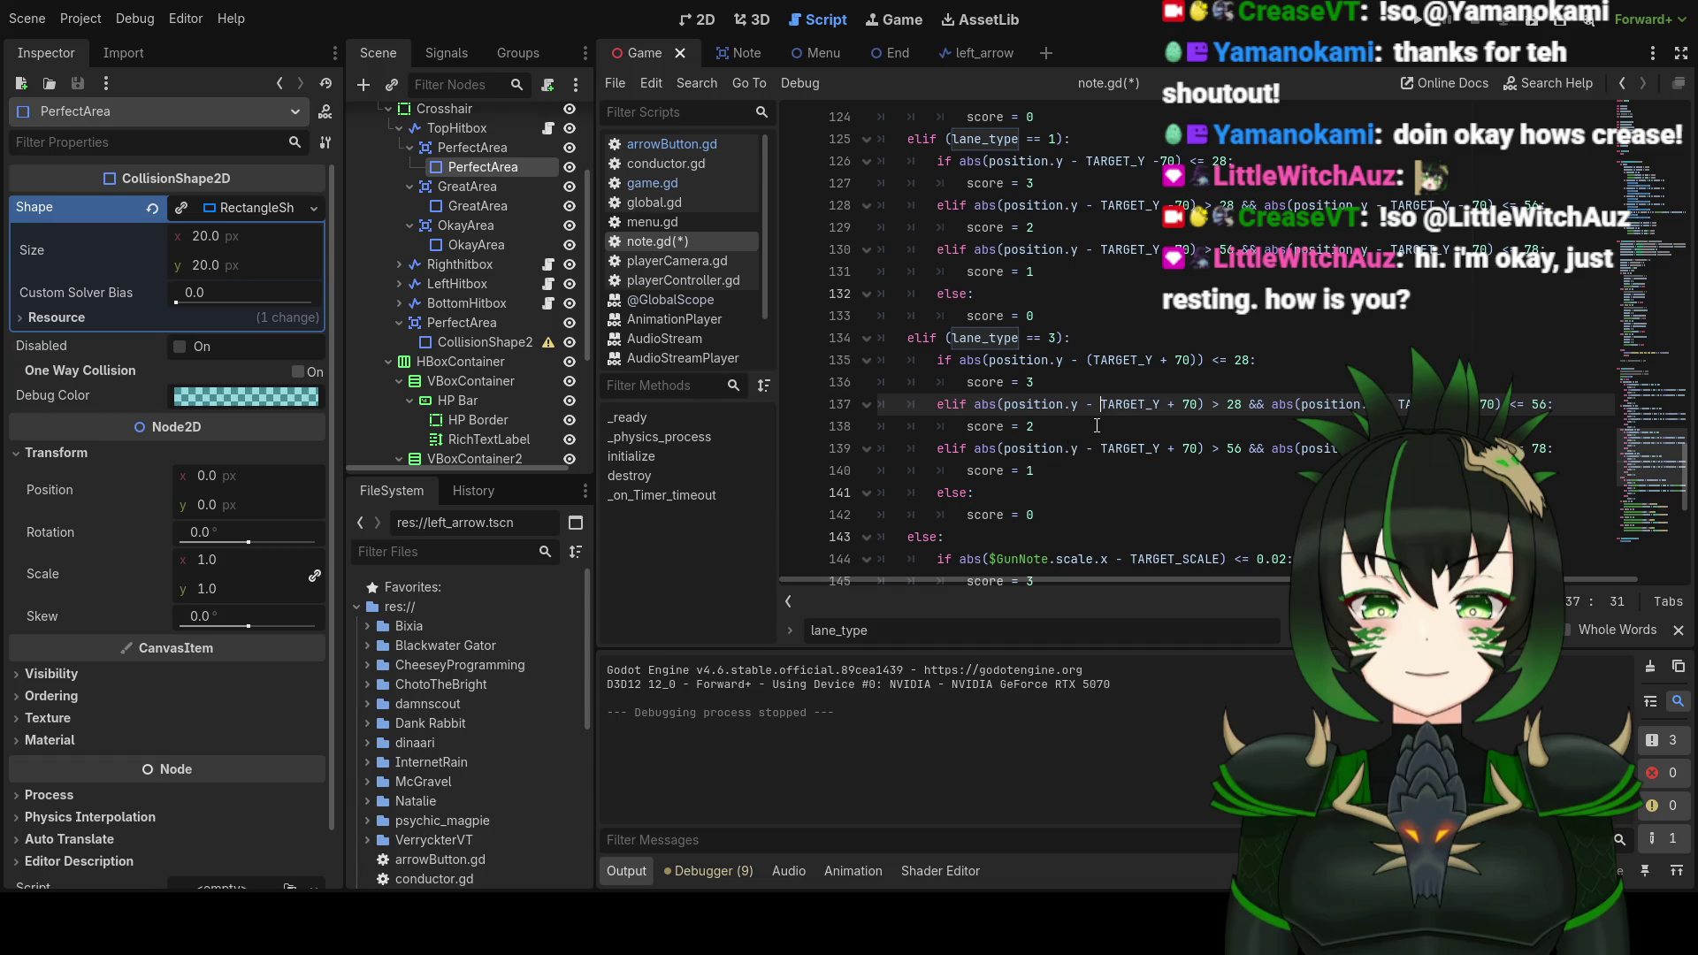
Step: Wrap each TARGET_Y + 70 on lines 137 and 139 in parentheses
type("(")
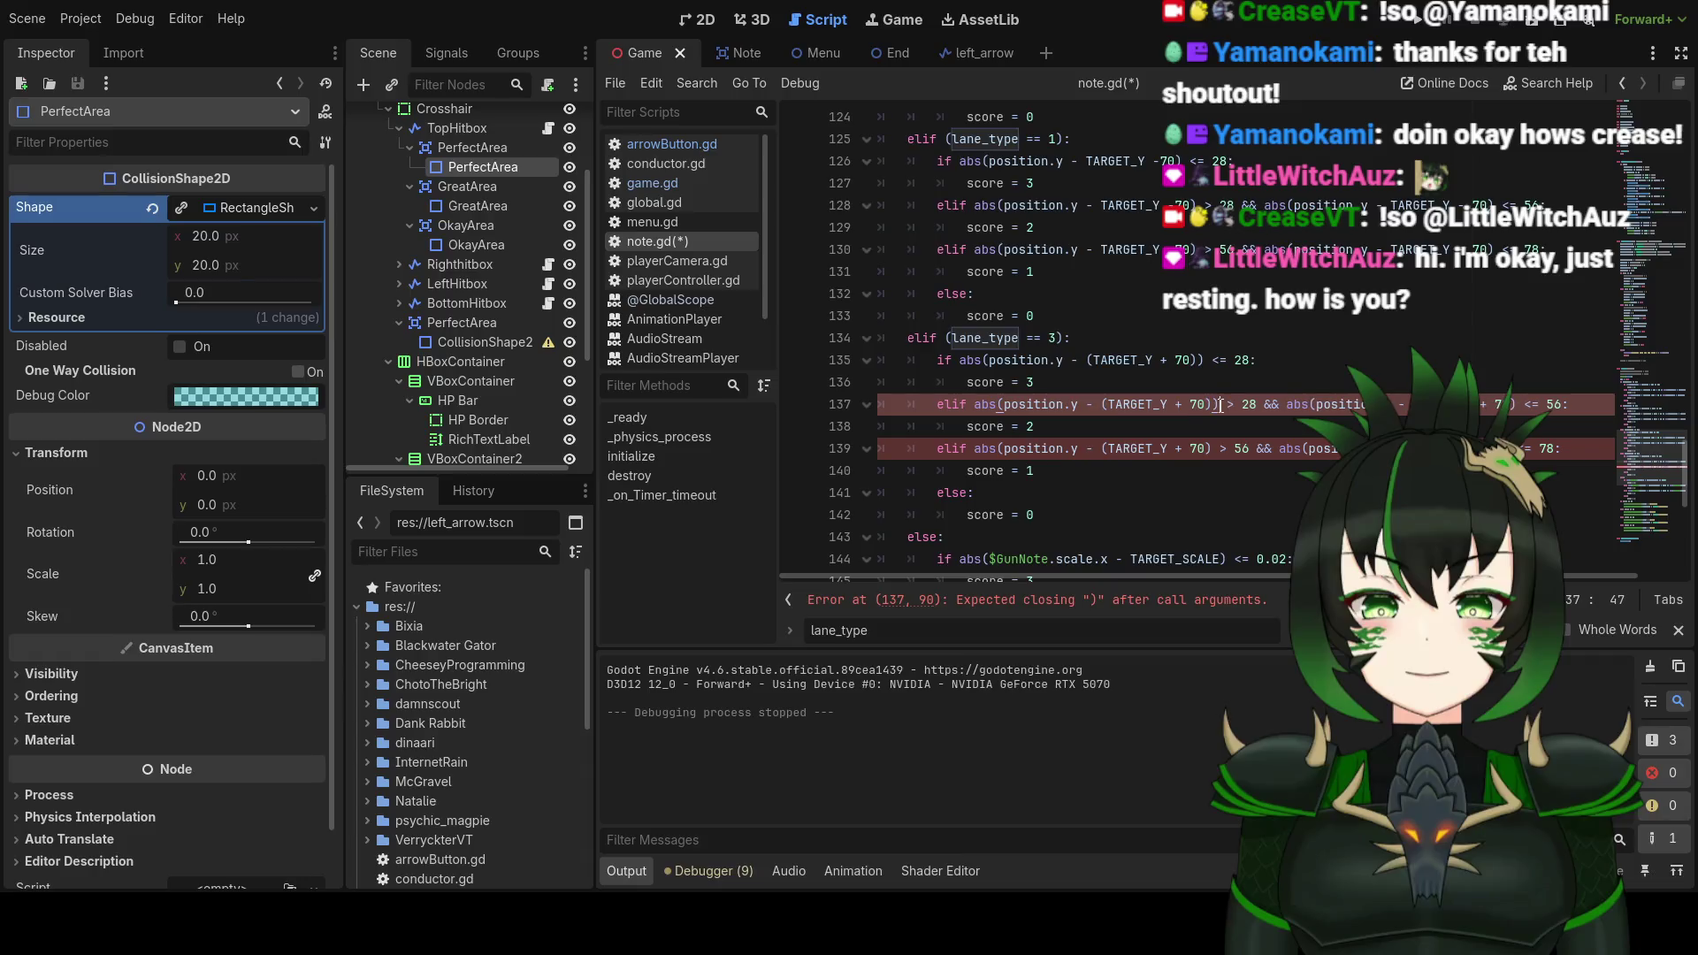
left_click(1210, 451)
type(")")
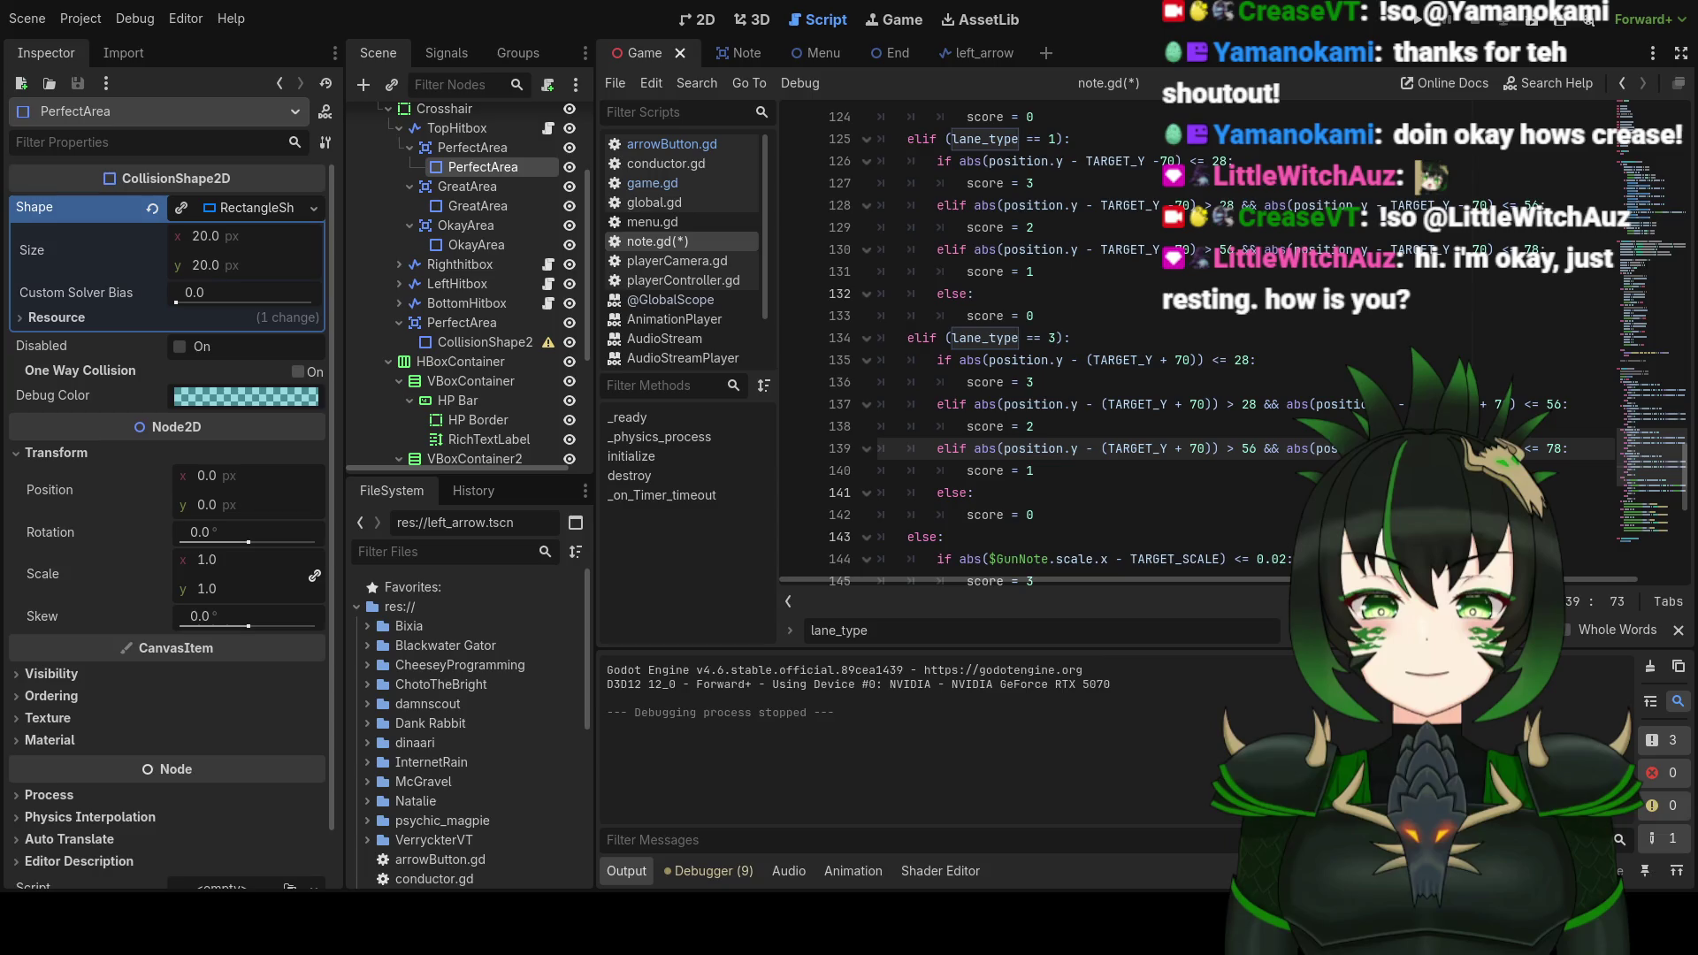
left_click(1033, 426)
left_click(1419, 404)
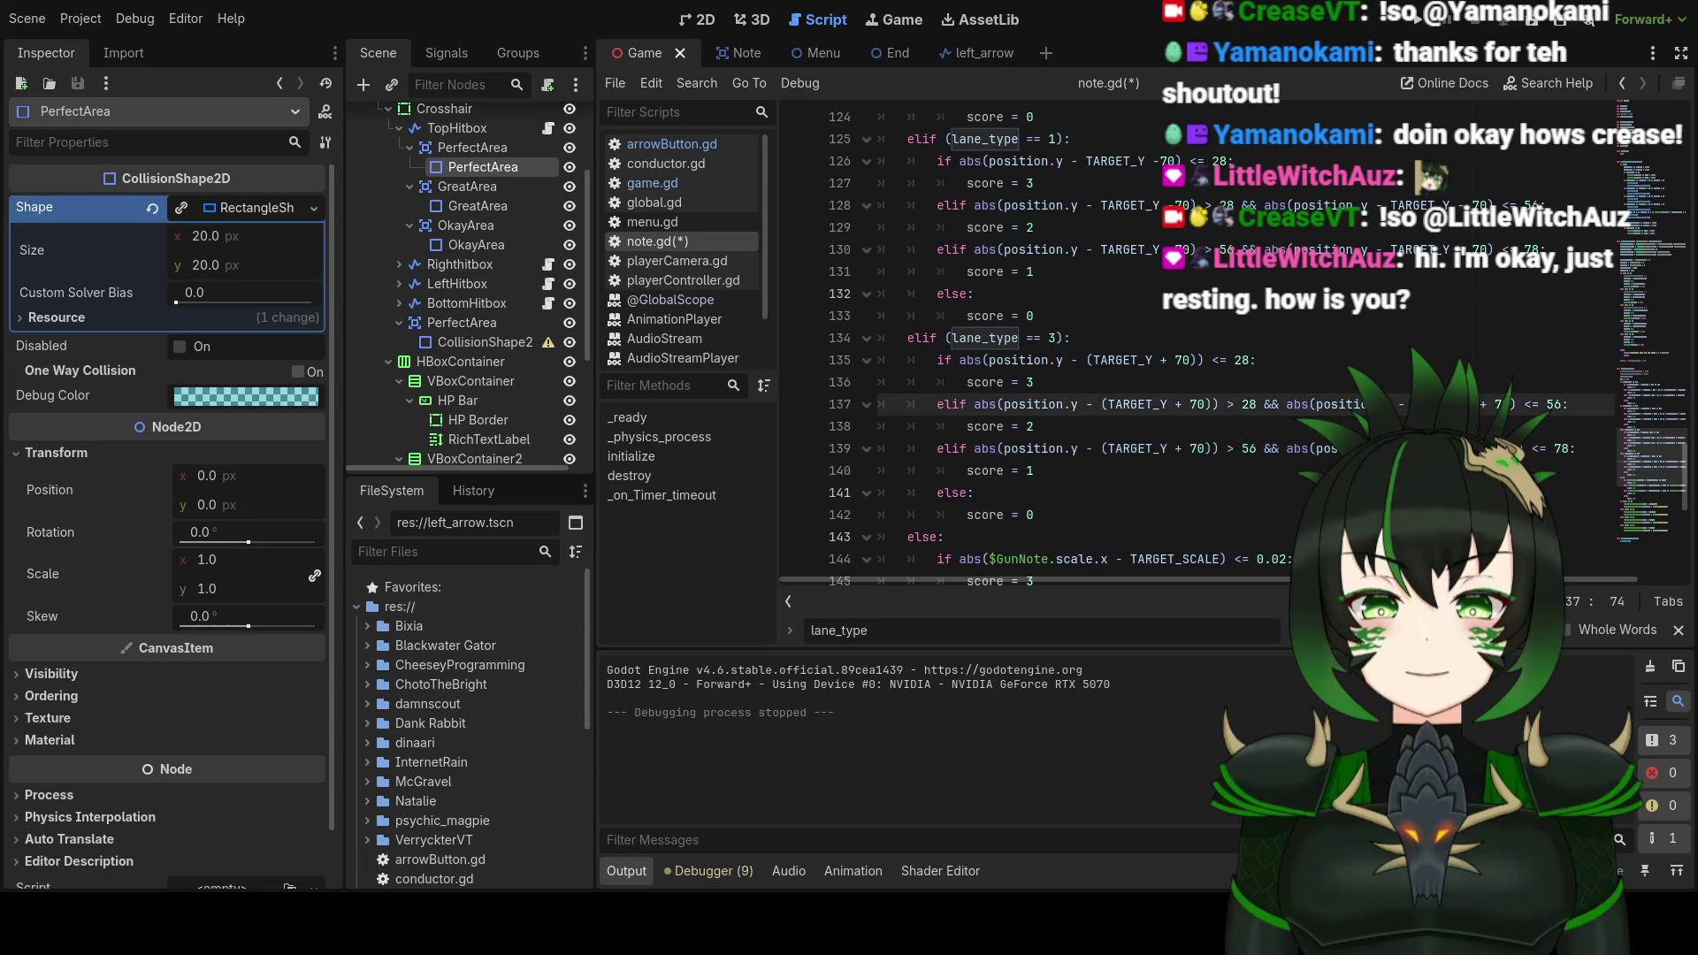
type("(")
left_click(1487, 404)
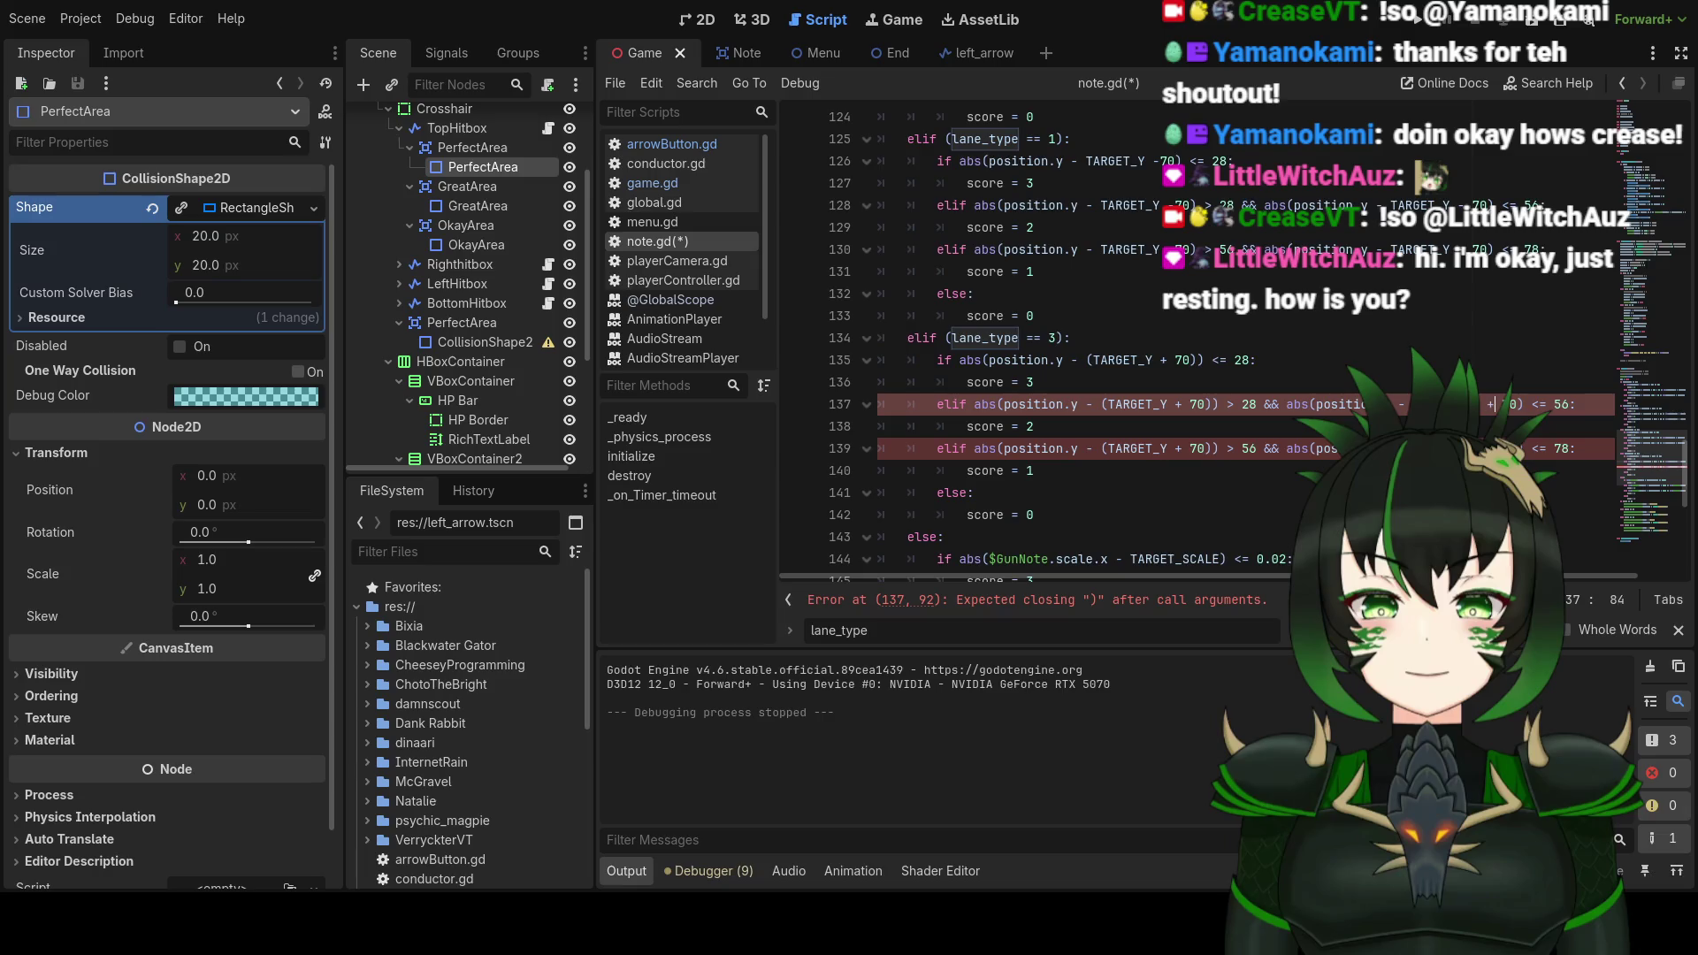
type(")")
left_click(1519, 449)
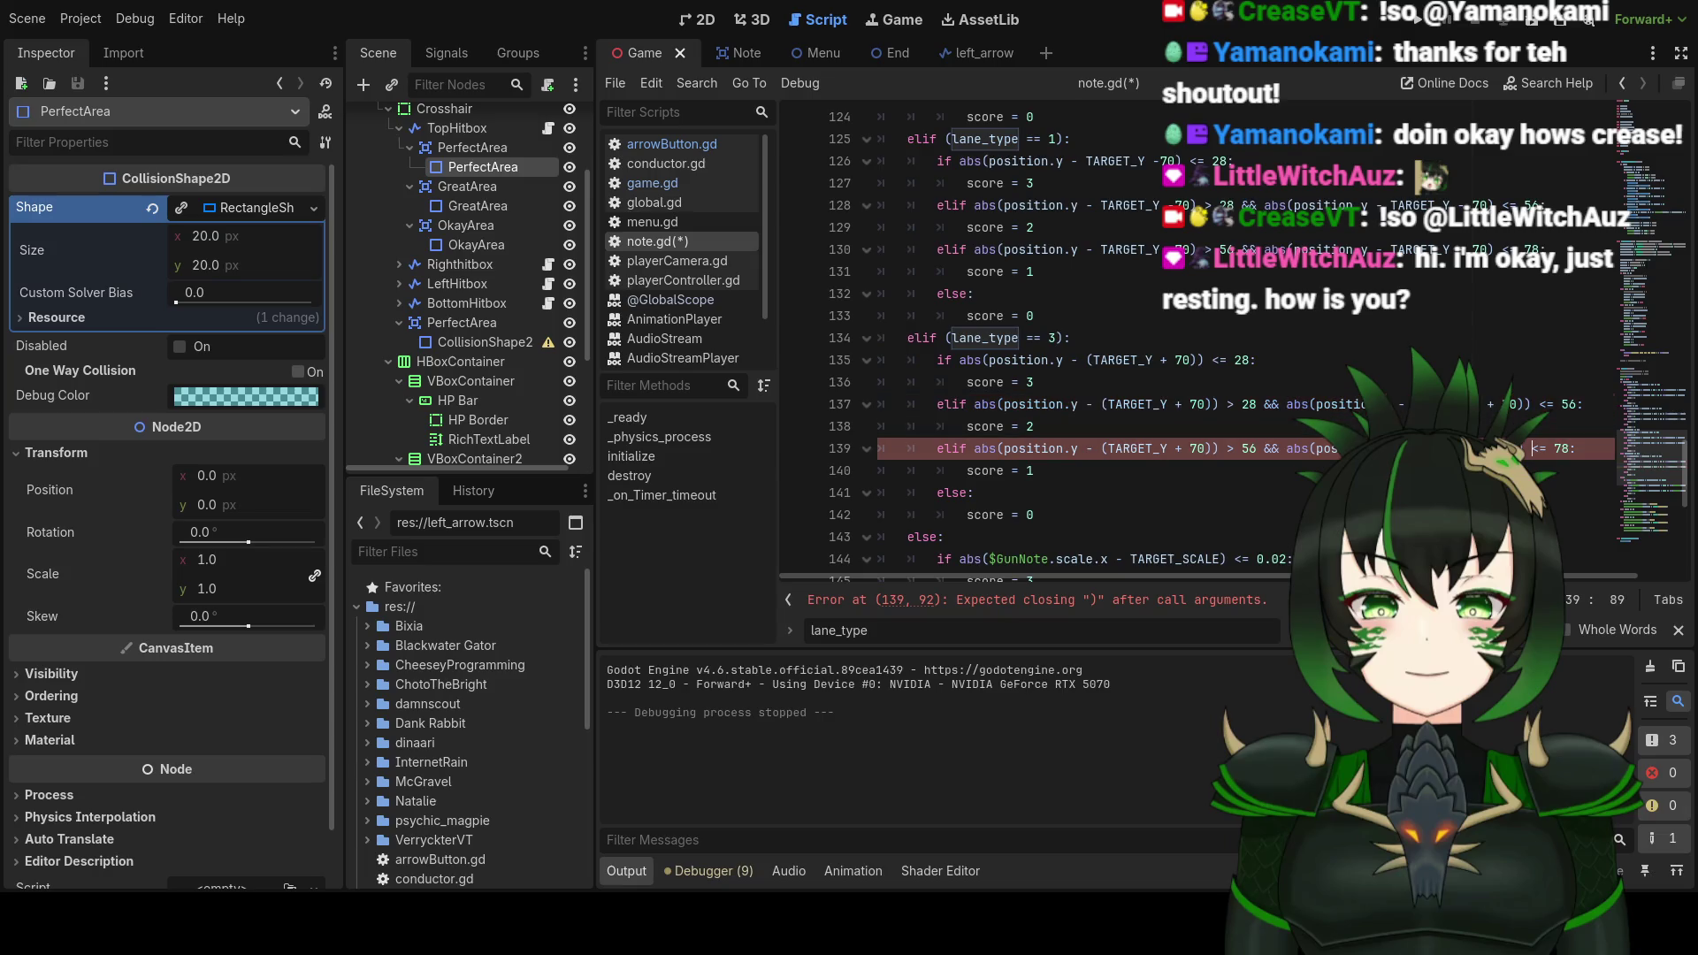
type(")")
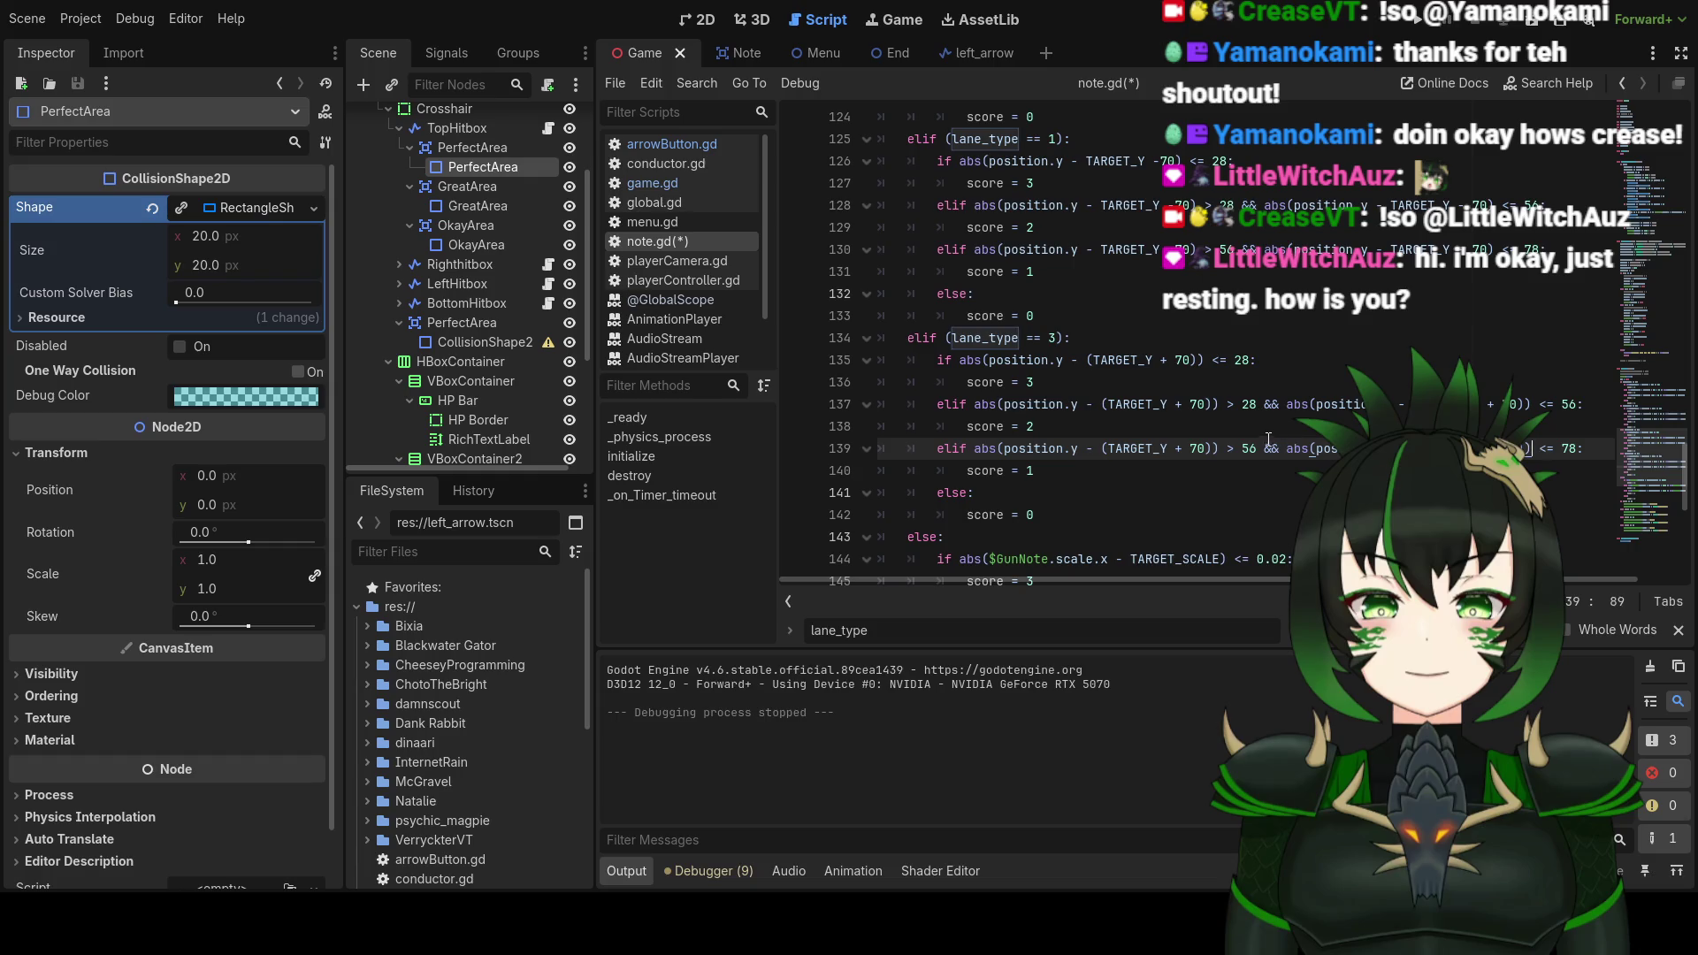
Step: Check the lane type 3 branch and save note.gd
scroll(1257, 439, "down", 1)
scroll(1257, 440, "up", 1)
scroll(1323, 469, "down", 2)
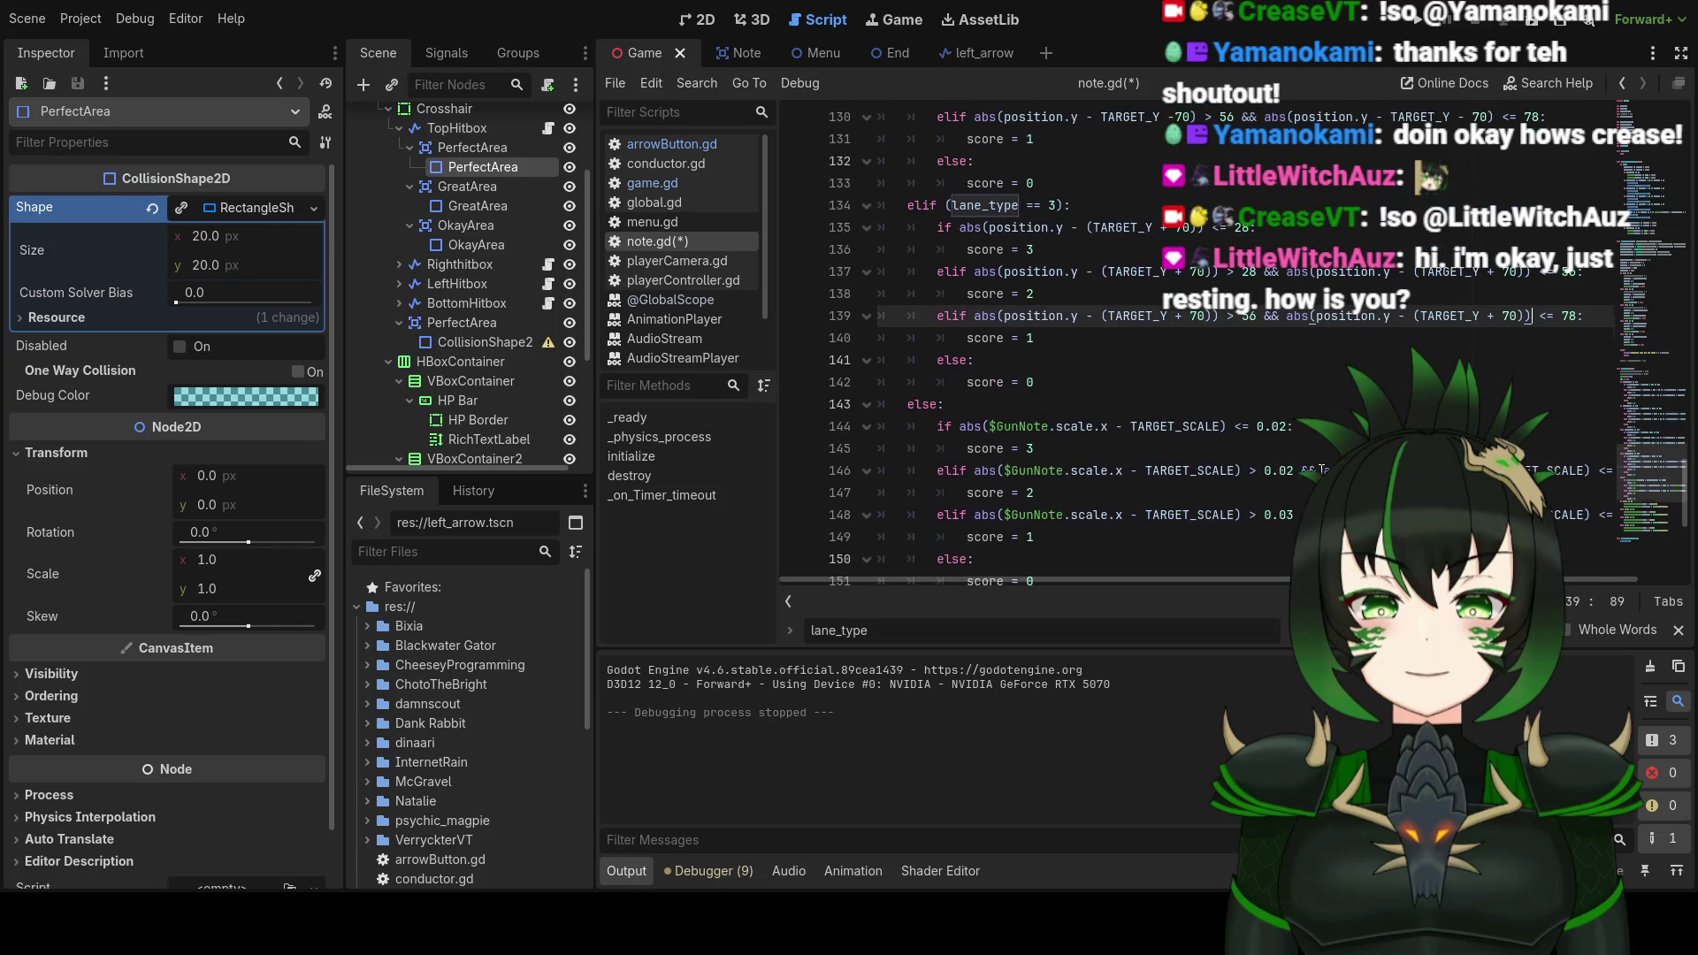
scroll(1320, 468, "up", 9)
scroll(1350, 423, "down", 7)
key("ctrl+s")
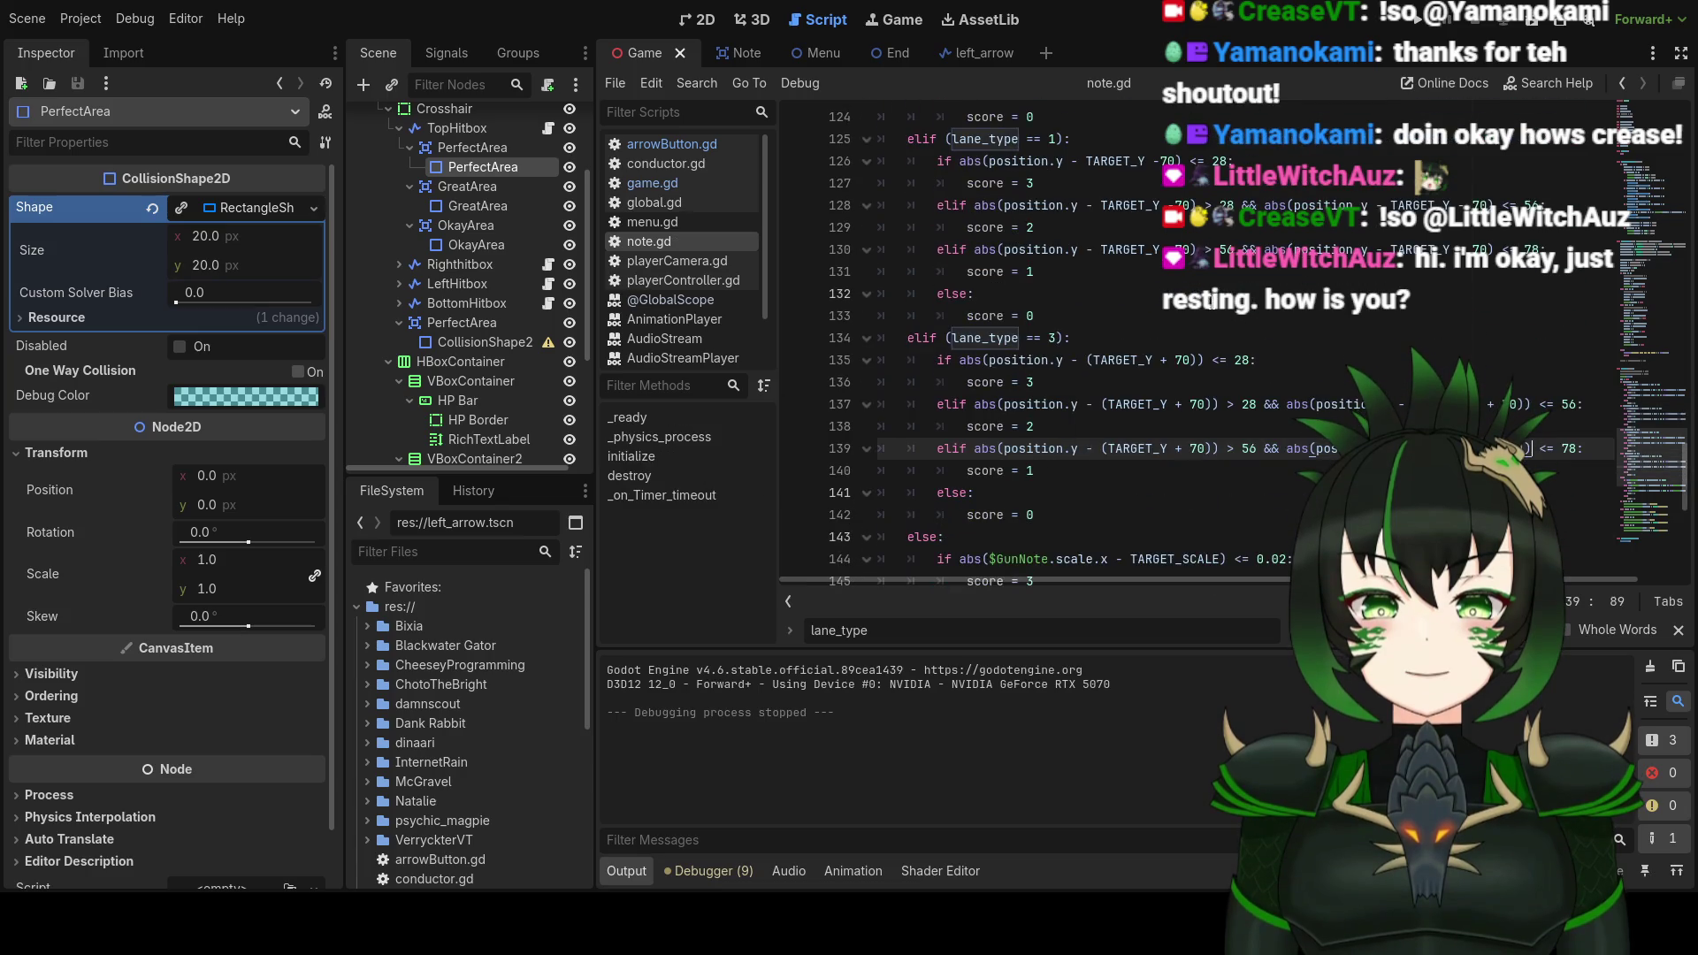
Step: Run the game to test the new lane scoring, then close it to stop debugging
left_click(1410, 27)
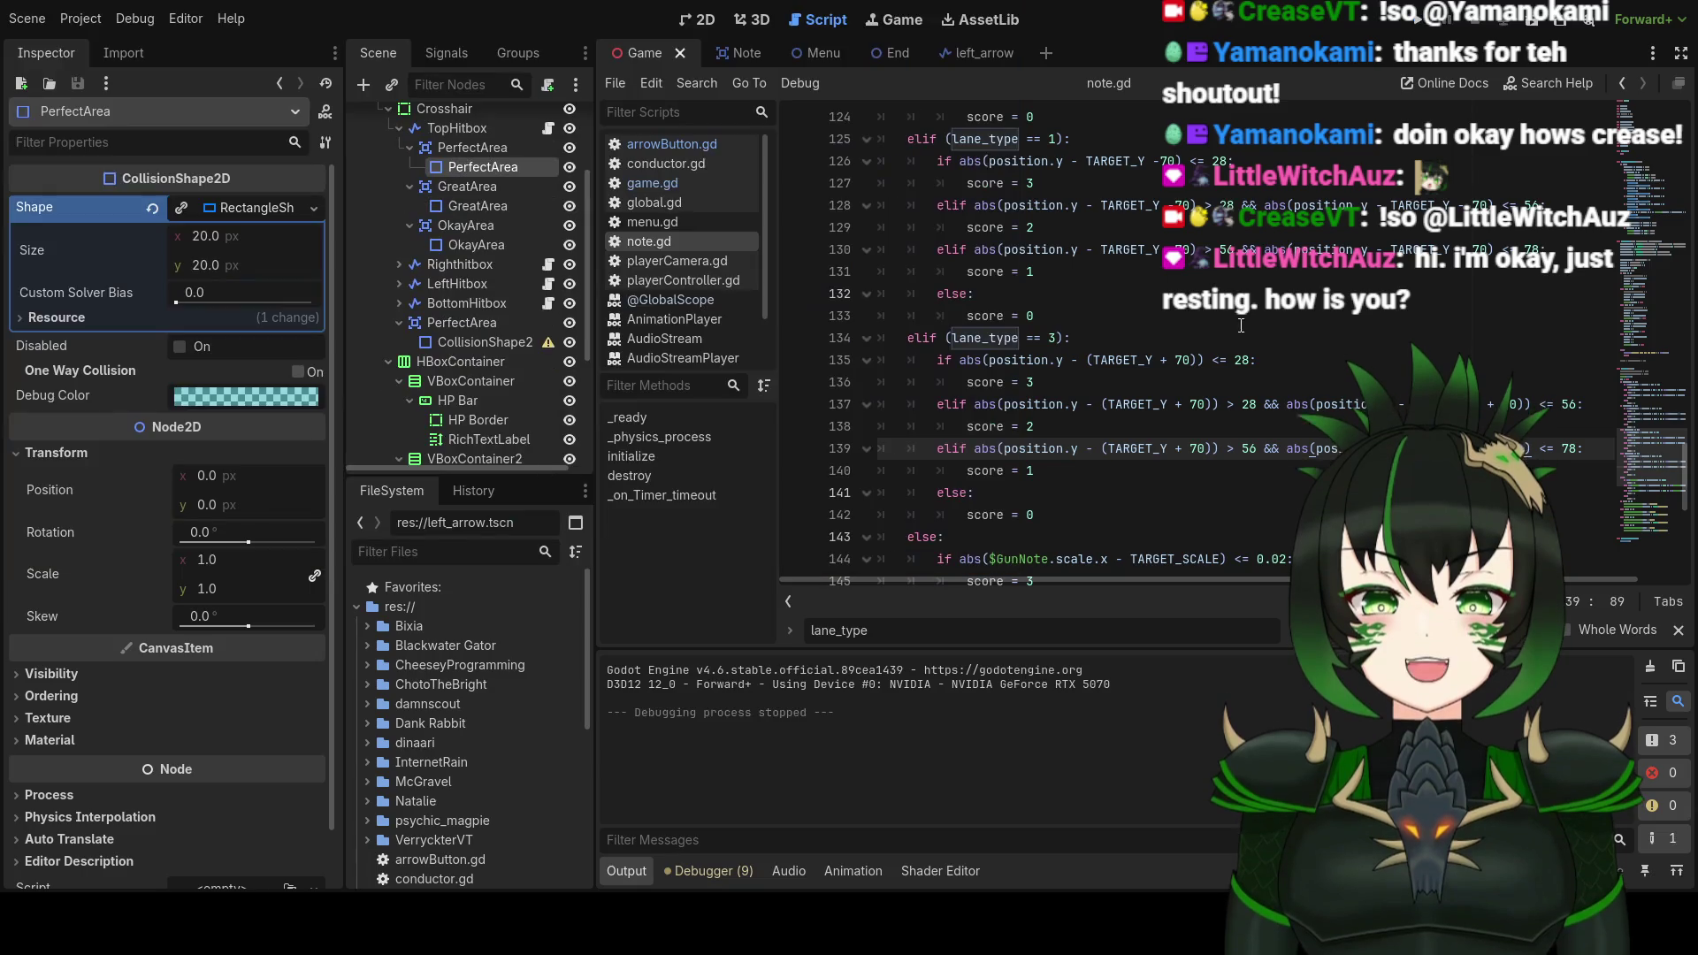
left_click(1065, 470)
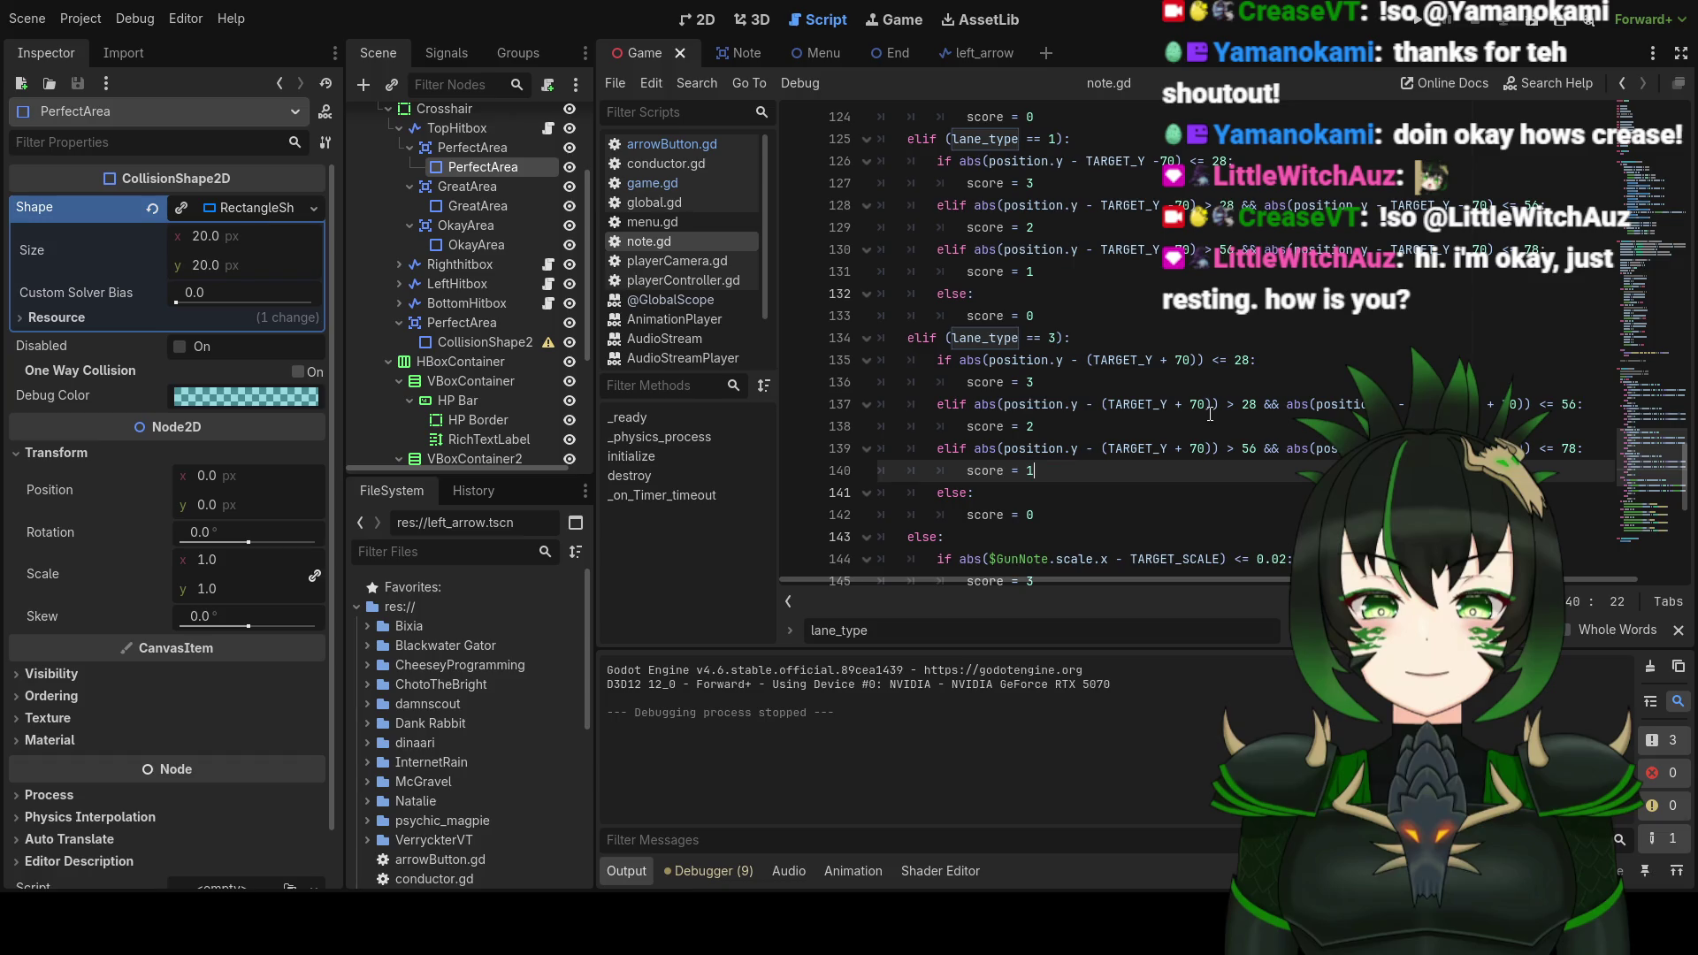
Step: Scroll through note.gd and place the caret on line 31's position check
scroll(1206, 424, "up", 9)
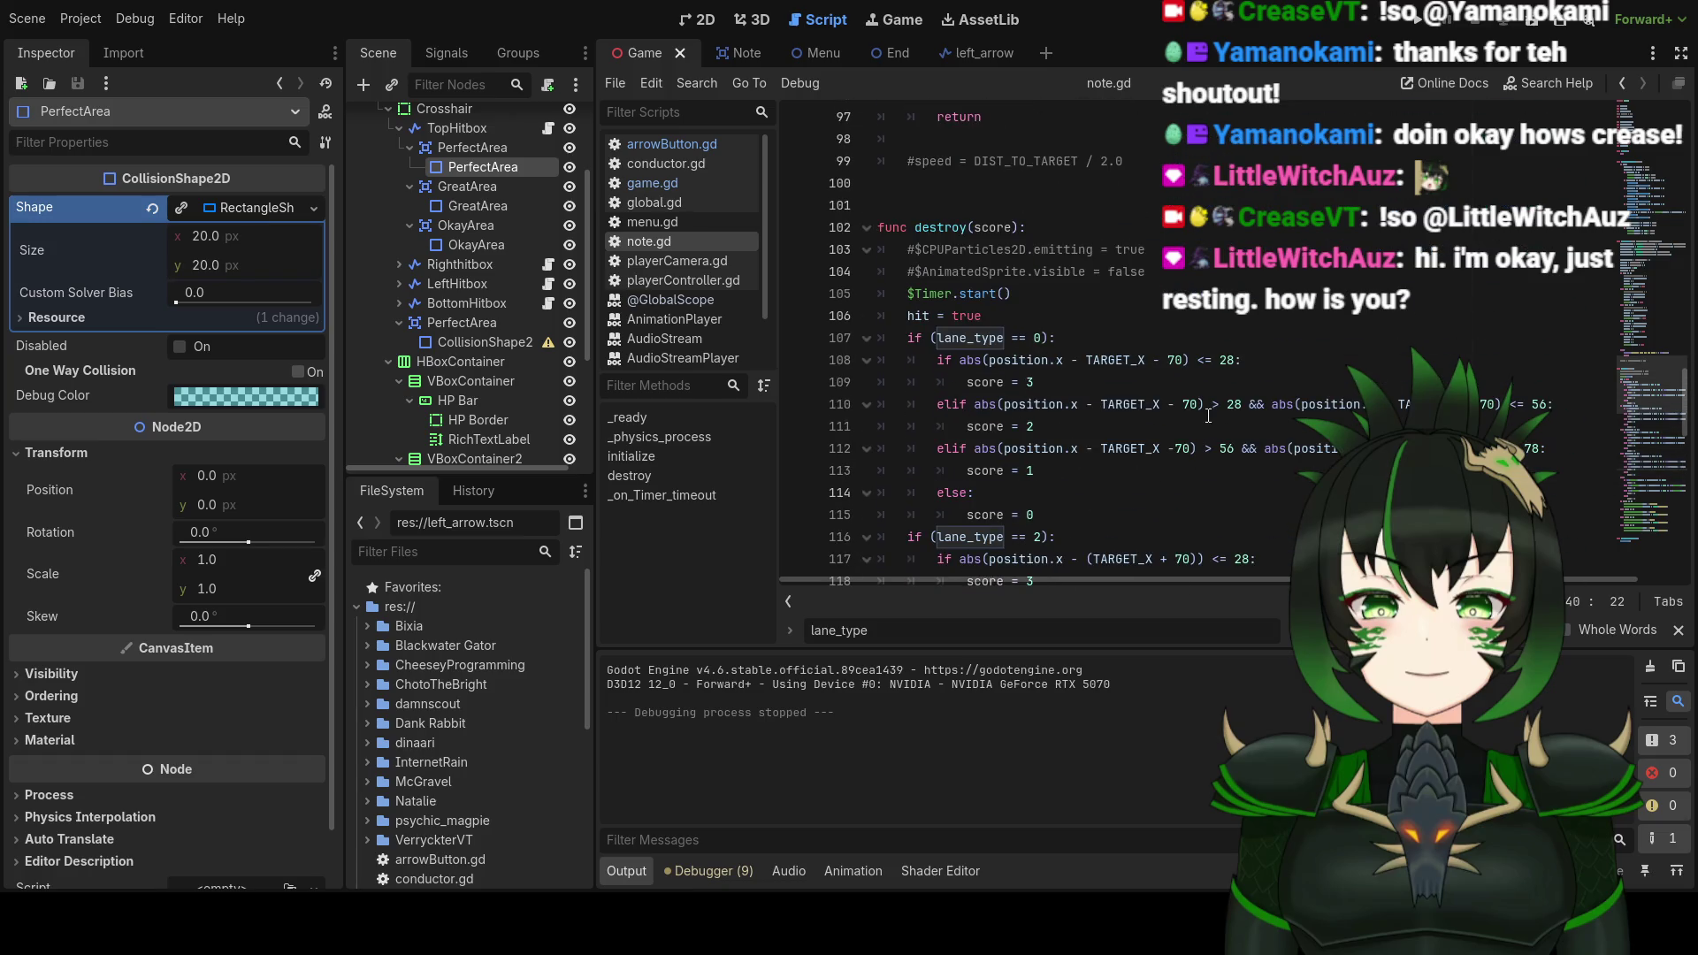
scroll(1189, 407, "down", 3)
scroll(1189, 407, "down", 6)
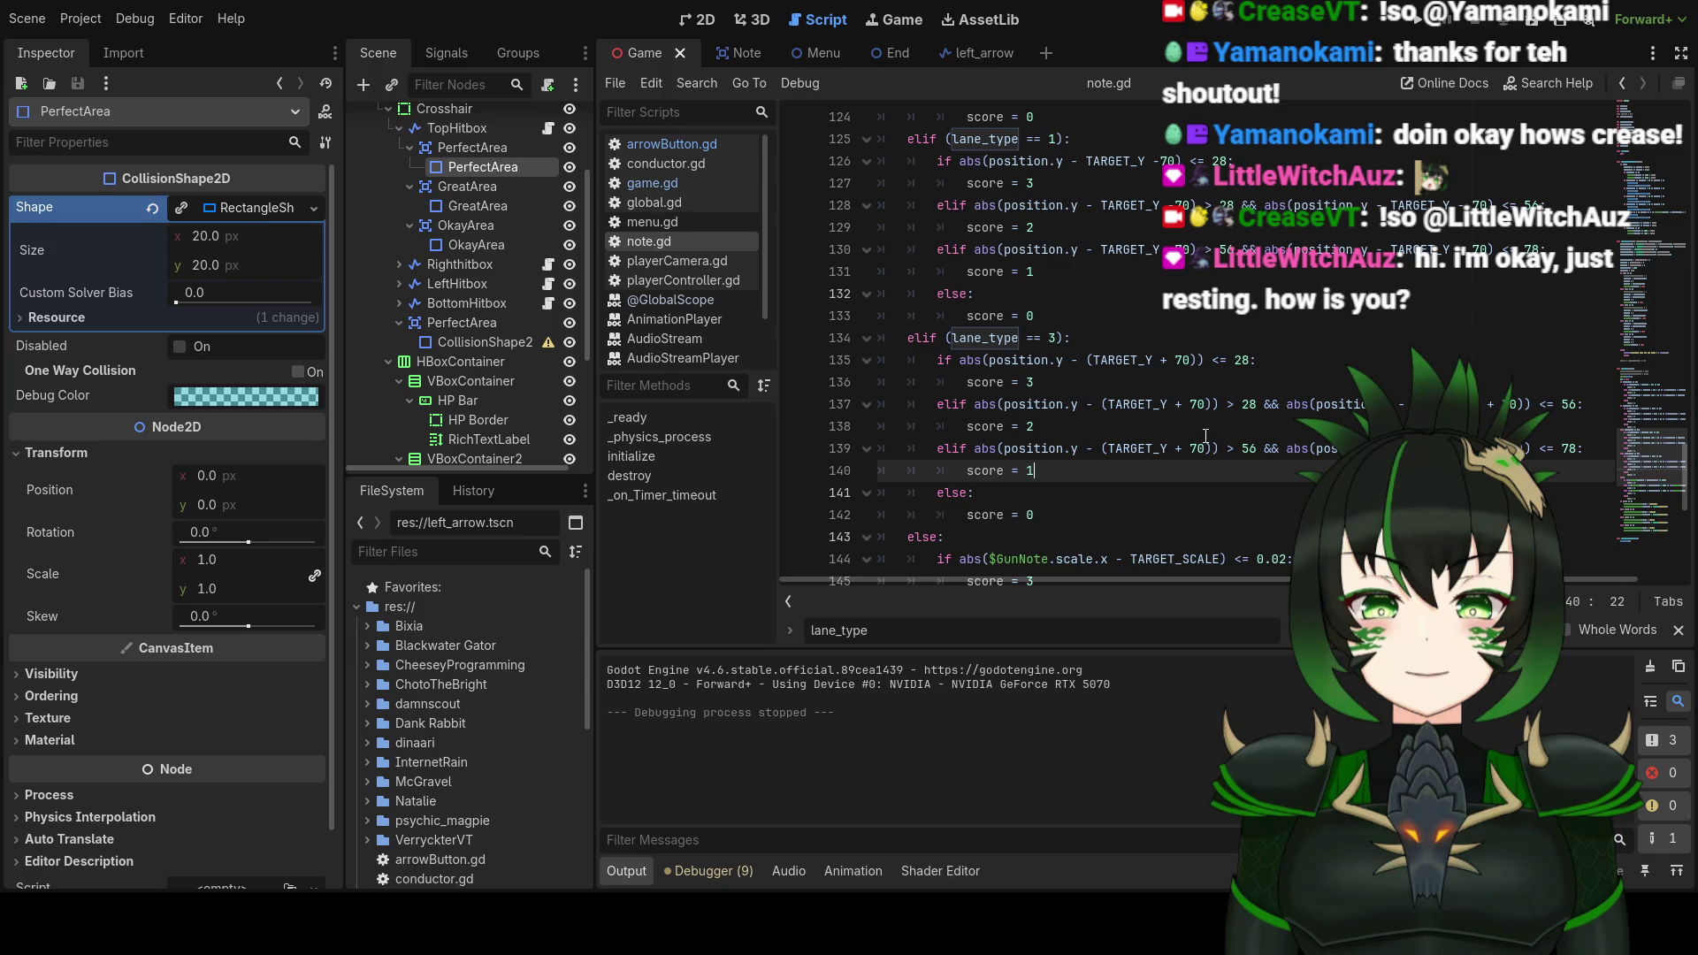
scroll(1208, 431, "up", 20)
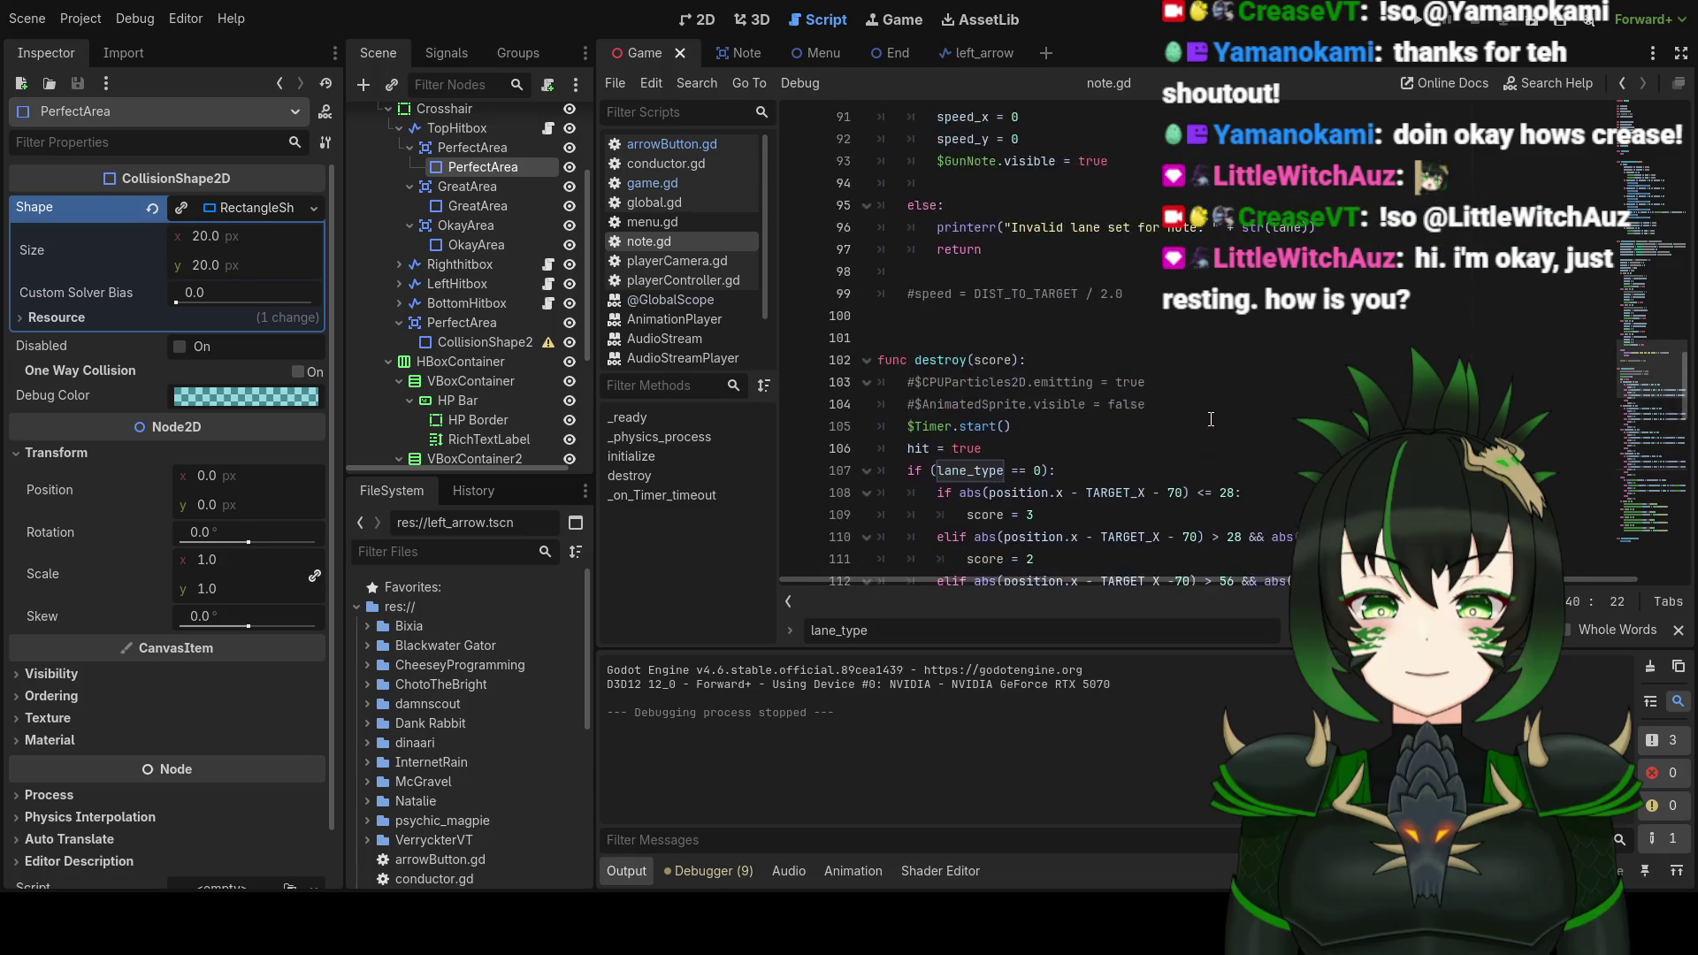
scroll(1211, 419, "up", 5)
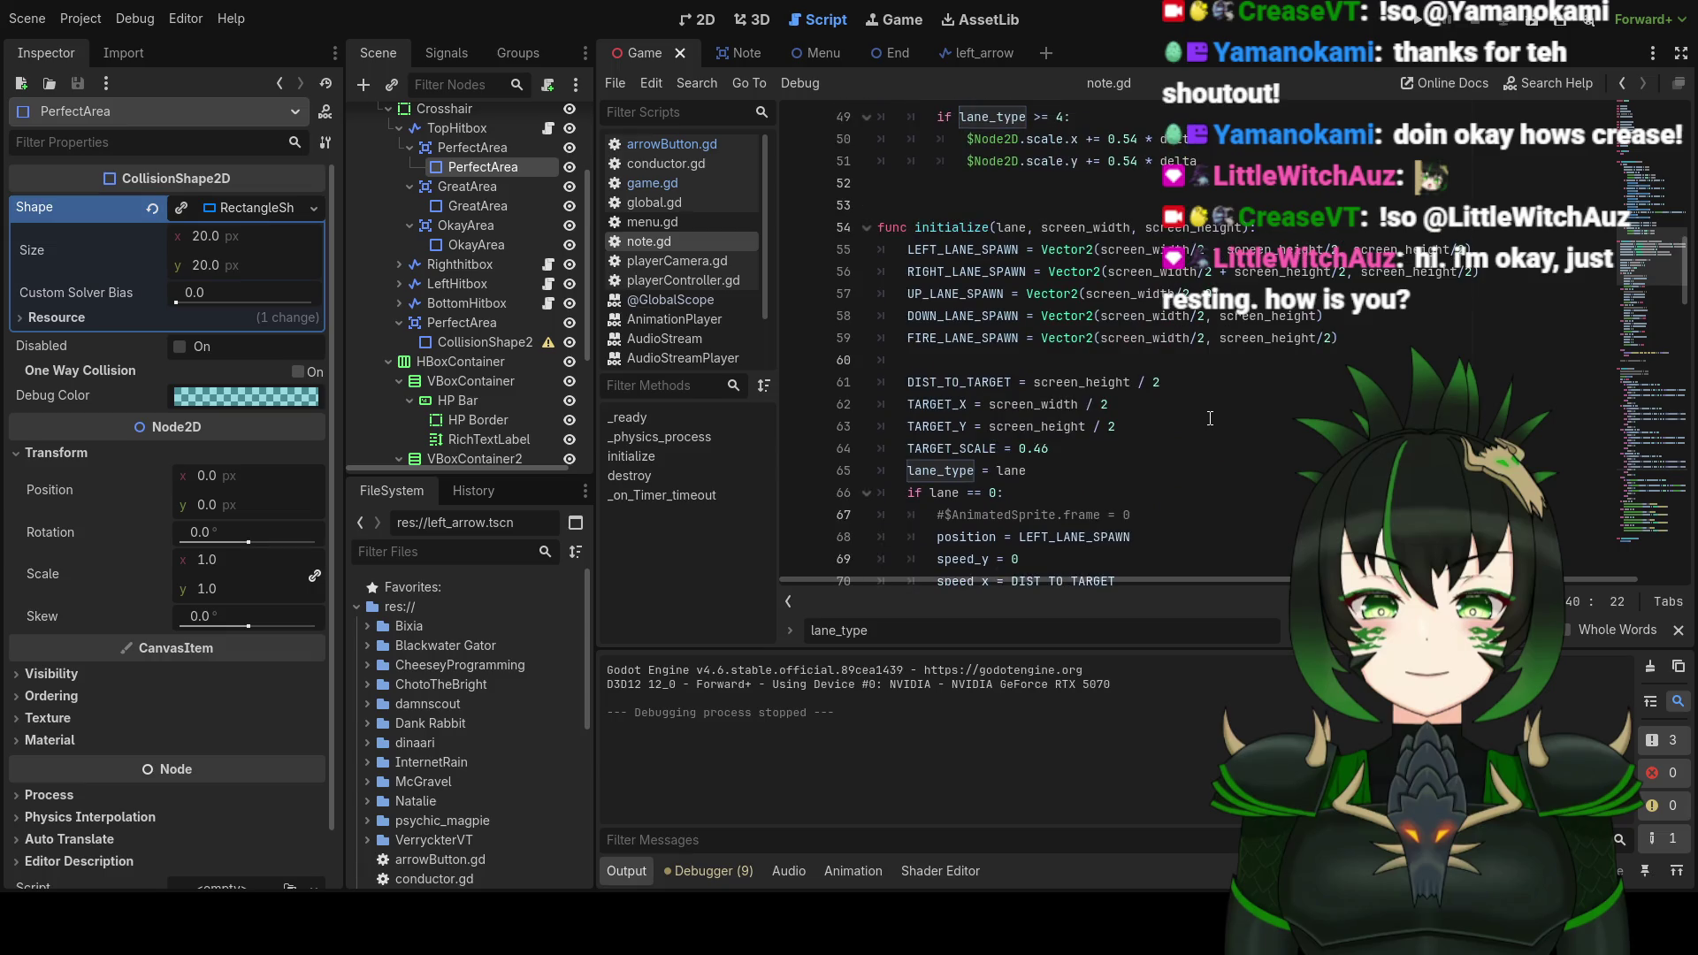
scroll(1210, 418, "up", 8)
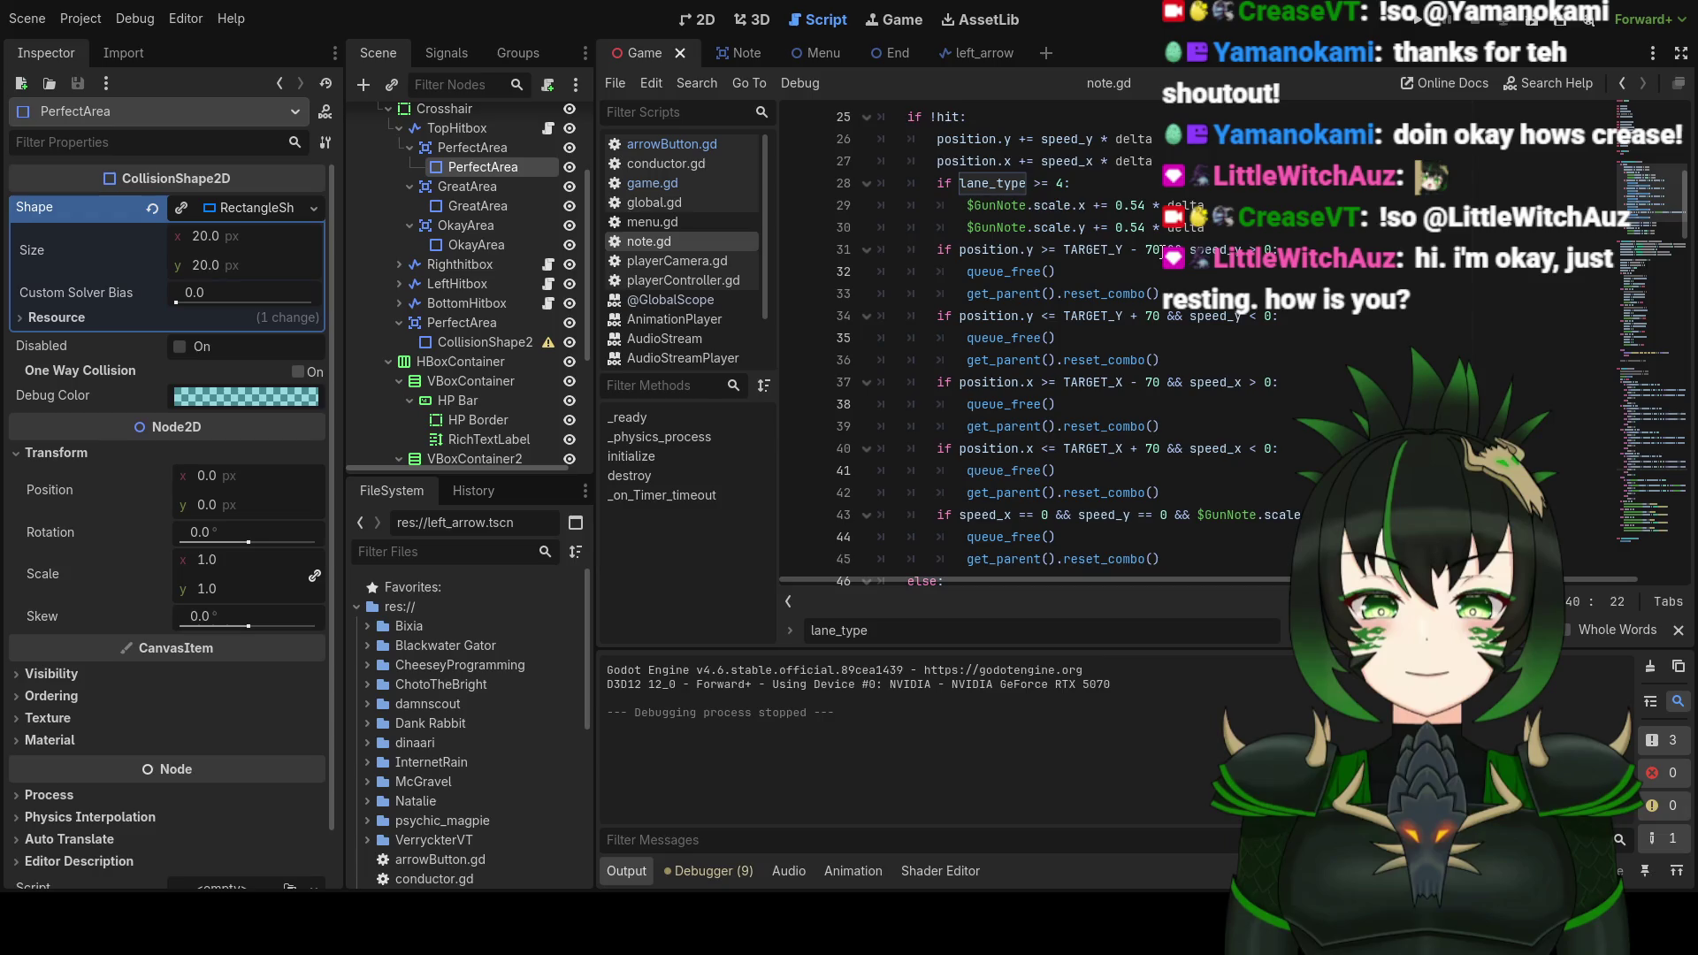
left_click(1204, 249)
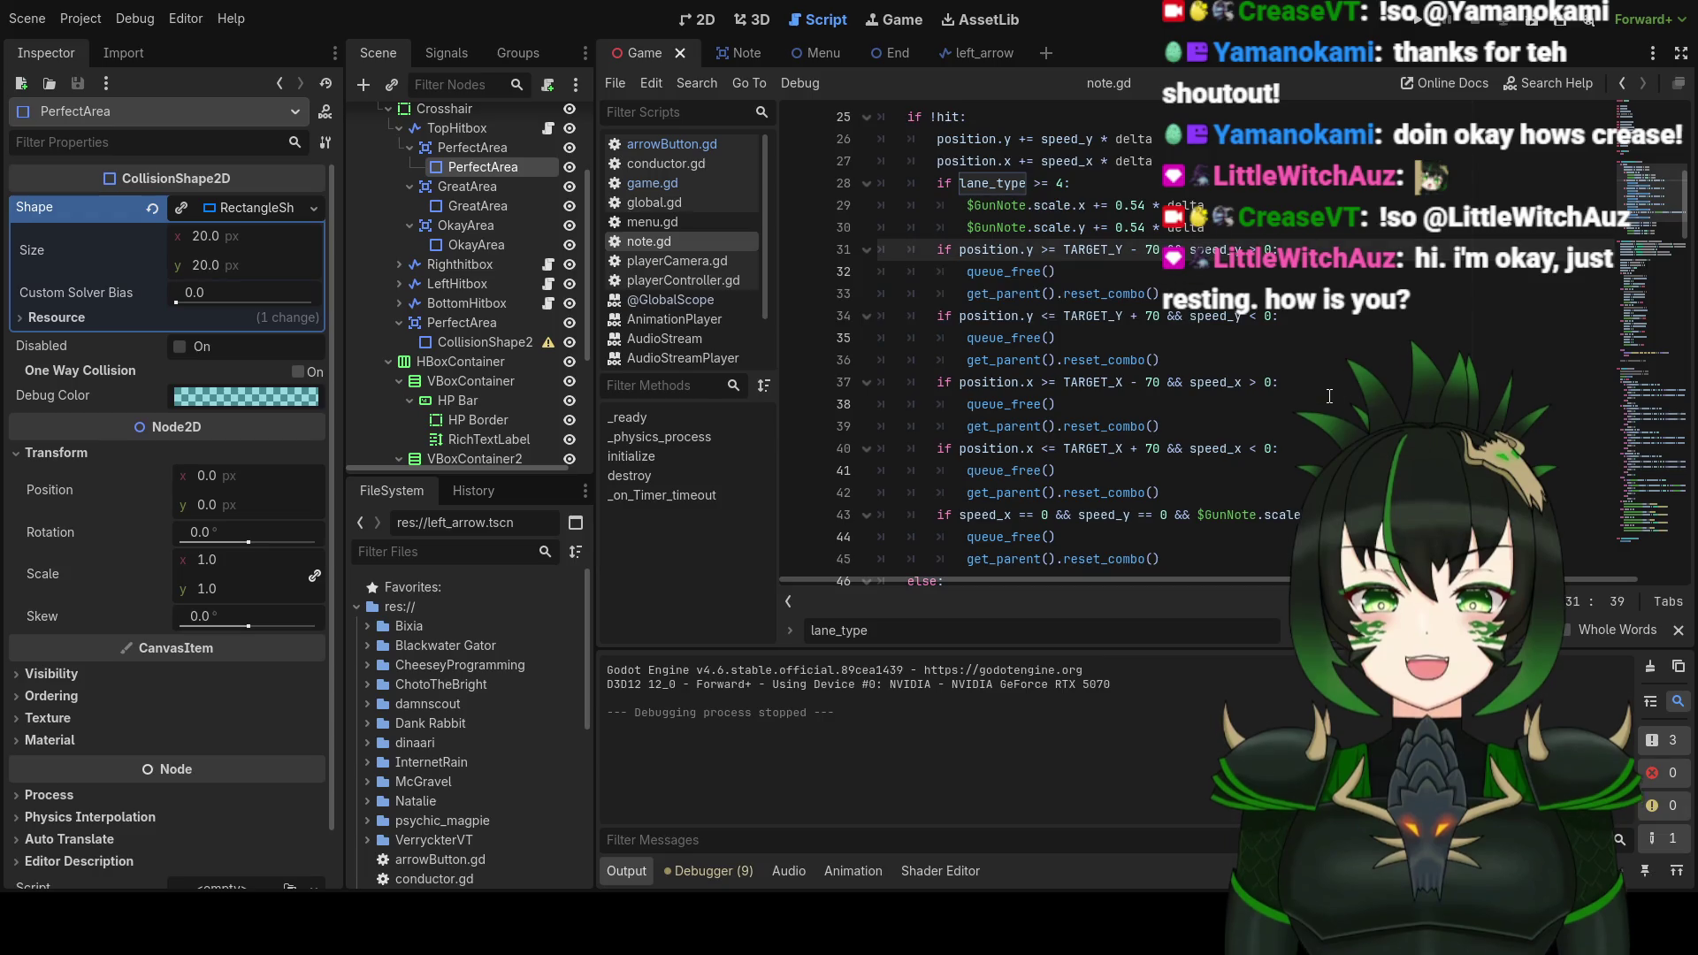
Step: Search note.gd for 70 and scan through its matches
key("ctrl+f")
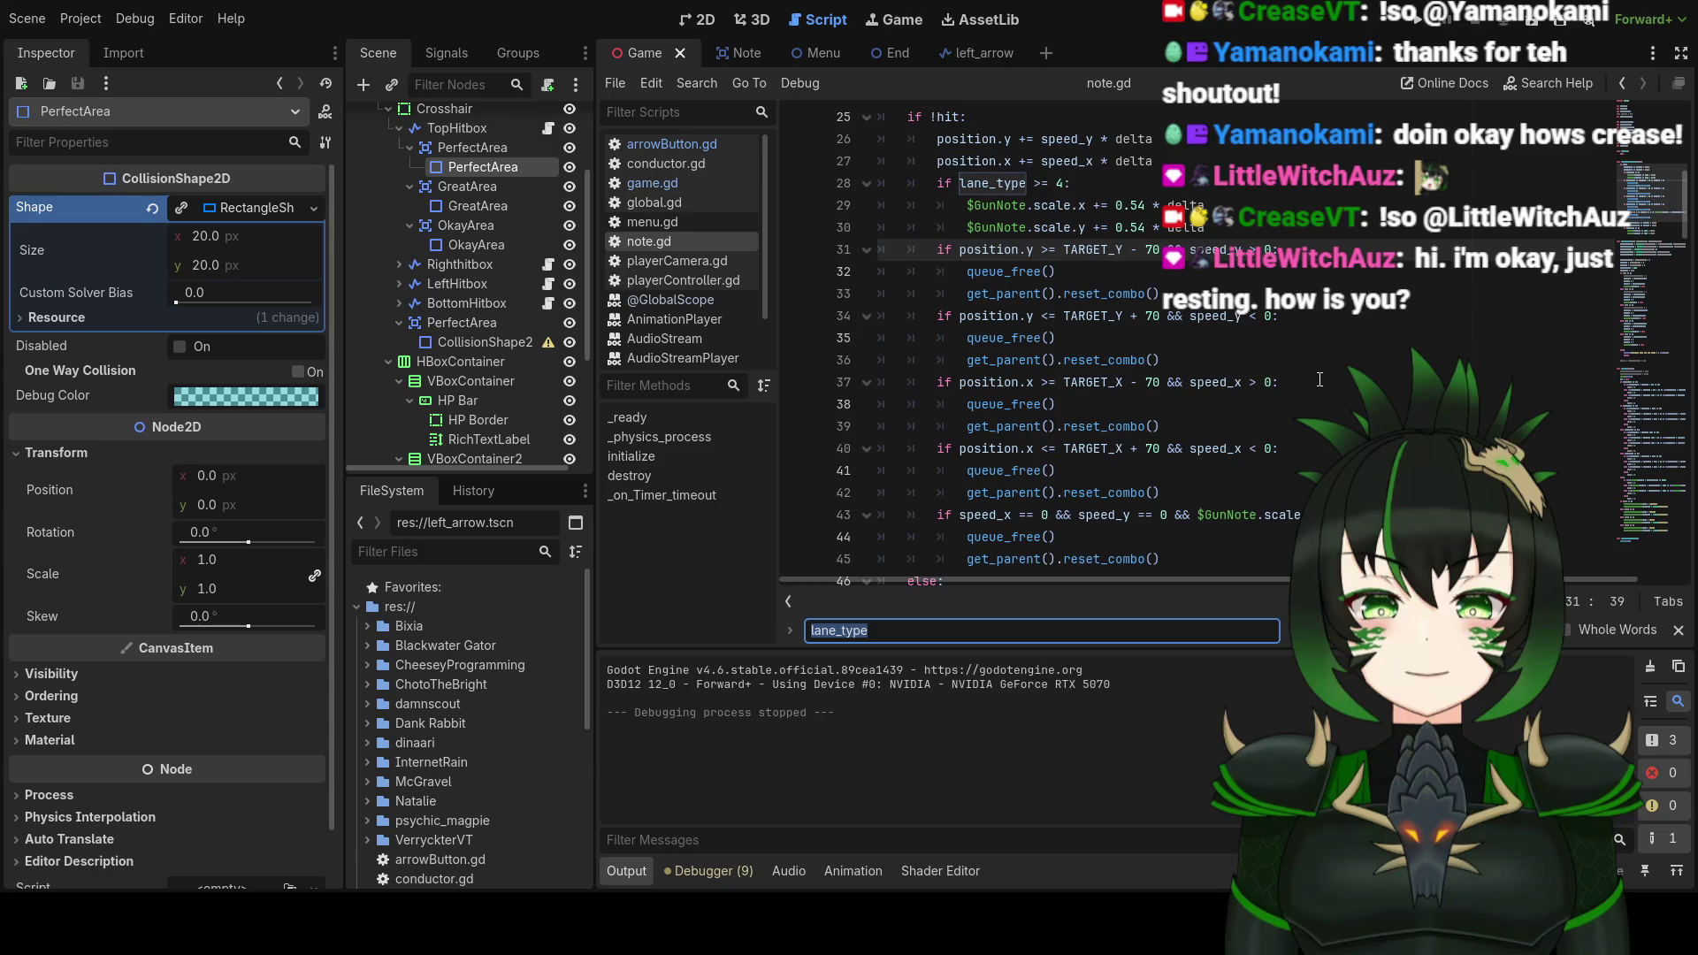
type("70")
scroll(1262, 338, "down", 10)
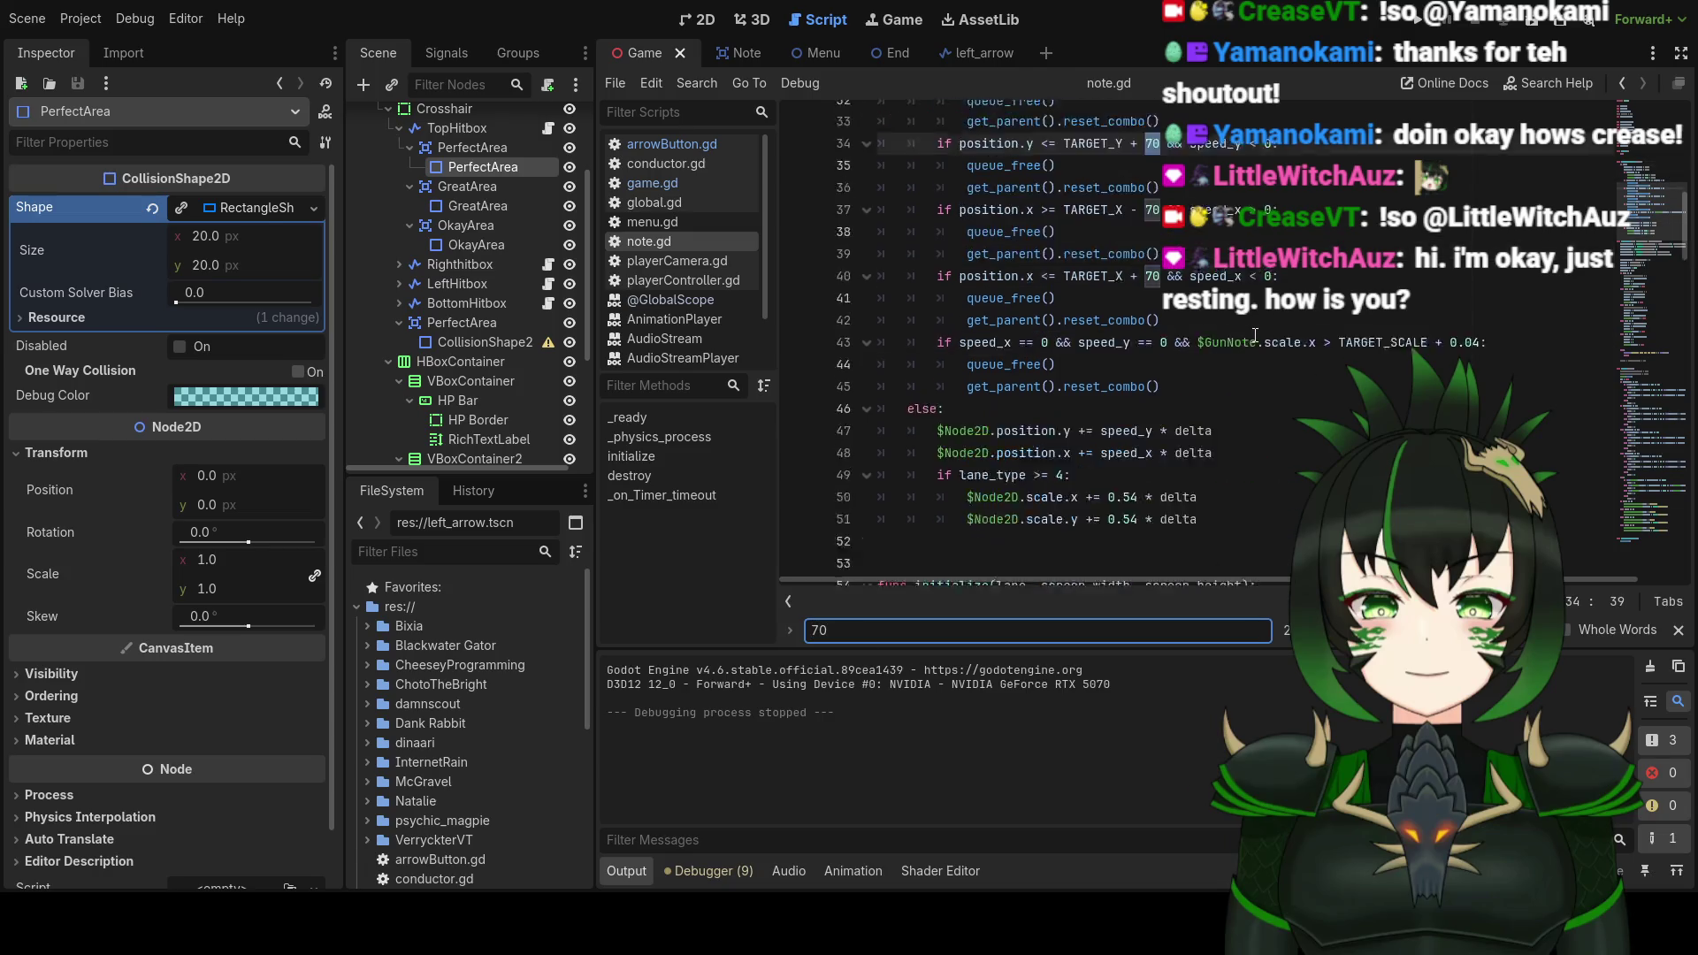
scroll(1262, 338, "down", 12)
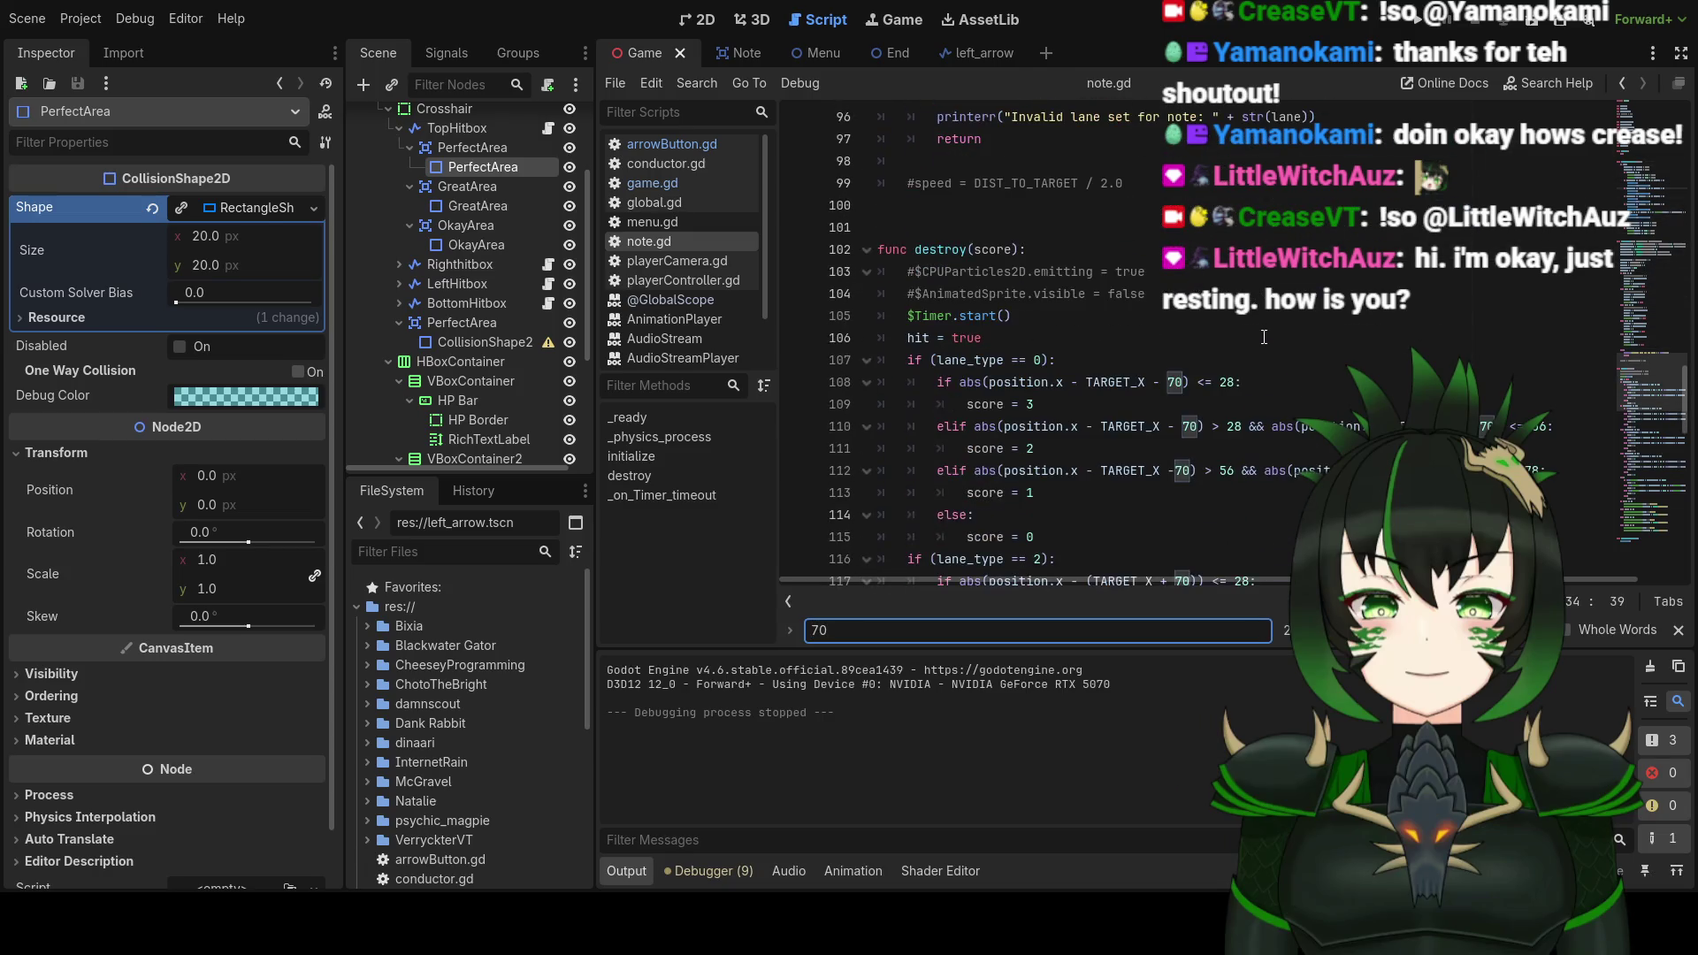
scroll(1265, 336, "down", 9)
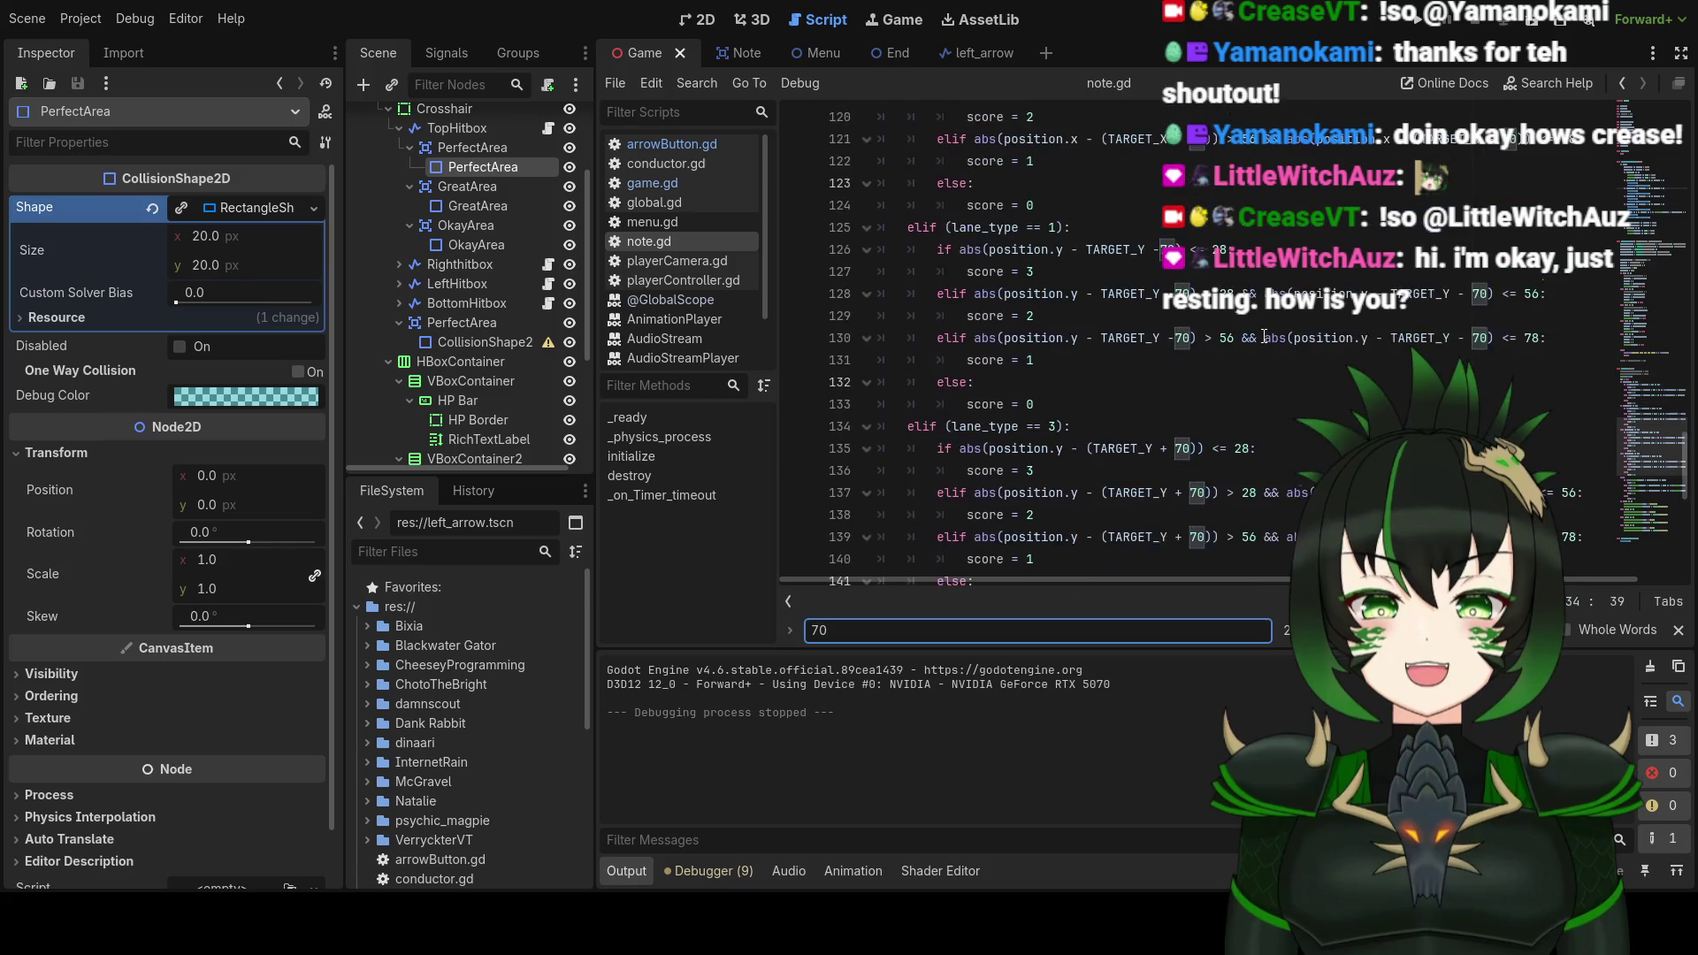
scroll(1265, 336, "up", 15)
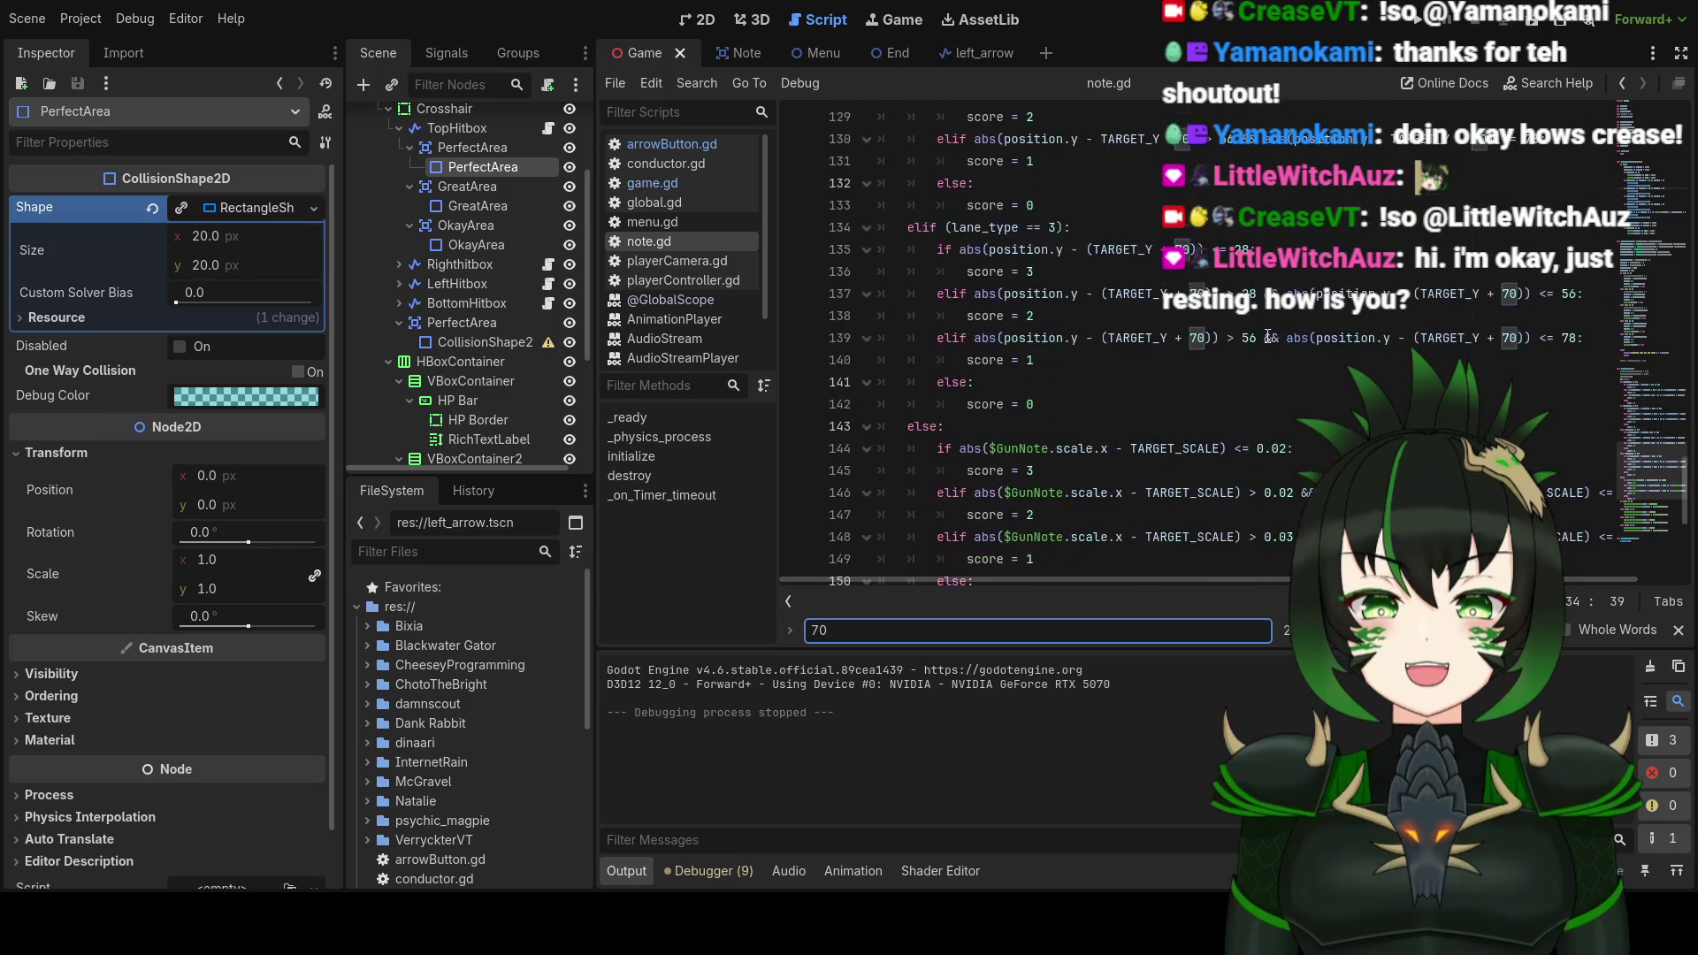
scroll(1275, 337, "up", 9)
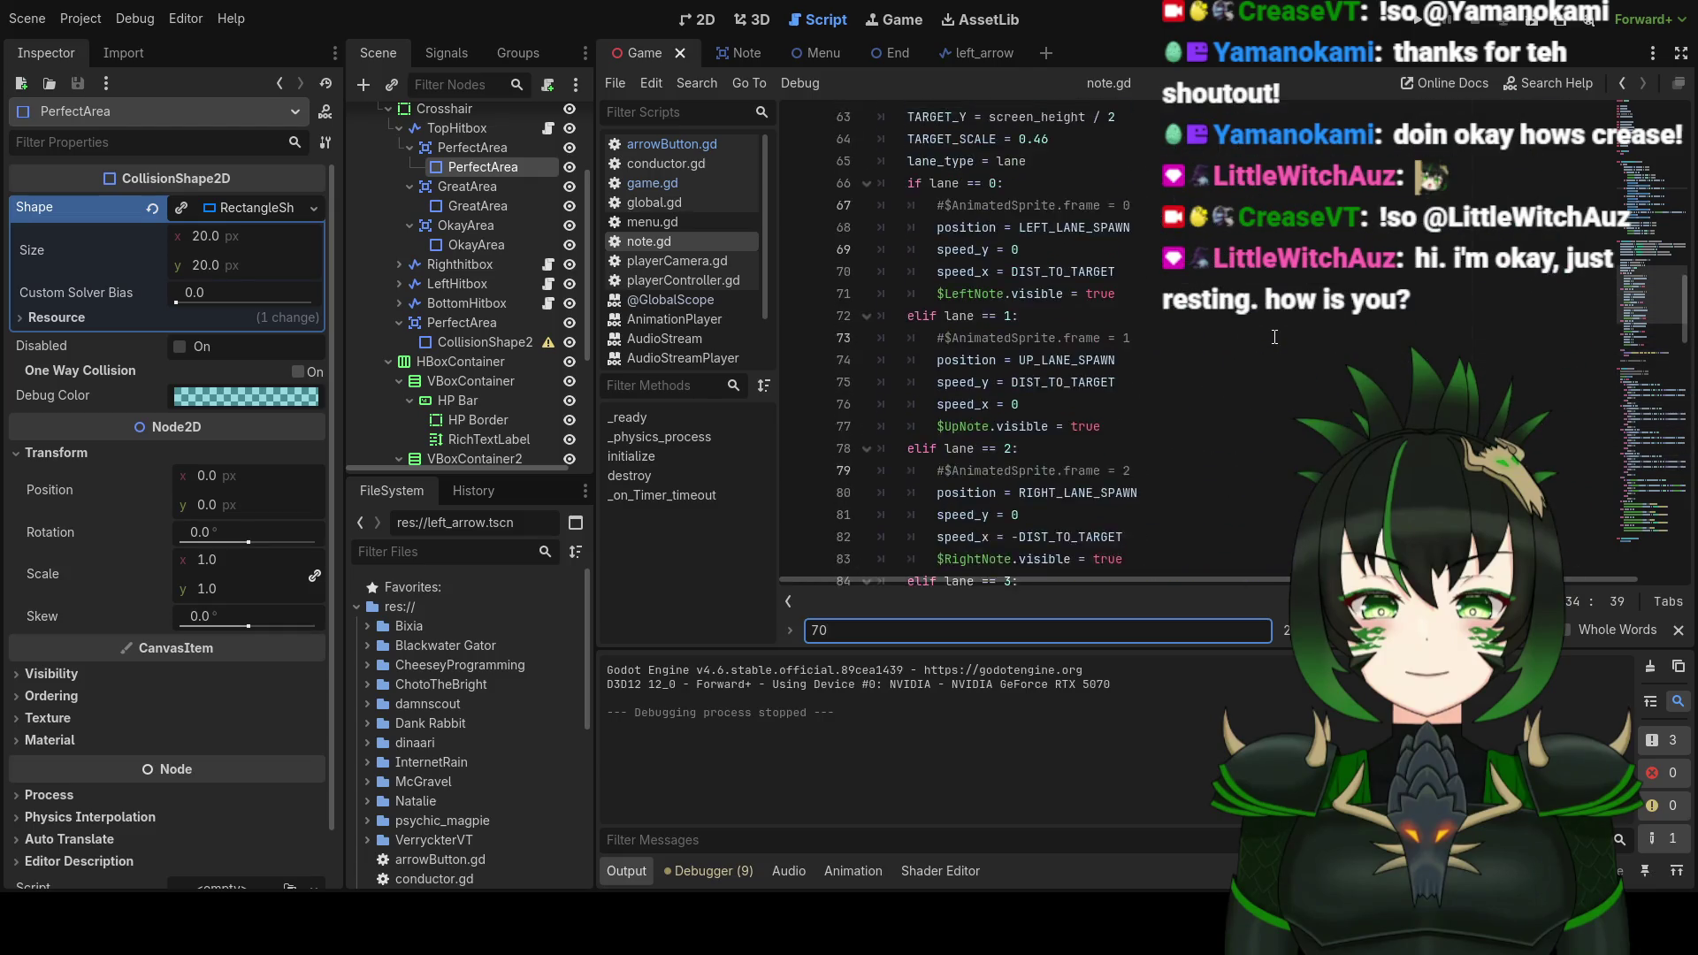
key("Return")
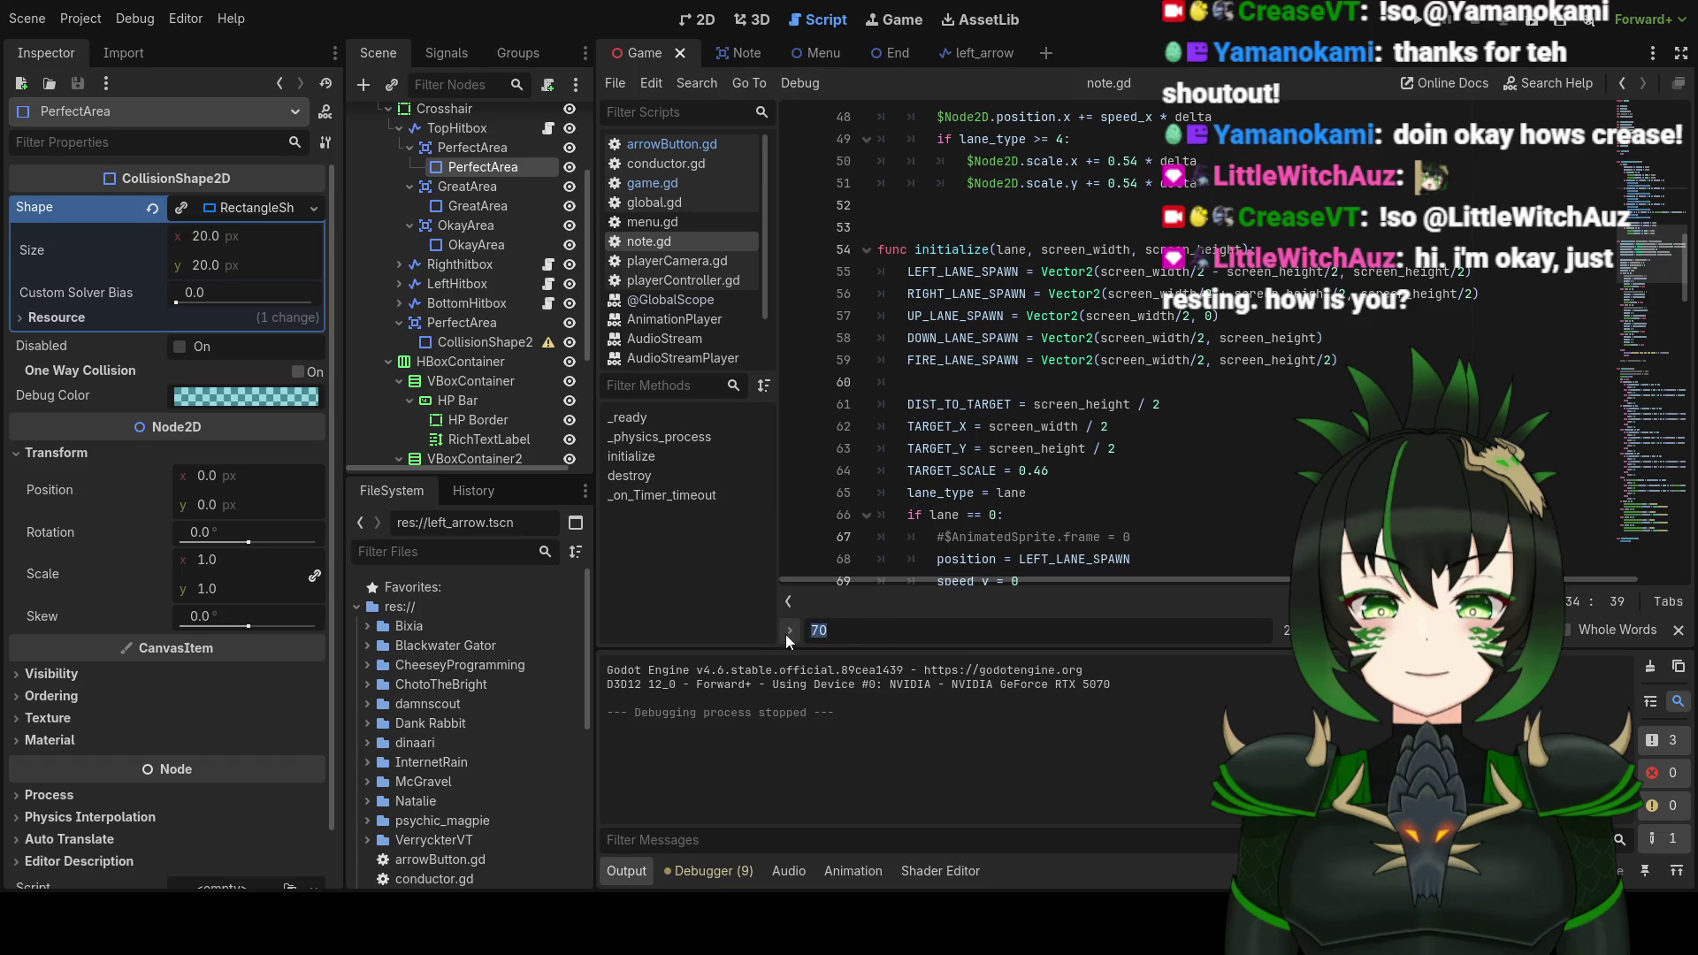
Step: Replace every 70 in note.gd with 50, then save and run the game
left_click(788, 630)
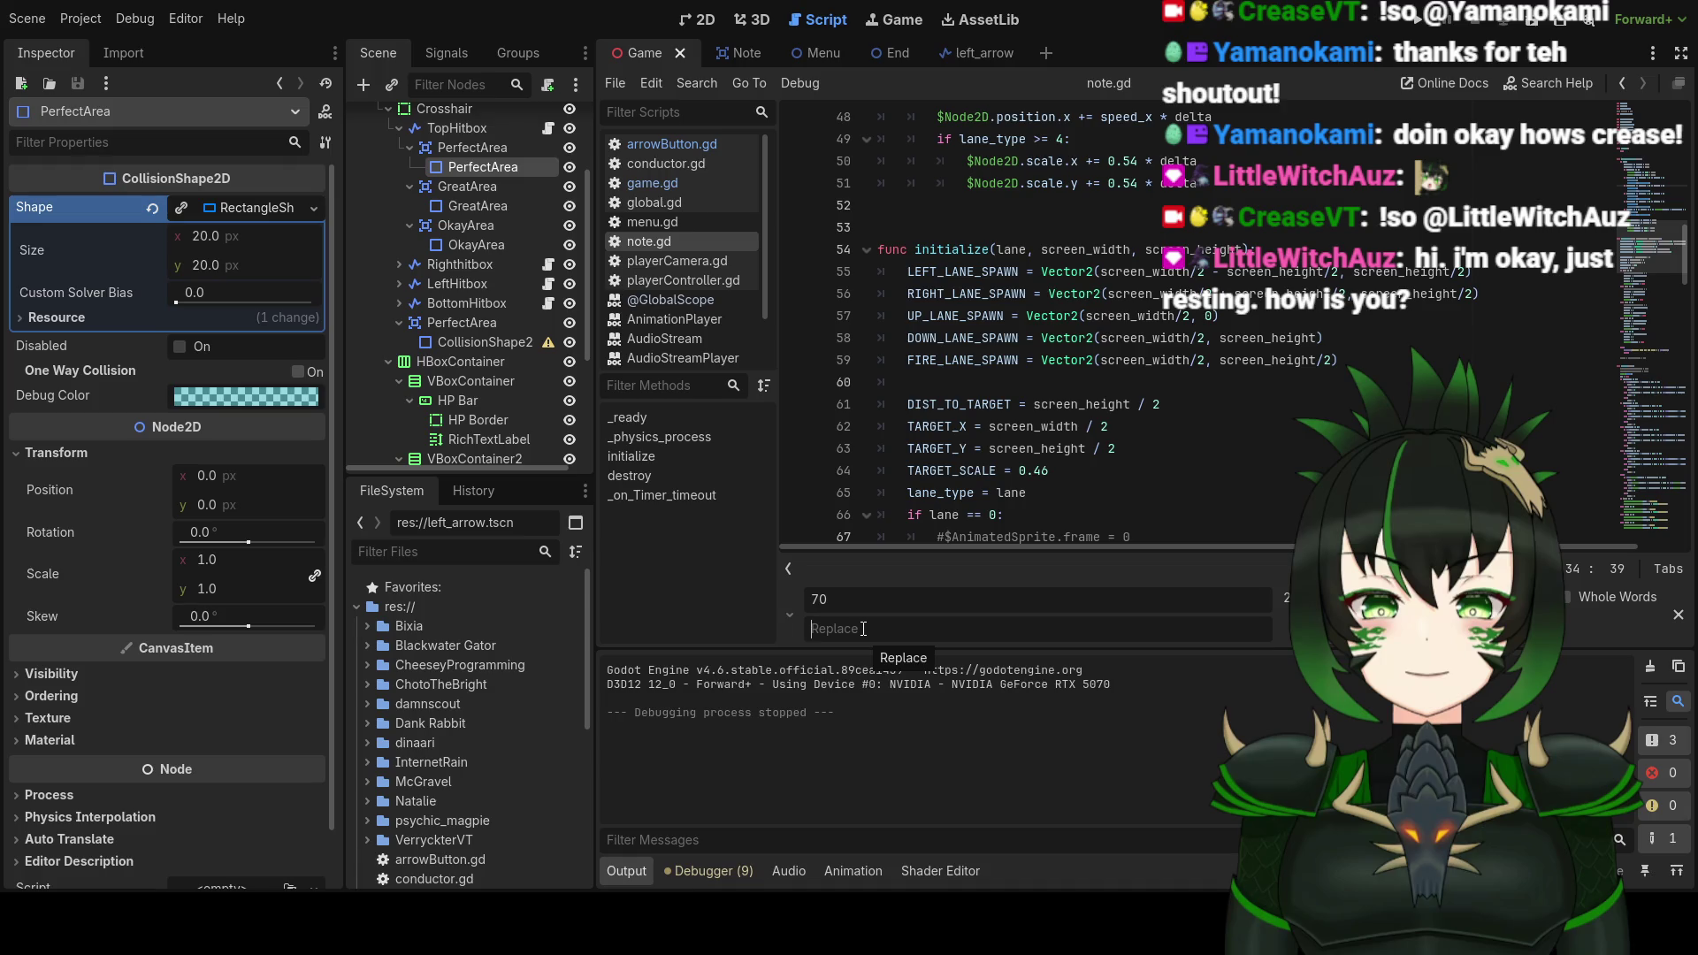
type("50")
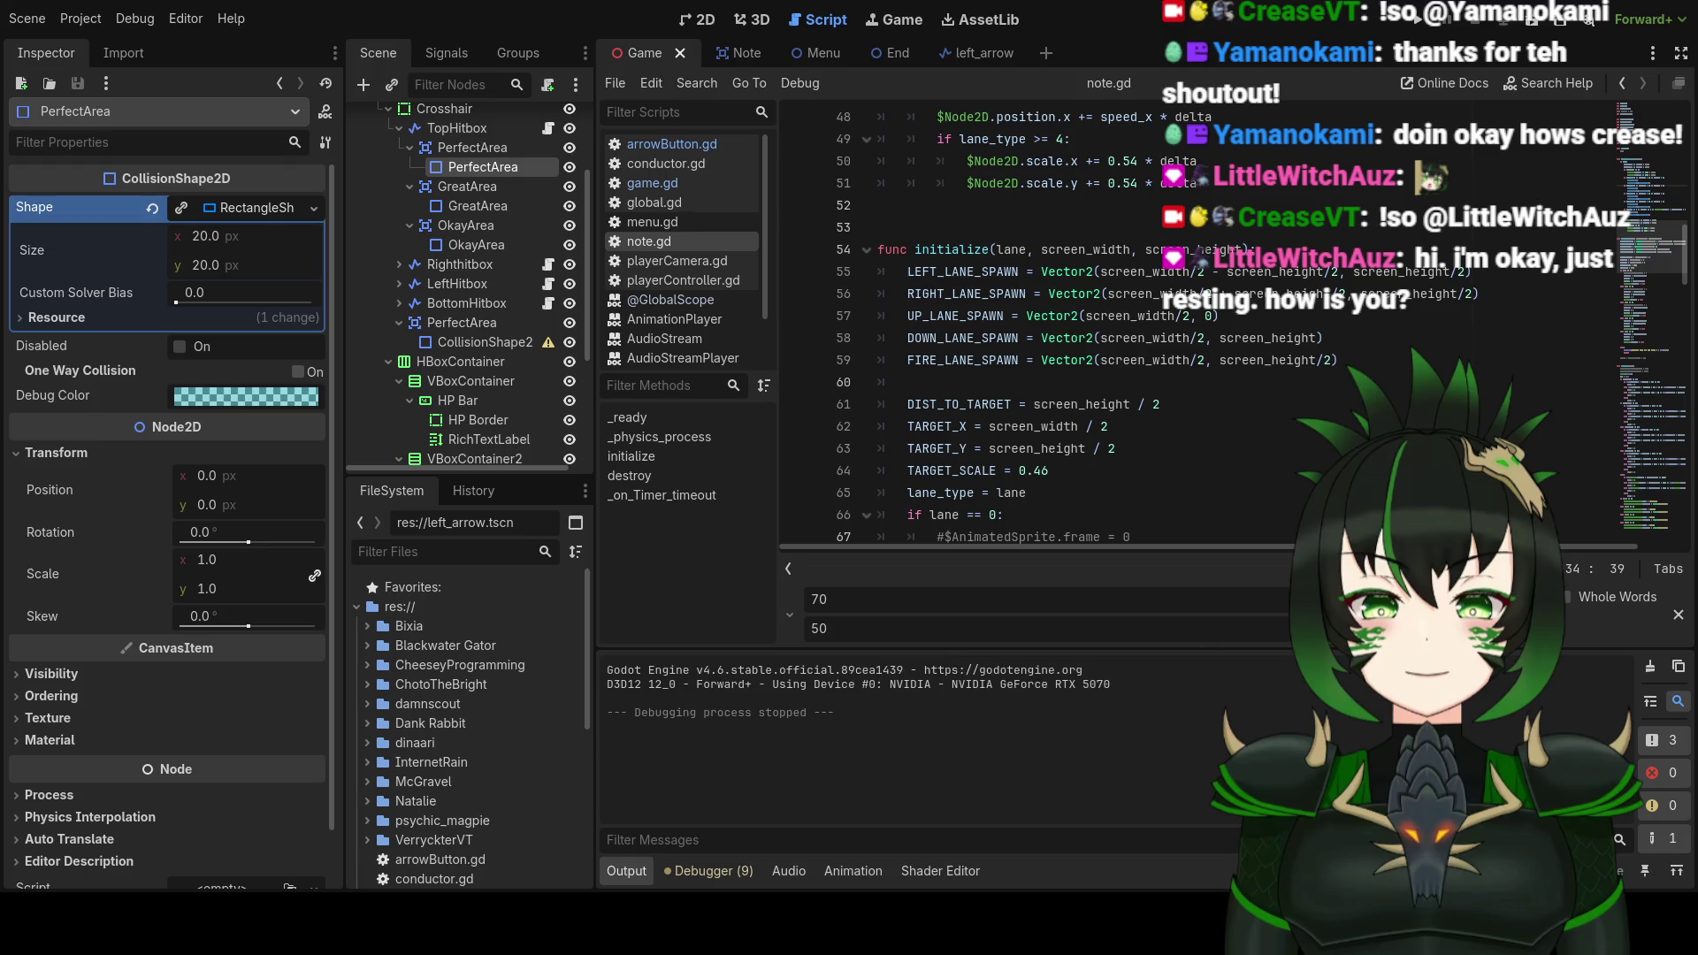
key("Return")
key("Return")
key("Return")
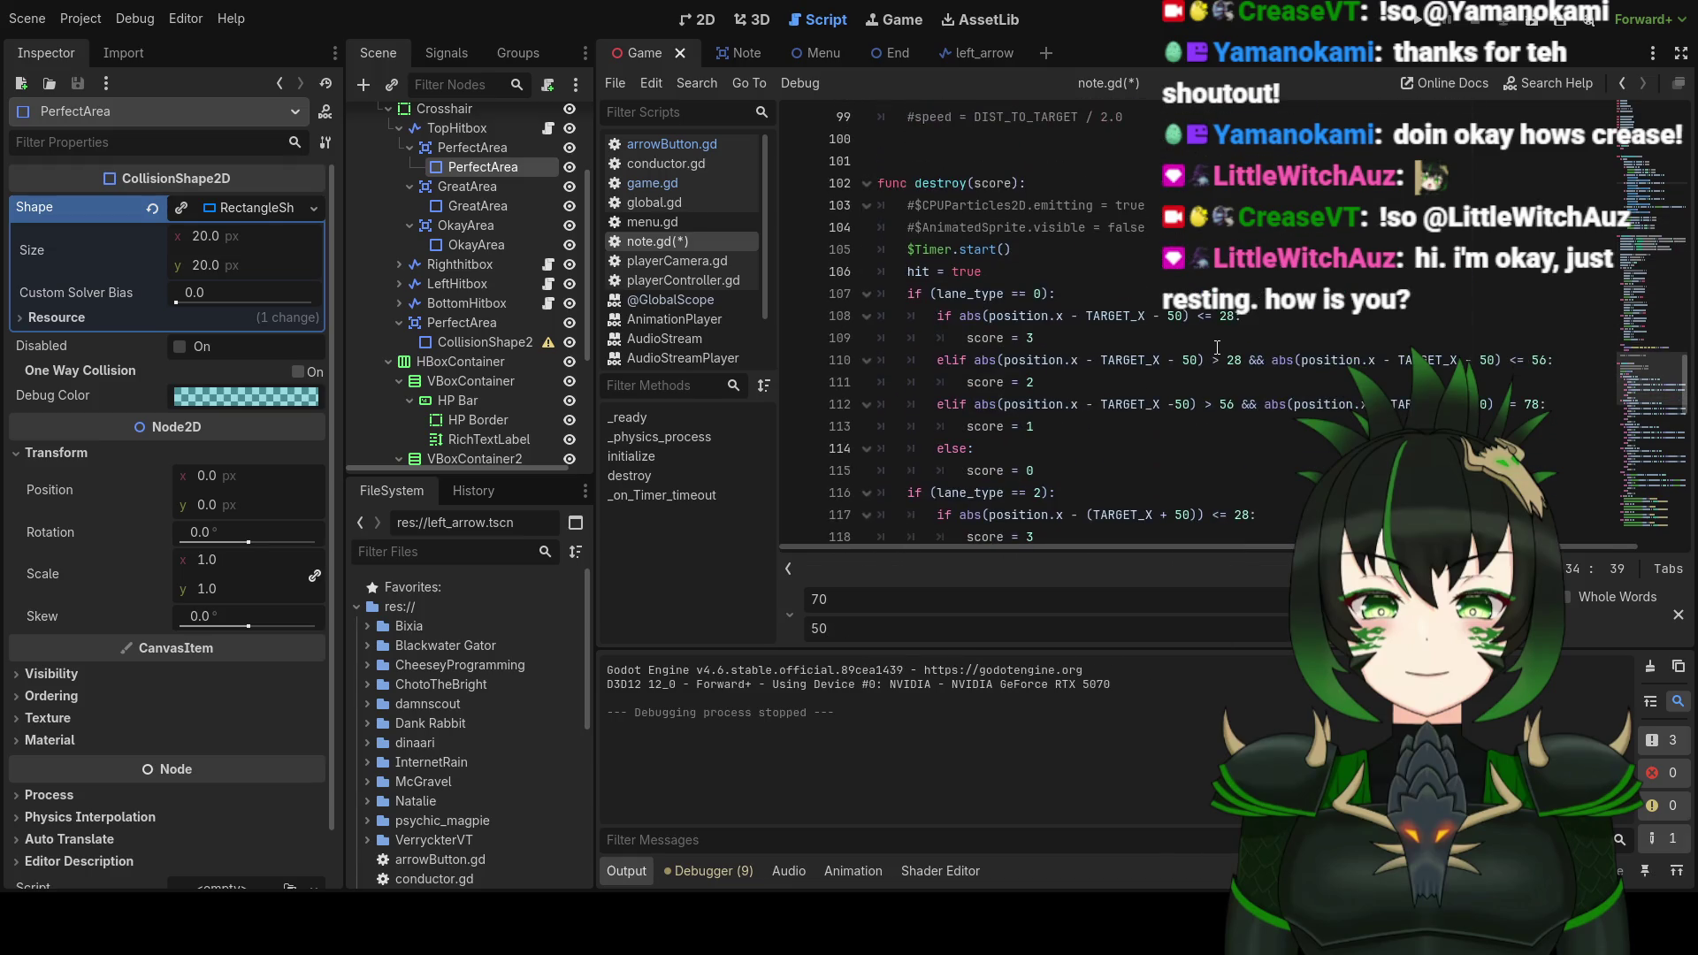
left_click(1257, 331)
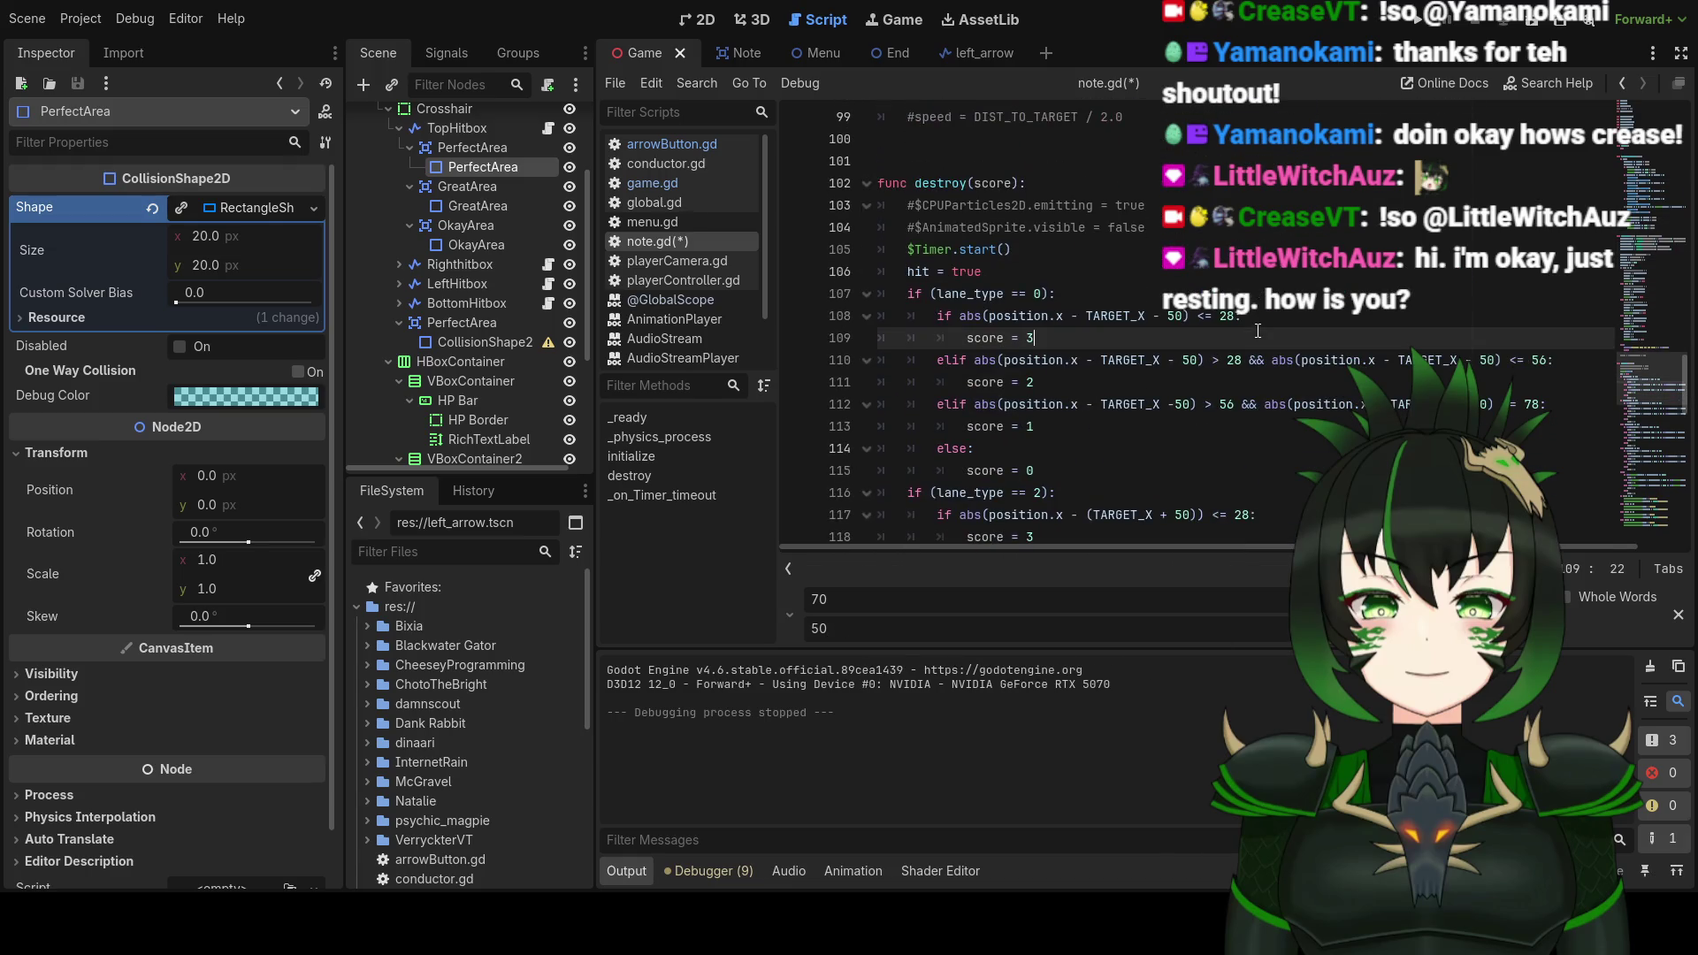
left_click(1422, 23)
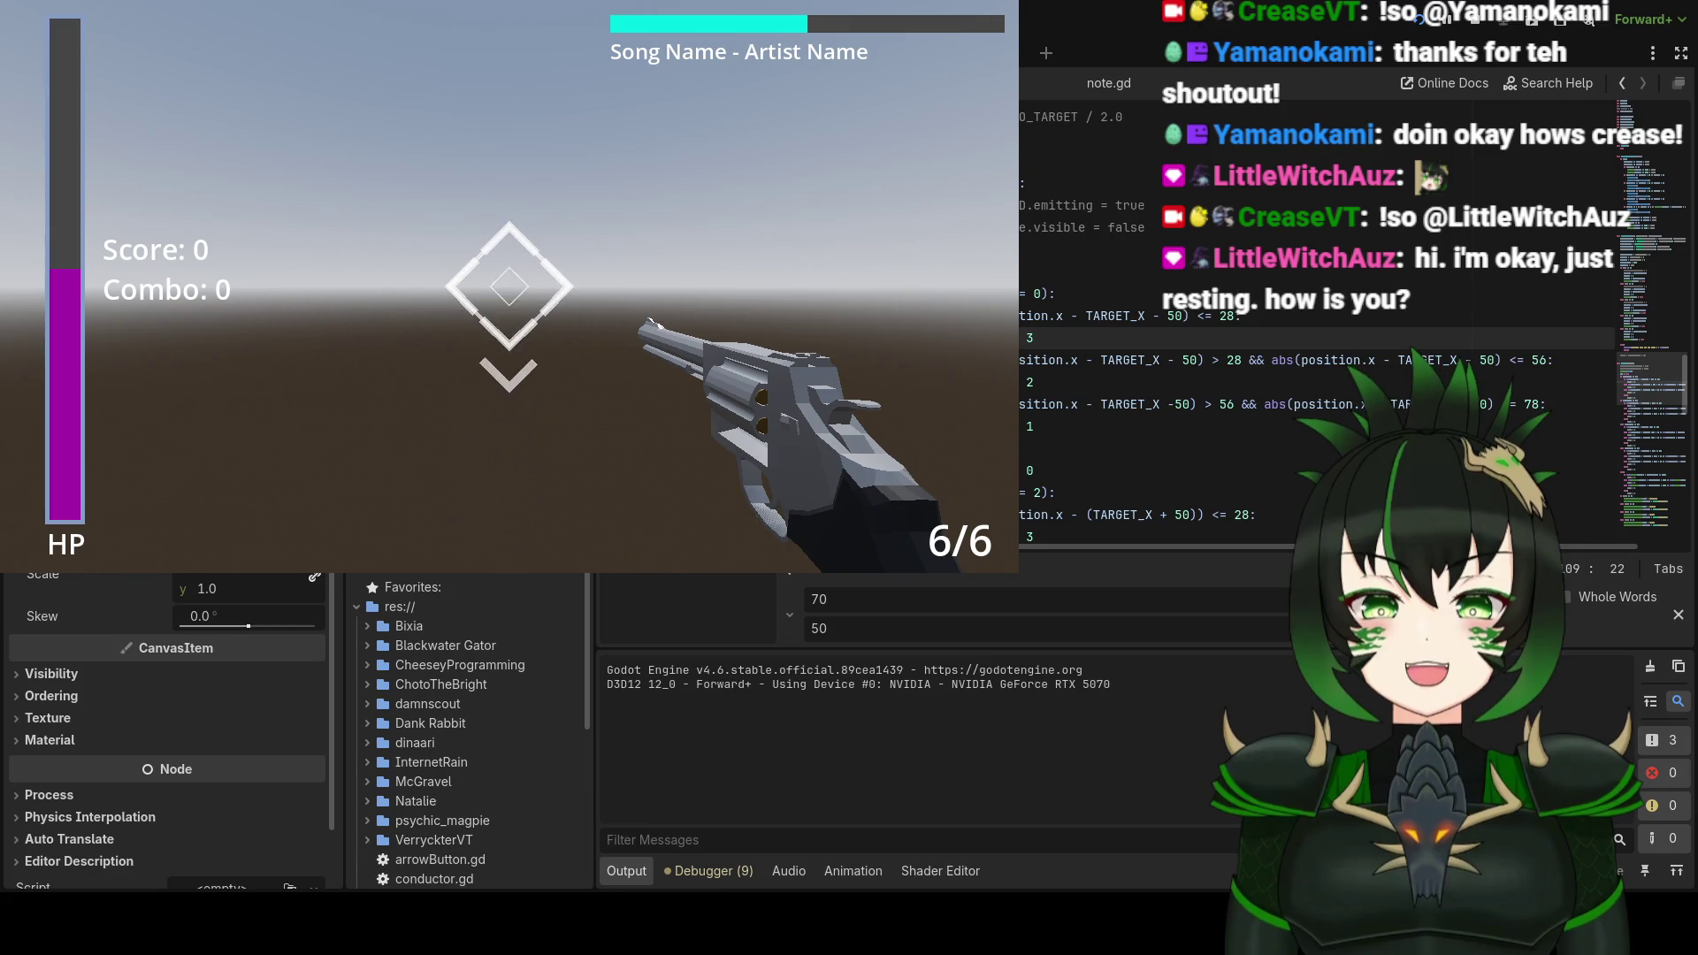
Step: Stop the game, search for 50, step through its matches and select the Replace field
key("F8")
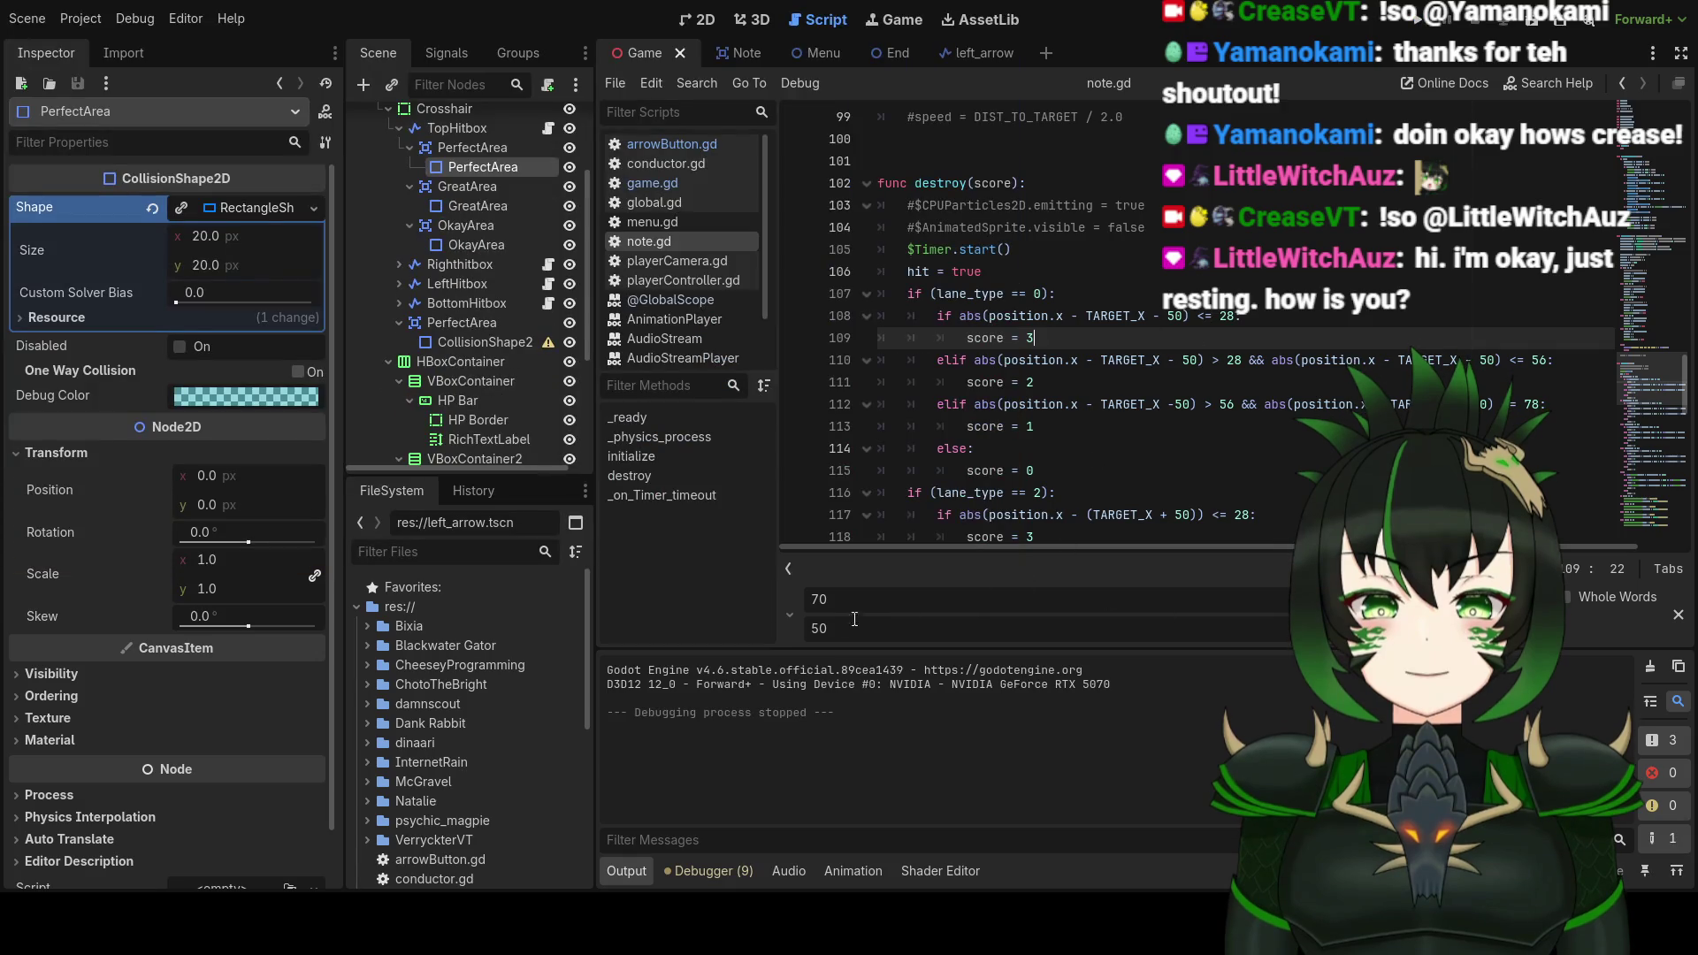
double_click(812, 598)
type("50")
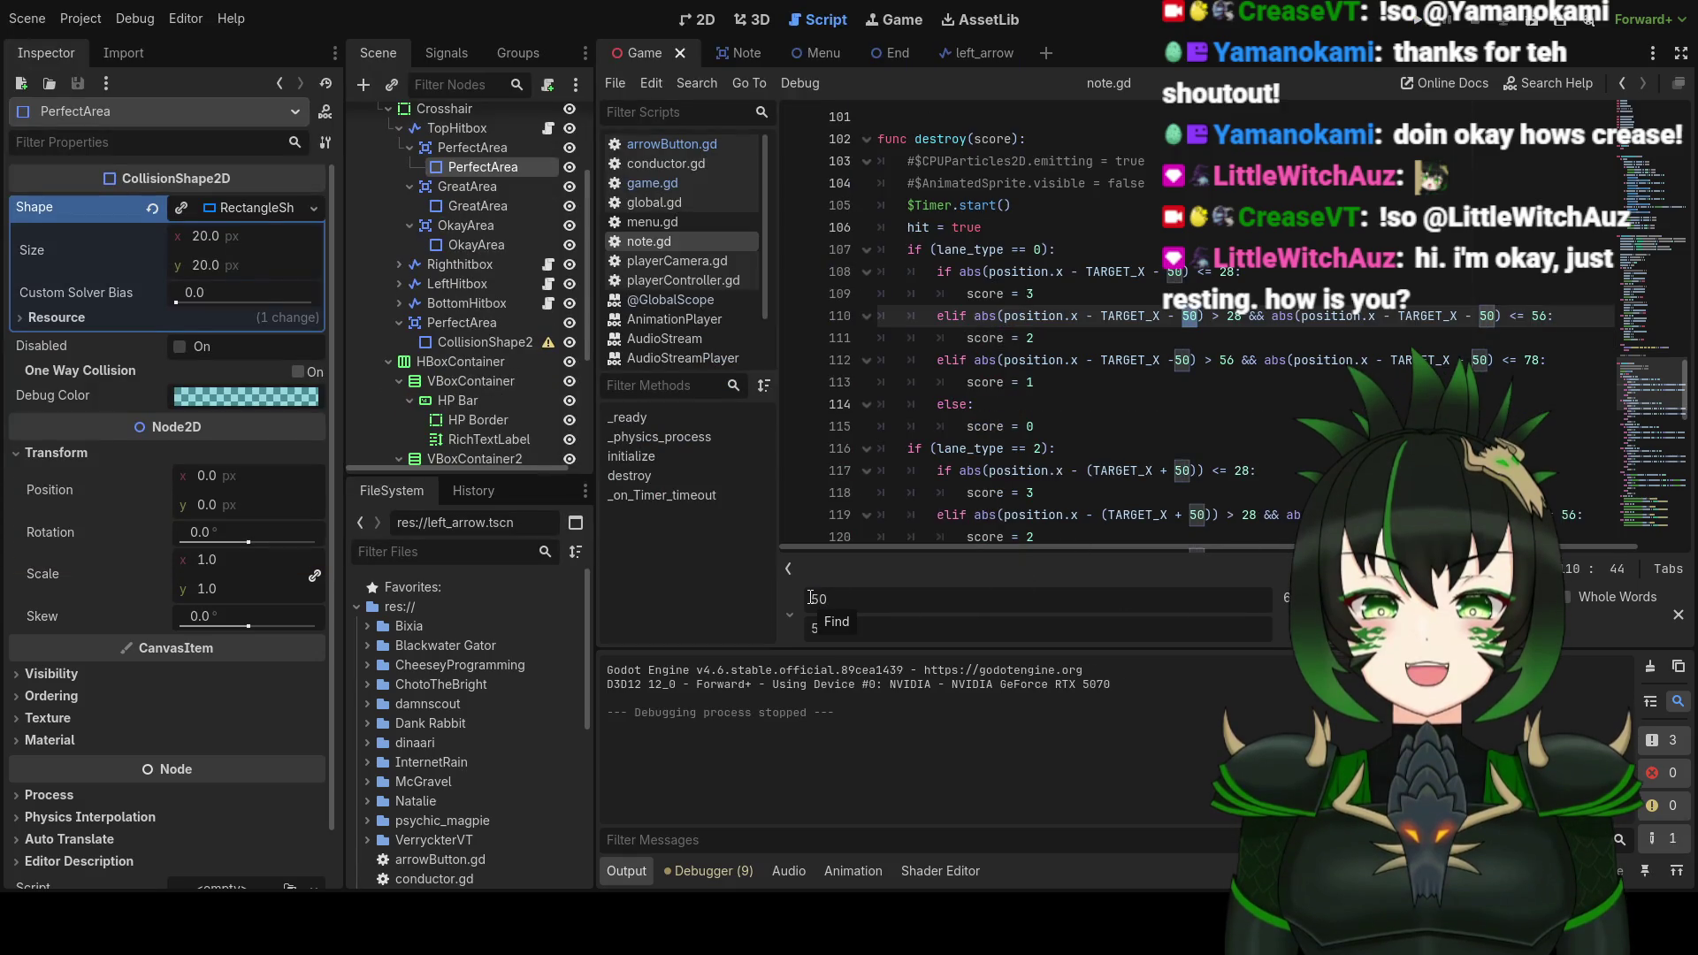
scroll(1147, 475, "down", 15)
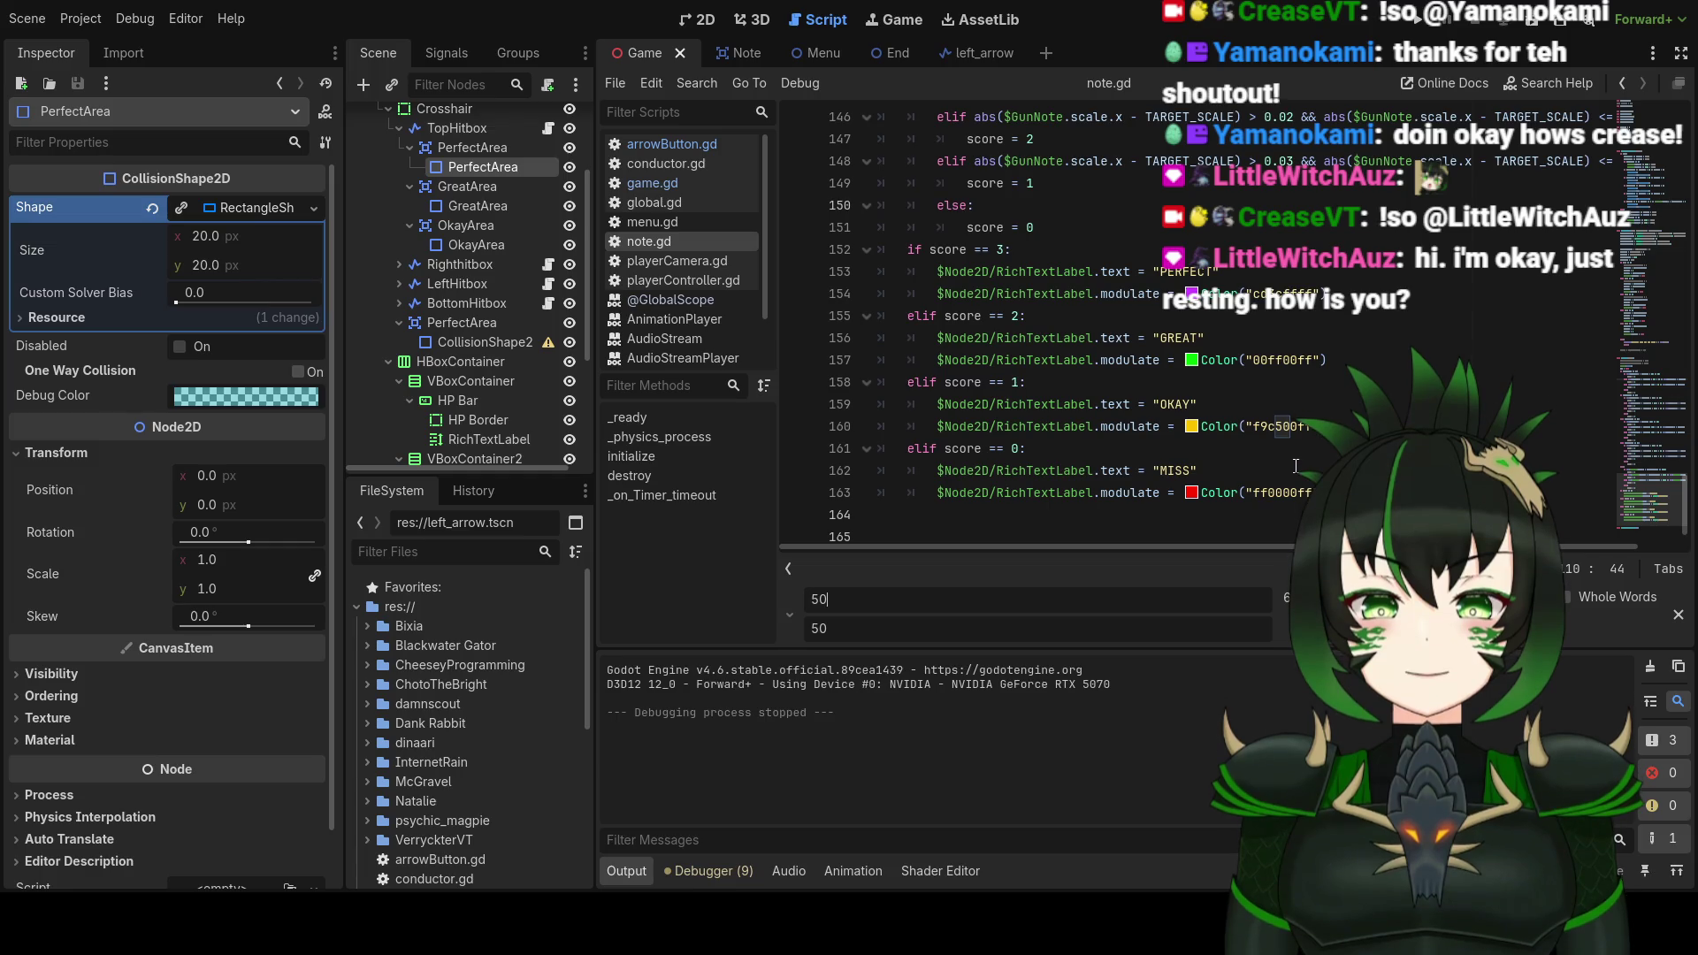
scroll(1295, 464, "up", 15)
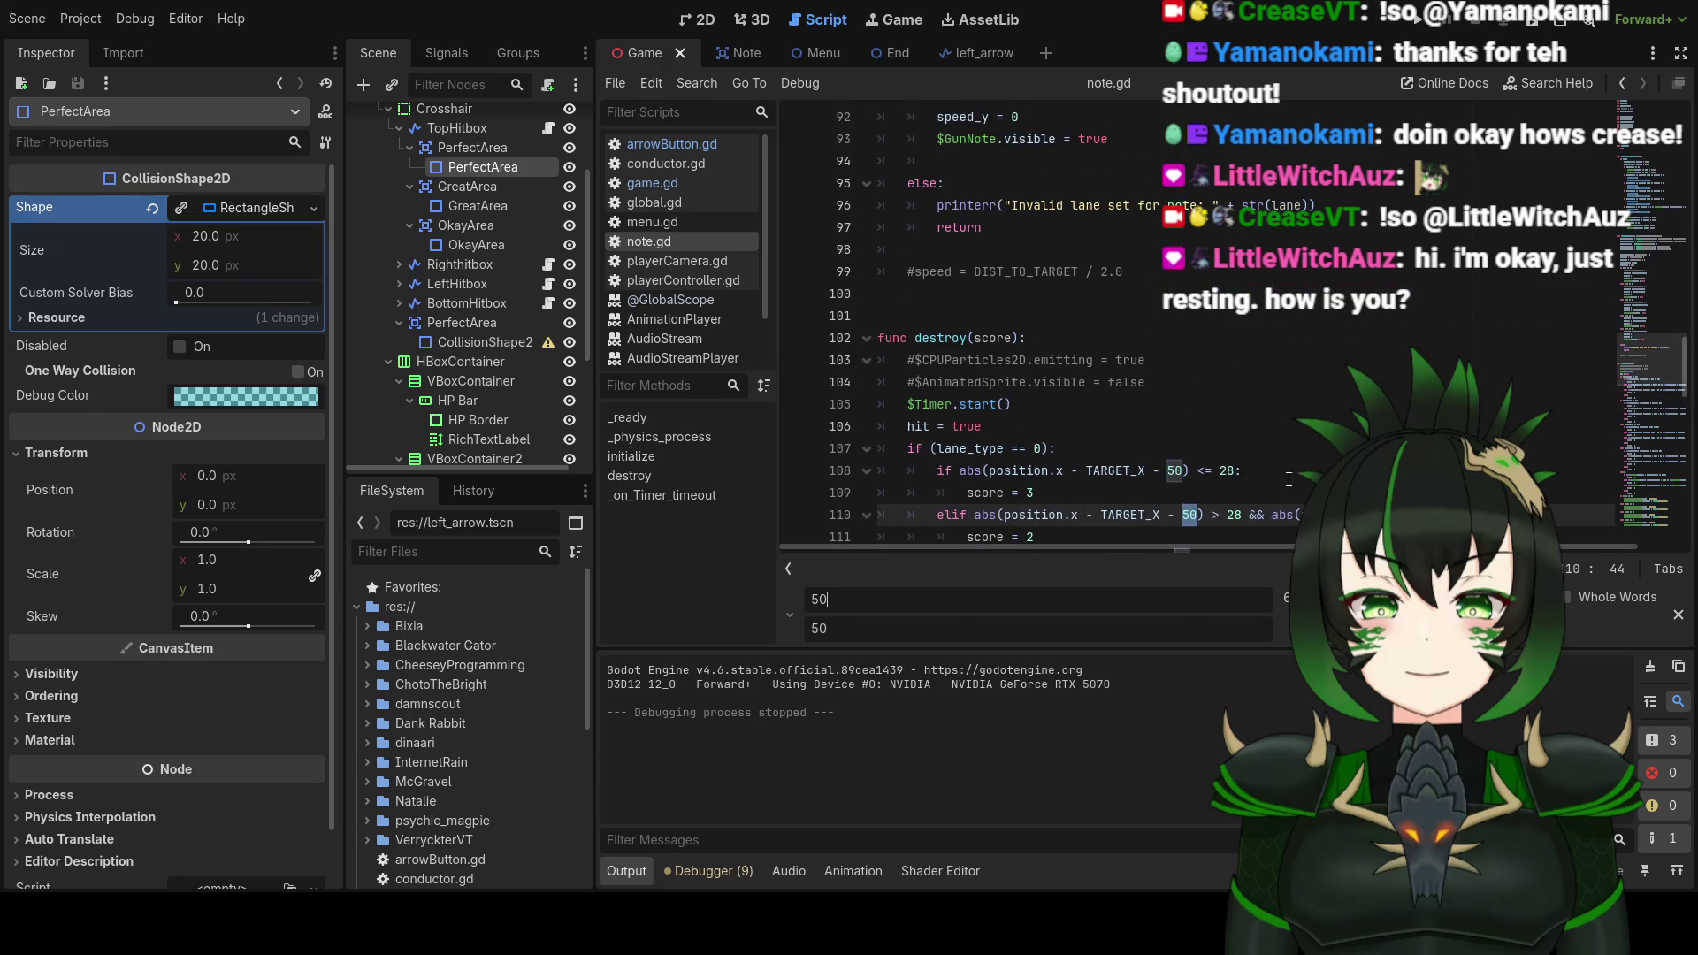
key("Return")
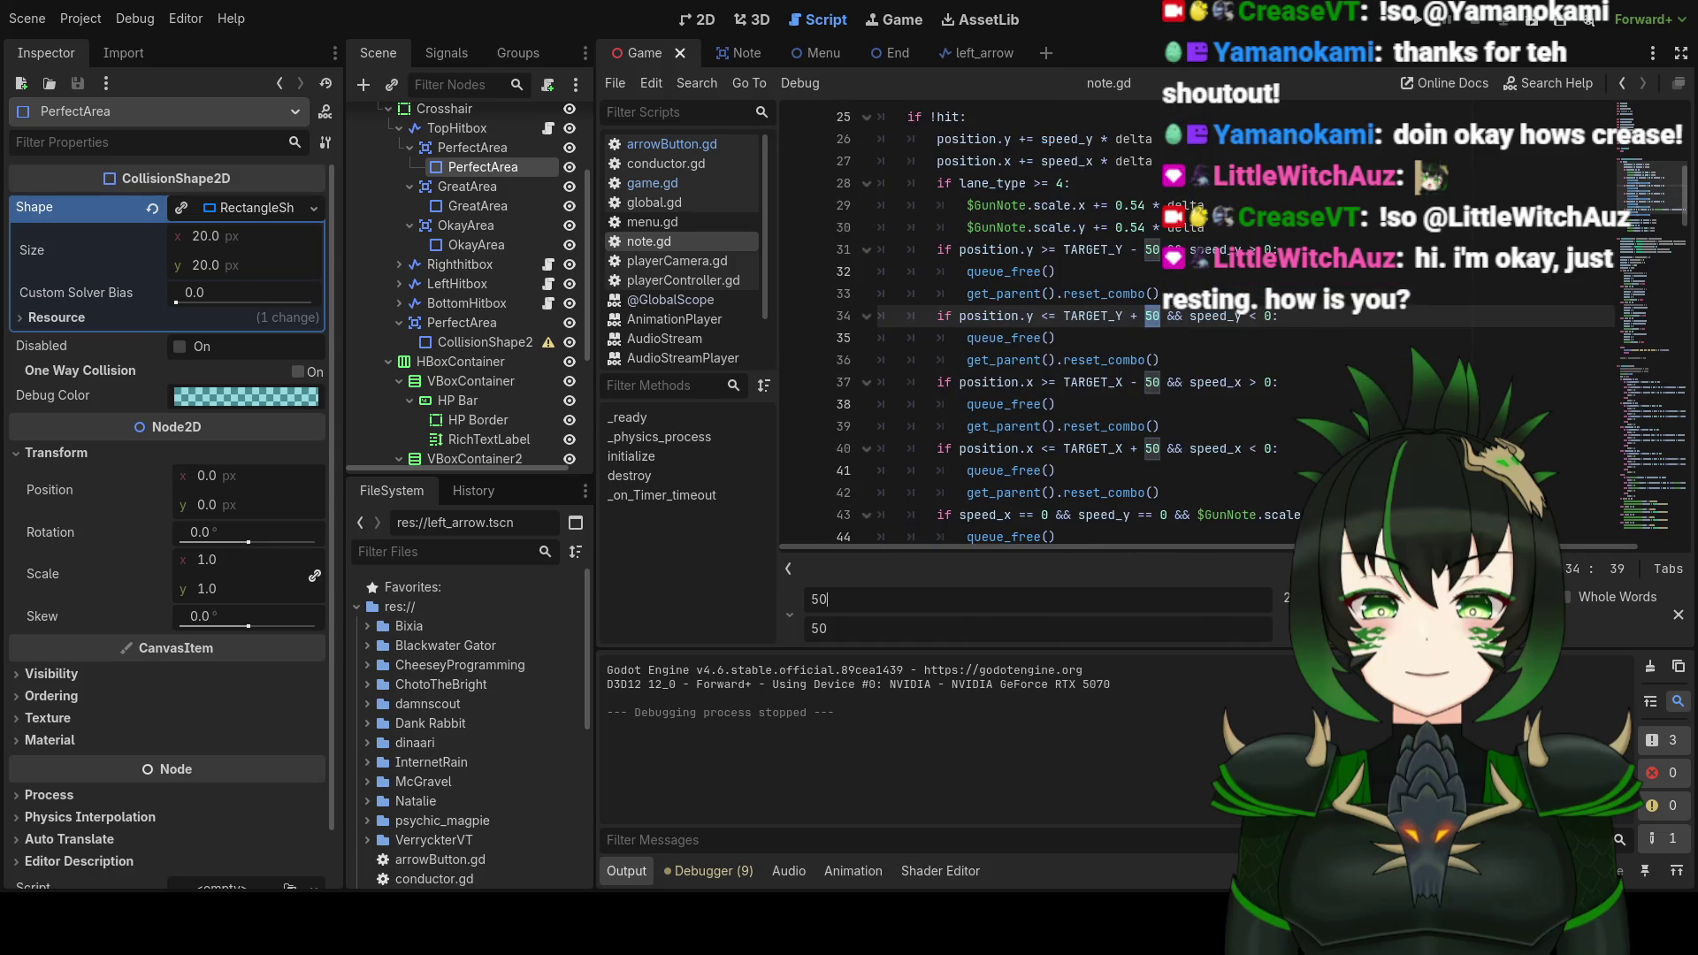
key("shift+Return")
double_click(814, 629)
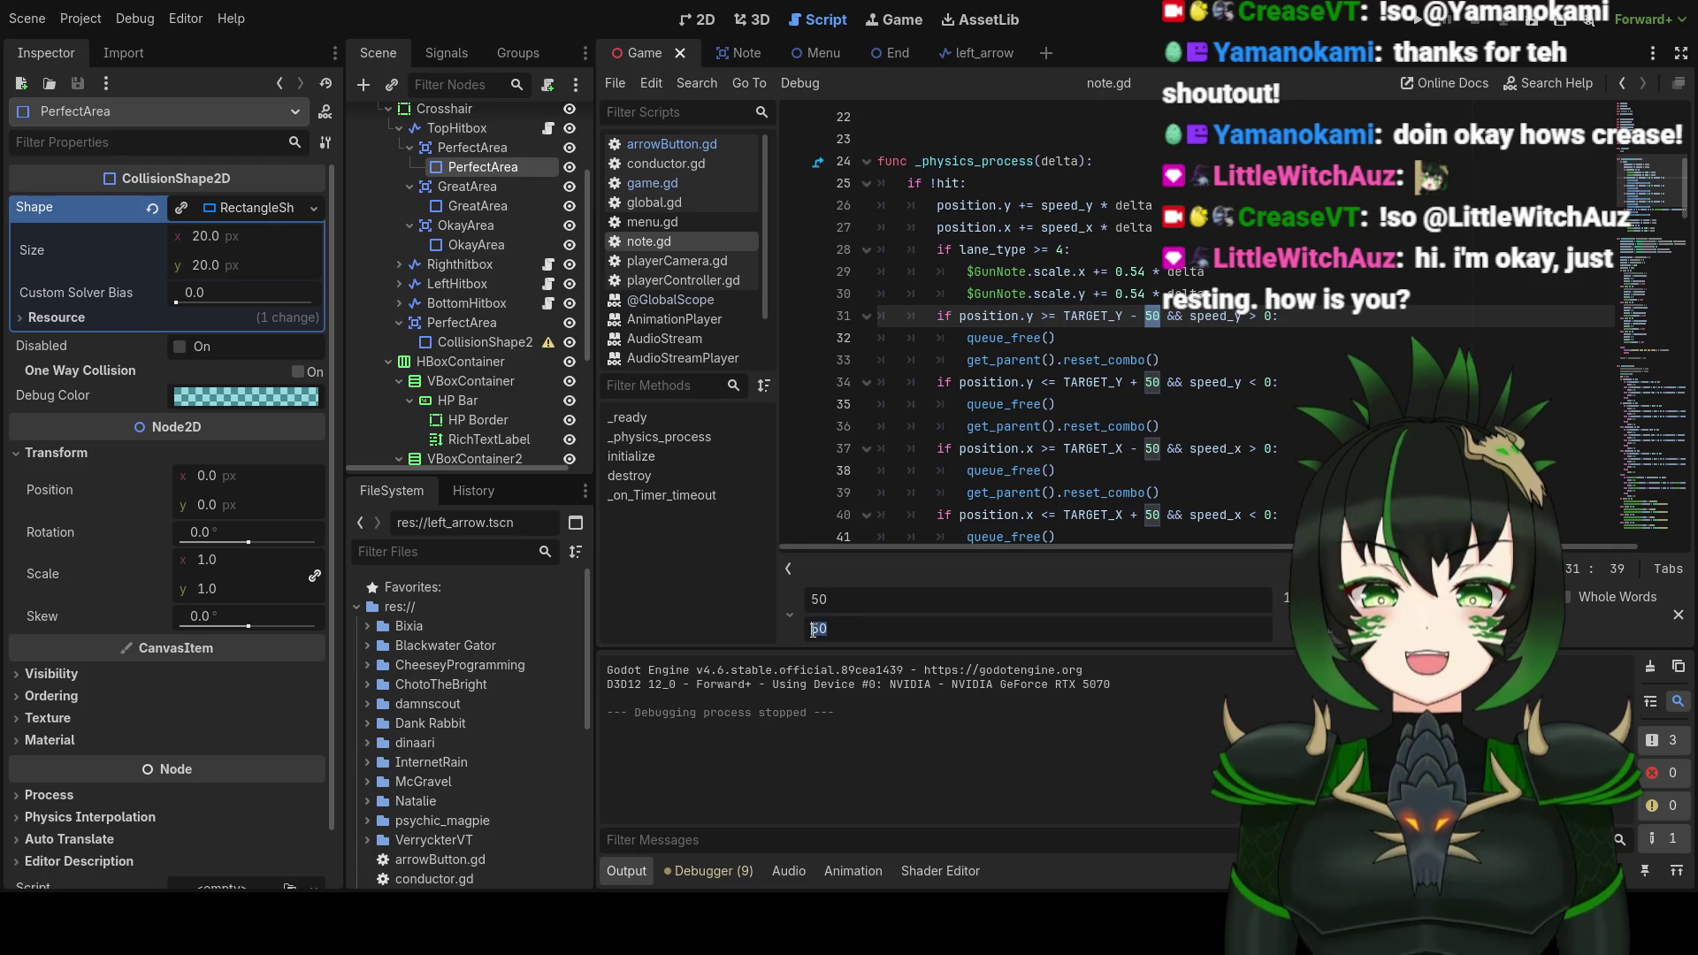
Step: Replace each 50 match with 60 one by one, then save and run the game
type("60")
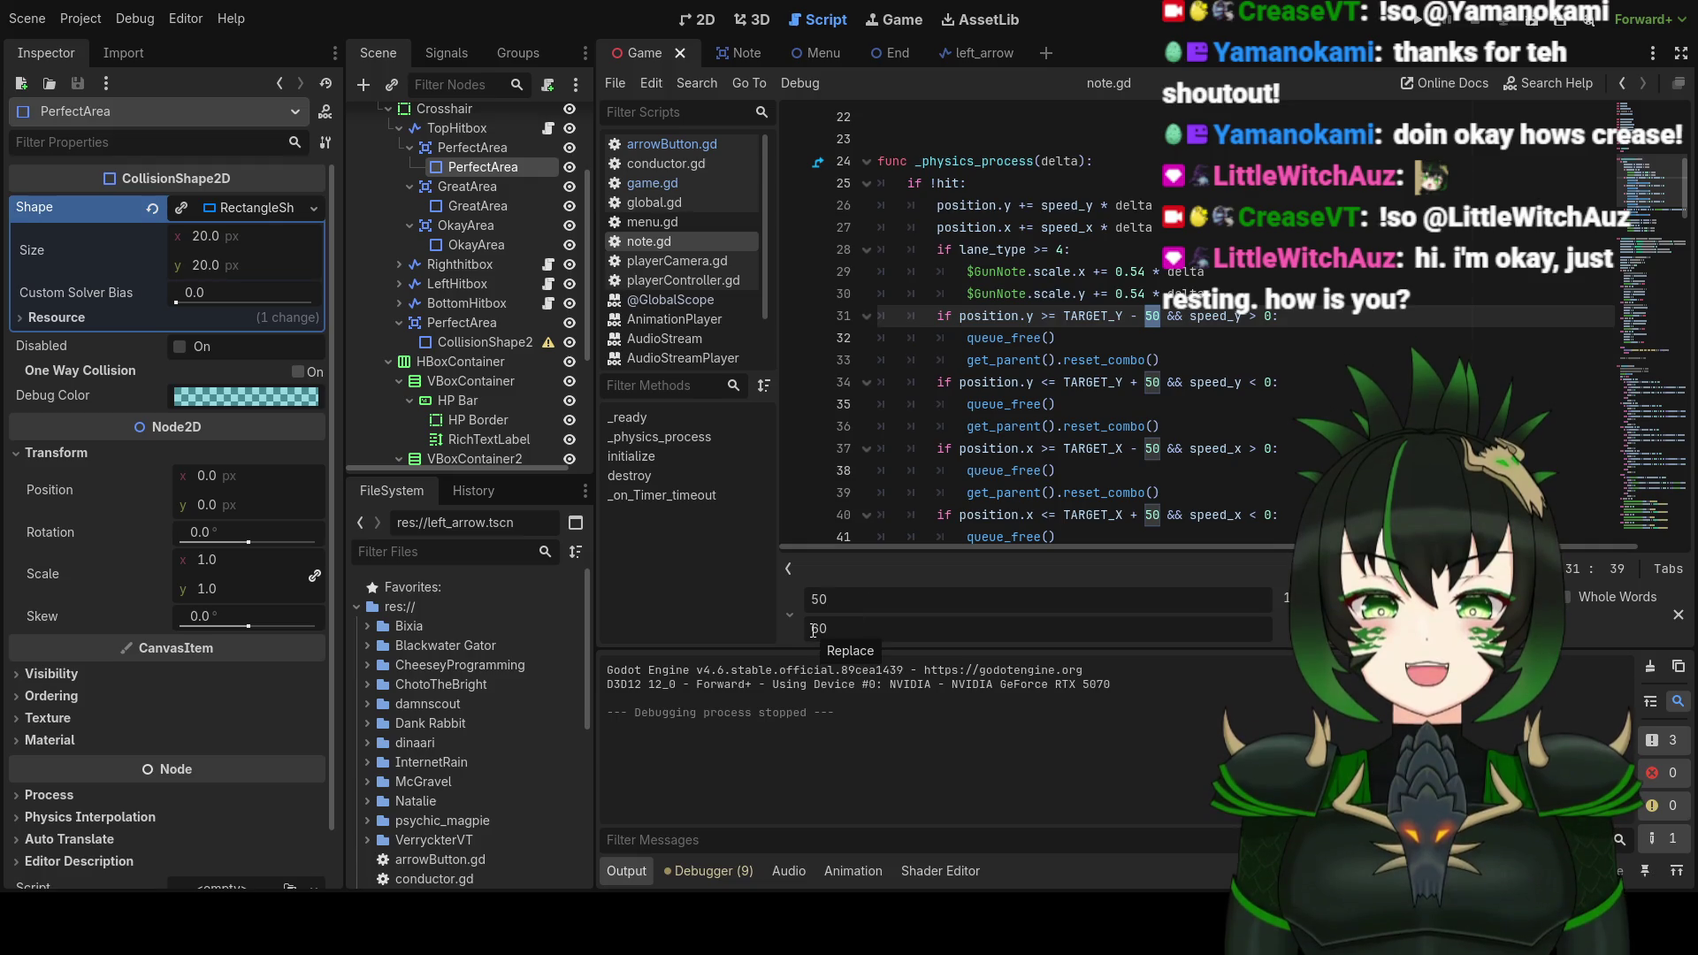
left_click(1332, 645)
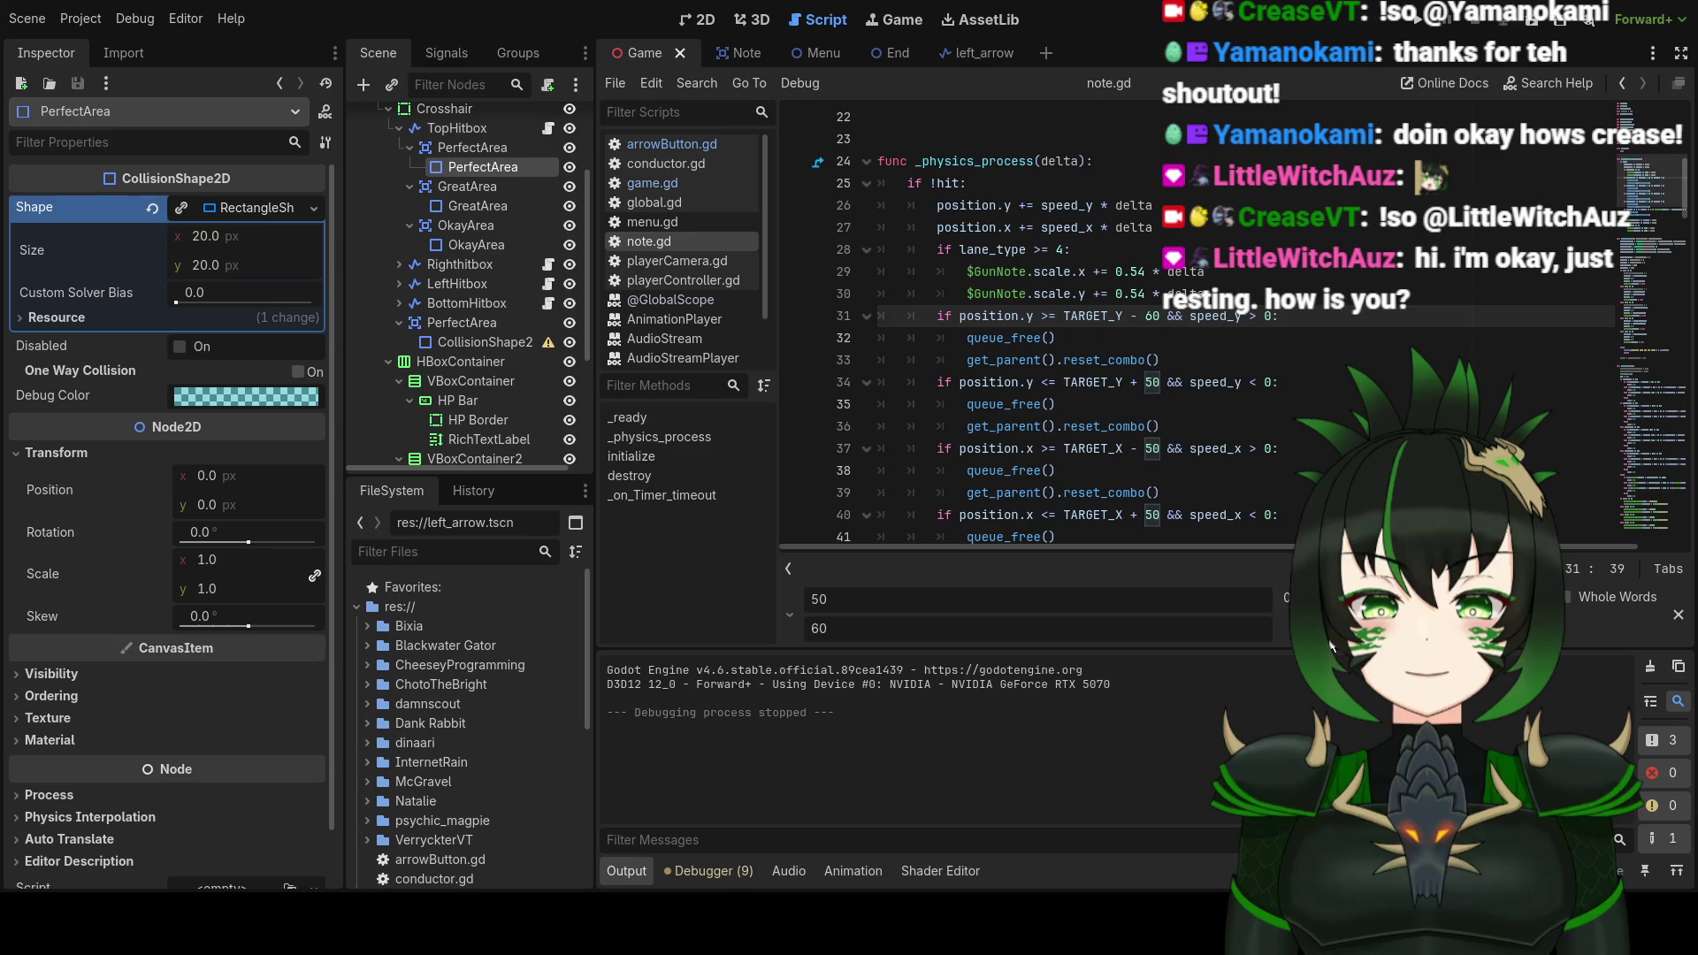
left_click(1332, 645)
left_click(1331, 645)
left_click(1331, 645)
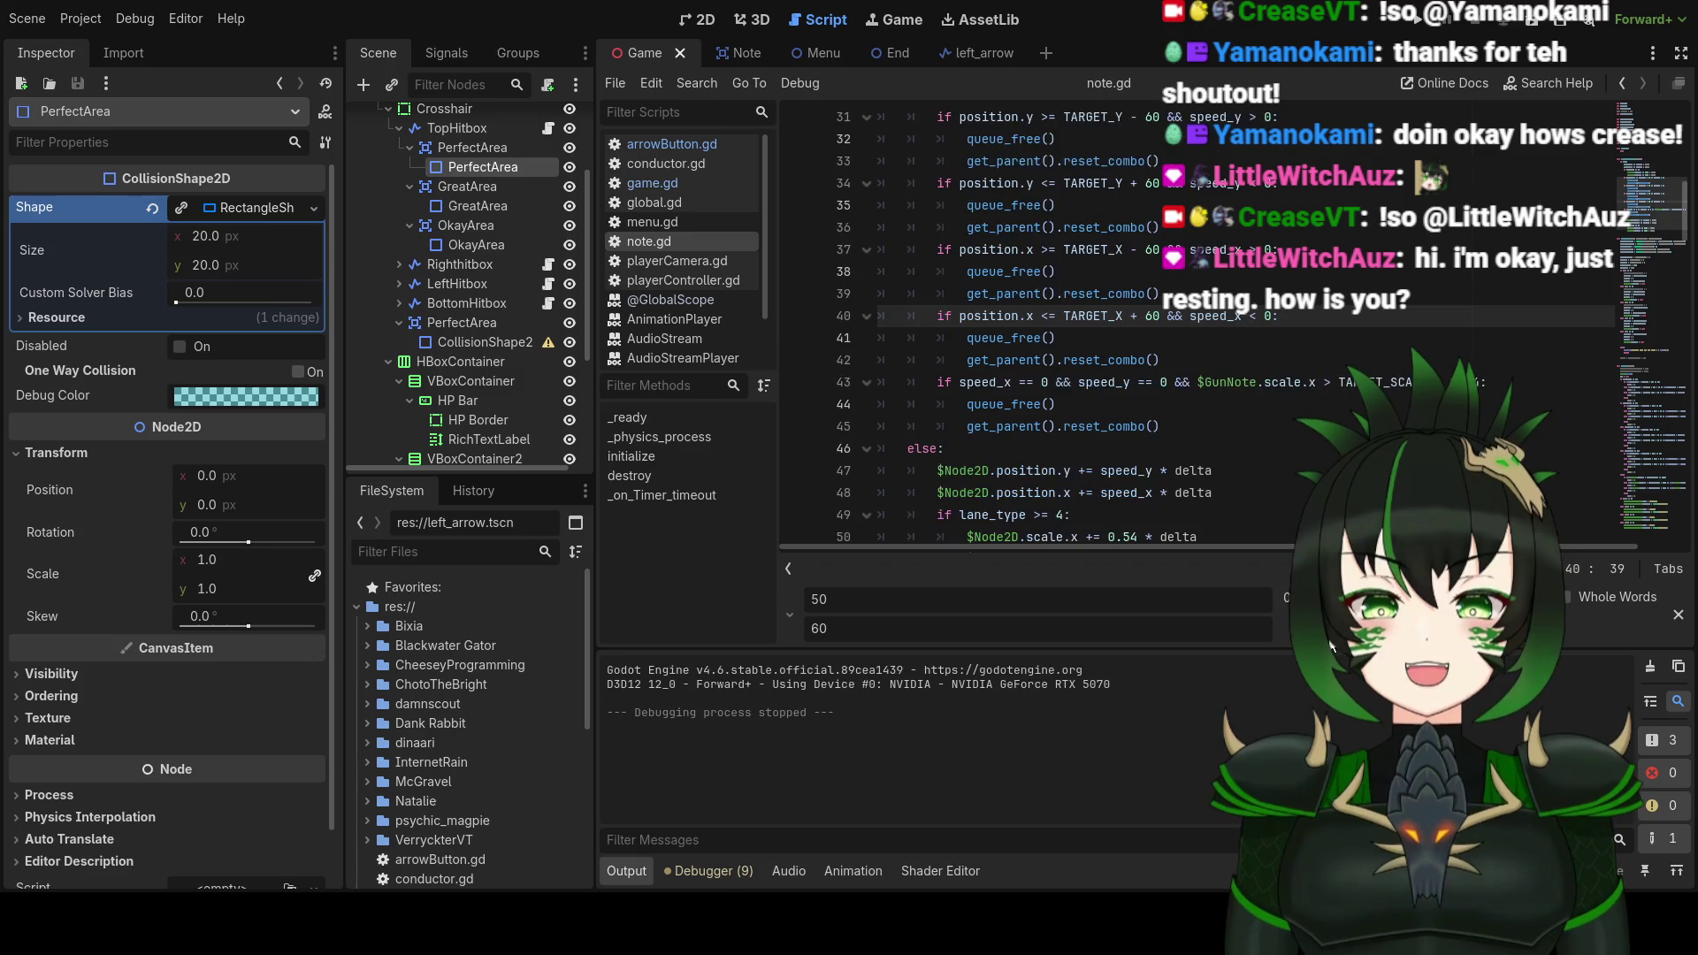
left_click(1331, 645)
left_click(1331, 645)
left_click(1332, 645)
left_click(1331, 645)
left_click(1331, 645)
left_click(1331, 645)
left_click(1331, 645)
left_click(1331, 645)
left_click(1332, 645)
left_click(1331, 645)
left_click(1331, 644)
left_click(1331, 645)
left_click(1331, 645)
left_click(1332, 645)
left_click(1331, 645)
left_click(1331, 645)
left_click(1331, 645)
left_click(1331, 645)
left_click(1331, 645)
left_click(1331, 645)
left_click(1331, 645)
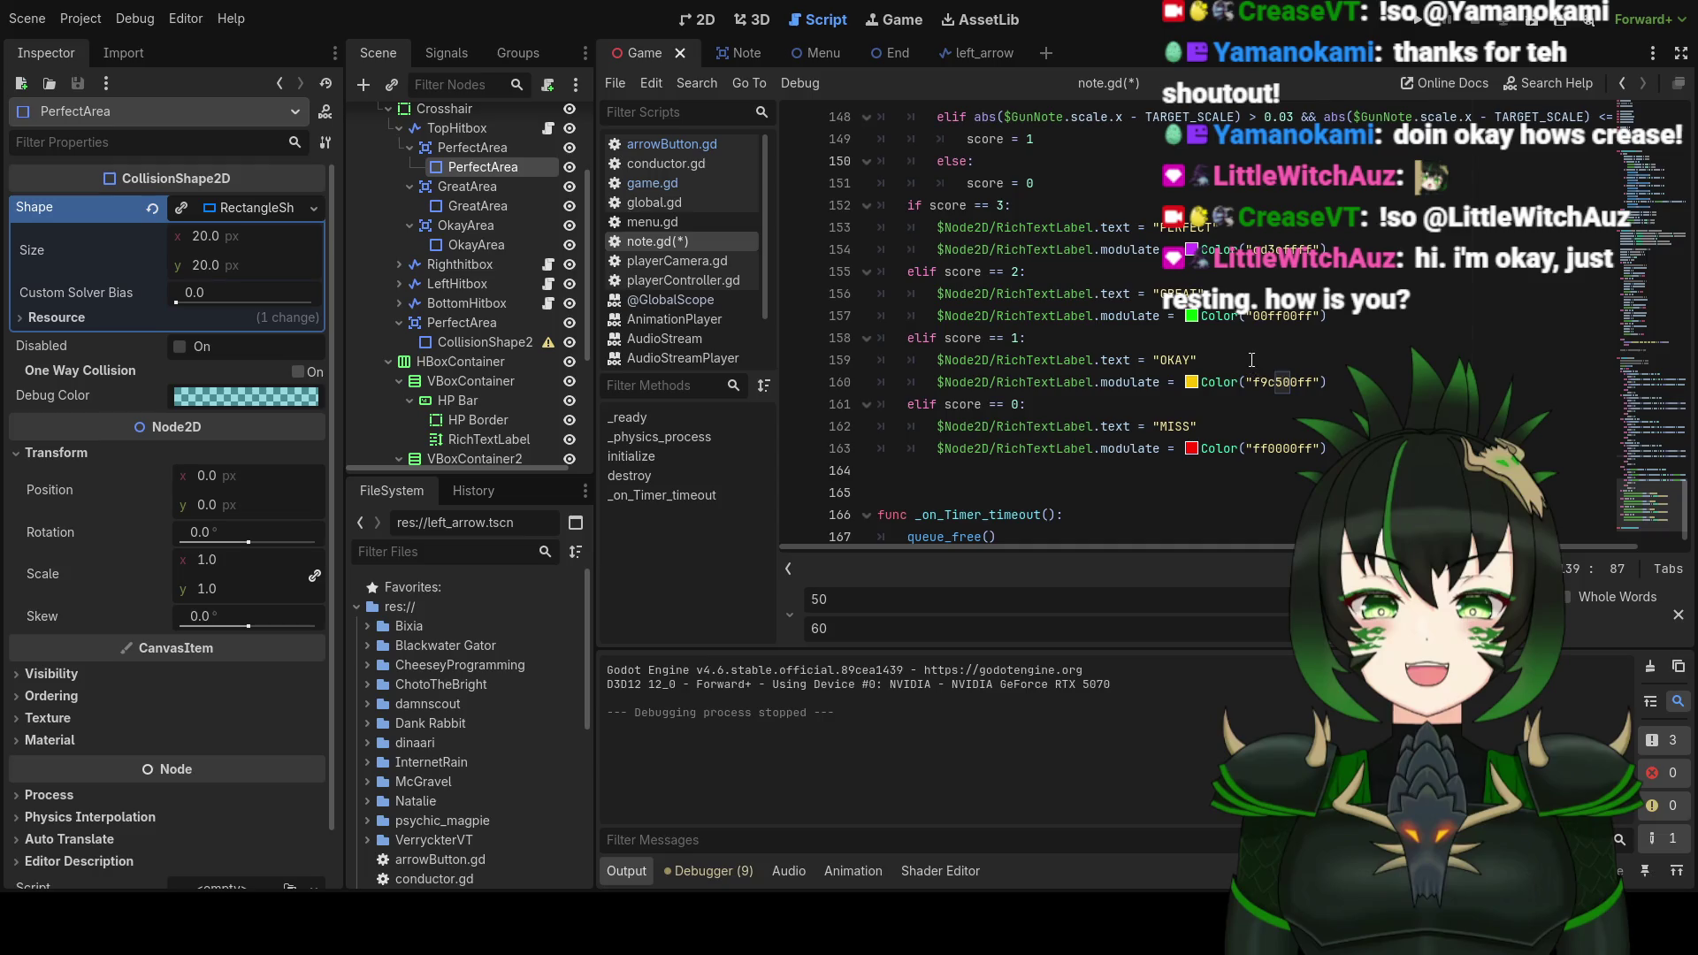
key("F5")
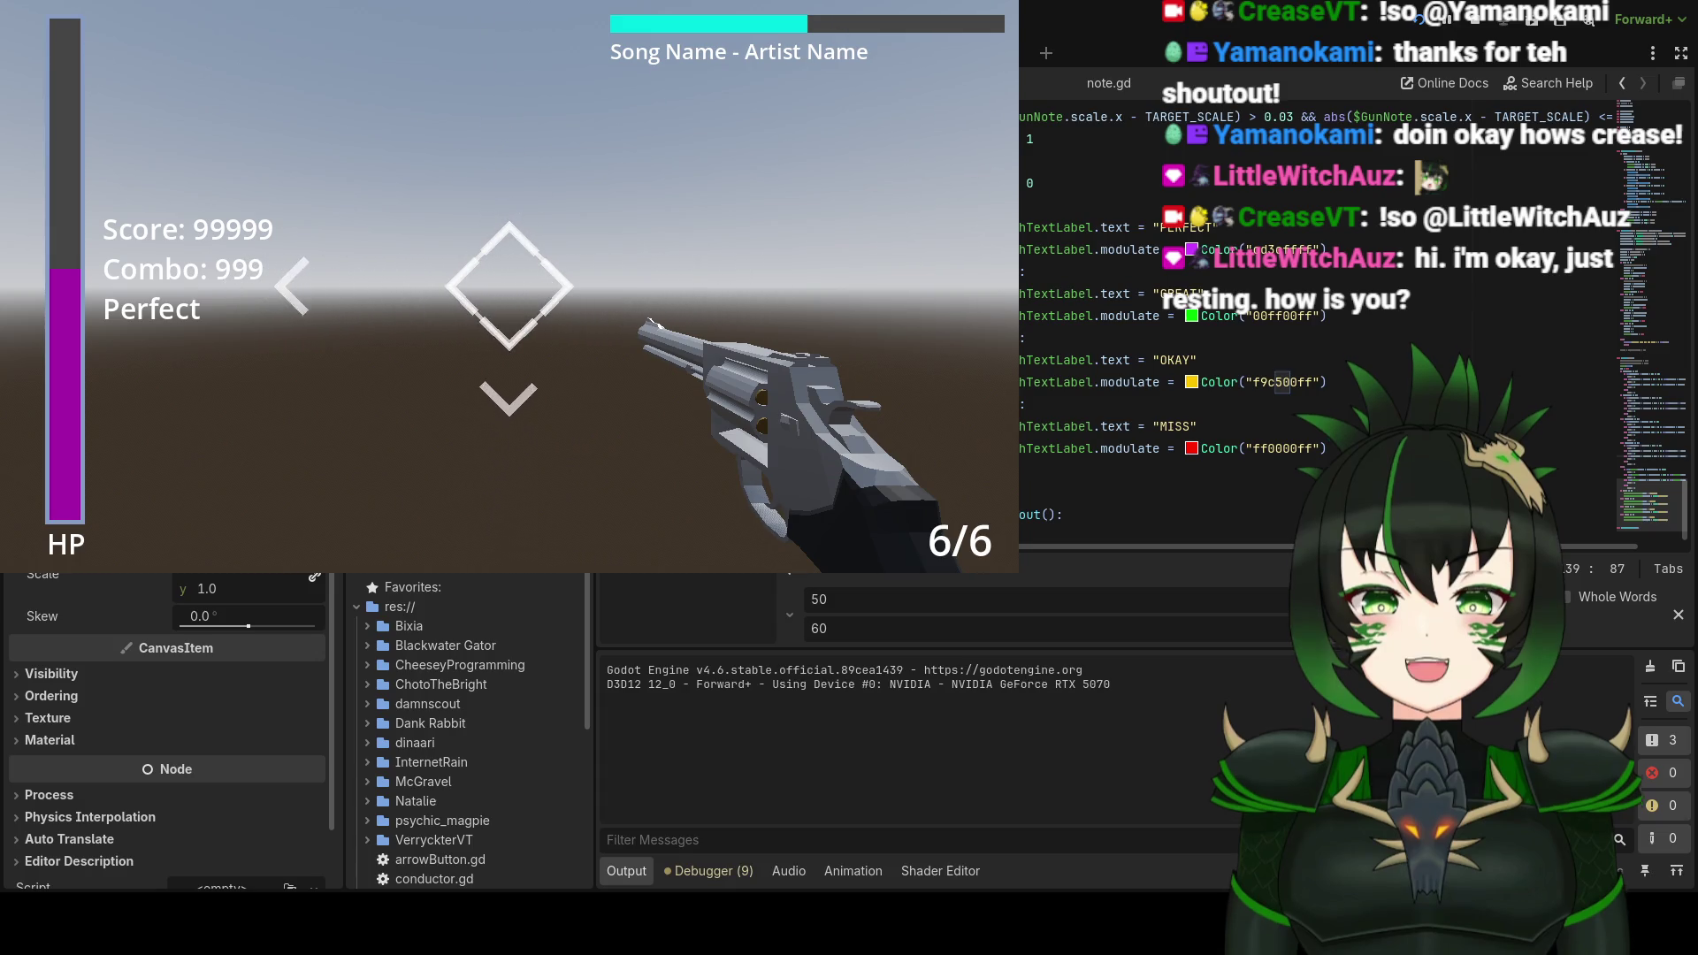
Step: Stop the game and set Find to 60 and Replace to 55
key("F8")
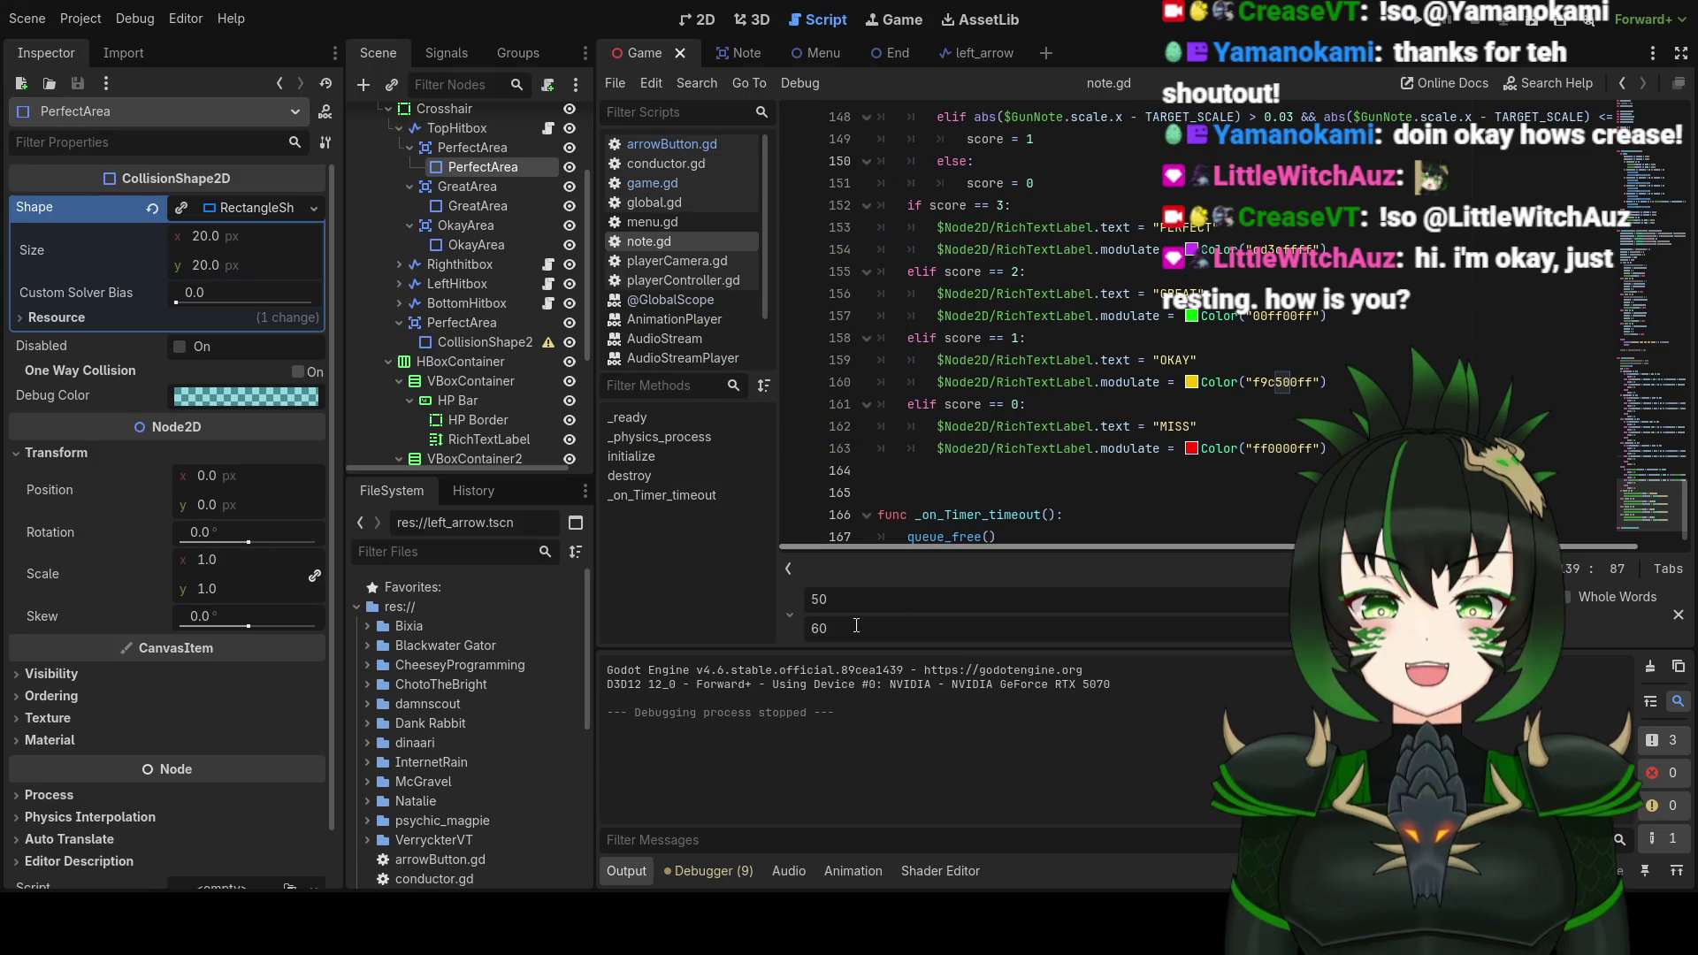
left_click_drag(839, 629, 771, 637)
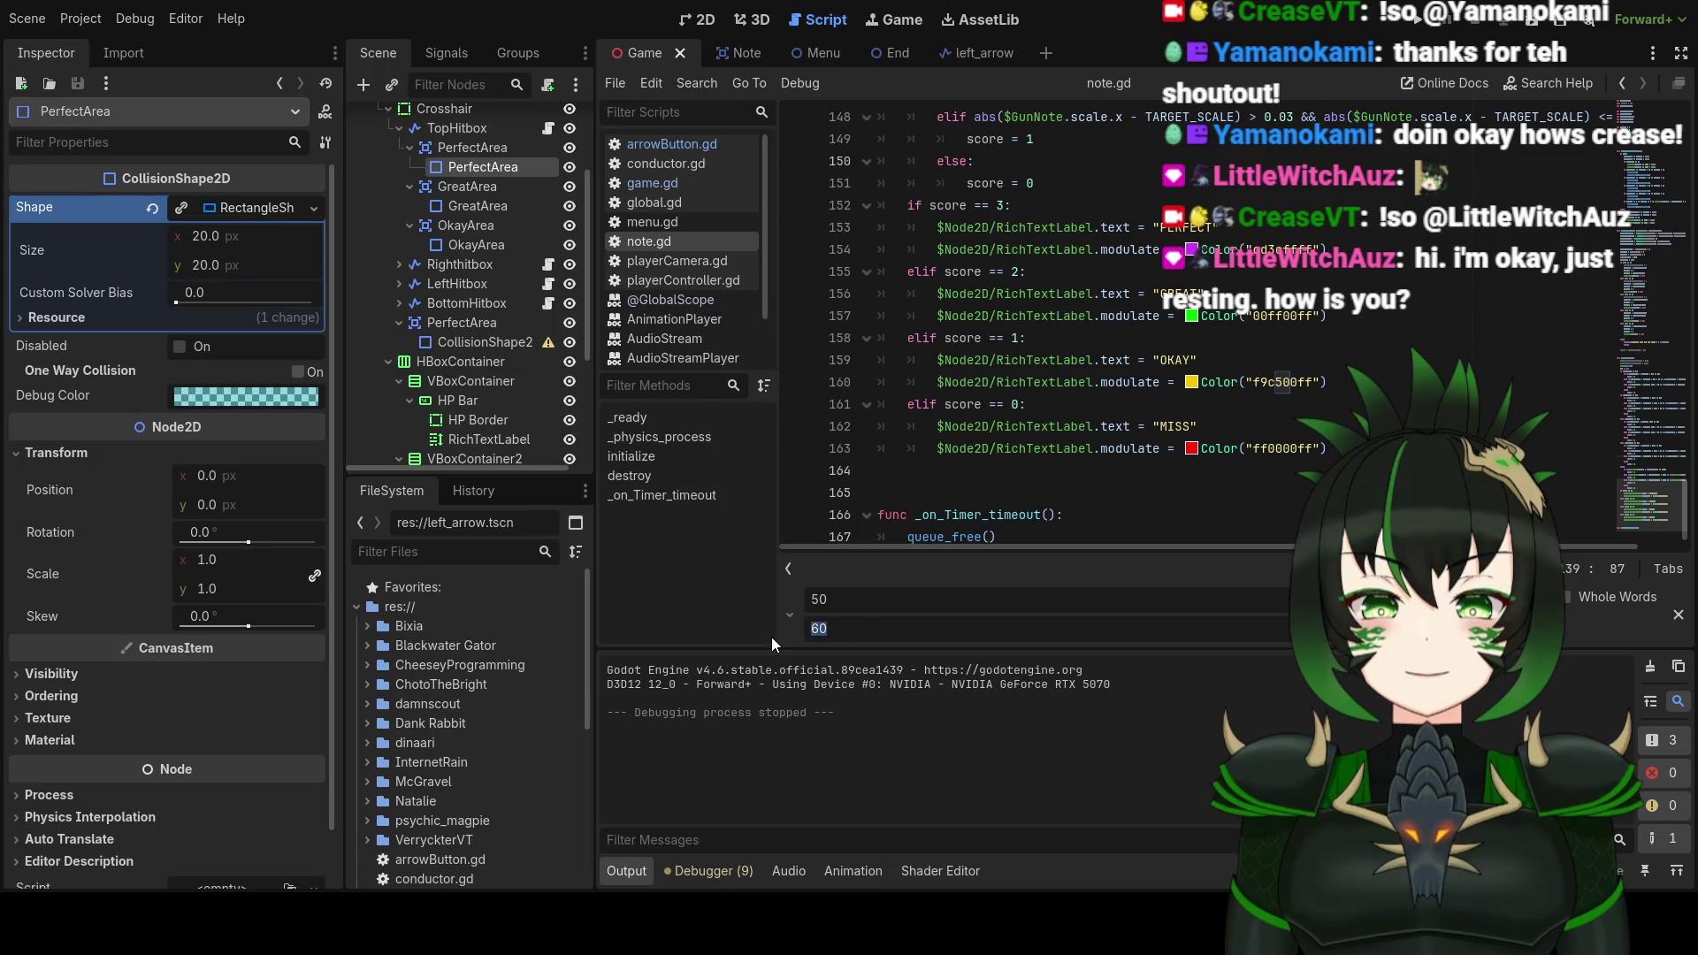
key("shift+Tab")
type("60")
key("Tab")
type("55")
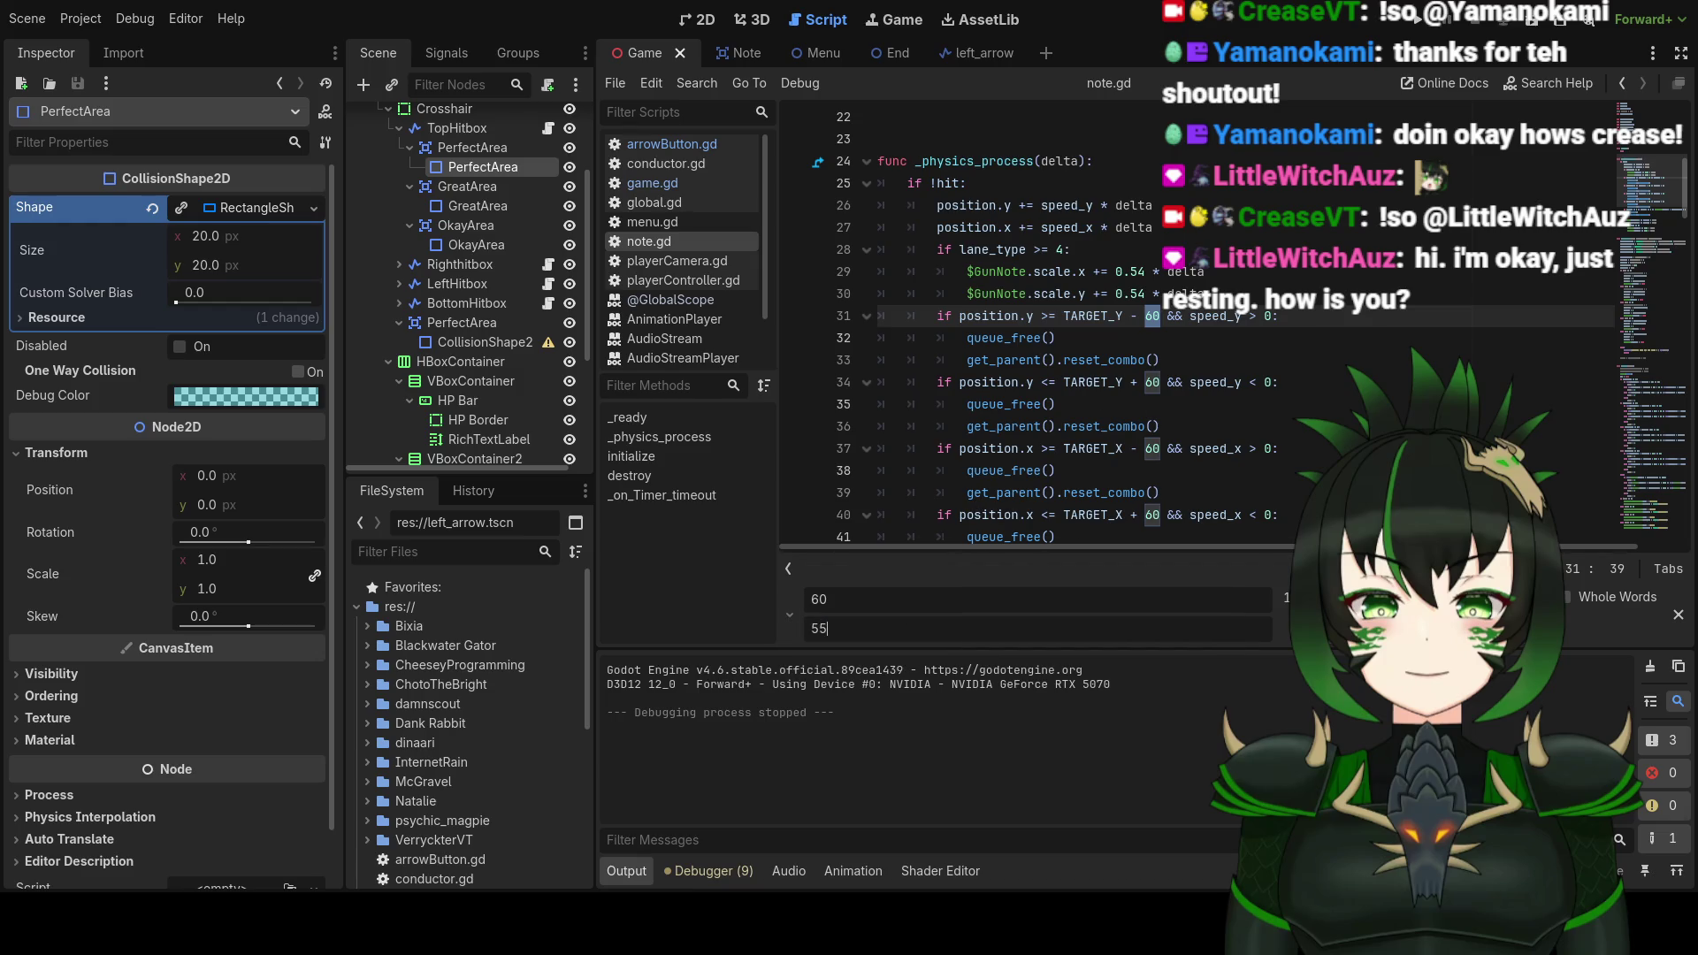
Step: Replace all 60 offsets with 55 and review the updated scoring checks
scroll(1017, 353, "down", 7)
mouse_move(1691, 266)
left_mouse_down()
mouse_move(1691, 537)
mouse_move(1693, 469)
left_mouse_up()
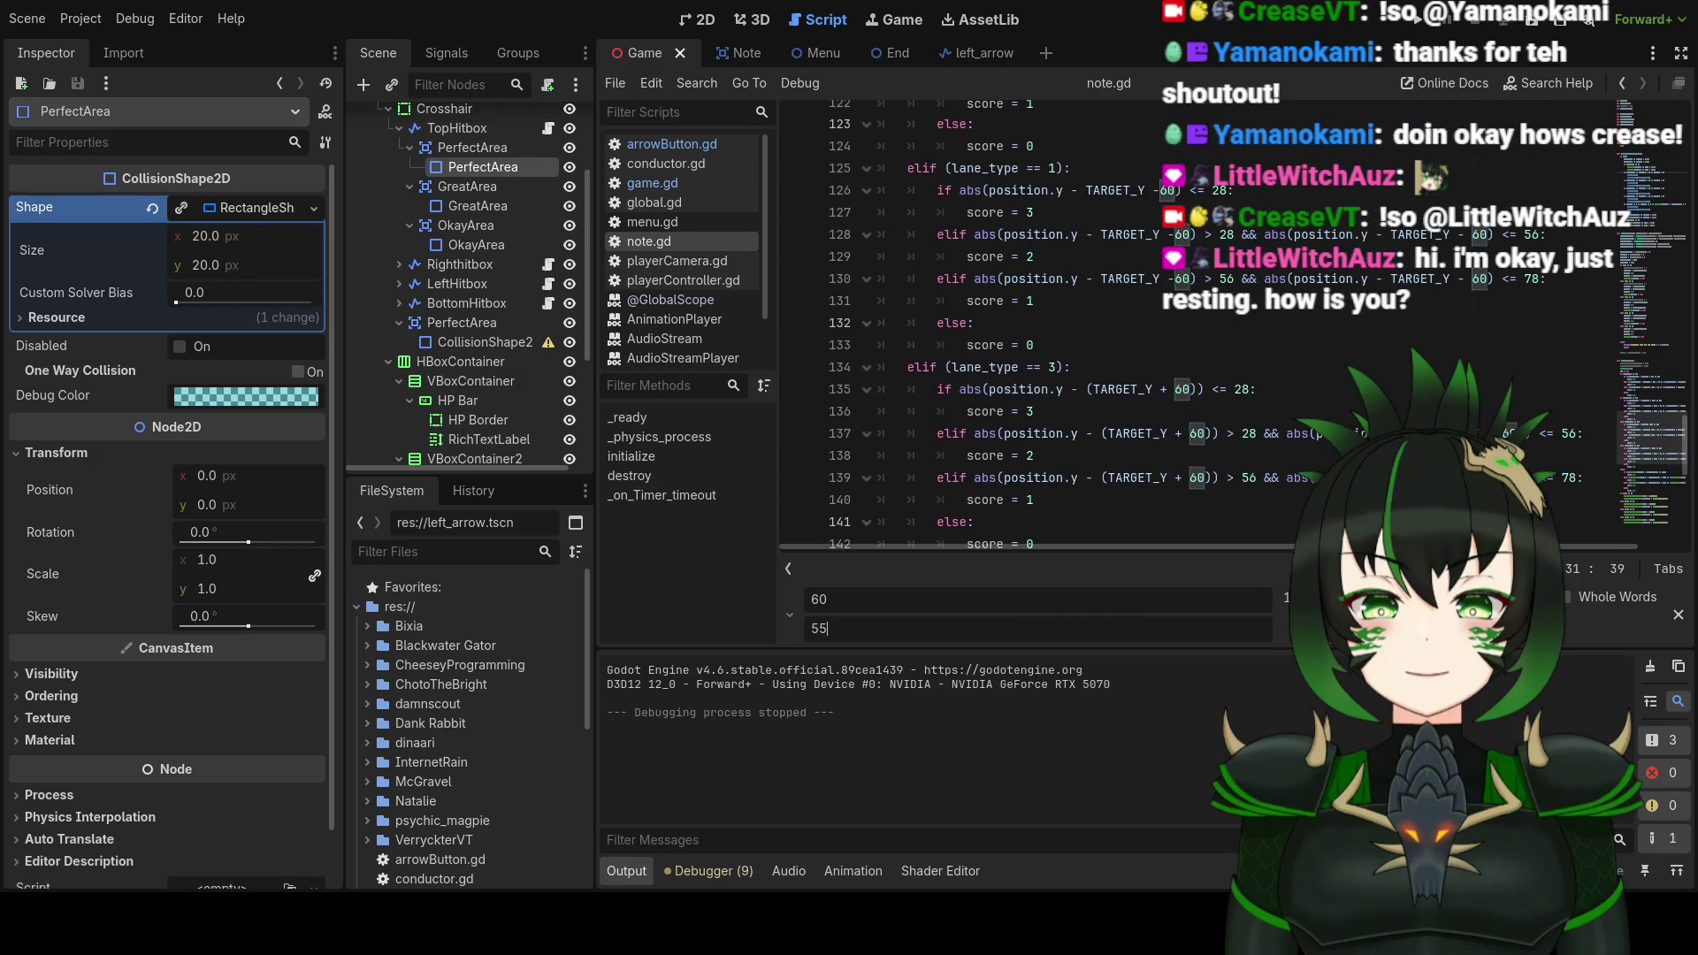
left_click(1367, 628)
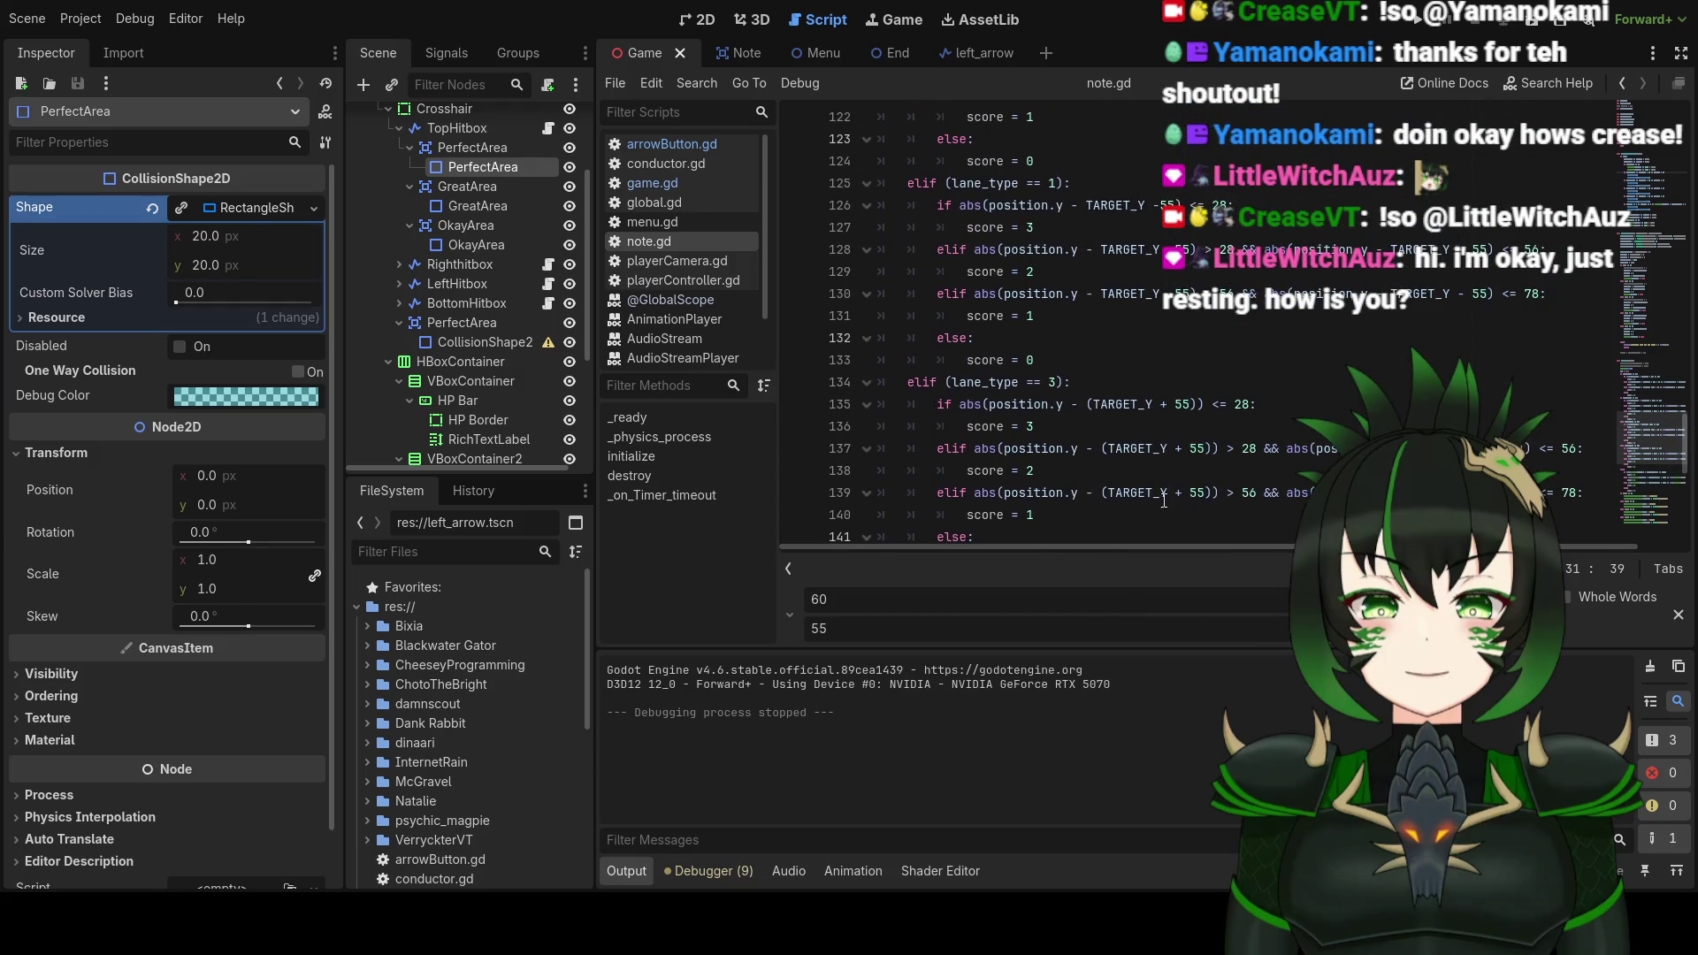
left_click(1430, 26)
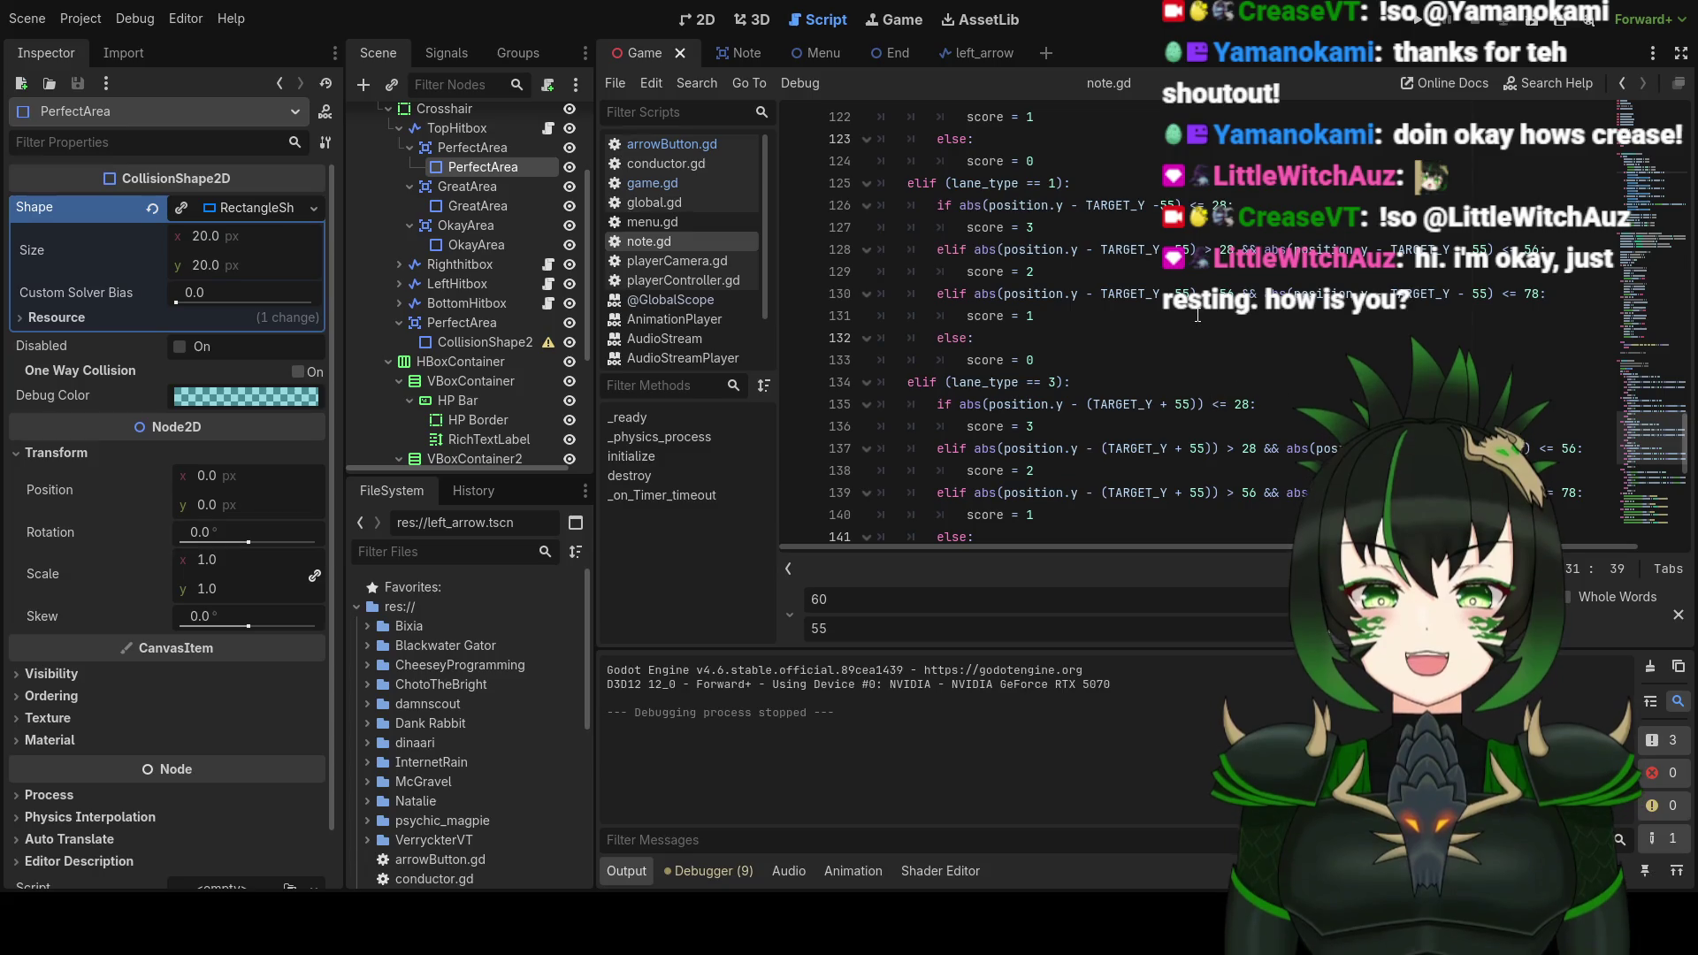
scroll(1265, 359, "down", 2)
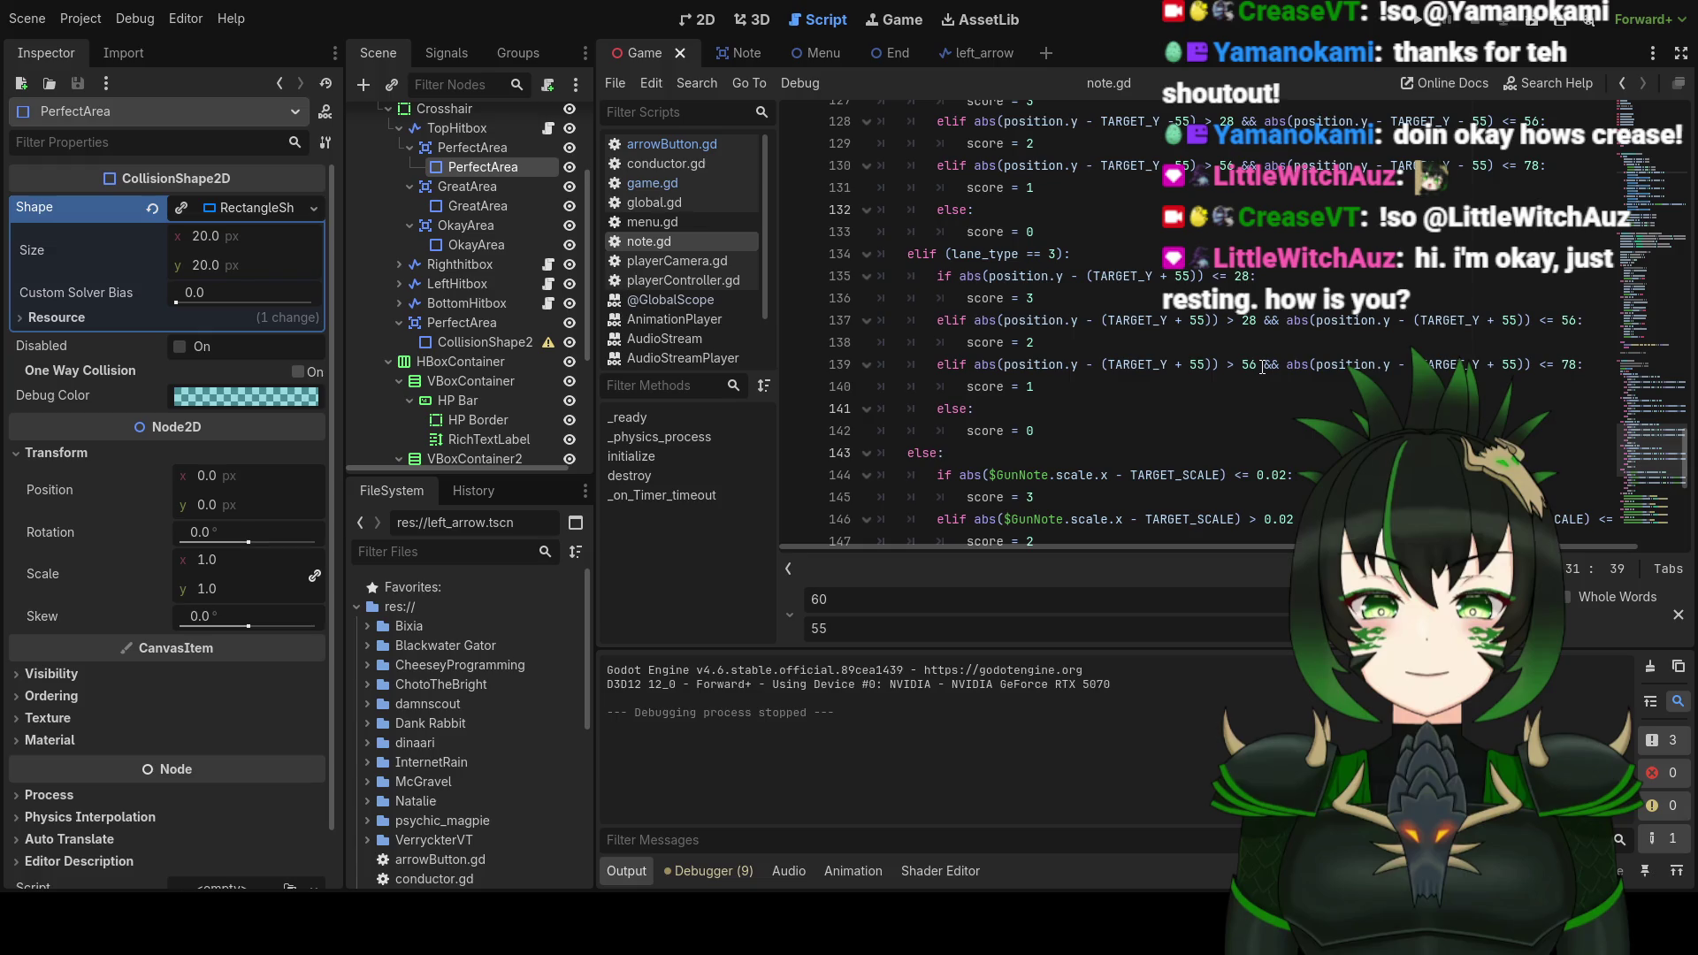
scroll(1262, 366, "up", 2)
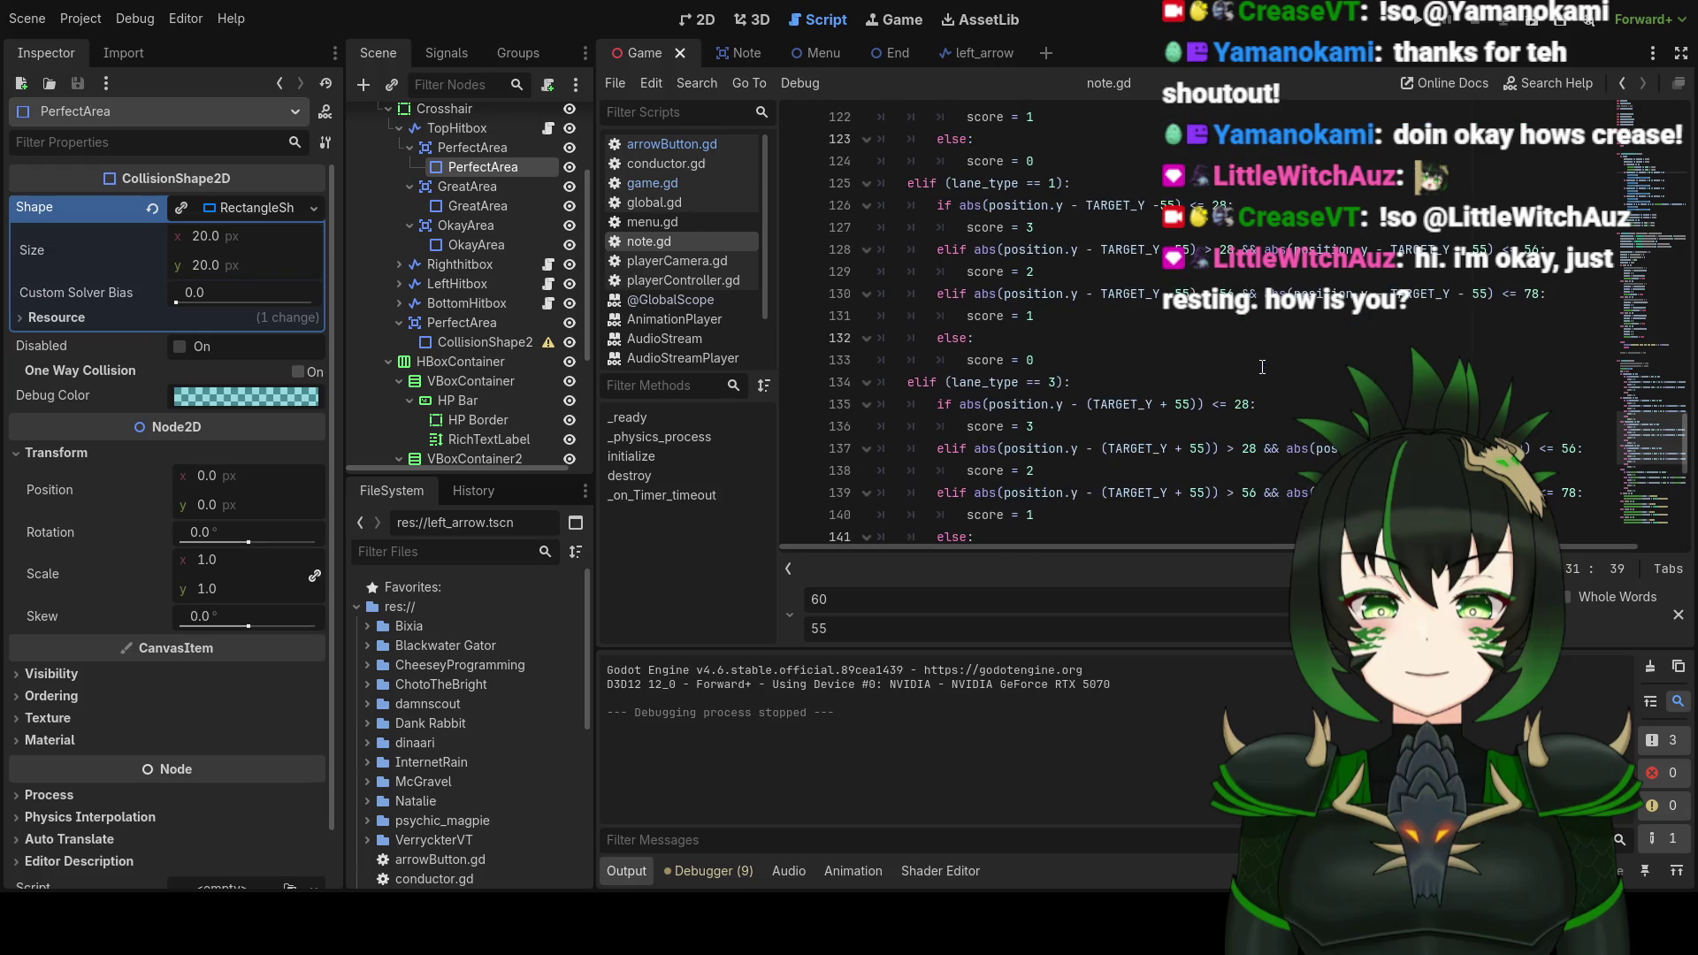
scroll(1255, 358, "up", 5)
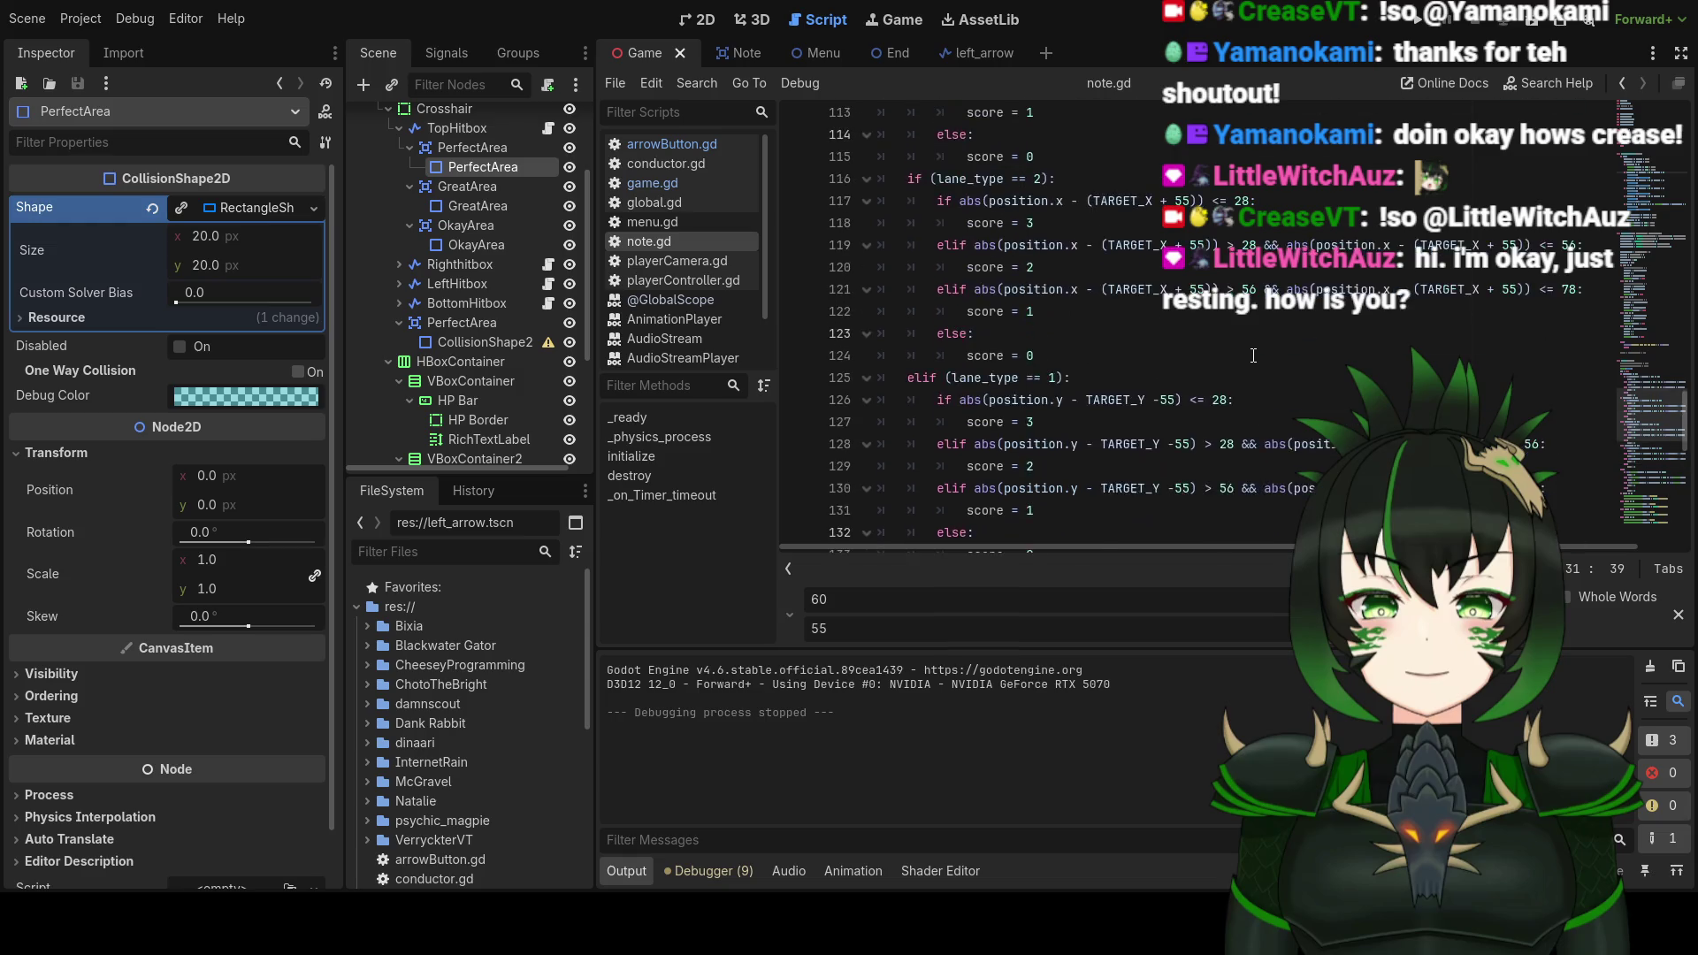
Step: Scroll through note.gd's lane setup and destroy function, then switch to game.gd
scroll(1253, 356, "up", 3)
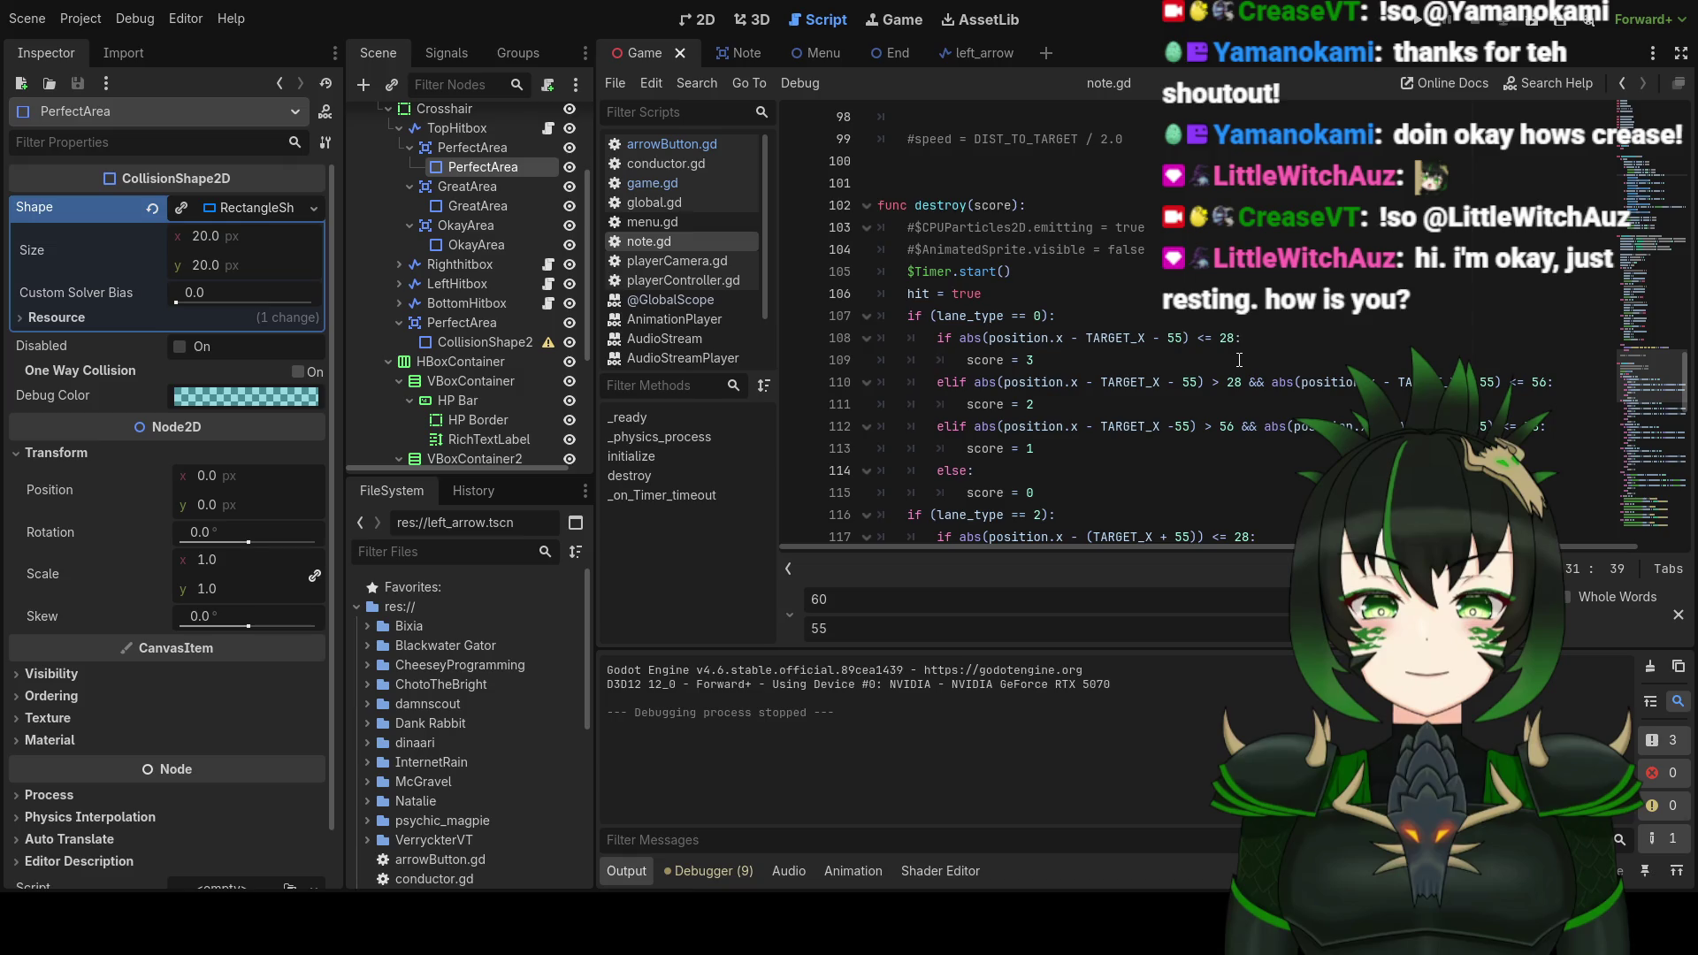
scroll(1239, 360, "up", 4)
scroll(1239, 360, "up", 11)
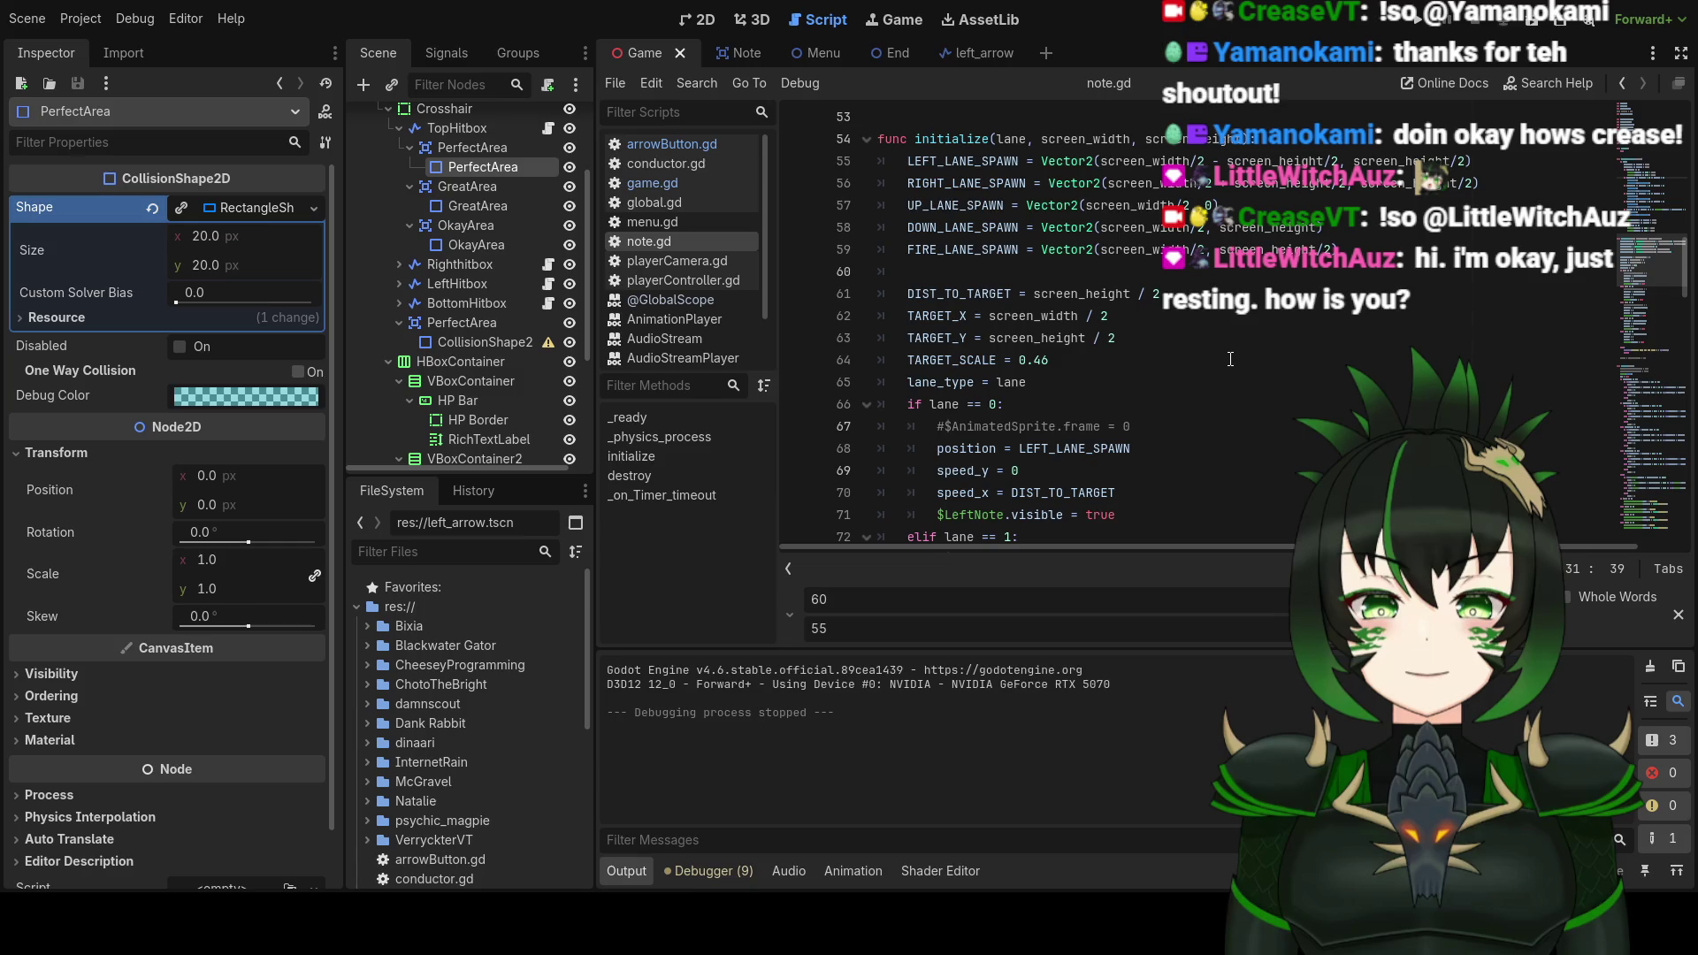
scroll(1229, 359, "down", 3)
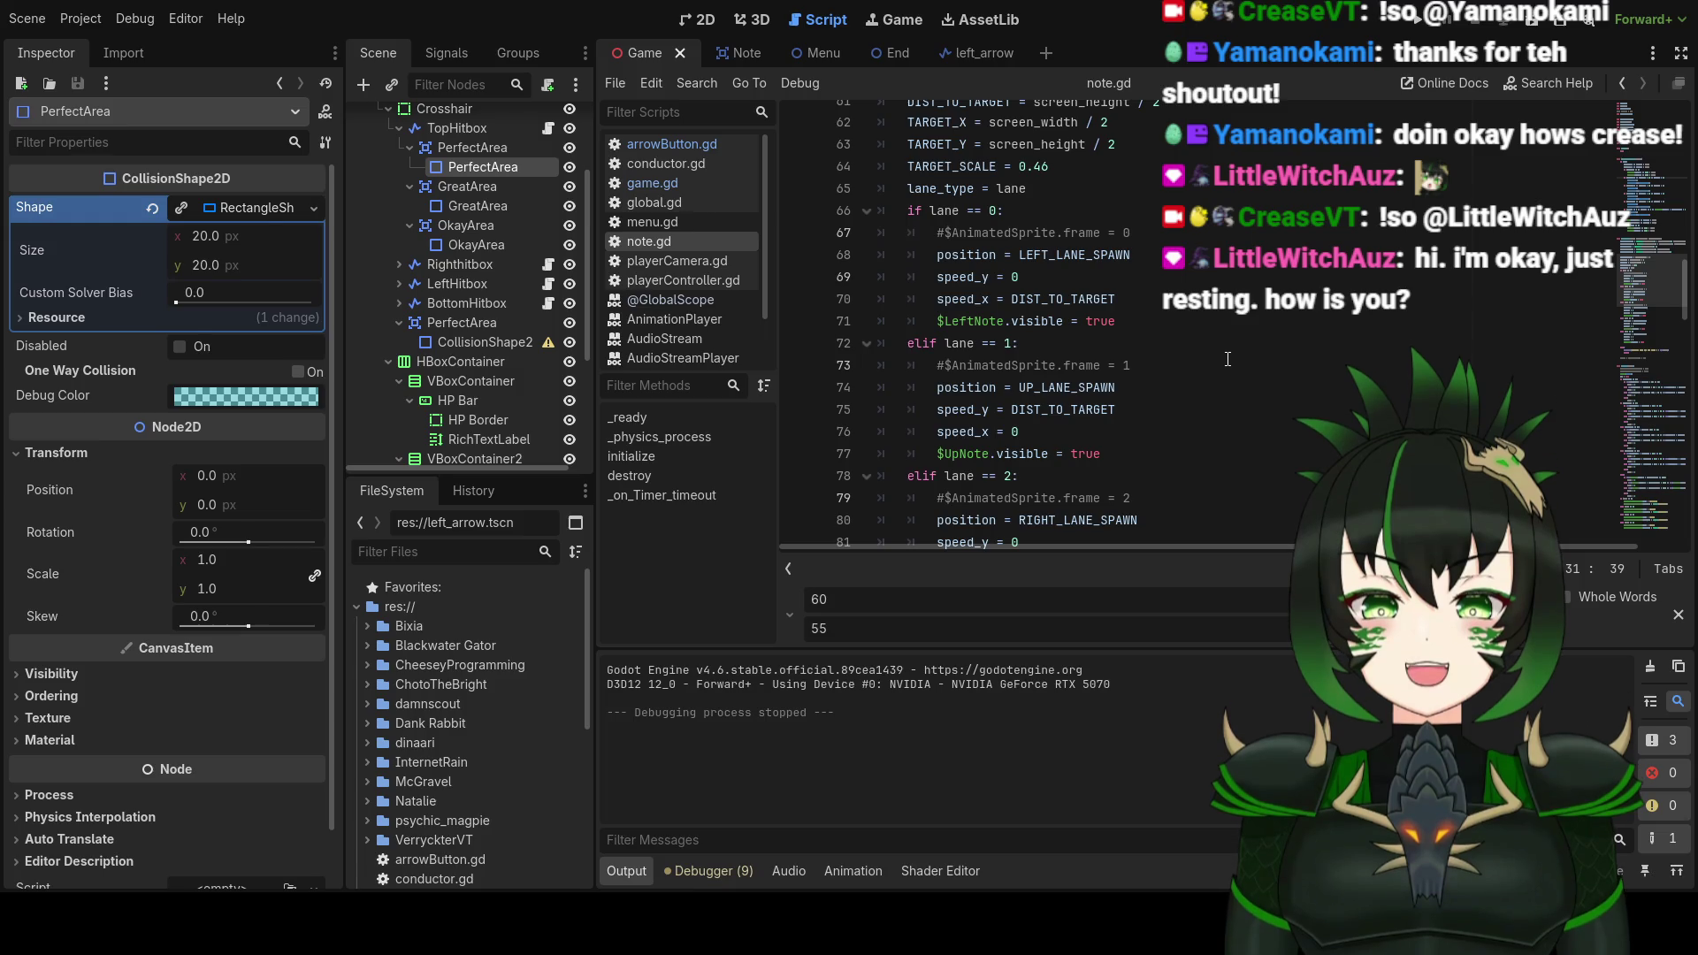
scroll(1227, 360, "down", 2)
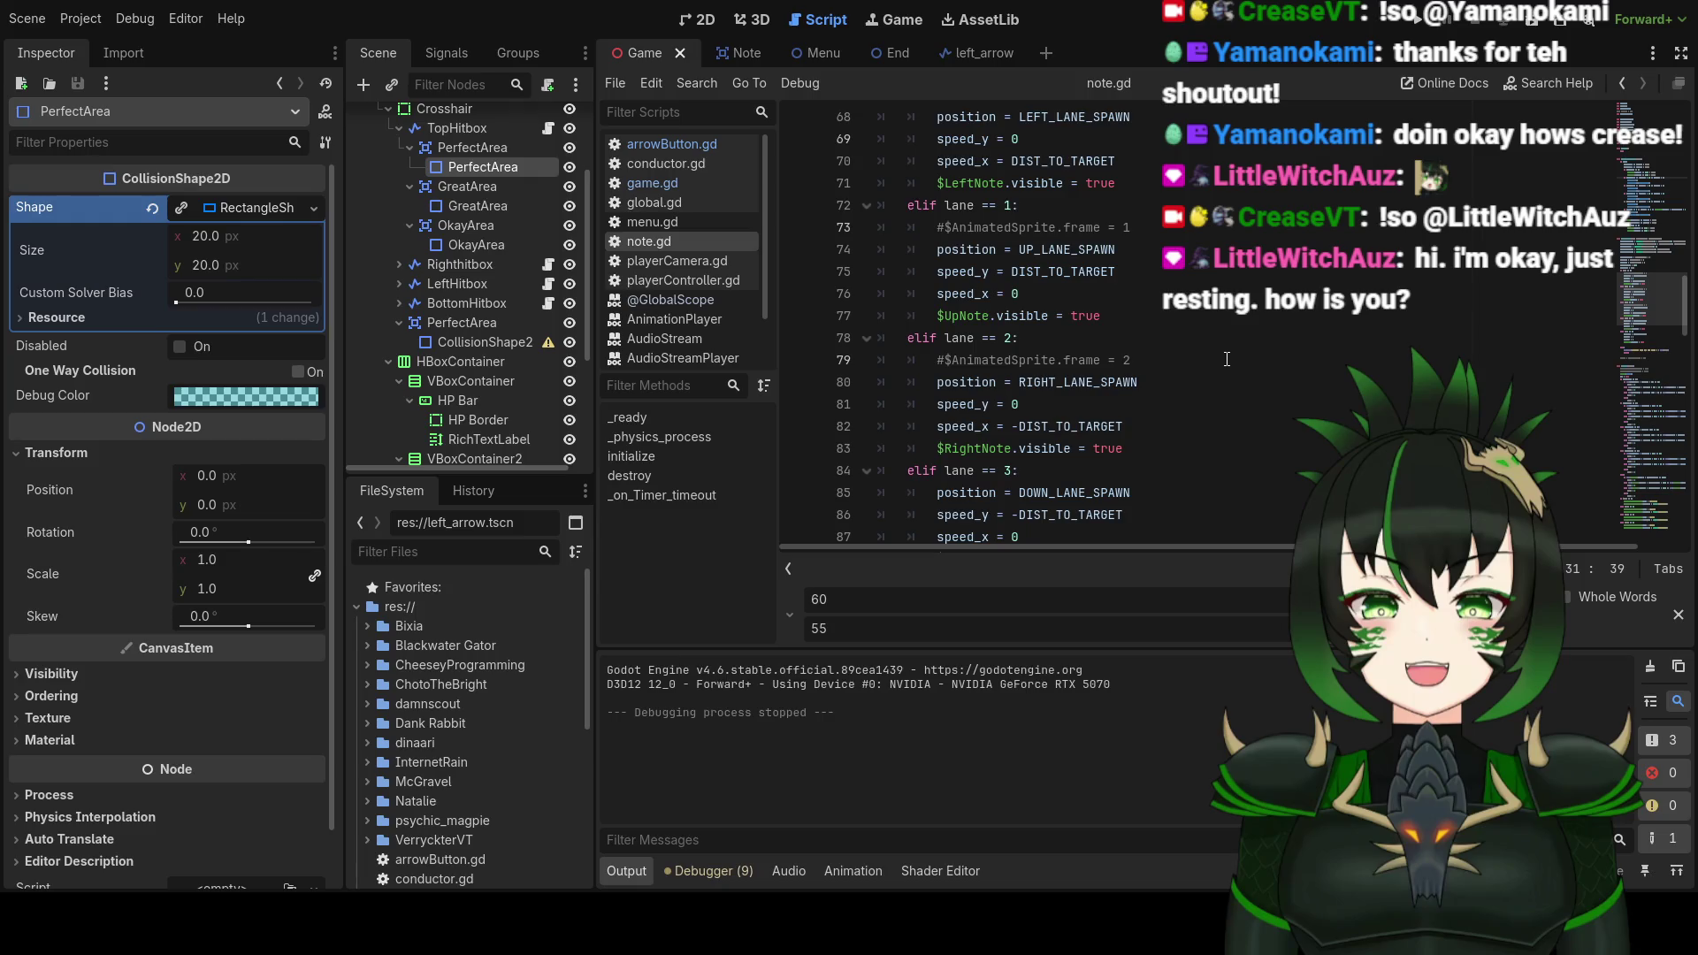
scroll(1227, 359, "down", 15)
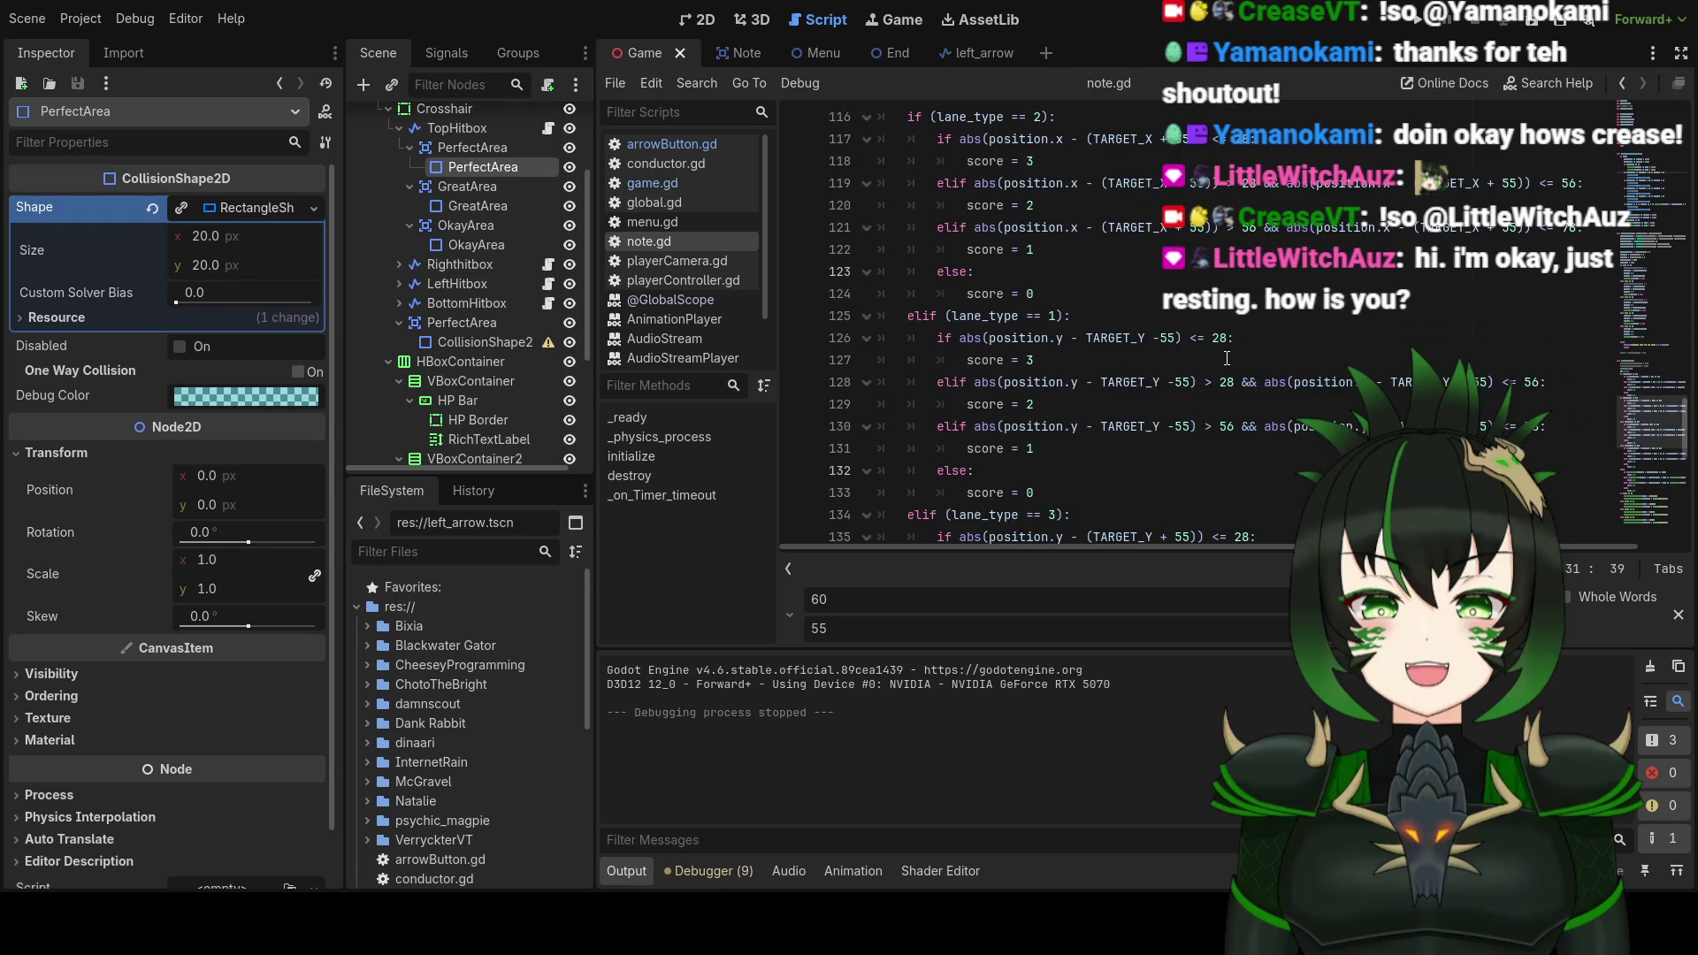
scroll(1154, 341, "up", 2)
scroll(1040, 298, "up", 8)
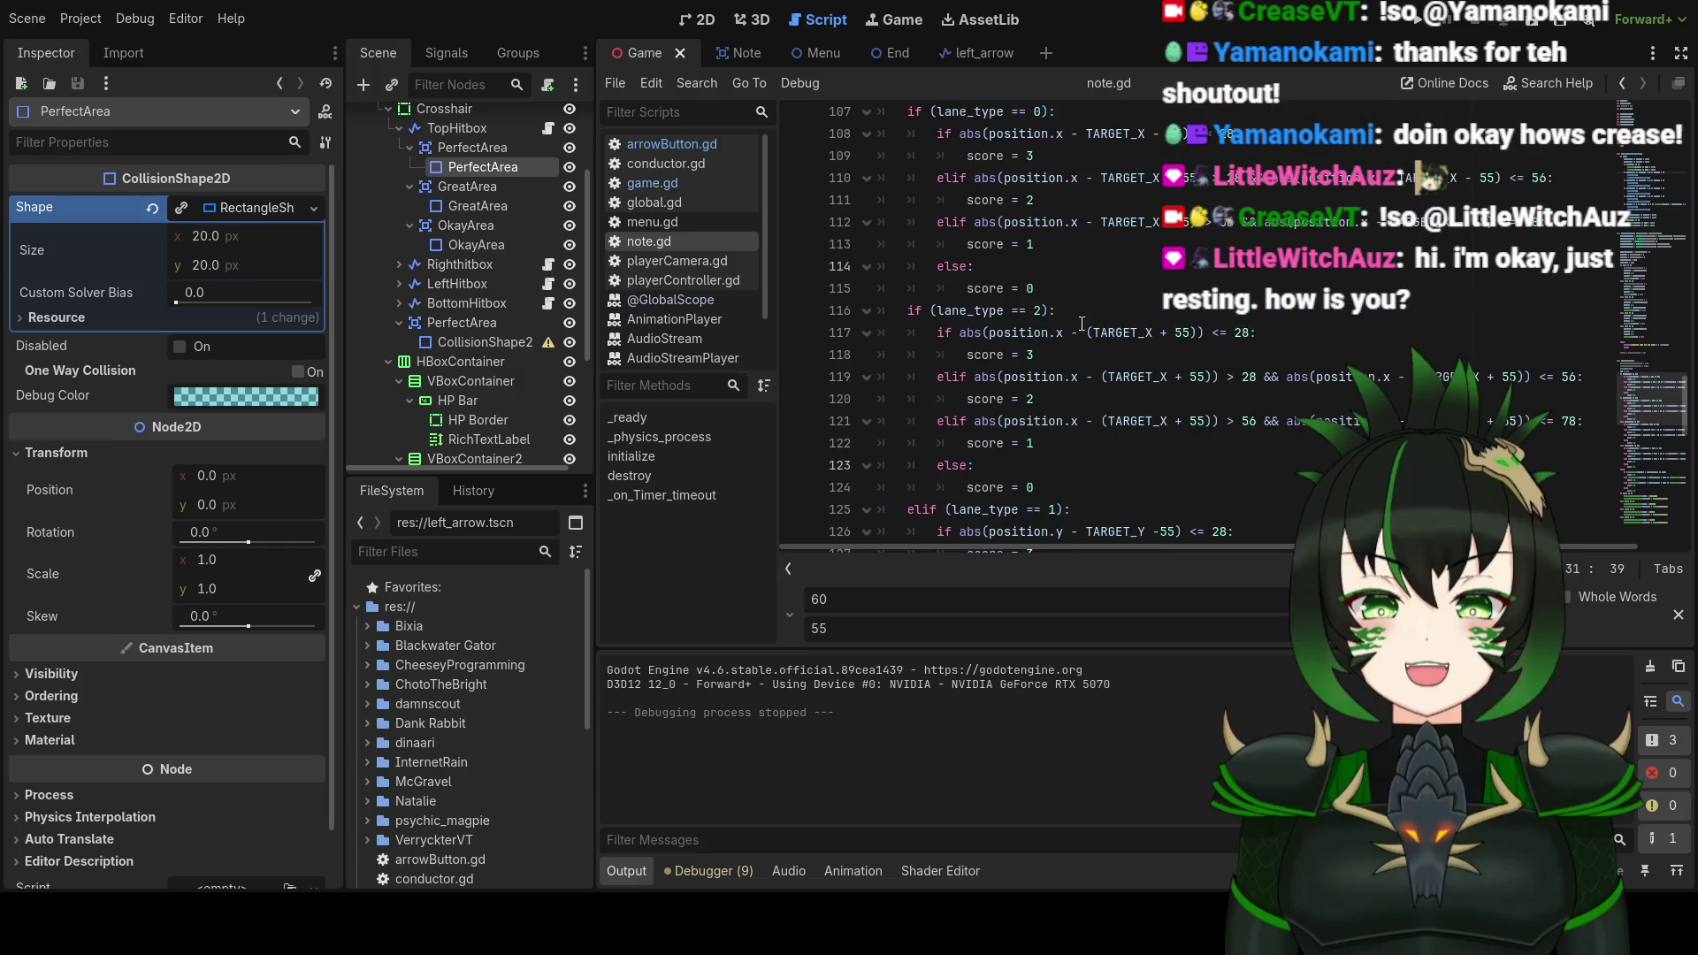
scroll(962, 370, "down", 4)
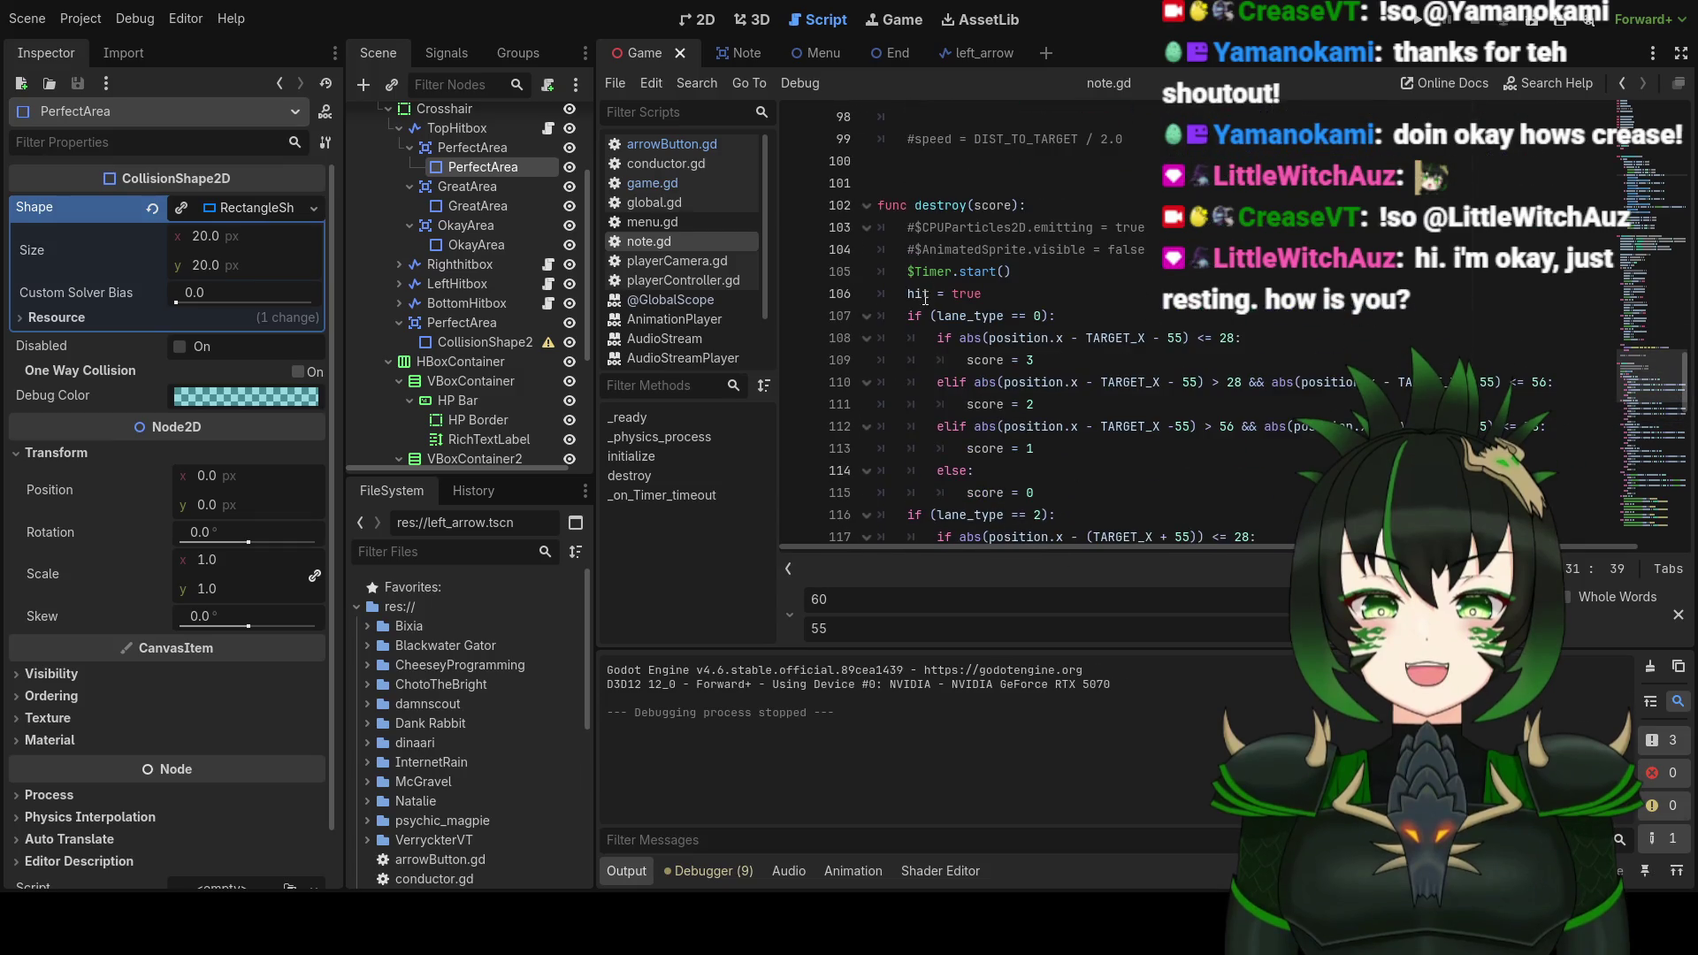
left_click(937, 206)
scroll(986, 261, "up", 2)
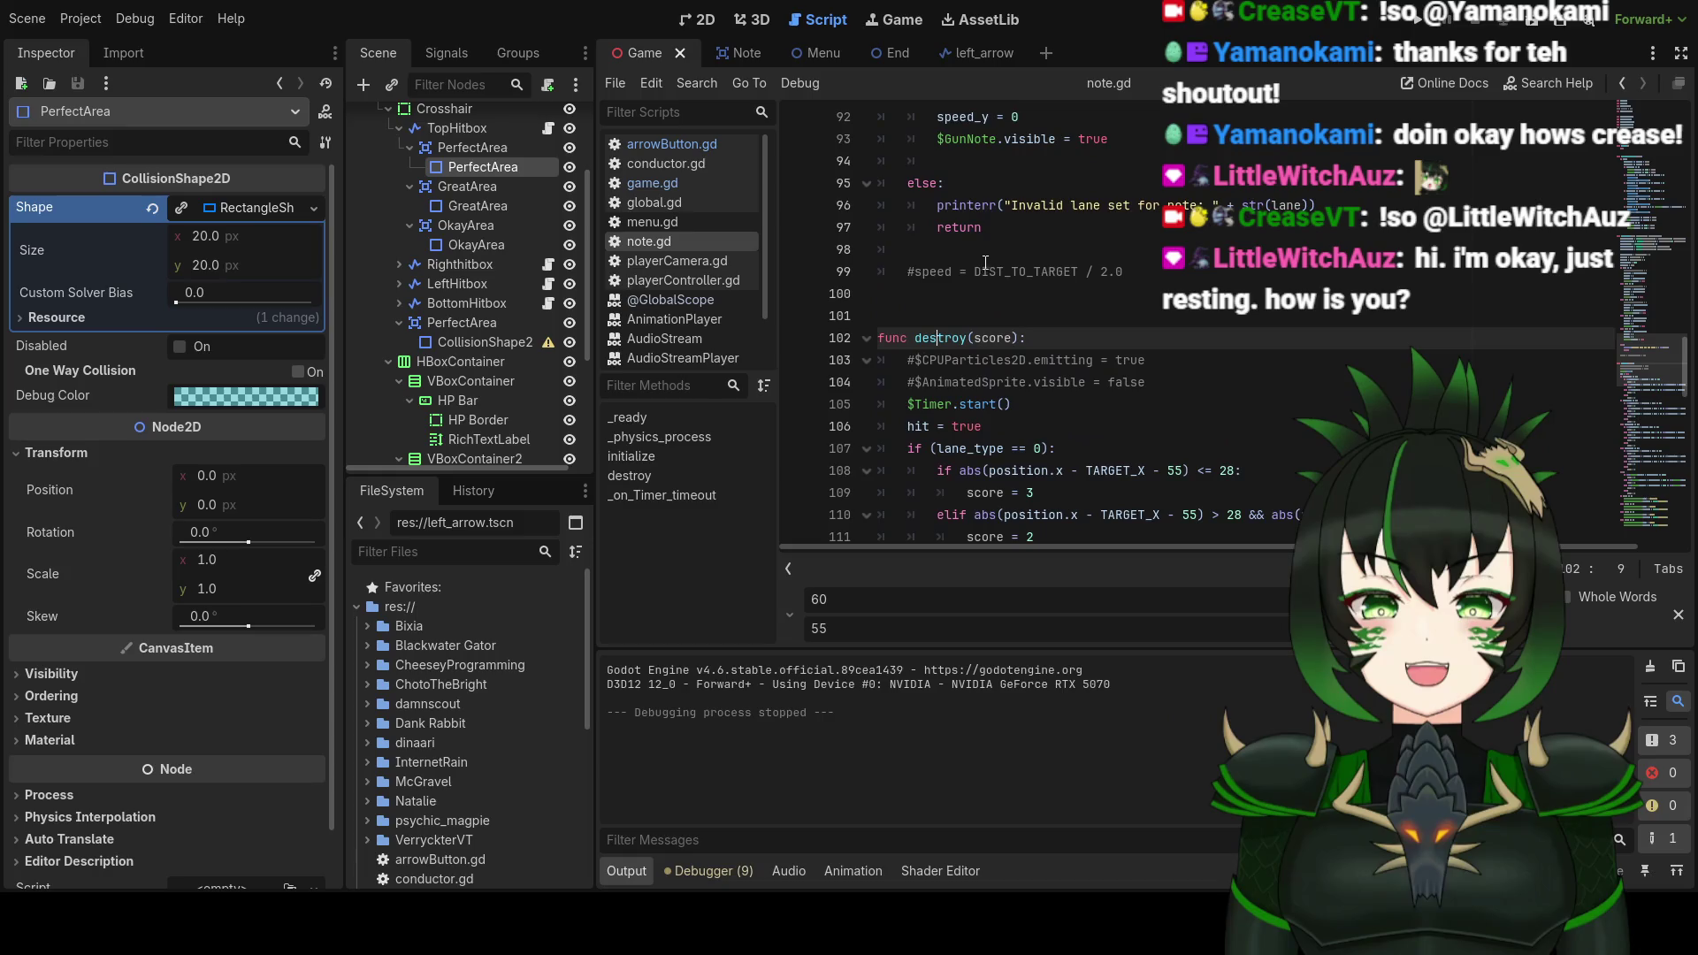
scroll(987, 261, "up", 3)
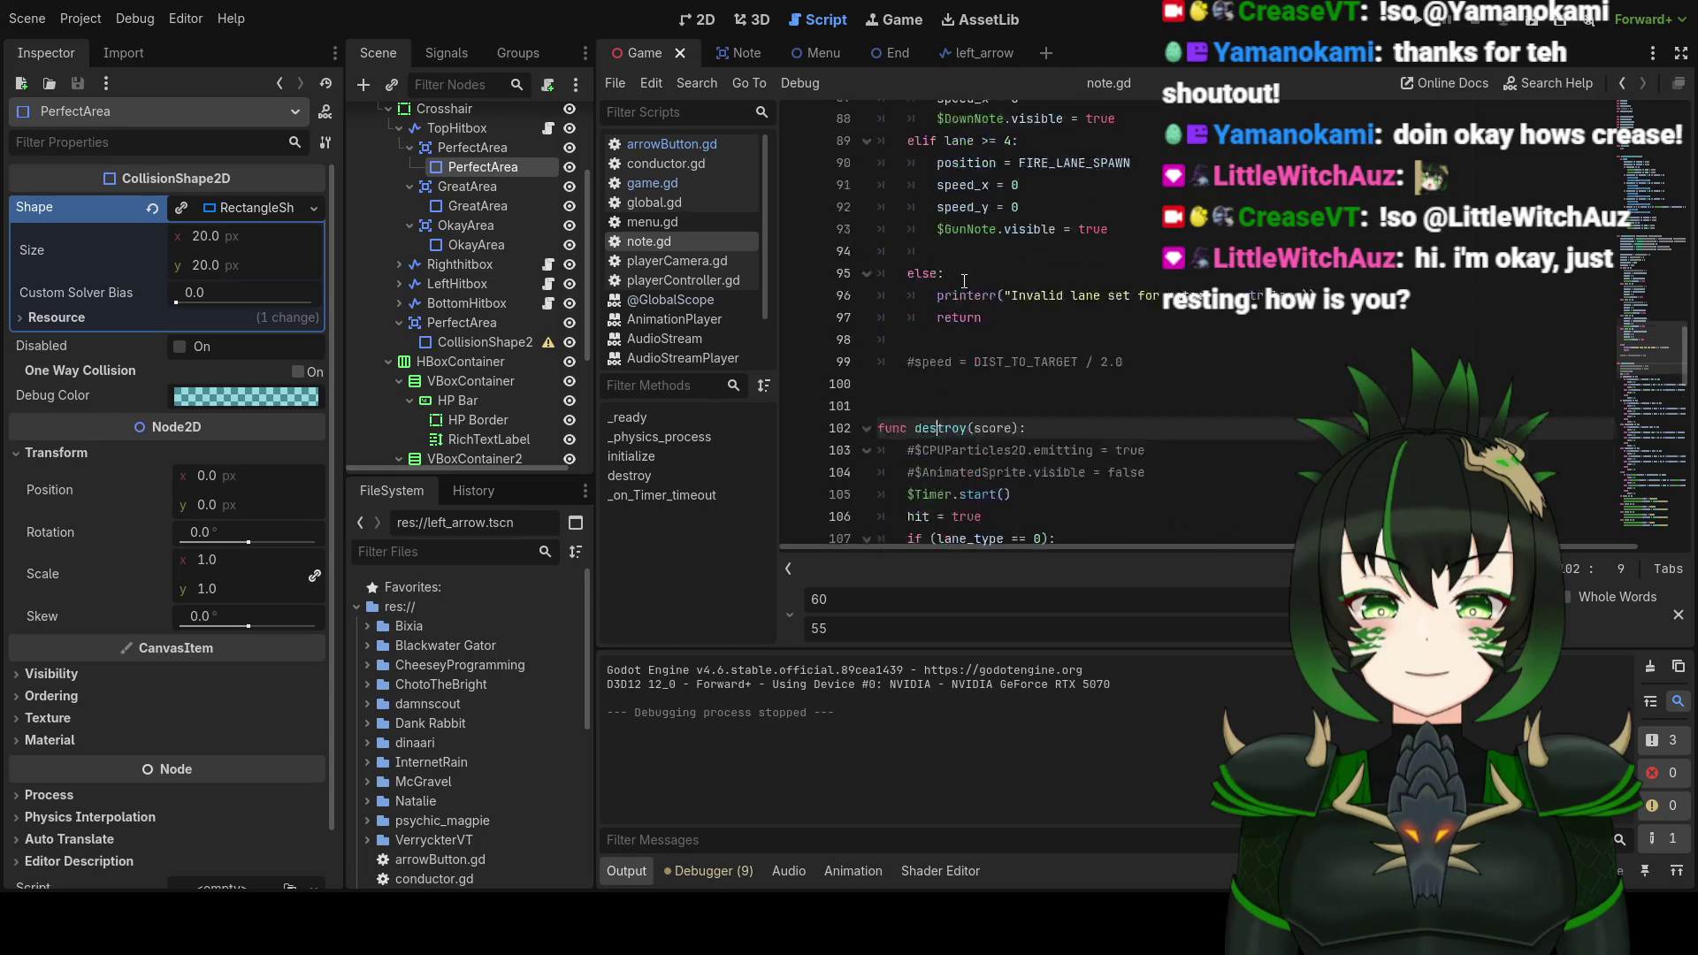
left_click(688, 184)
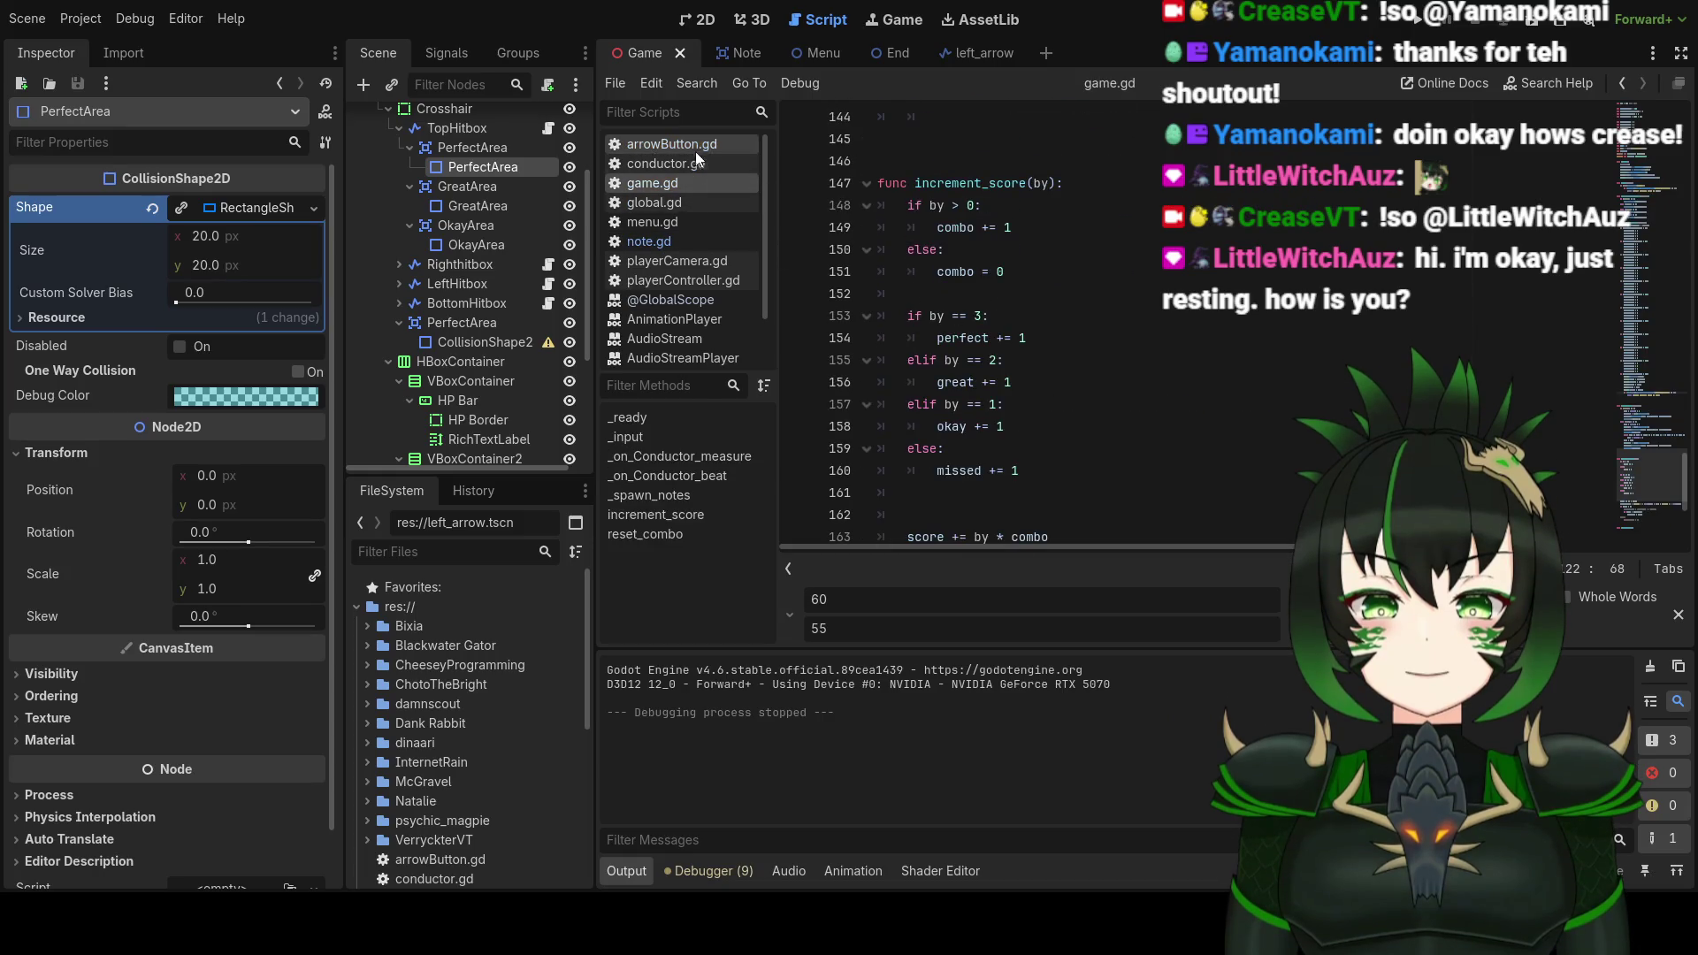
Step: Inspect arrowButton.gd's perfect variable and _on_PerfectArea handlers, then switch to the Note scene
left_click(673, 144)
scroll(1133, 347, "down", 3)
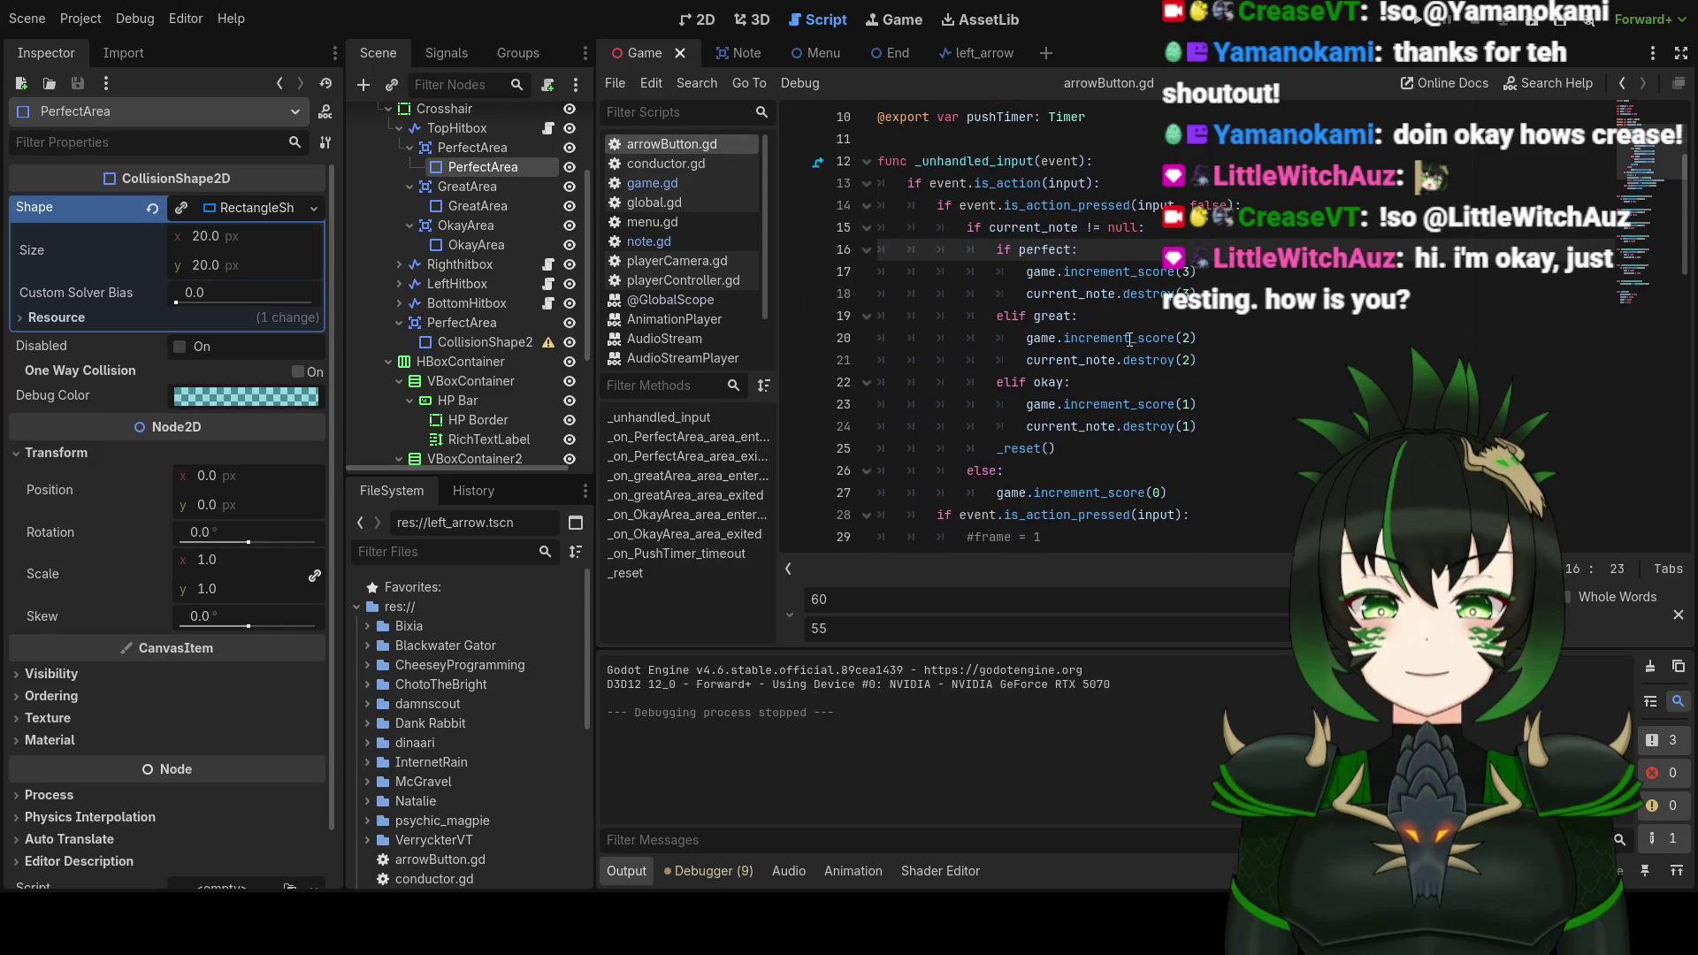
left_click(1147, 294)
left_click(1026, 250)
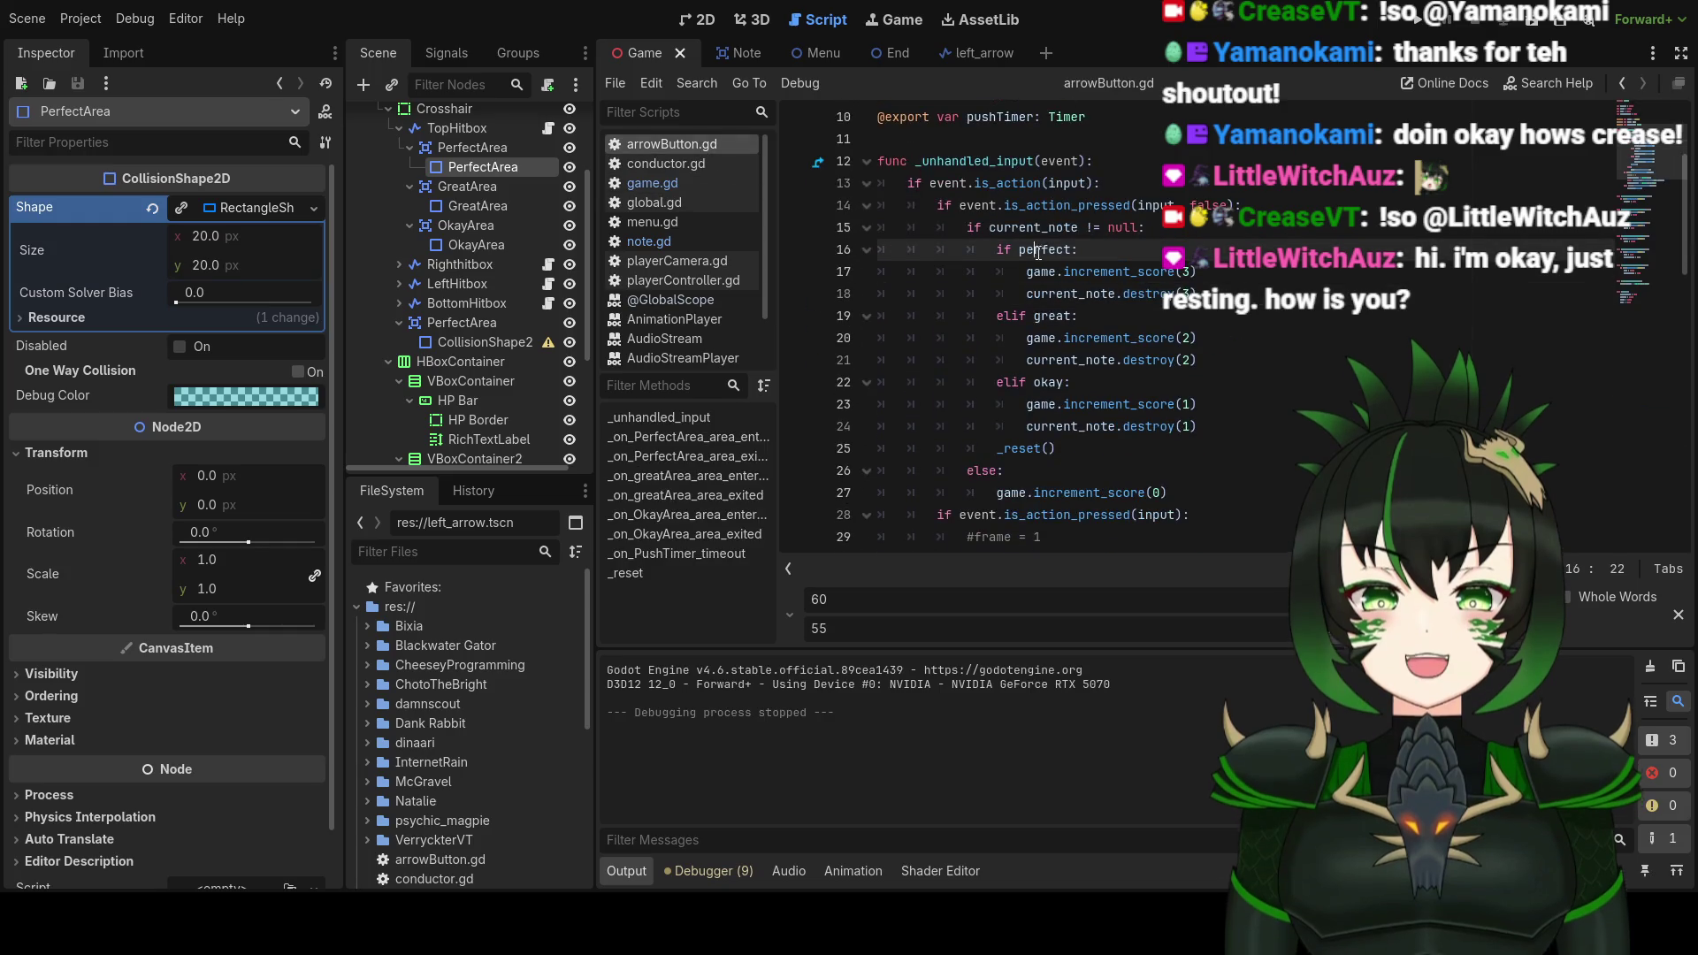
left_click_drag(1060, 250, 1074, 251)
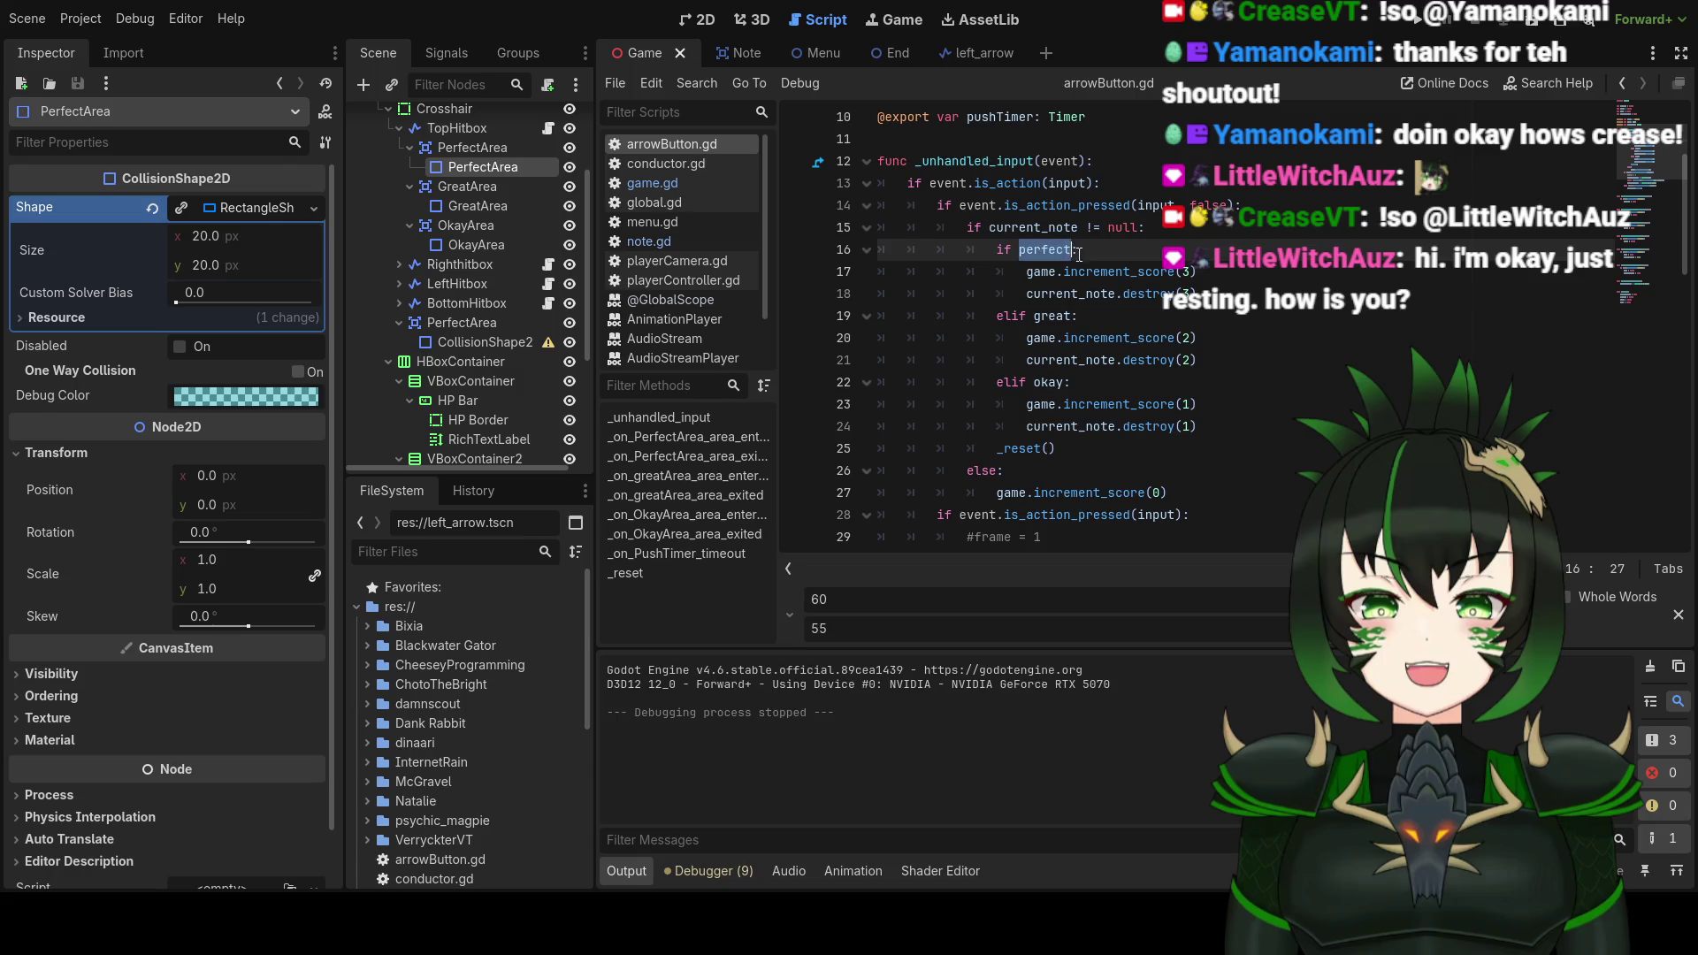
scroll(1097, 283, "up", 2)
scroll(1099, 293, "up", 1)
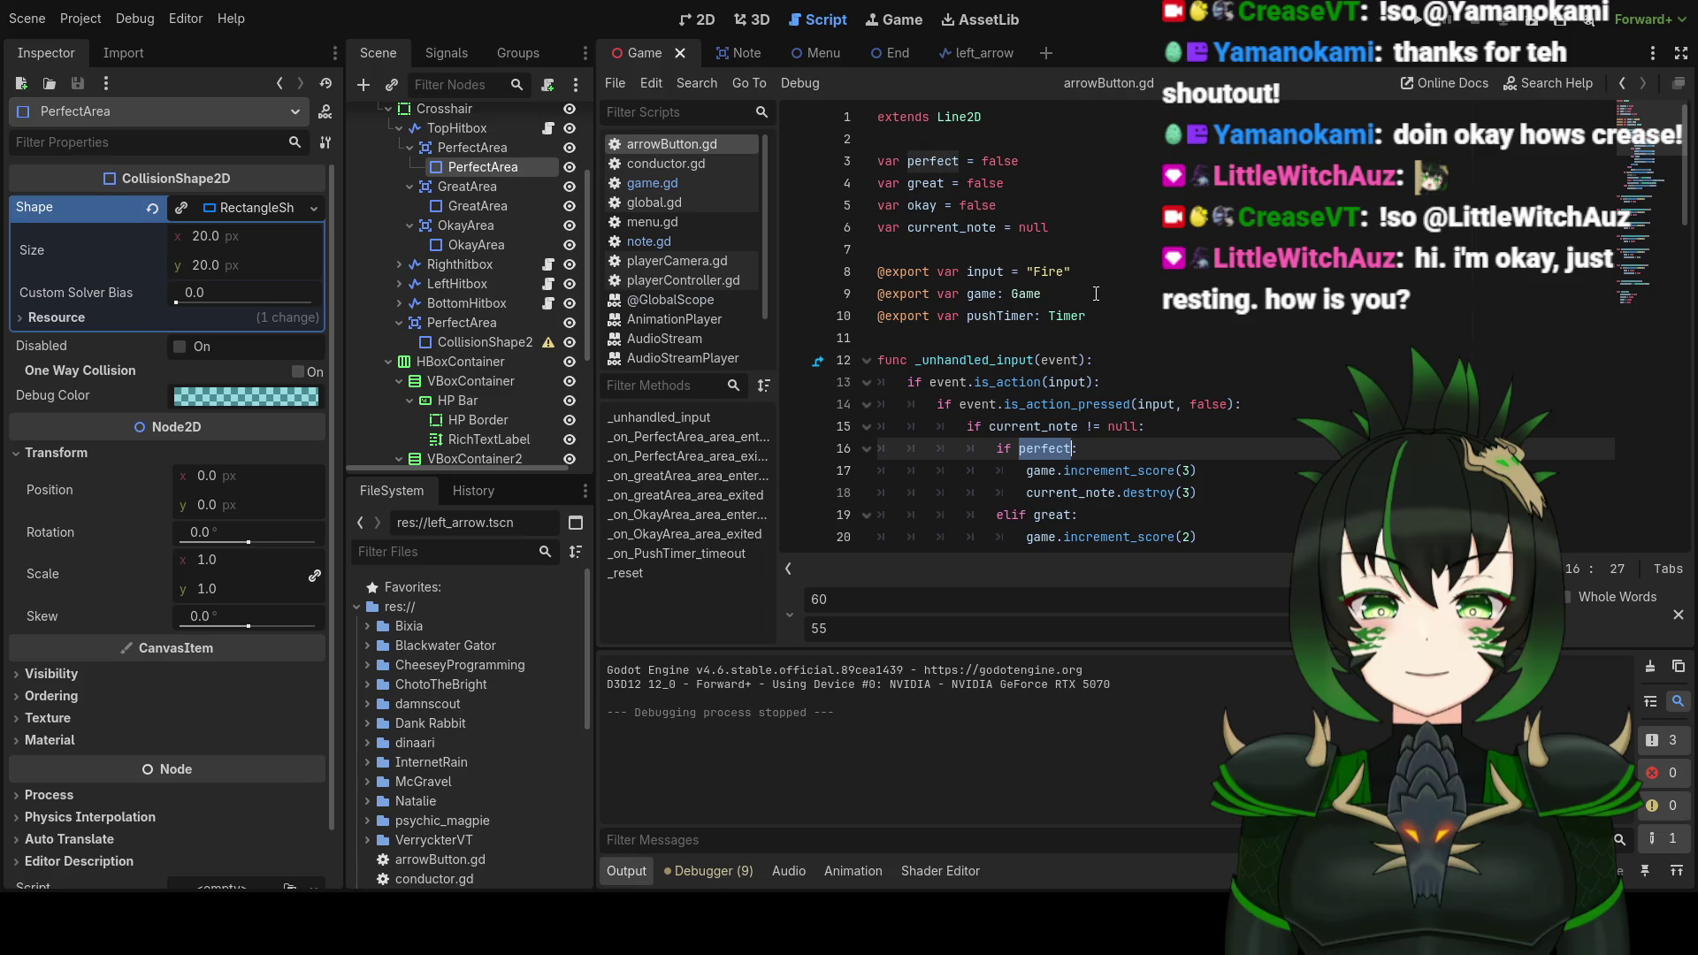
scroll(1096, 294, "down", 10)
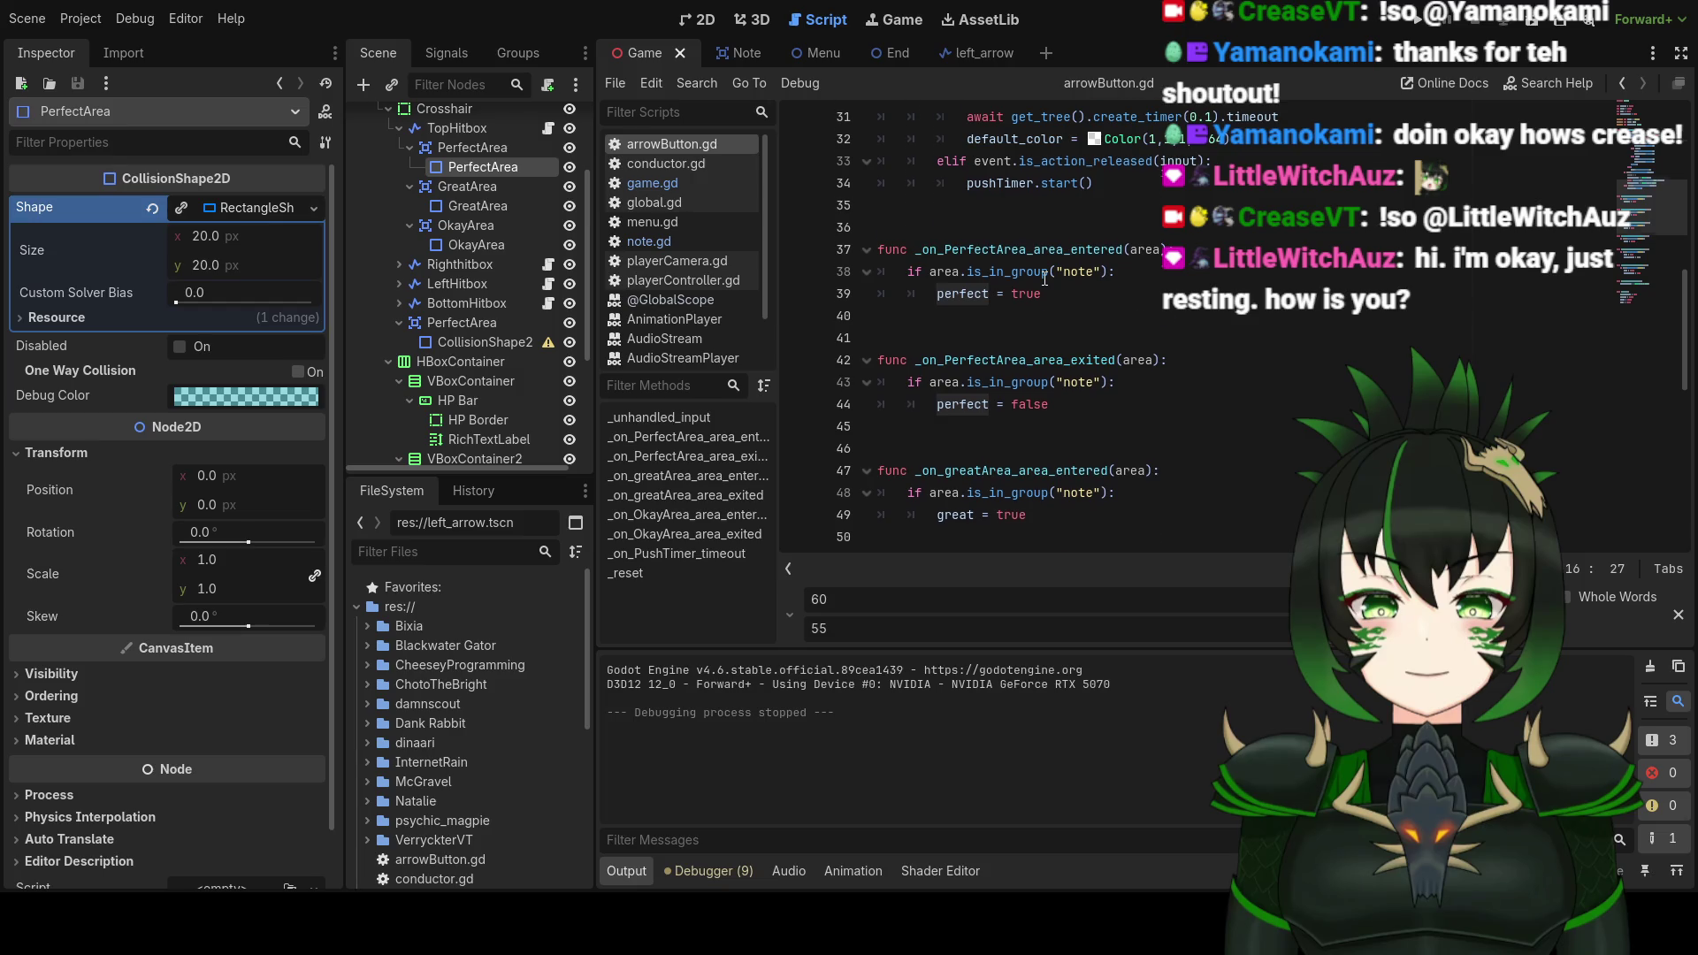
scroll(1045, 279, "up", 1)
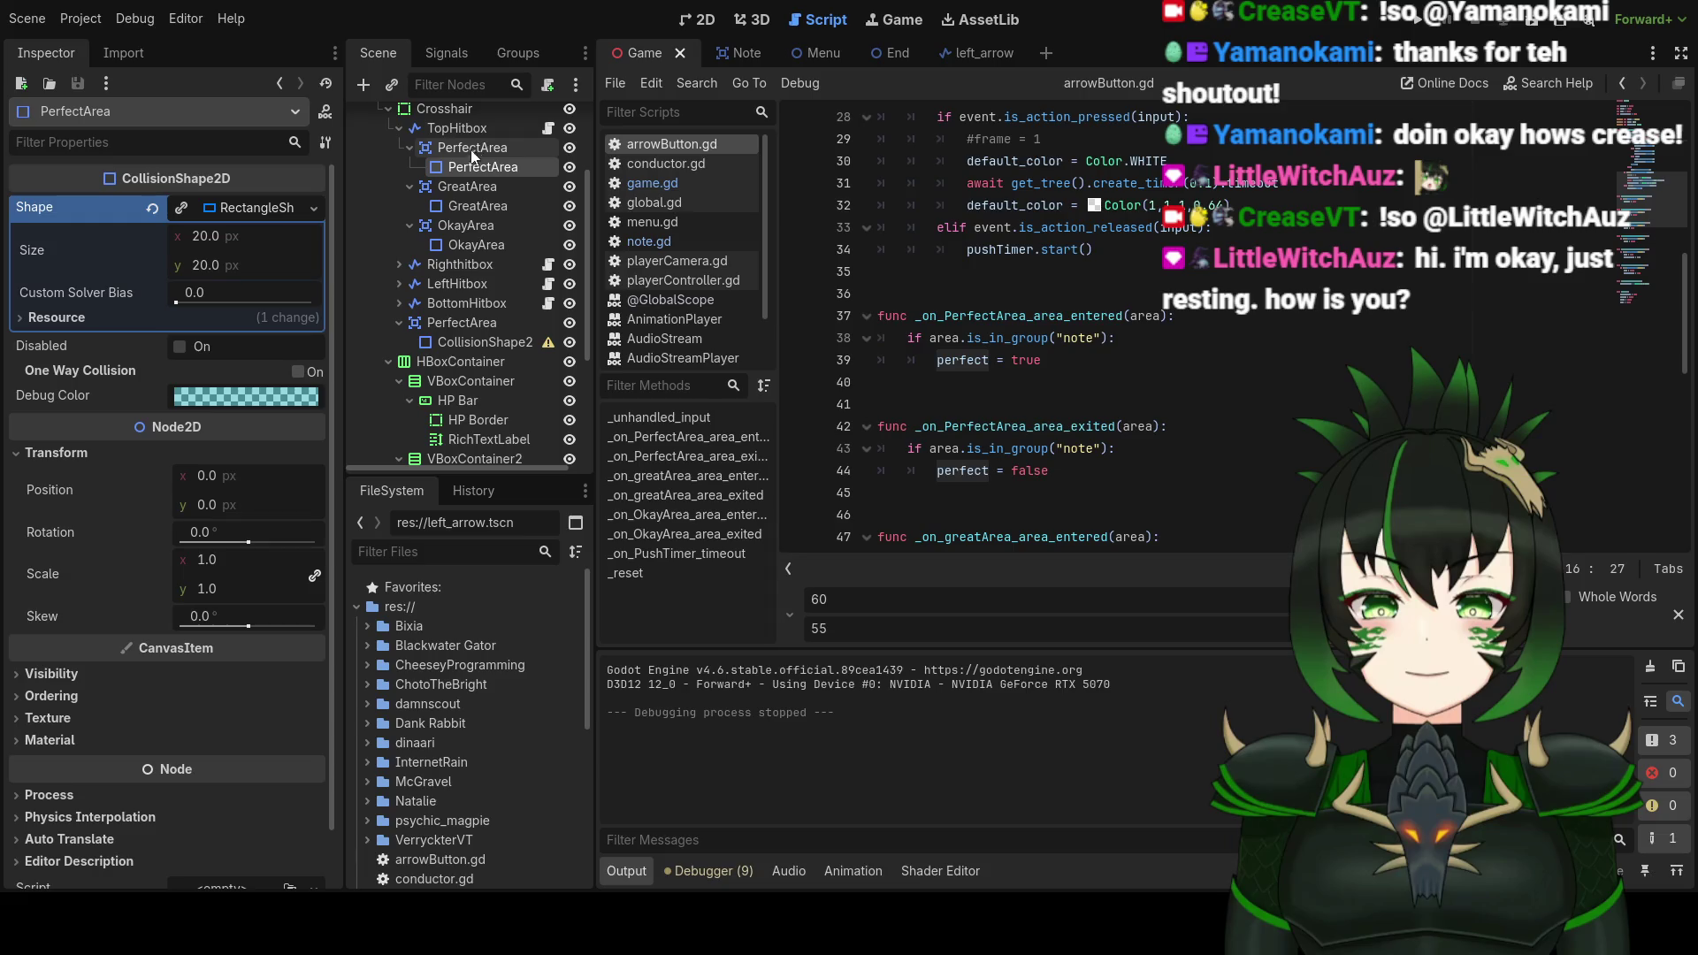
left_click(739, 51)
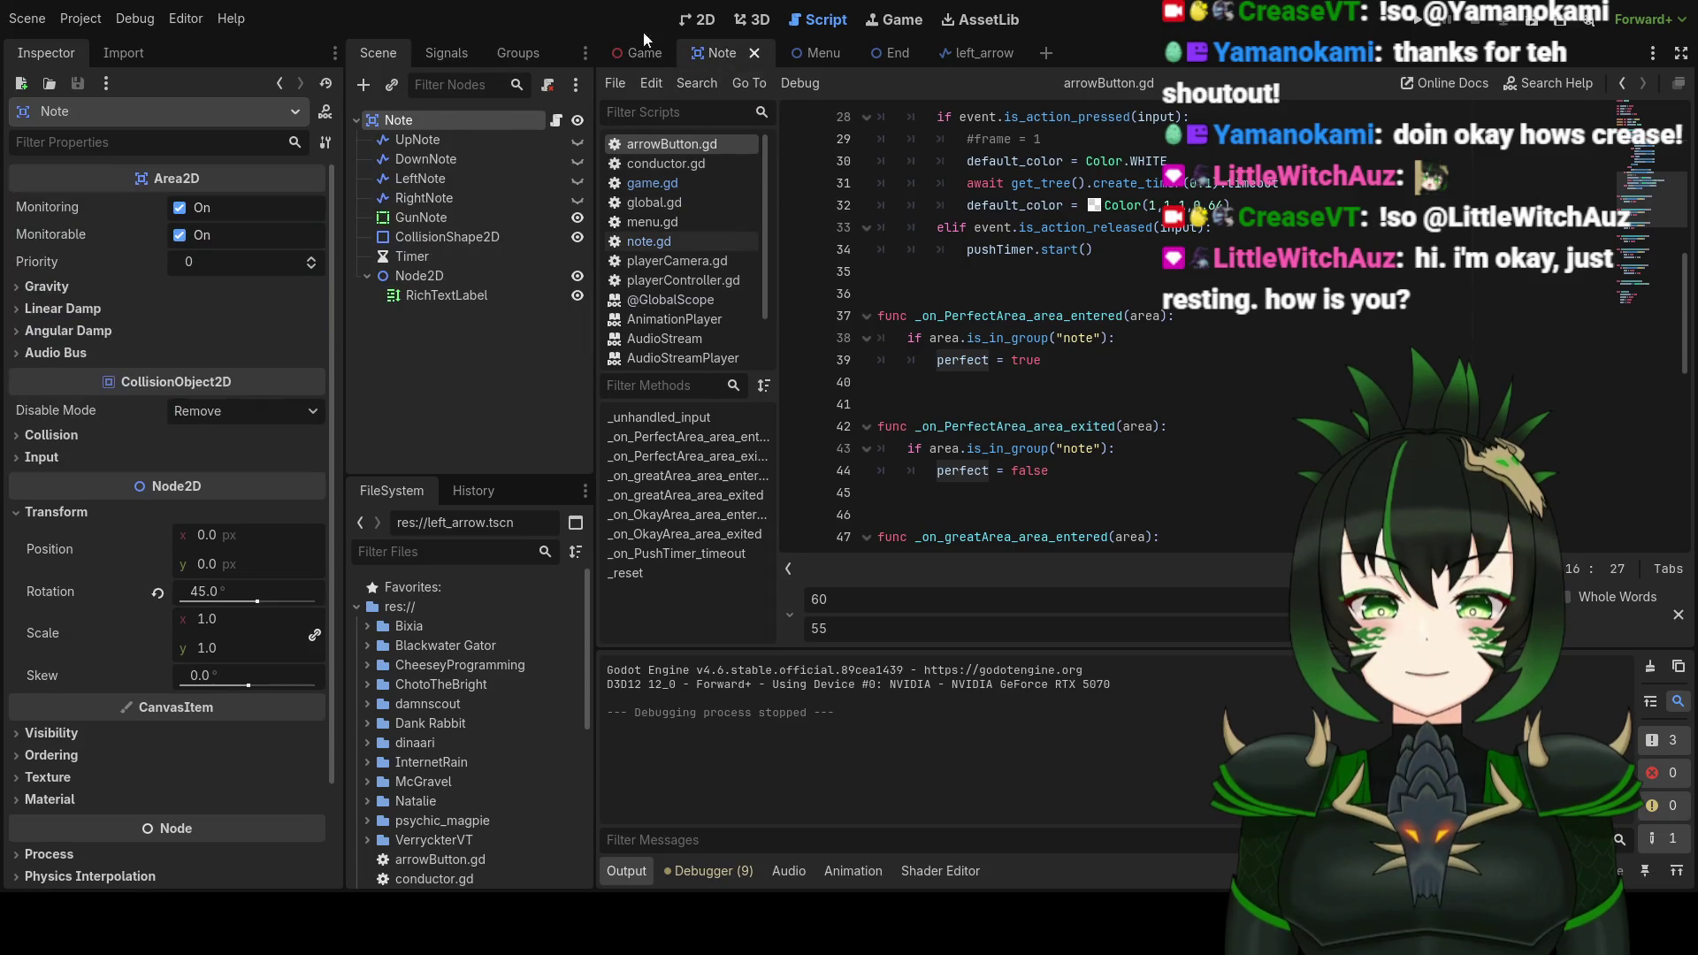
Step: Show the Note scene in 2D with its UpNote, DownNote, LeftNote and RightNote arrows visible
left_click(699, 19)
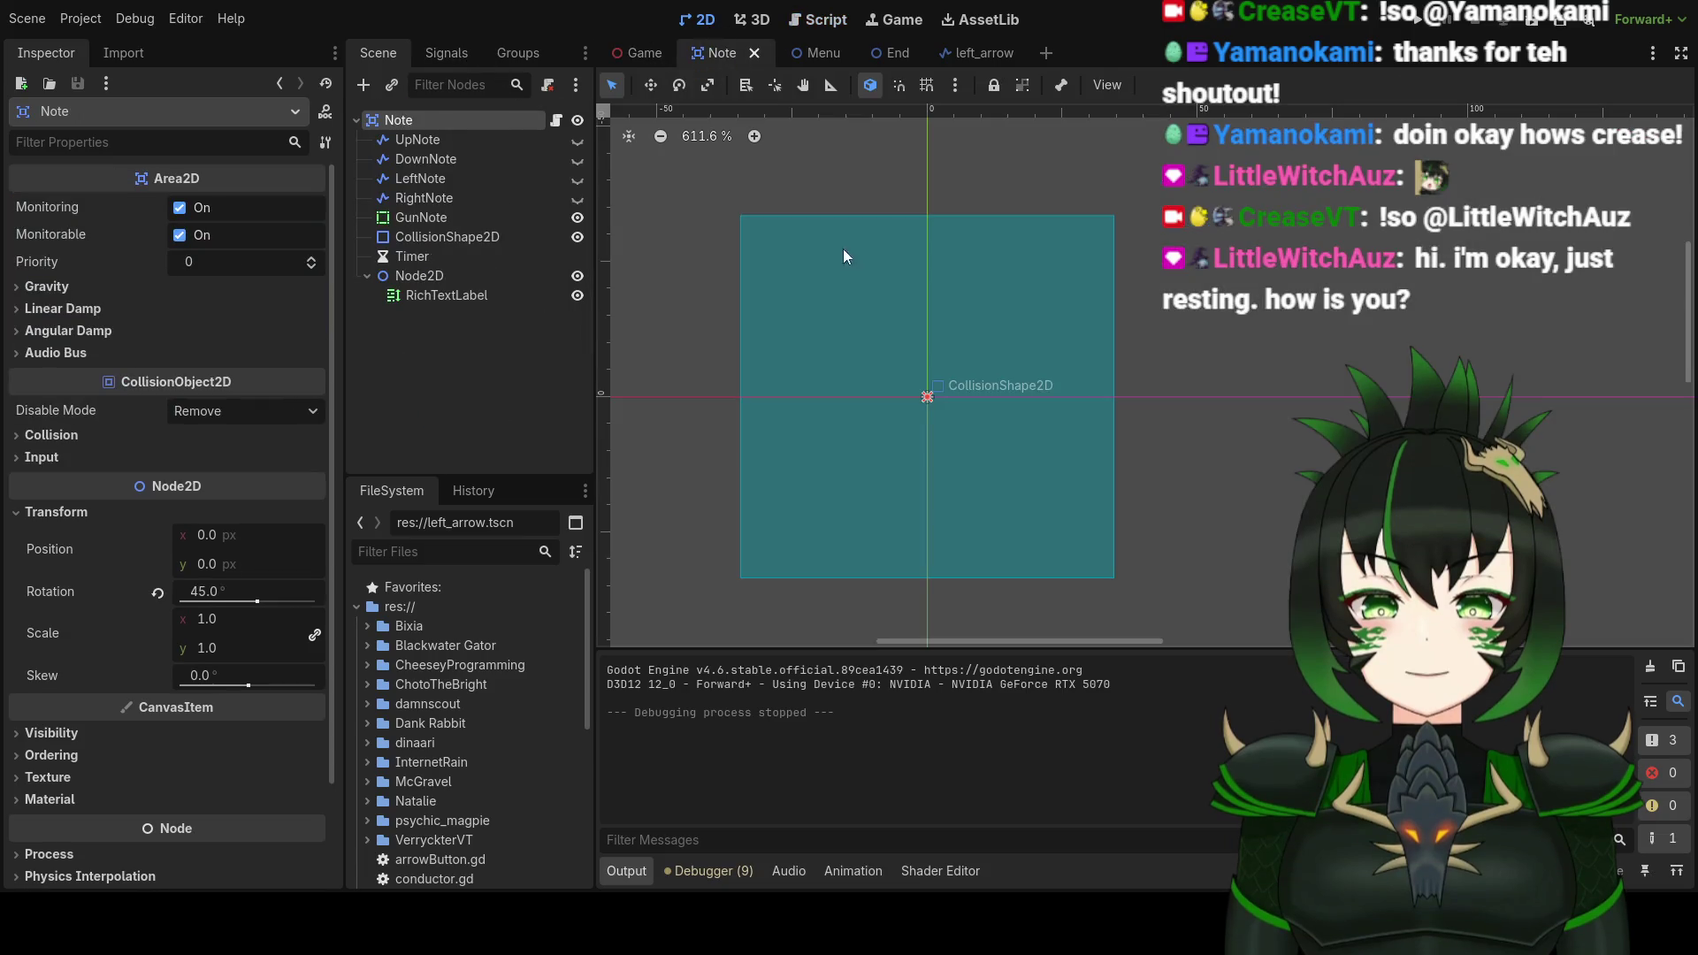
left_click(577, 139)
left_click(580, 159)
left_click(577, 178)
left_click(578, 198)
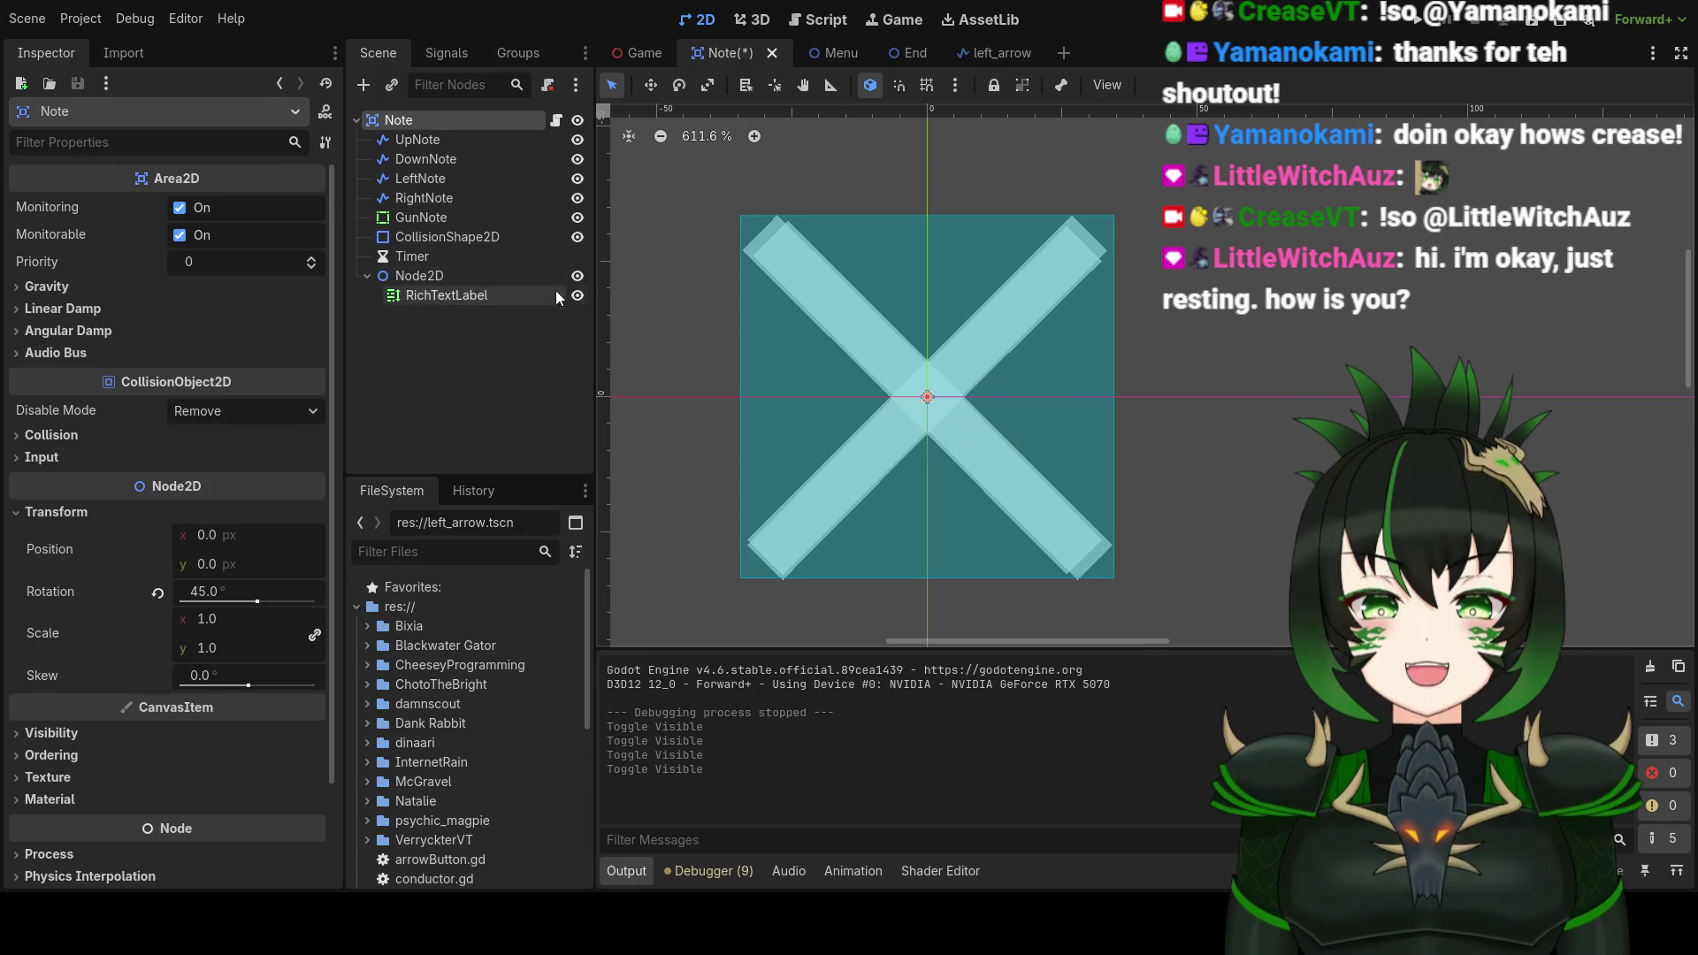
Step: Set the CollisionShape2D rotation to 0 and scale to 0.155, save, and return to arrowButton.gd
left_click(536, 237)
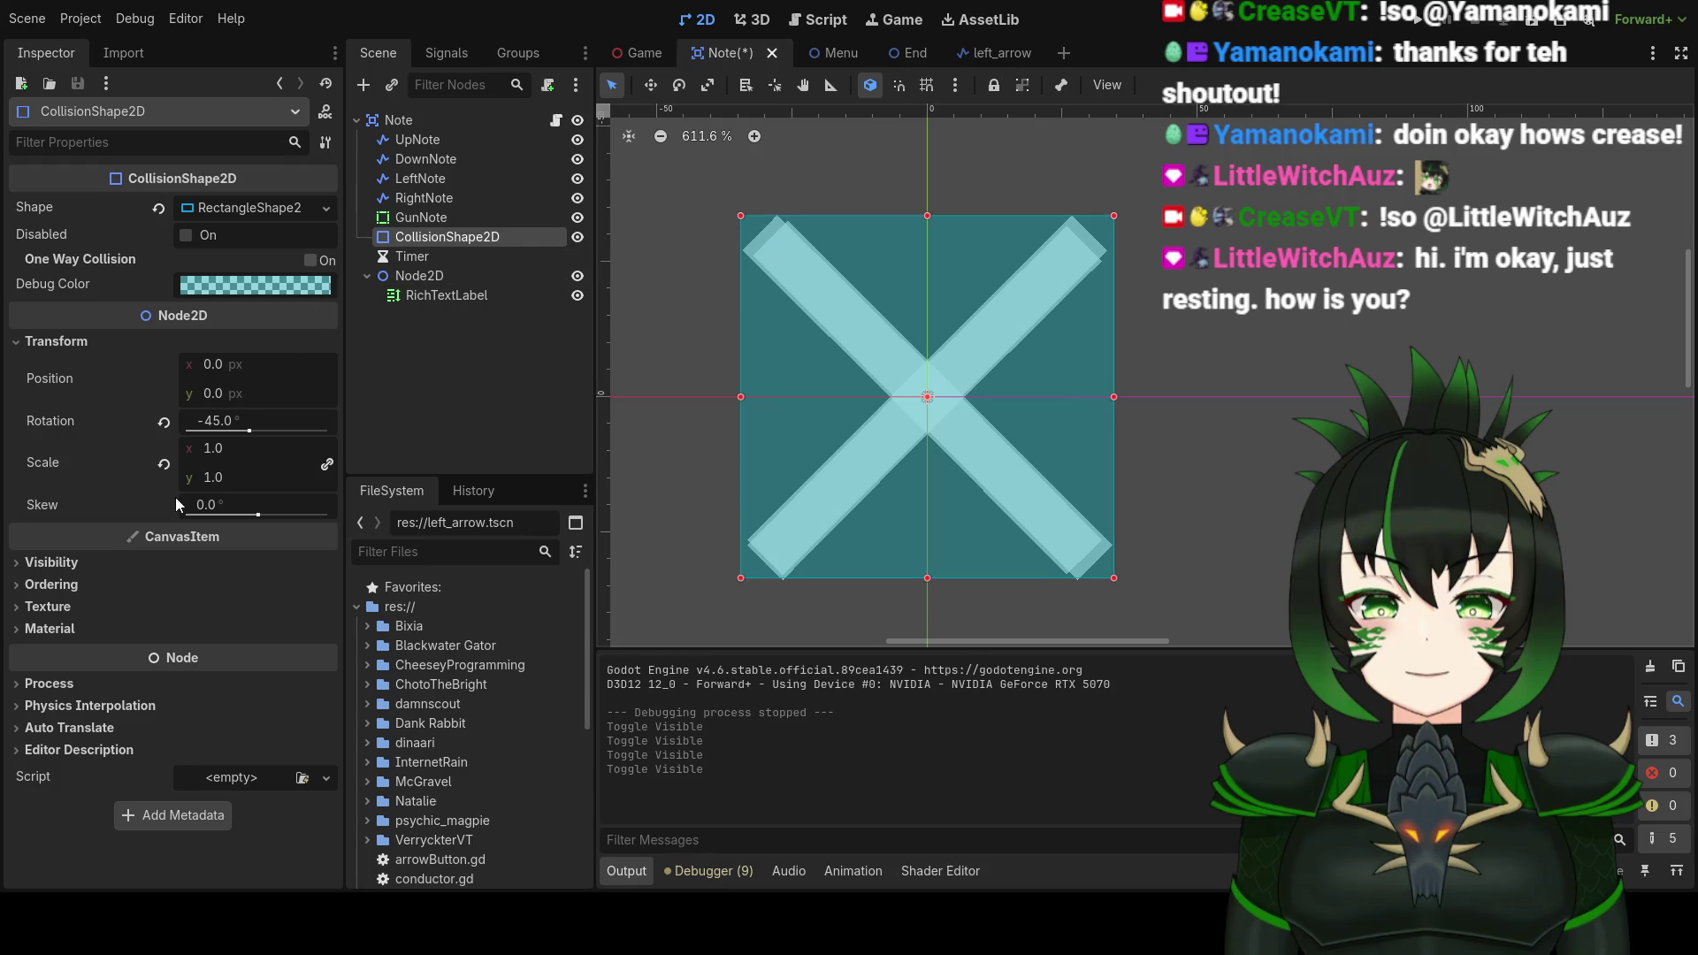
left_click(235, 419)
type("0")
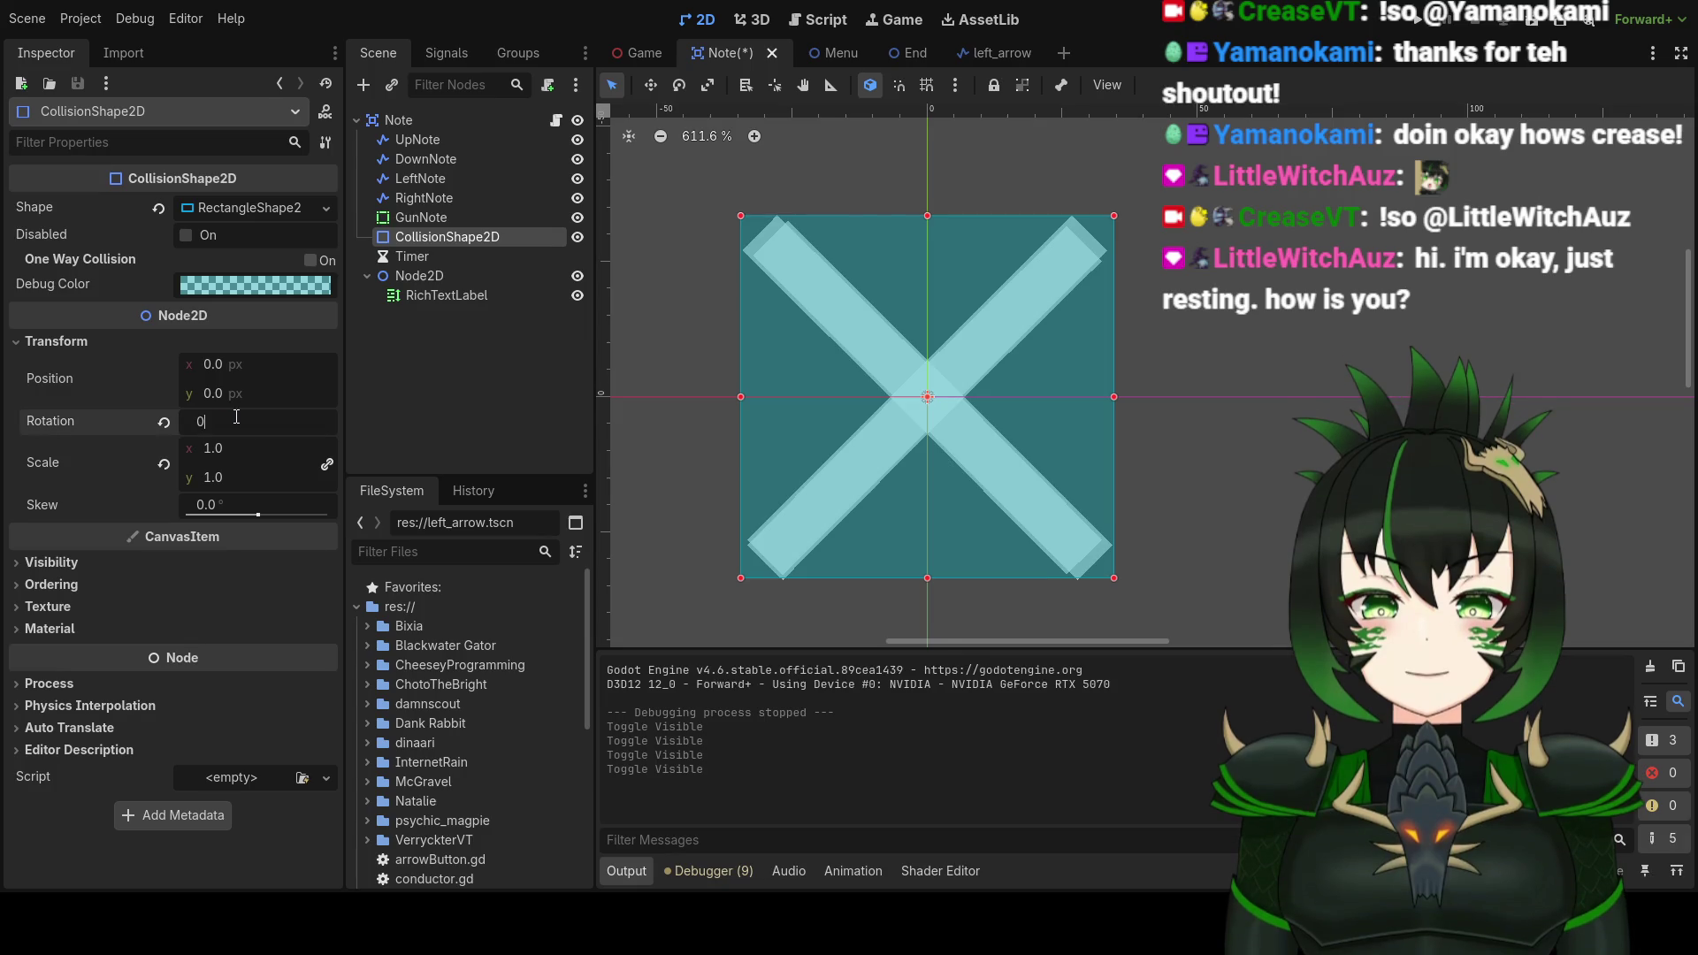
key("Return")
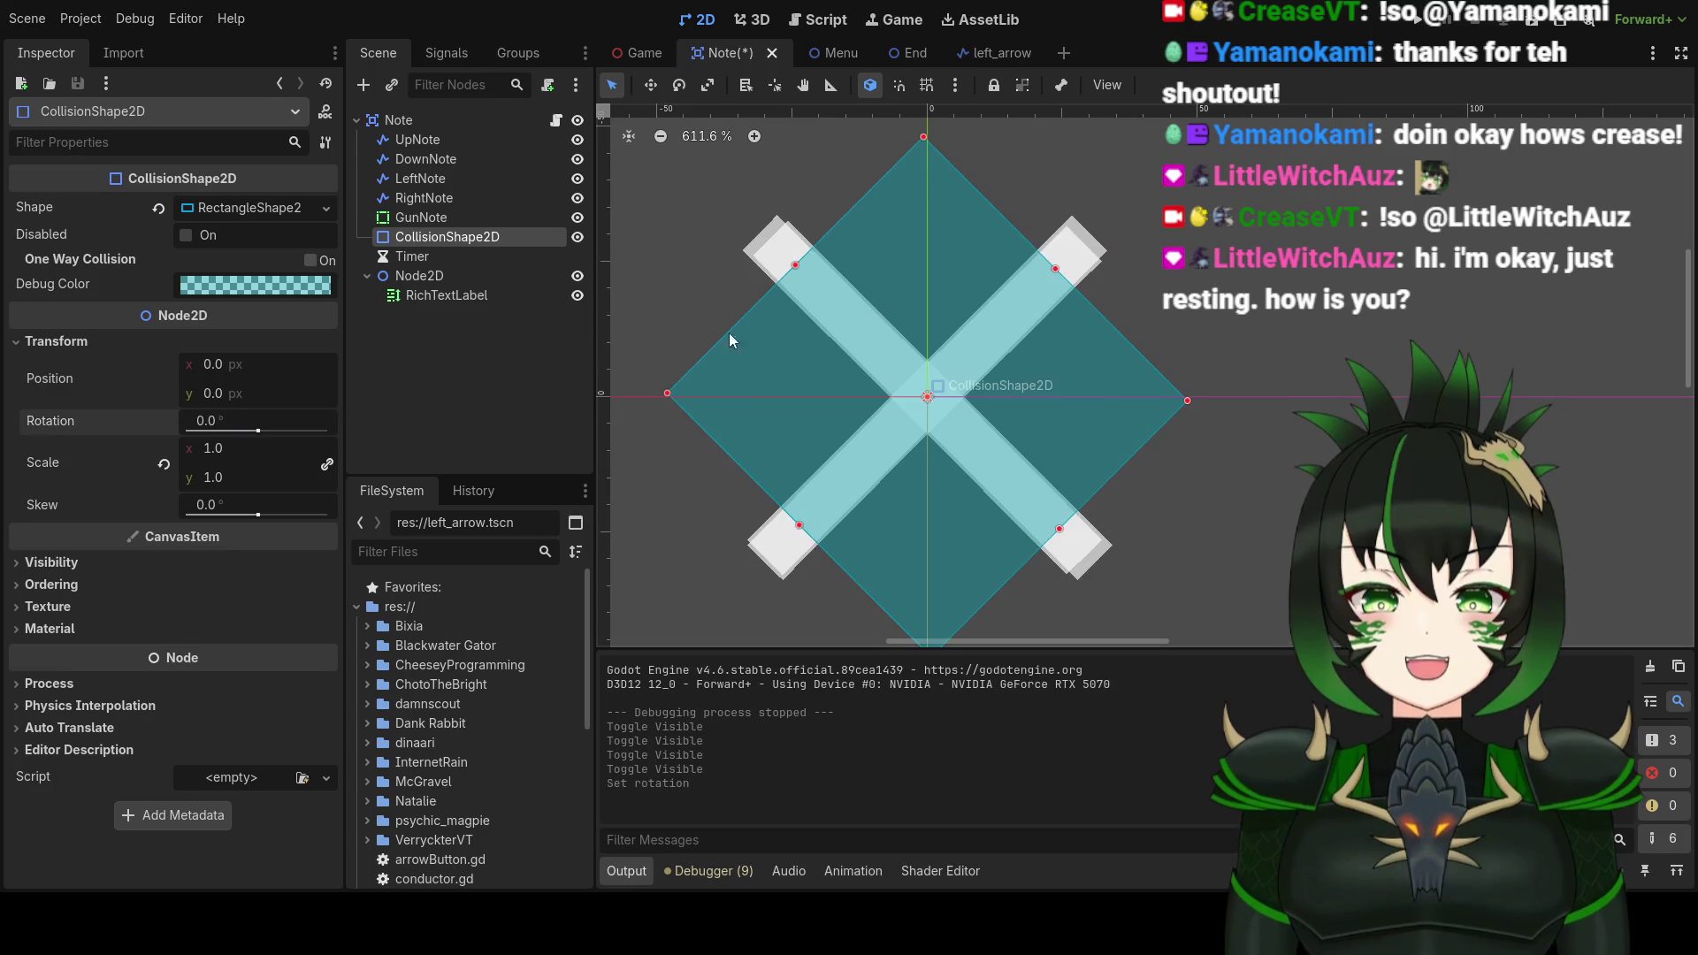
left_click_drag(224, 457, 160, 461)
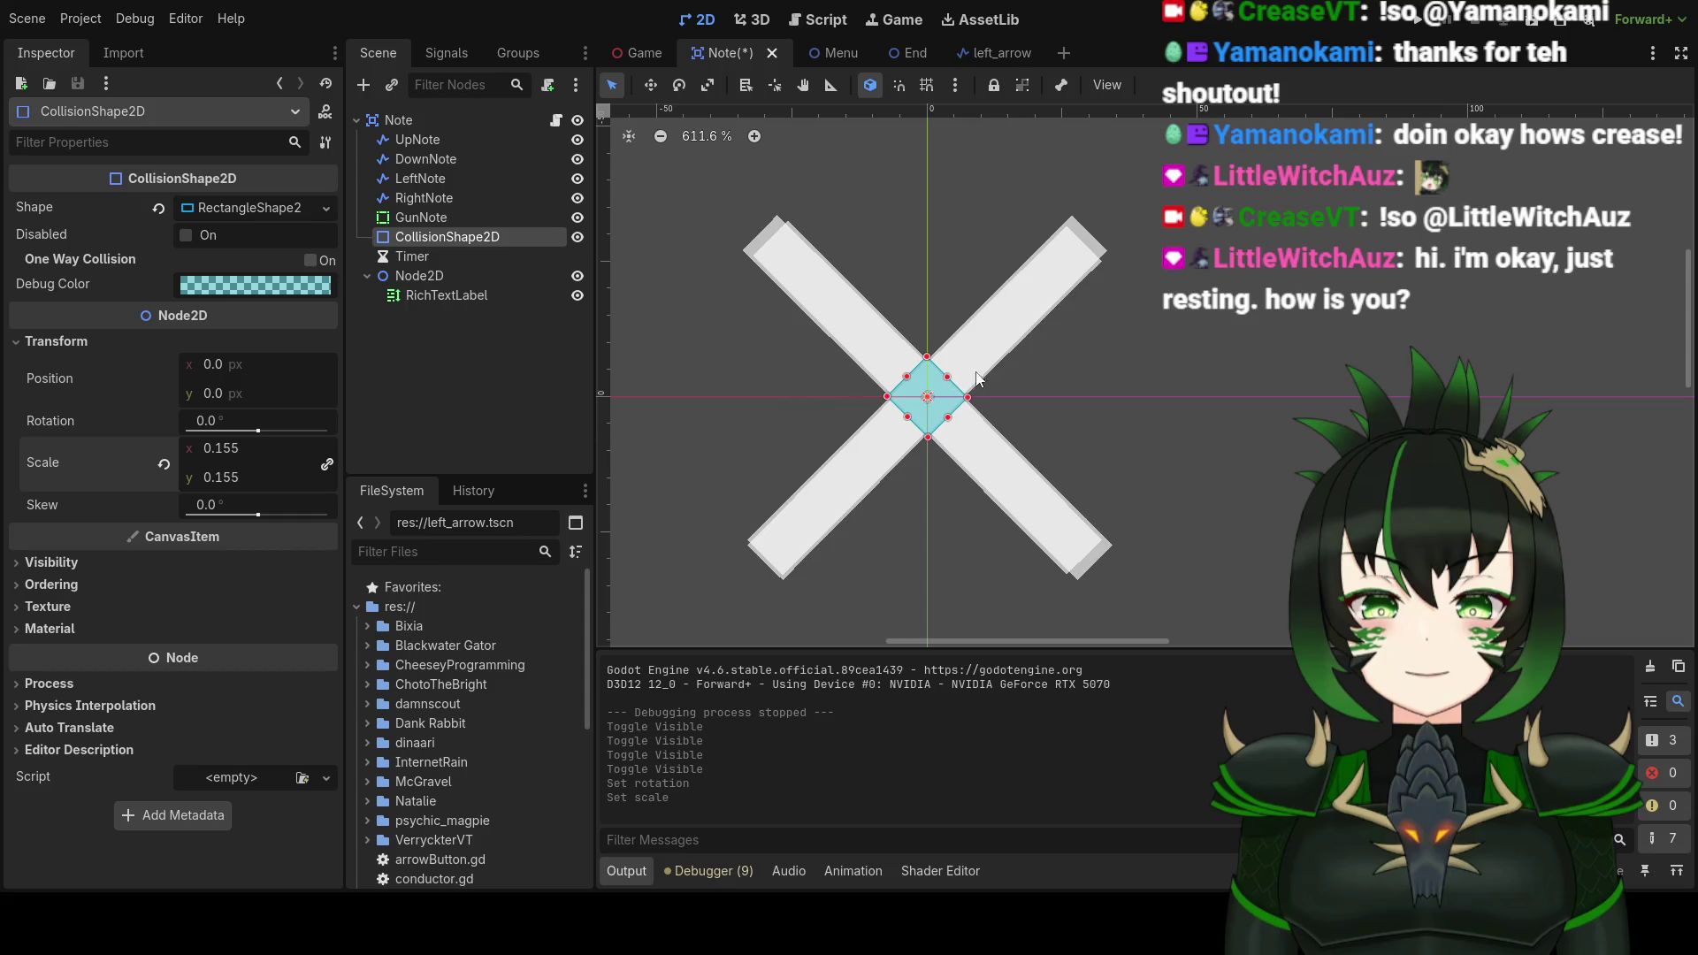
scroll(1057, 359, "down", 5)
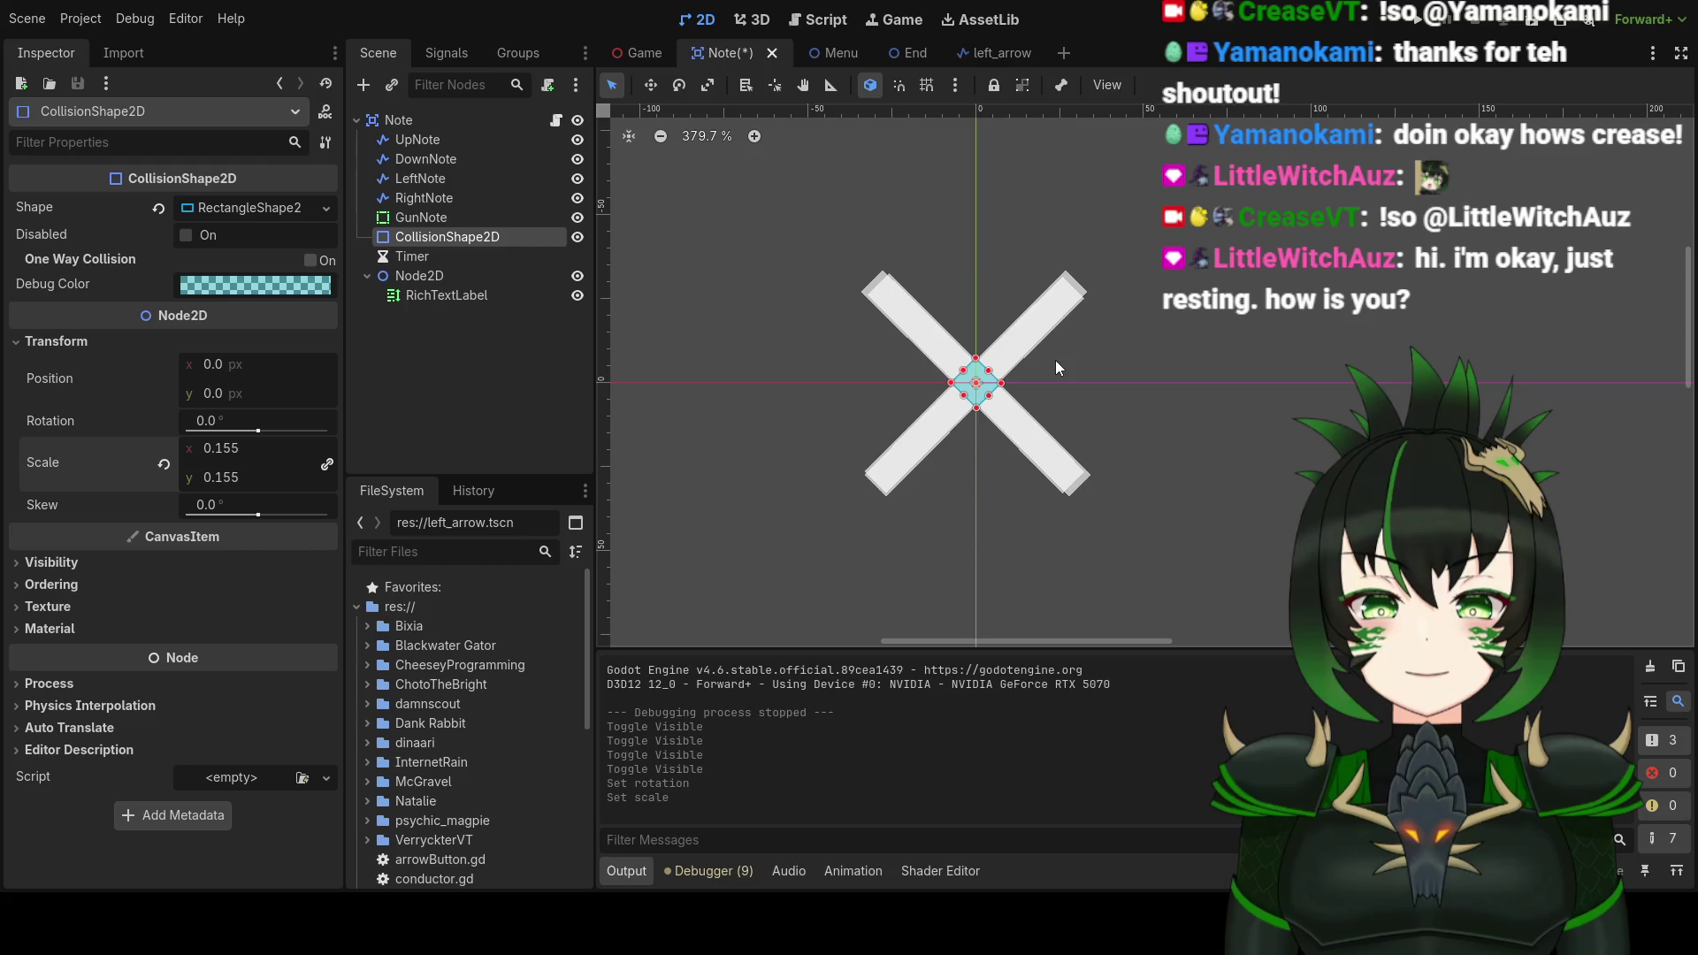
key("ctrl+s")
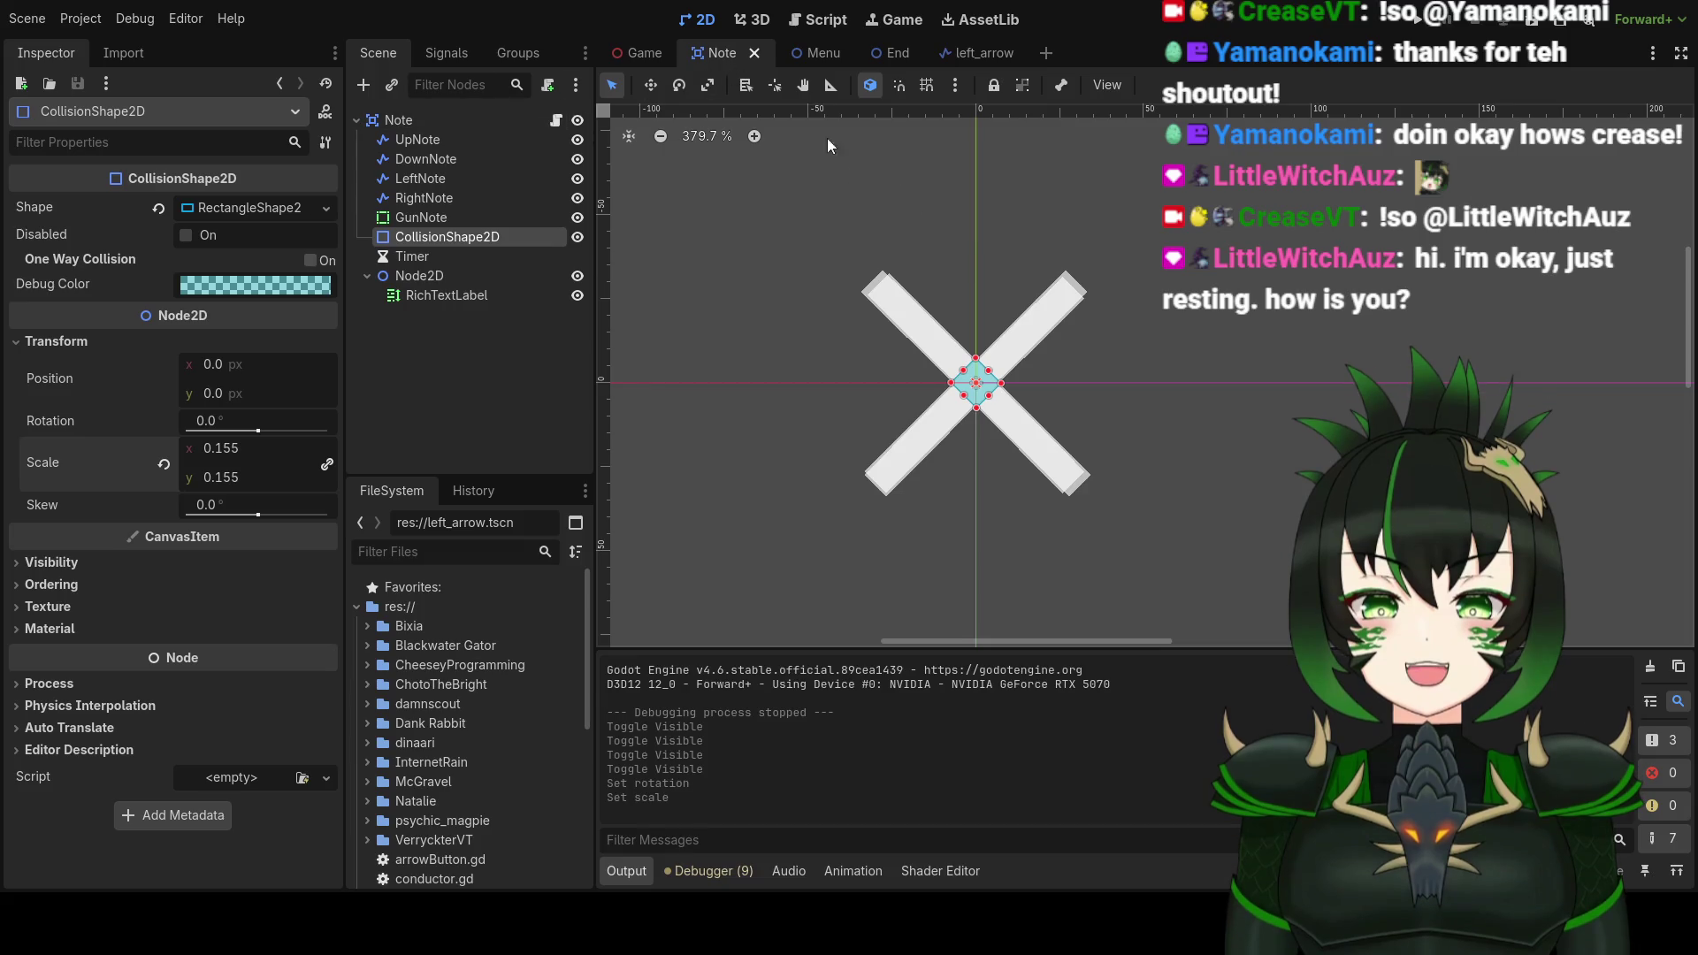
left_click(814, 19)
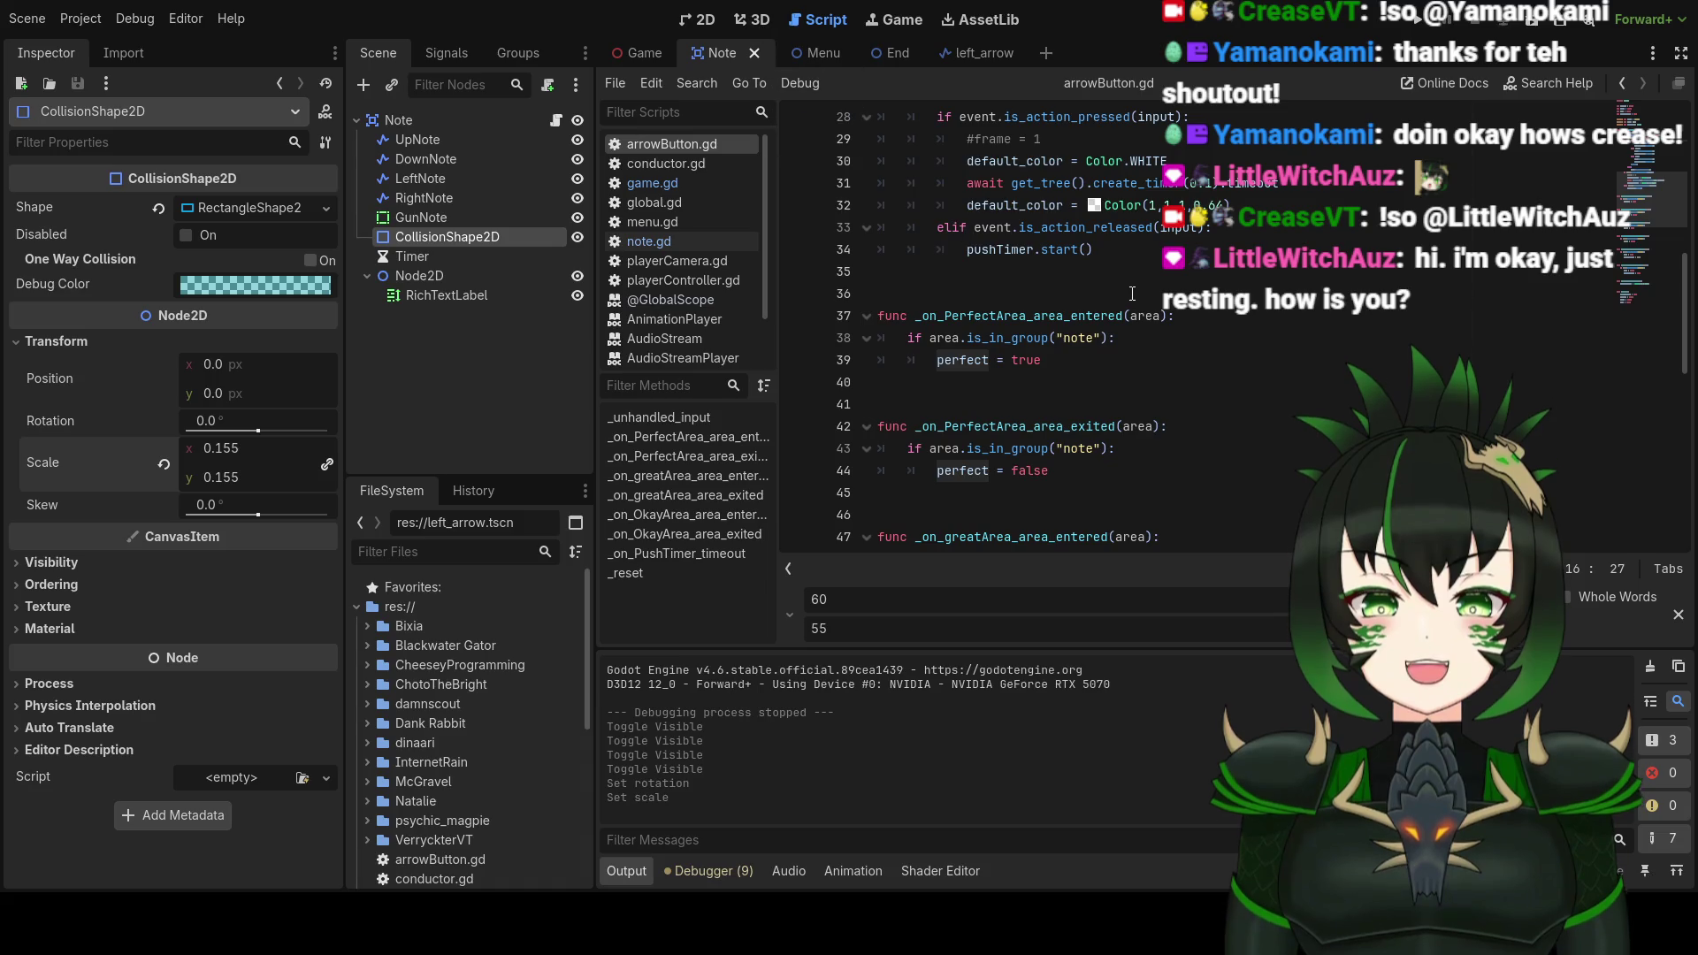
Step: In _on_PerfectArea_area_entered, comment out the note-group check on line 38 with #
left_click(1224, 232)
scroll(1224, 232, "up", 8)
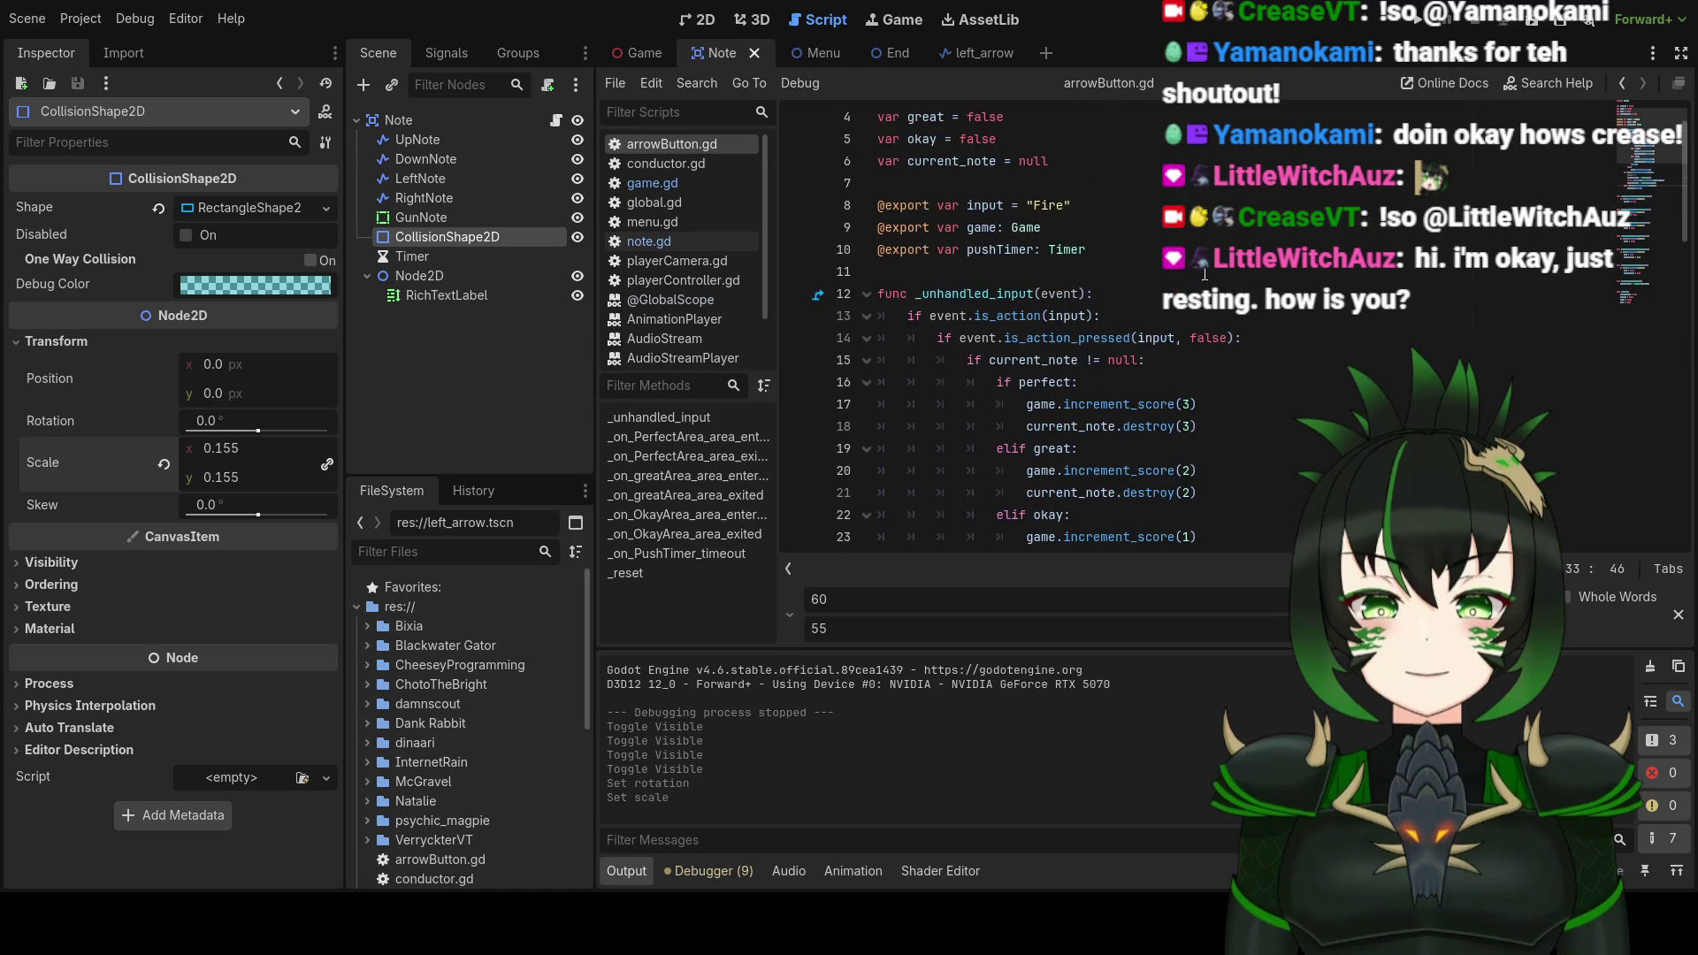
scroll(1164, 270, "down", 9)
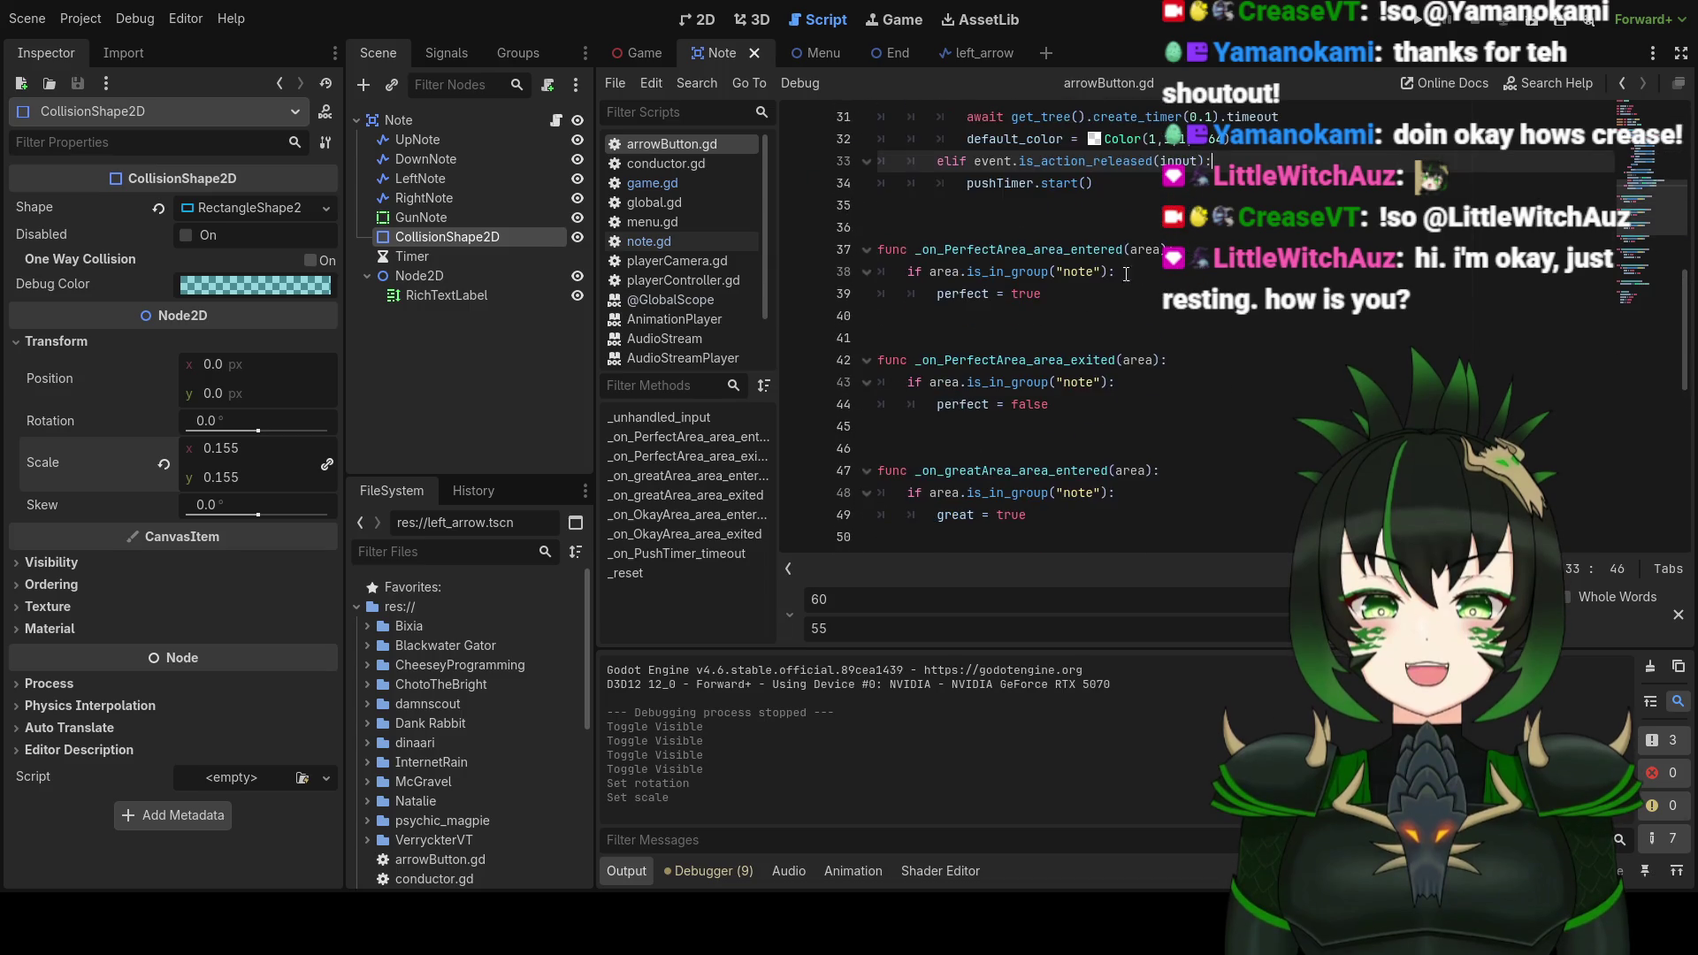
left_click(1052, 249)
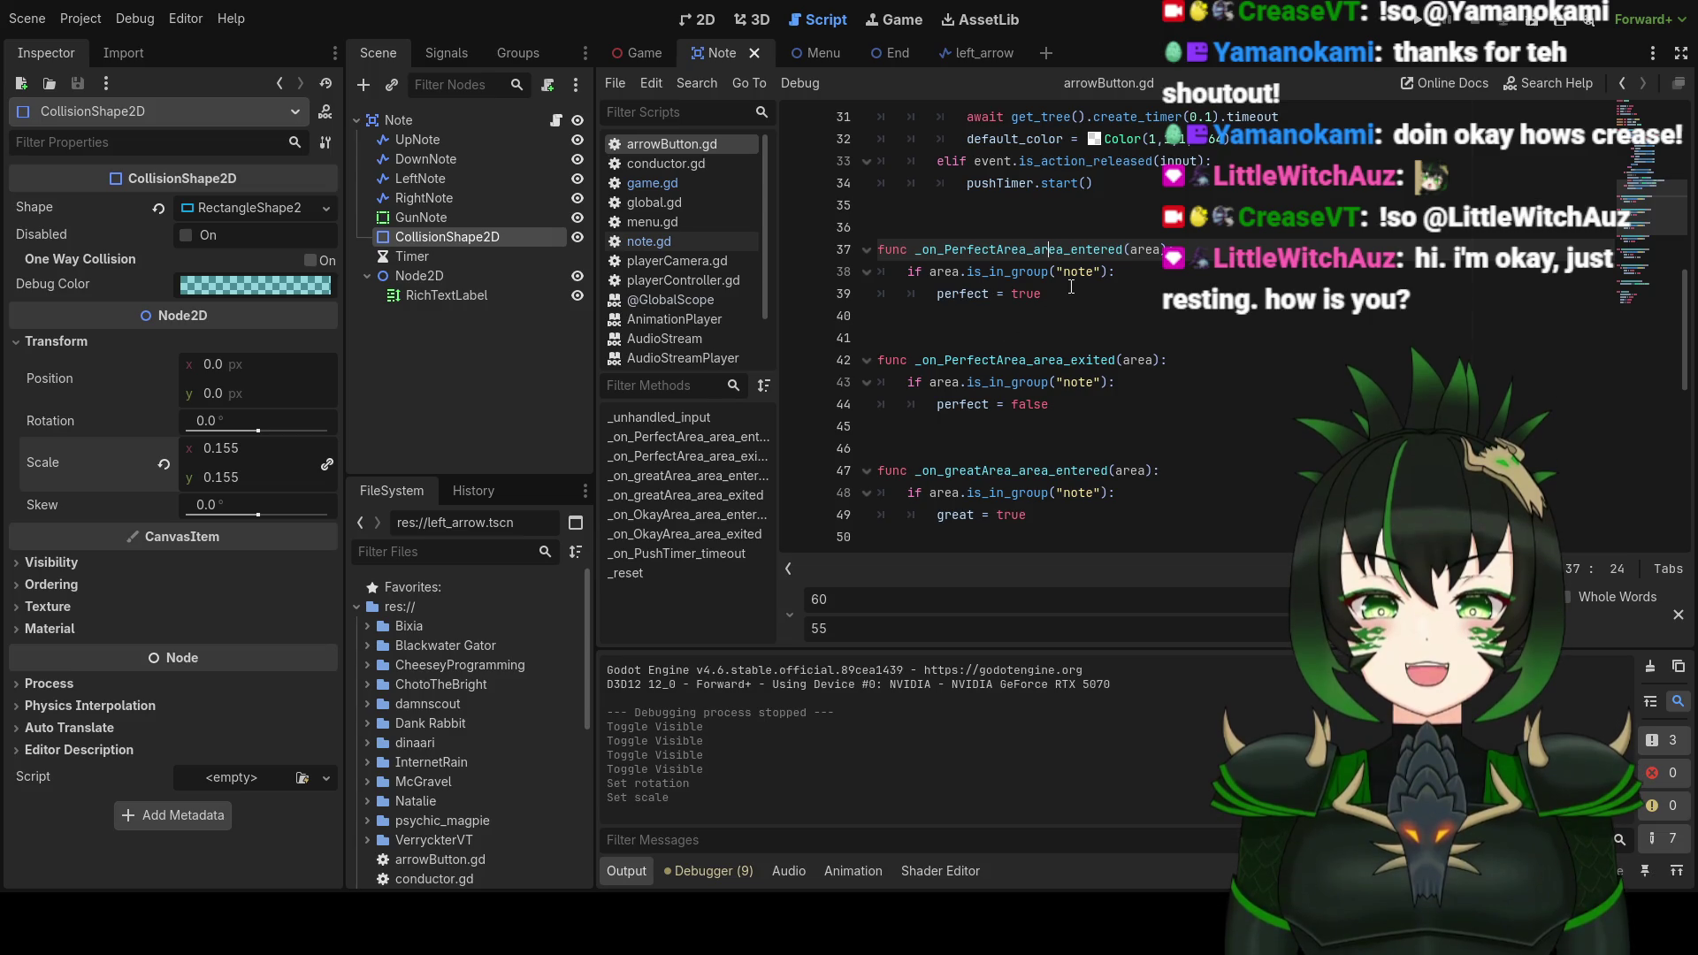
left_click(1081, 275)
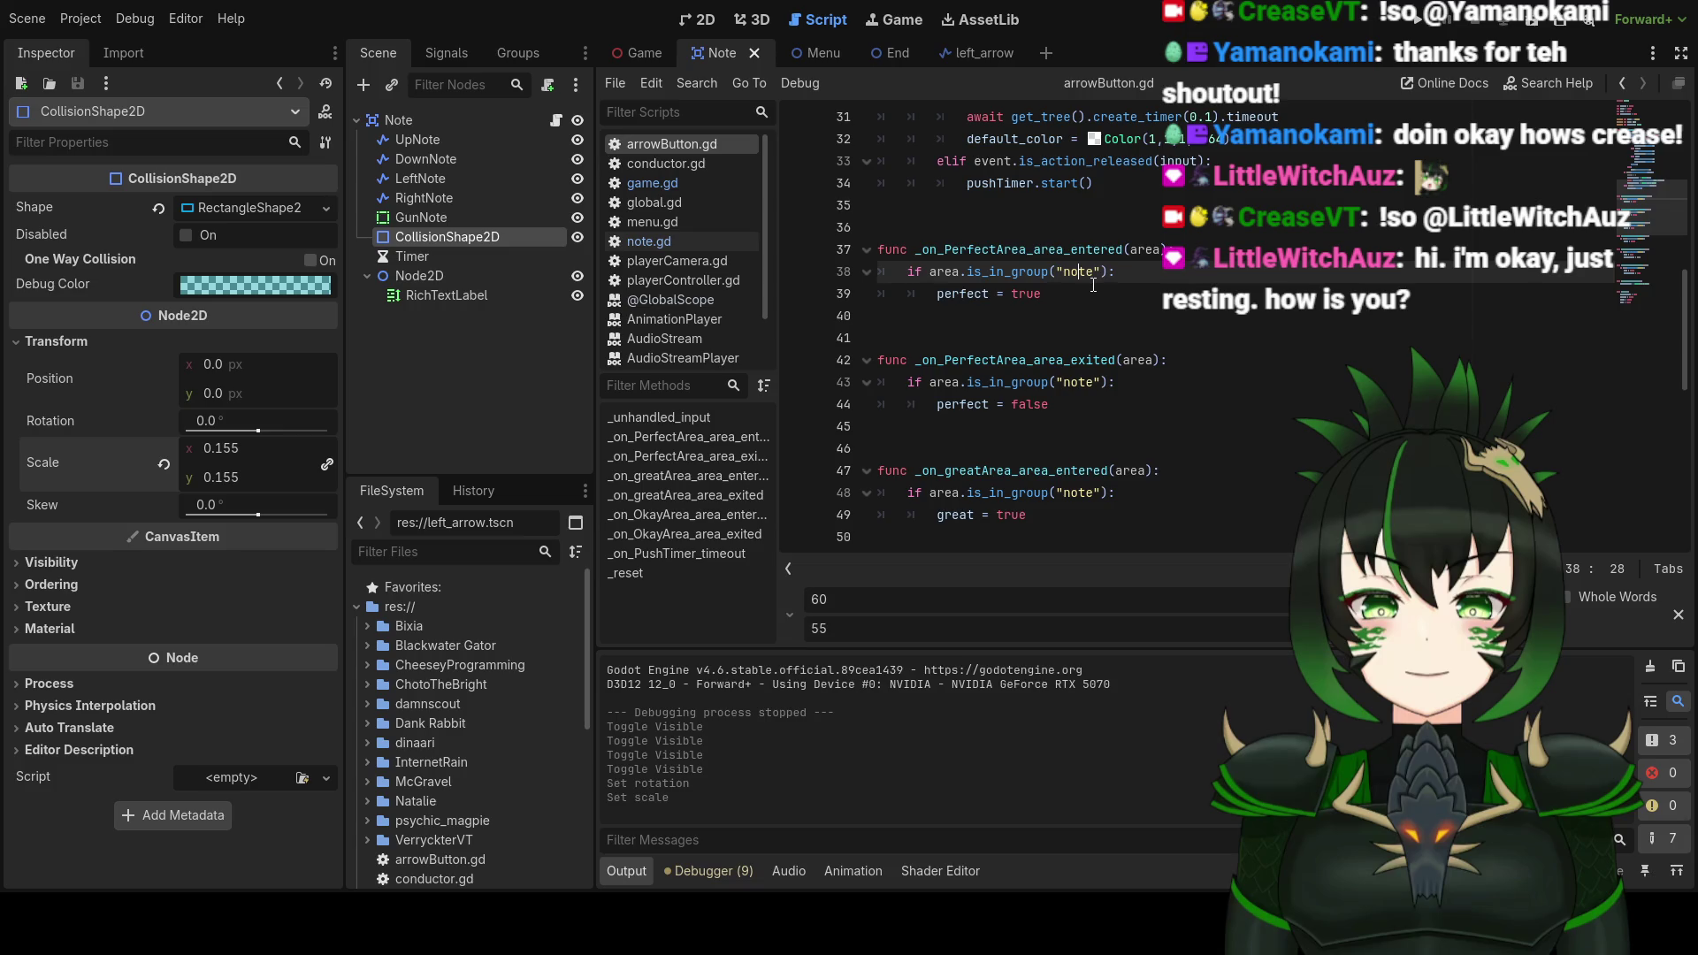
key("Home")
type("#")
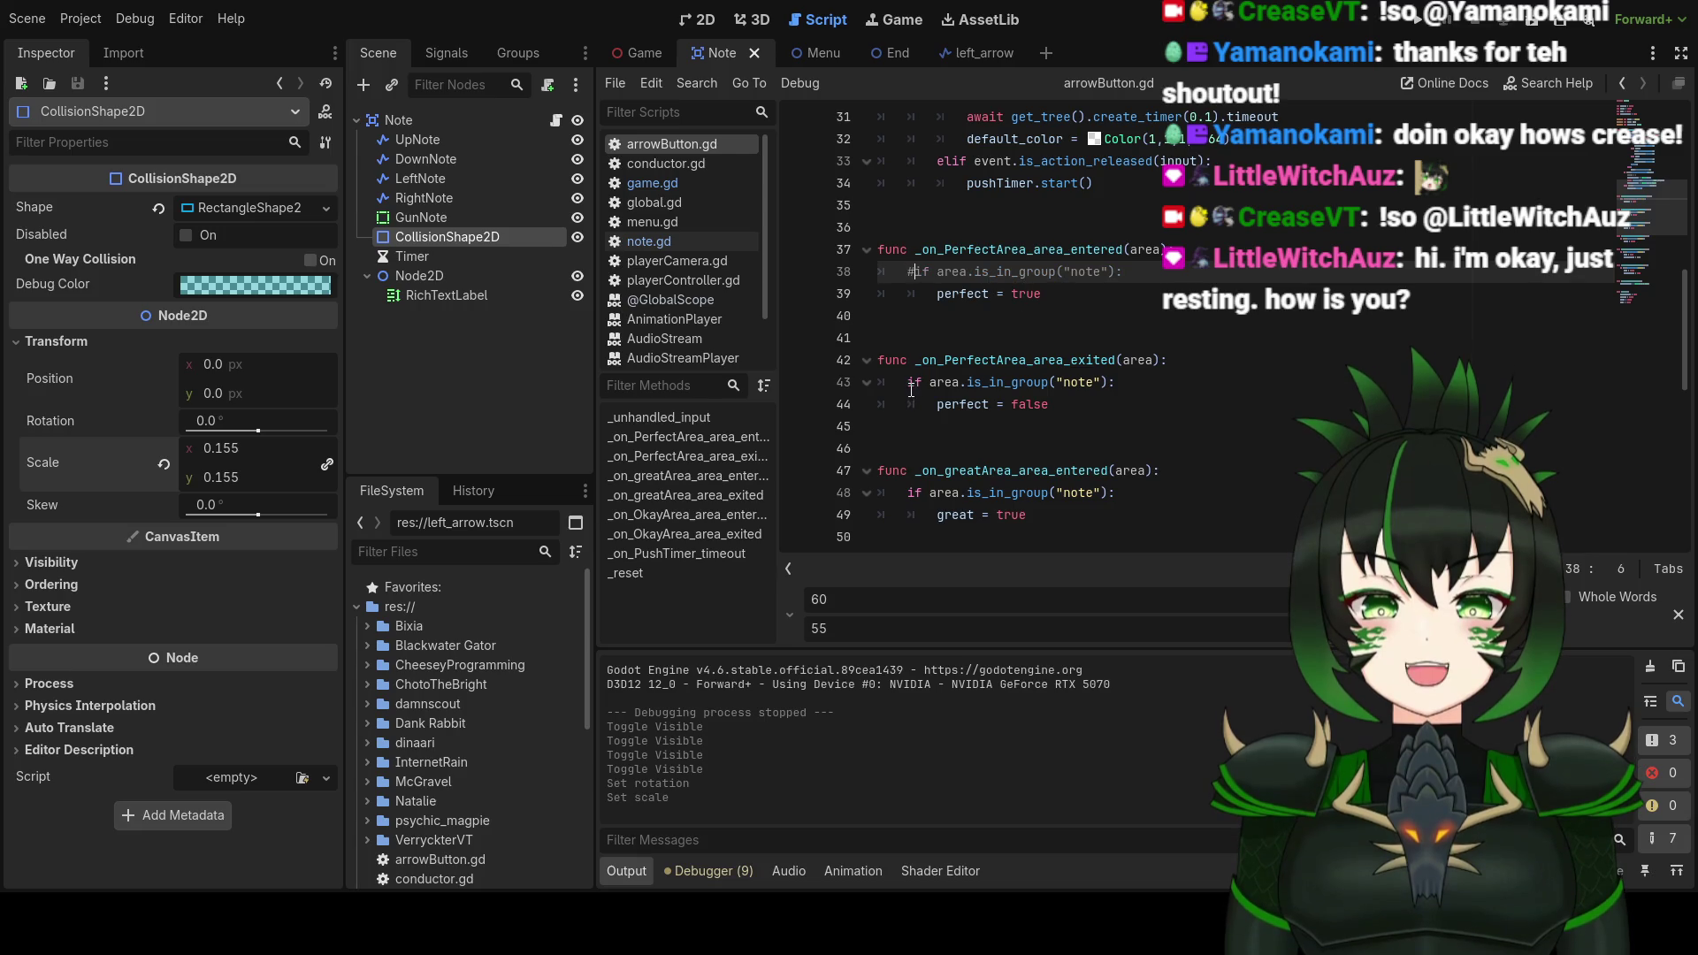
Step: Comment out the note-group checks on lines 43, 48, 53 and 58 with #
left_click(910, 386)
type("#")
scroll(911, 389, "down", 1)
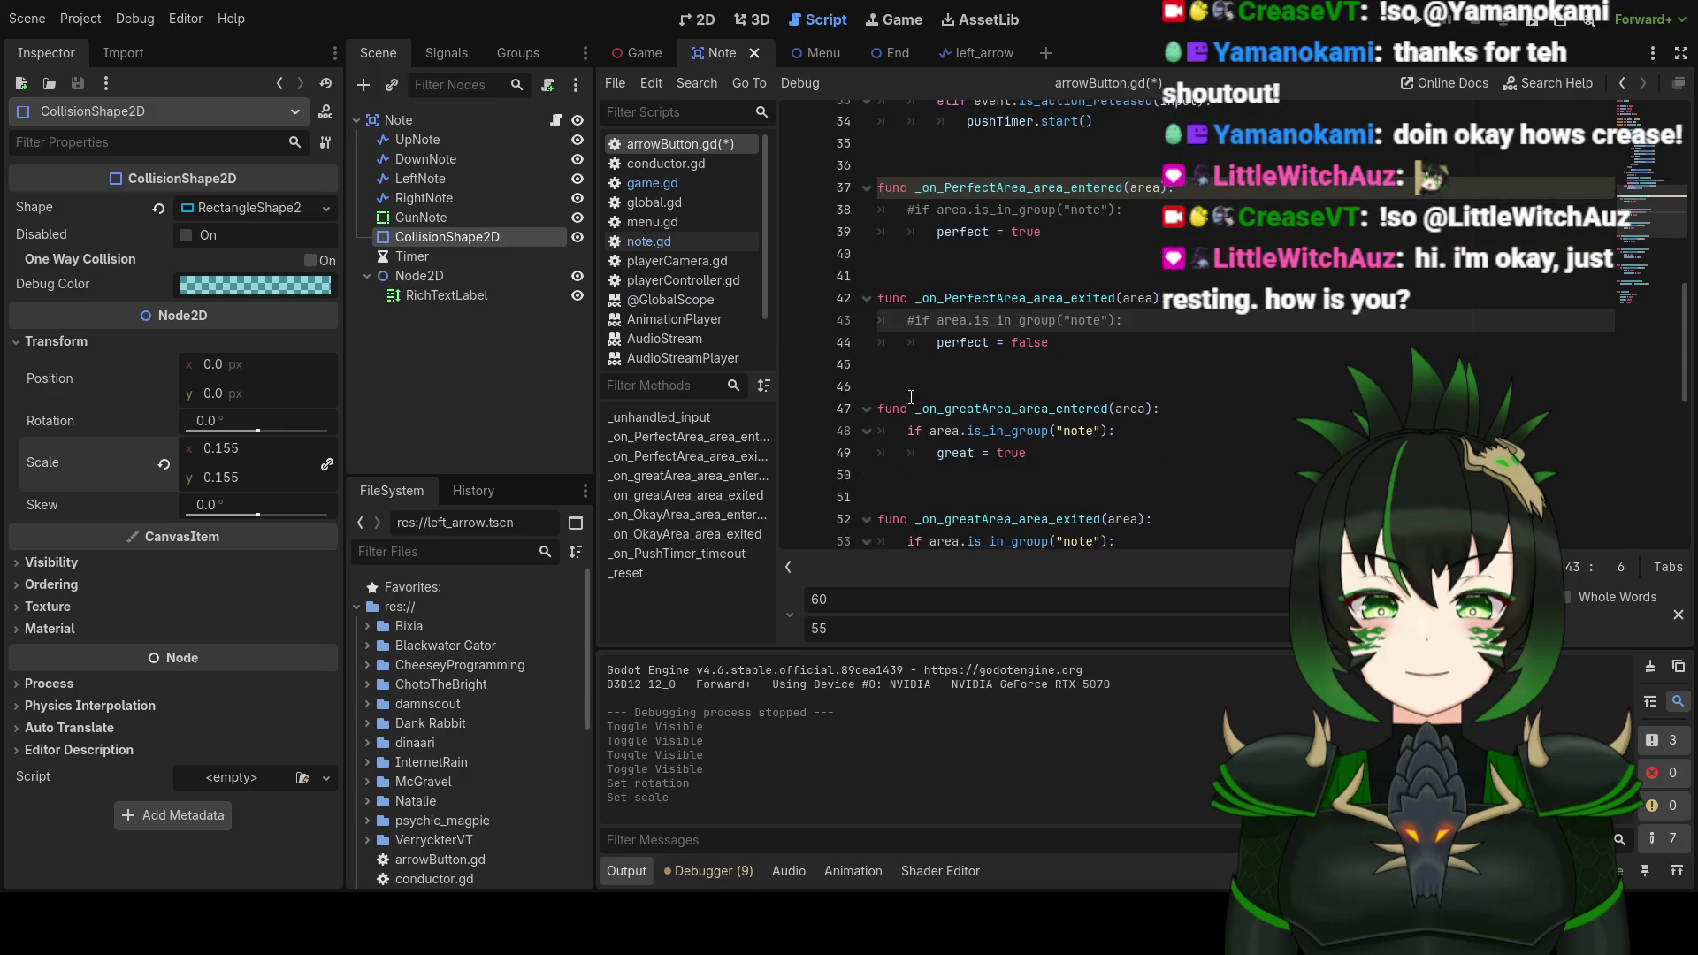
left_click(910, 428)
type("#")
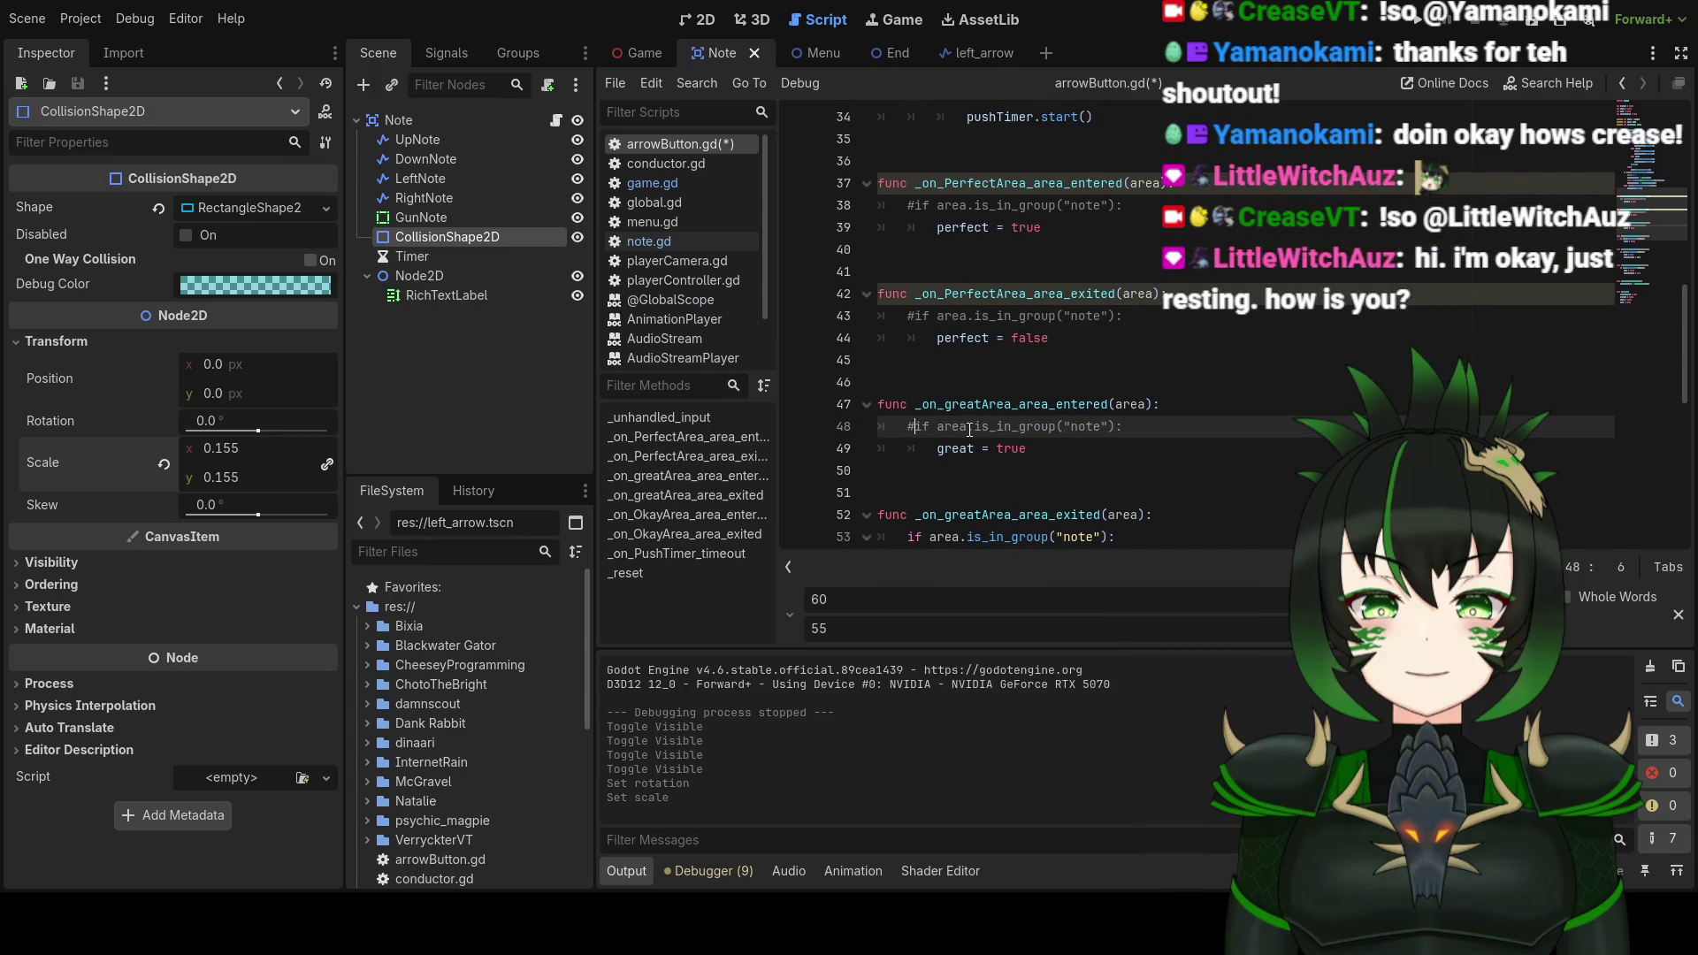
scroll(938, 389, "down", 3)
left_click(908, 340)
type("#")
left_click(909, 444)
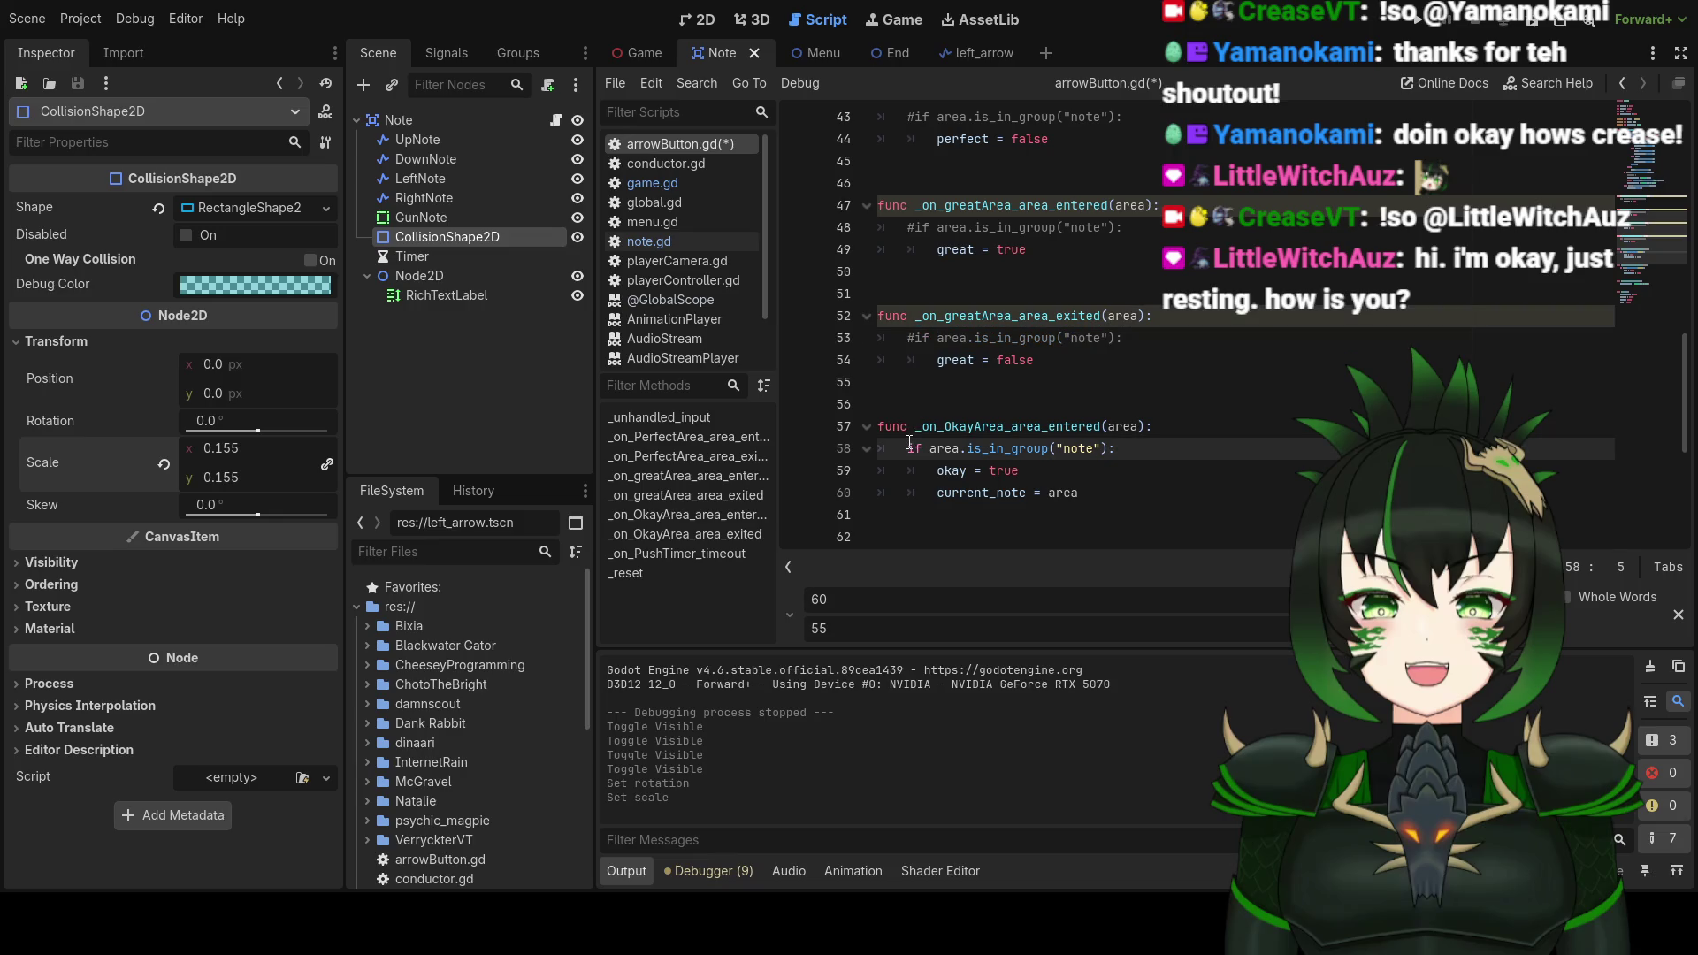
type("#")
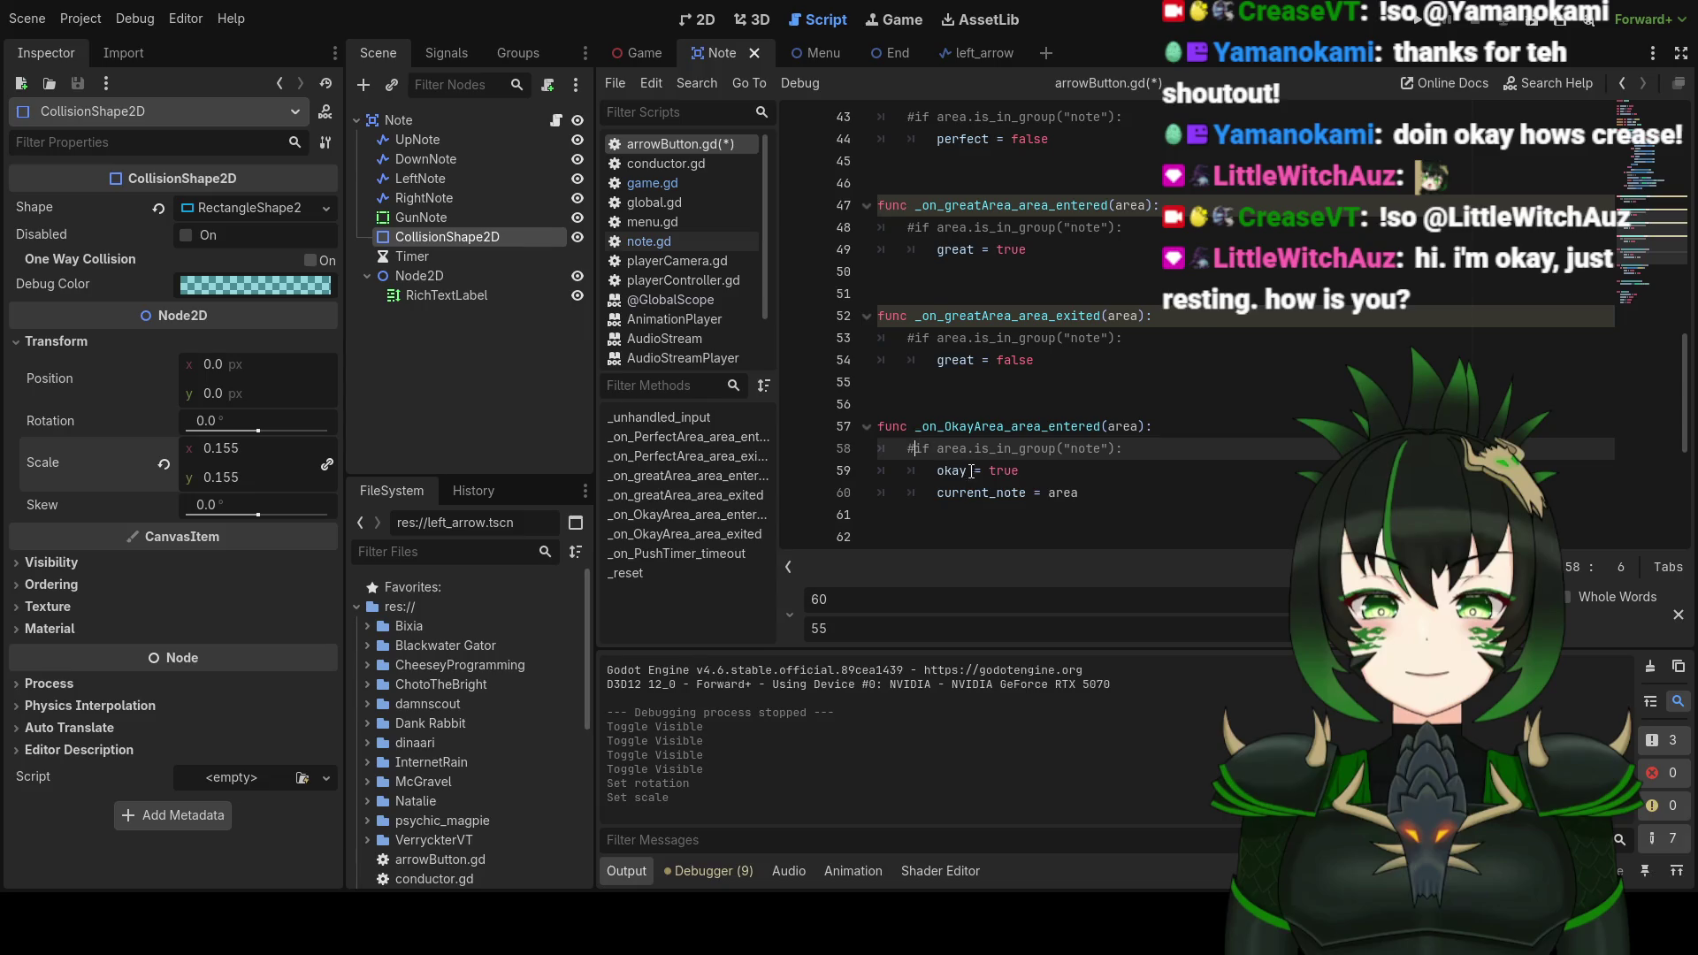
scroll(968, 470, "down", 2)
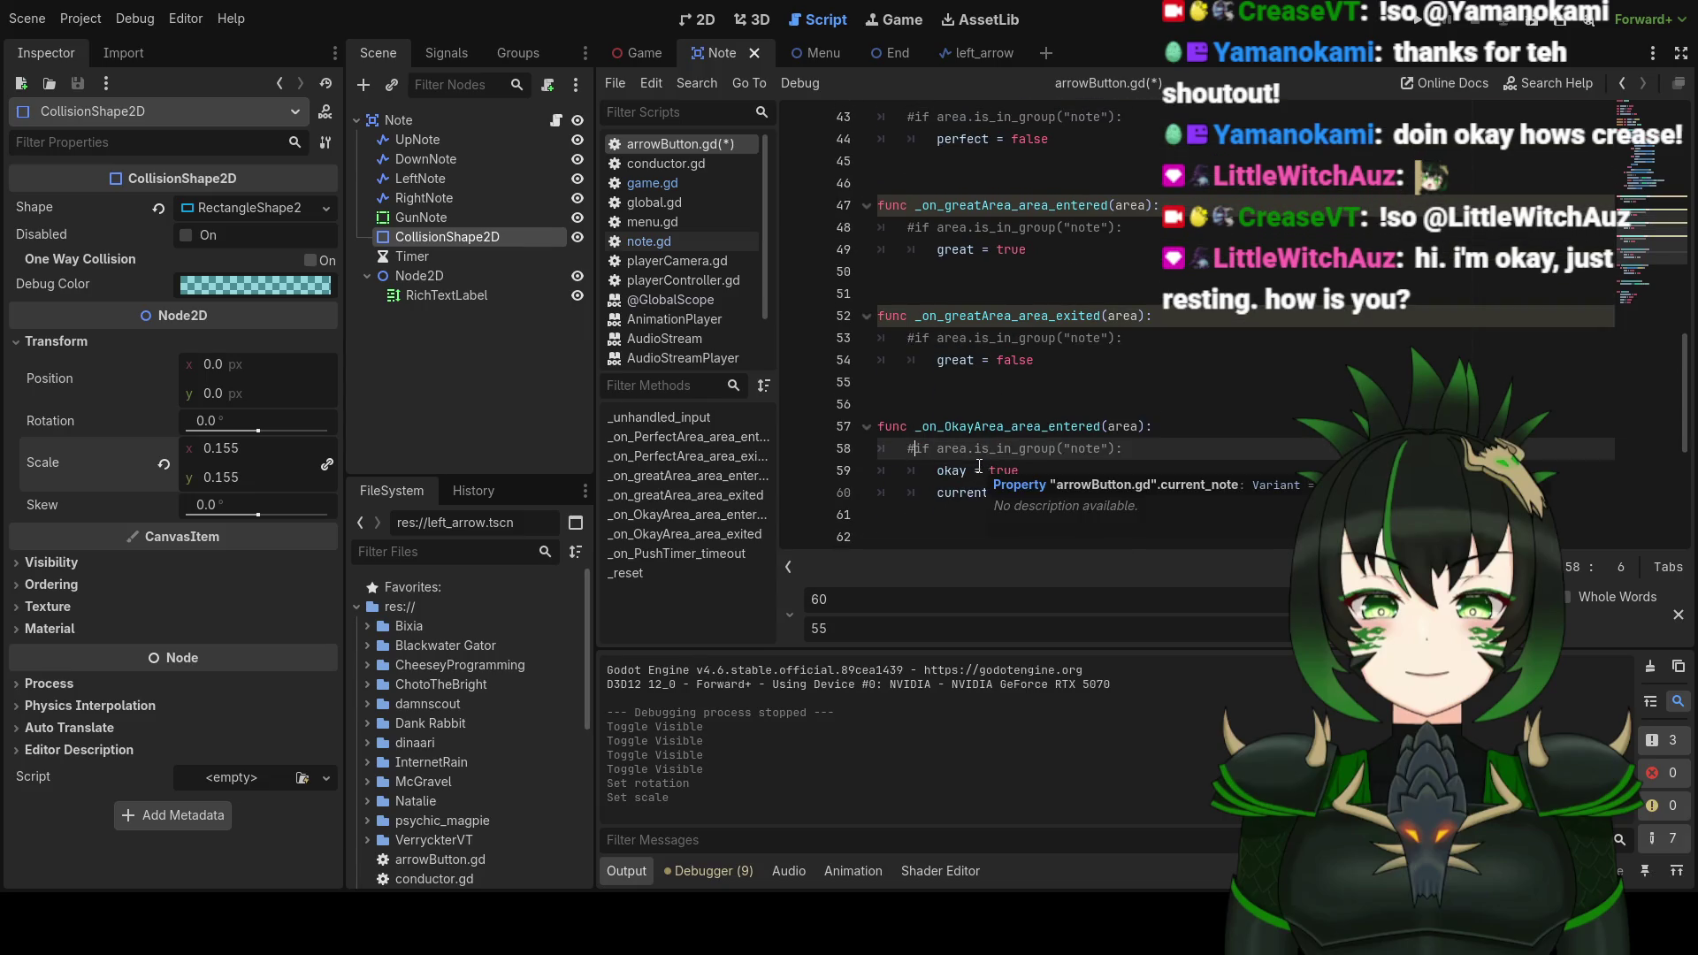
left_click(939, 360)
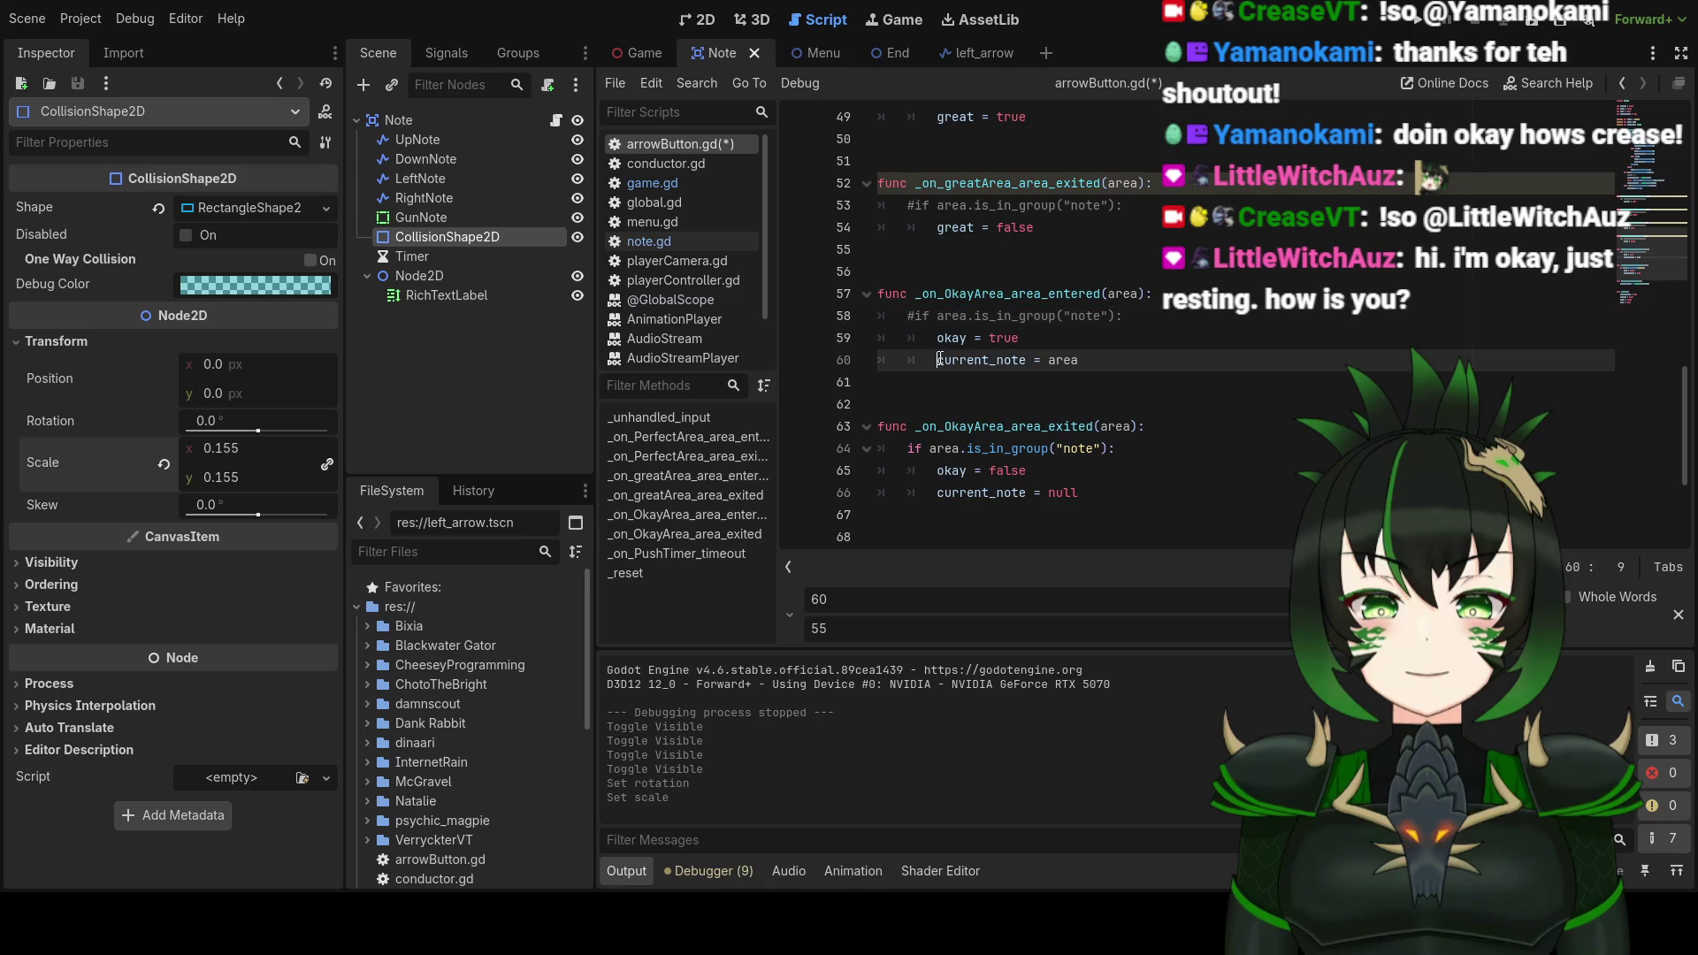
scroll(1109, 379, "up", 1)
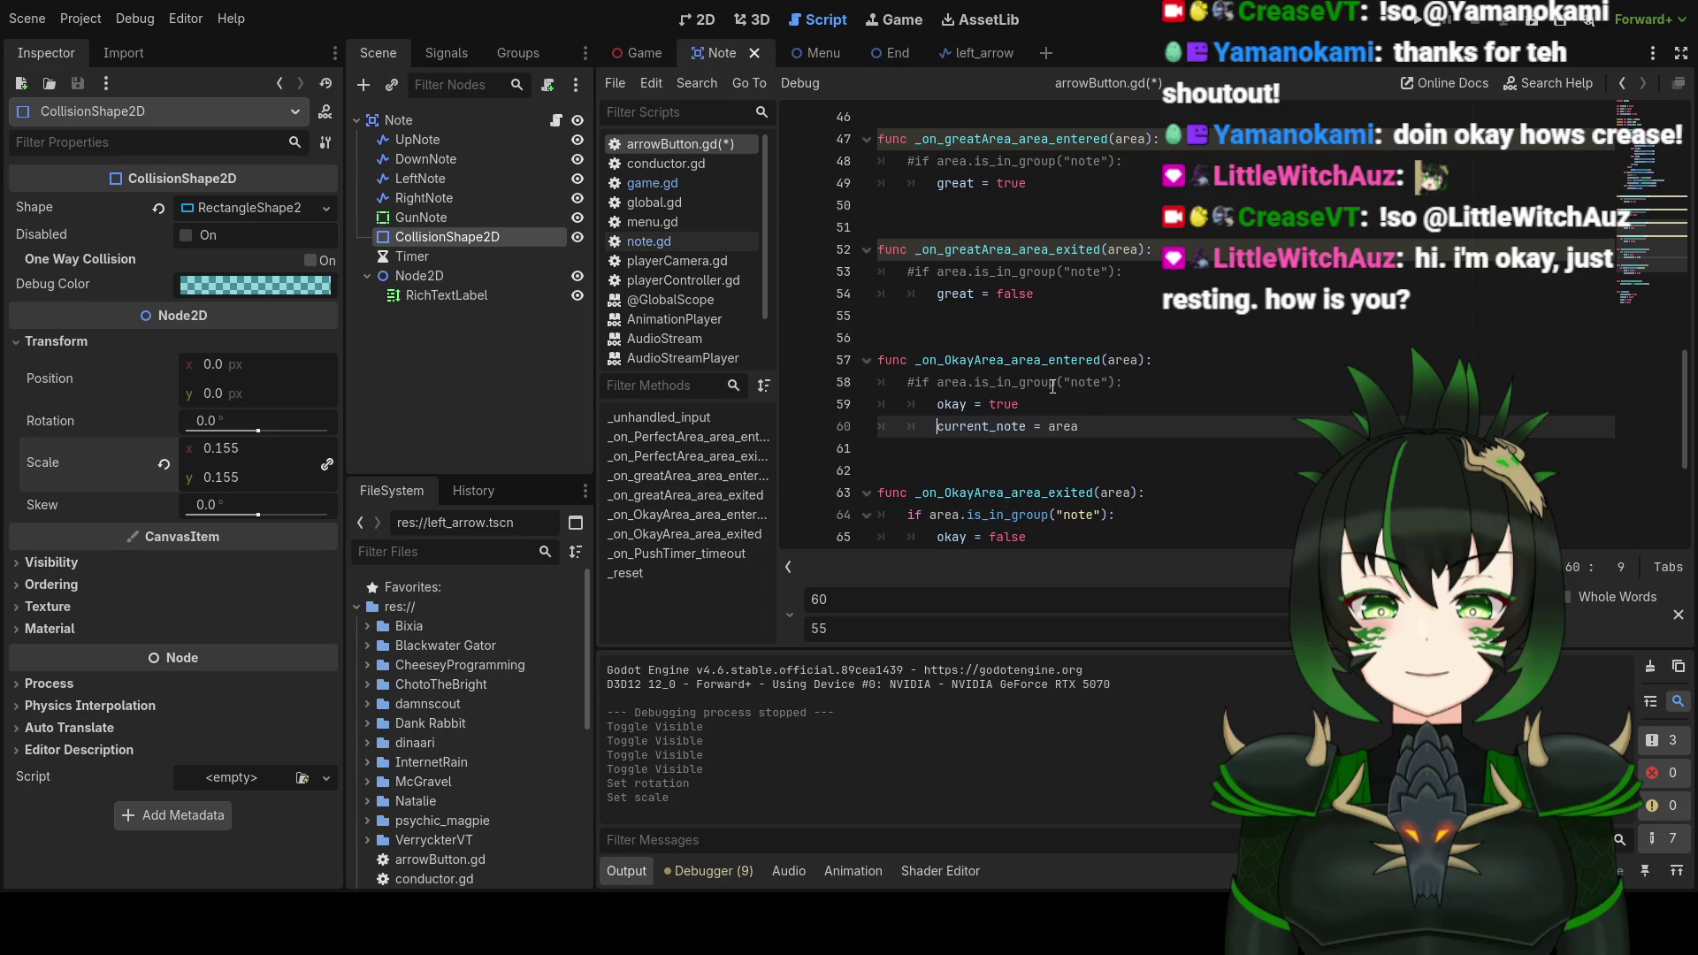
scroll(1125, 366, "up", 7)
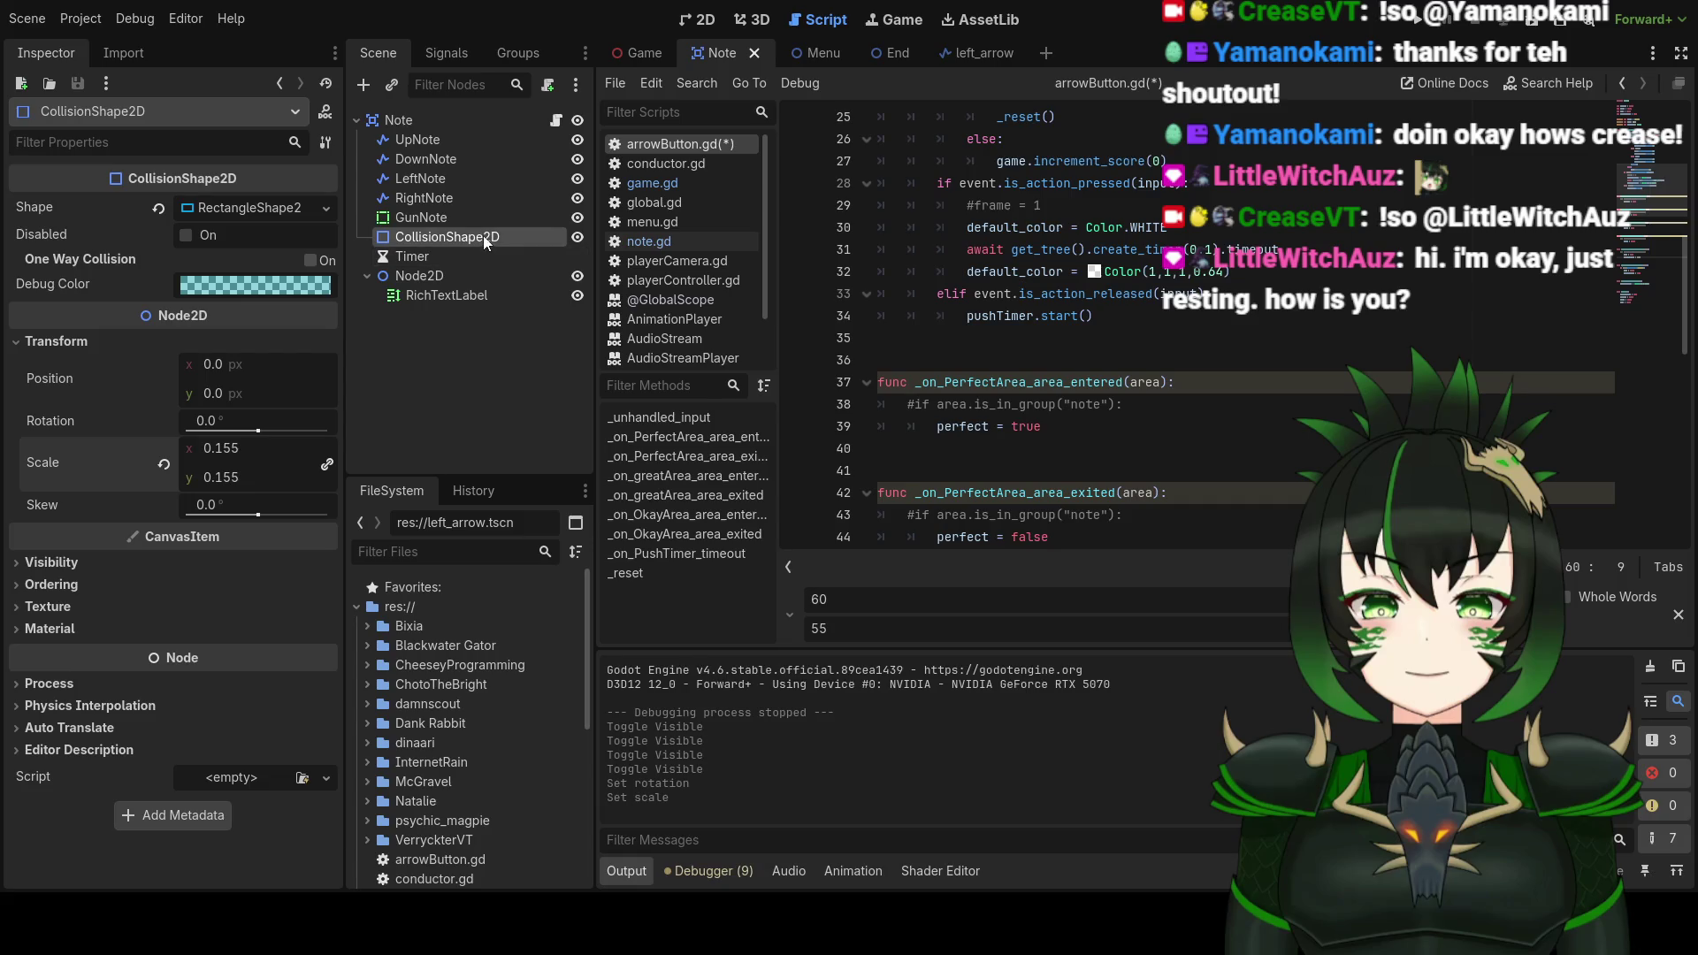
Step: Start connecting the Note root's area_entered signal to a method
left_click(471, 123)
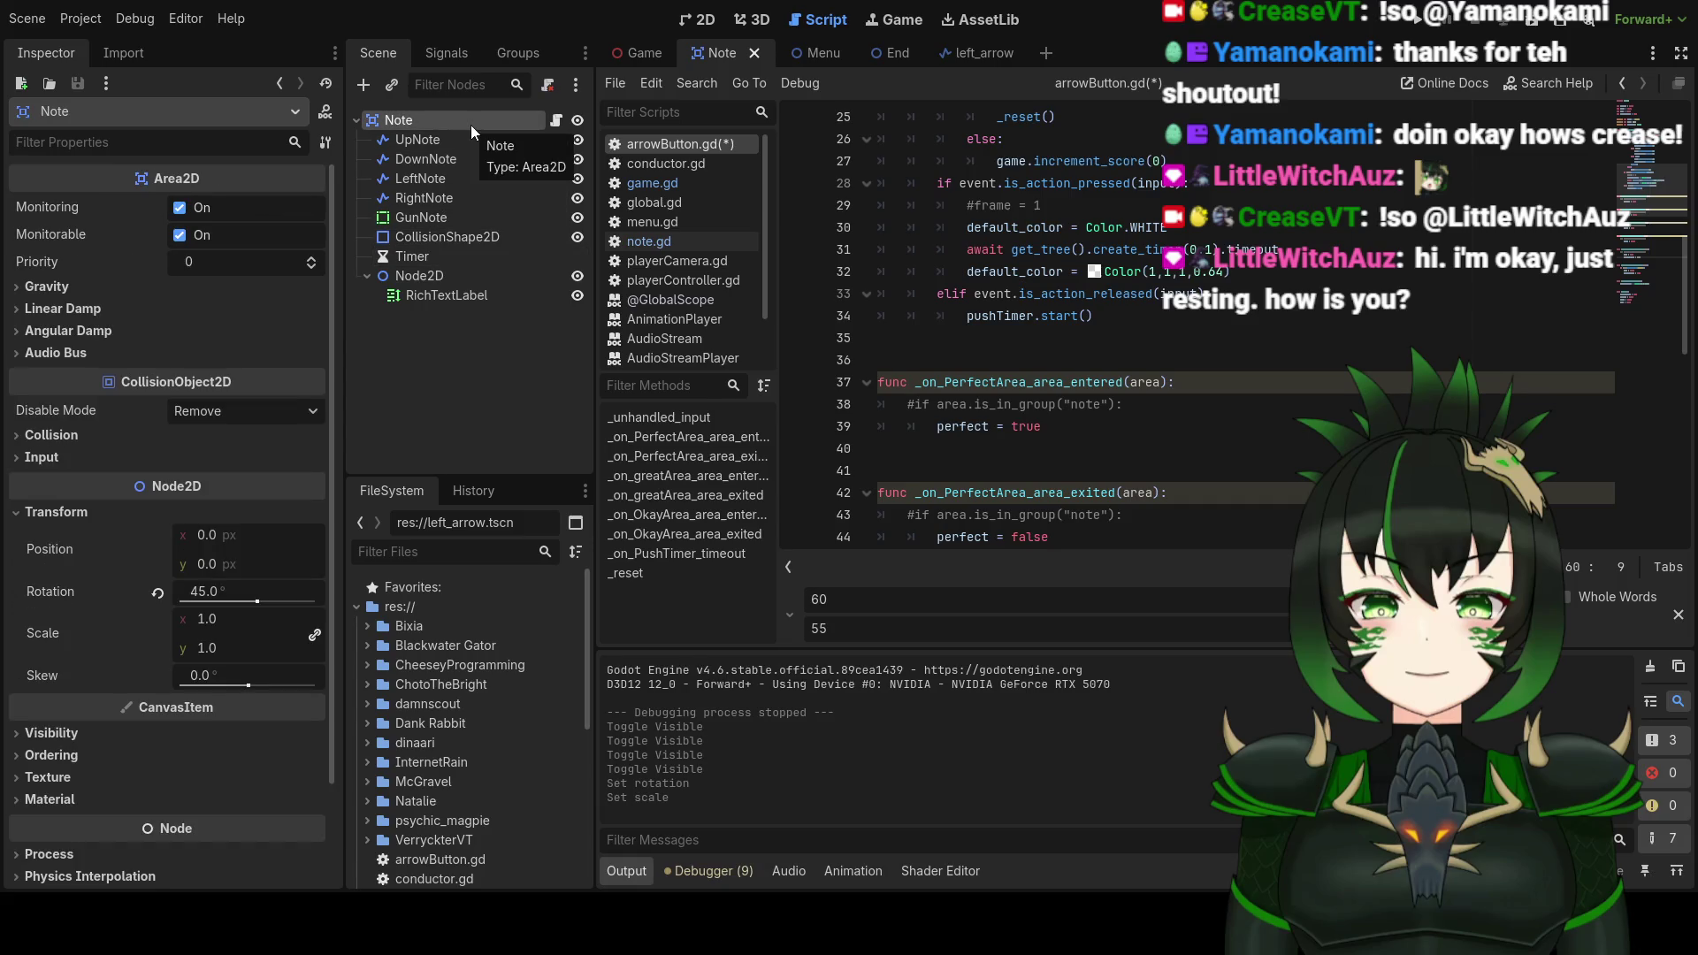
left_click(437, 56)
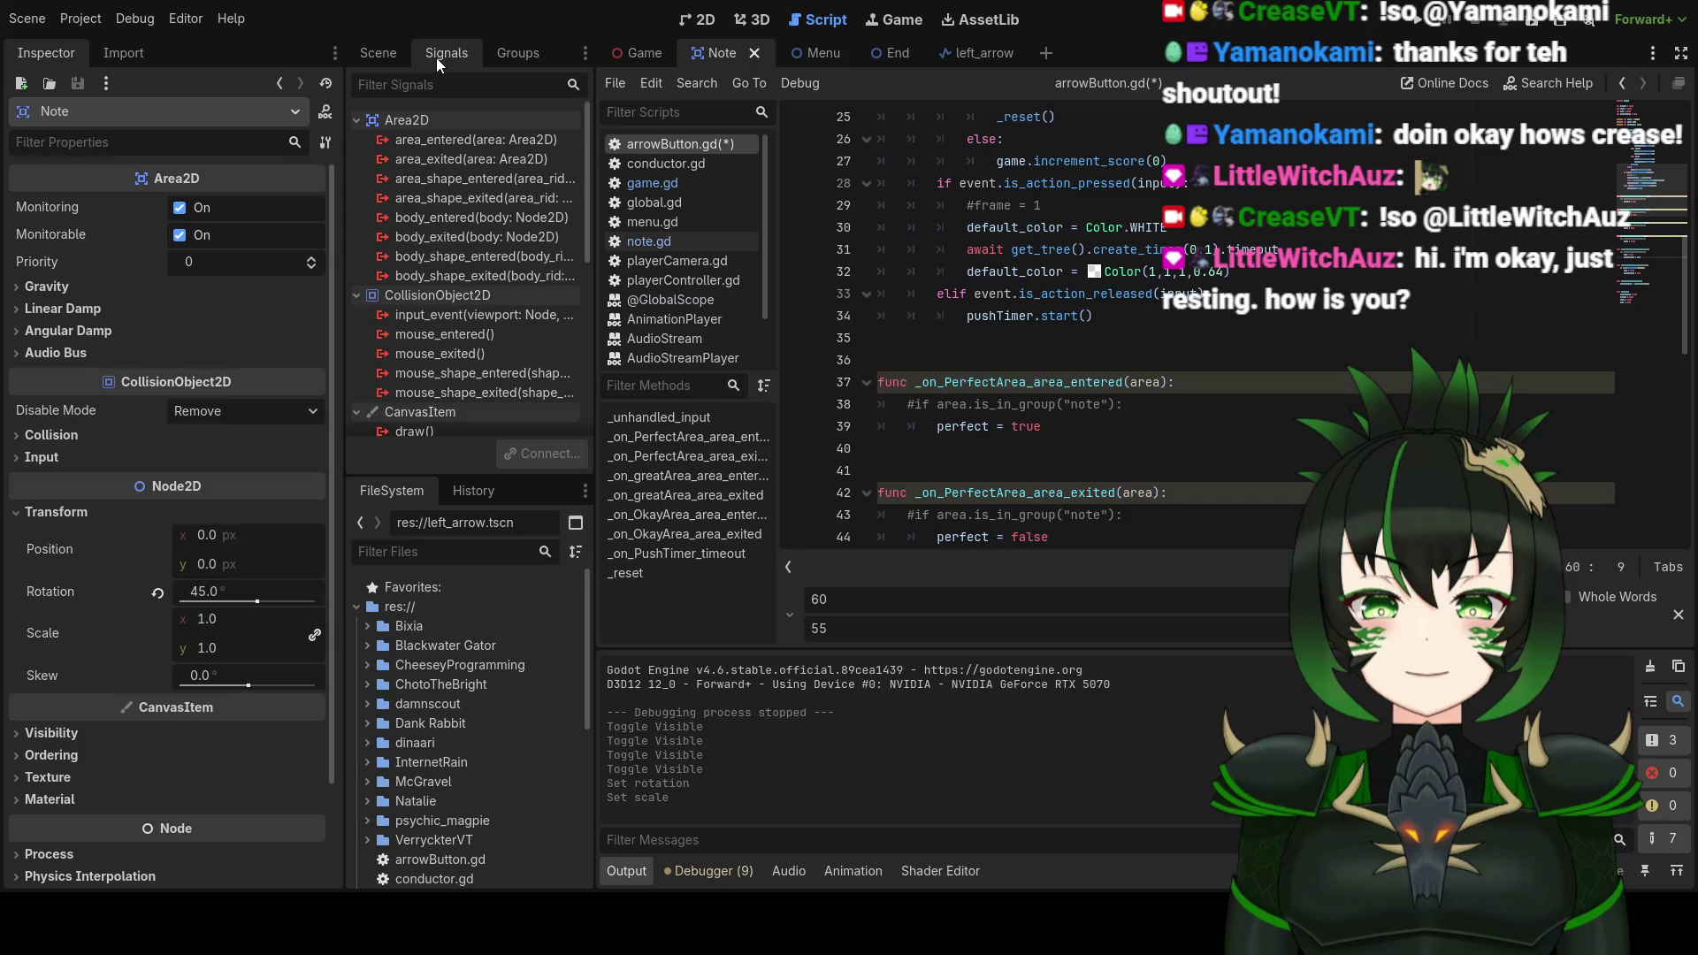
left_click(500, 145)
right_click(501, 145)
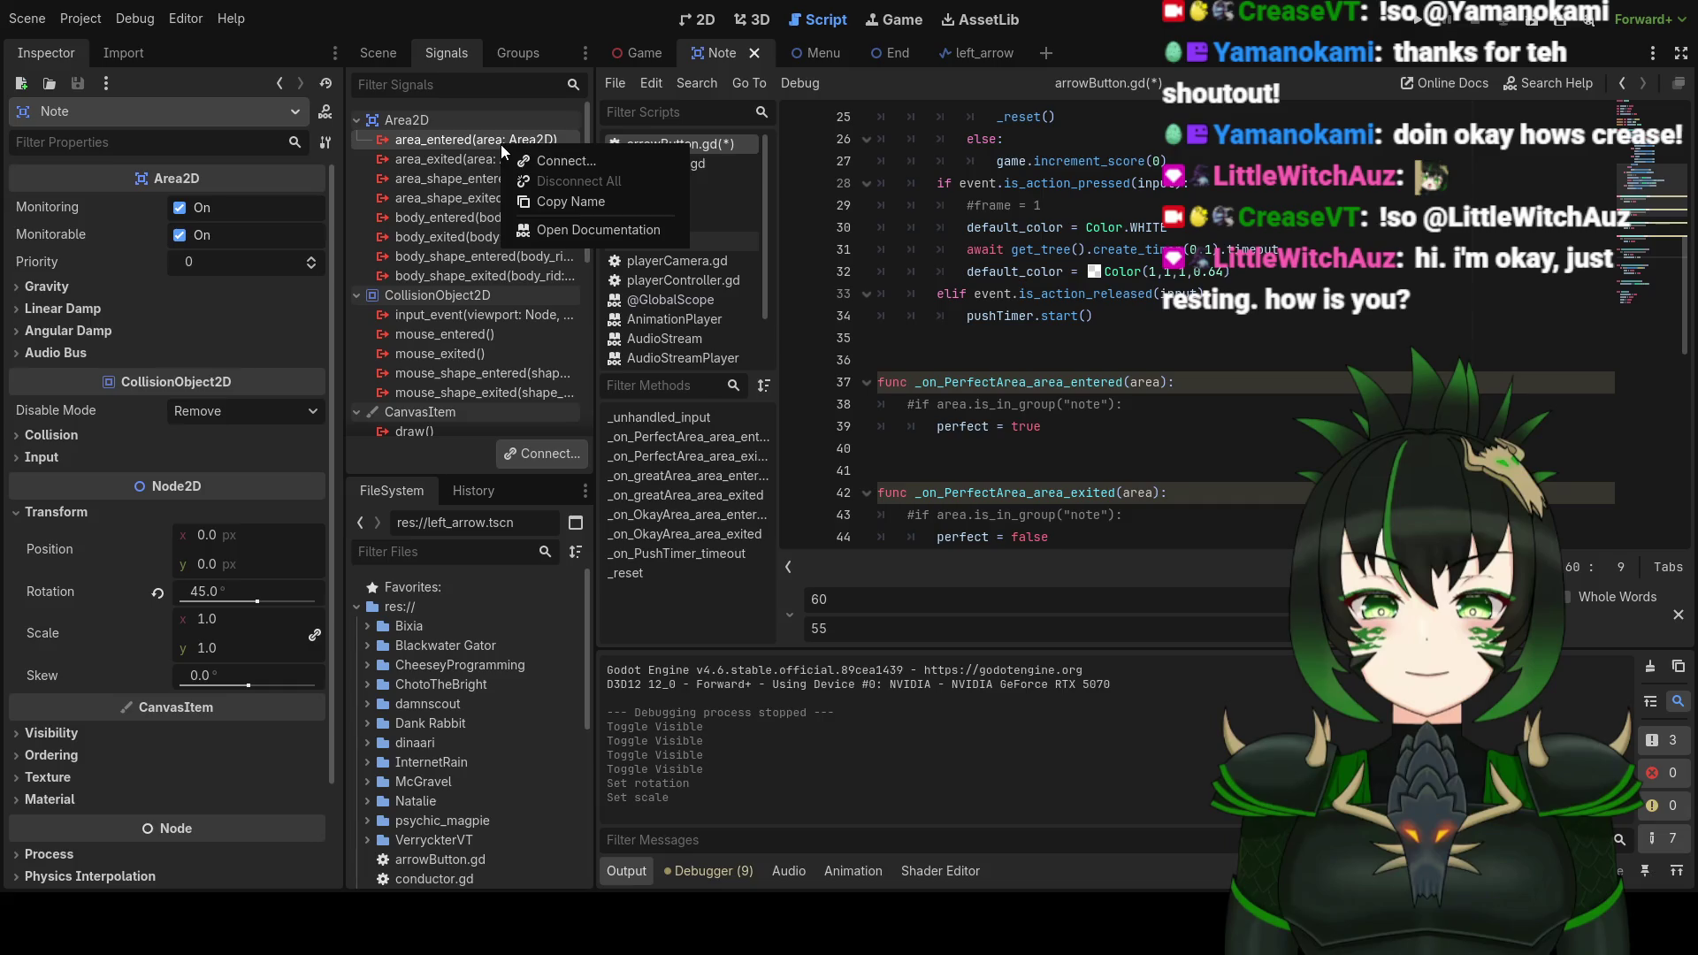
left_click(555, 161)
Step: Browse all compatible receiver methods and advanced options, then cancel without connecting area_entered
scroll(852, 491, "up", 1)
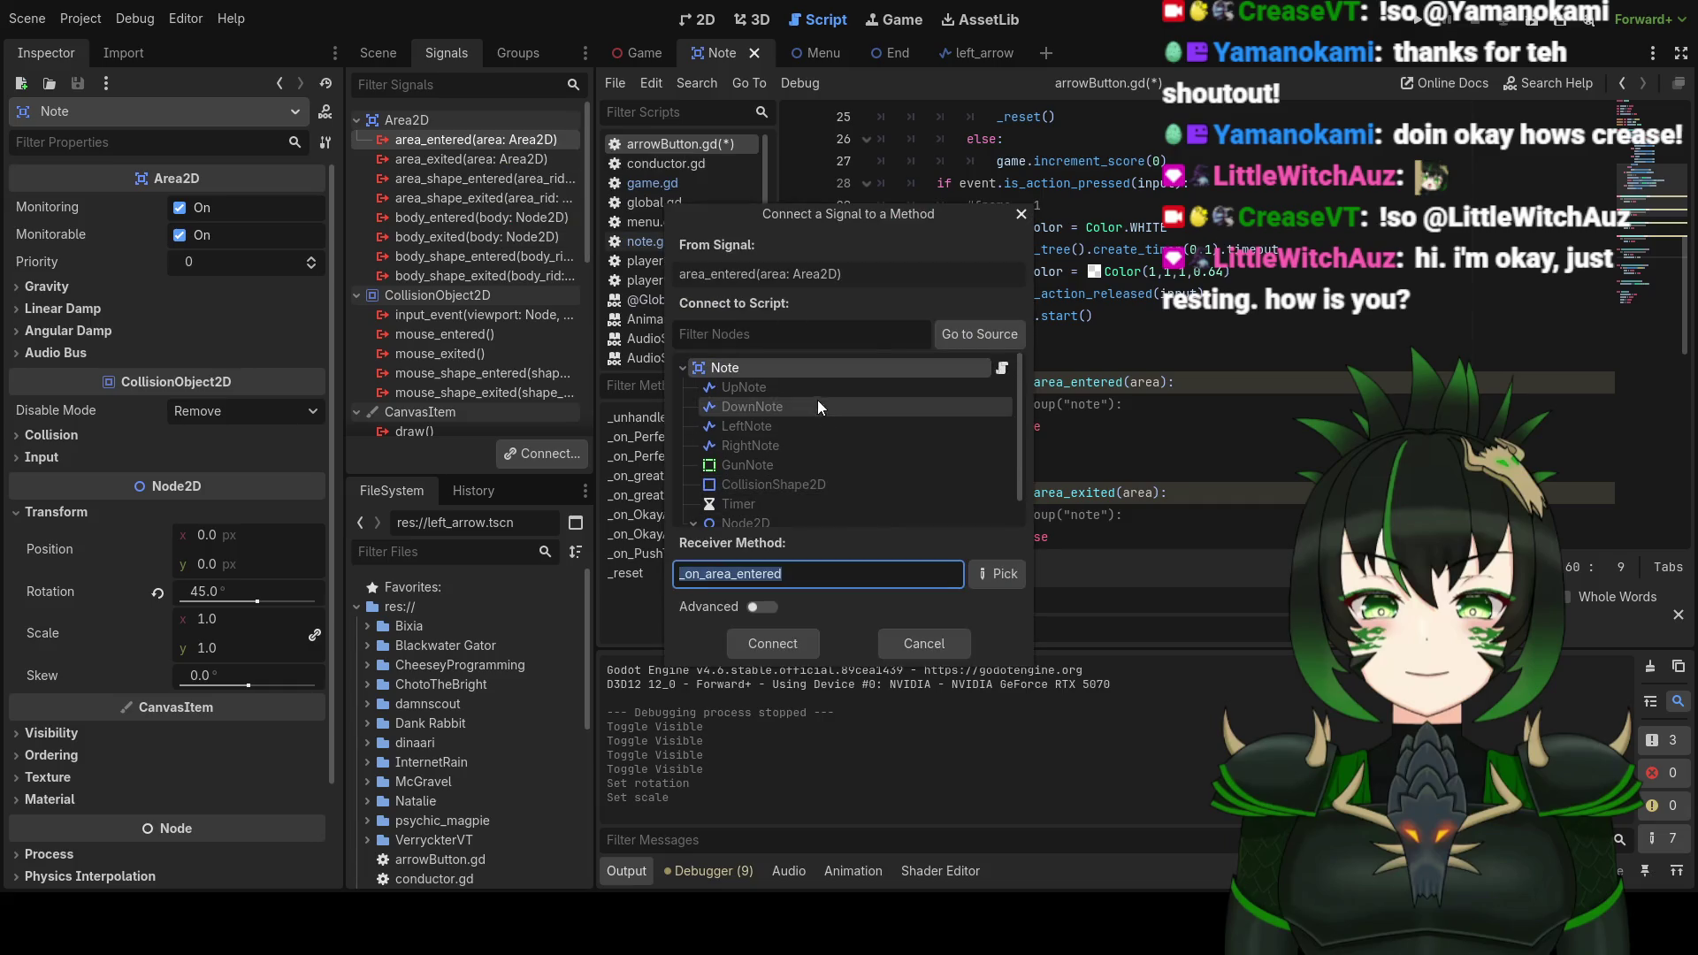
left_click(973, 338)
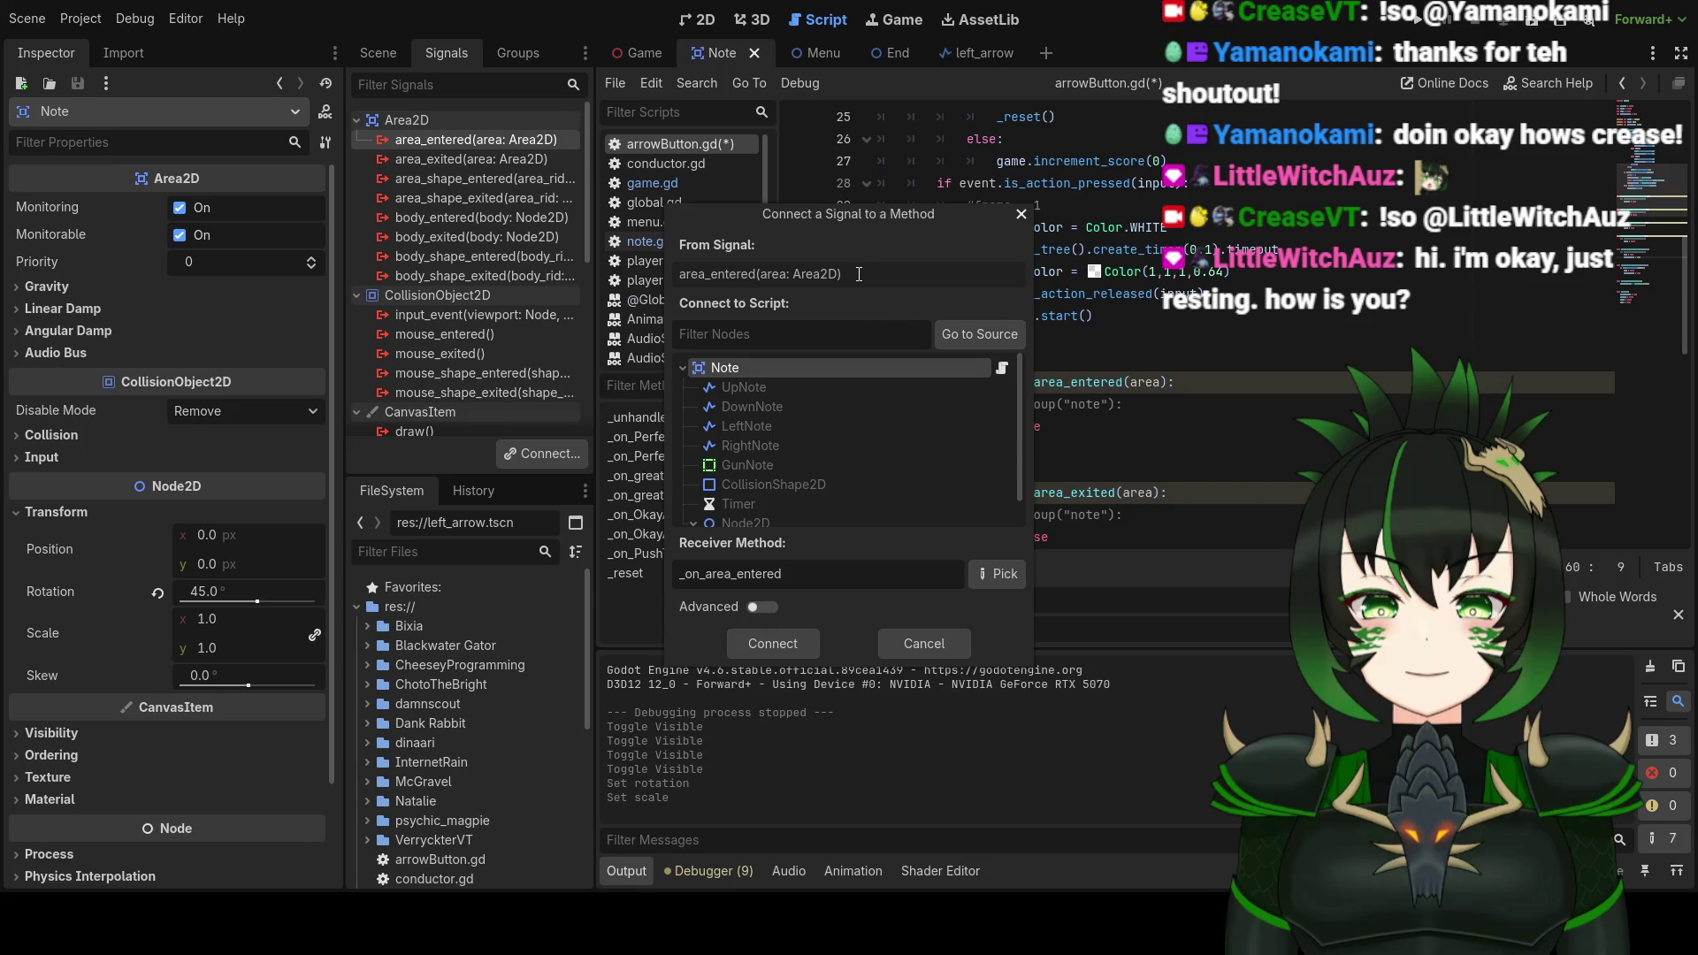
left_click(986, 578)
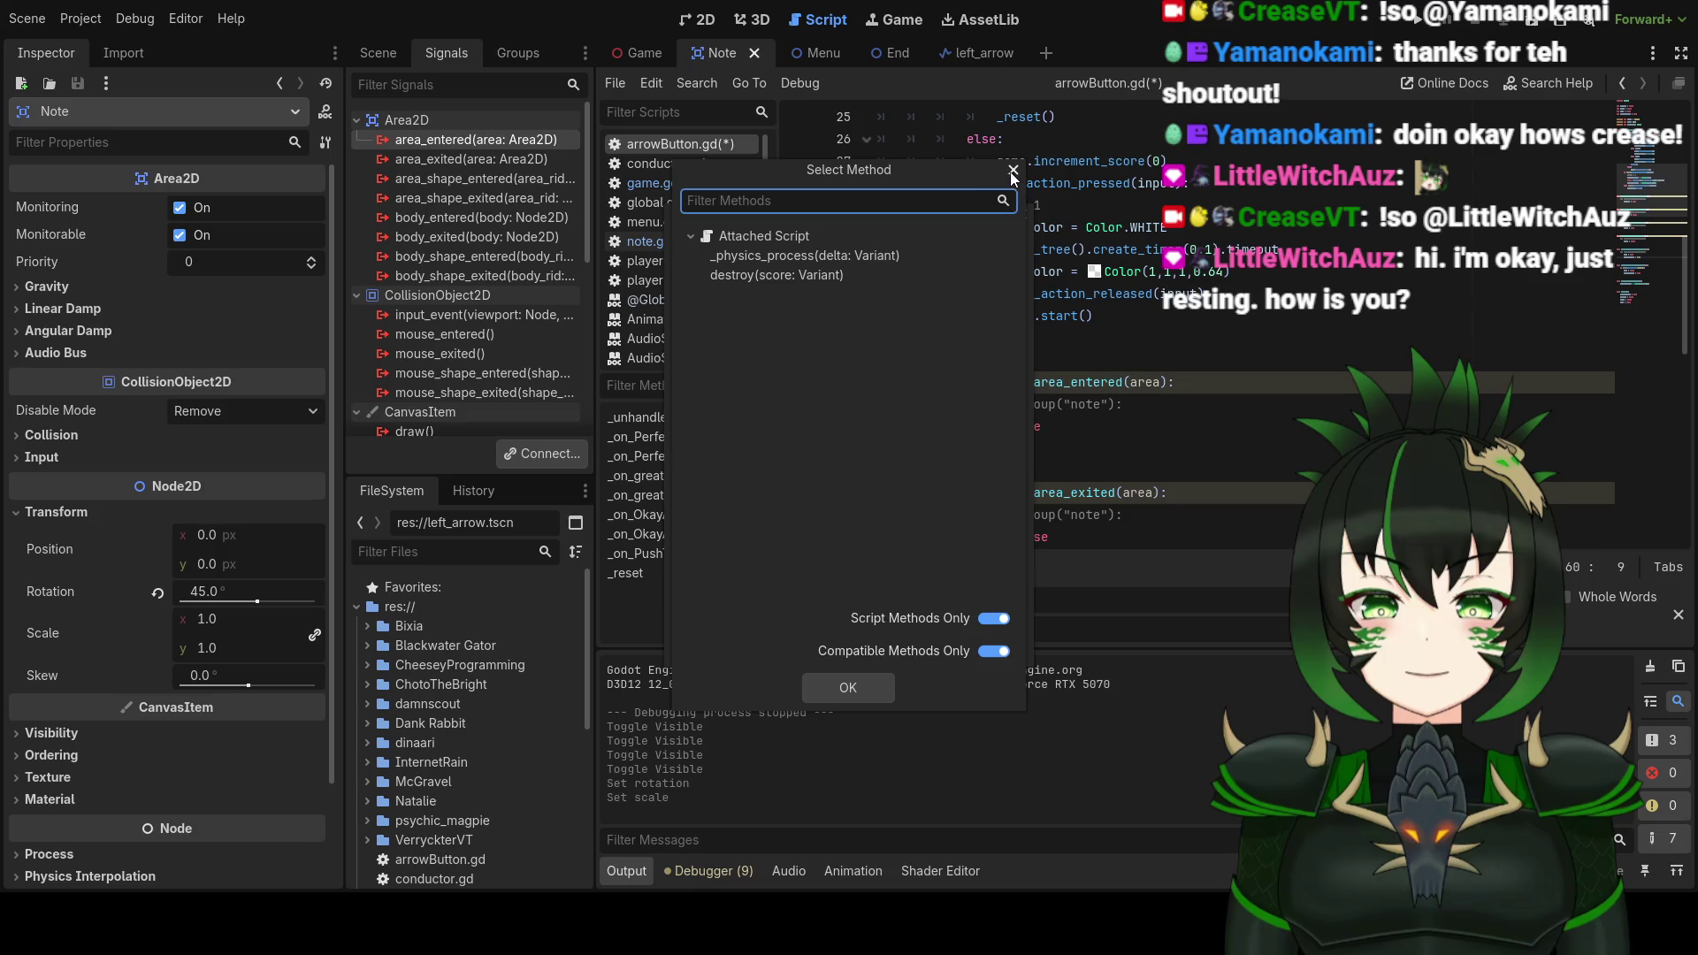
left_click(992, 619)
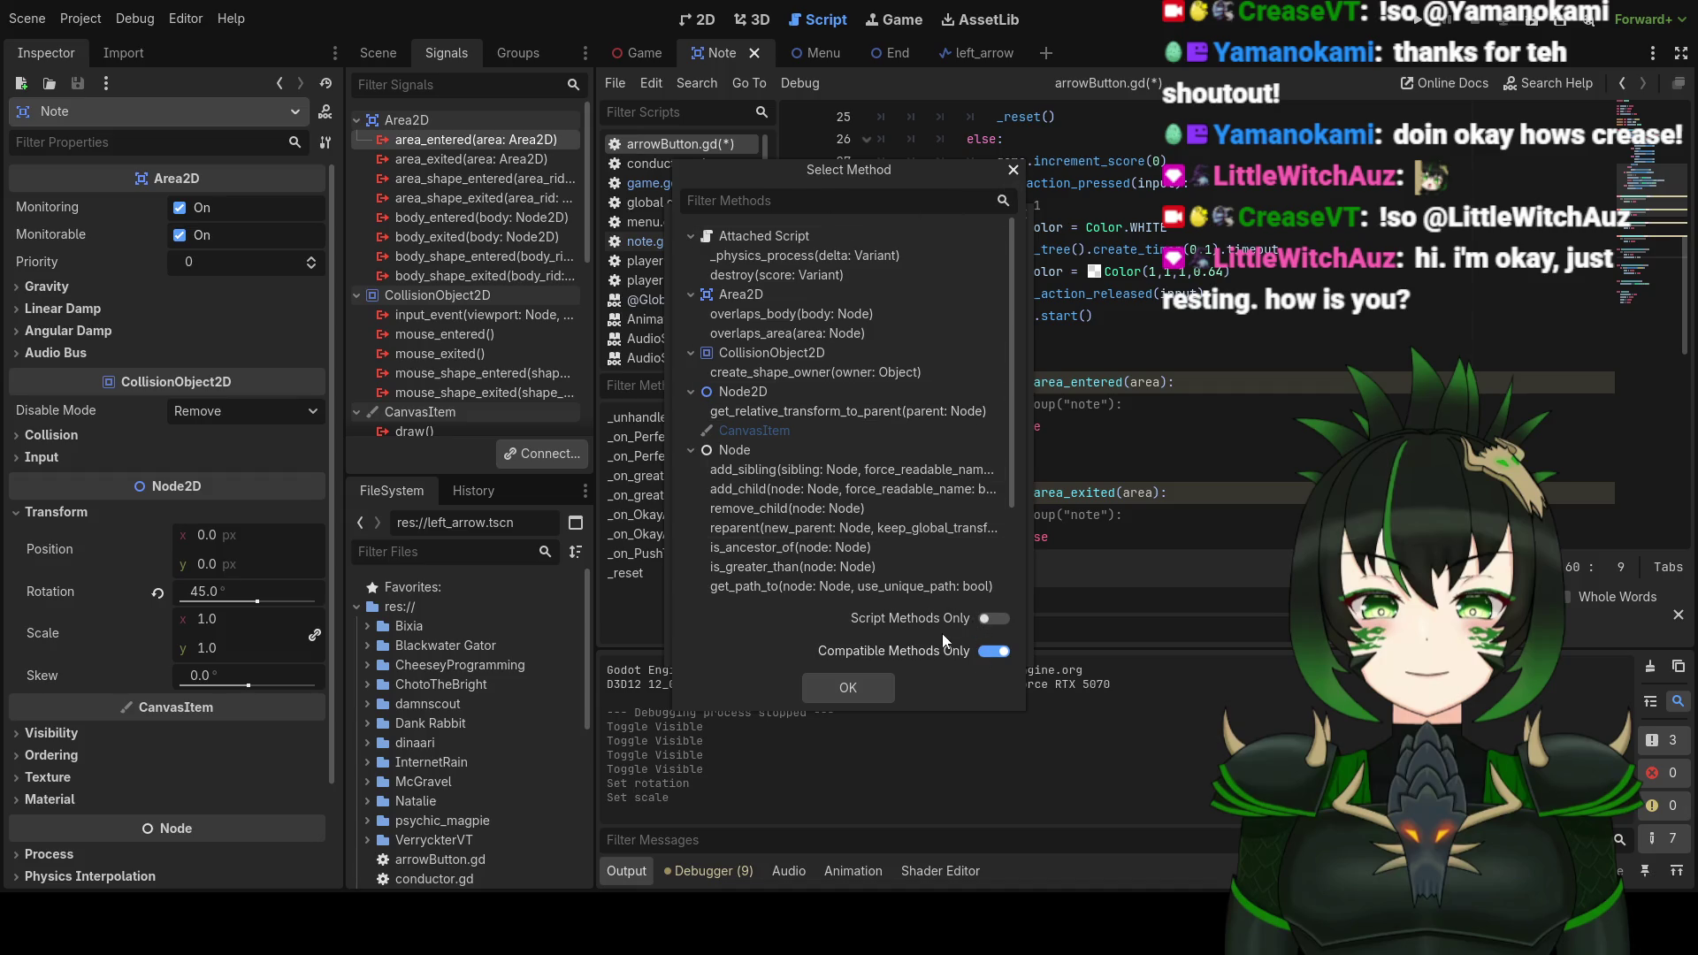
left_click(1013, 171)
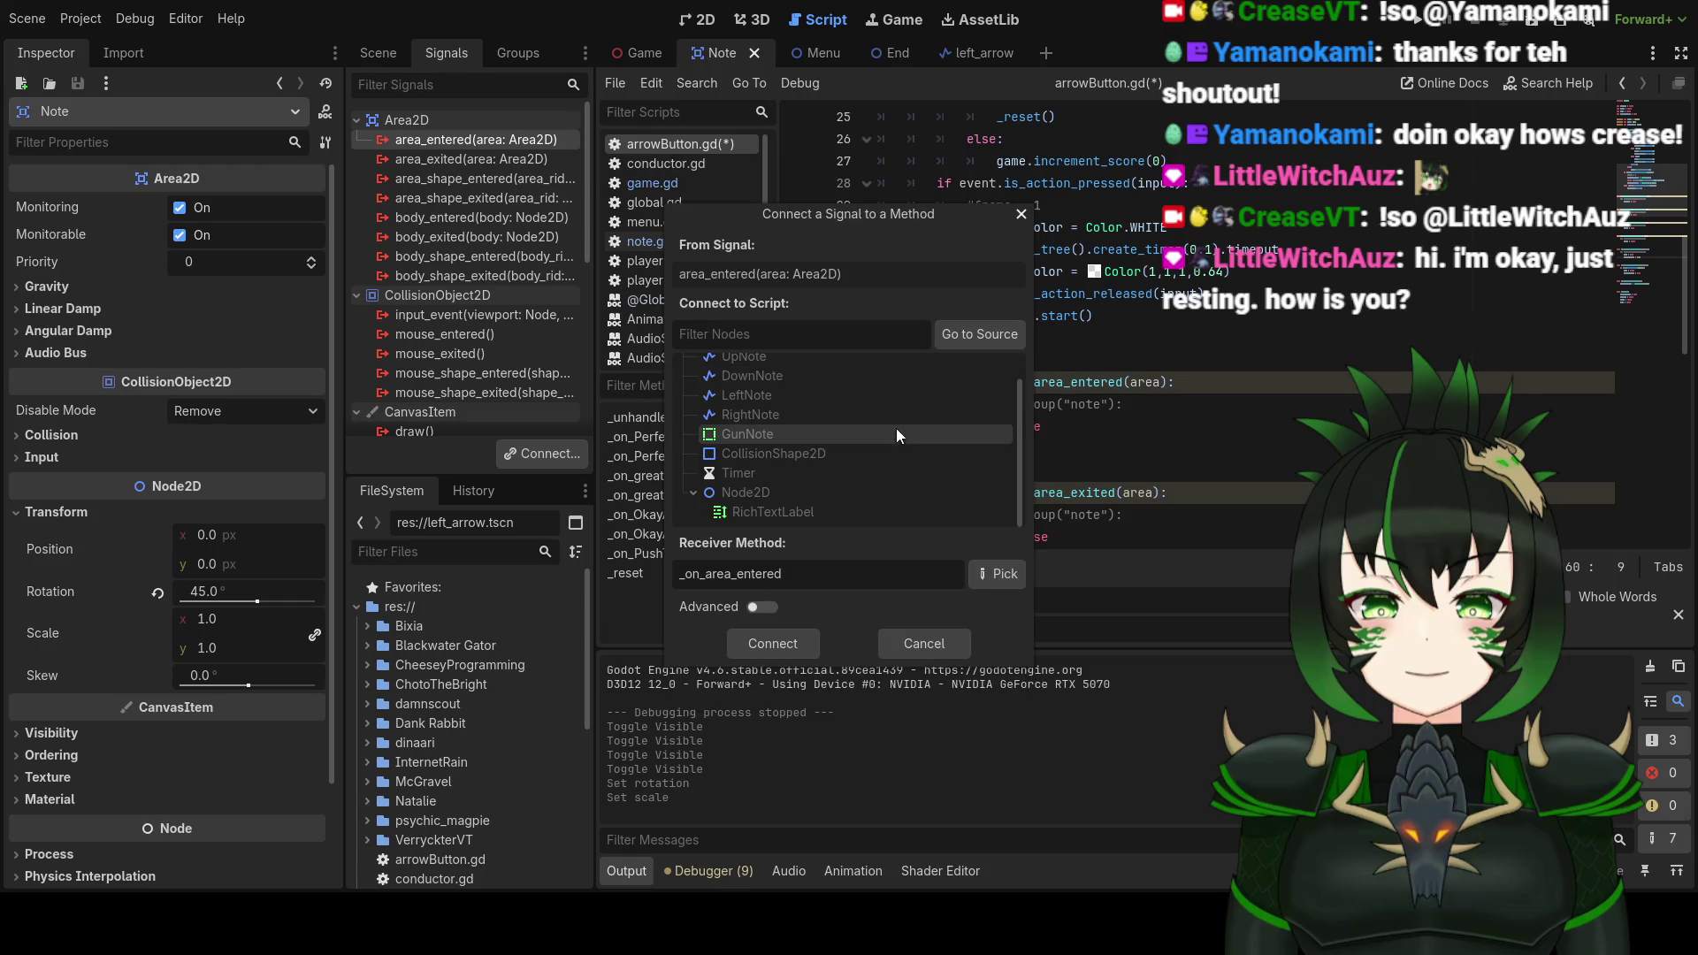
left_click(773, 610)
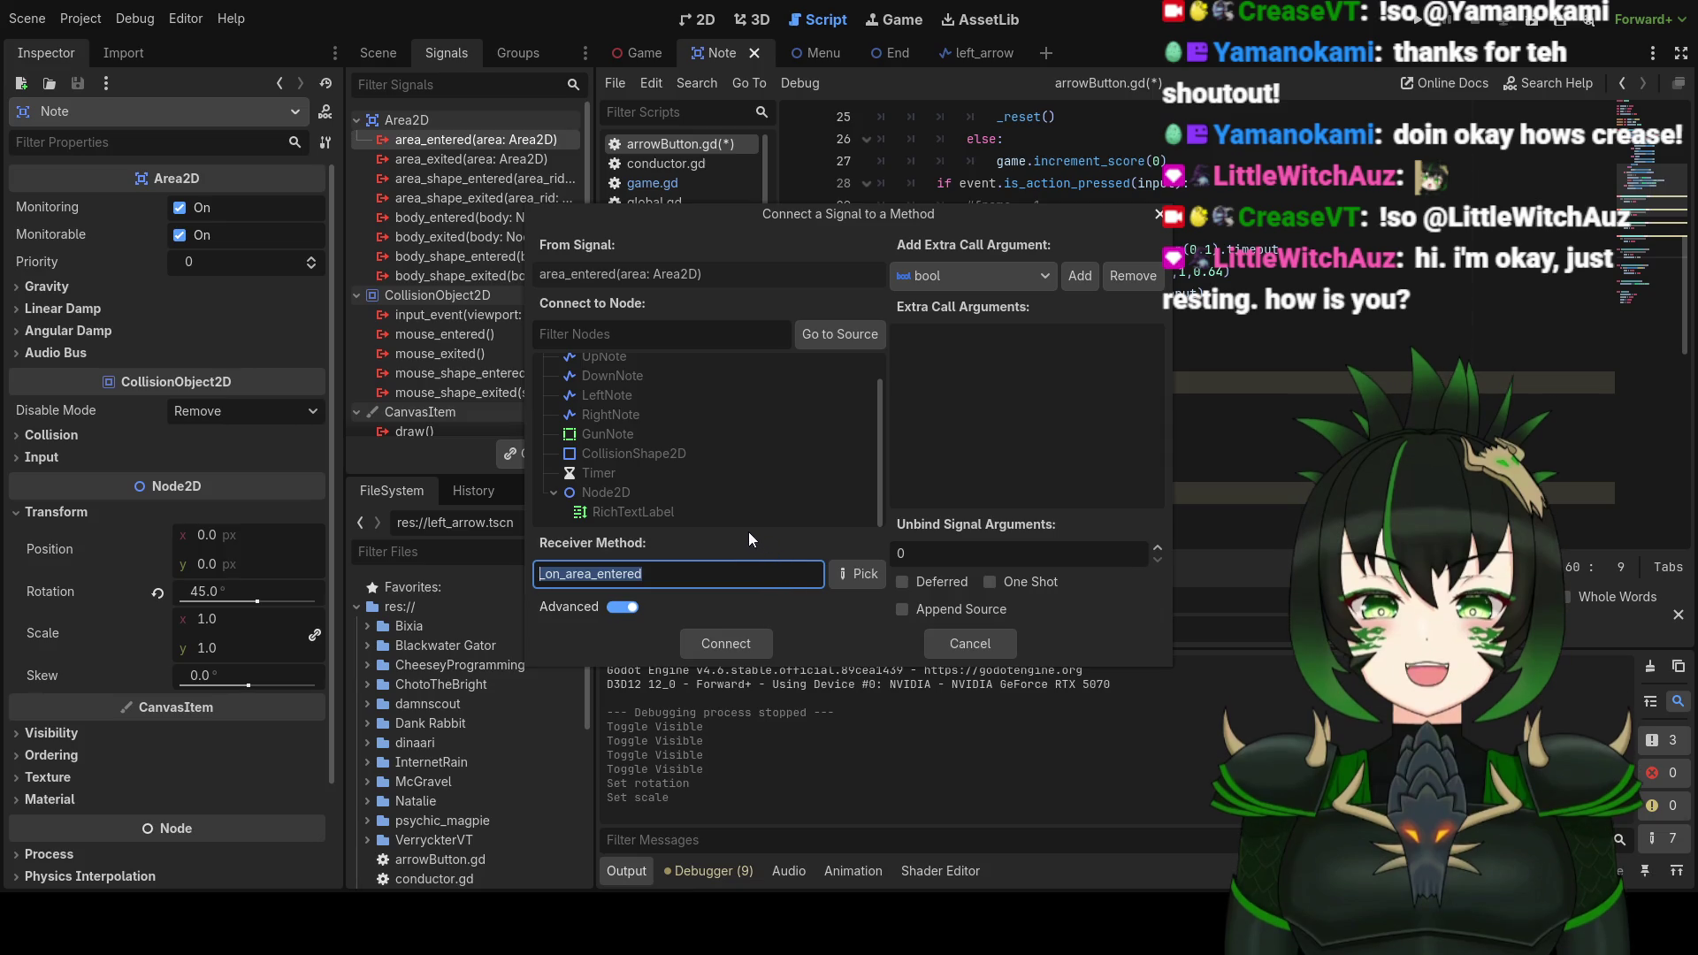
scroll(722, 446, "up", 2)
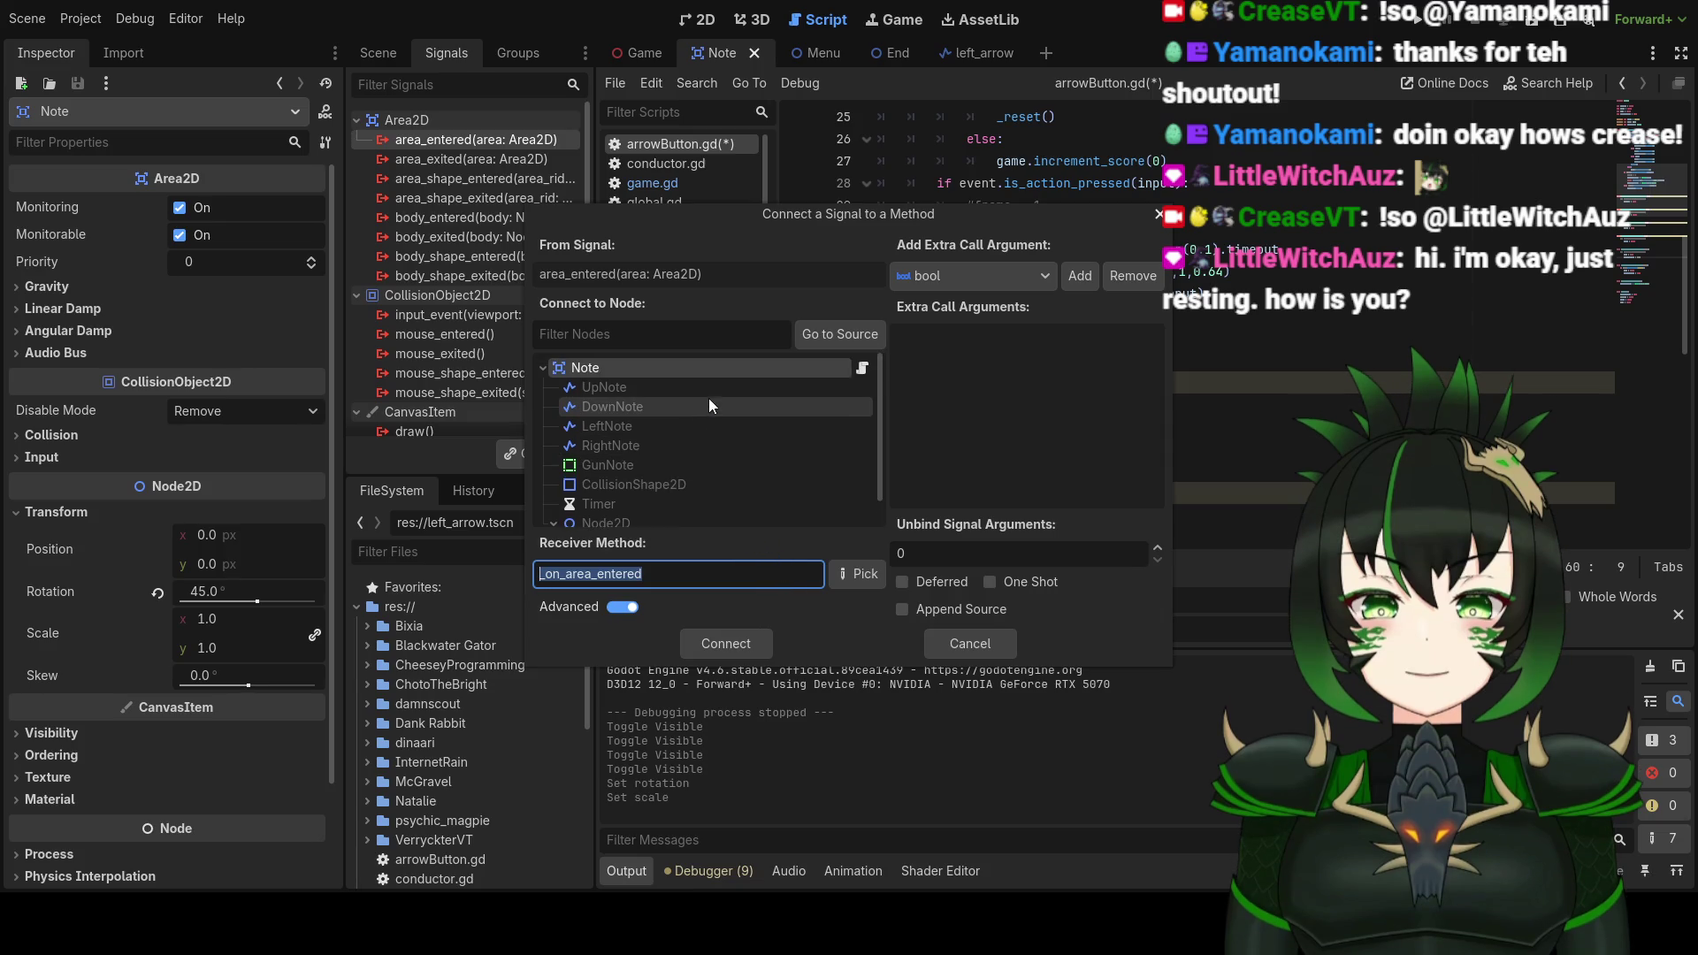
scroll(703, 421, "down", 1)
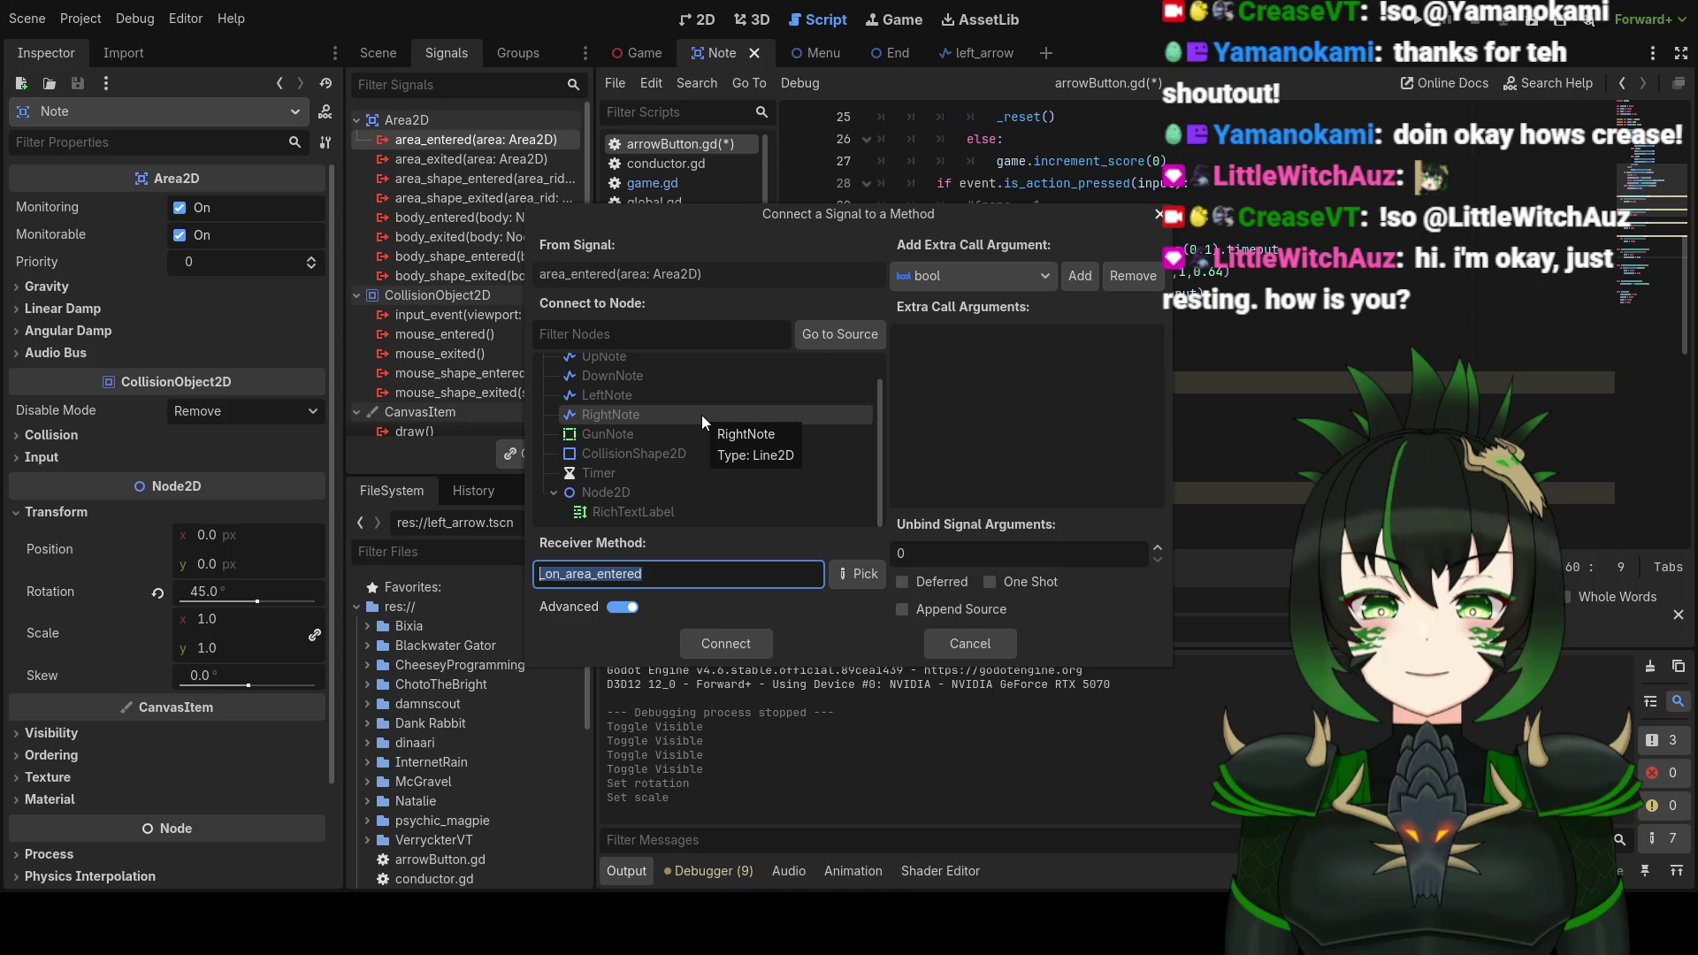
left_click(950, 640)
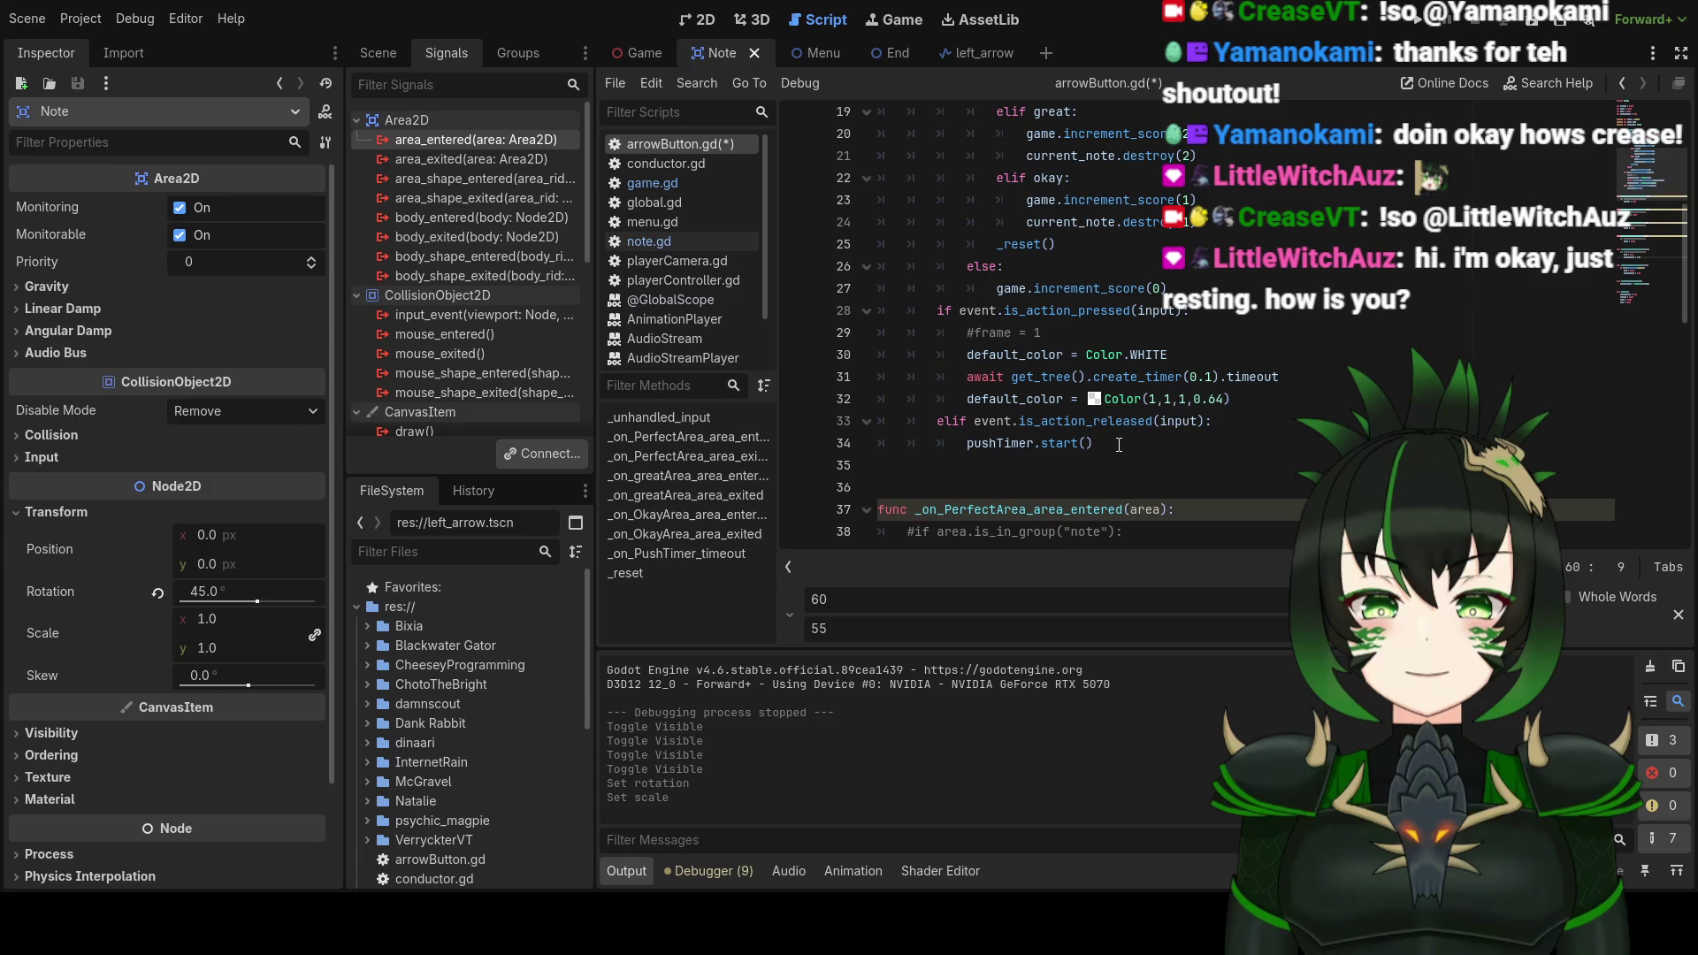
scroll(1119, 445, "up", 6)
scroll(1119, 445, "down", 7)
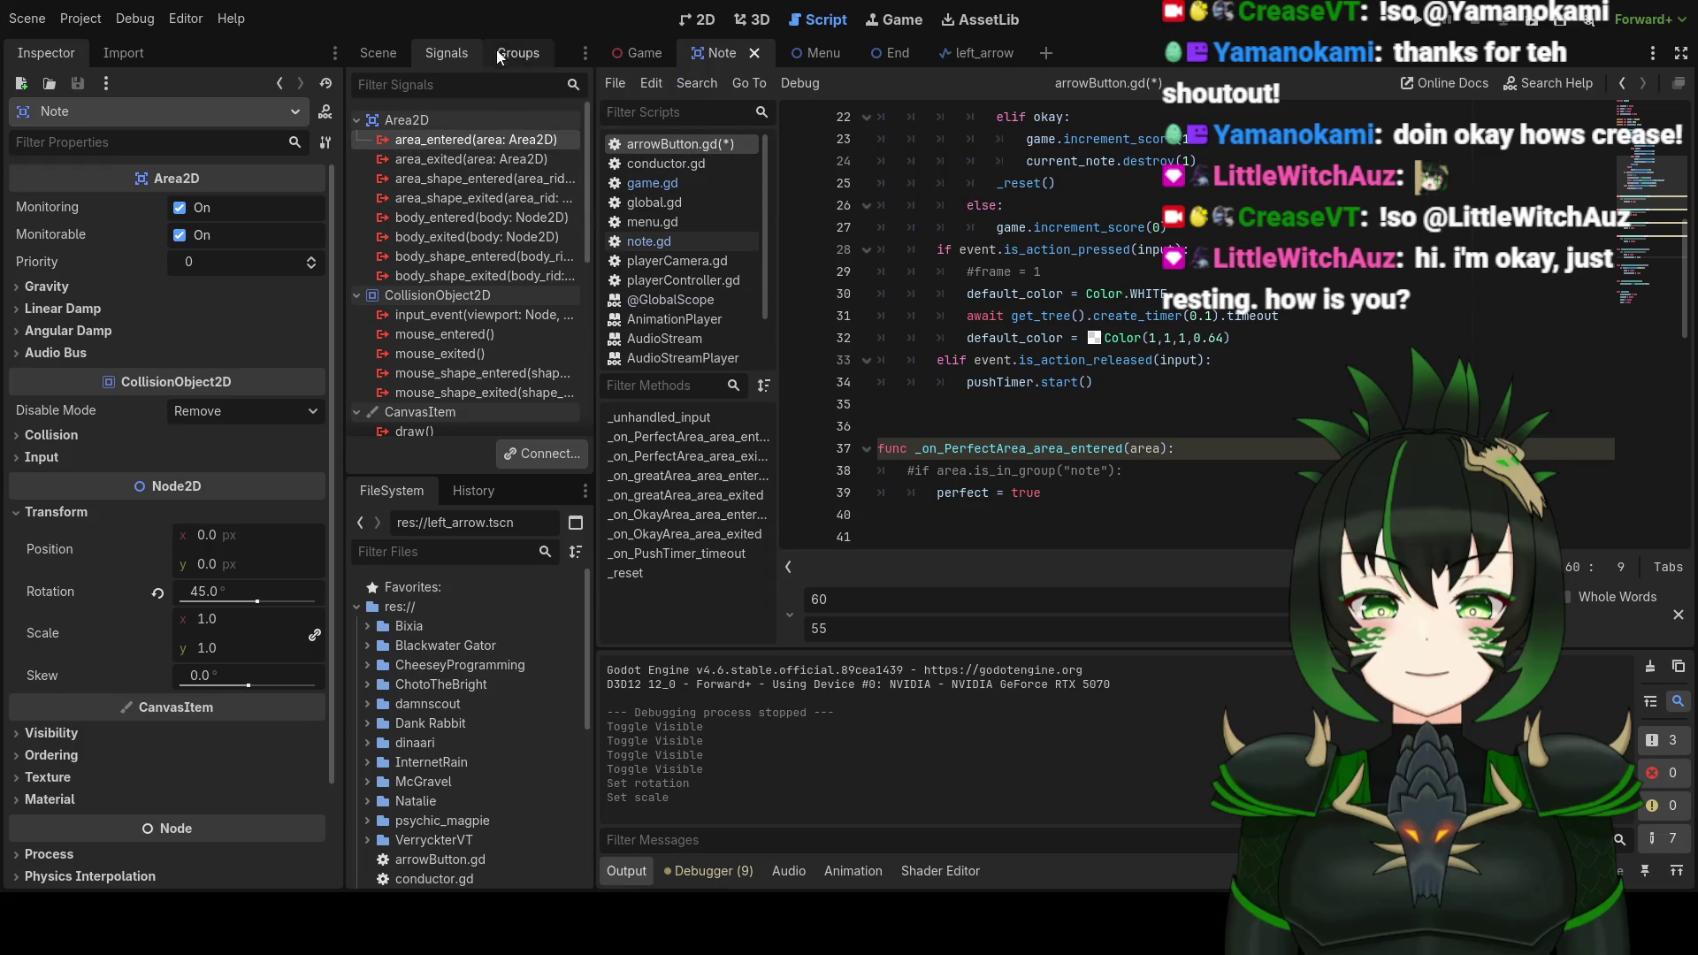
left_click(699, 21)
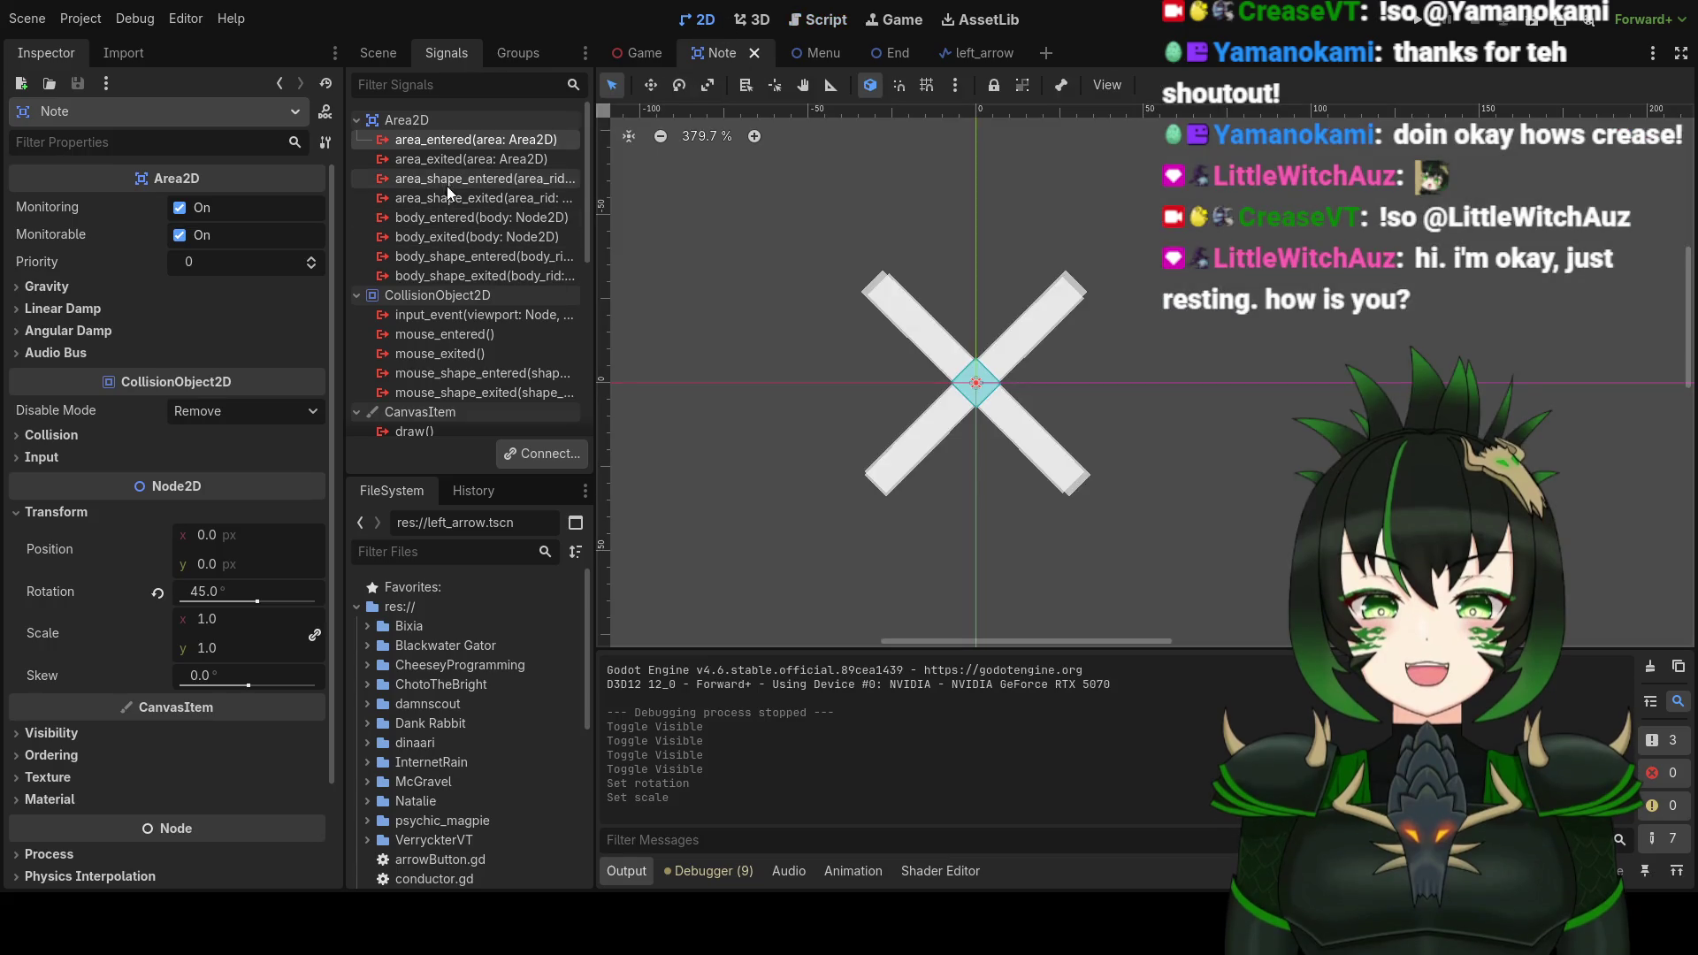
Step: Inspect the Note's CollisionShape2D properties and its signals in the Scene dock
left_click(390, 50)
left_click(439, 240)
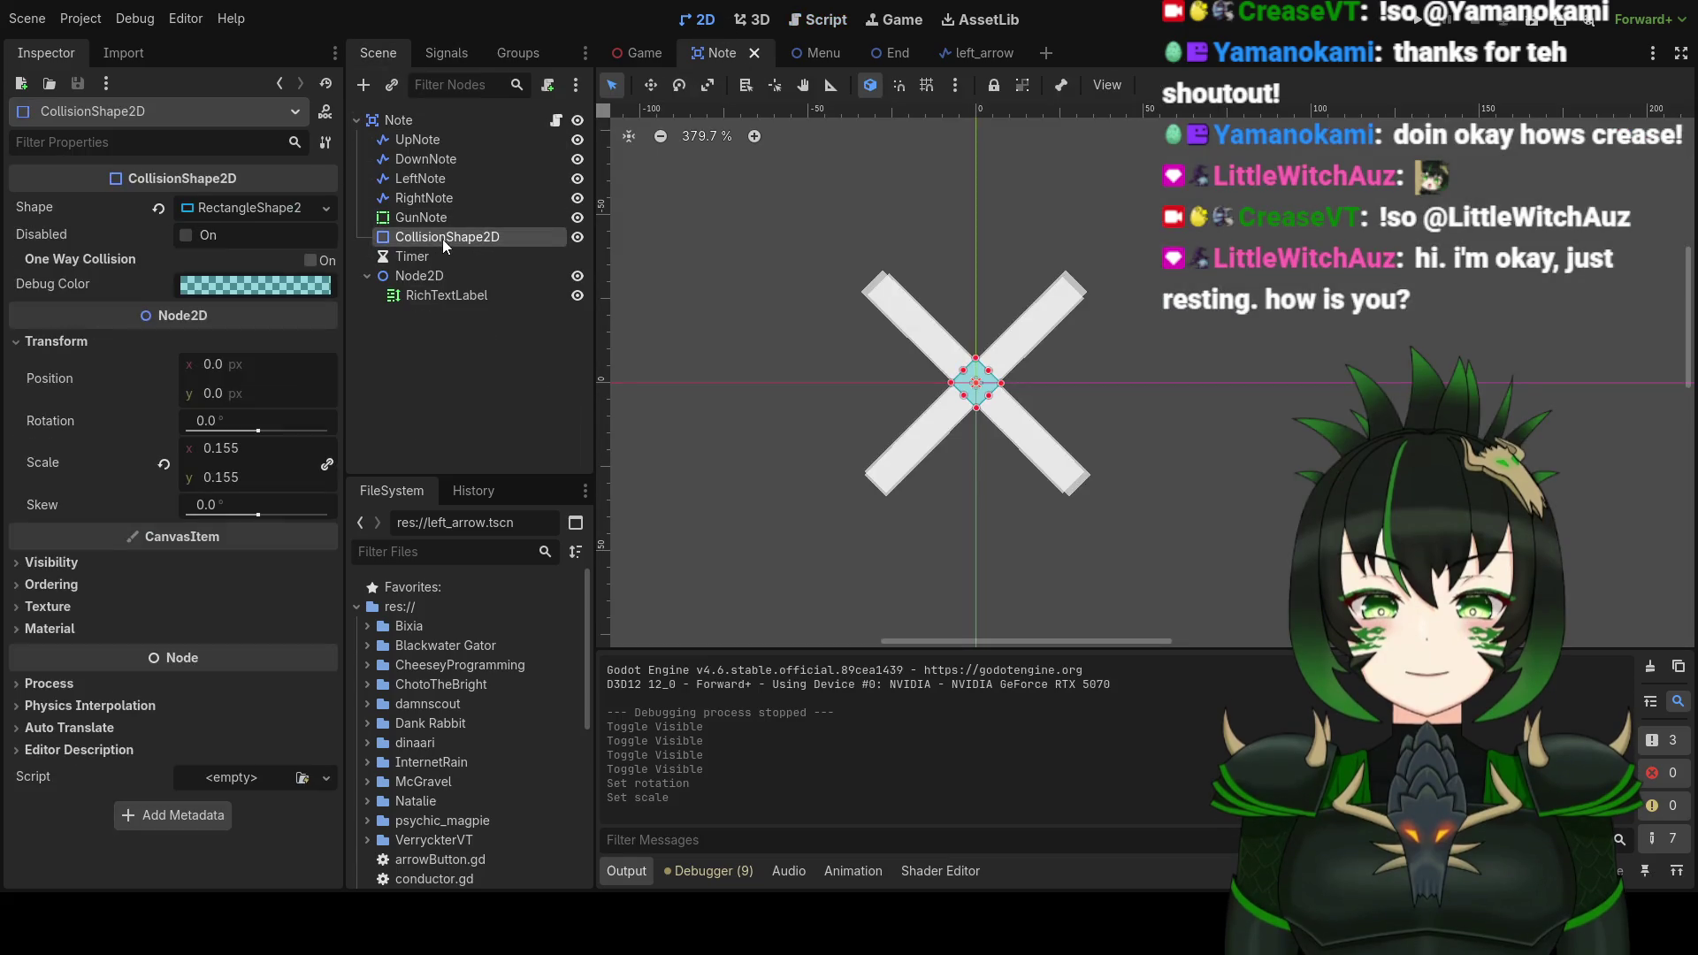
left_click(426, 124)
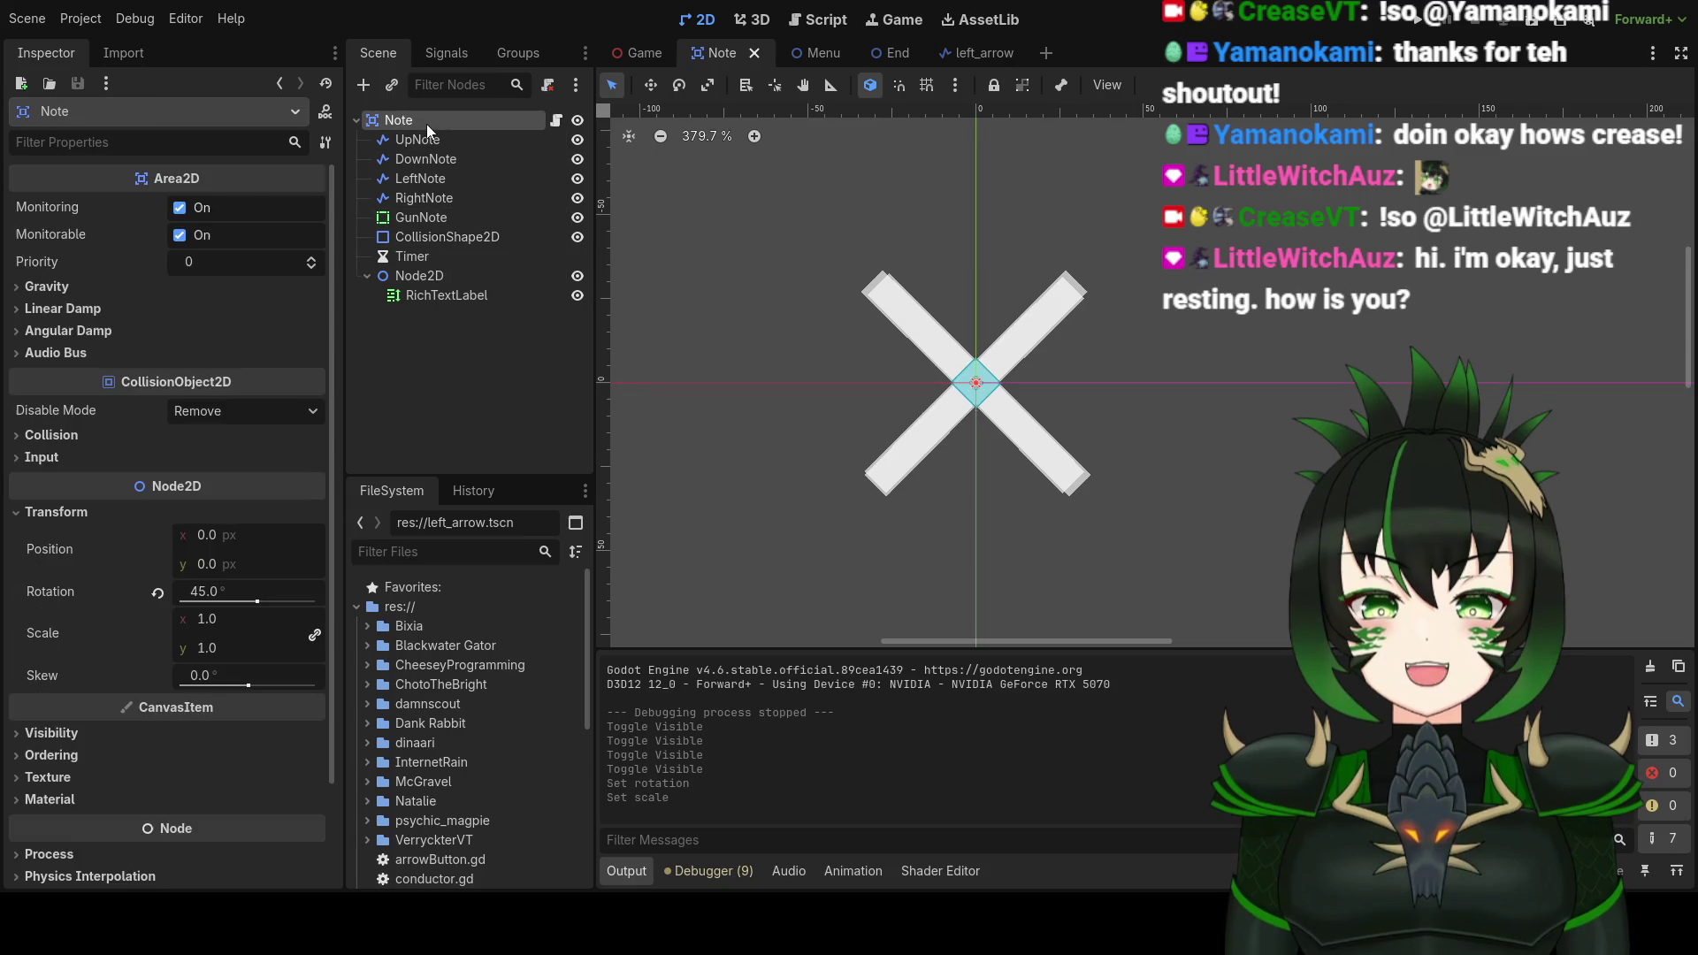
left_click(433, 237)
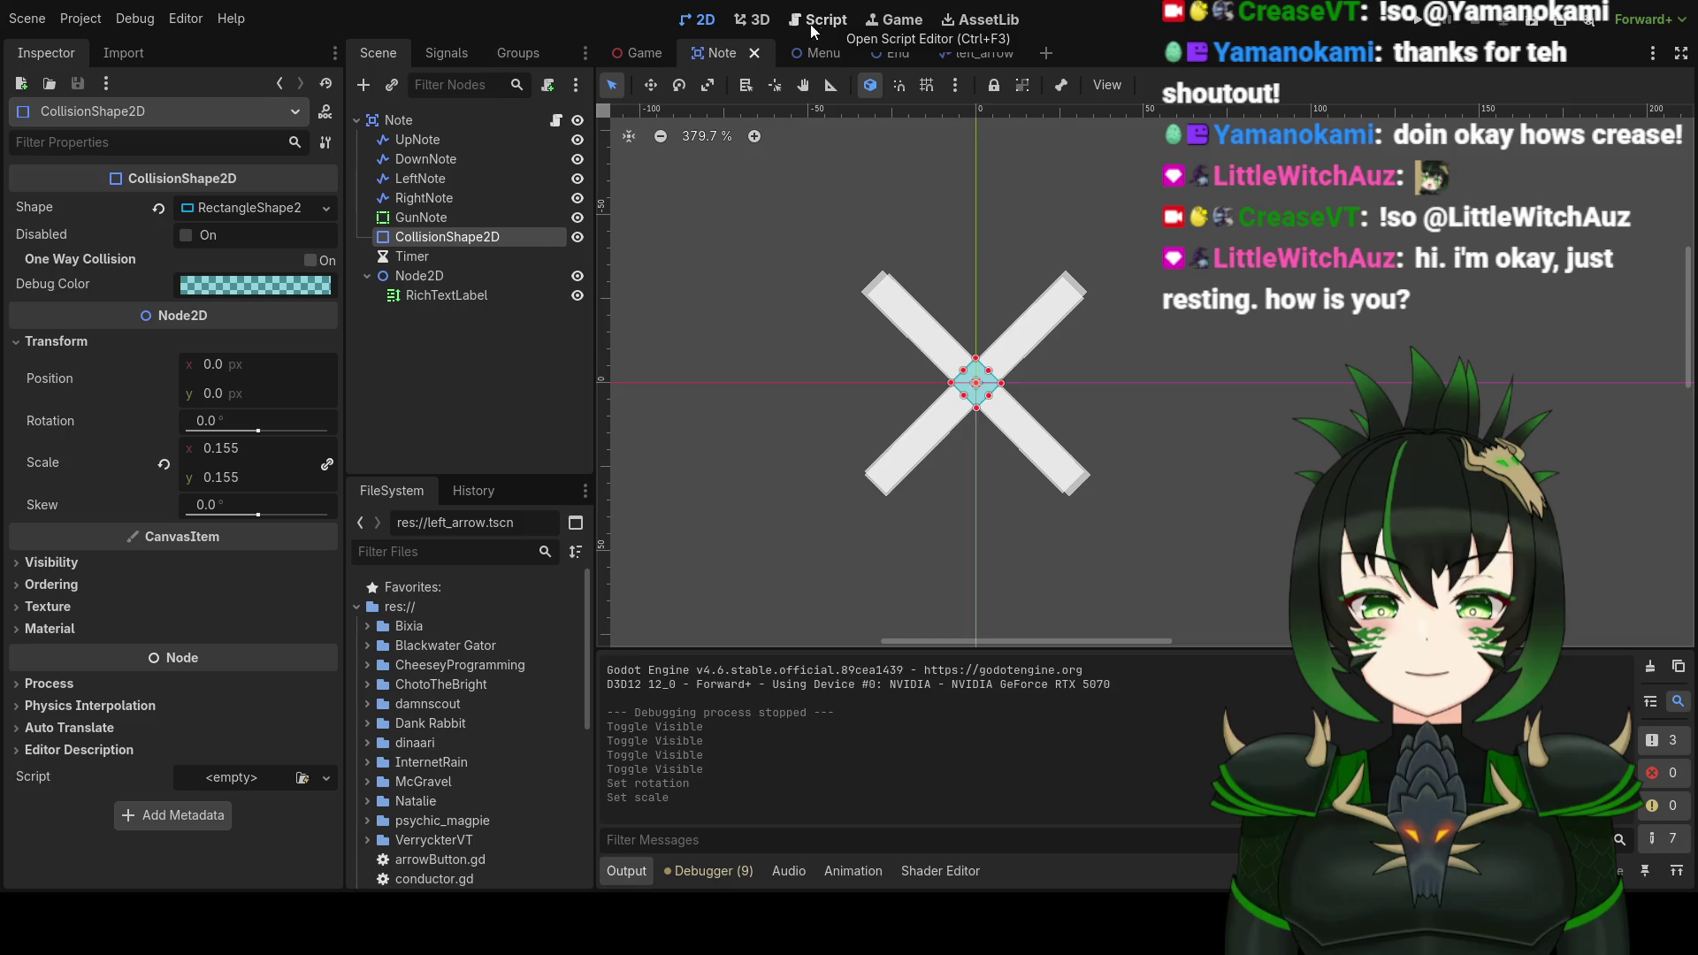
left_click(448, 55)
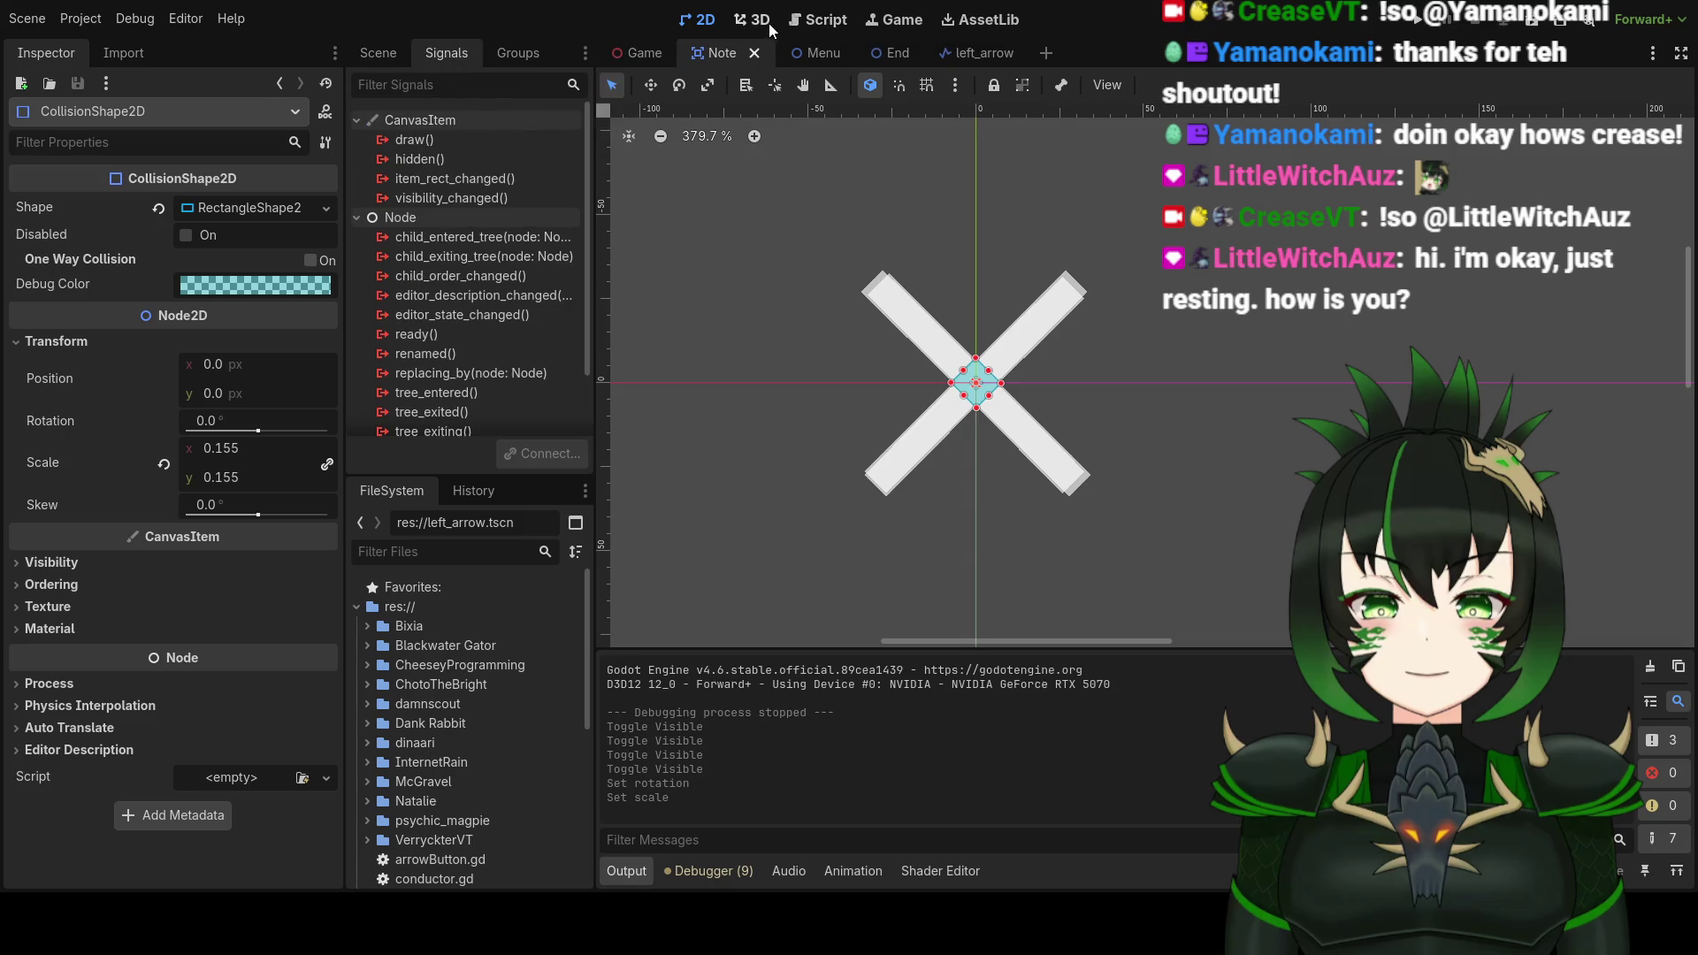
Step: Reselect the Note root and highlight its area_entered signal in the Signals list
left_click(385, 53)
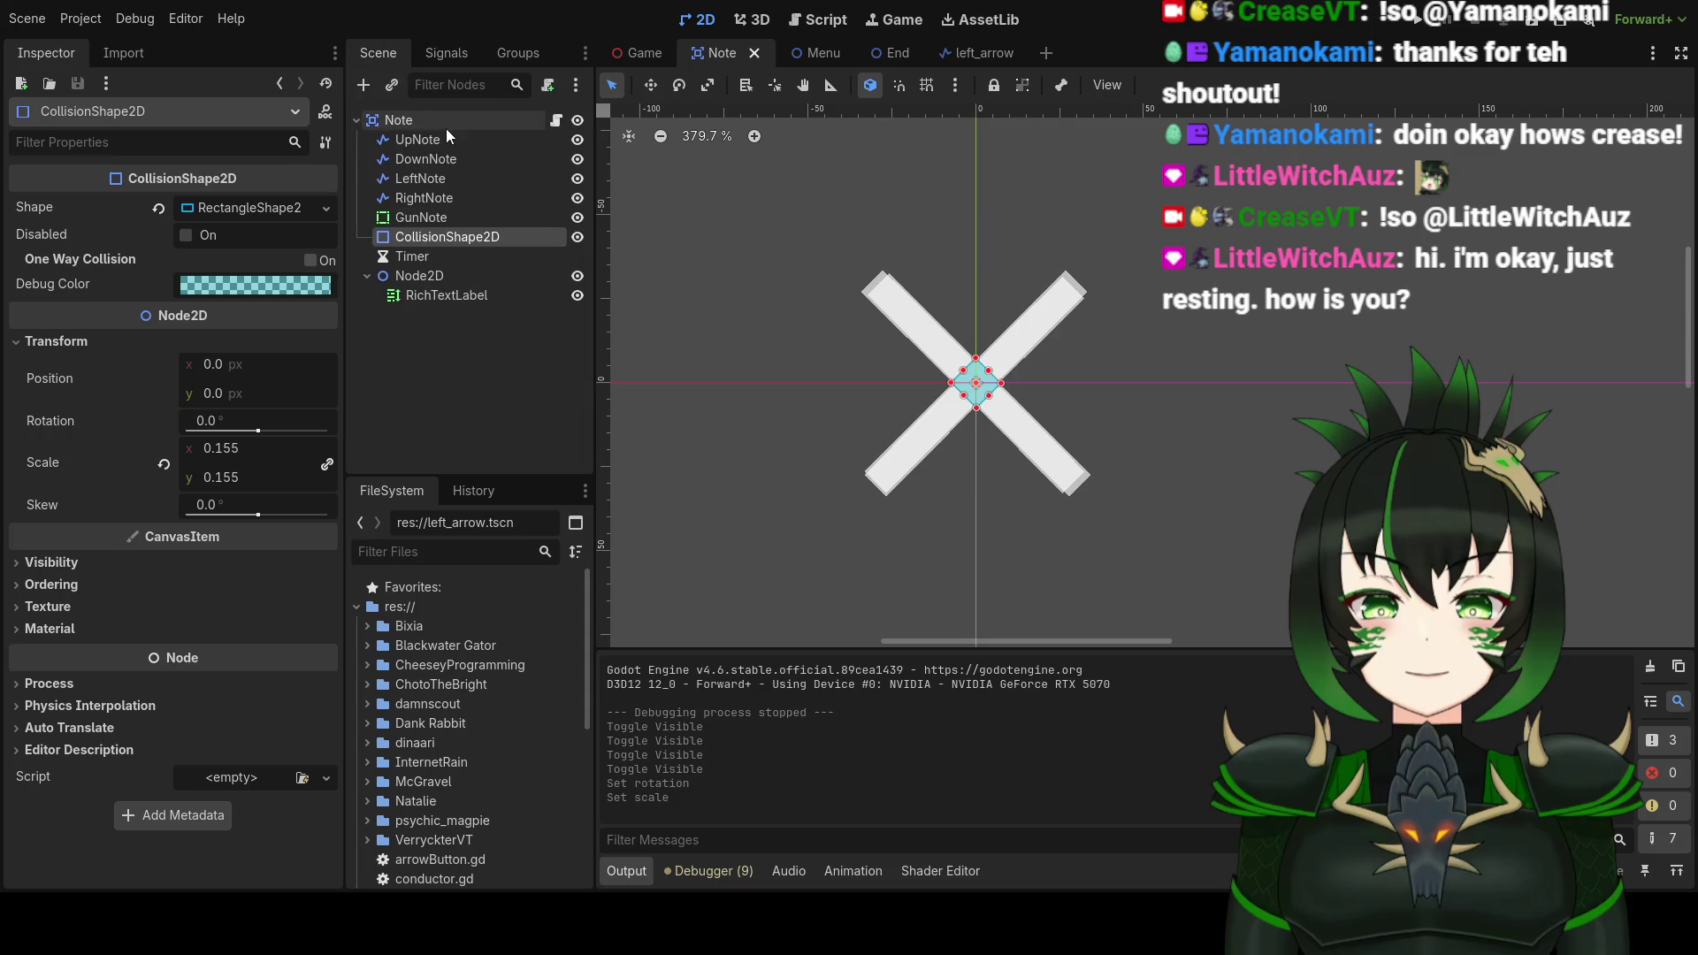
left_click(446, 126)
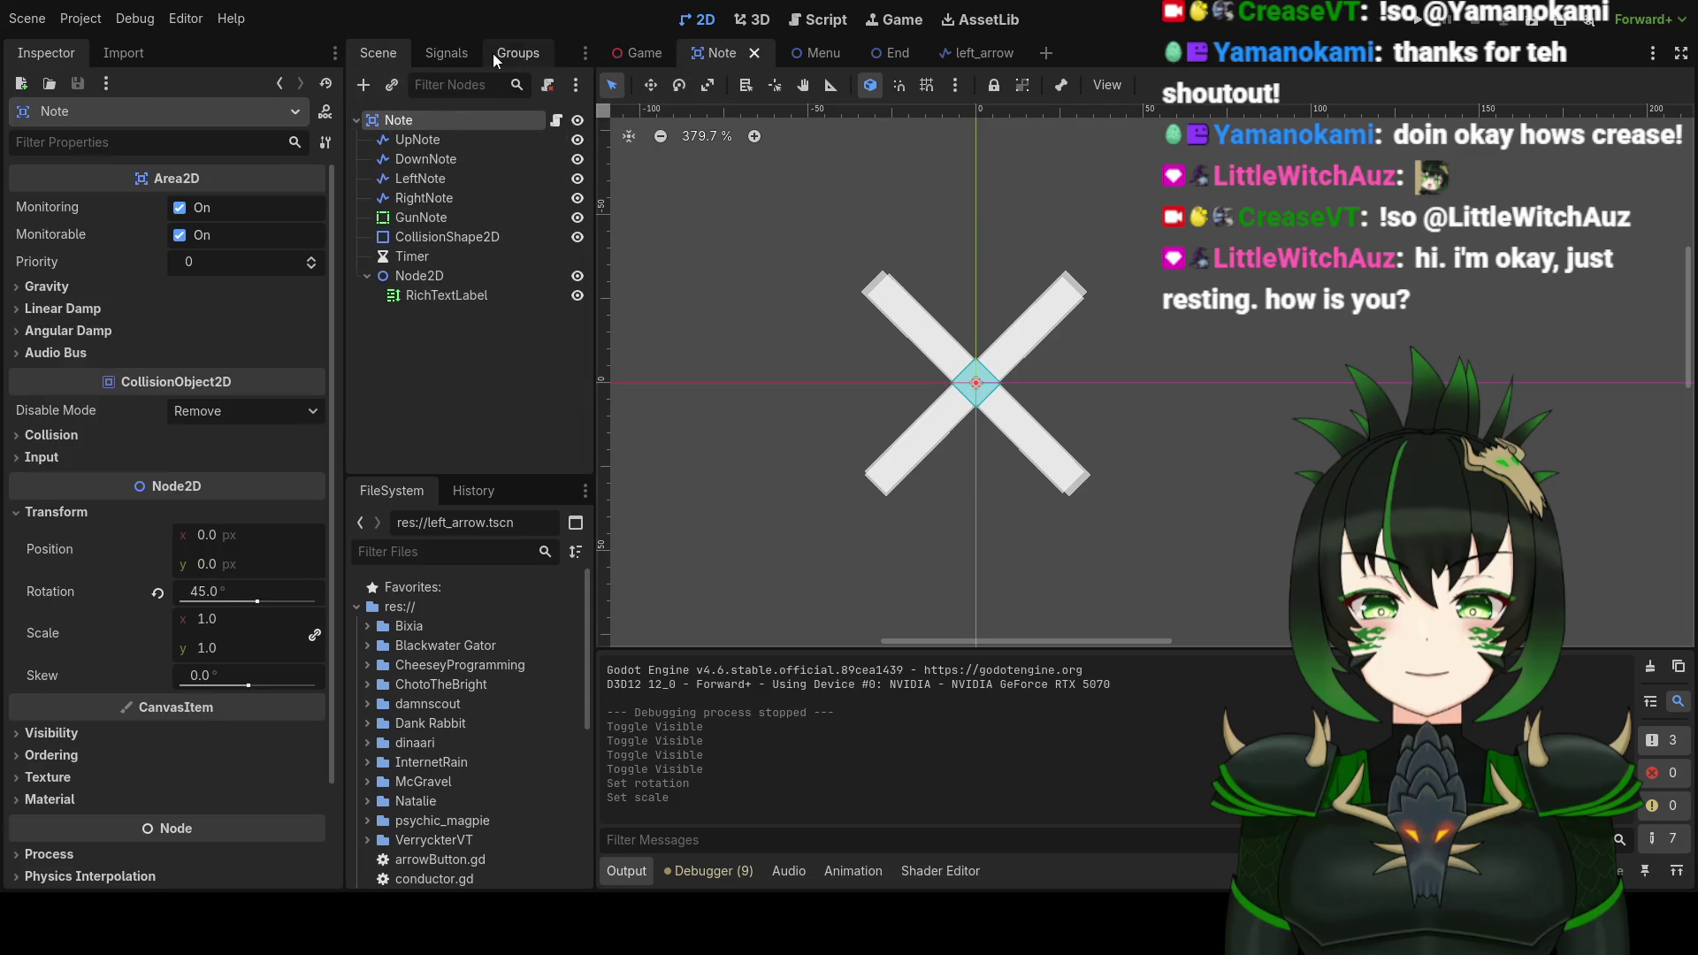
left_click(449, 52)
left_click(507, 138)
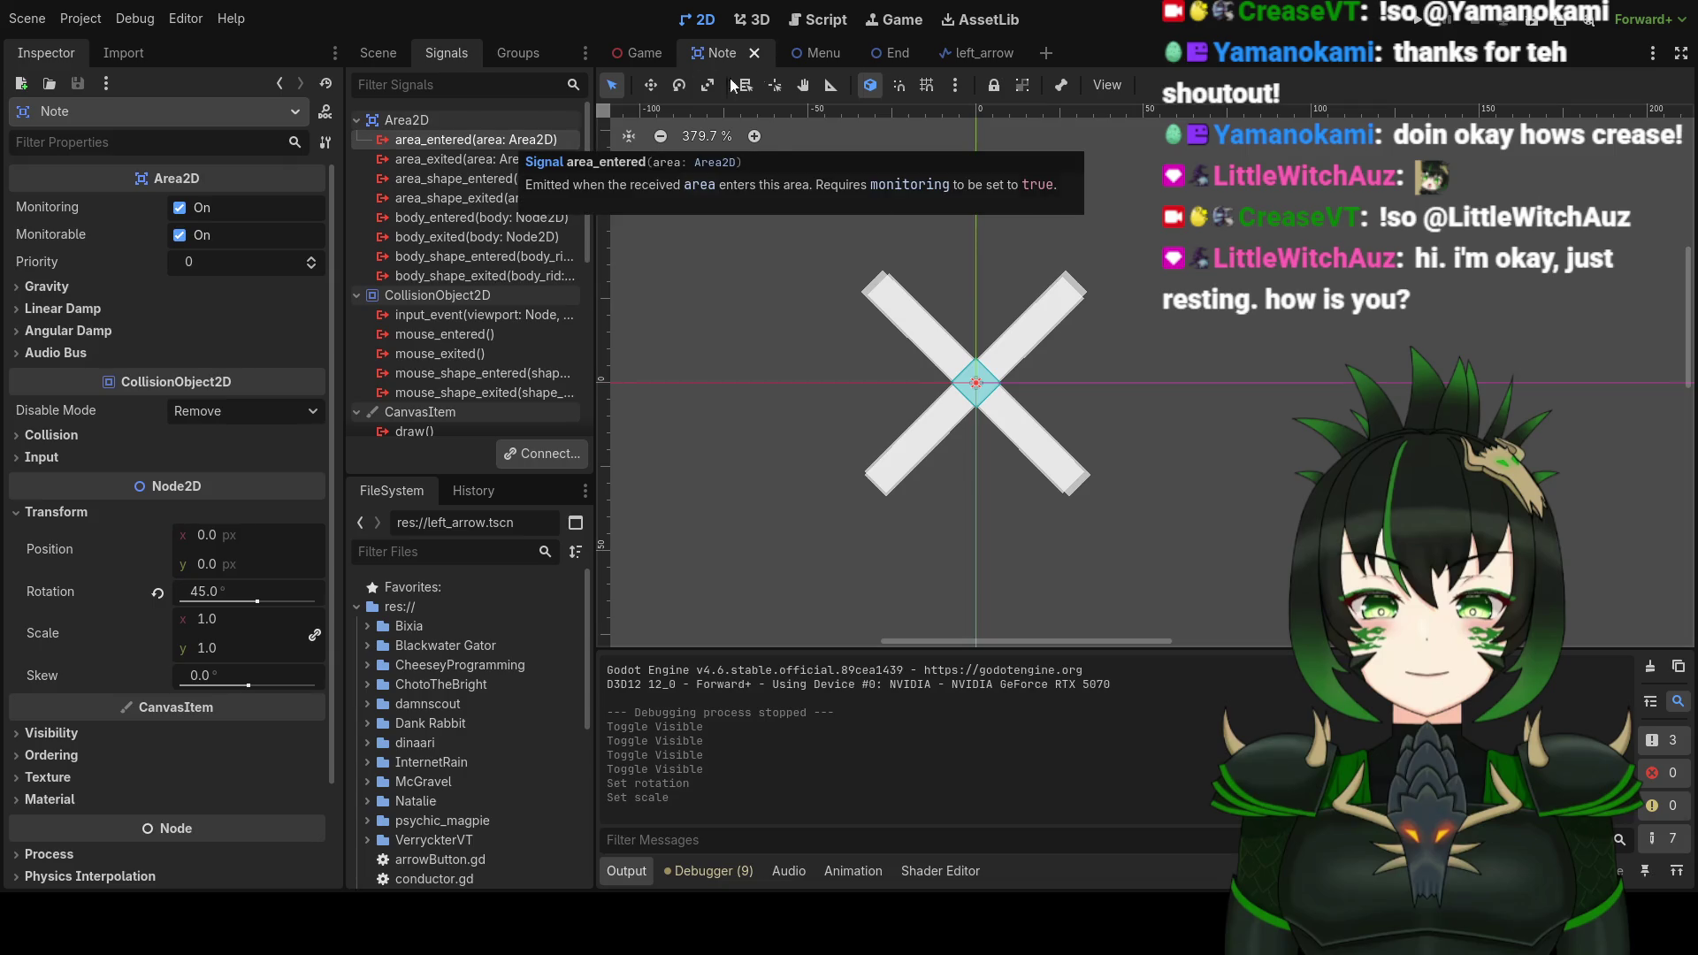
left_click(815, 20)
Step: Open area_entered's Connect dialog, view receivers with Script Methods Only toggled, then cancel unconnected
scroll(1029, 376, "up", 1)
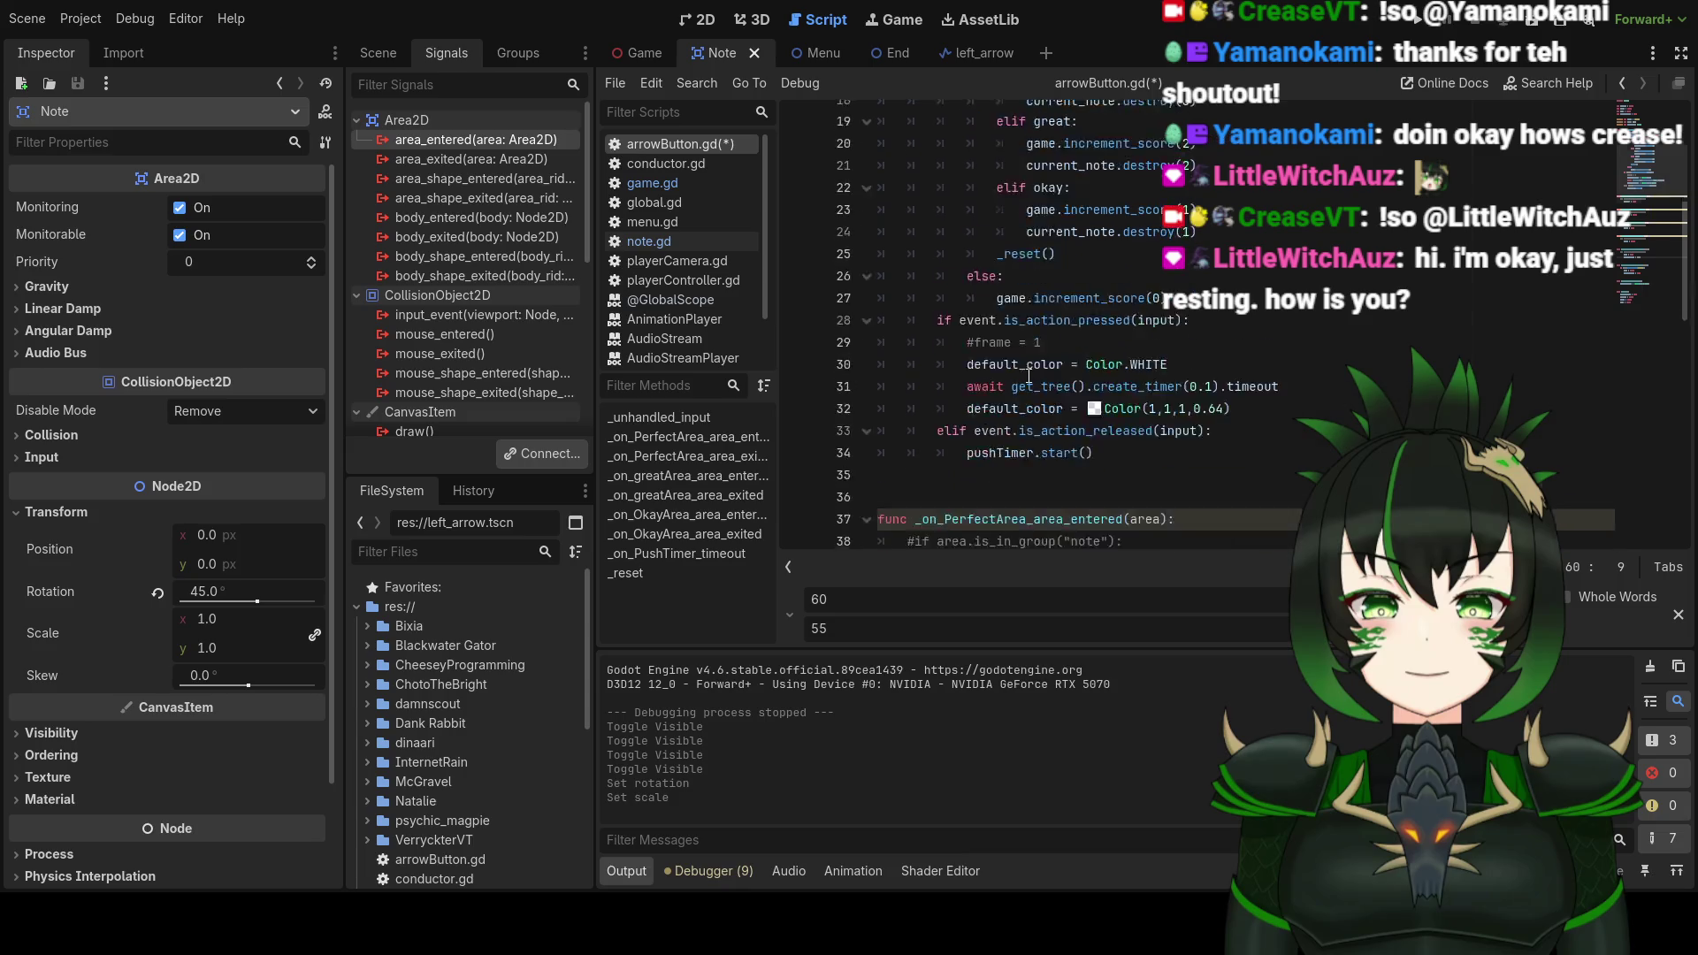
scroll(1029, 376, "down", 6)
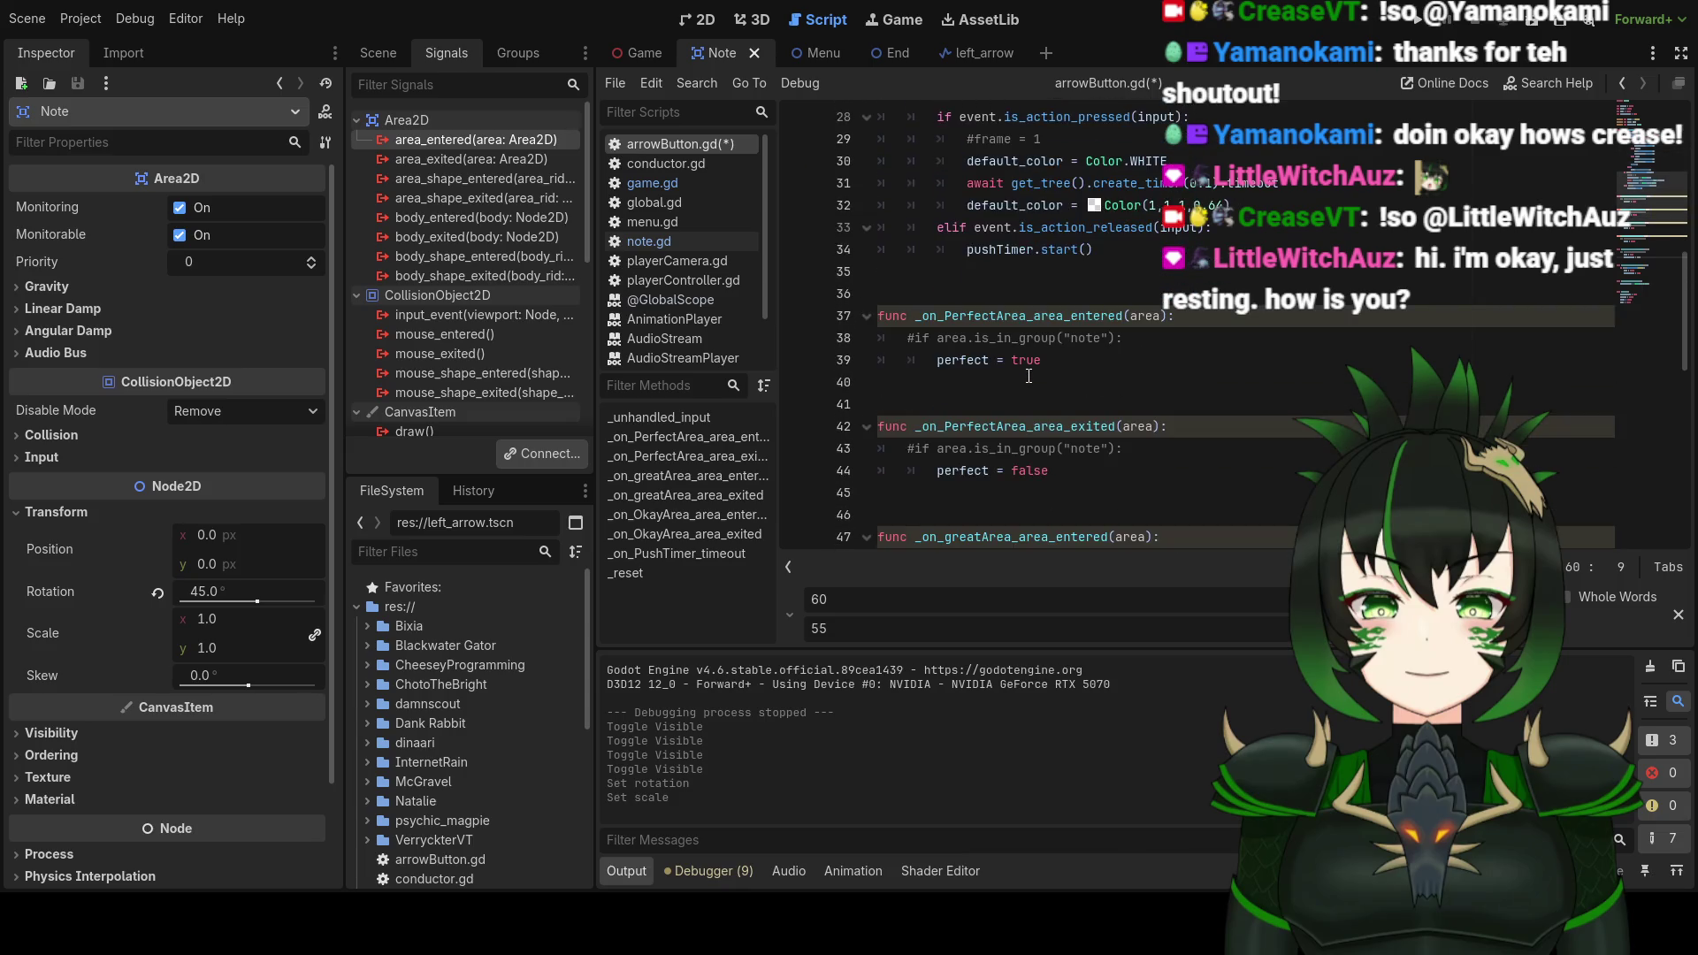
right_click(491, 141)
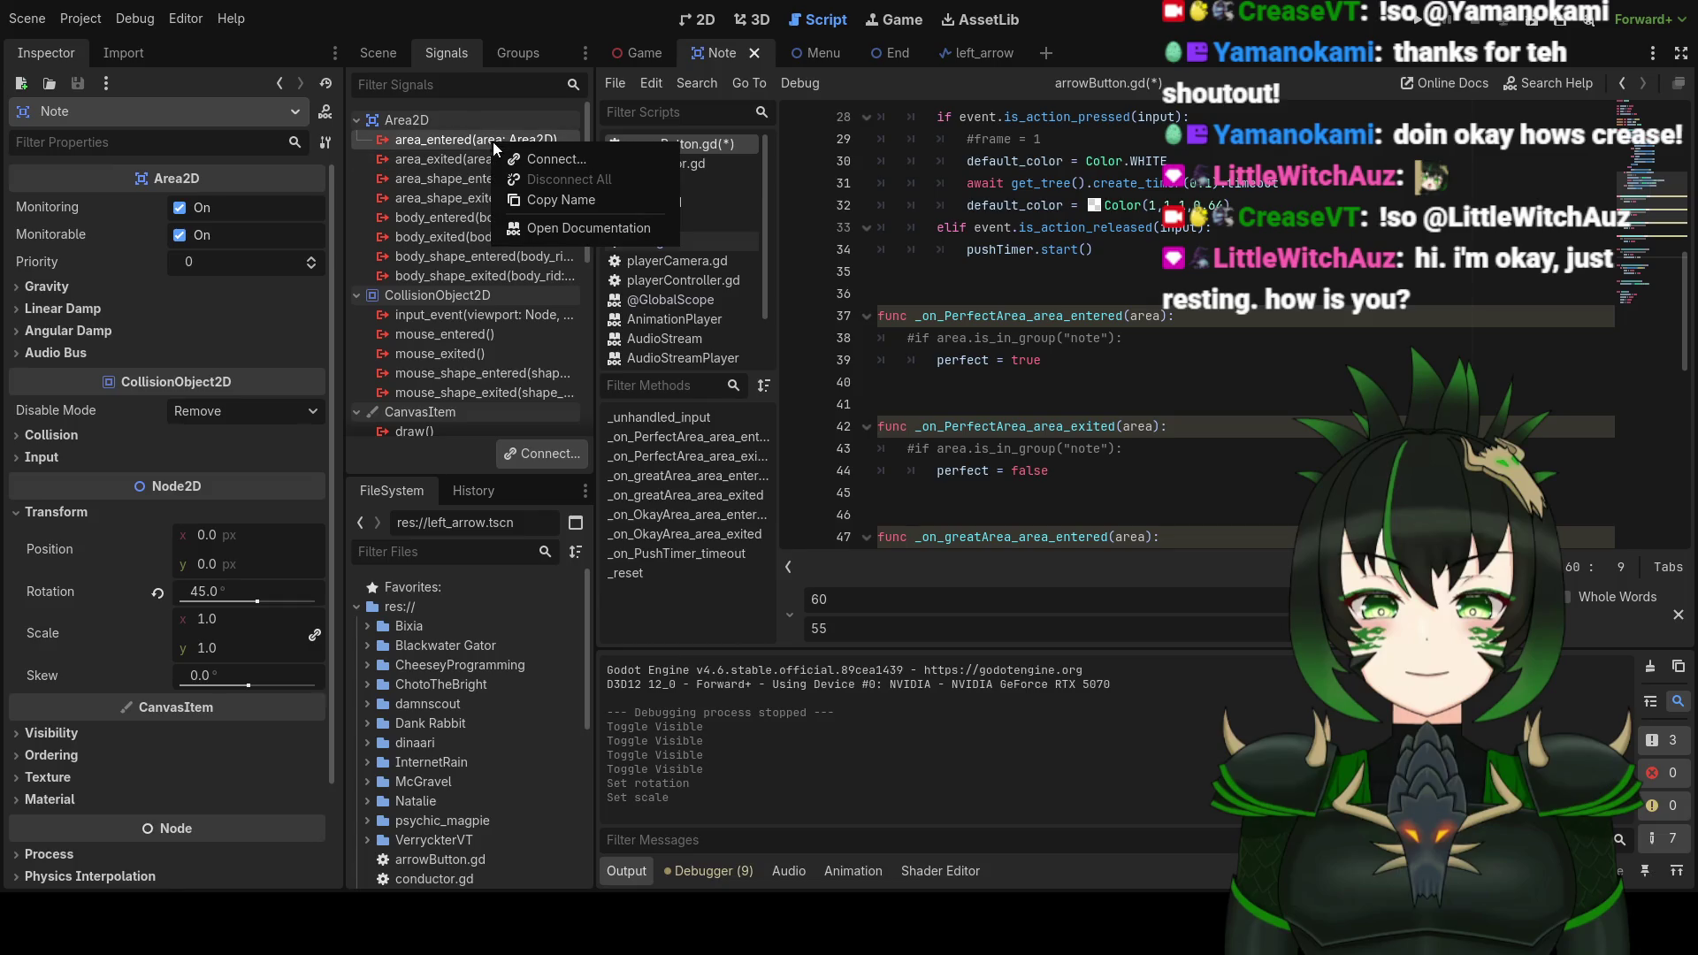
left_click(581, 161)
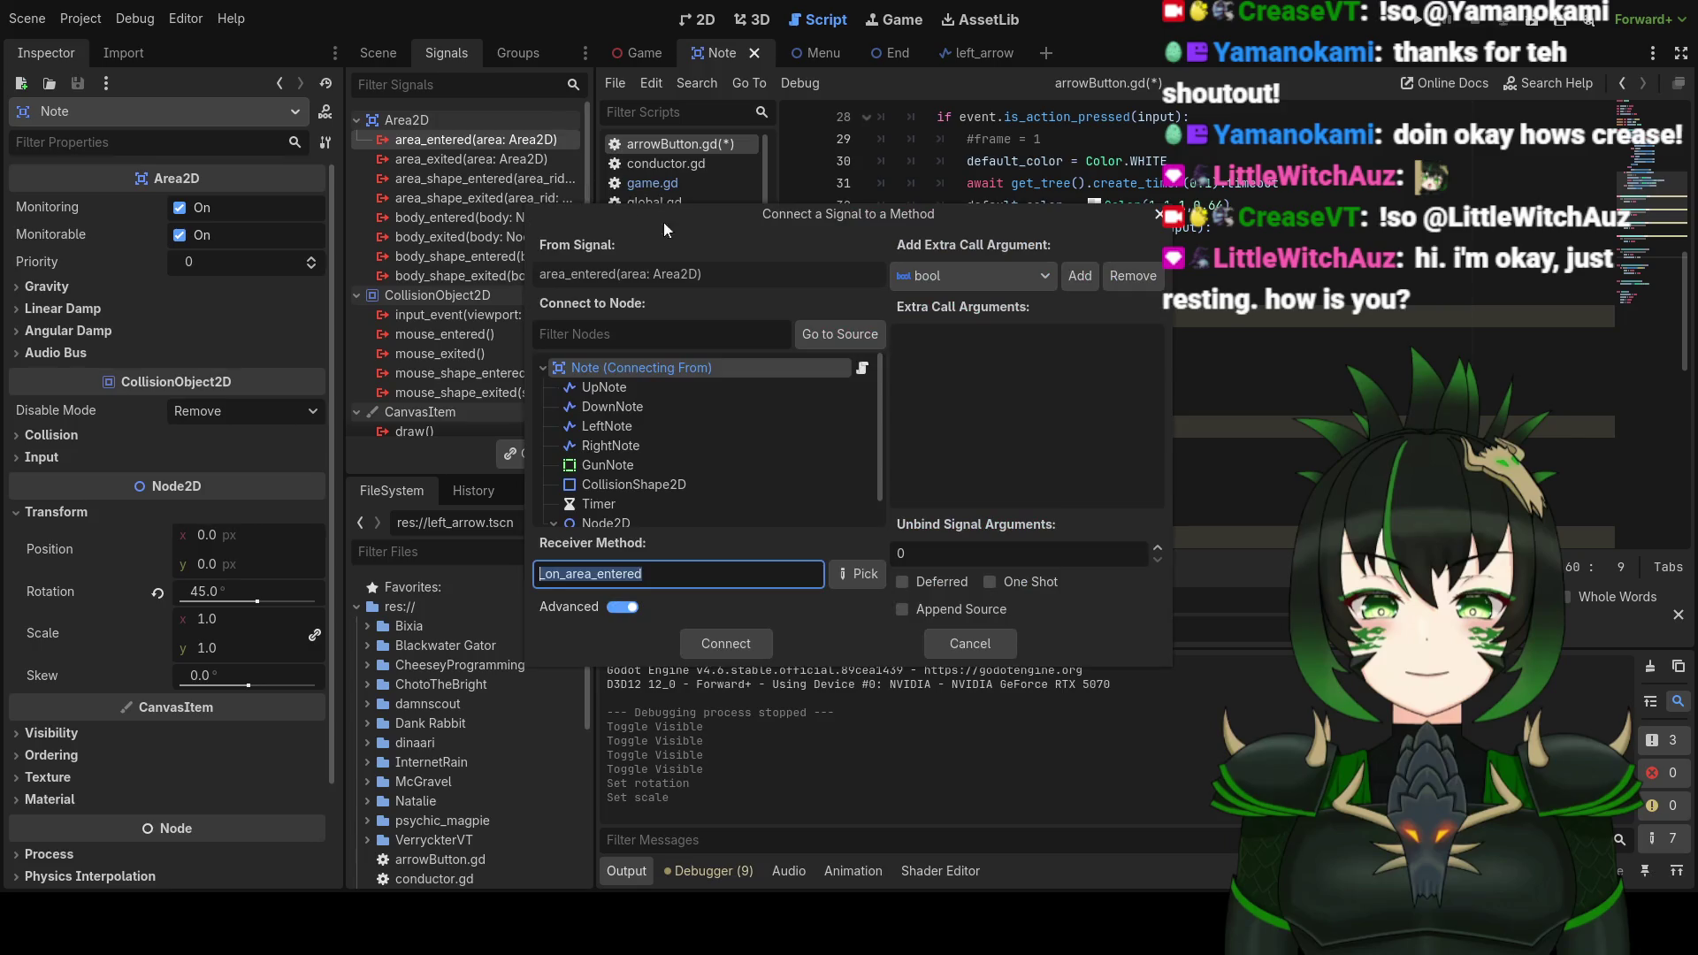
left_click(851, 580)
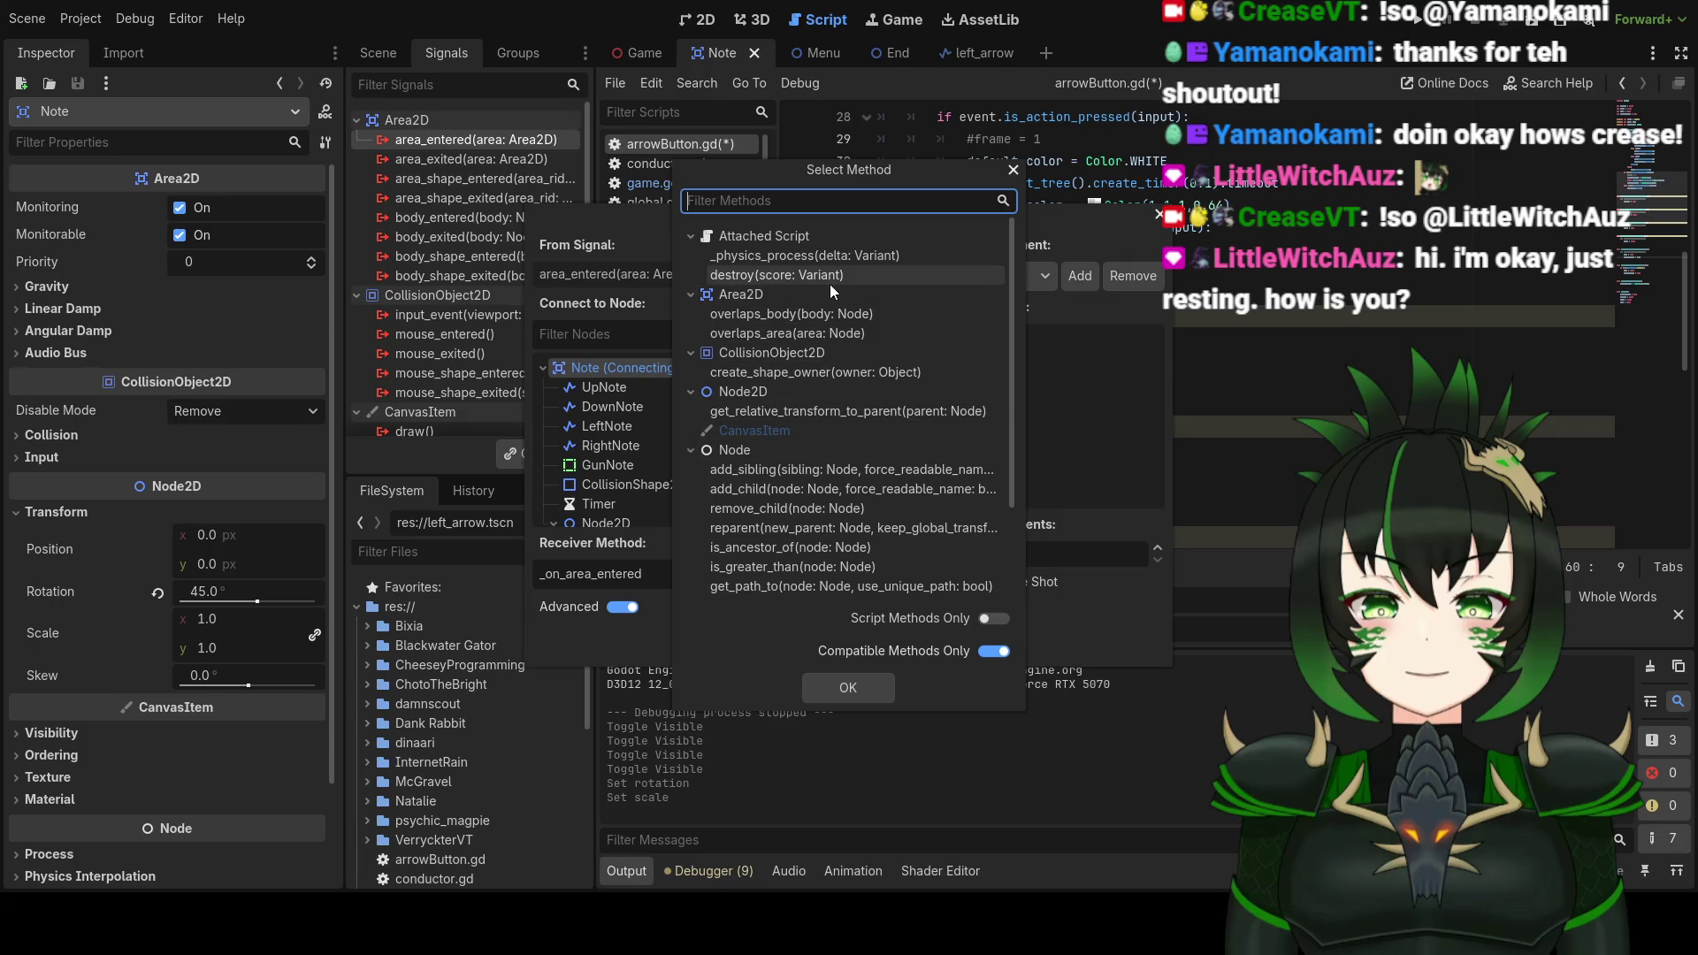
left_click(989, 620)
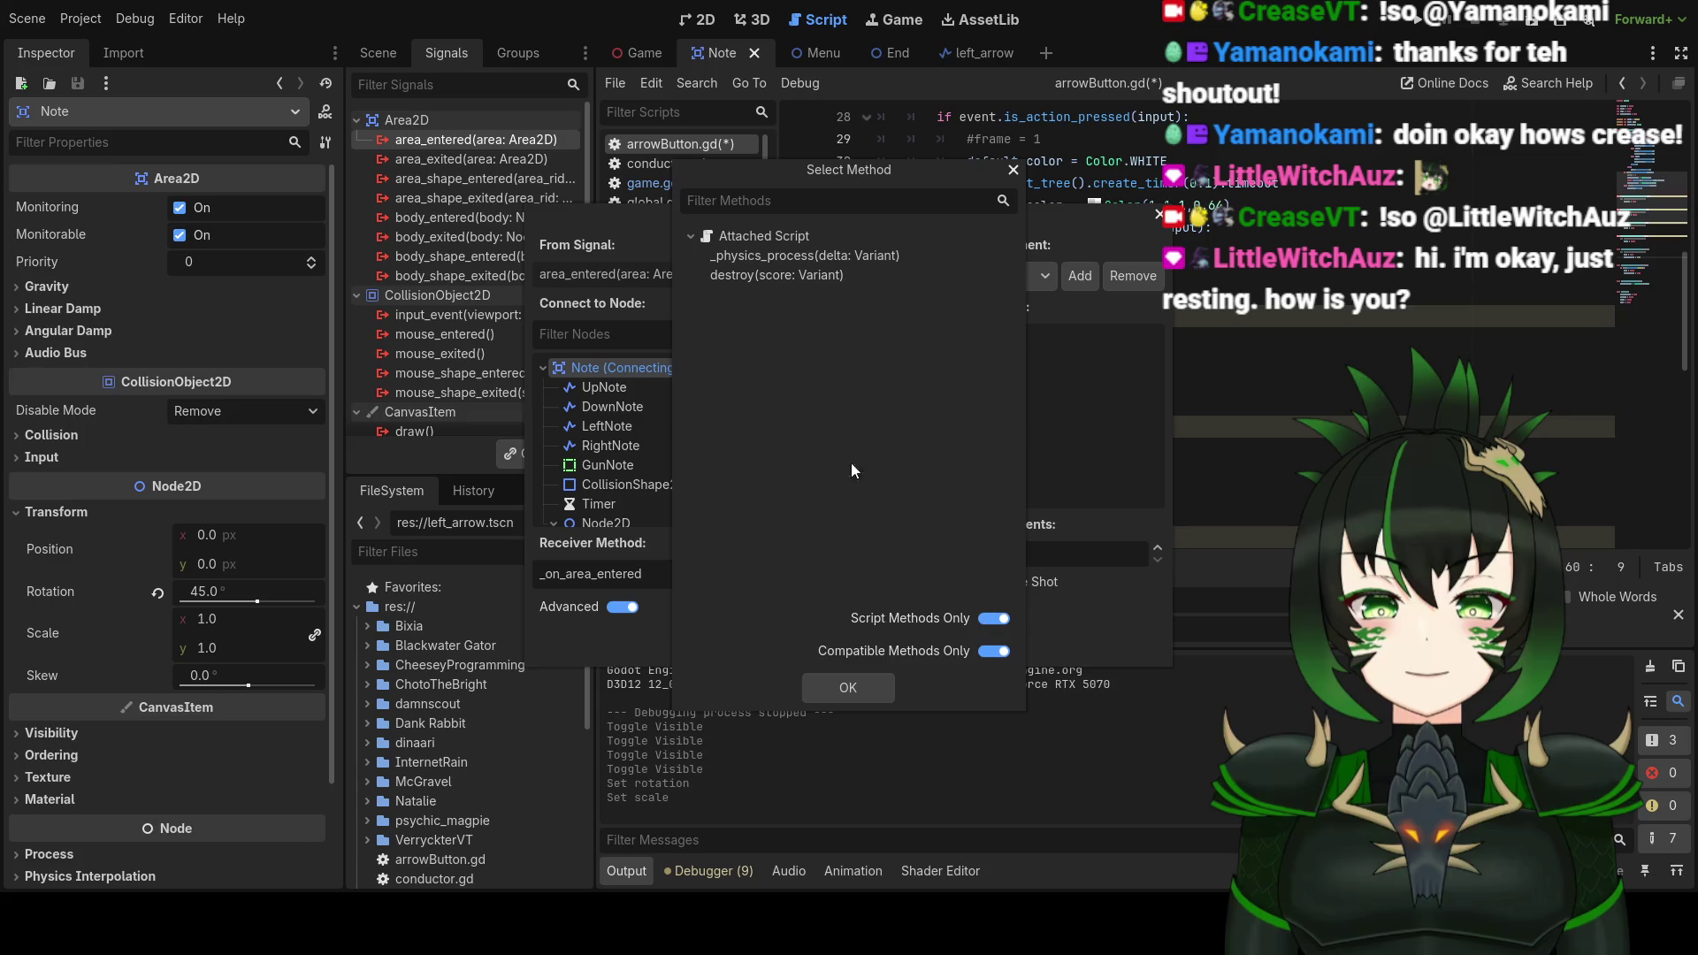
left_click(1014, 169)
left_click(1157, 218)
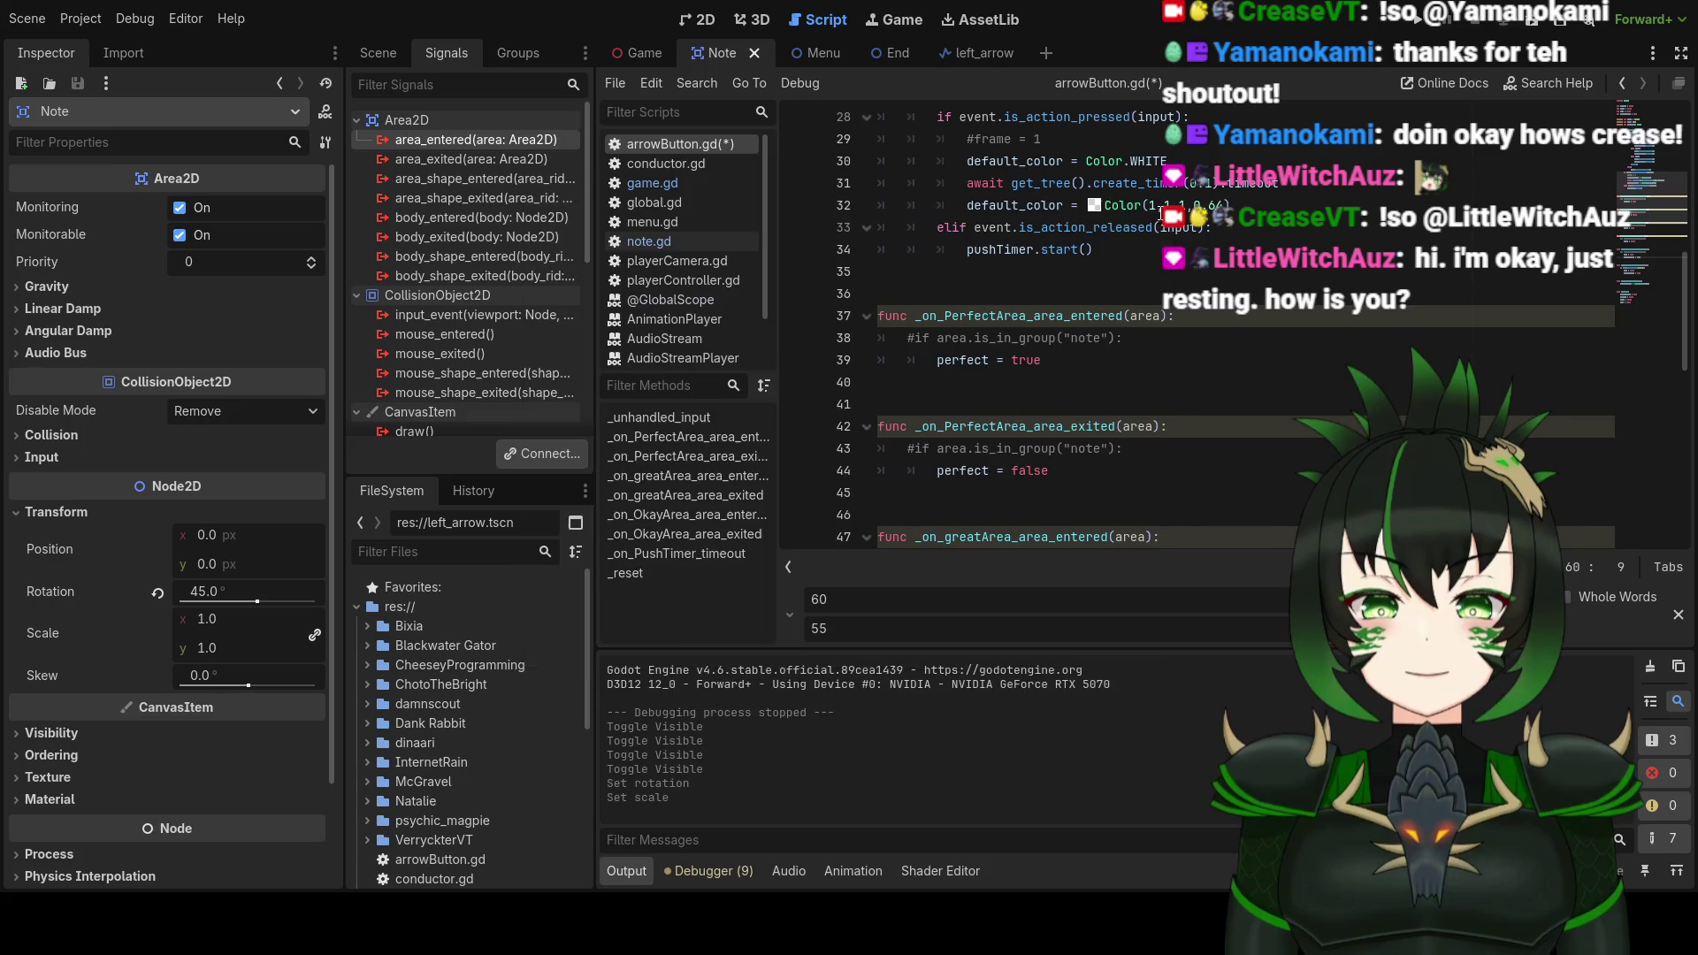
scroll(1114, 391, "down", 1)
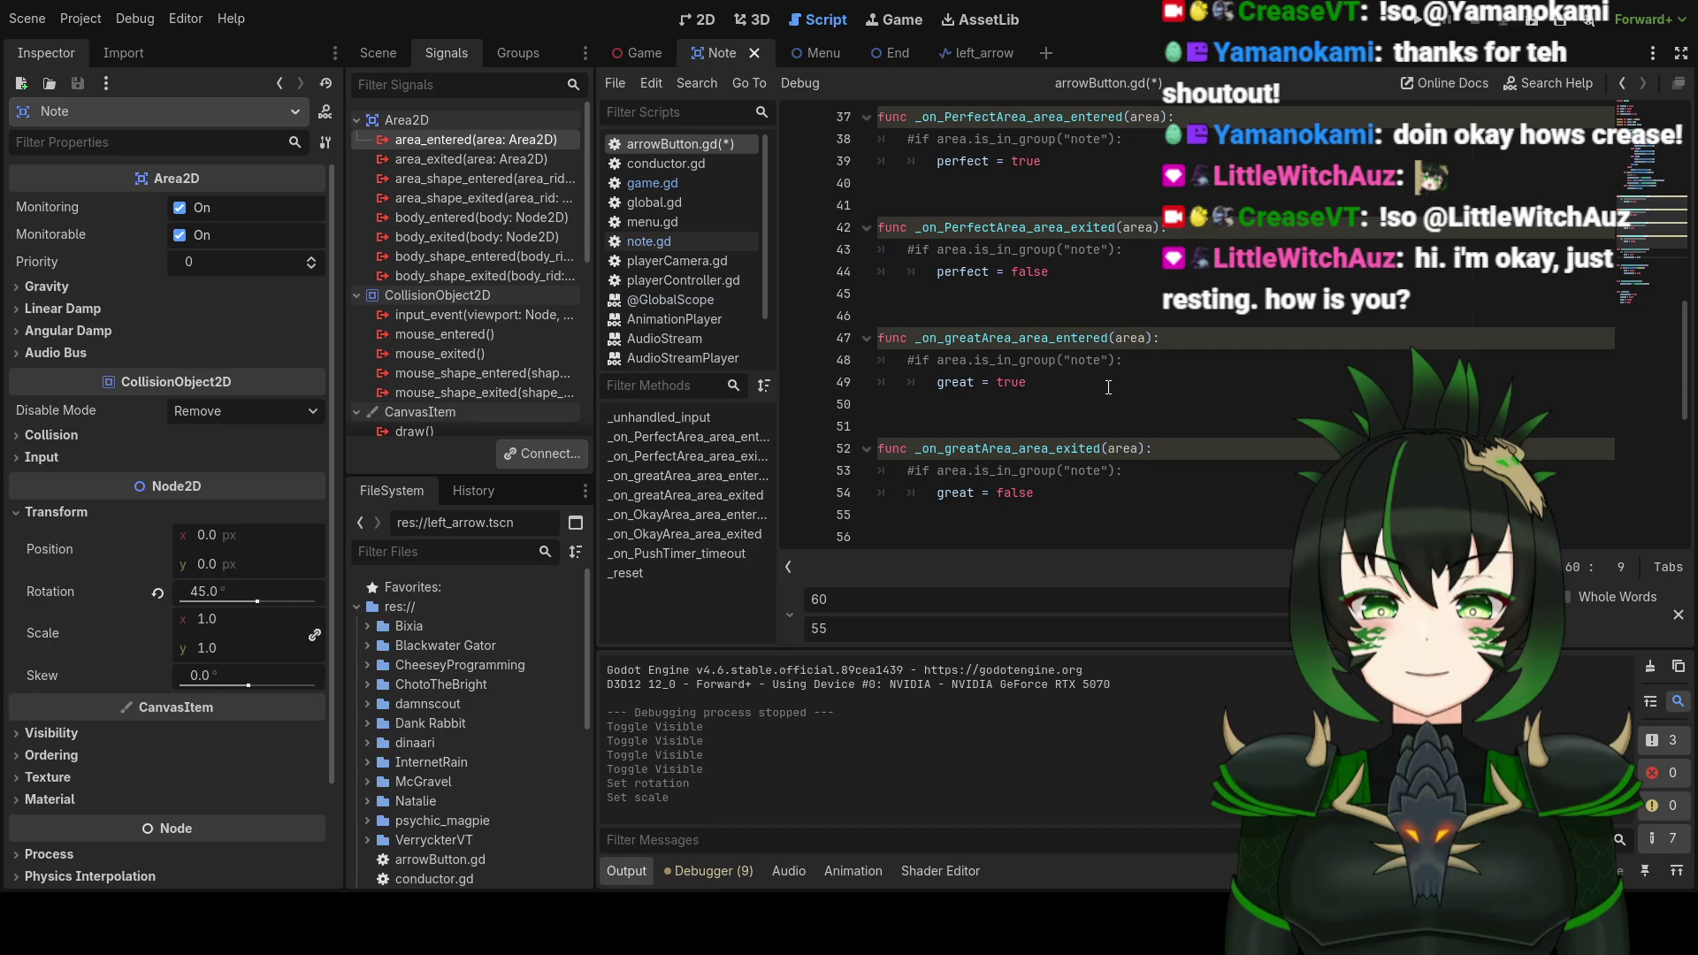
scroll(1108, 387, "up", 4)
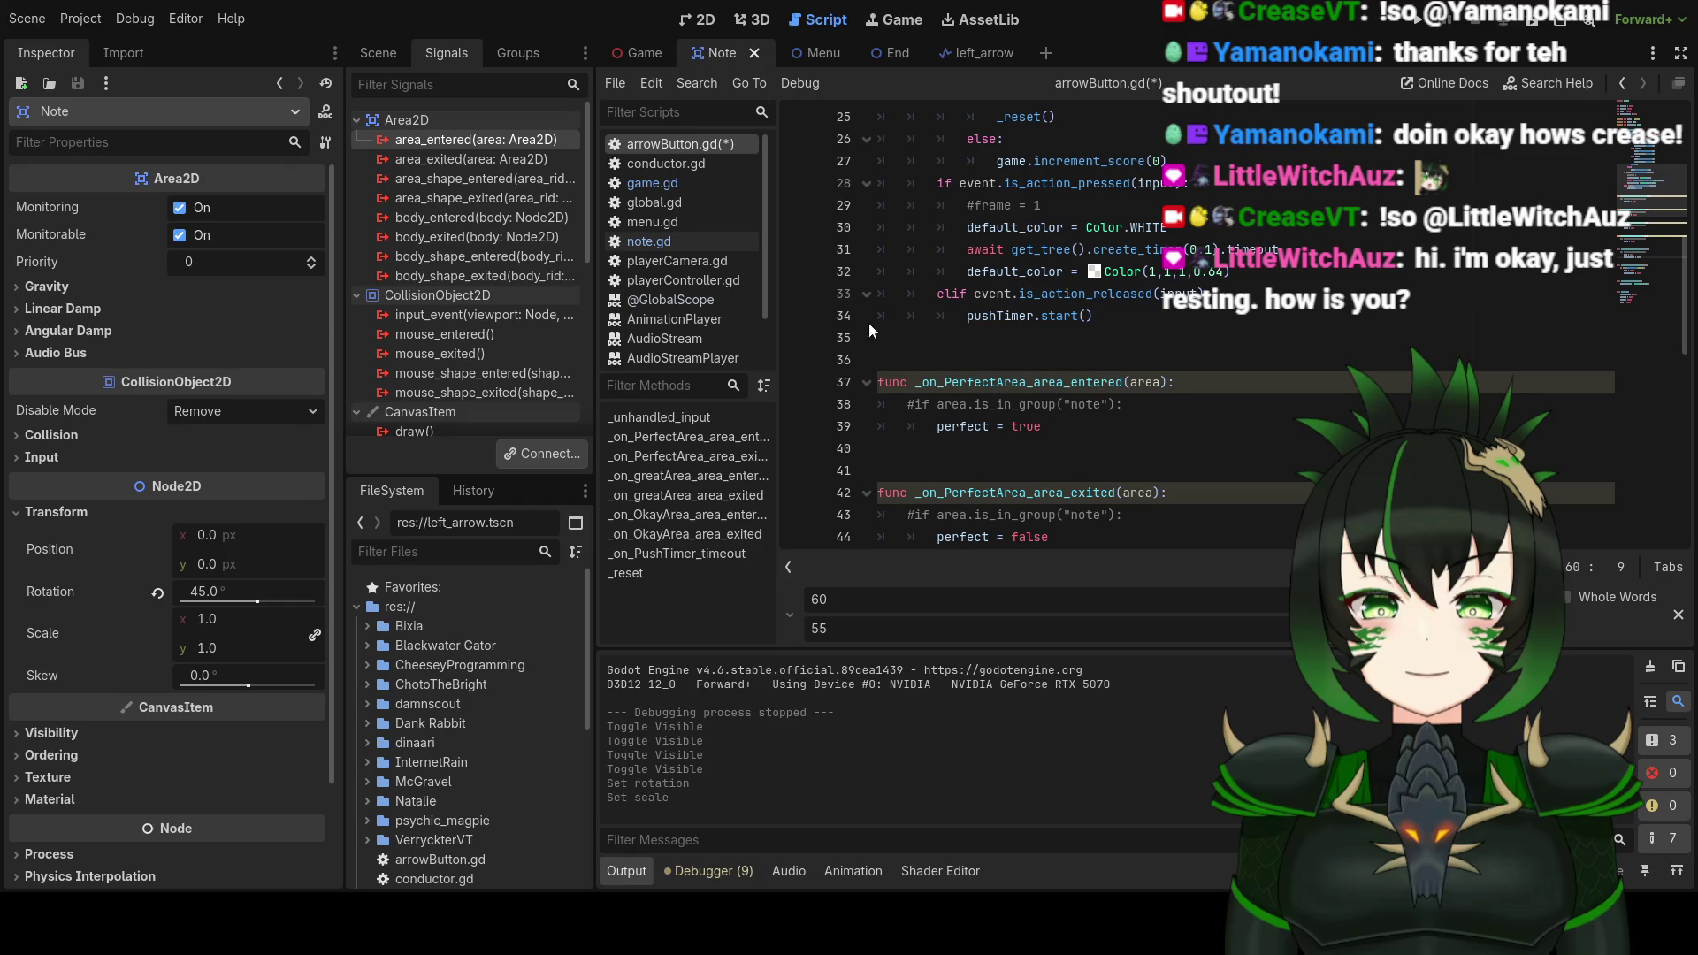
left_click(391, 50)
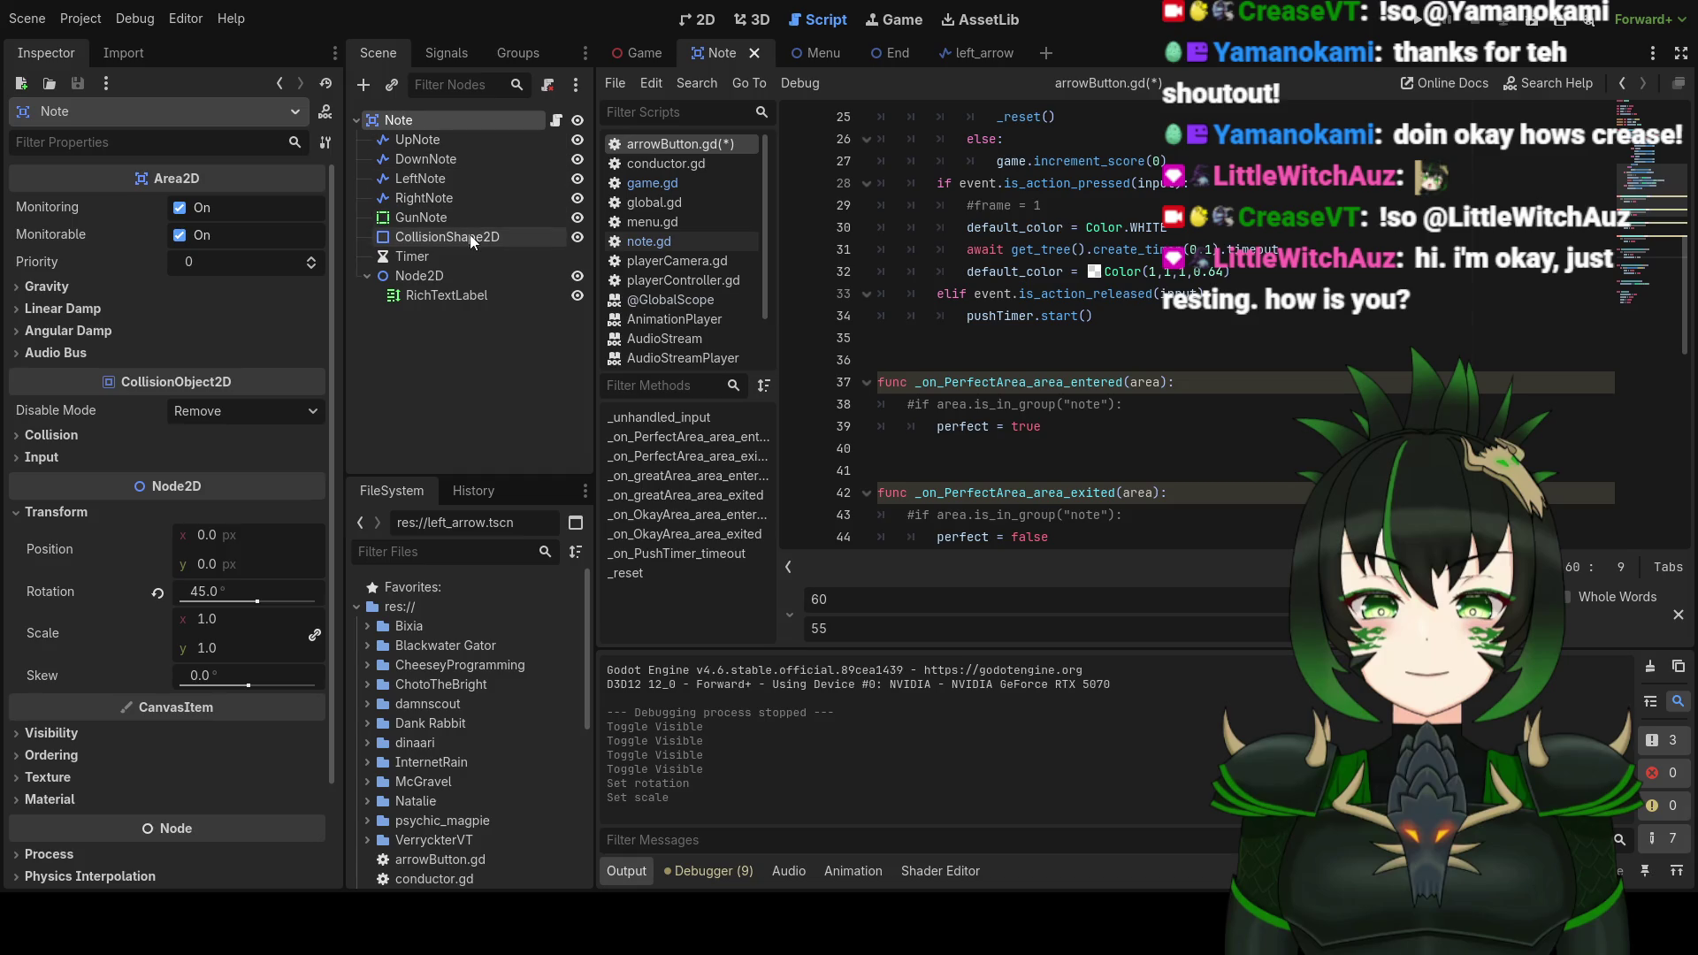
Step: Step through the Note's UpNote, DownNote, LeftNote and RightNote line nodes
left_click(475, 142)
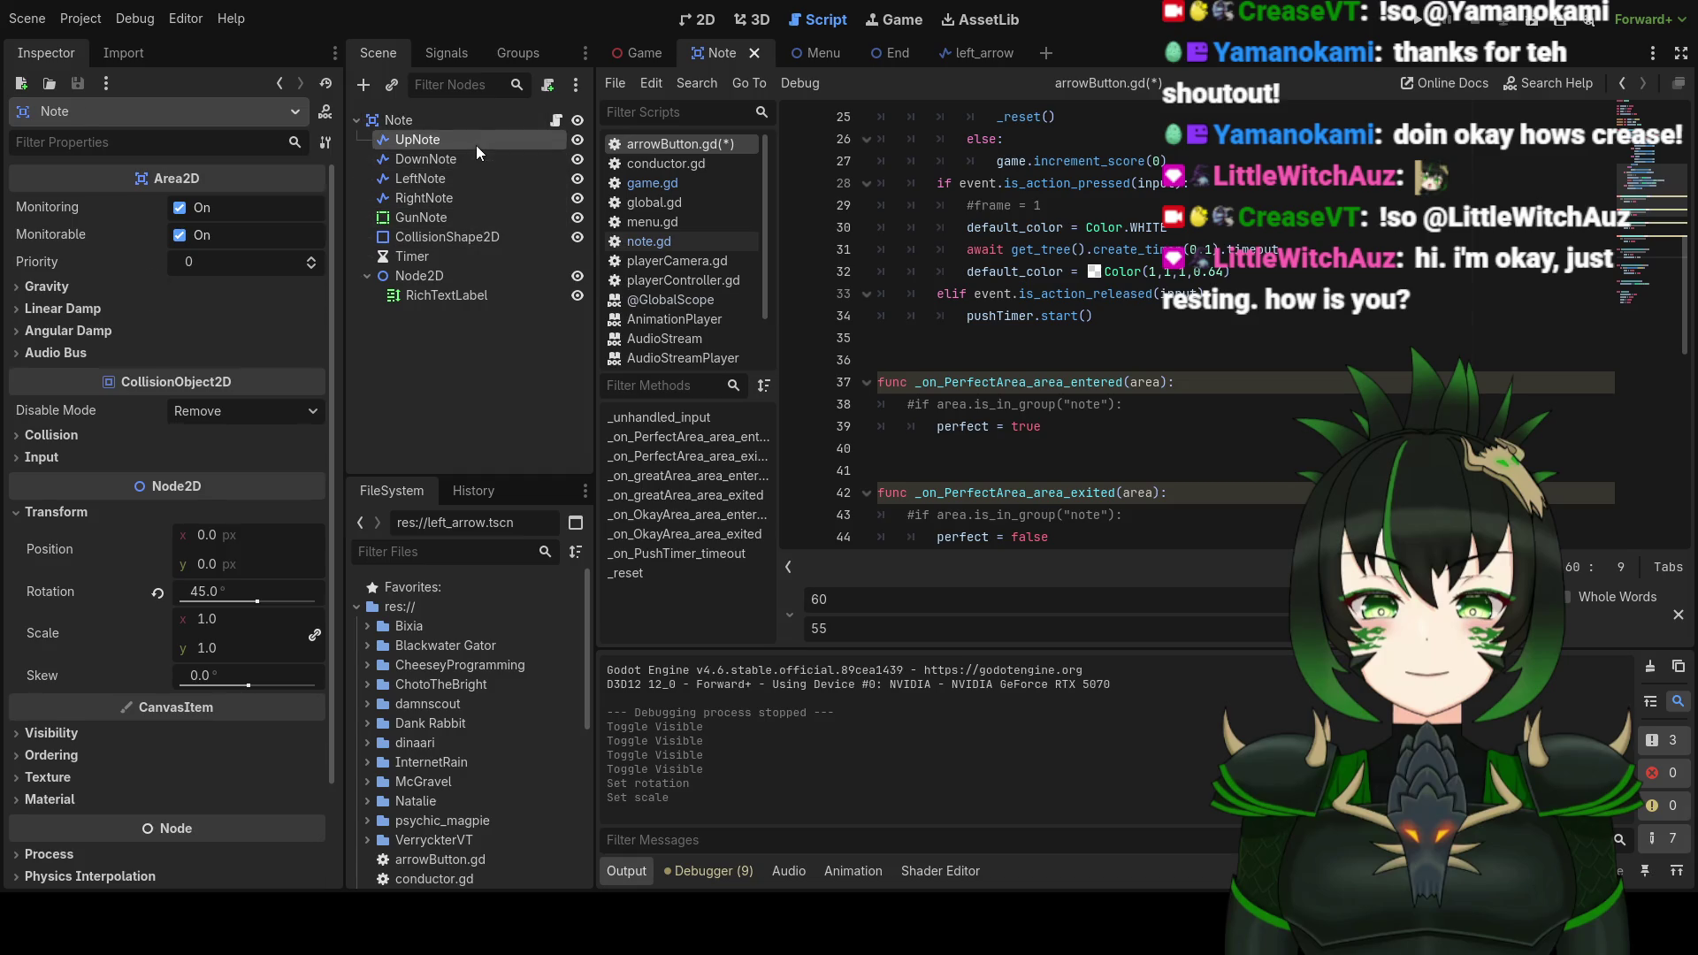
left_click(469, 160)
left_click(464, 180)
left_click(459, 200)
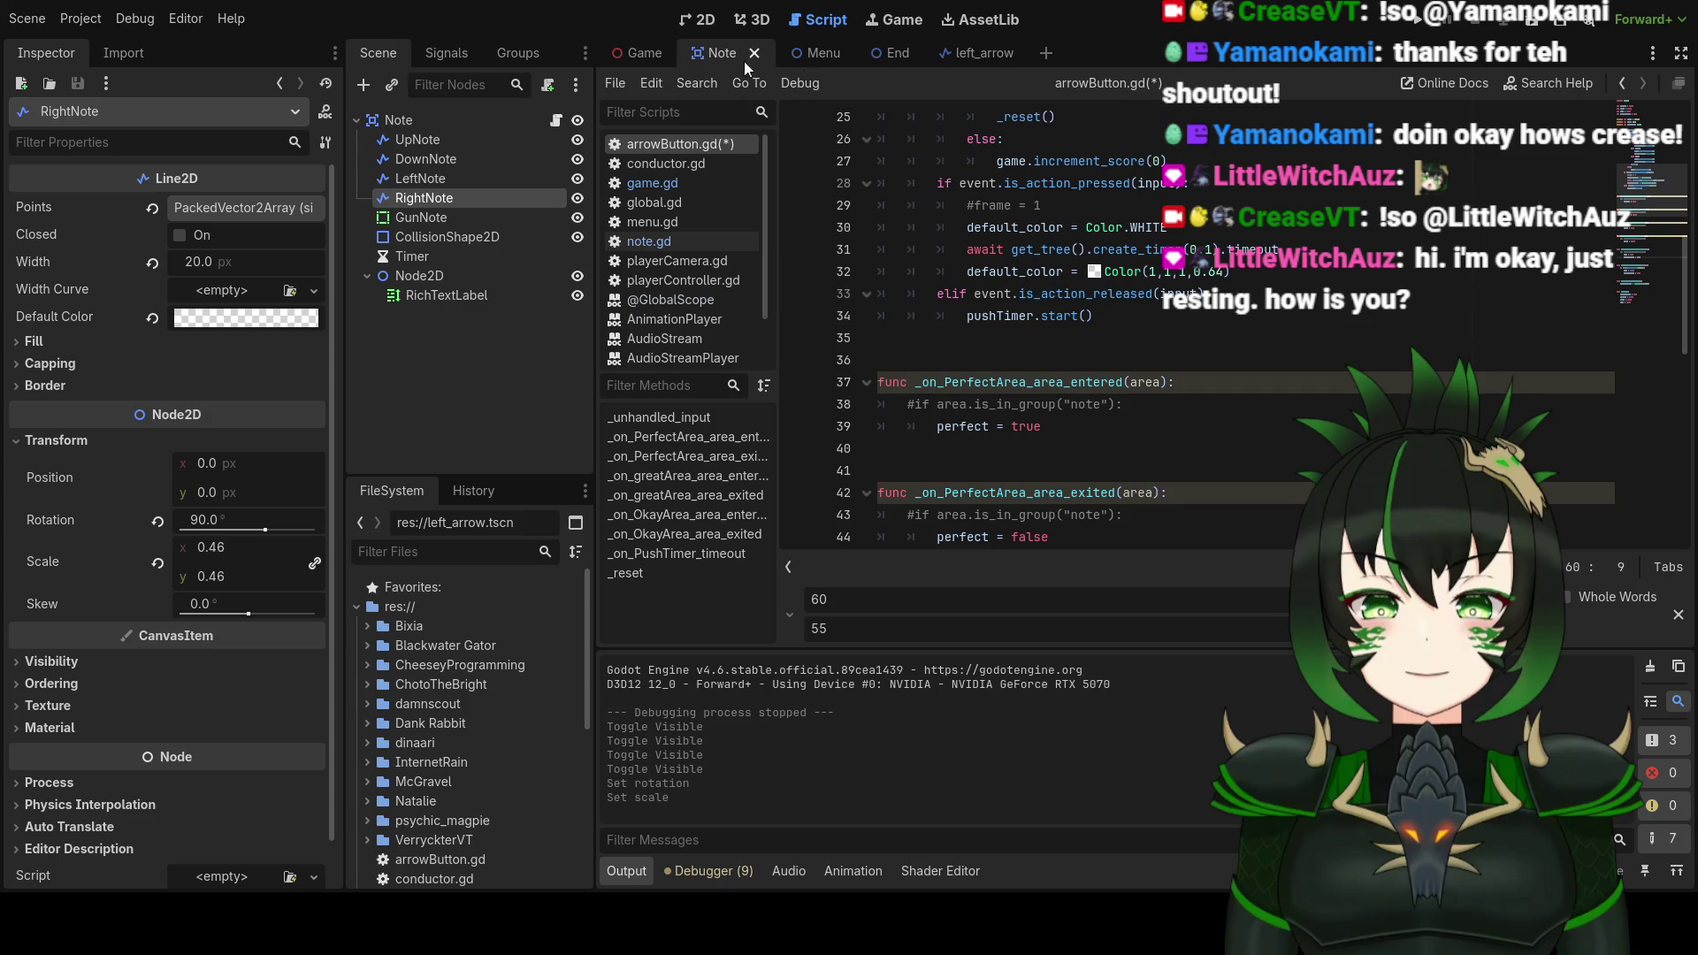
Step: In the Game scene, inspect TopHitbox's PerfectArea node and its collision shape
left_click(619, 50)
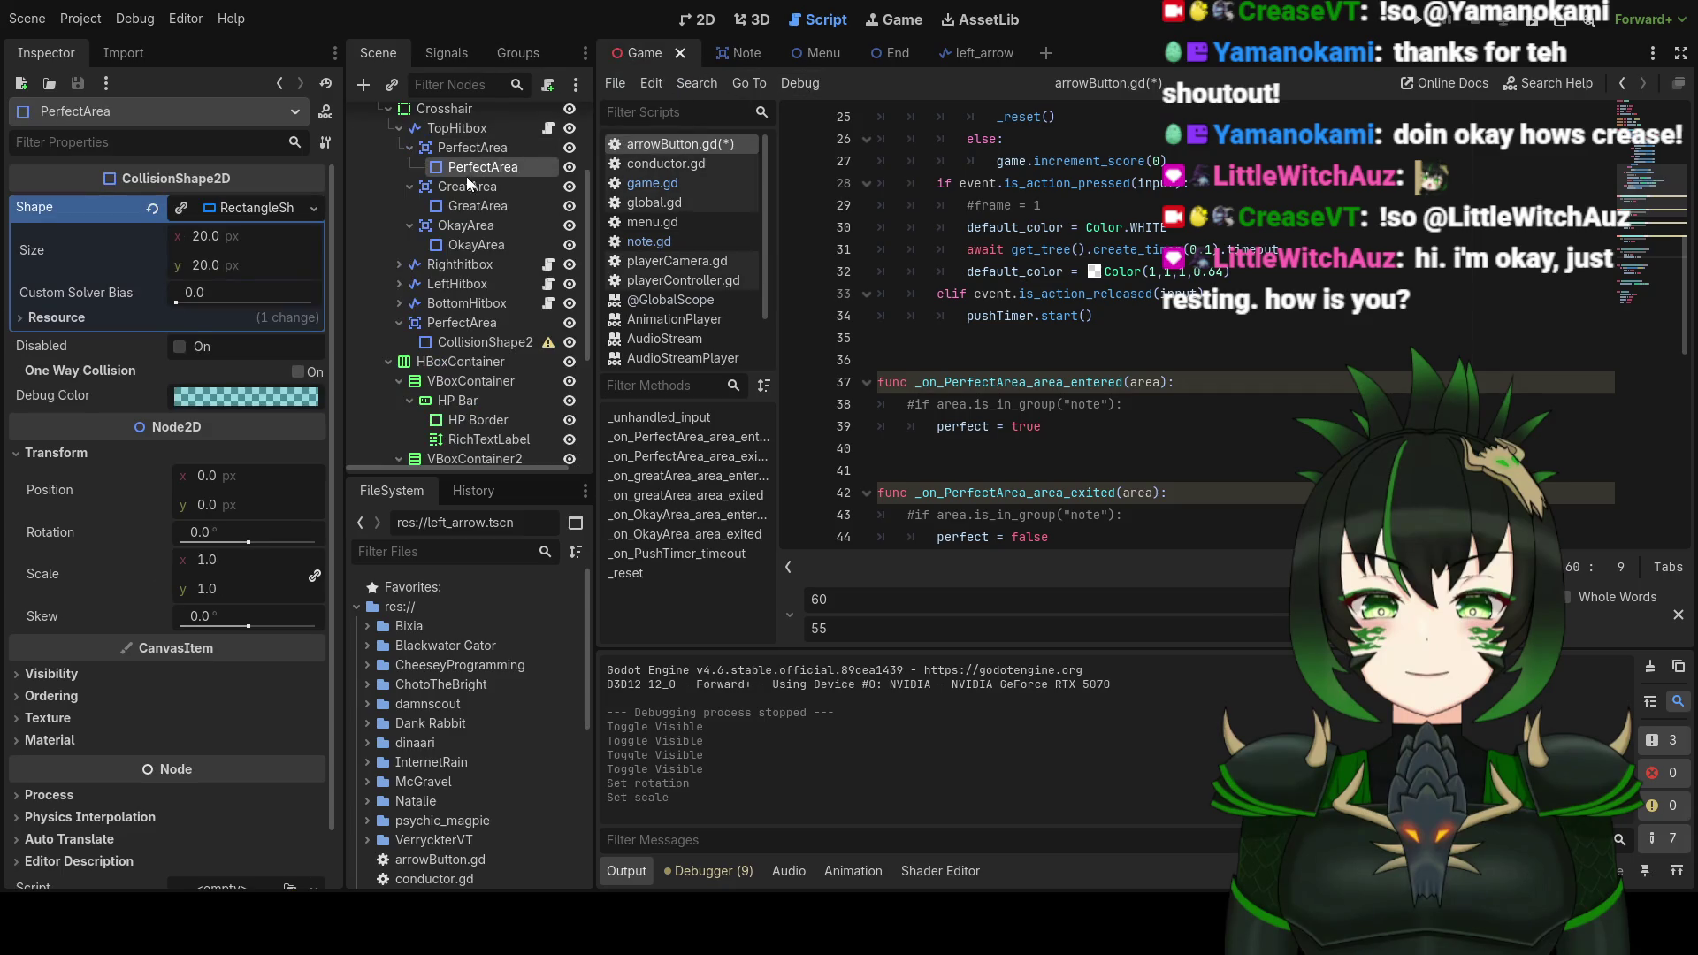
left_click(491, 149)
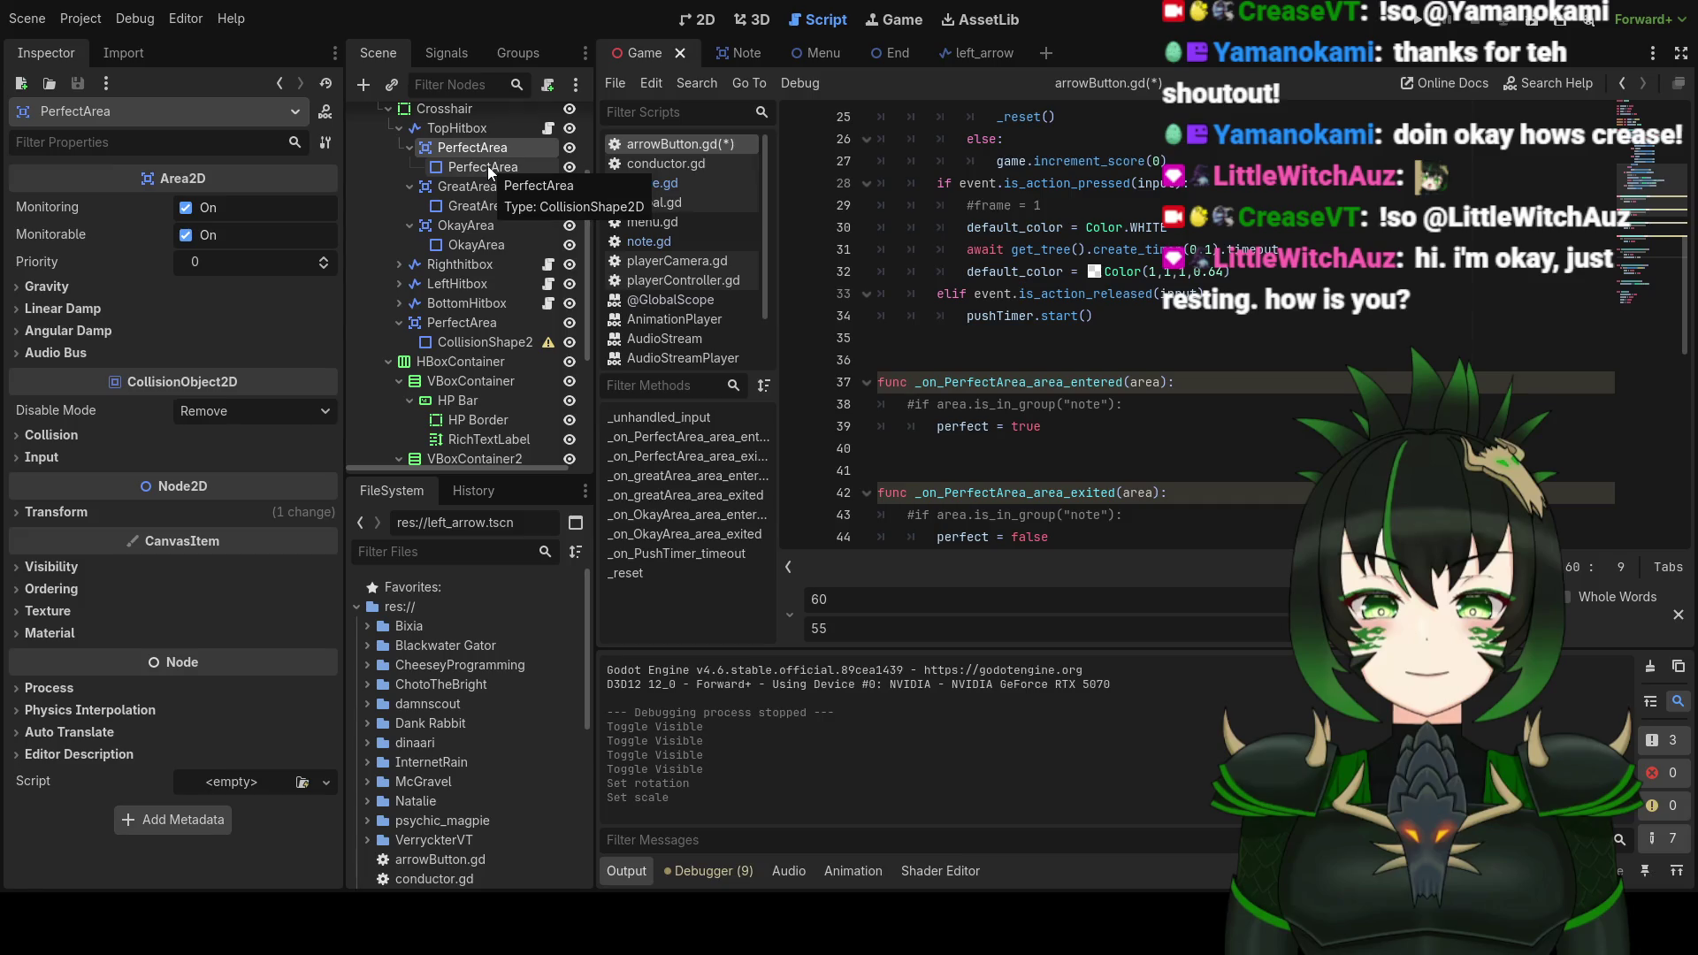
left_click(487, 168)
left_click(492, 151)
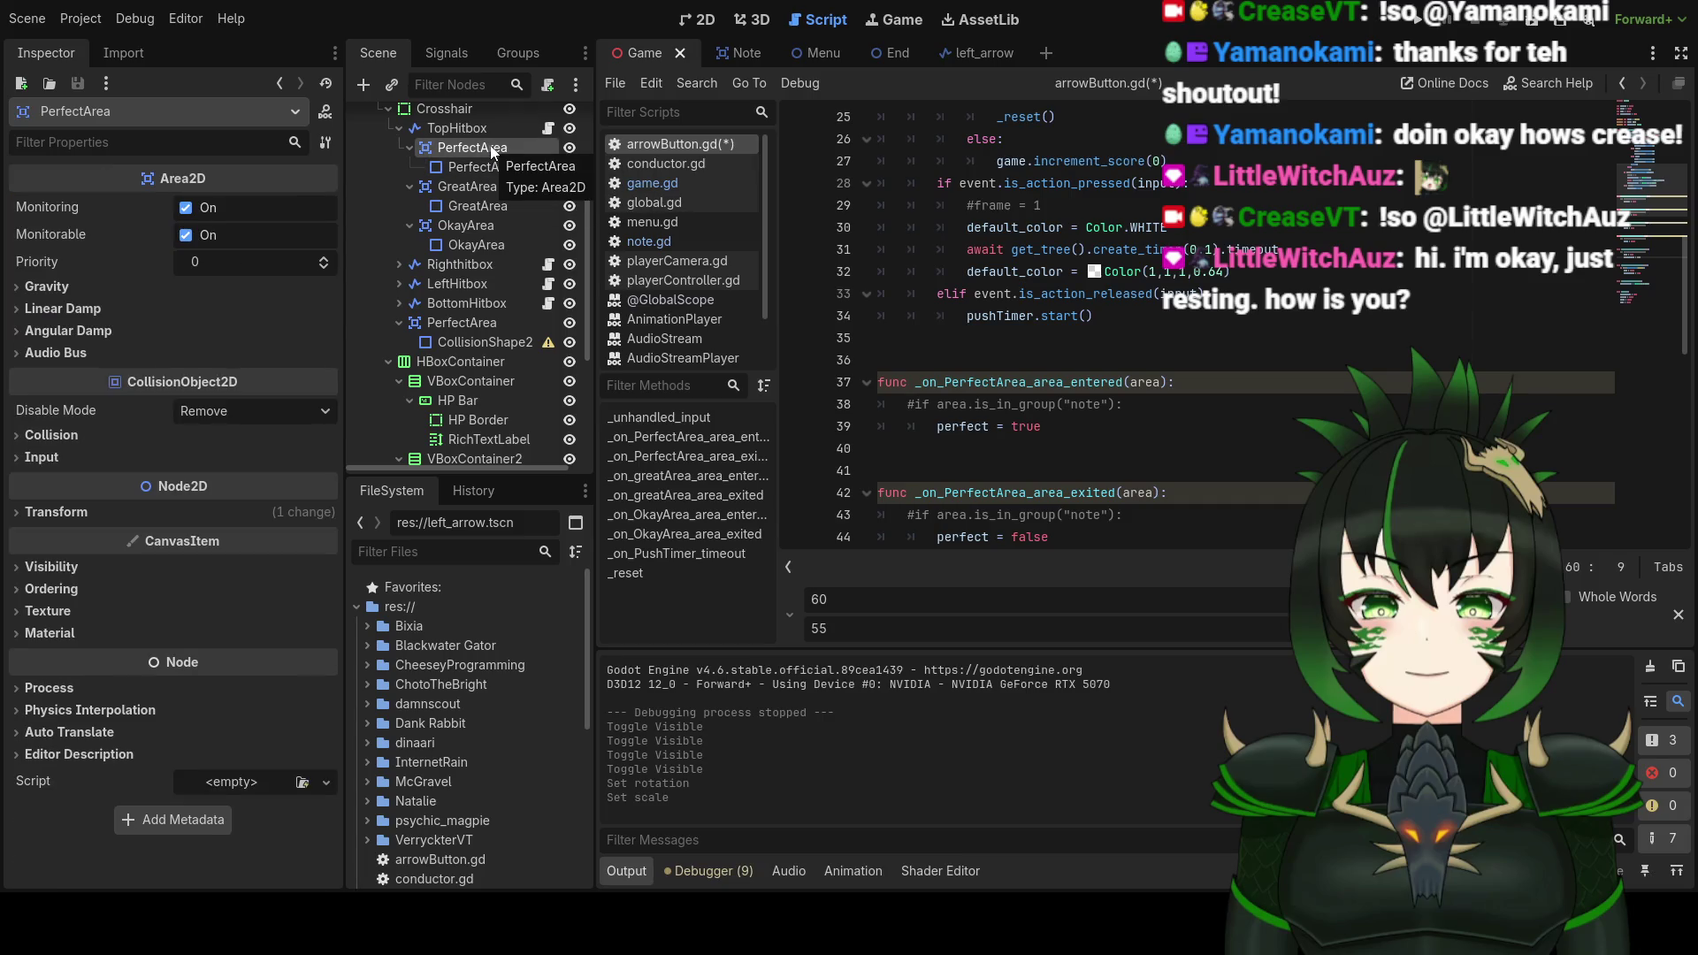
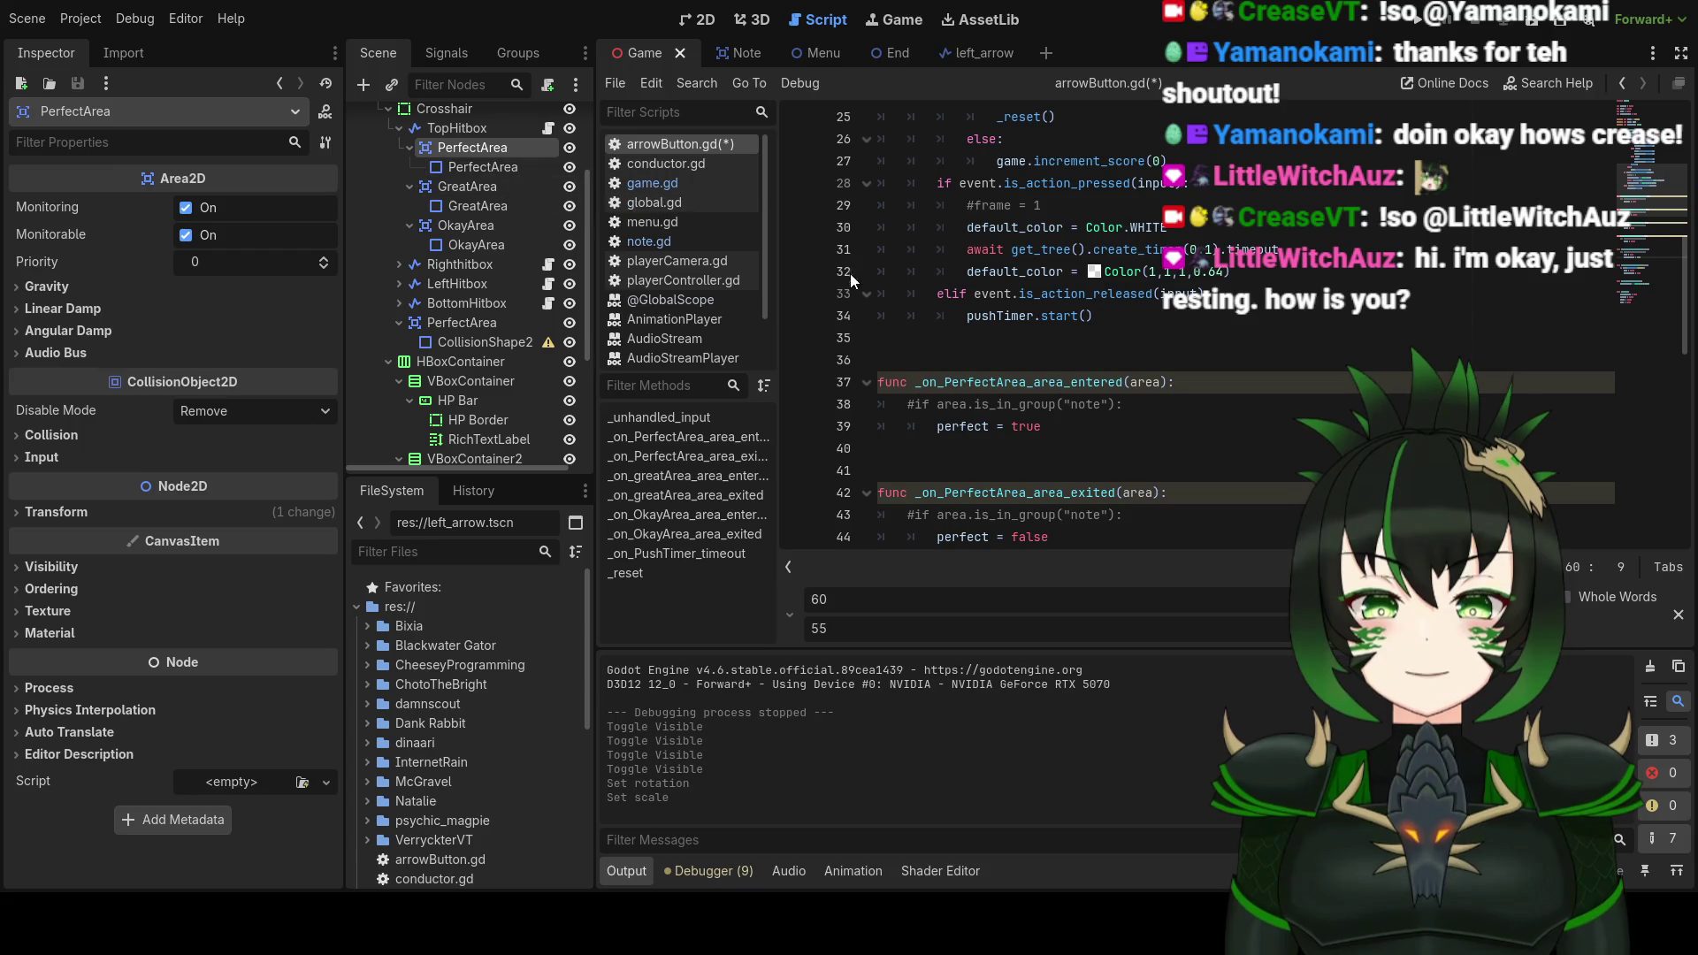
Step: Inspect PerfectArea's collision shape and area settings, and TopHitbox's arrowButton script properties
left_click(488, 351)
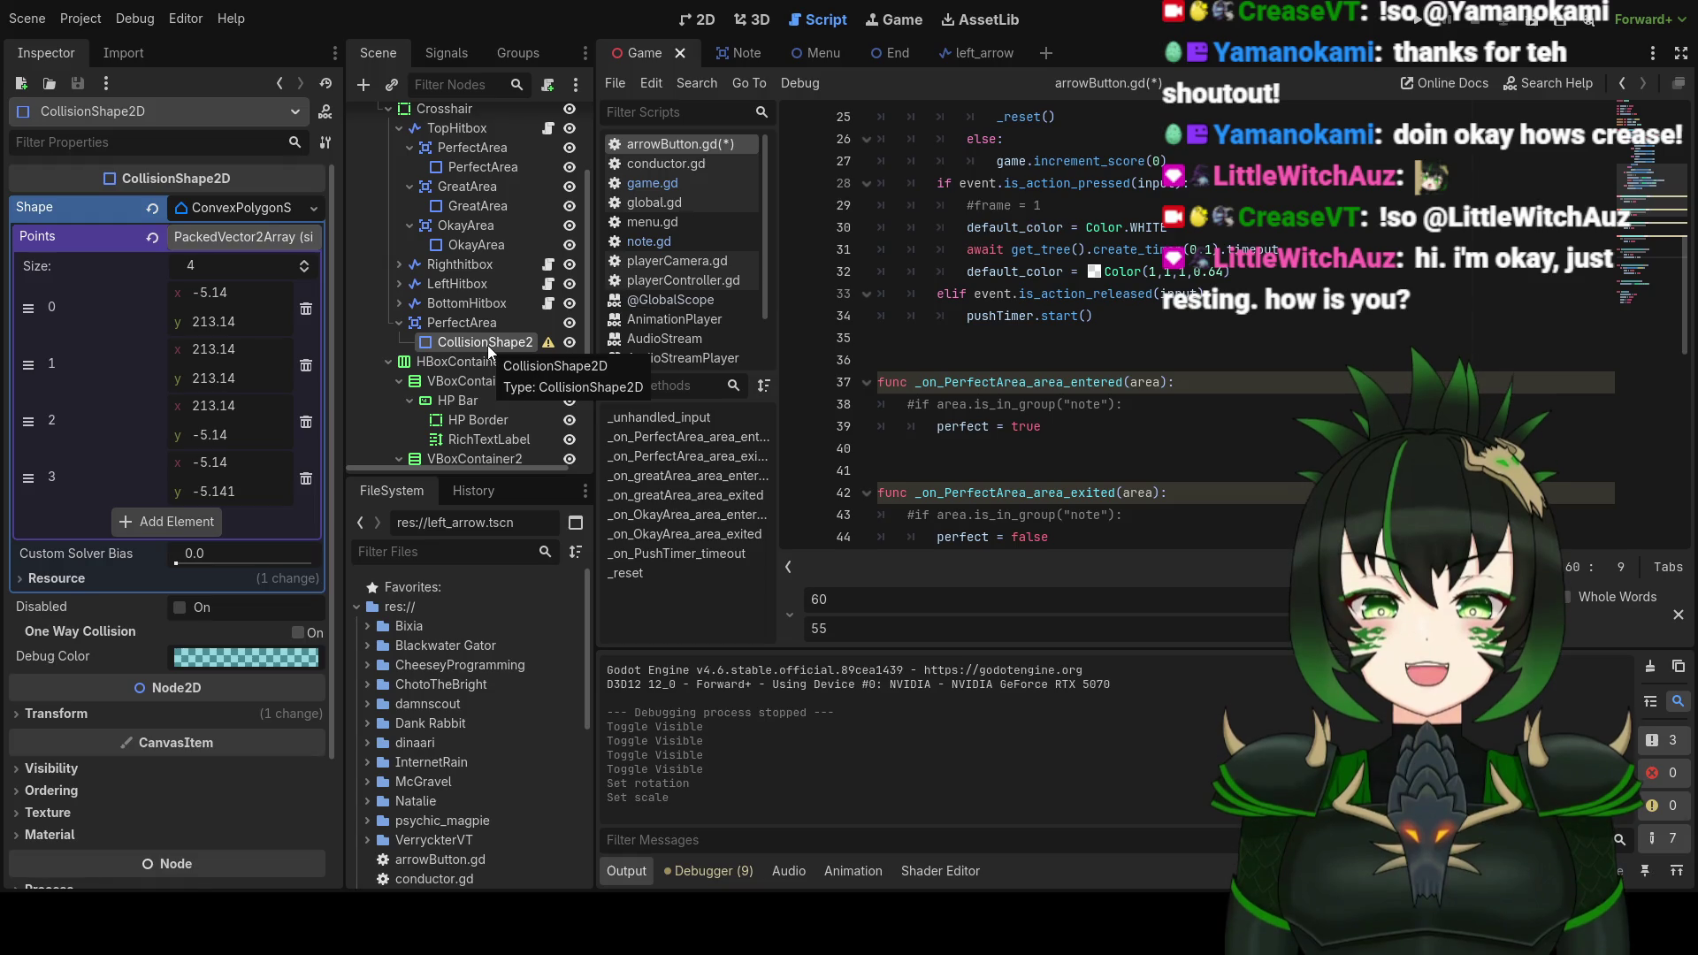
left_click(490, 149)
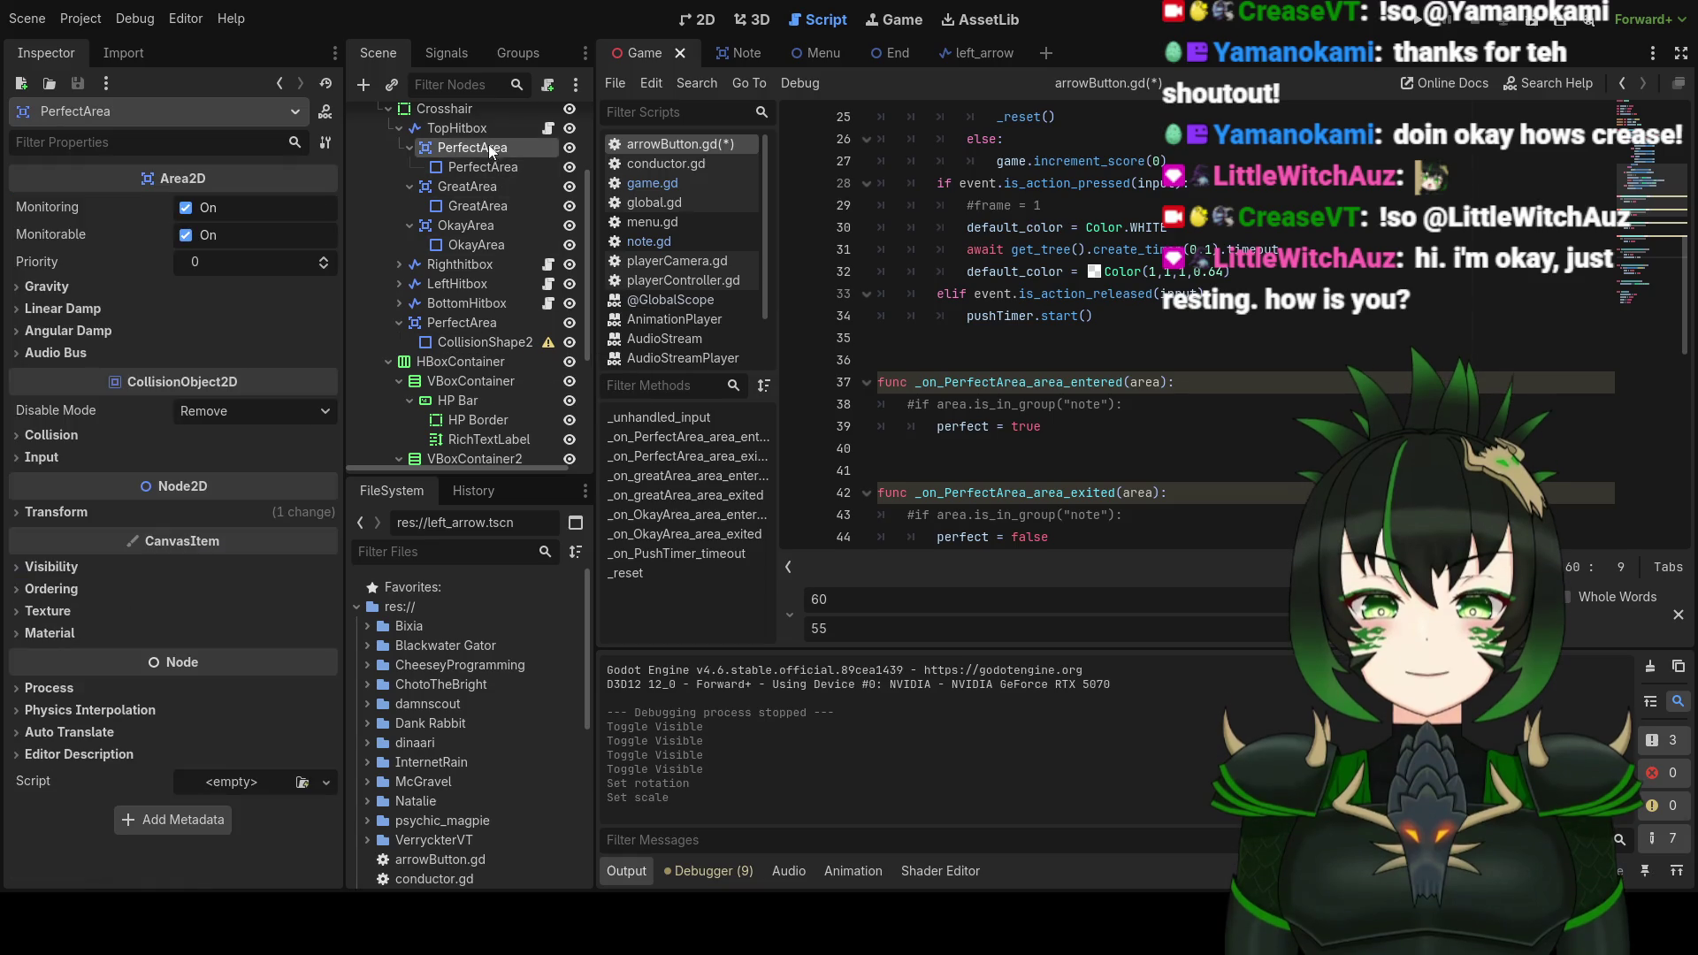
left_click(486, 129)
left_click(486, 126)
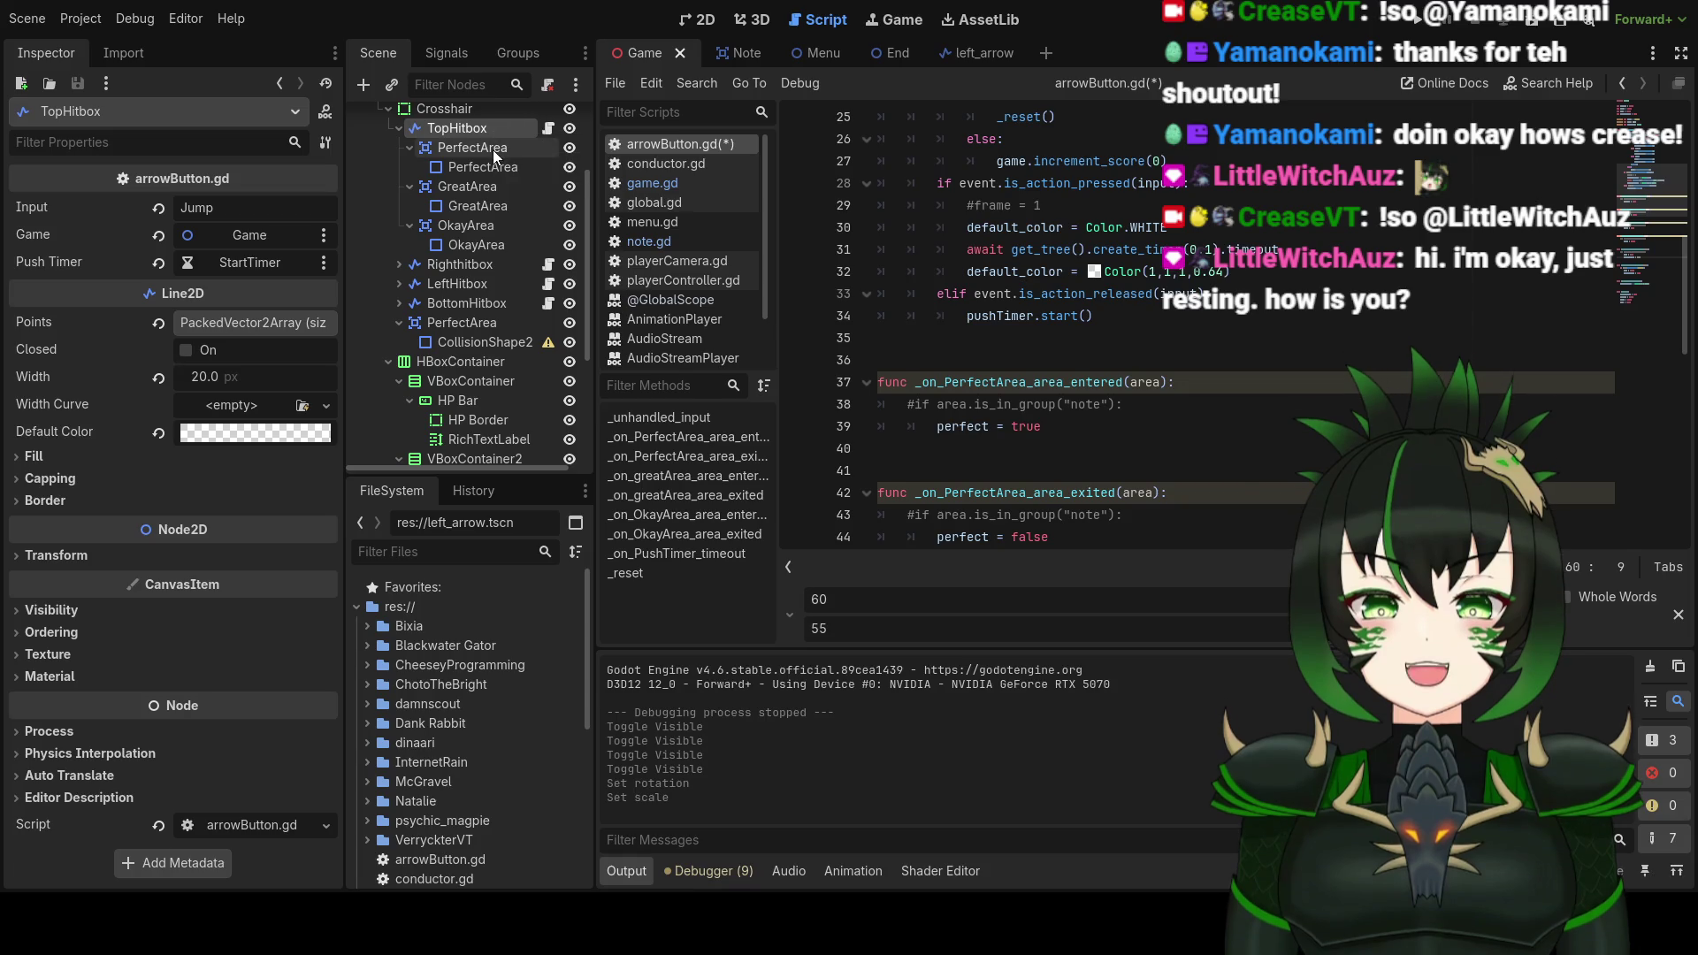
left_click(491, 150)
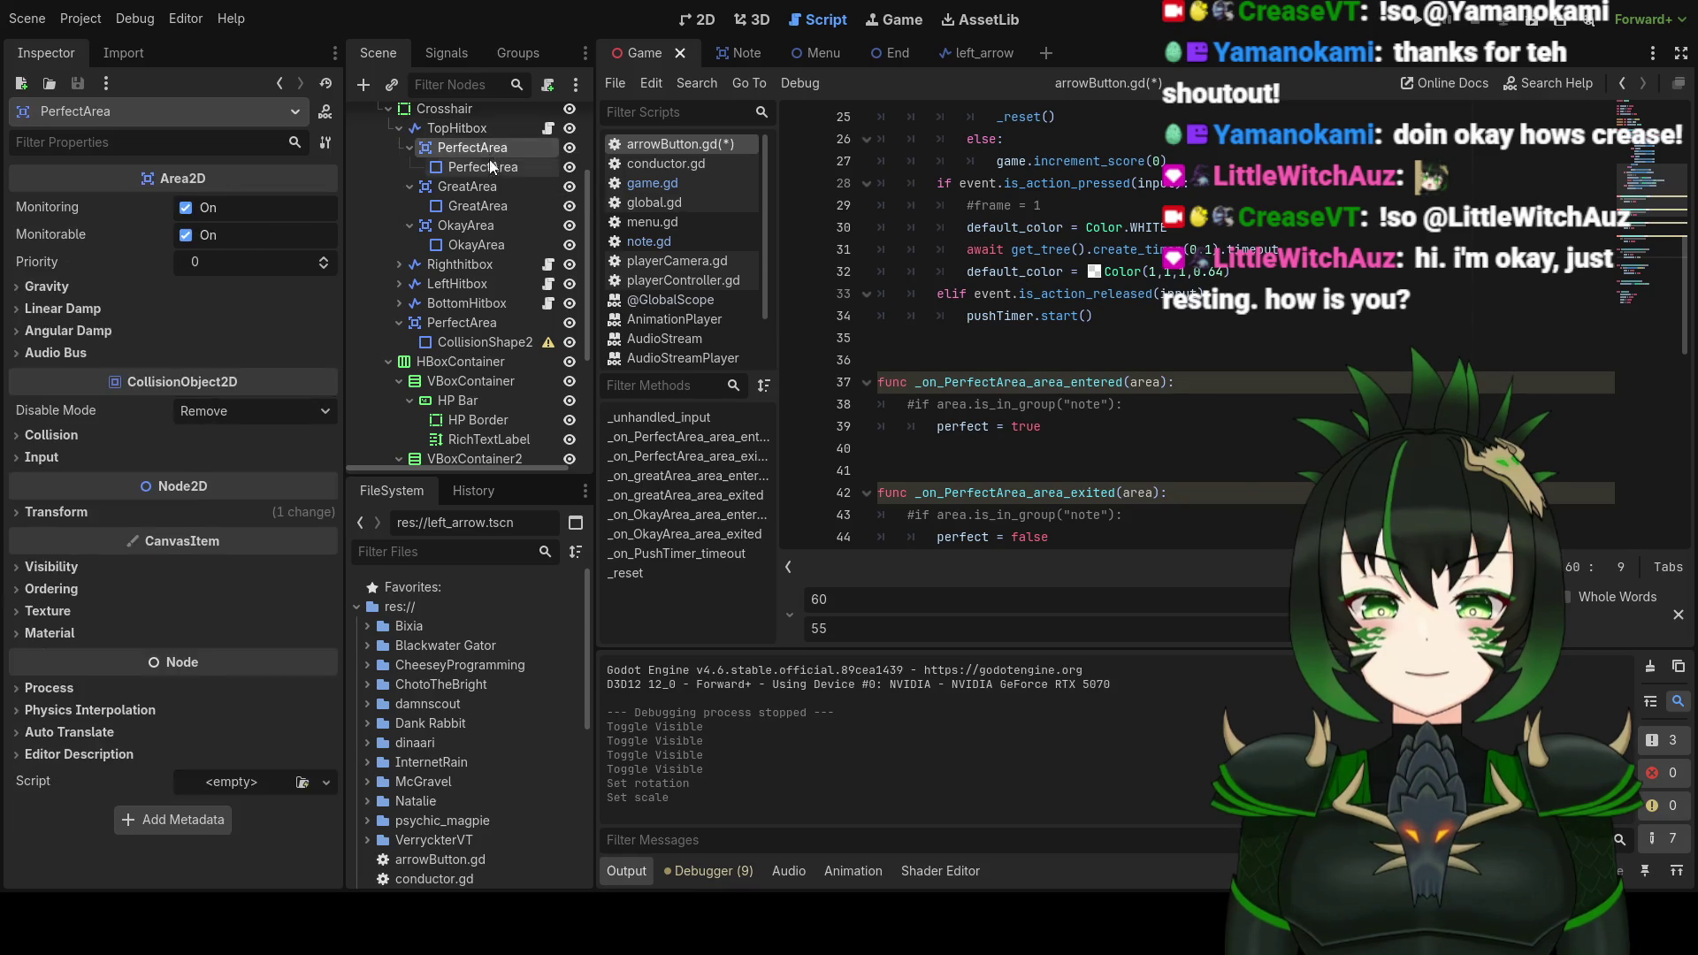
Step: Review the note group check and the perfect = true line around line 38 of the script
left_click(1093, 426)
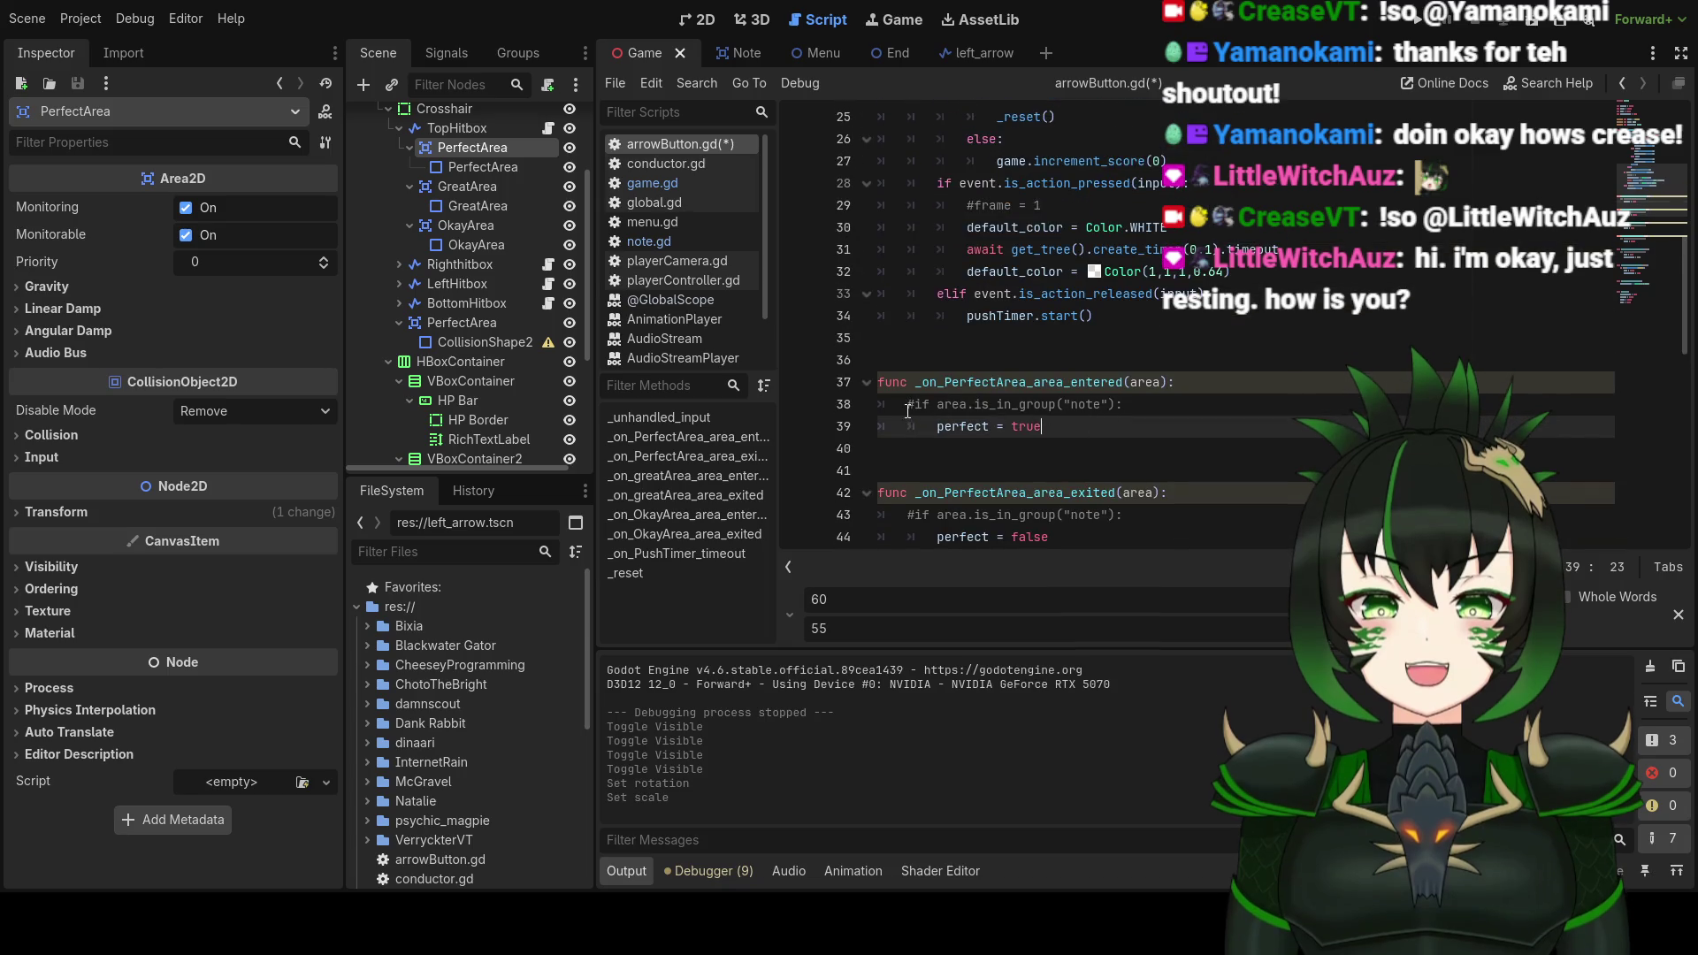
left_click_drag(908, 404, 1117, 404)
key("End")
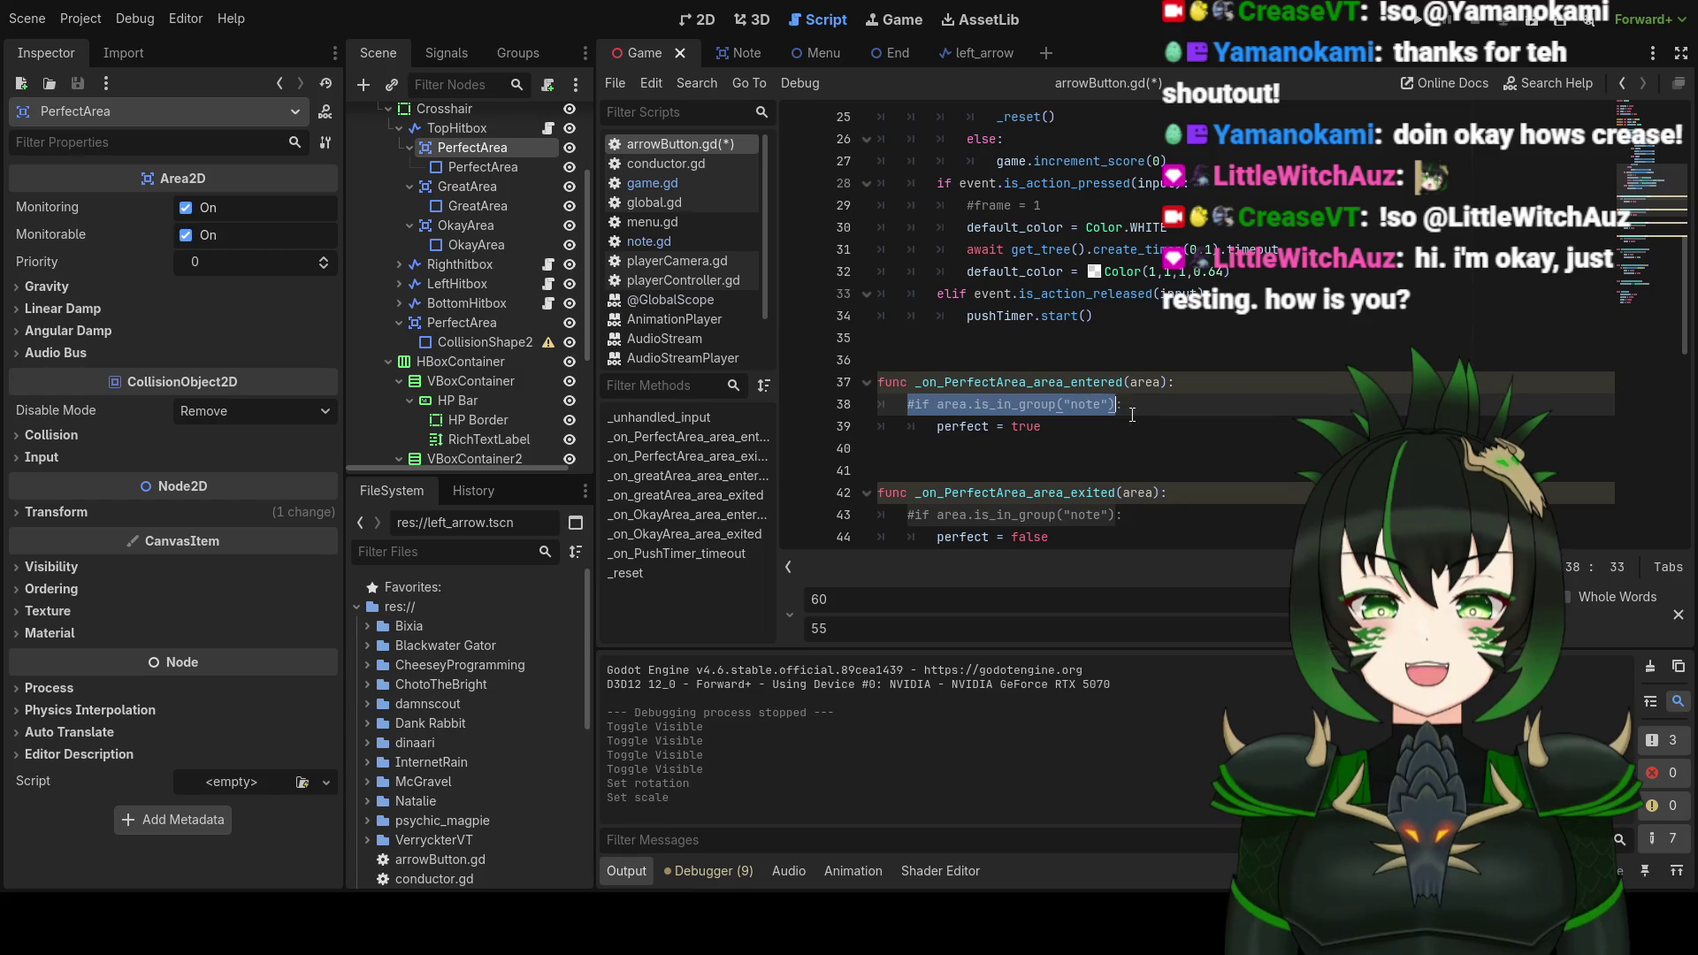
scroll(1062, 386, "down", 4)
scroll(1045, 383, "down", 2)
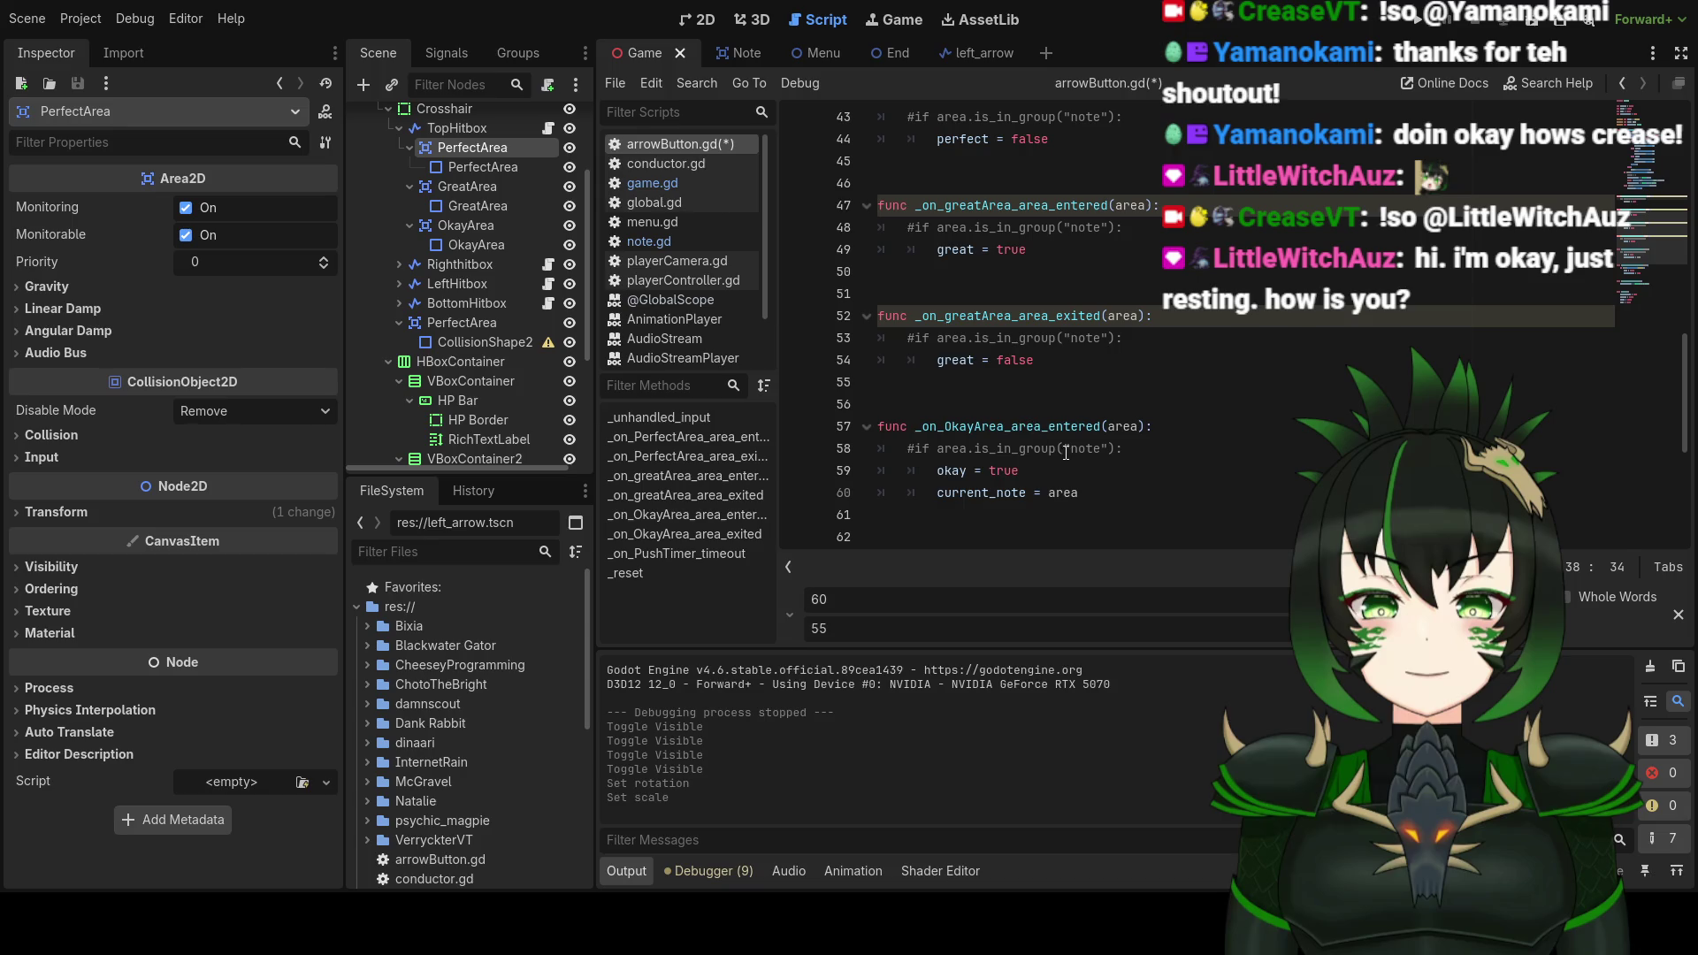
scroll(1062, 449, "down", 1)
scroll(1066, 442, "up", 1)
scroll(1079, 429, "down", 1)
scroll(1079, 407, "up", 1)
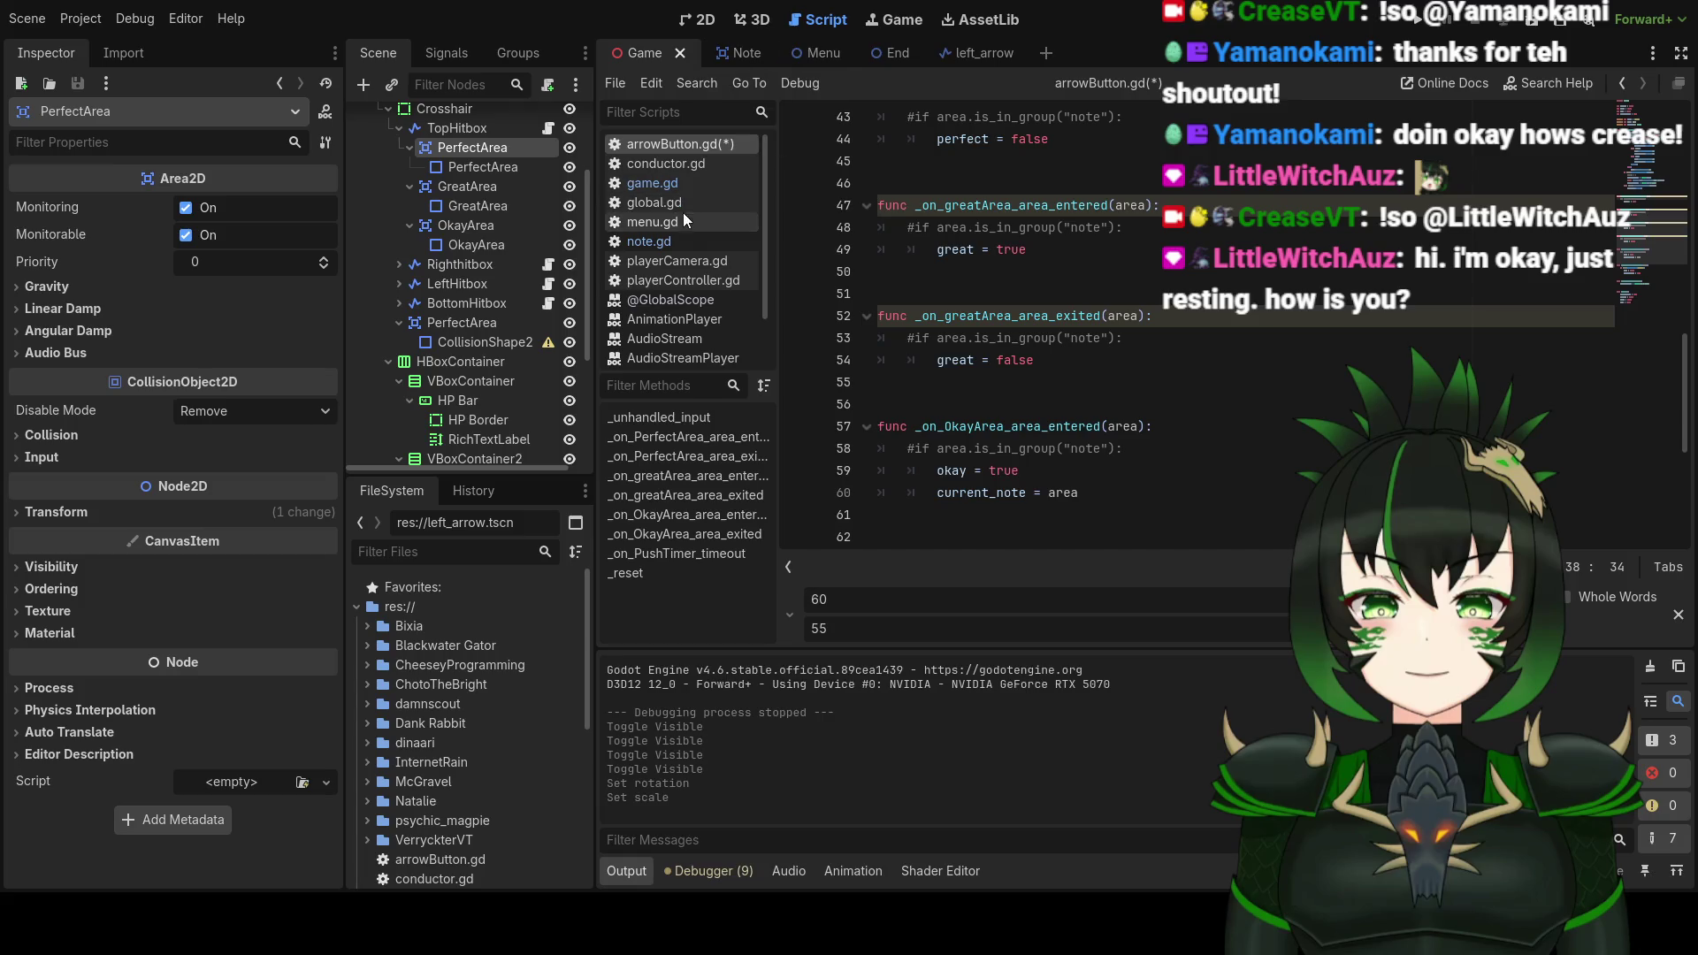
Step: Switch to note.gd and scroll to its destroy(score) function
left_click(677, 241)
scroll(929, 316, "up", 8)
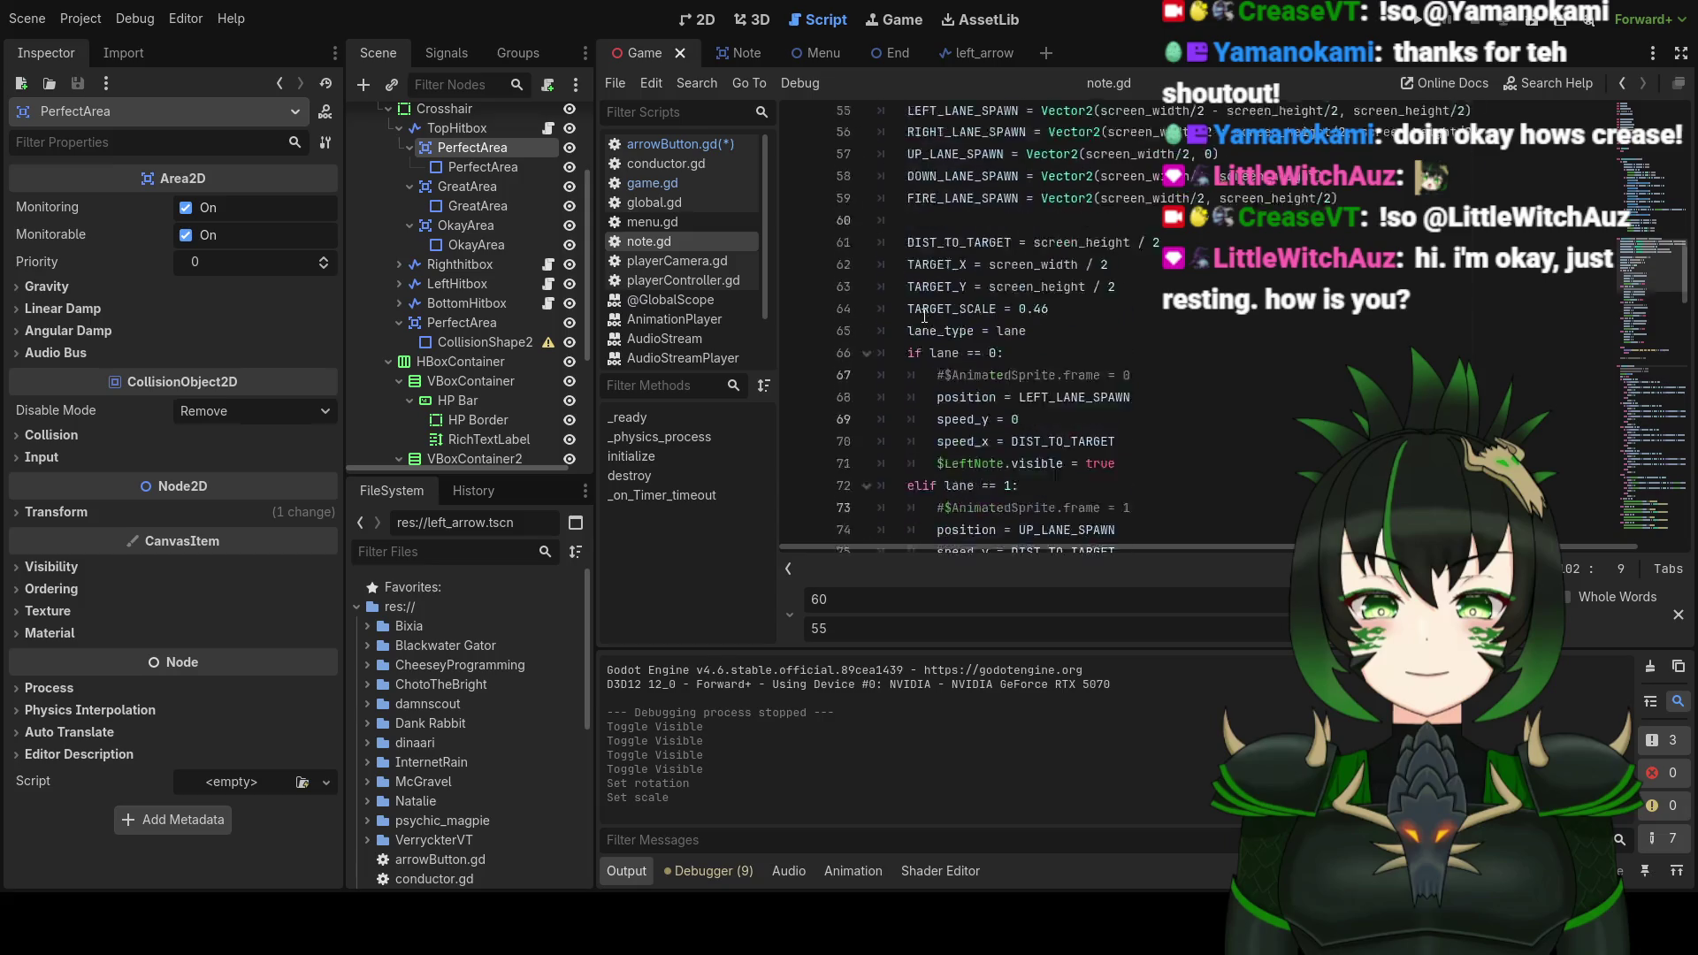
scroll(928, 317, "up", 10)
scroll(928, 316, "down", 9)
scroll(929, 316, "down", 20)
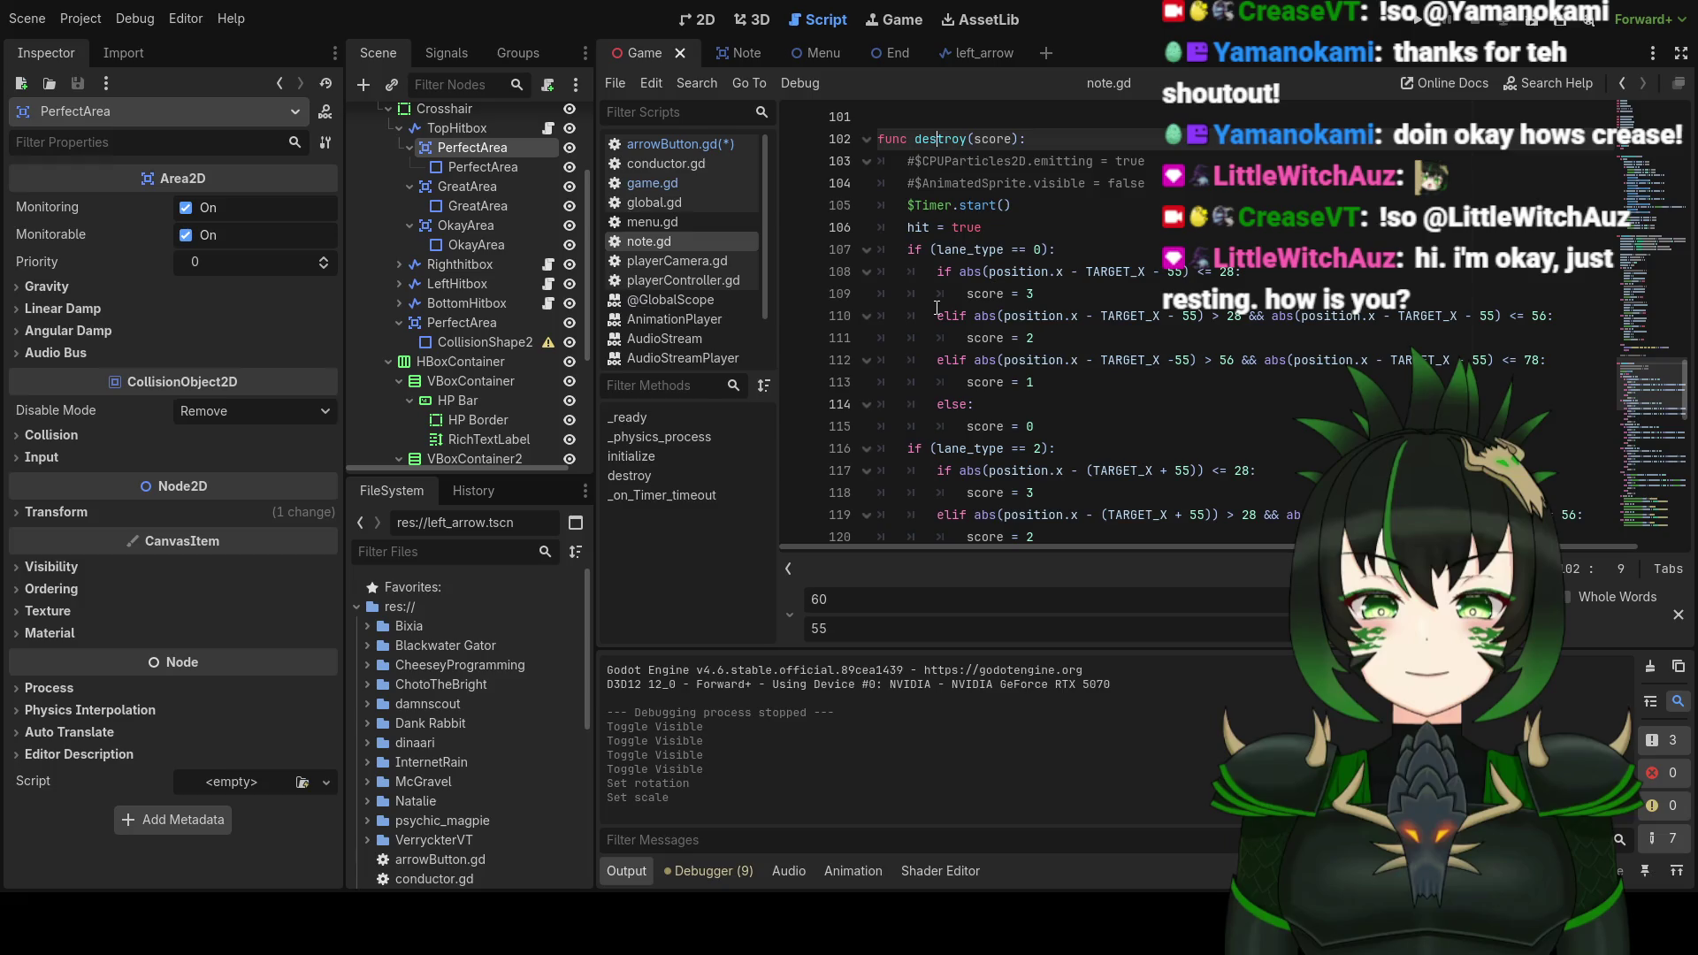
scroll(906, 258, "down", 11)
scroll(947, 296, "down", 2)
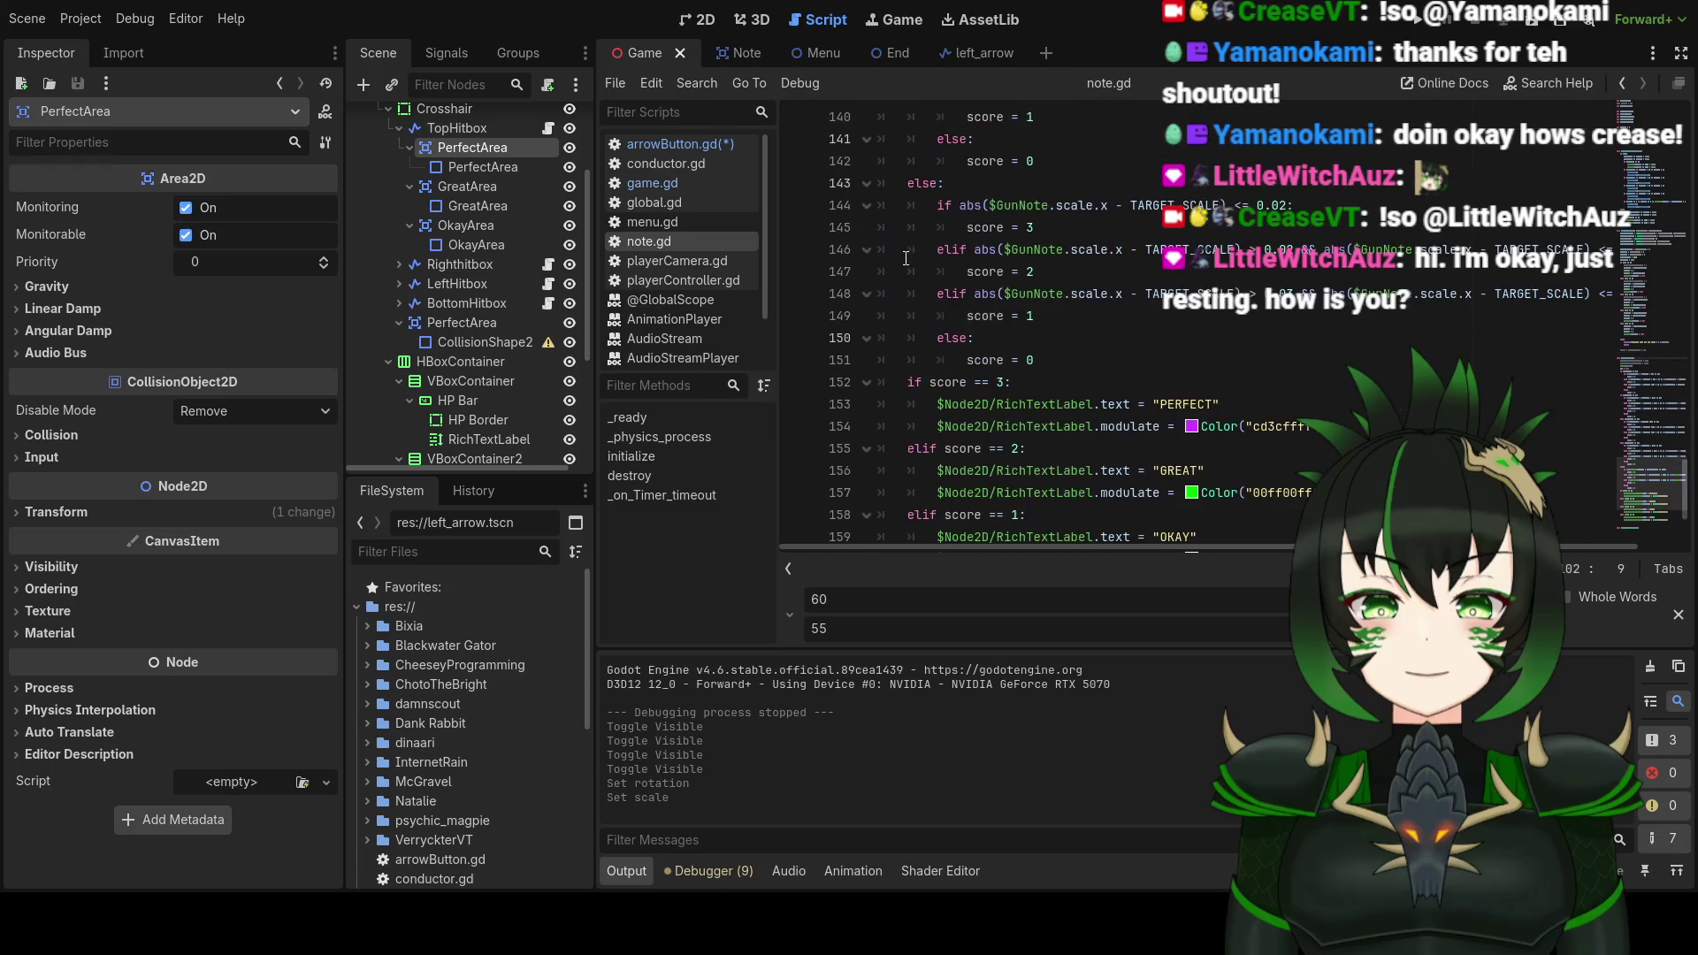
scroll(1043, 390, "up", 7)
scroll(1043, 387, "up", 20)
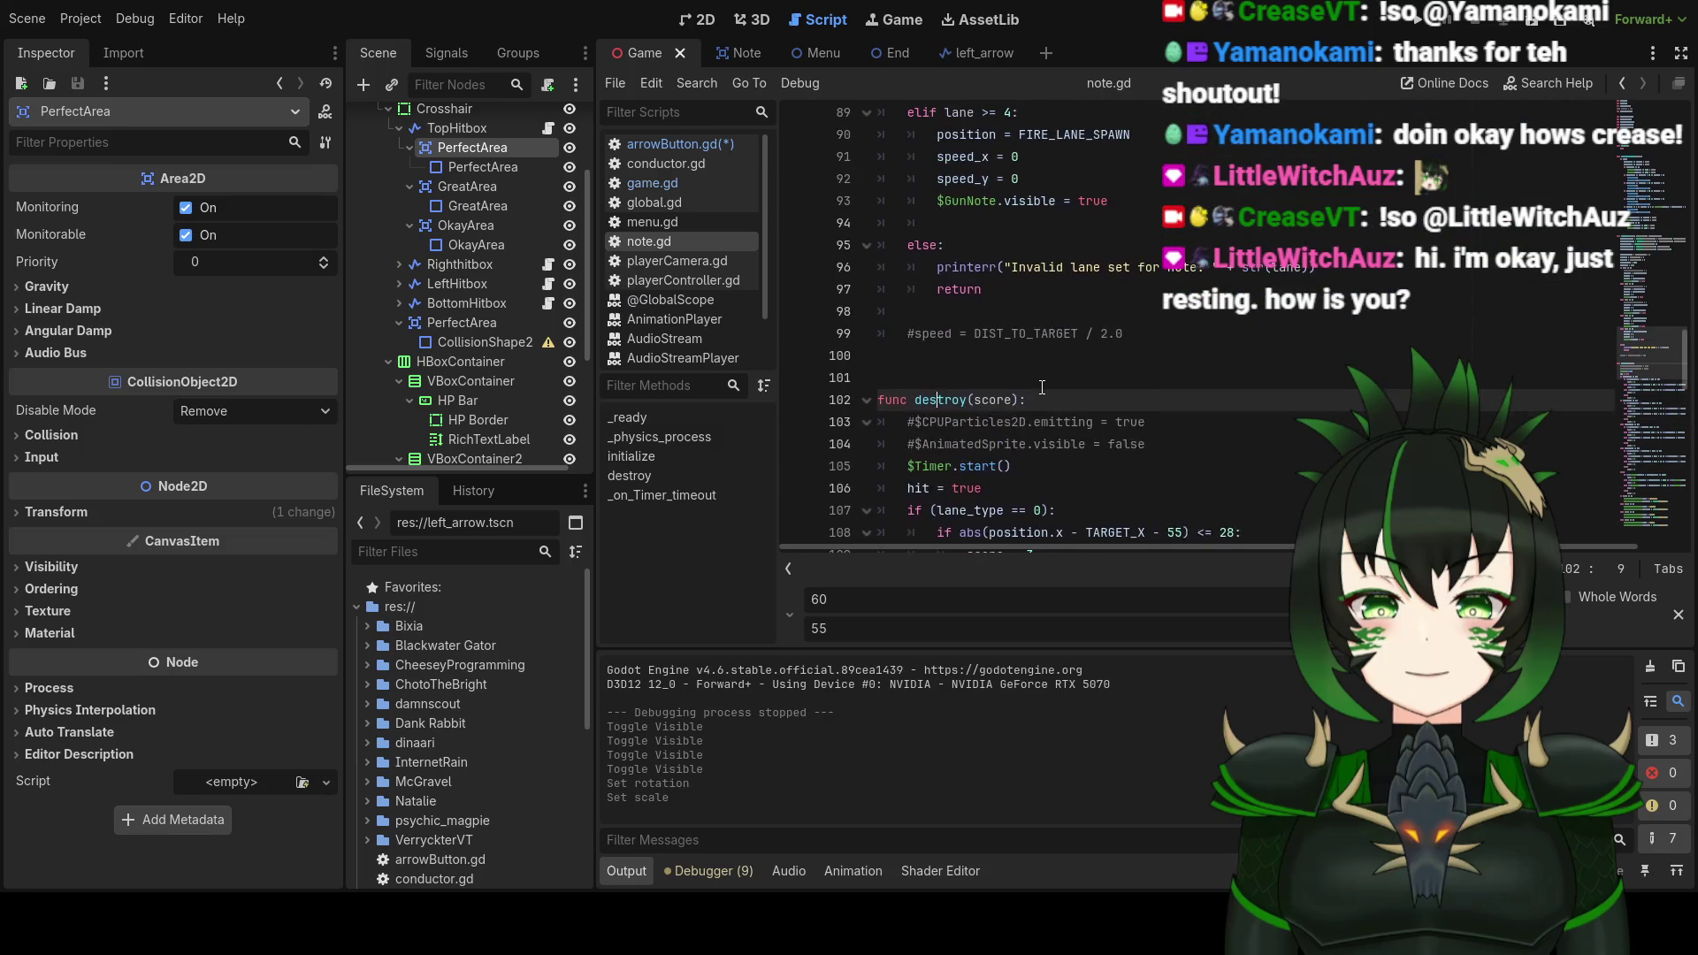
scroll(1047, 386, "up", 10)
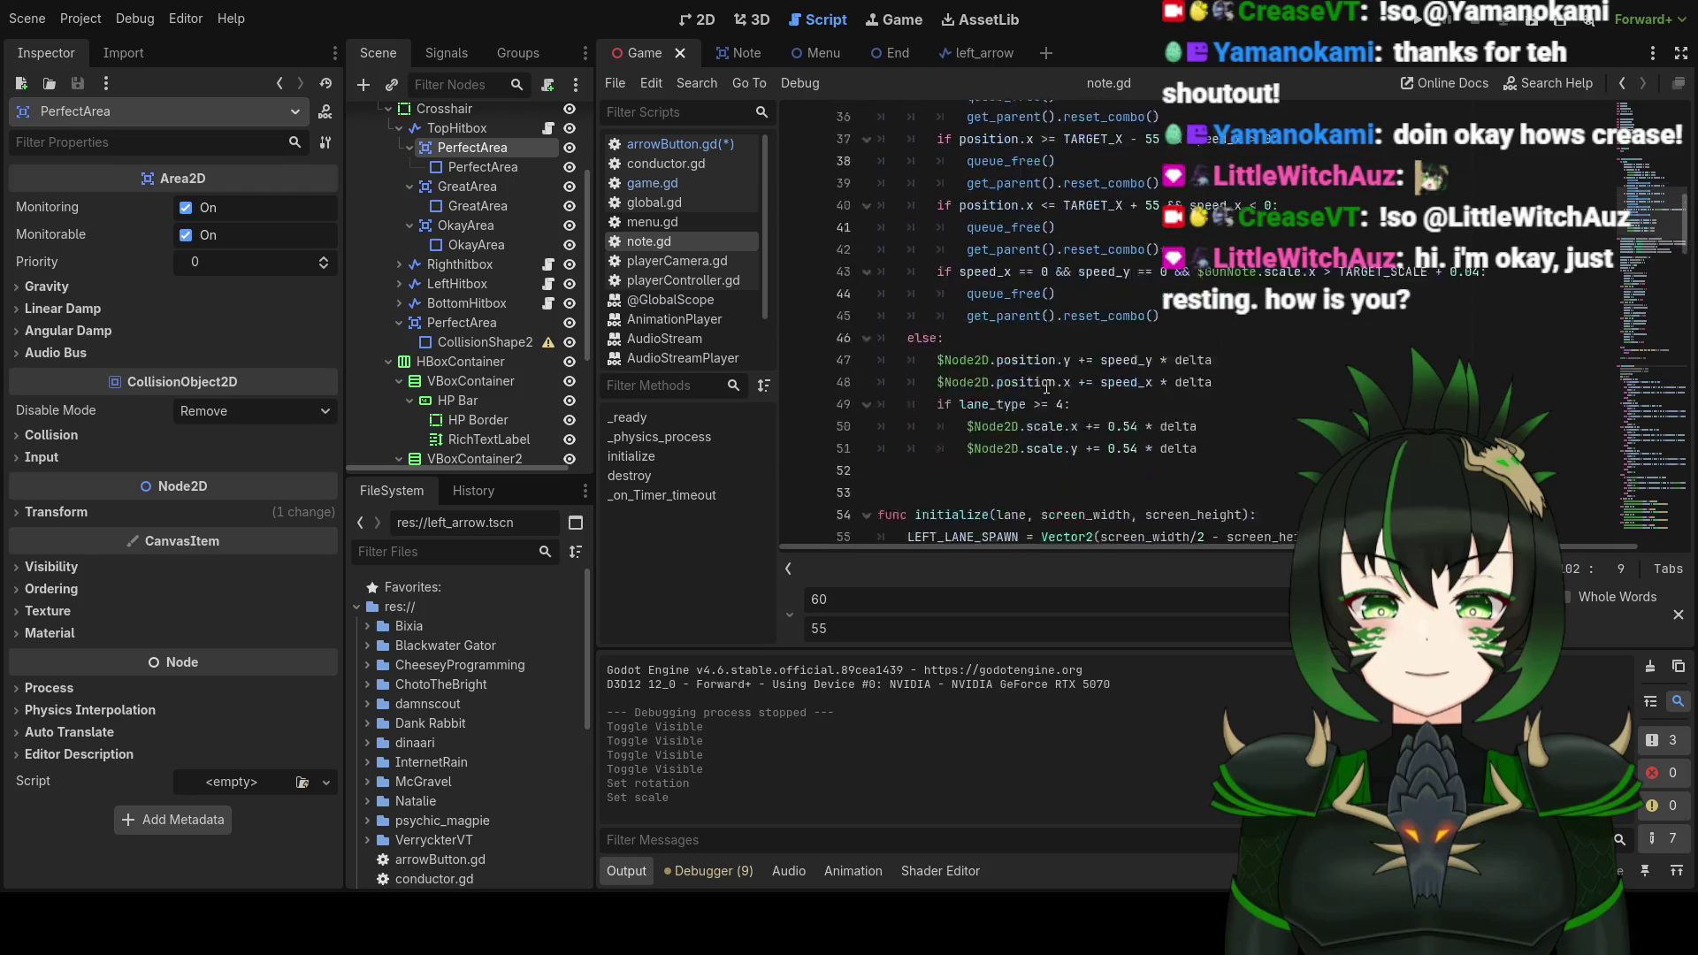
scroll(1048, 387, "down", 7)
scroll(1048, 387, "down", 20)
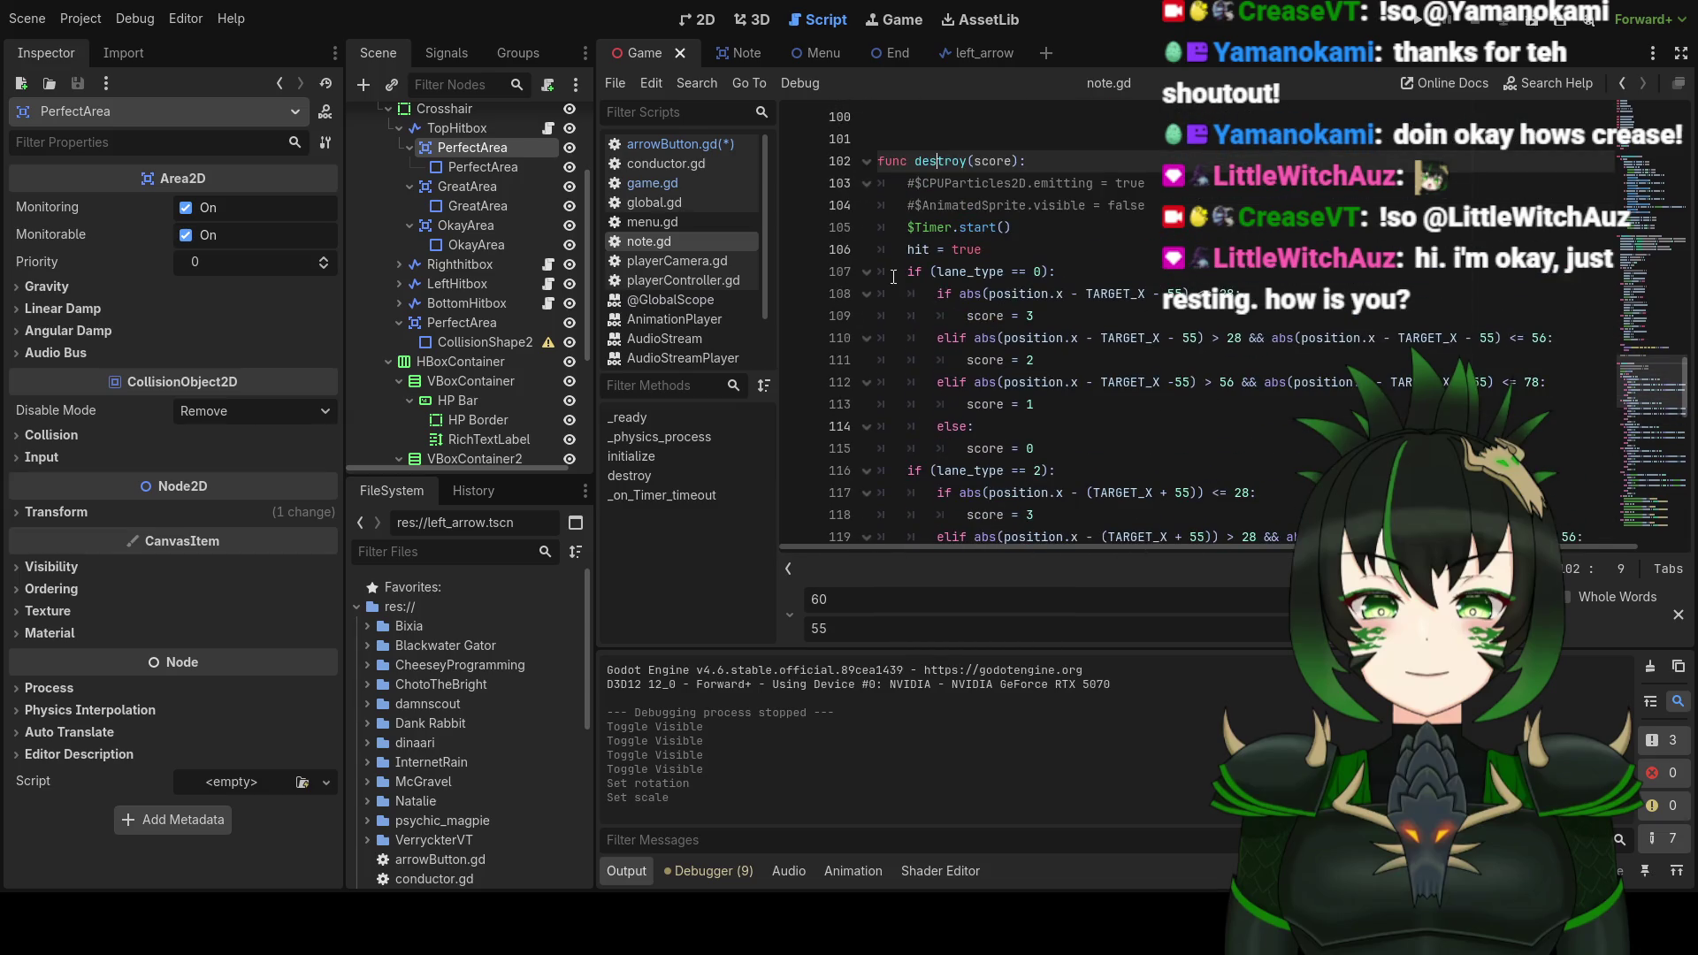
Step: Select the lane-based scoring if/elif block starting at line 107
left_click_drag(974, 164, 1014, 162)
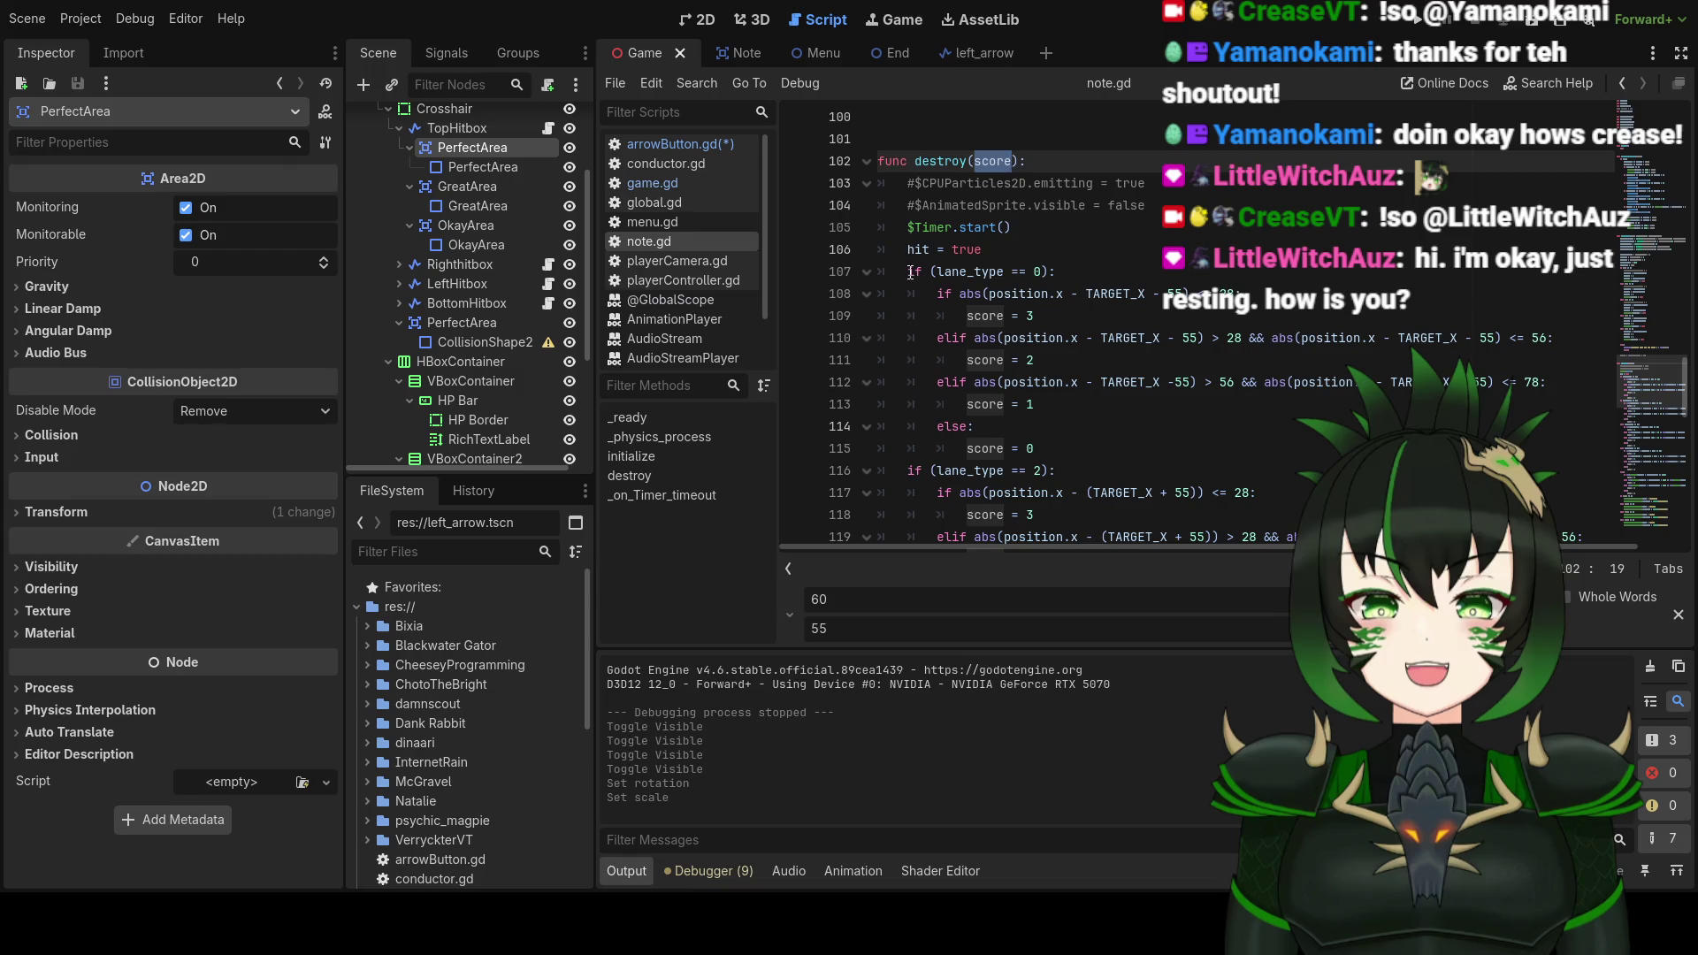
left_click_drag(910, 271, 1065, 274)
left_click(1072, 272)
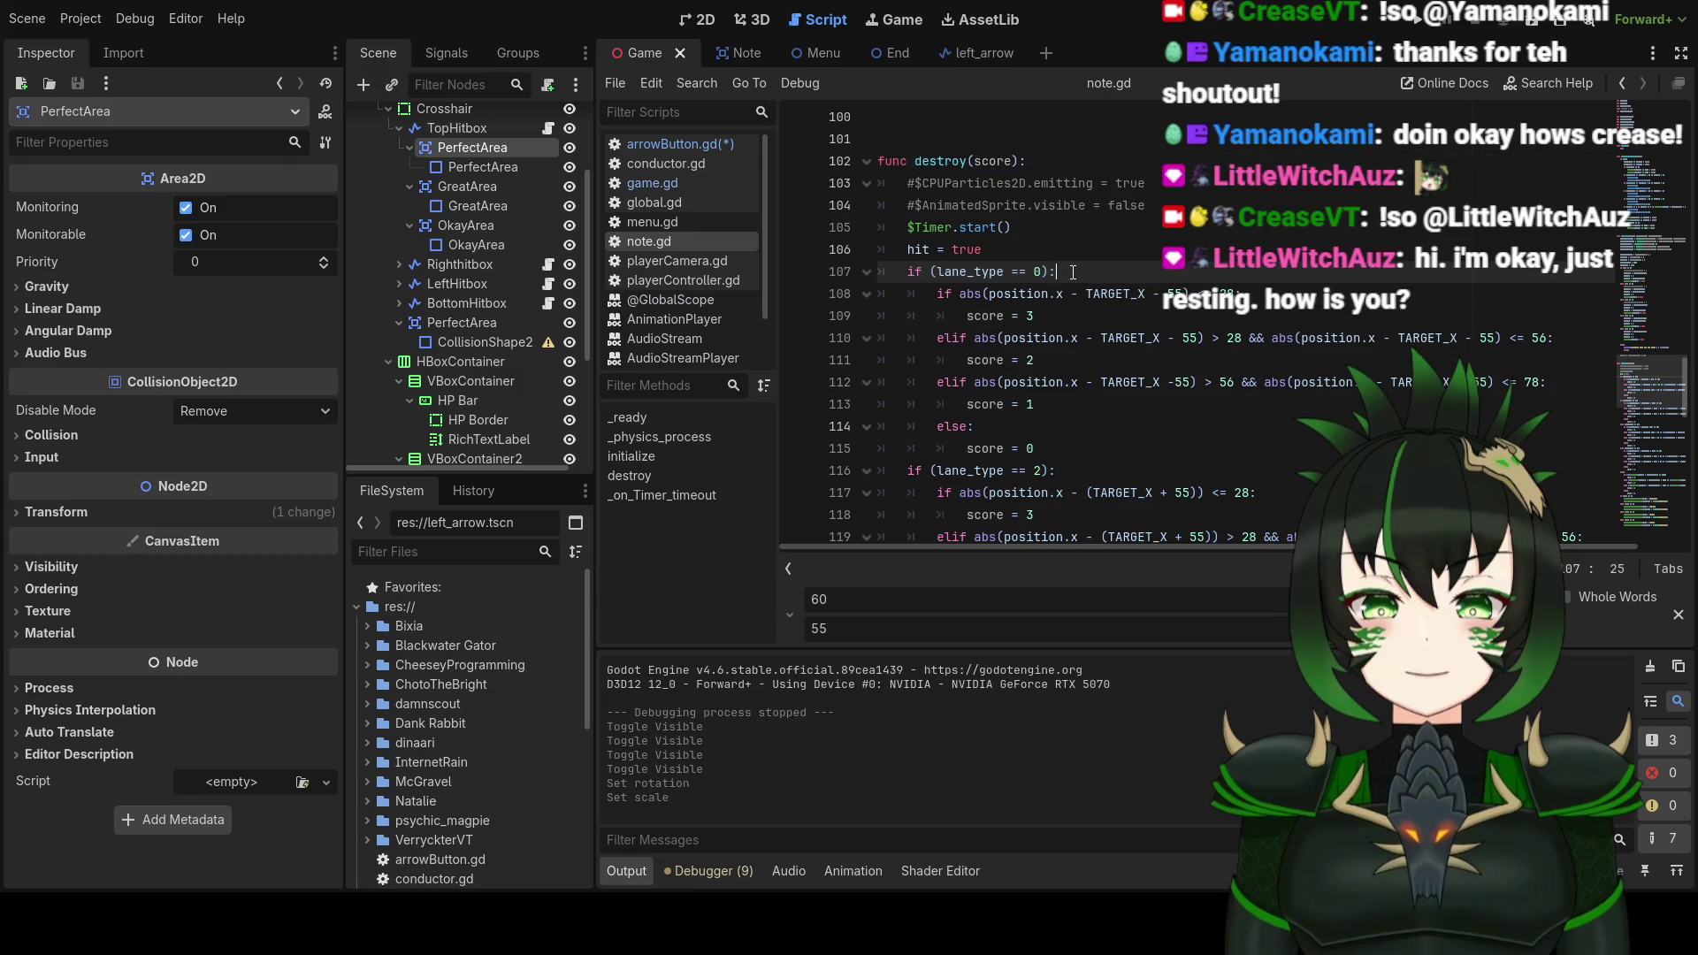
mouse_move(910, 273)
left_mouse_down()
mouse_move(1061, 345)
mouse_move(1107, 309)
mouse_move(1042, 317)
left_mouse_up()
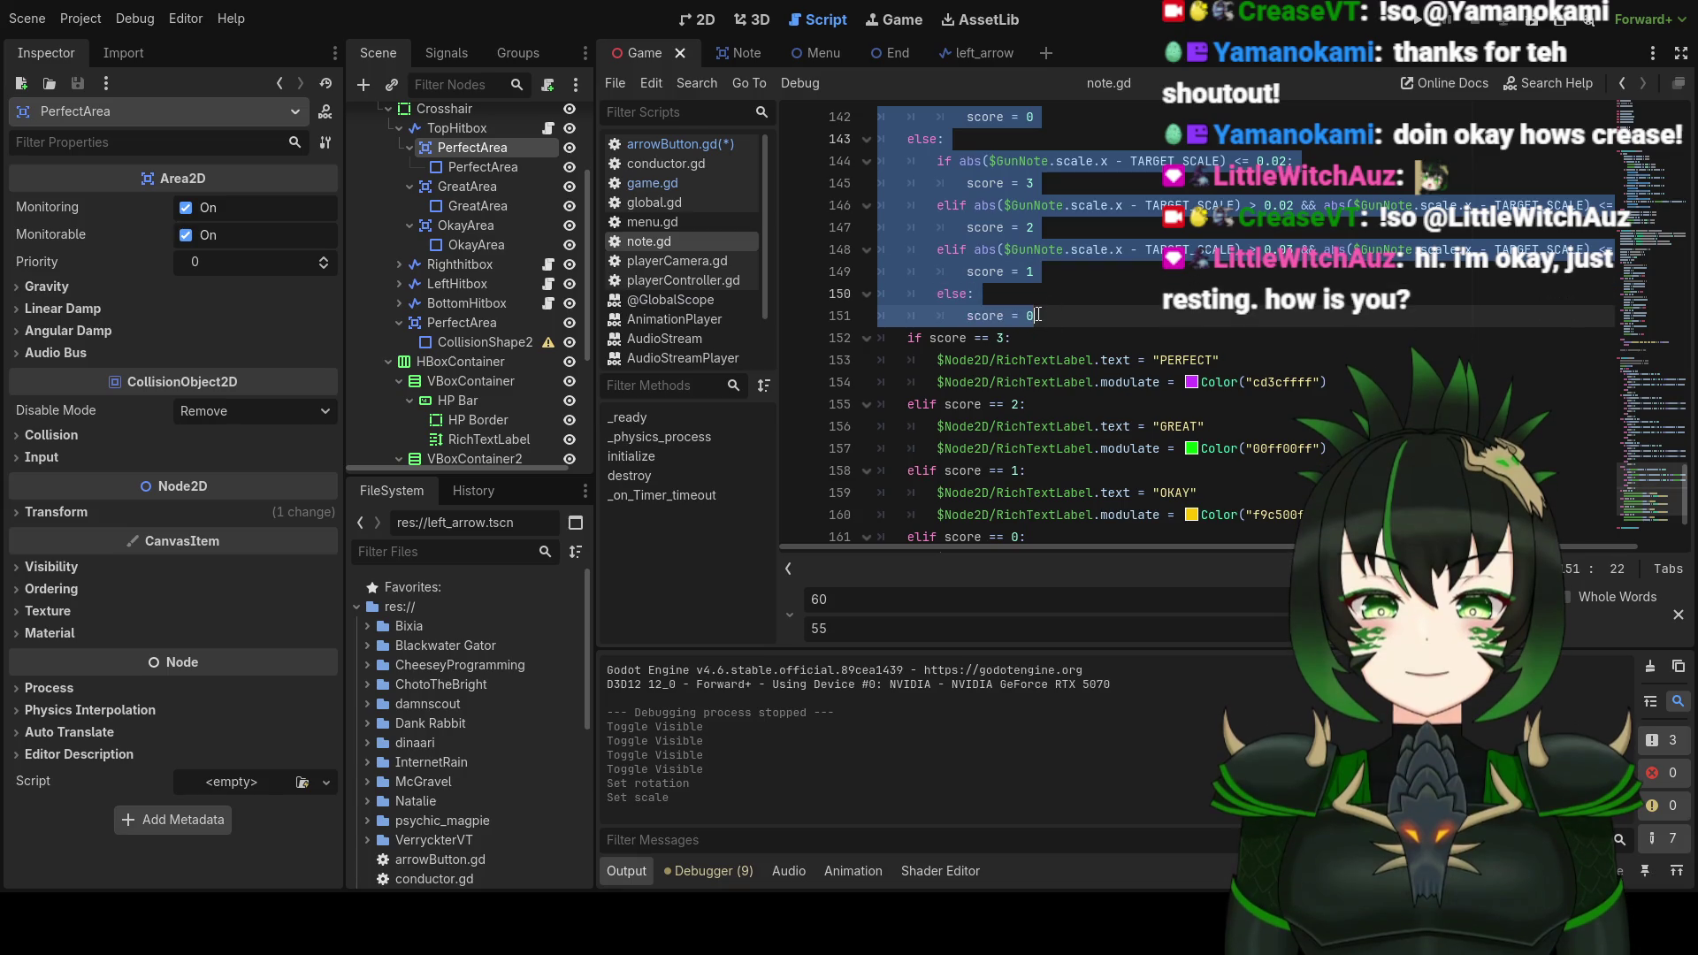
Step: Comment out the selected lane-based scoring lines with Ctrl+K and save the scripts
key("ctrl+k")
left_click(1042, 315)
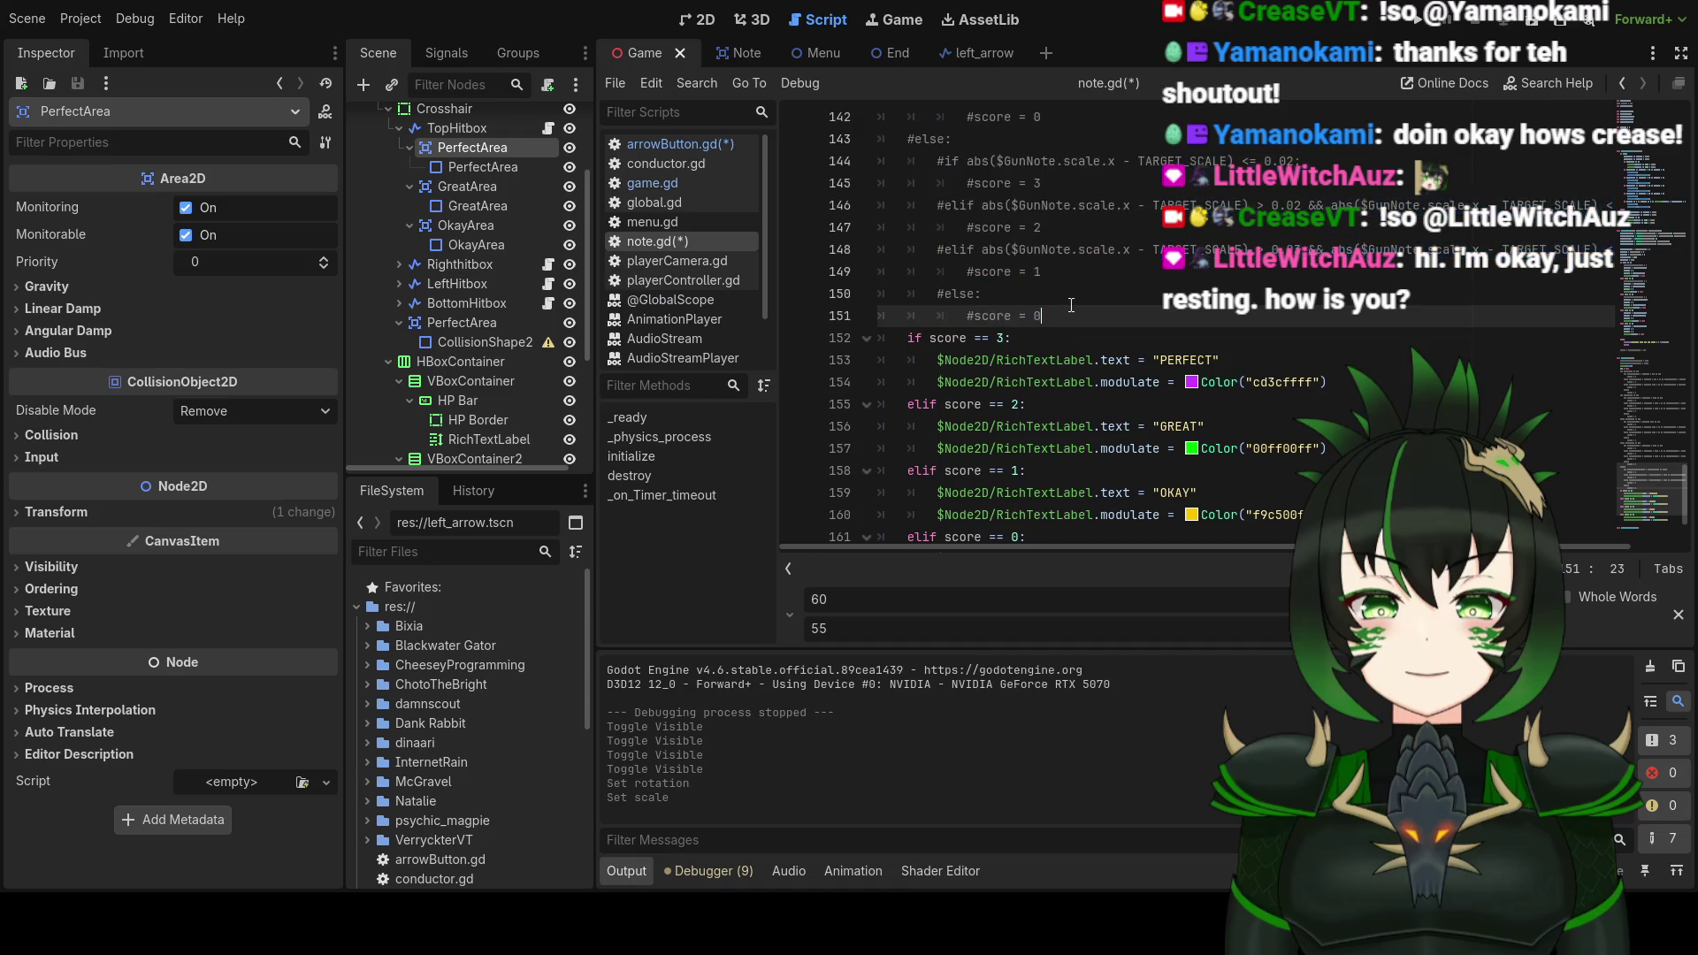
scroll(1057, 305, "up", 10)
scroll(1063, 296, "up", 5)
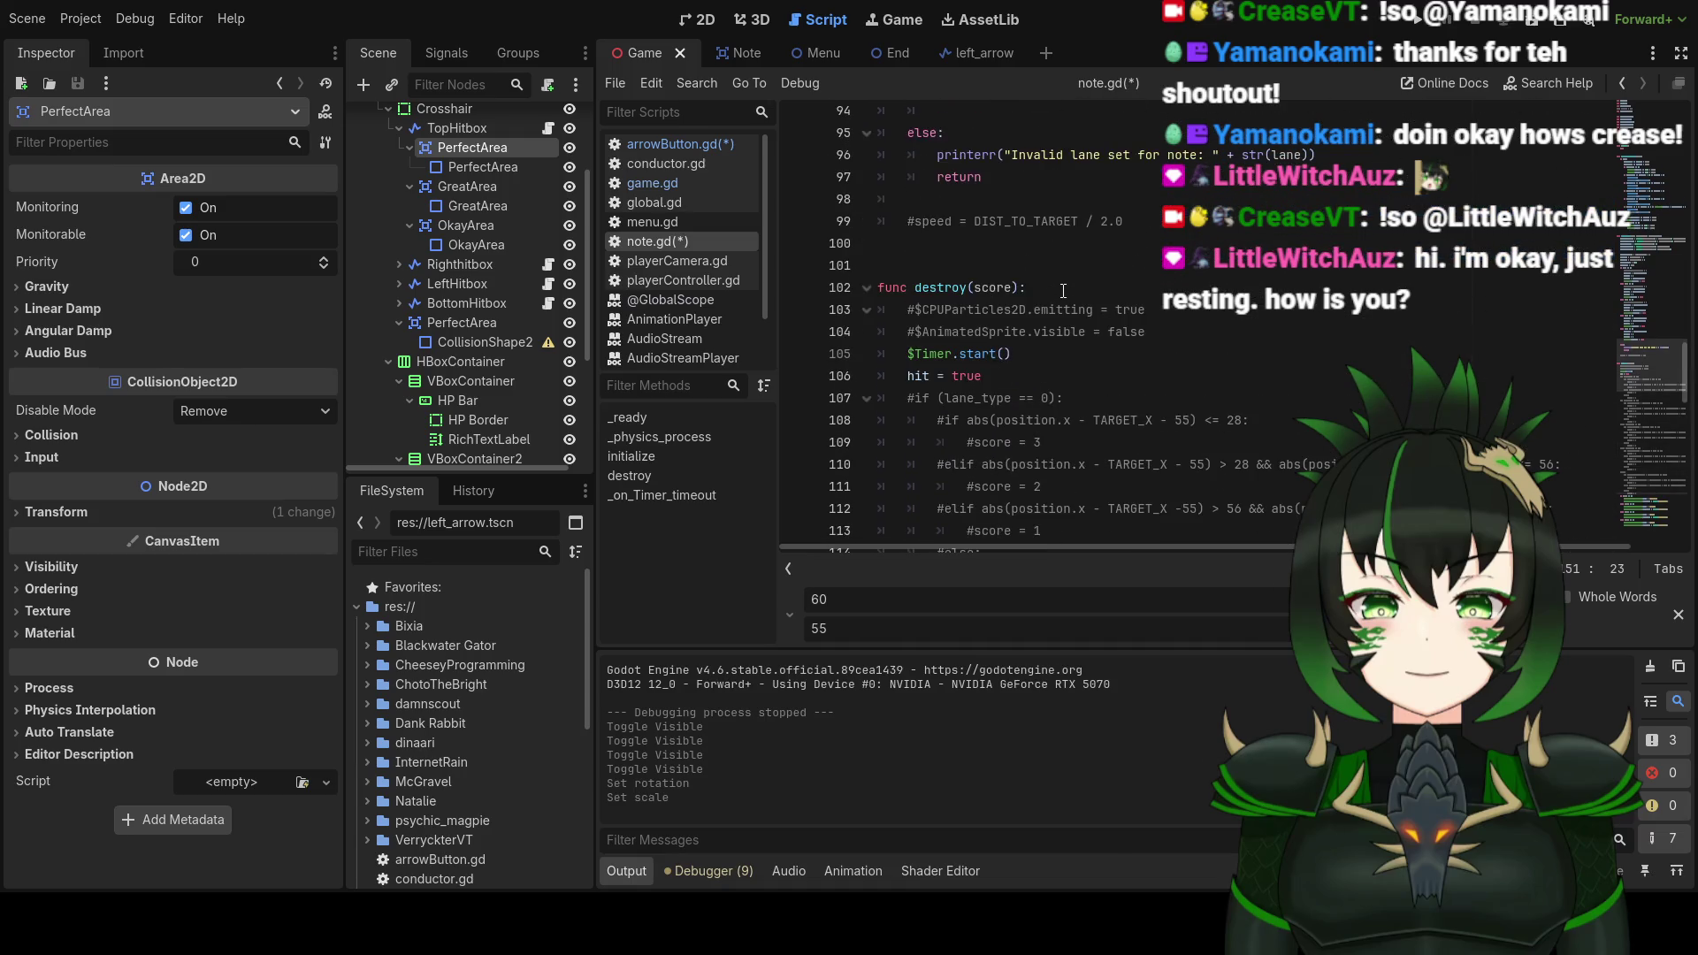
scroll(1064, 292, "down", 3)
scroll(1066, 290, "down", 12)
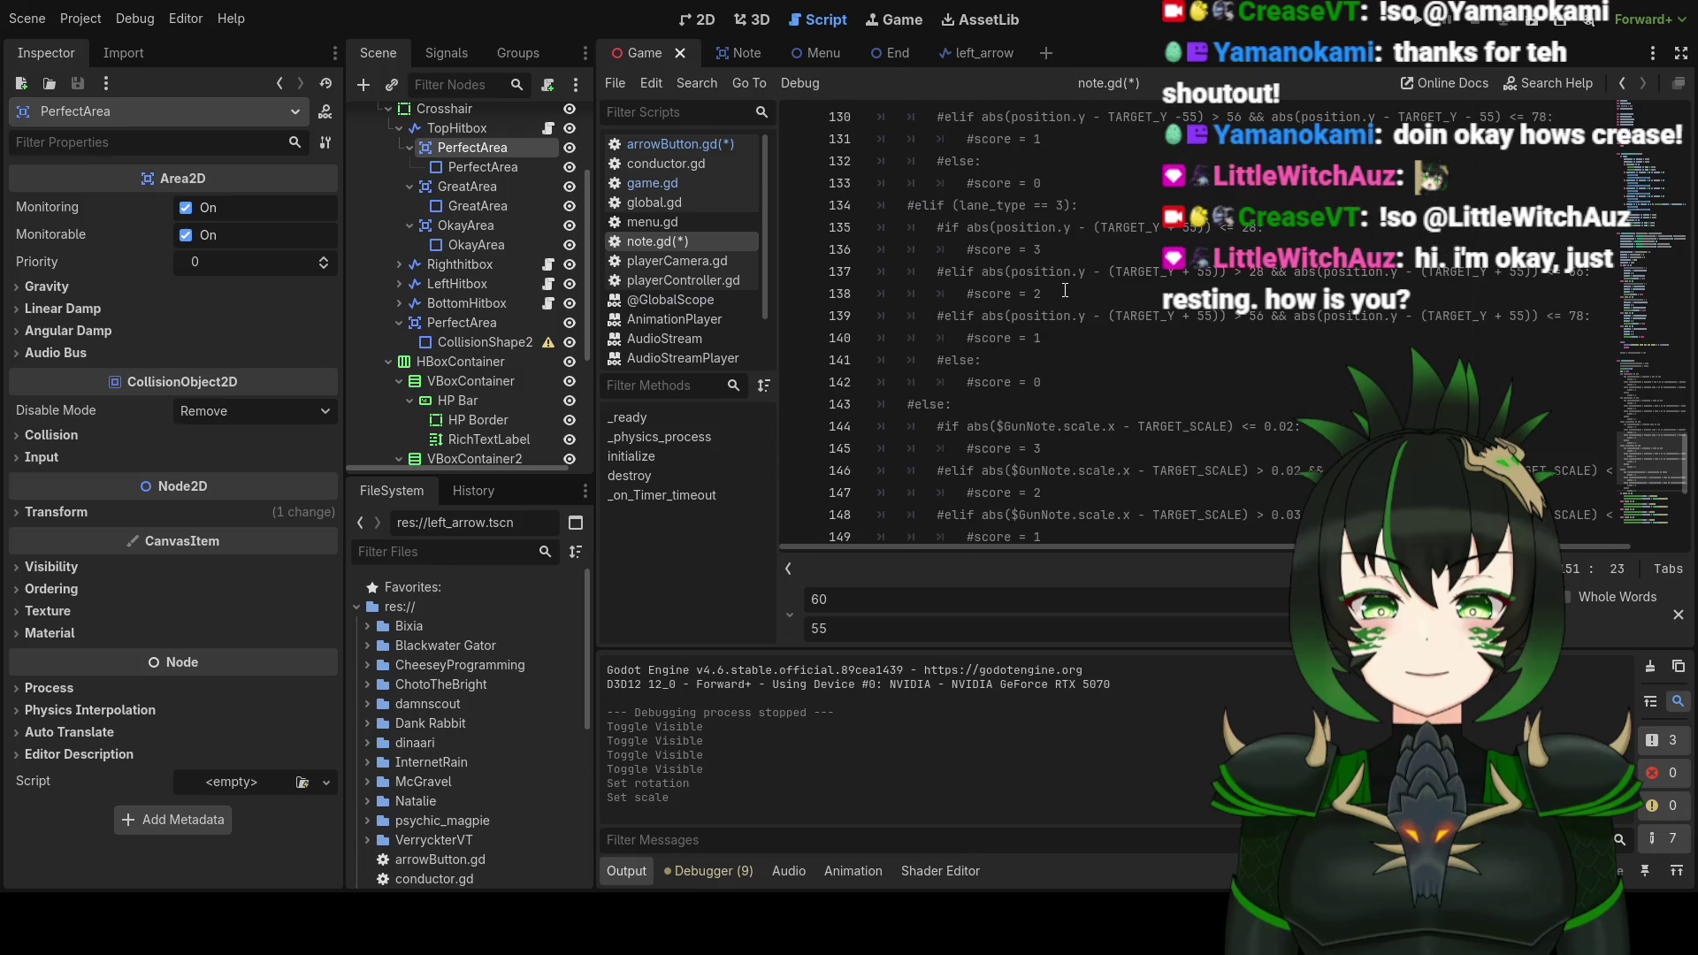
scroll(1066, 287, "up", 19)
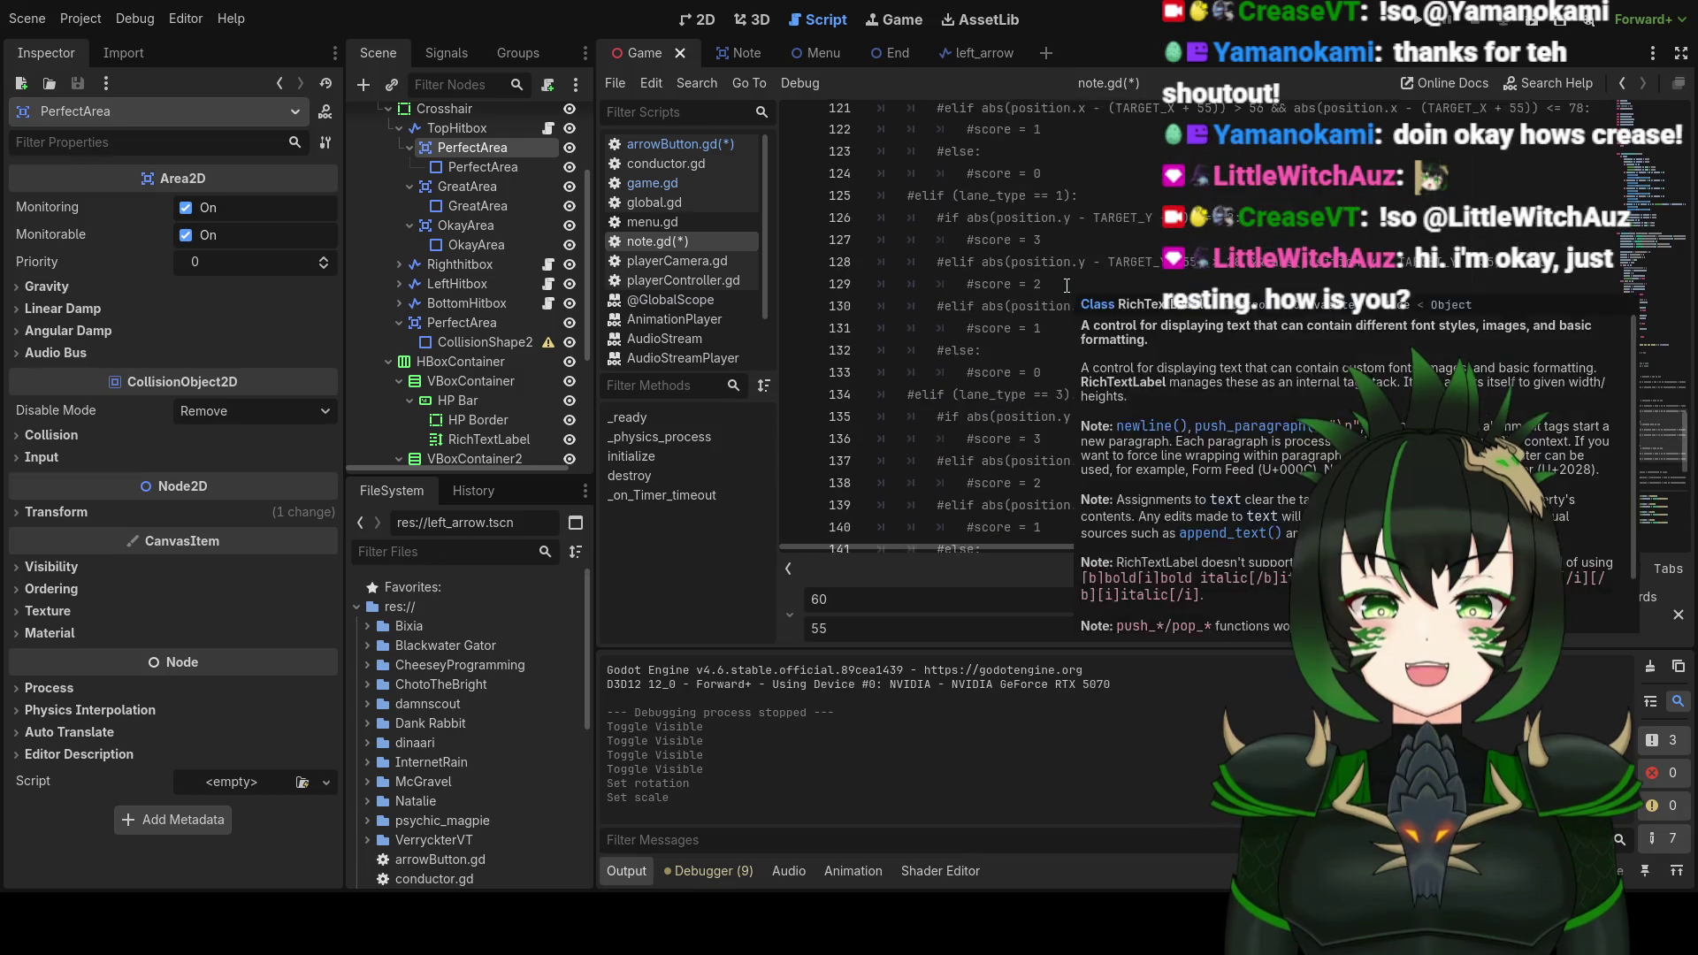
key("ctrl+s")
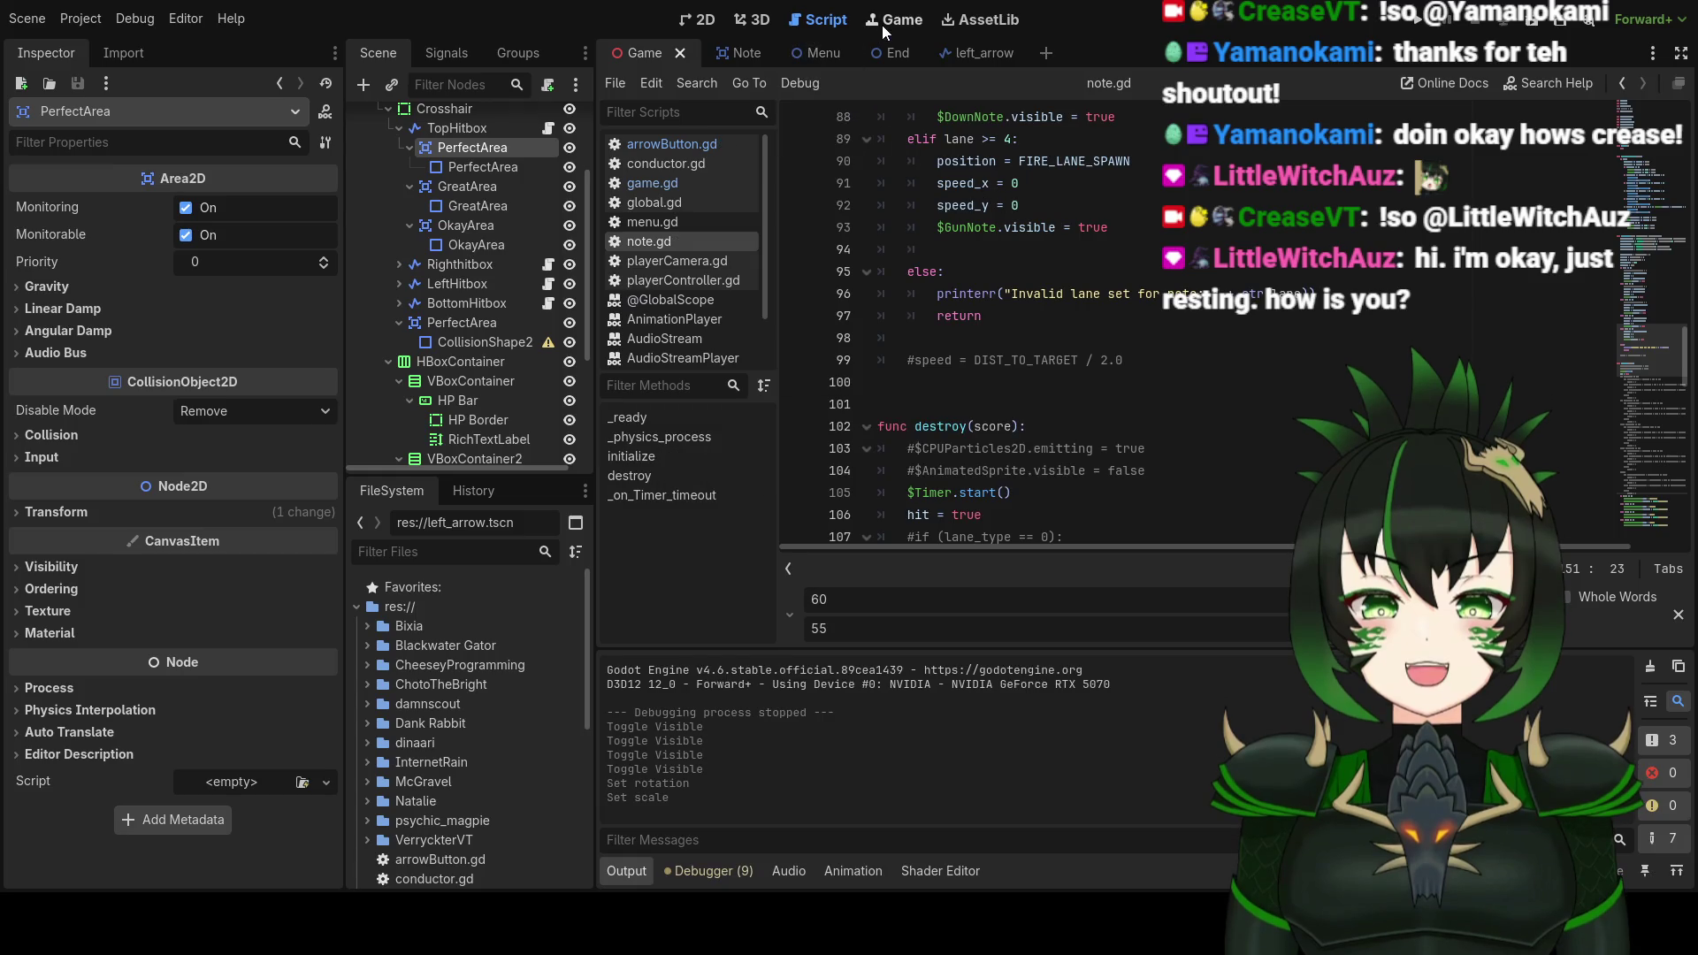
Step: Switch to game.gd and review the beat 404 code that stores results in Global
left_click(706, 181)
scroll(1080, 302, "down", 4)
scroll(1080, 302, "up", 6)
scroll(1080, 297, "up", 5)
scroll(1077, 294, "up", 7)
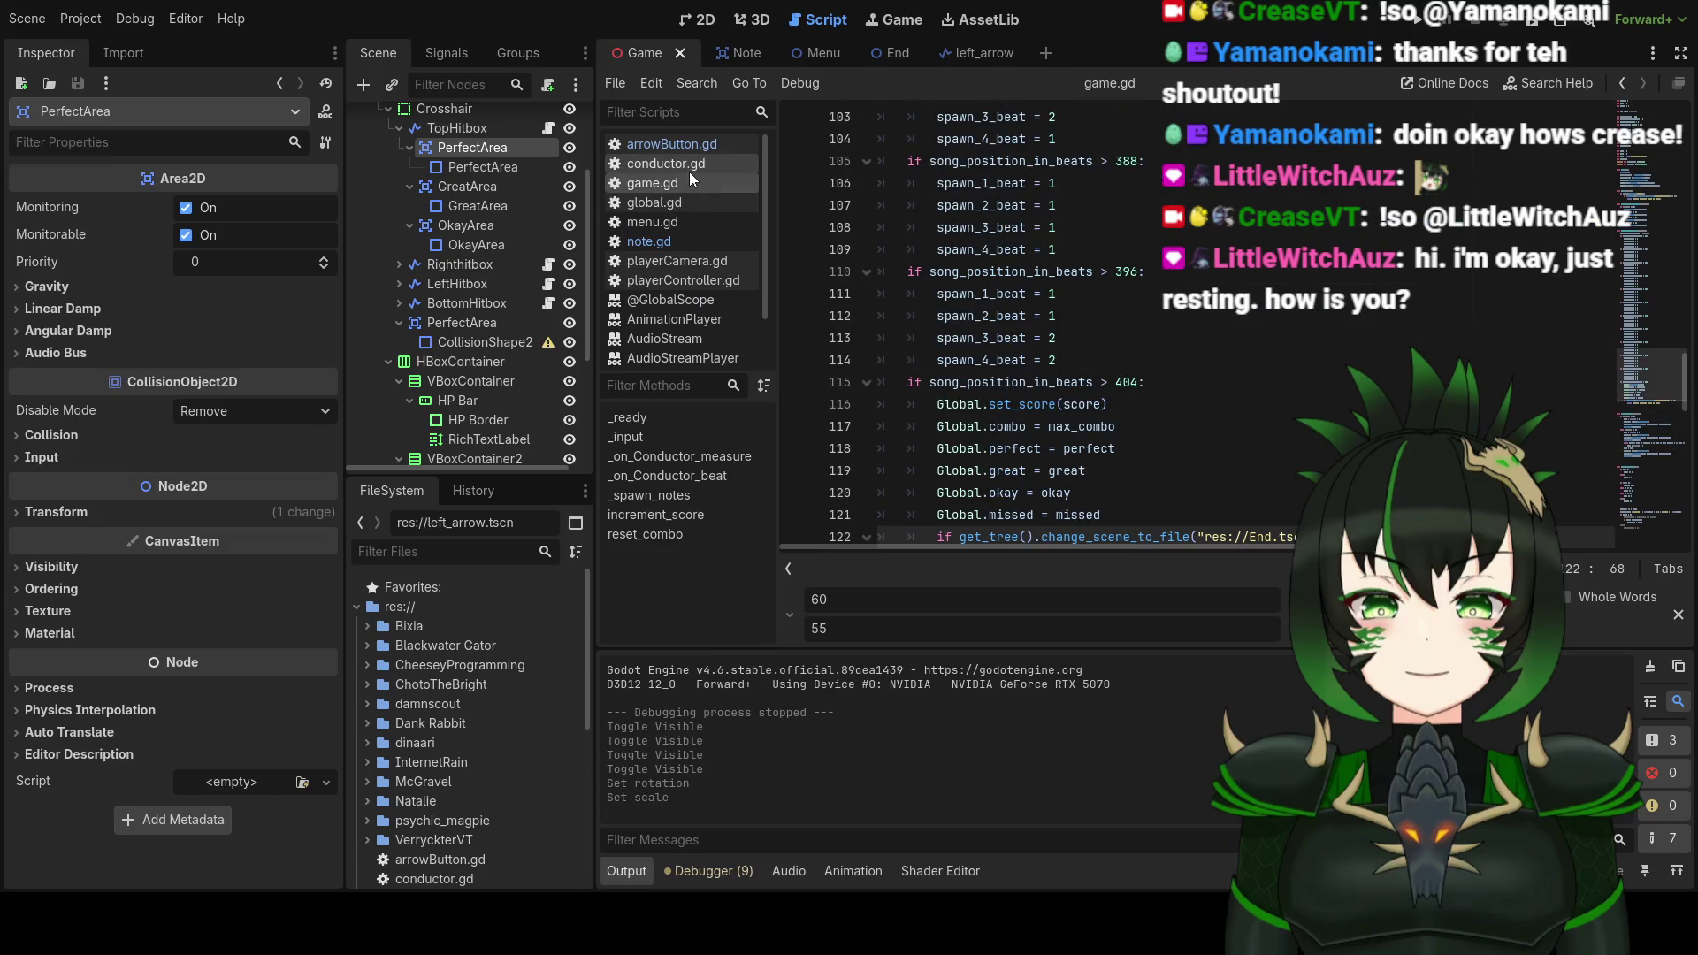
left_click(692, 149)
scroll(1163, 267, "up", 5)
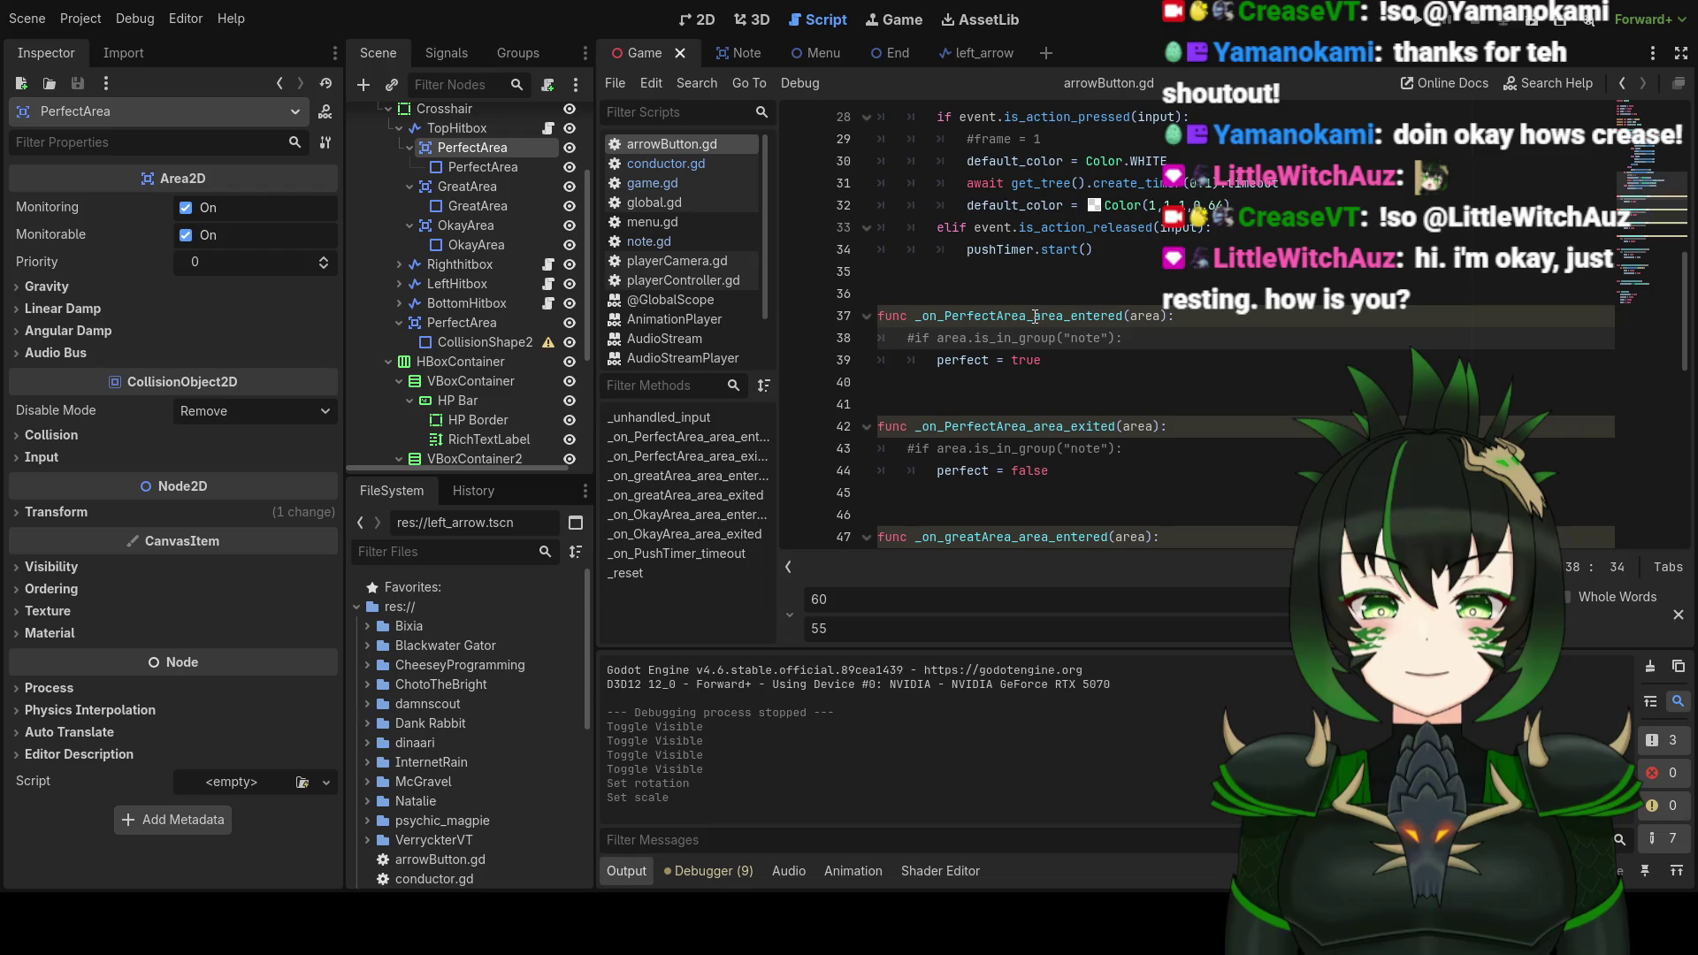
scroll(1037, 317, "up", 9)
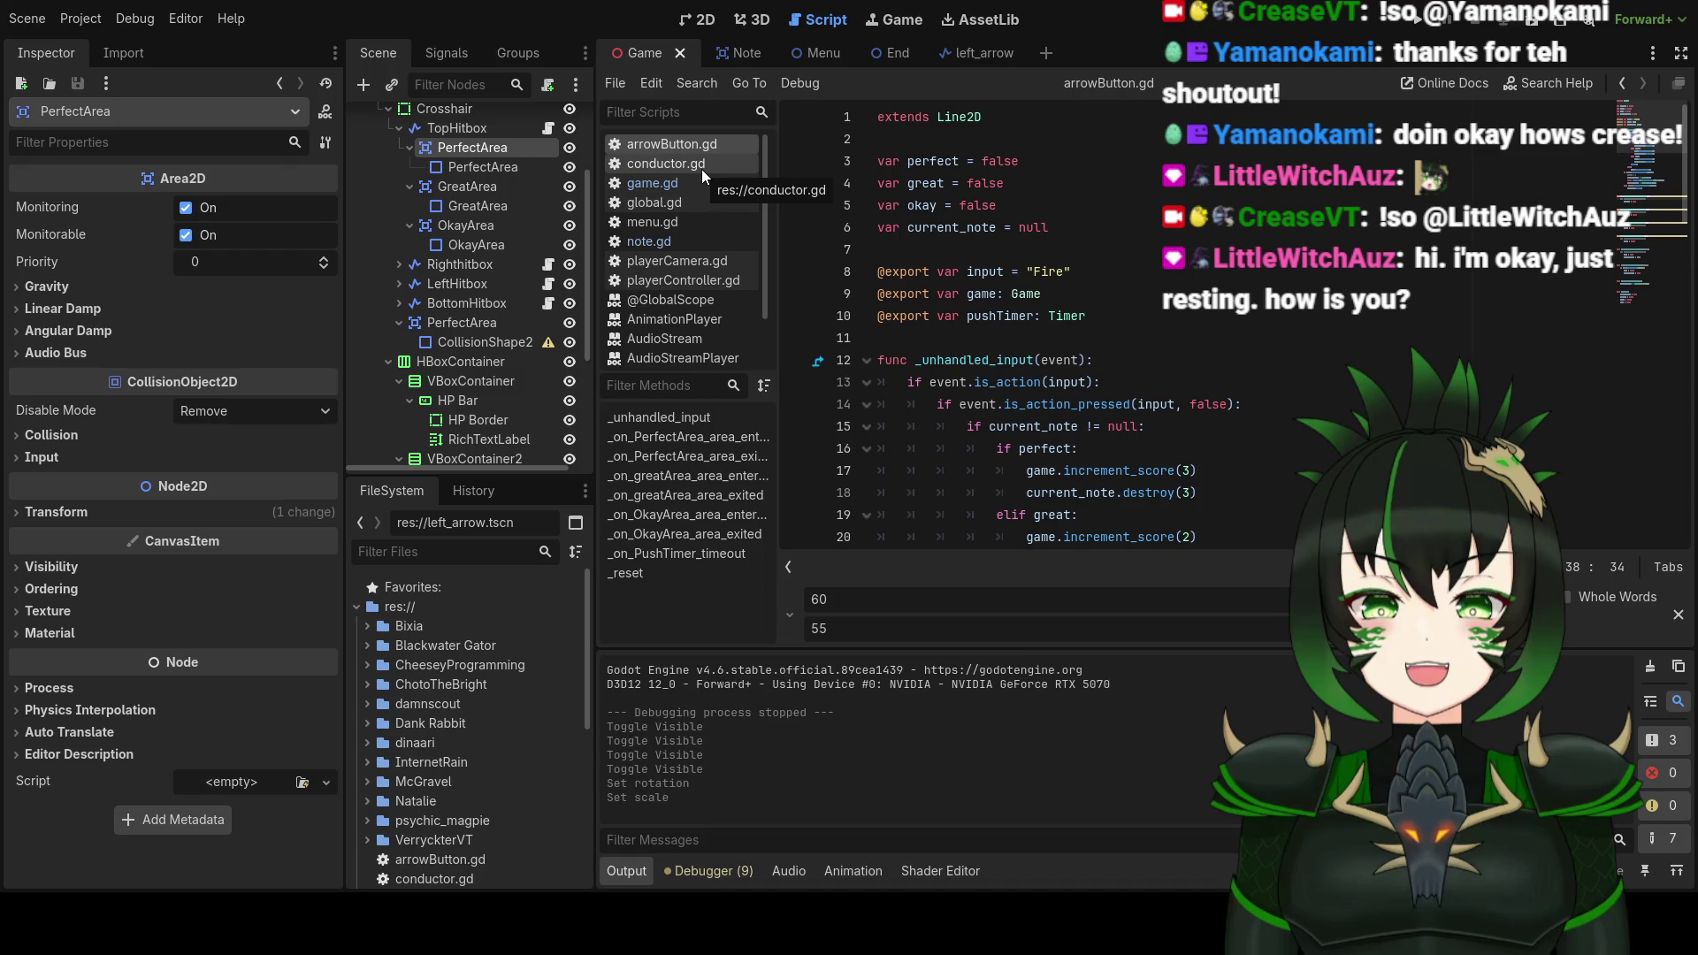
scroll(1038, 225, "down", 4)
scroll(1038, 226, "up", 3)
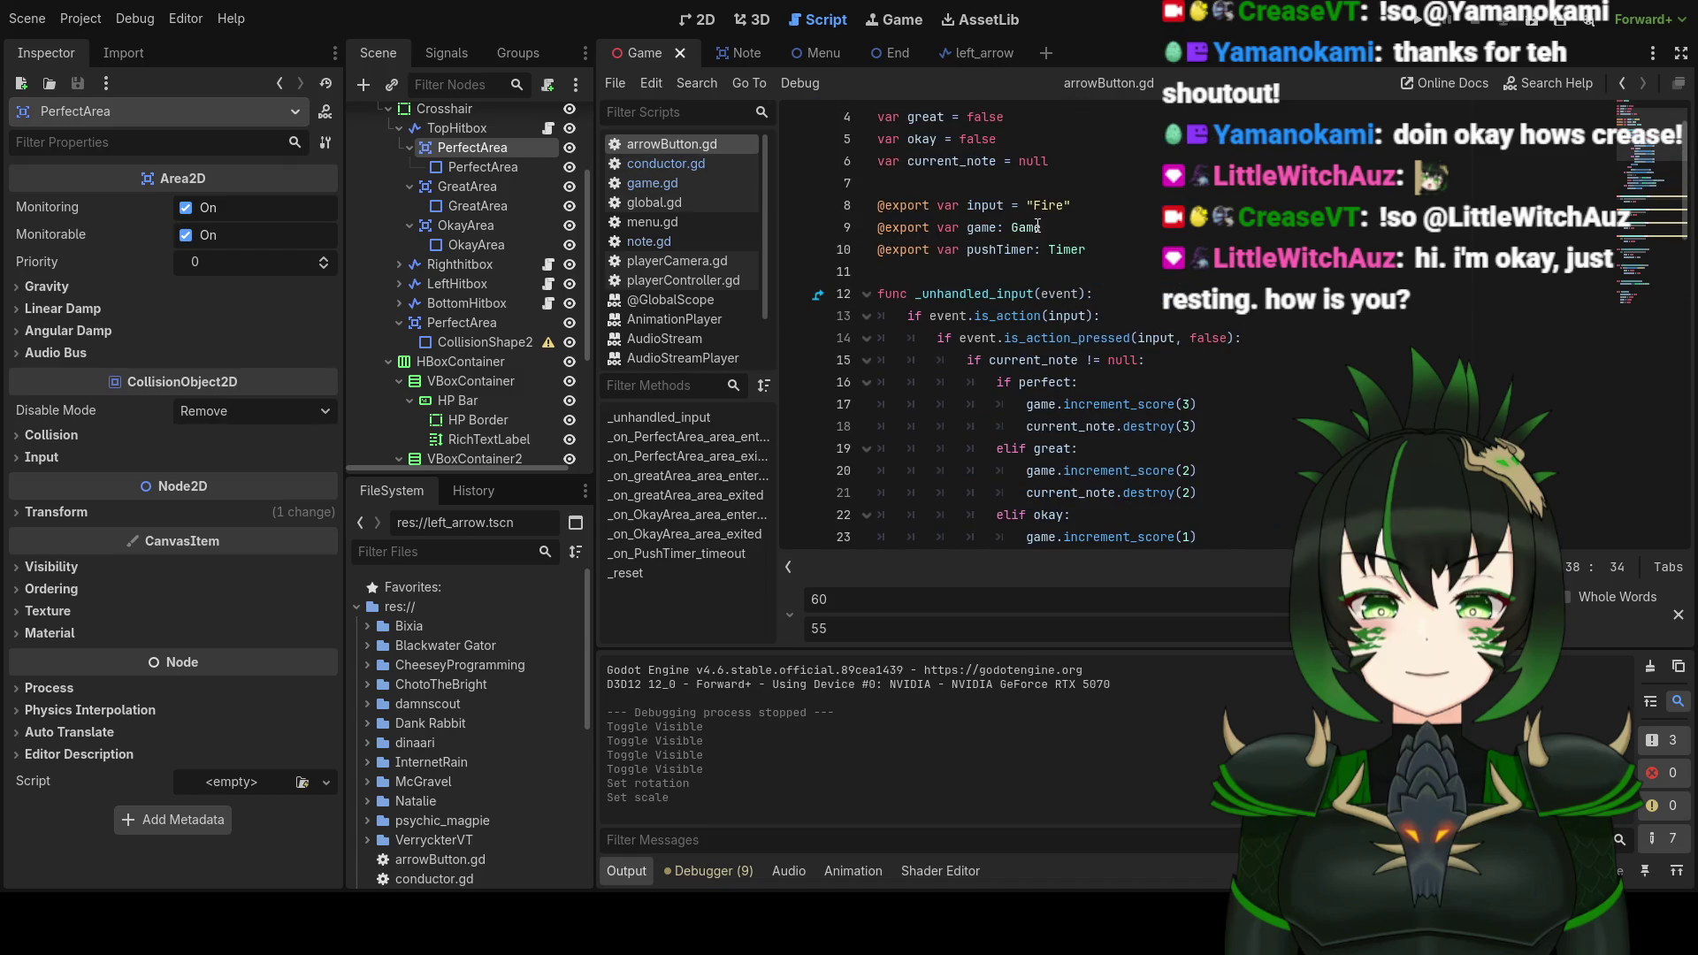
scroll(1039, 226, "down", 1)
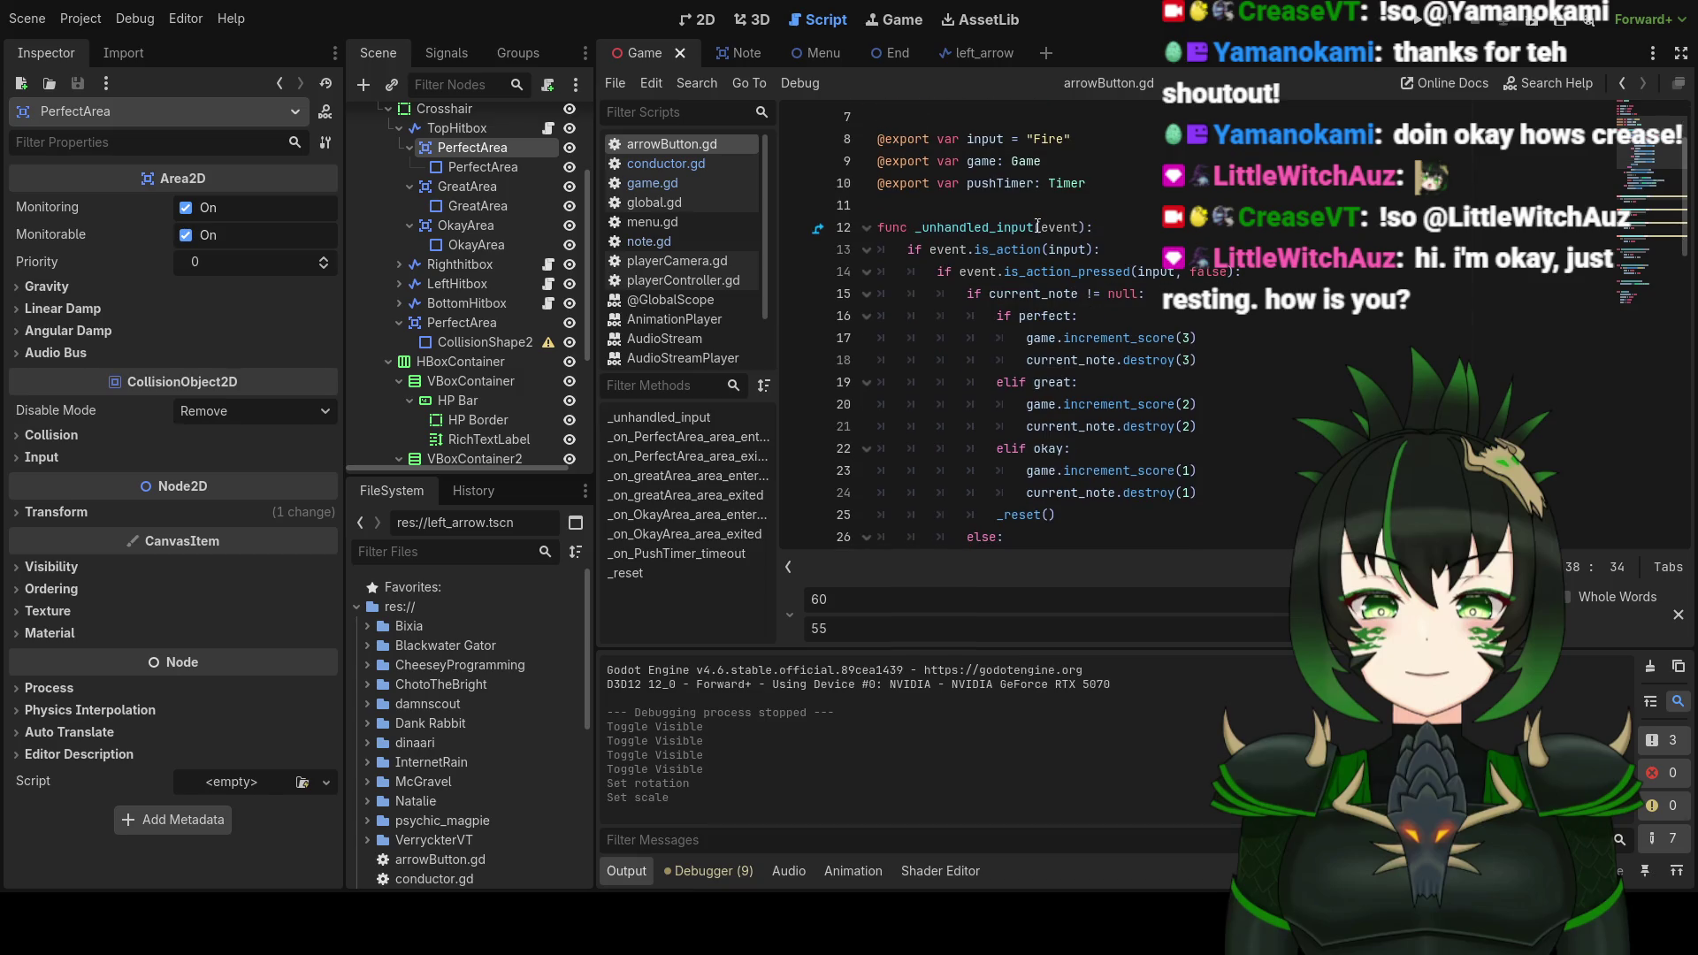
scroll(1039, 226, "up", 2)
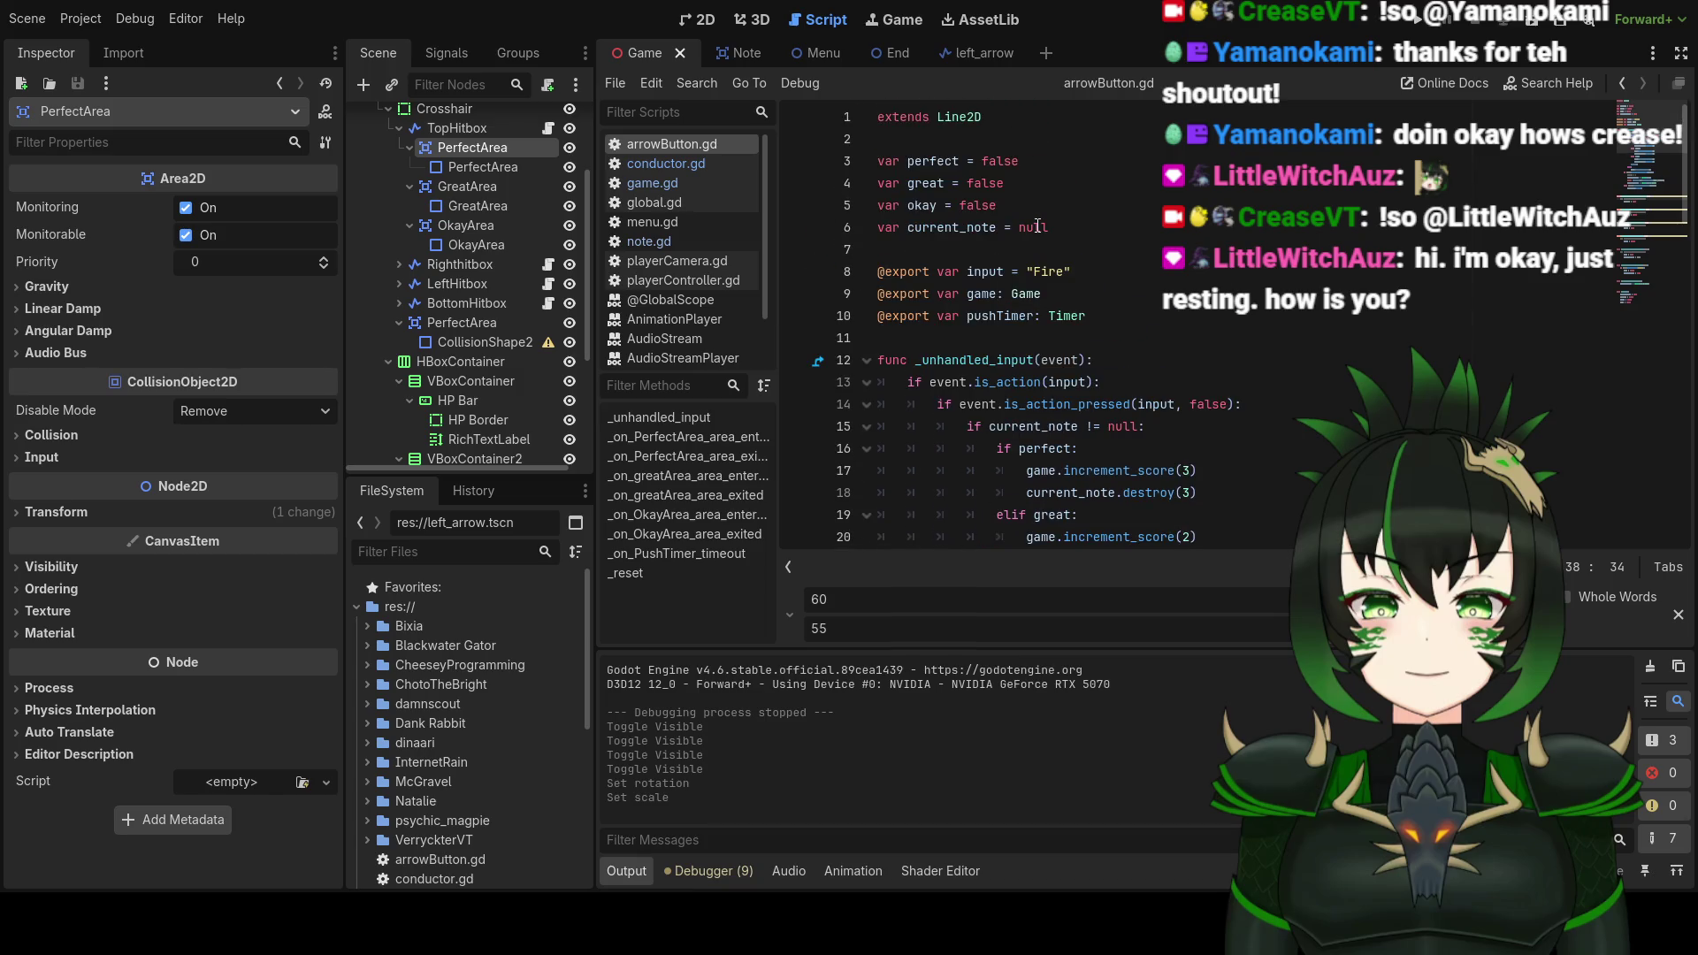
scroll(1038, 226, "down", 3)
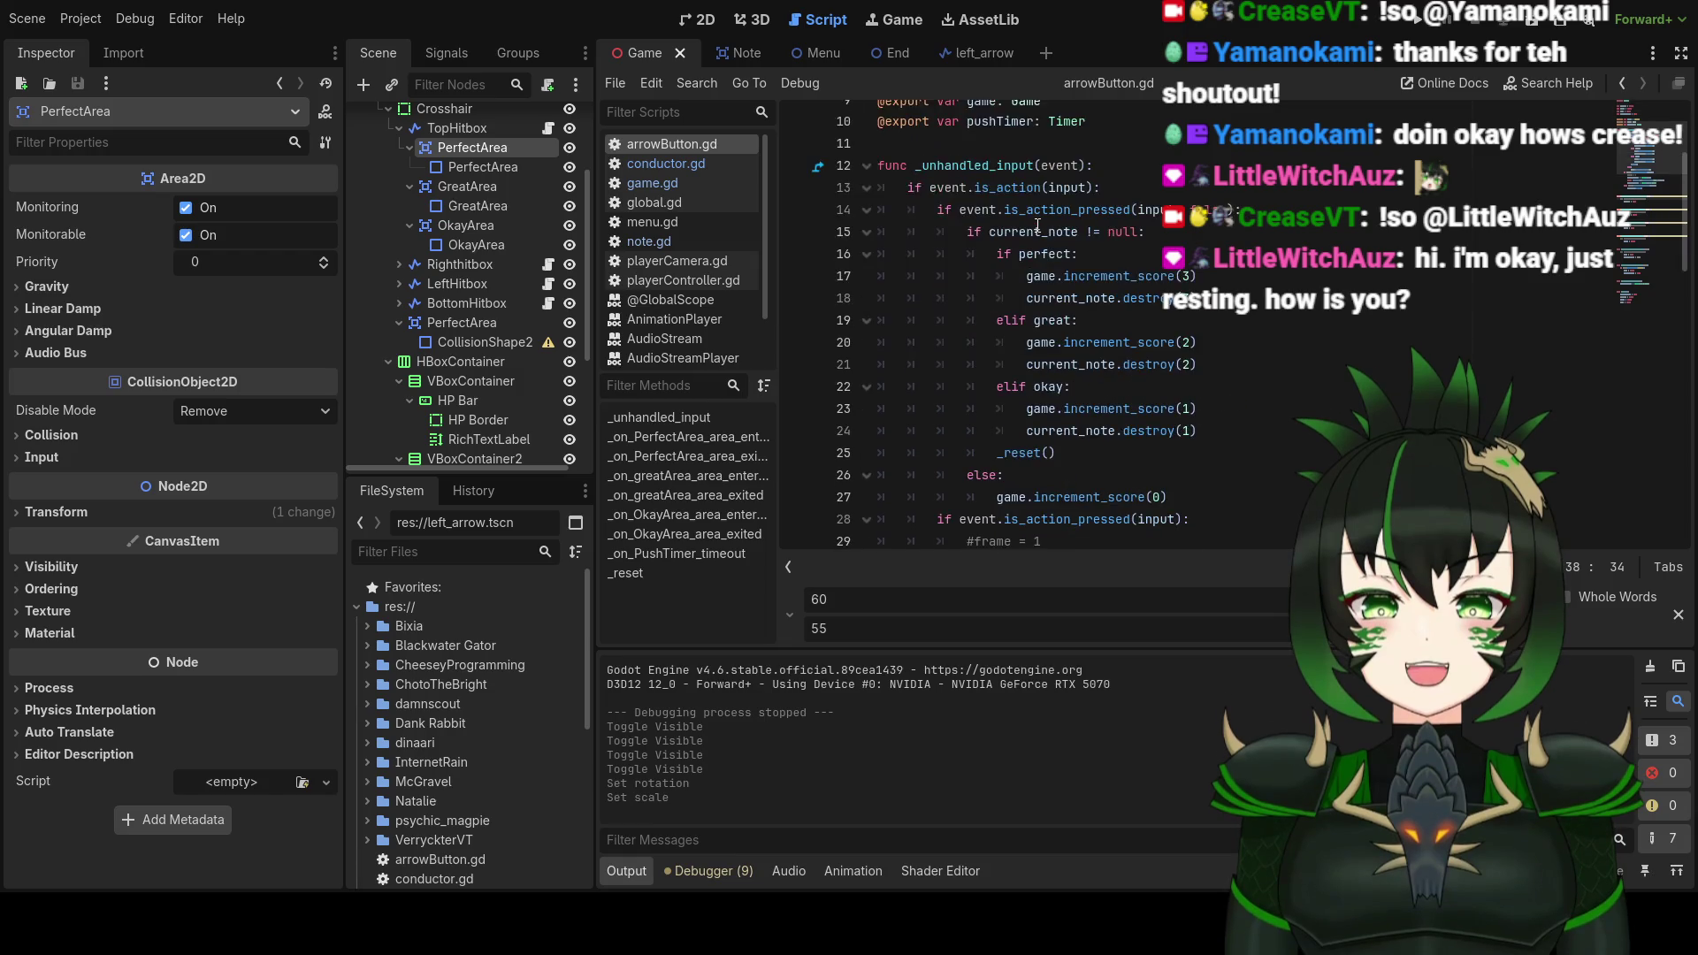
scroll(1038, 225, "up", 3)
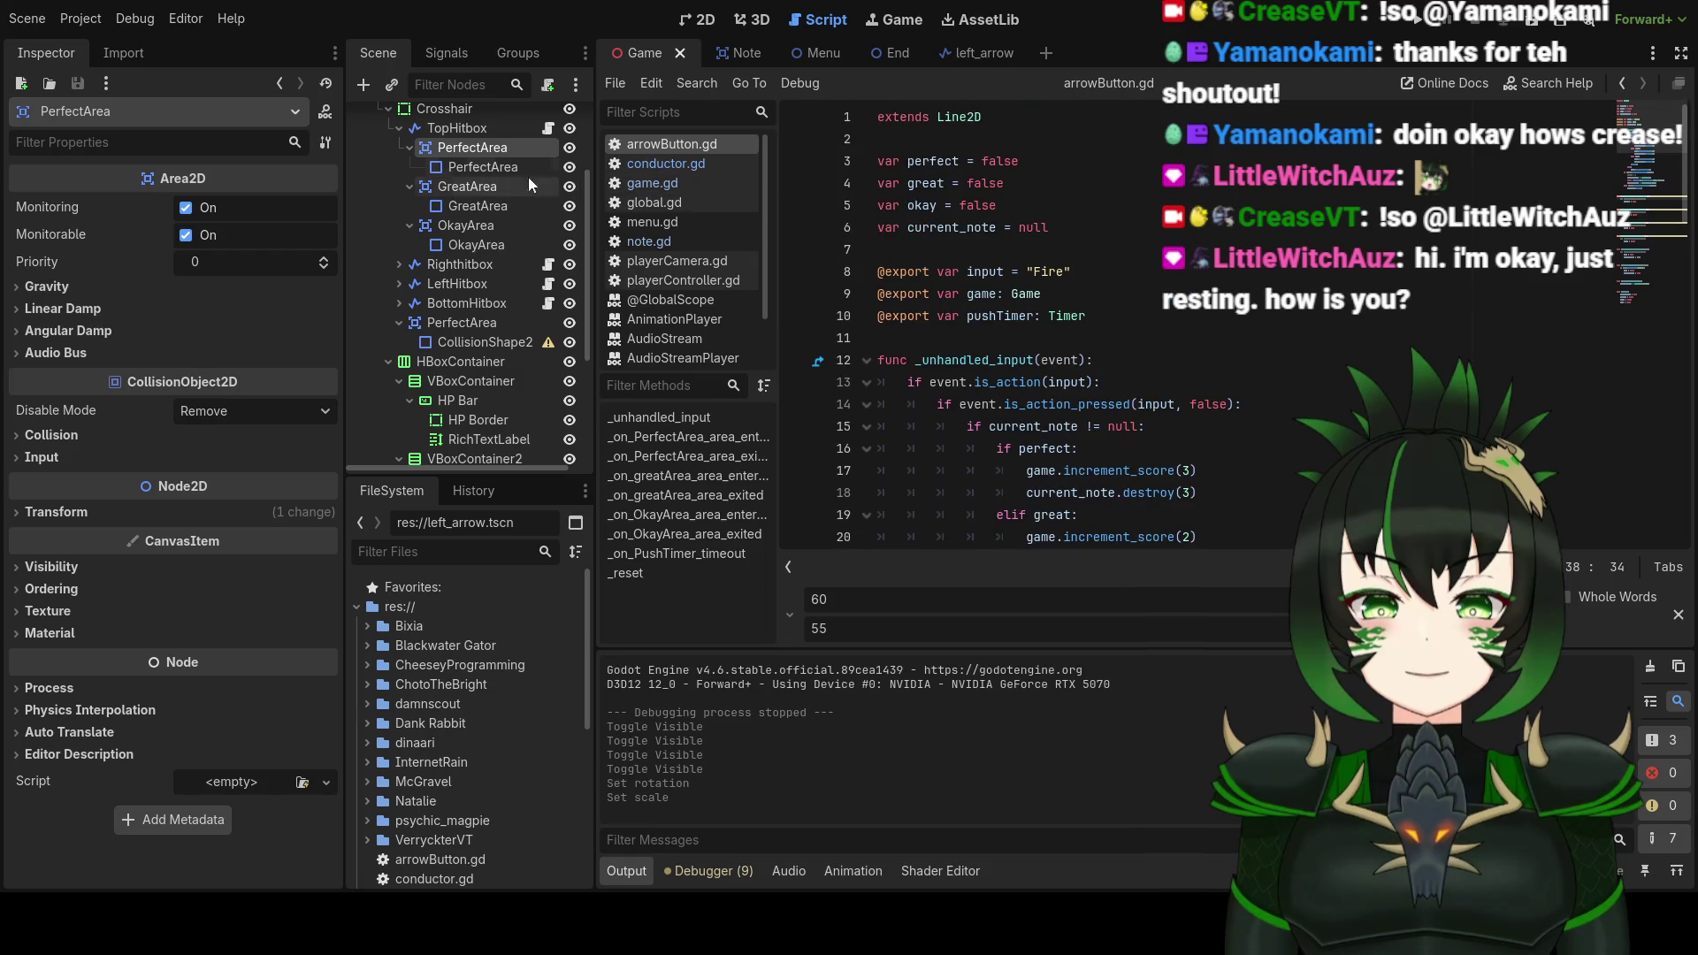
Step: Inspect the GreatArea and PerfectArea nodes, then select TopHitbox to show its script properties
left_click(504, 188)
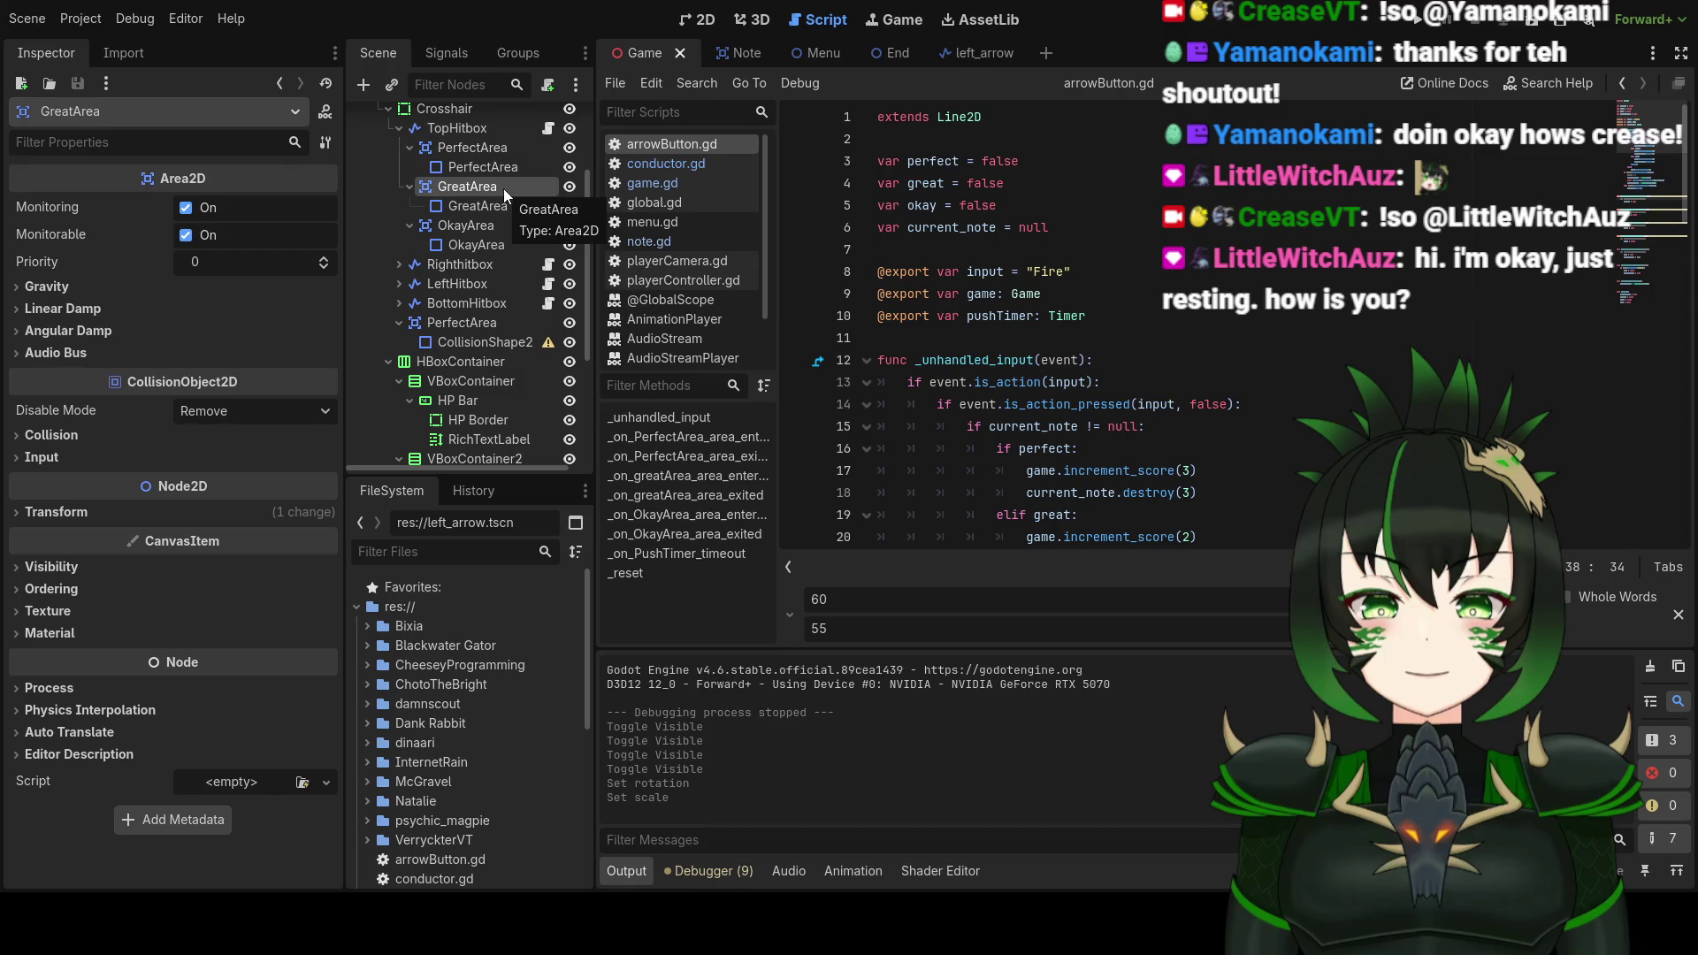
left_click(506, 147)
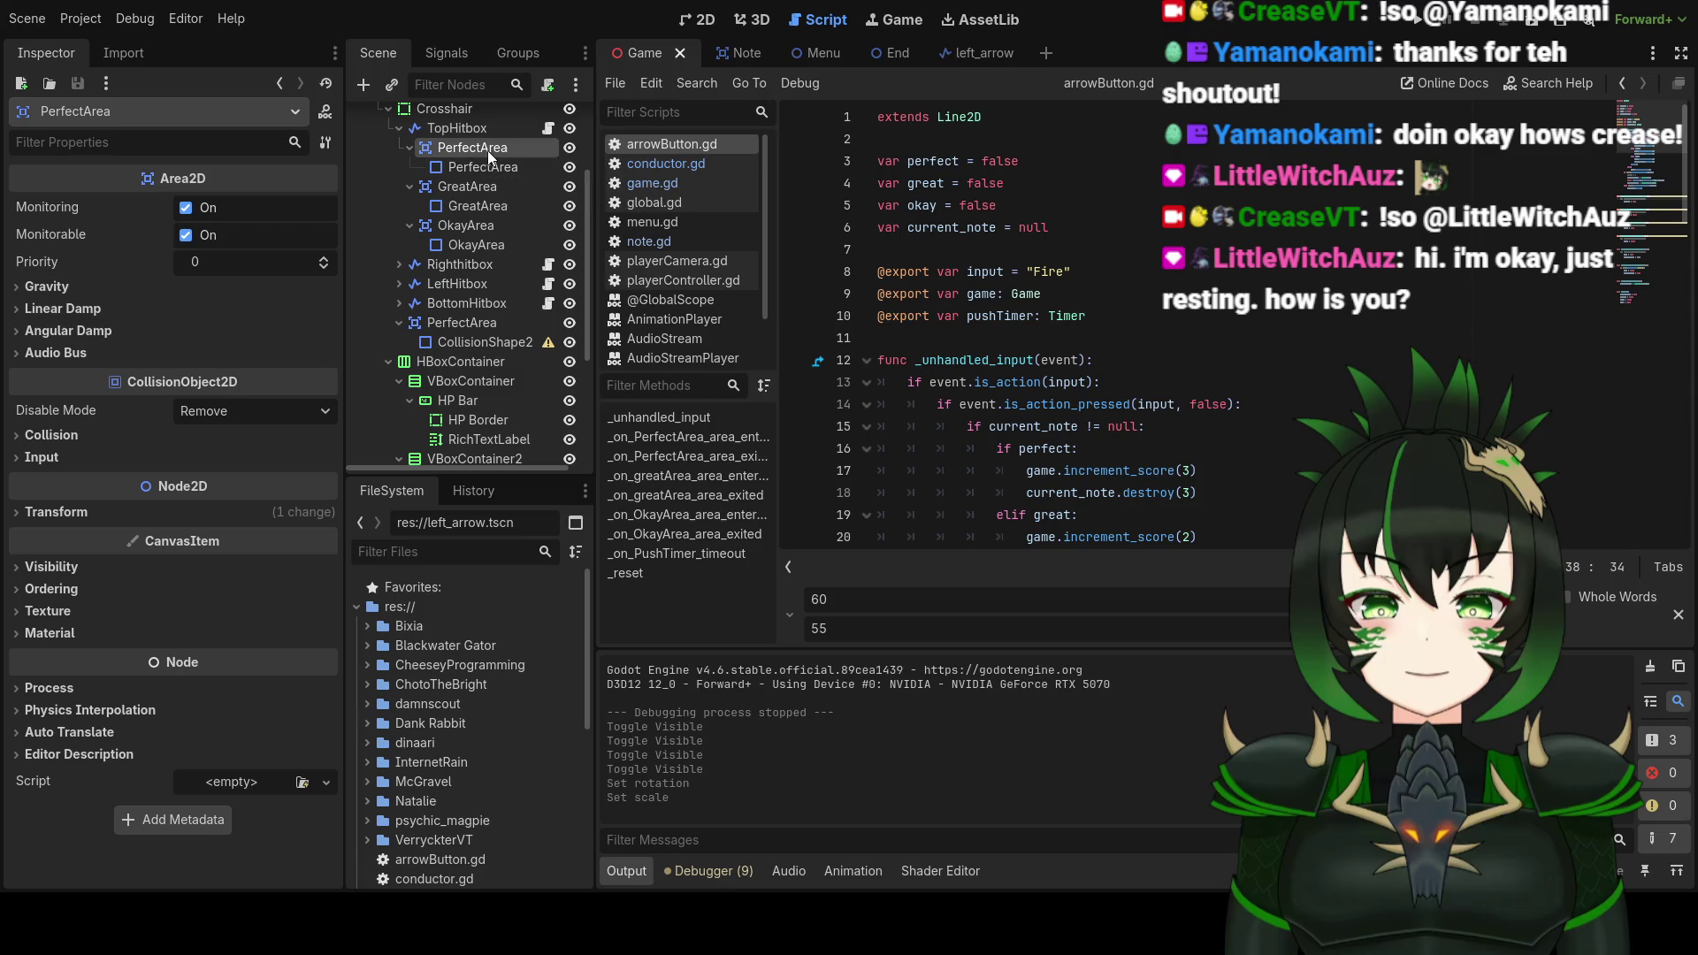
scroll(485, 119, "up", 3)
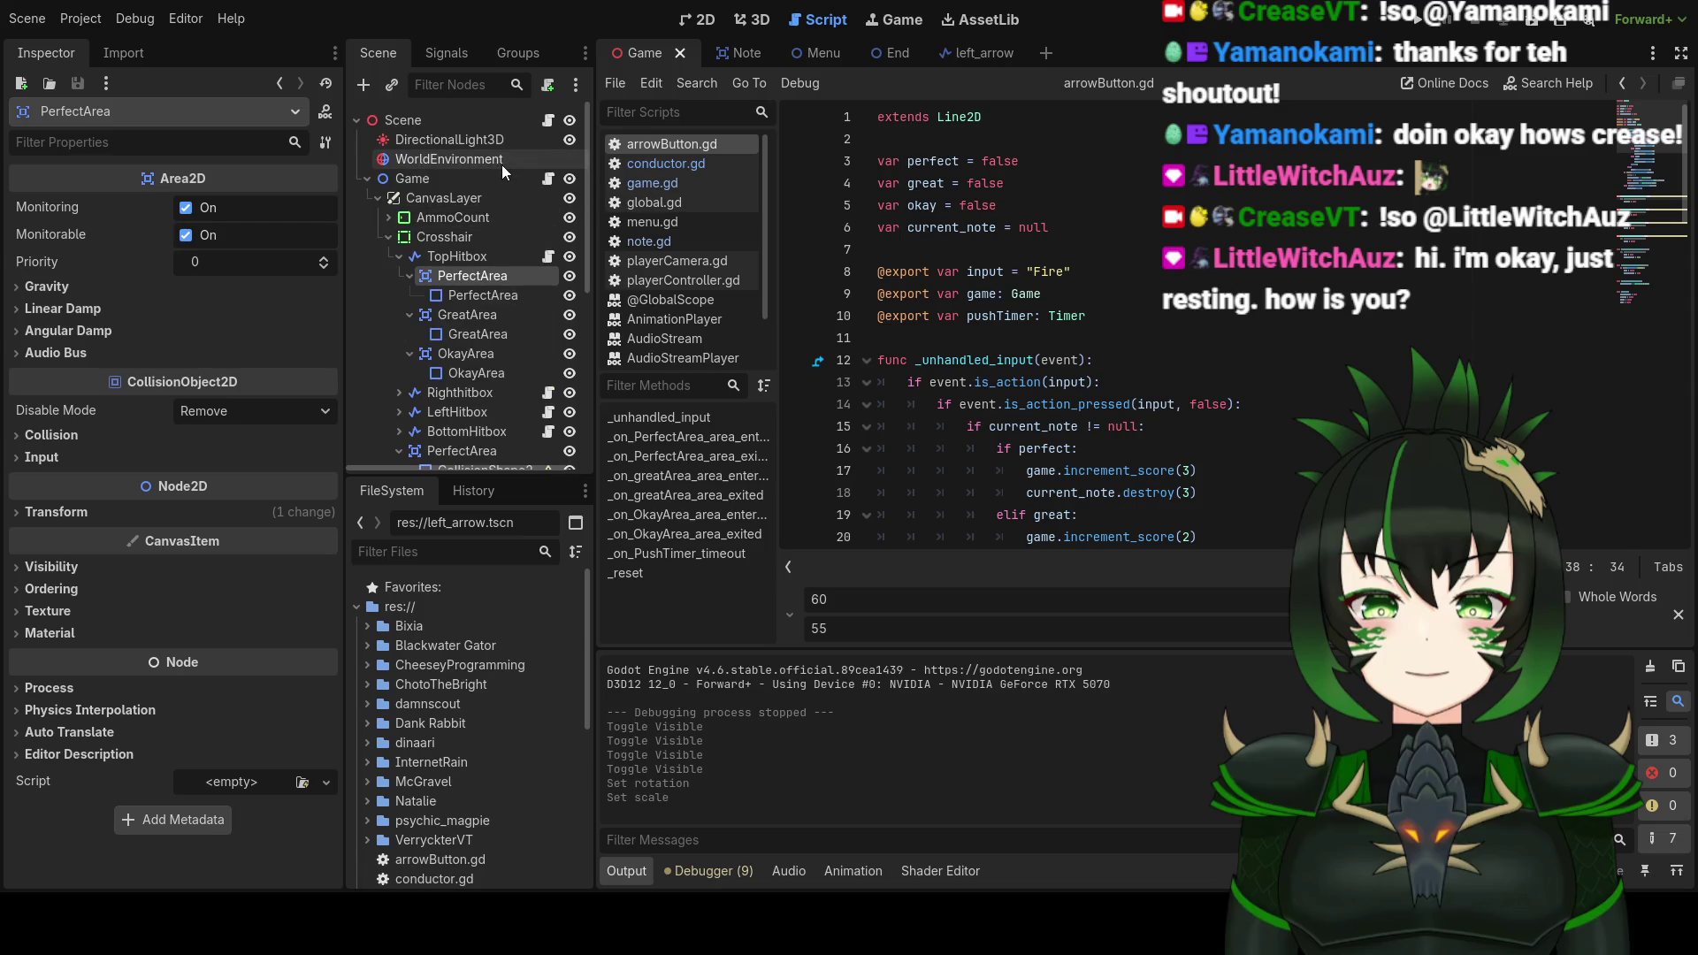
left_click(485, 258)
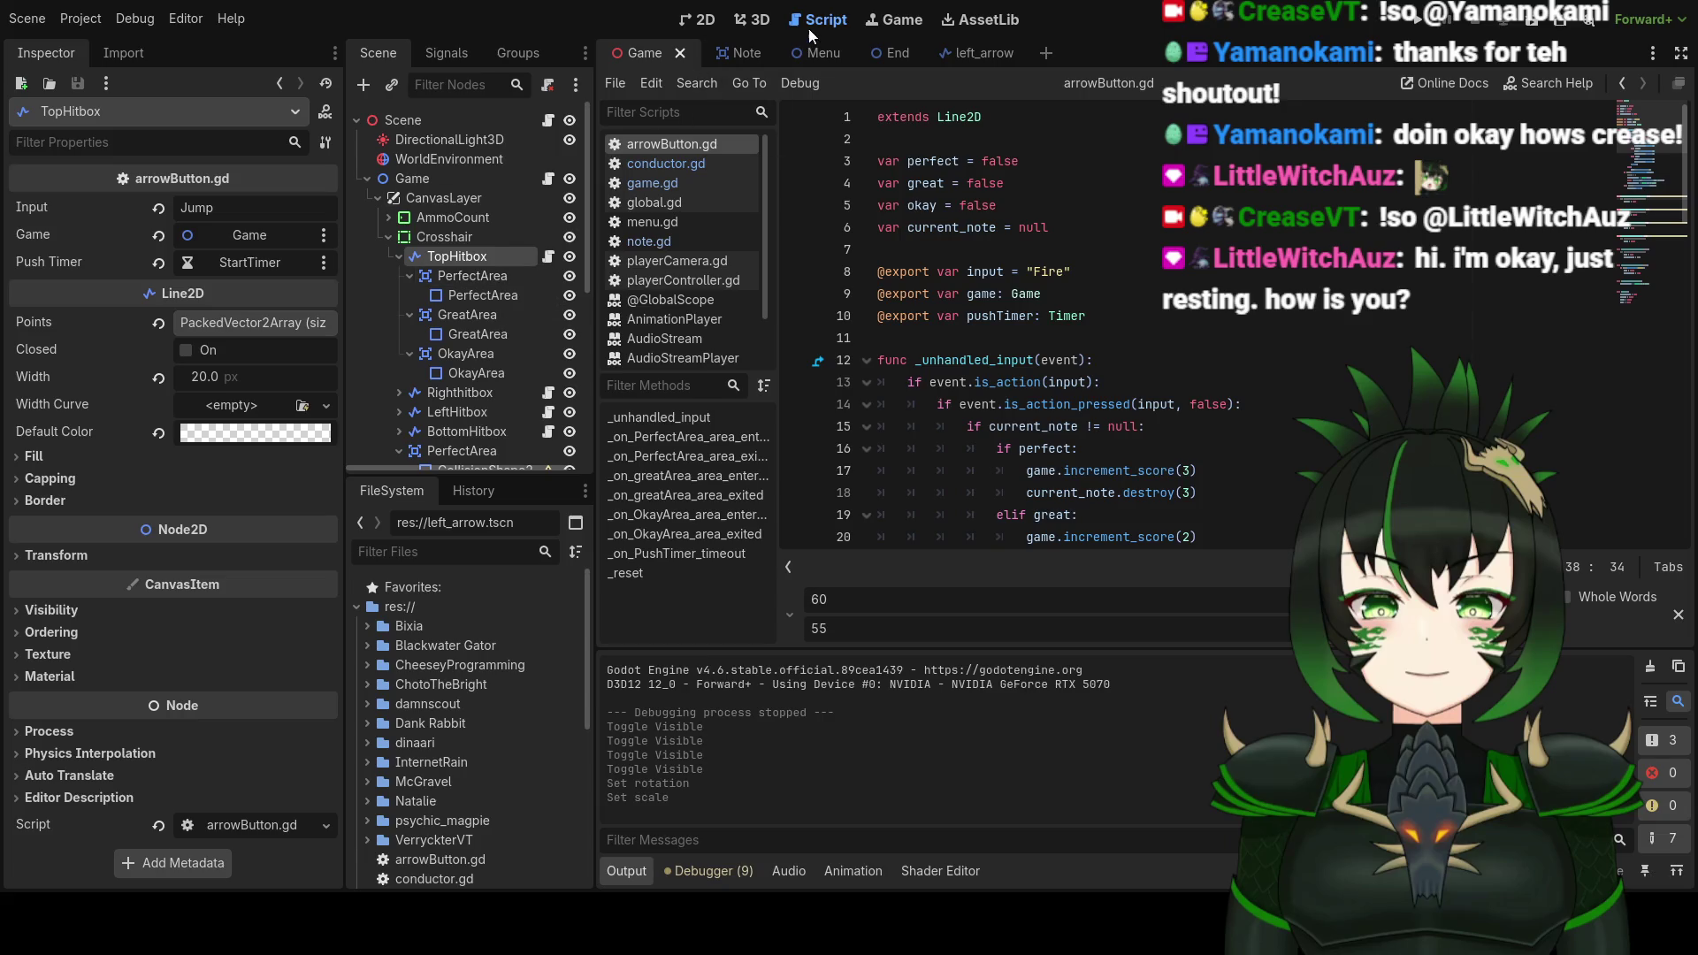
Step: Scroll through arrowButton.gd and place the caret after the pushTimer export on line 10
scroll(1018, 334, "down", 1)
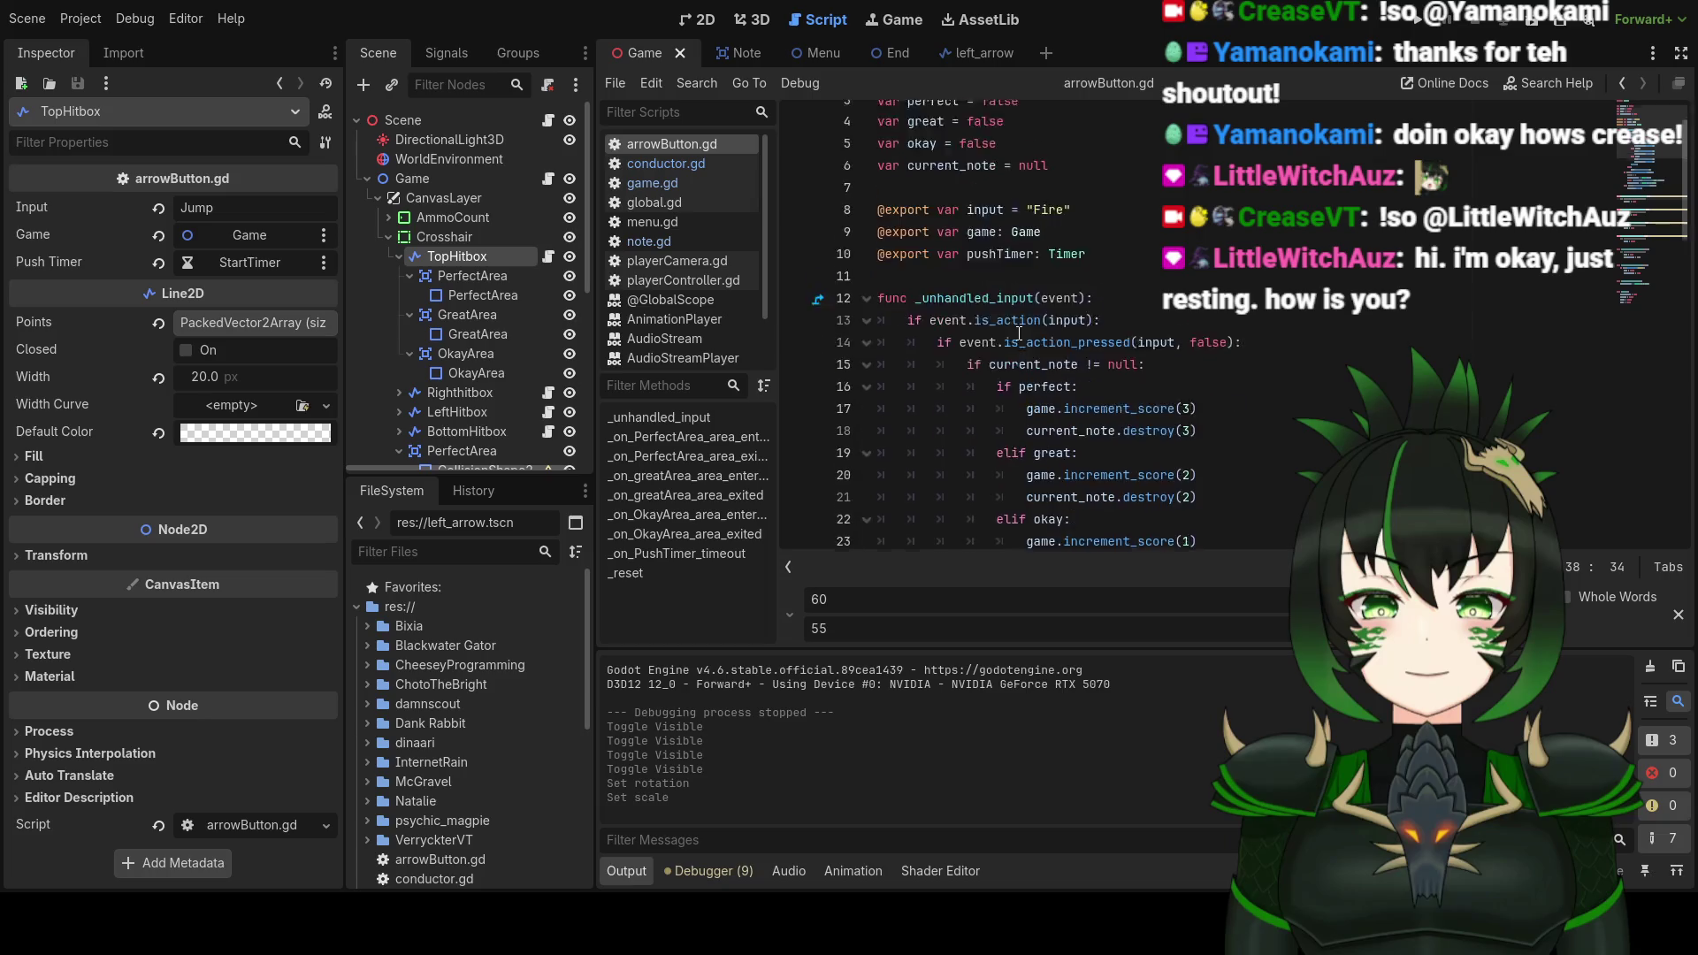
scroll(1019, 334, "down", 4)
scroll(1051, 333, "up", 5)
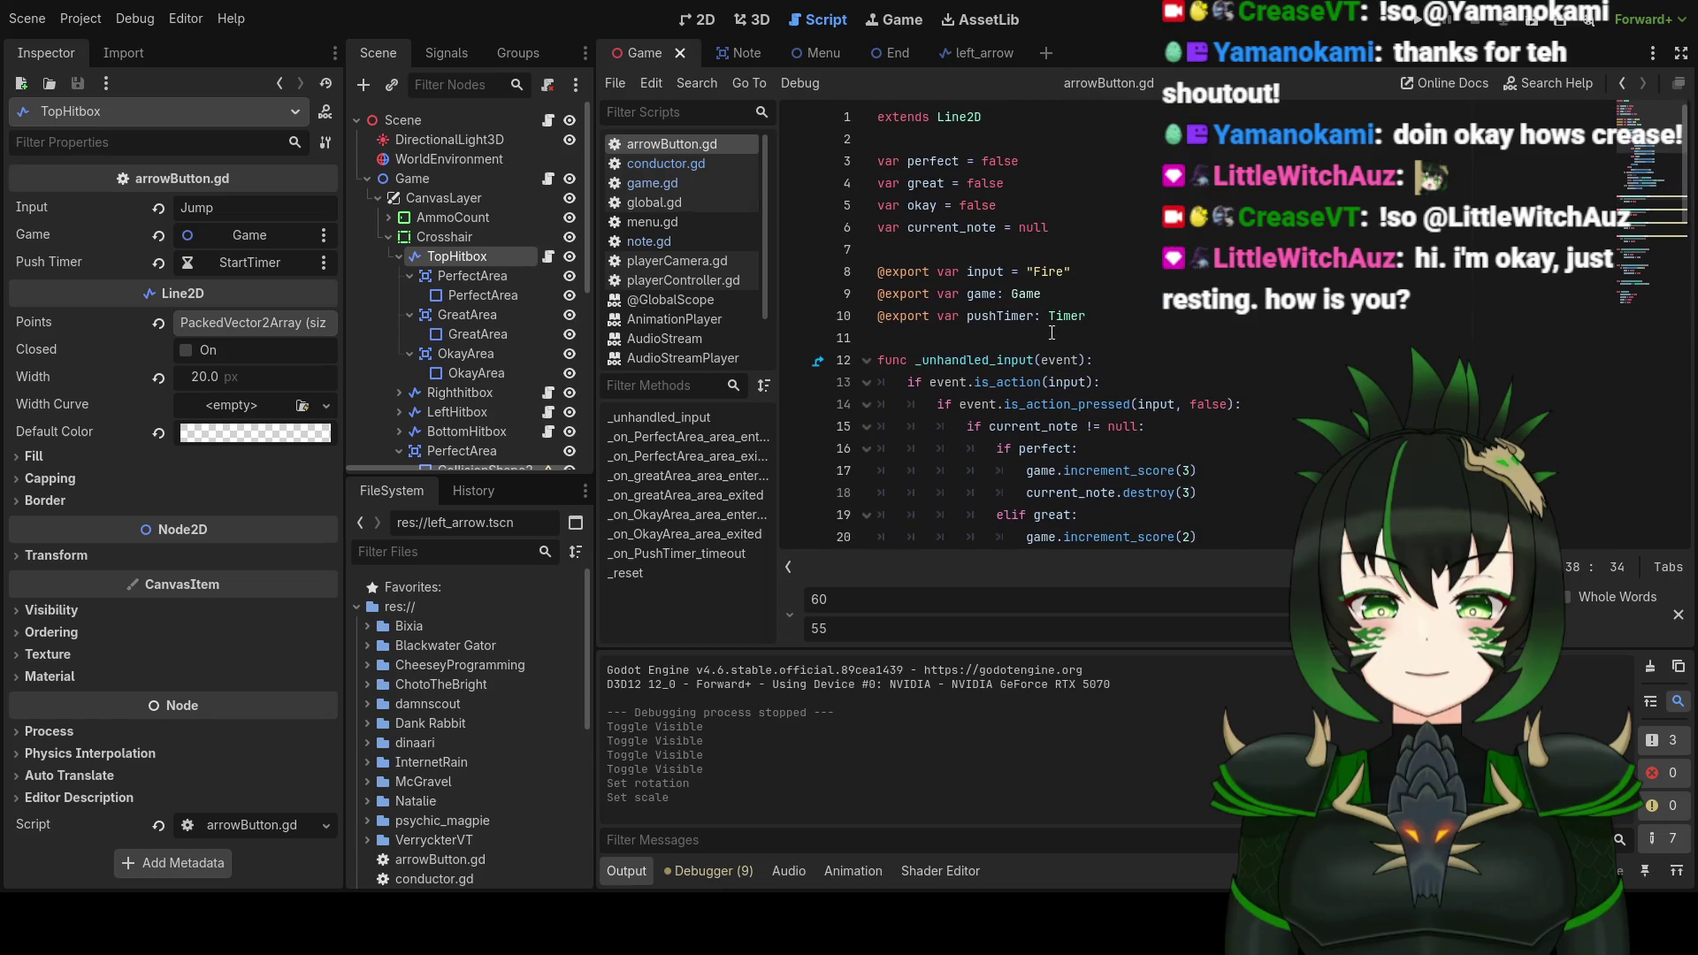
scroll(1051, 333, "down", 4)
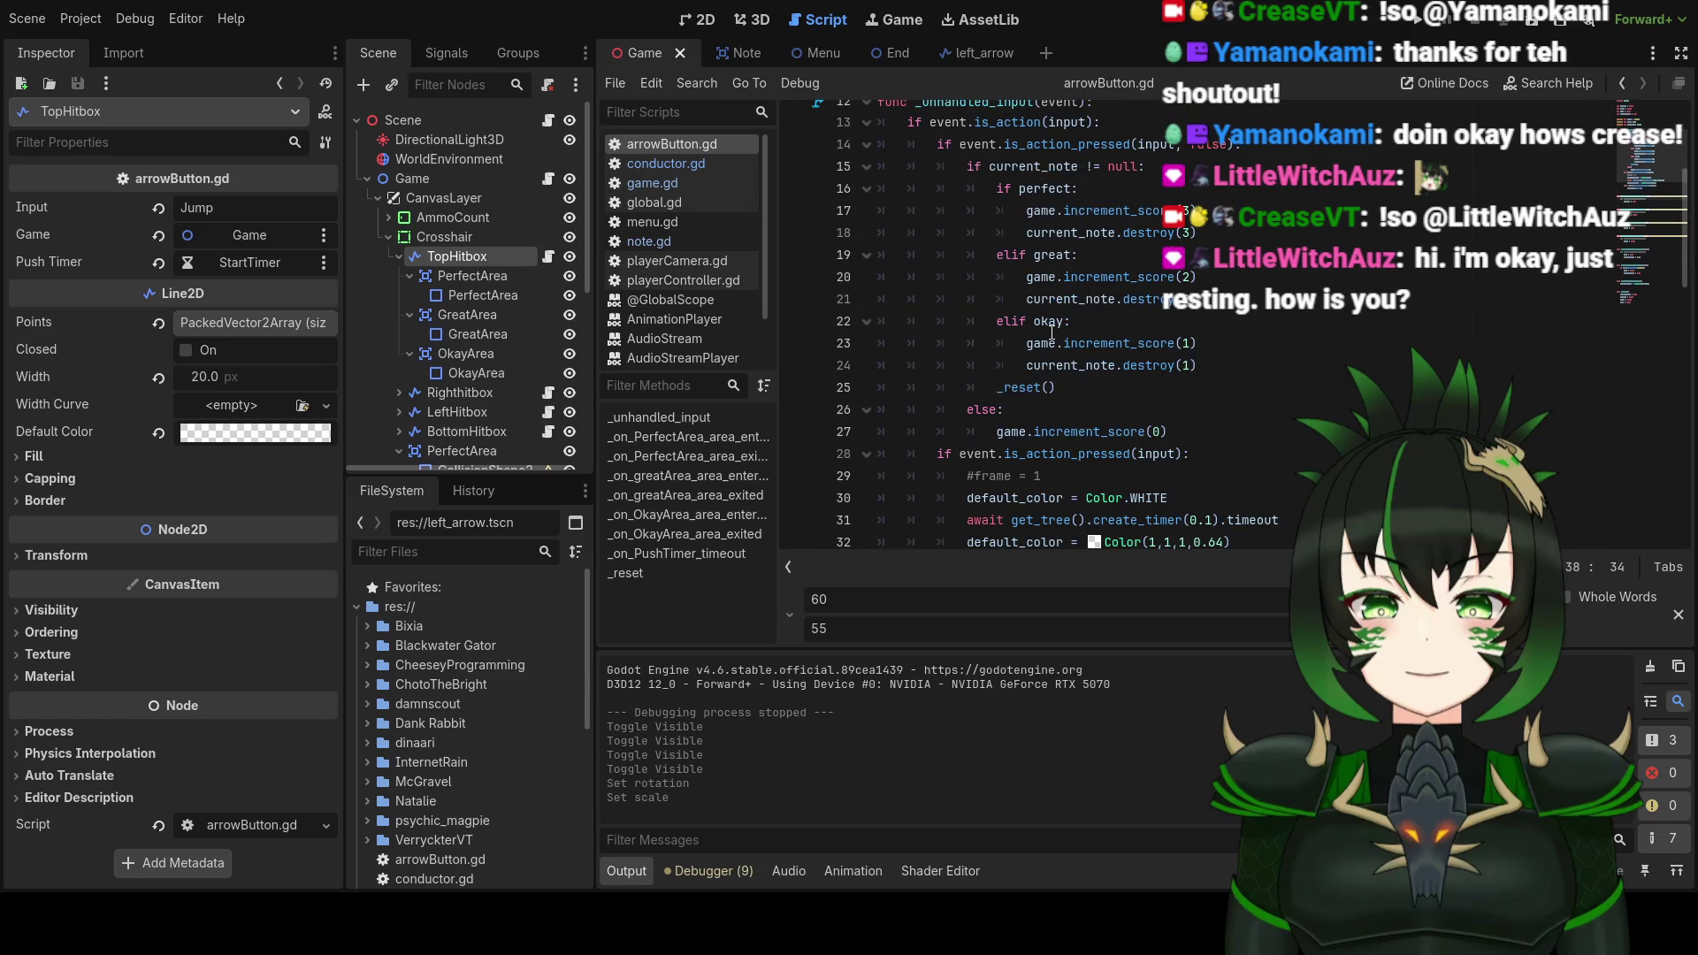
scroll(1052, 332, "down", 6)
scroll(1052, 332, "up", 10)
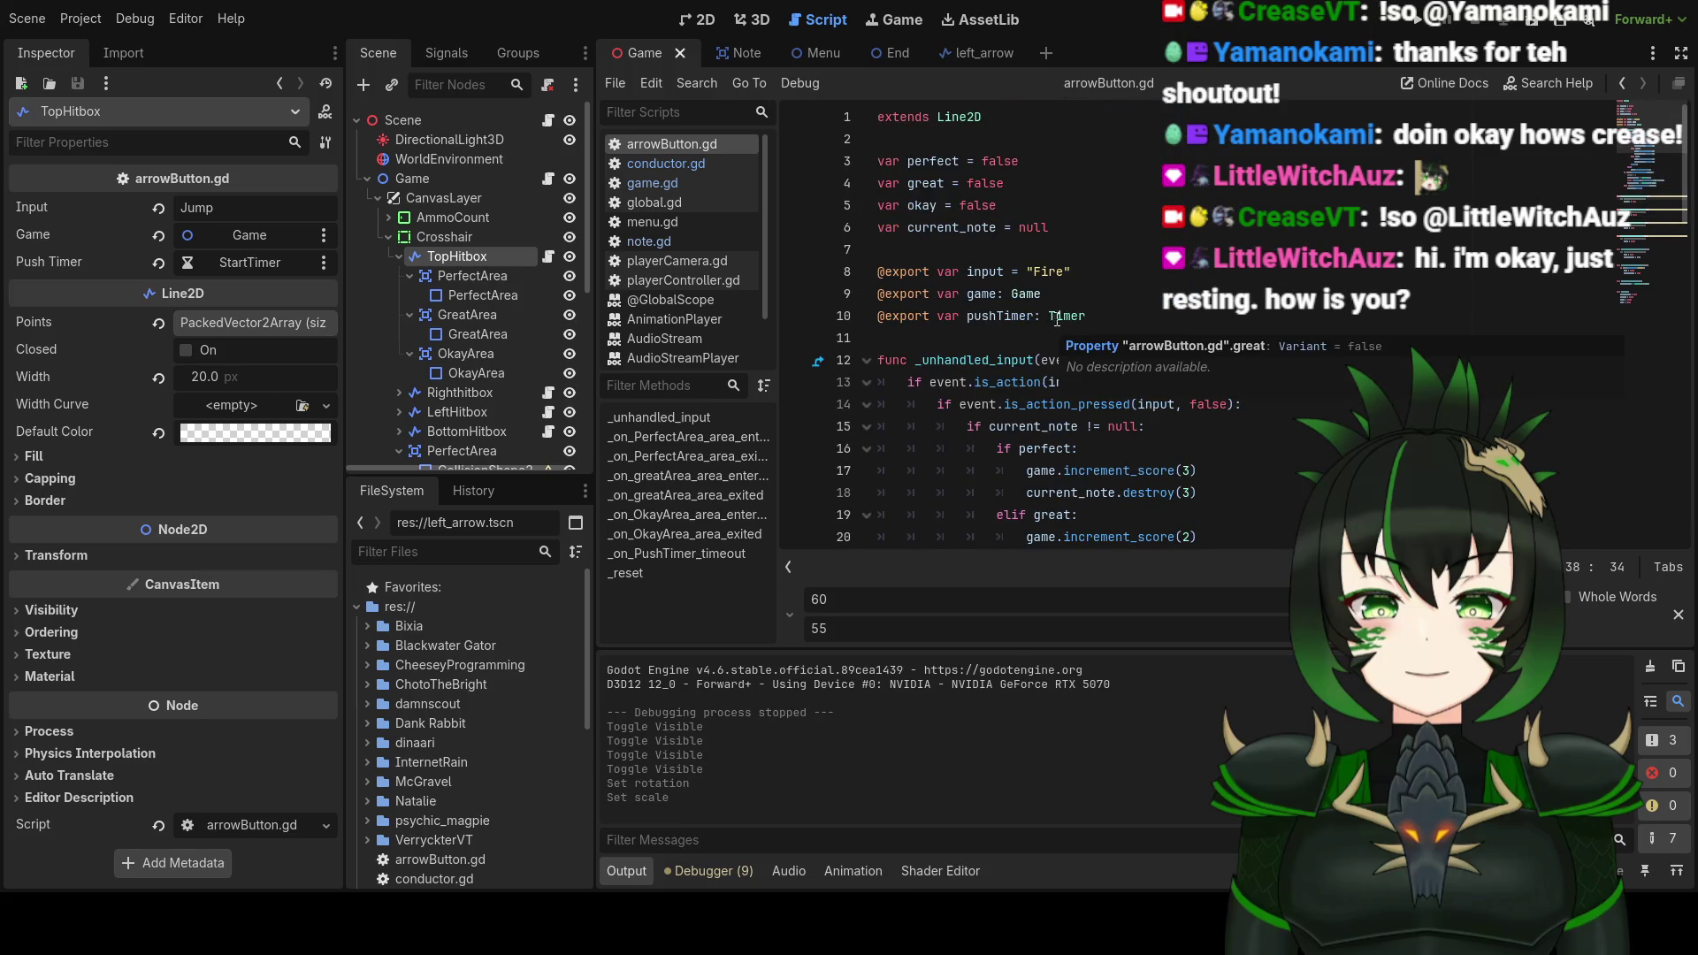
left_click(1105, 315)
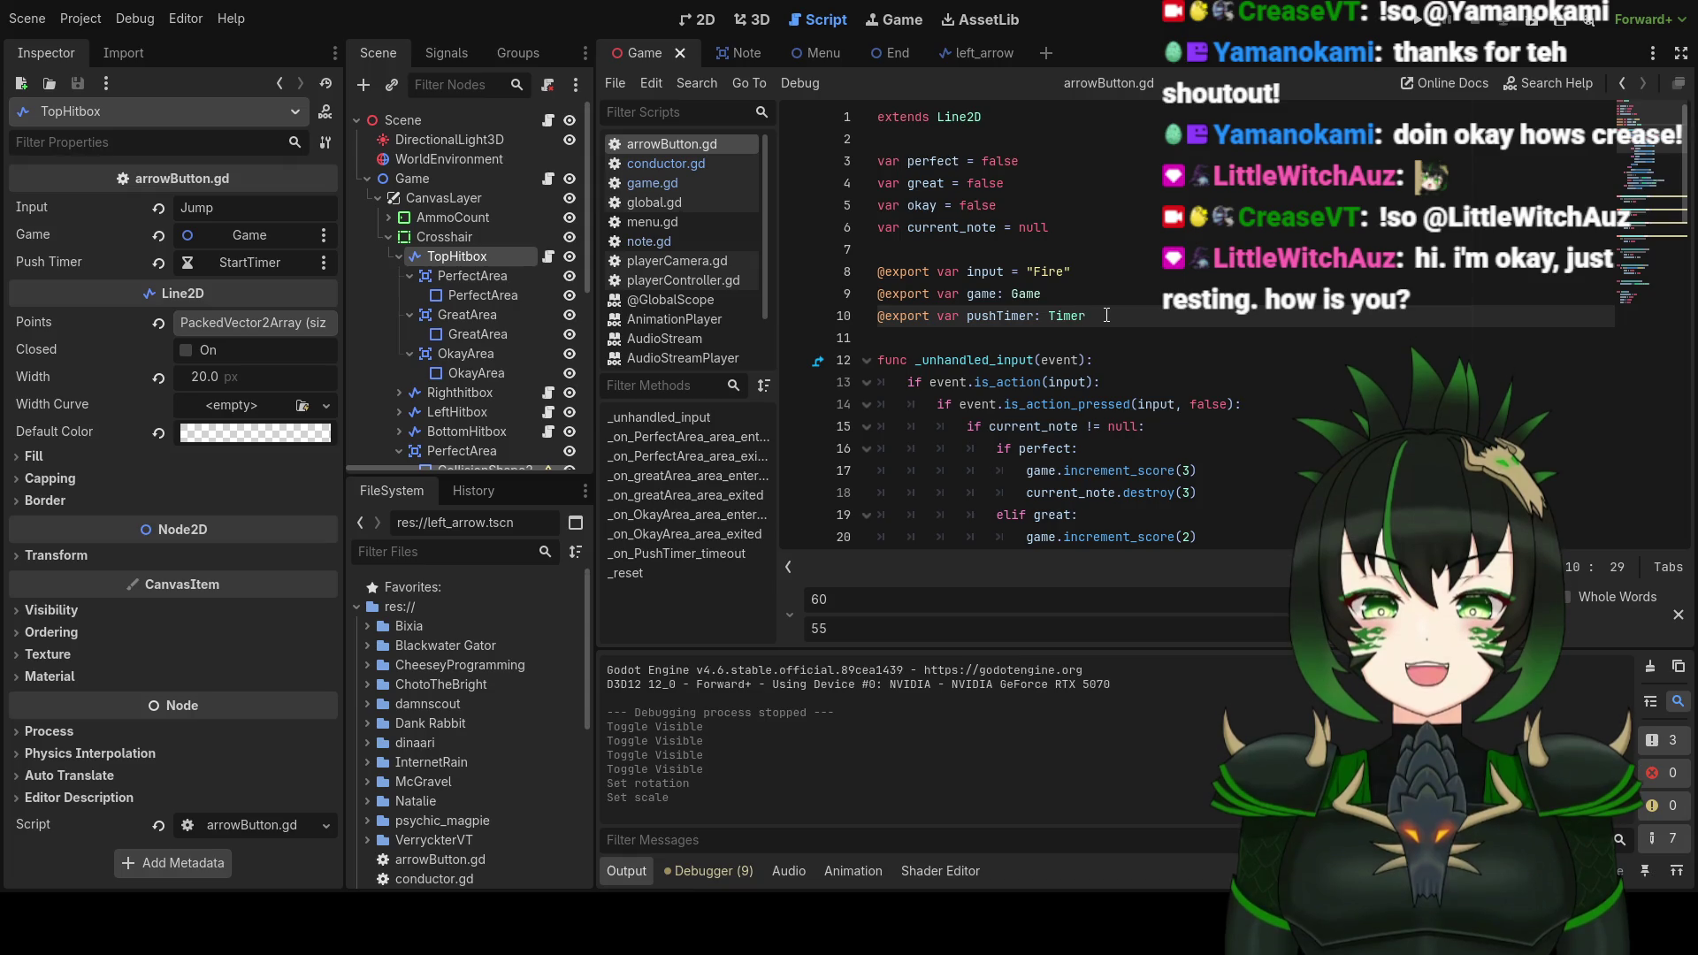
key("Return")
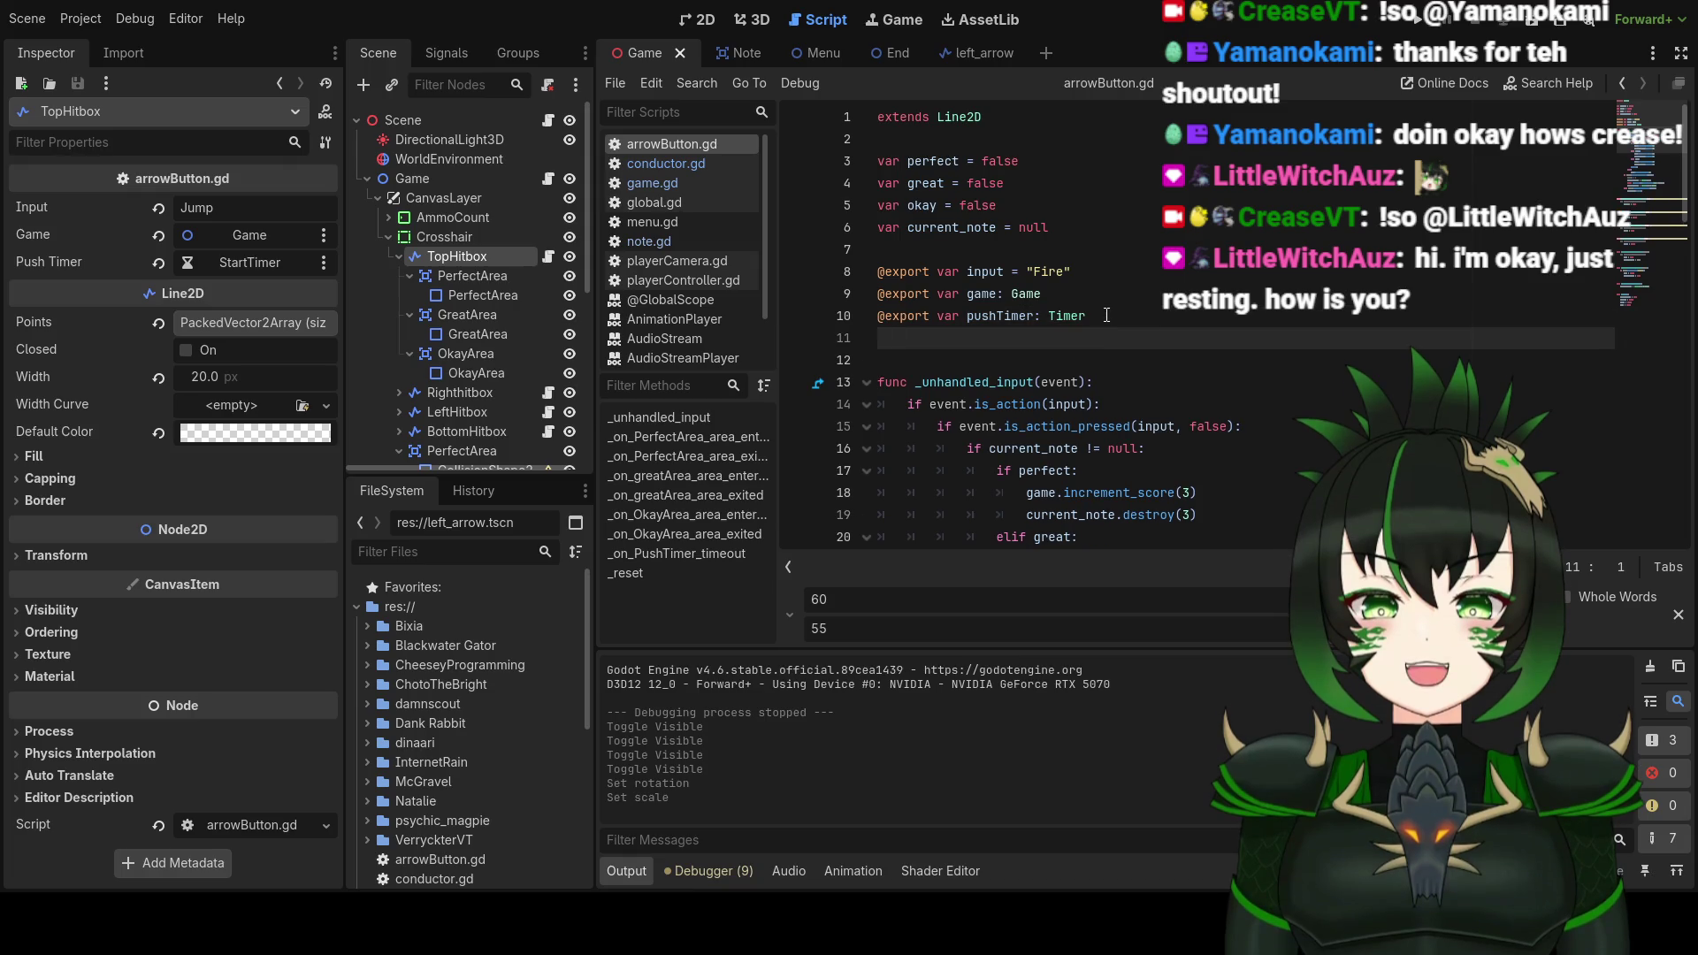
type("@export ")
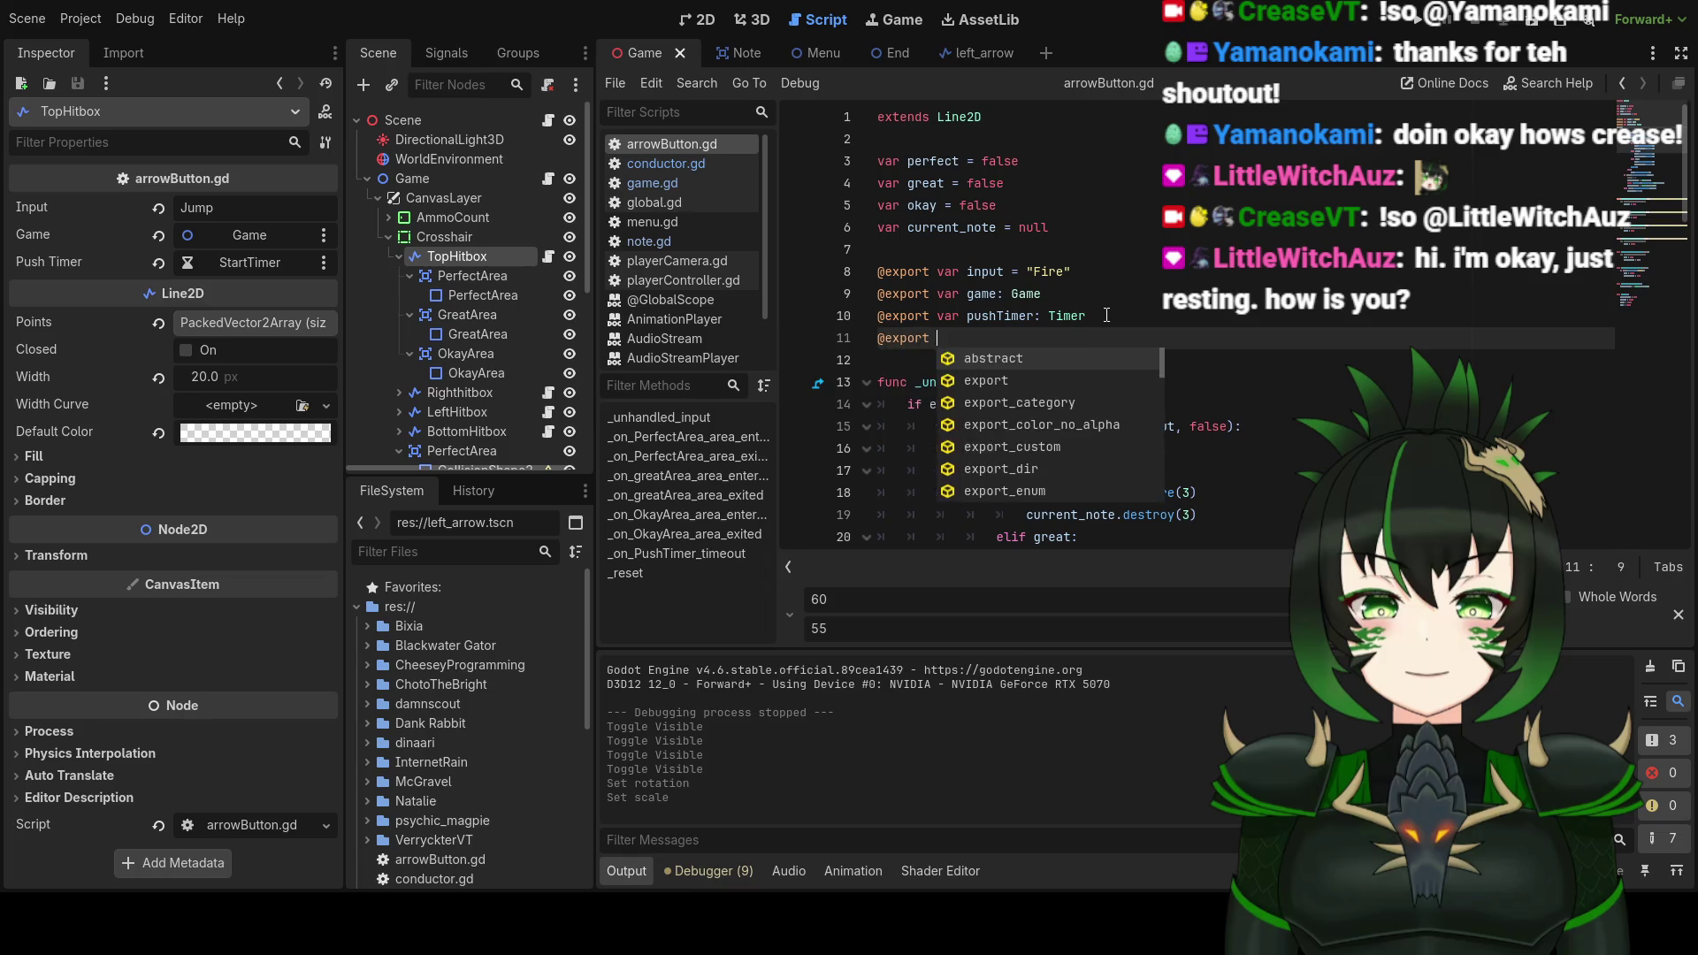
type("var ")
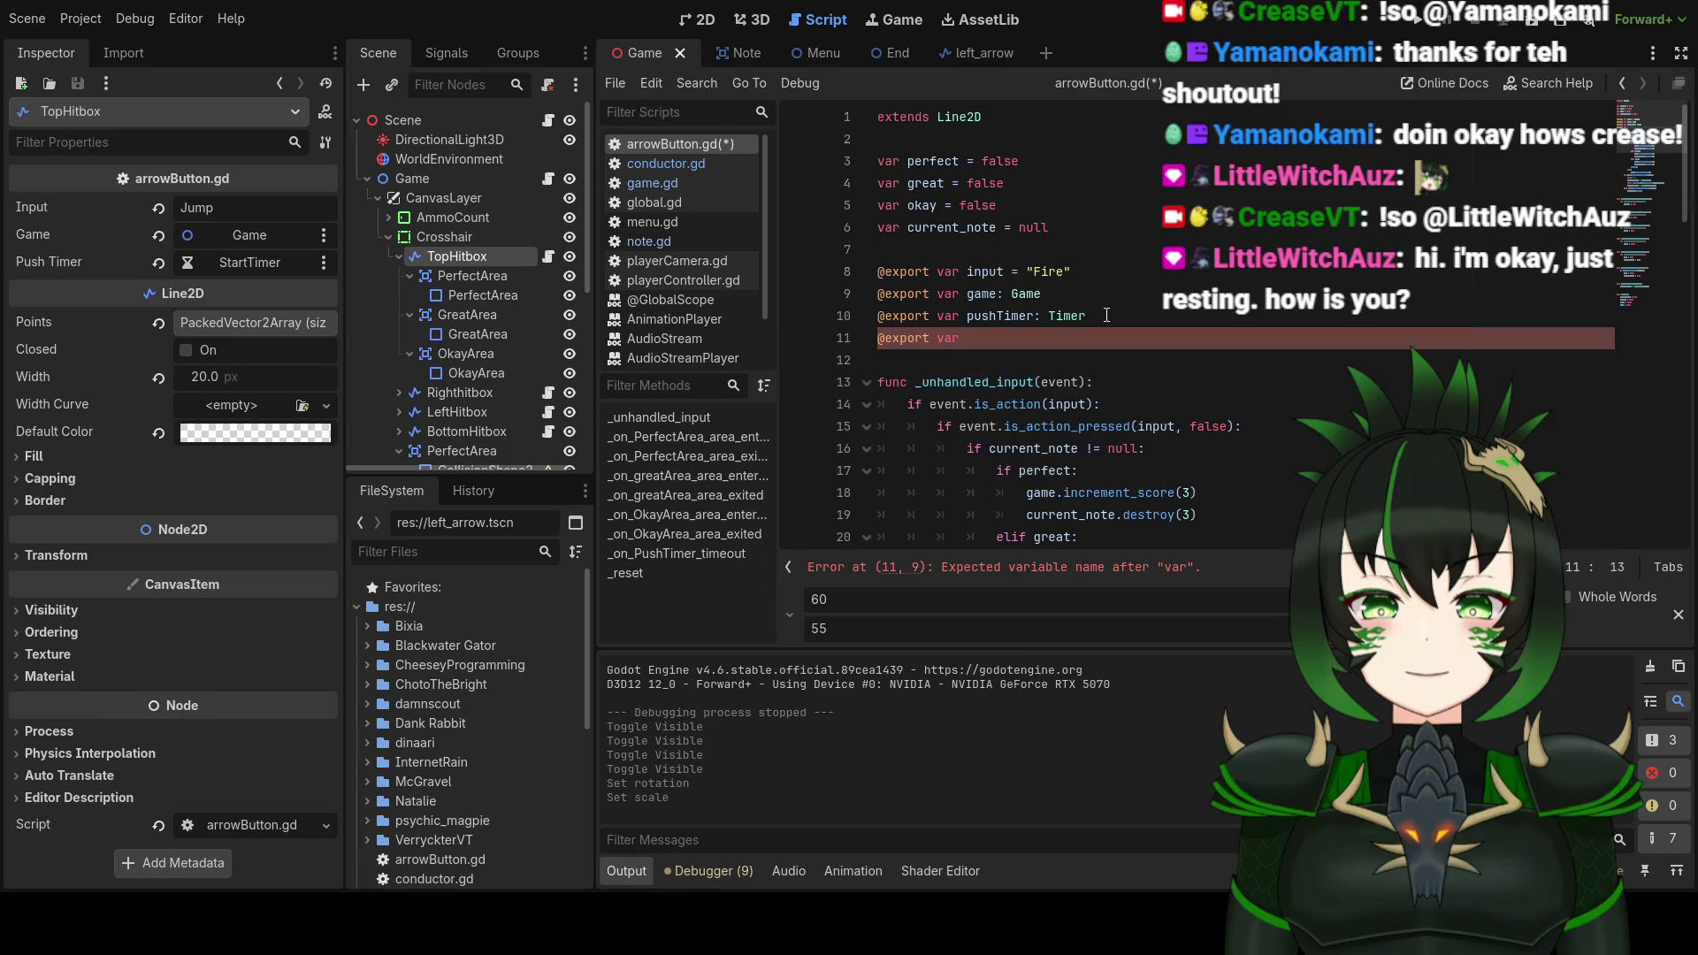
type("PE")
key("BackSpace")
key("BackSpace")
key("BackSpace")
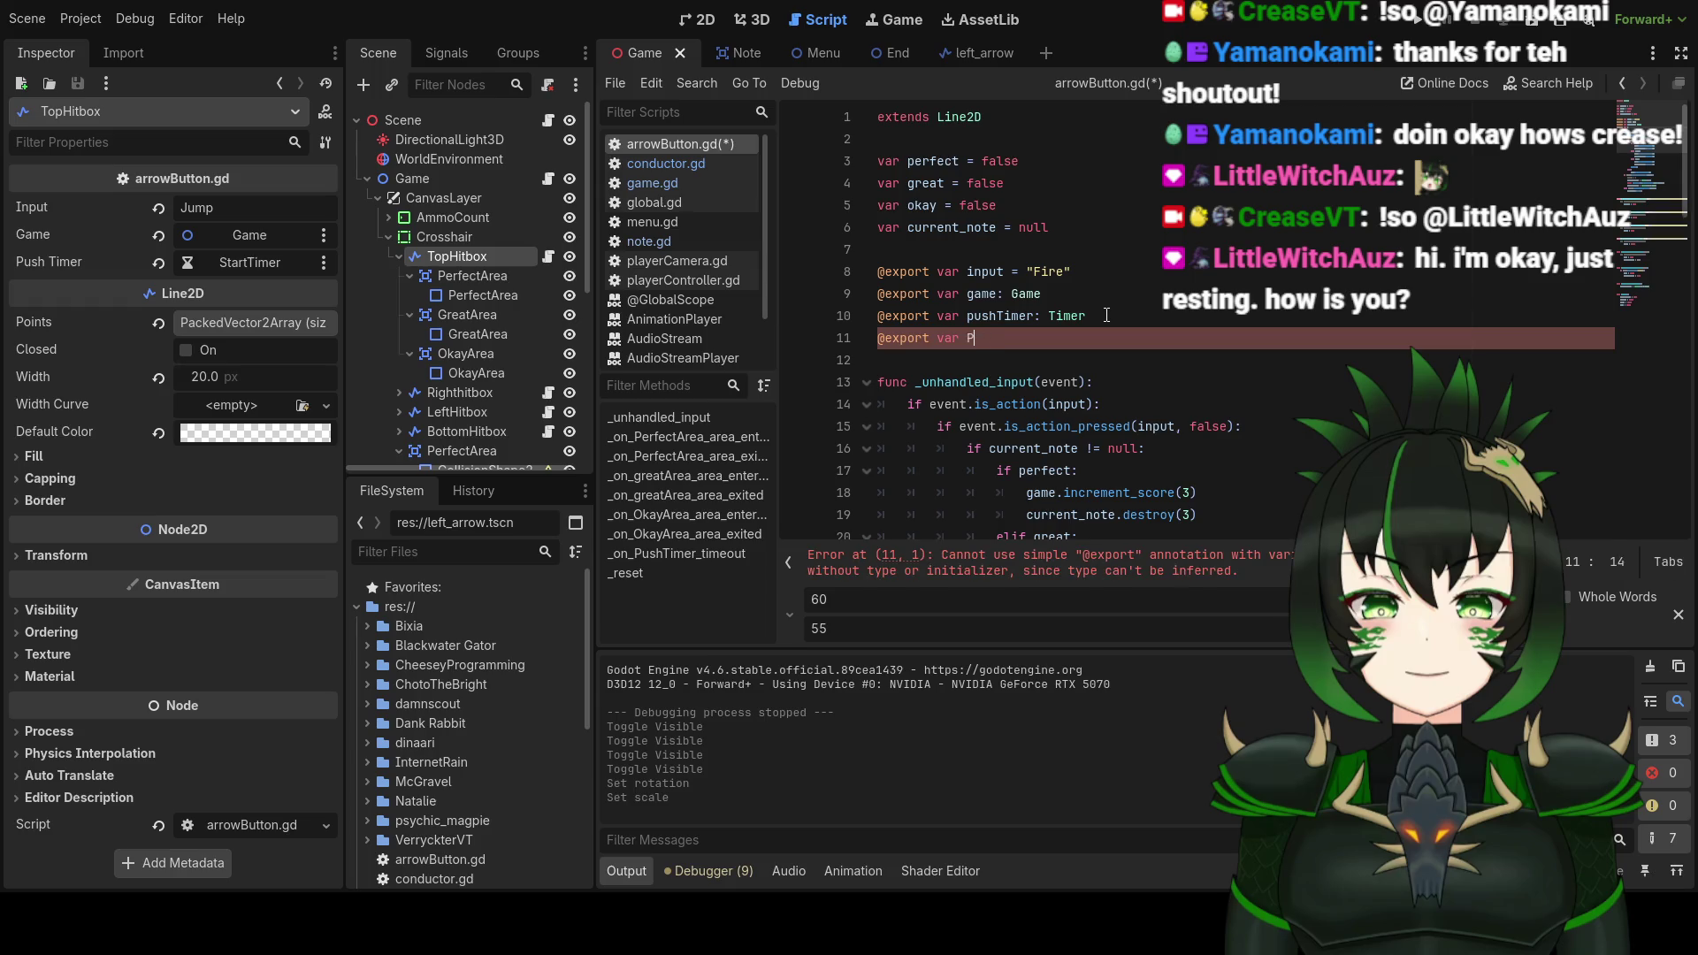
type("perfectA")
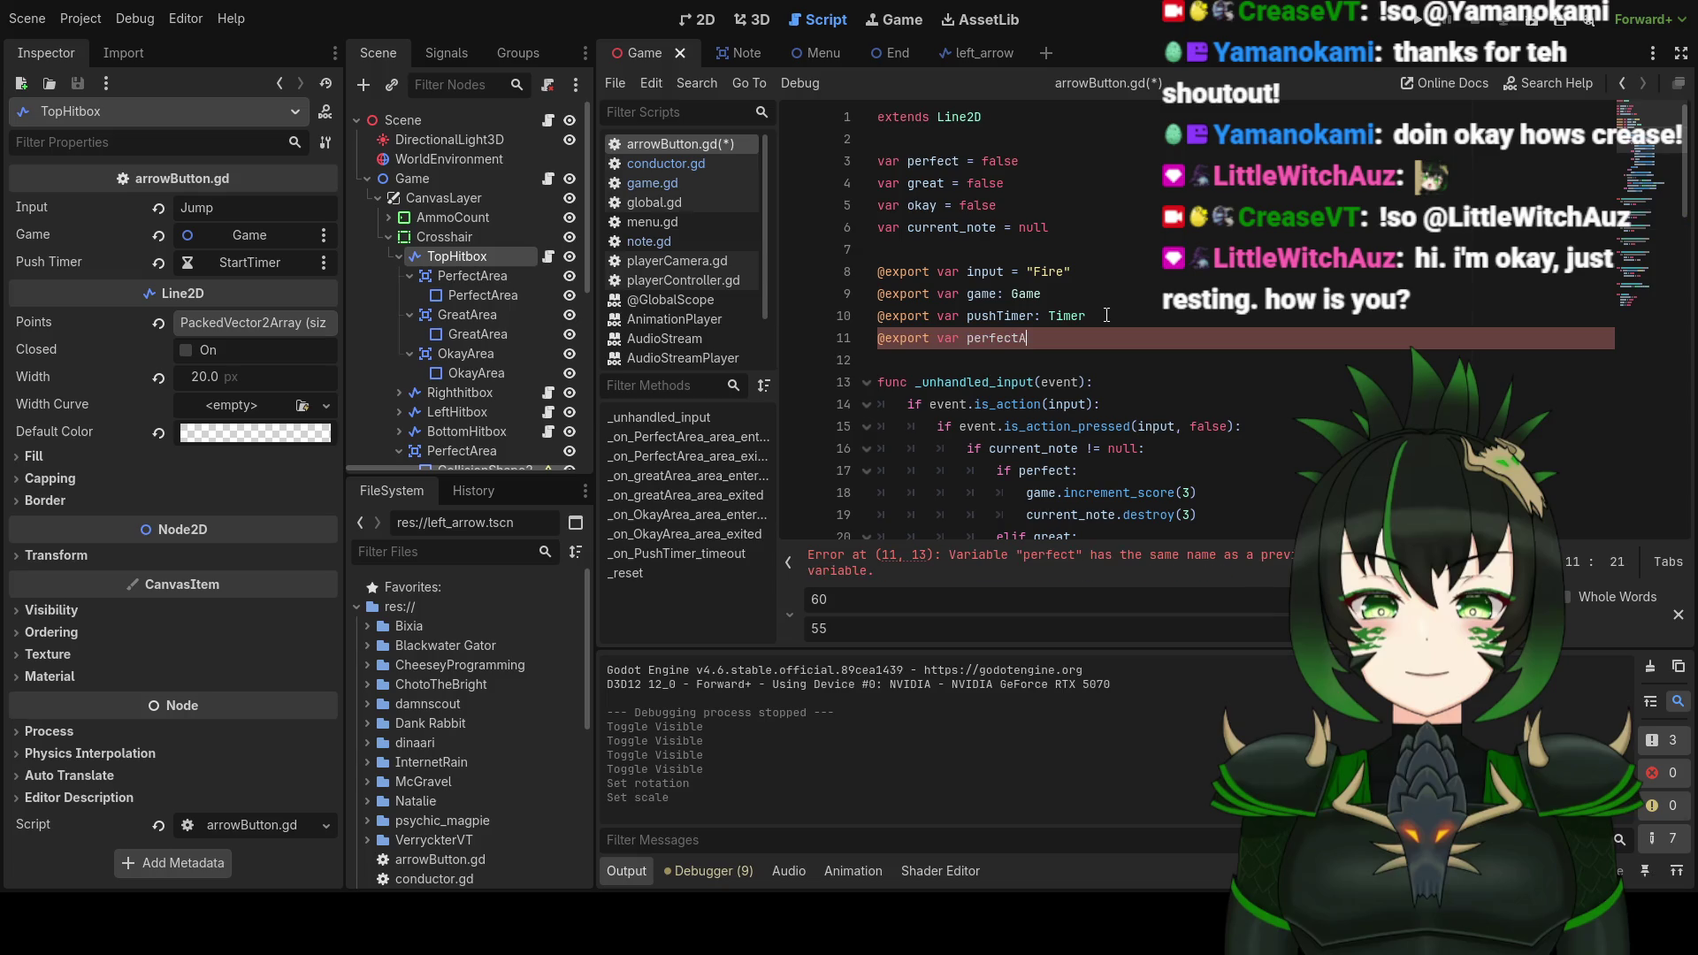
type("rea: Area")
type("2D")
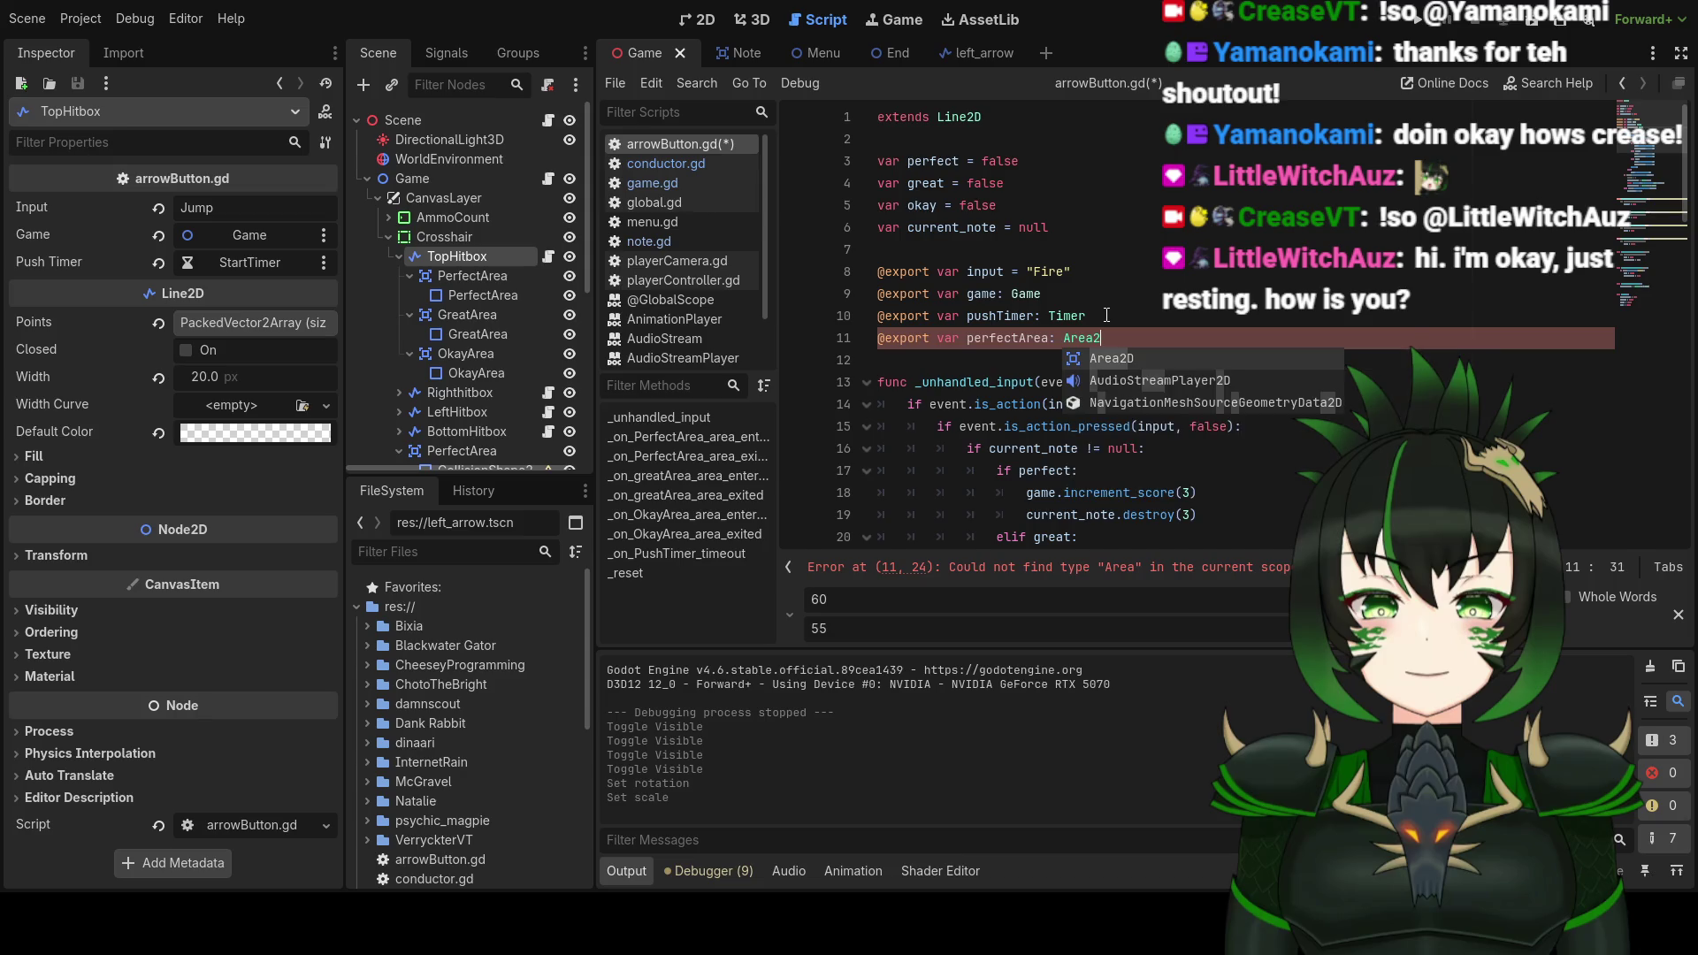
left_click_drag(878, 339, 1122, 343)
left_click(1125, 343)
Step: Duplicate that export into greatArea and okayArea variables and save arrowButton.gd
key("ctrl+shift+d")
key("ctrl+shift+d")
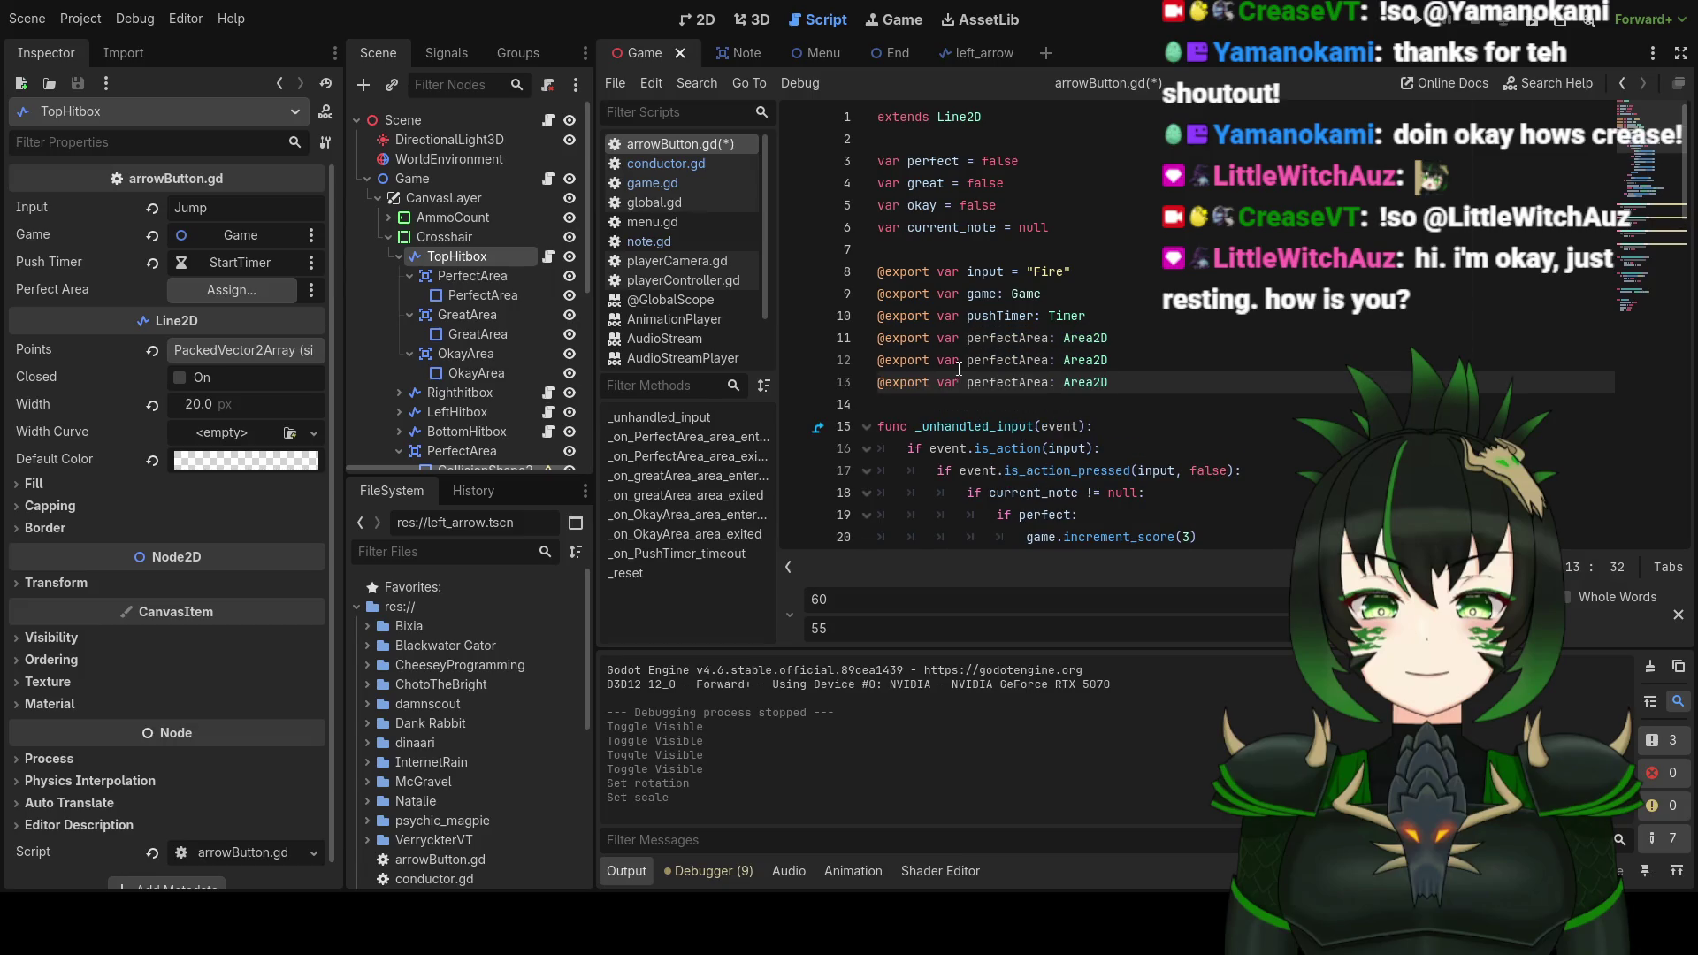
mouse_move(966, 366)
left_mouse_down()
mouse_move(1019, 368)
mouse_move(1018, 392)
left_mouse_up()
type("Great")
type("okay")
left_click(964, 360)
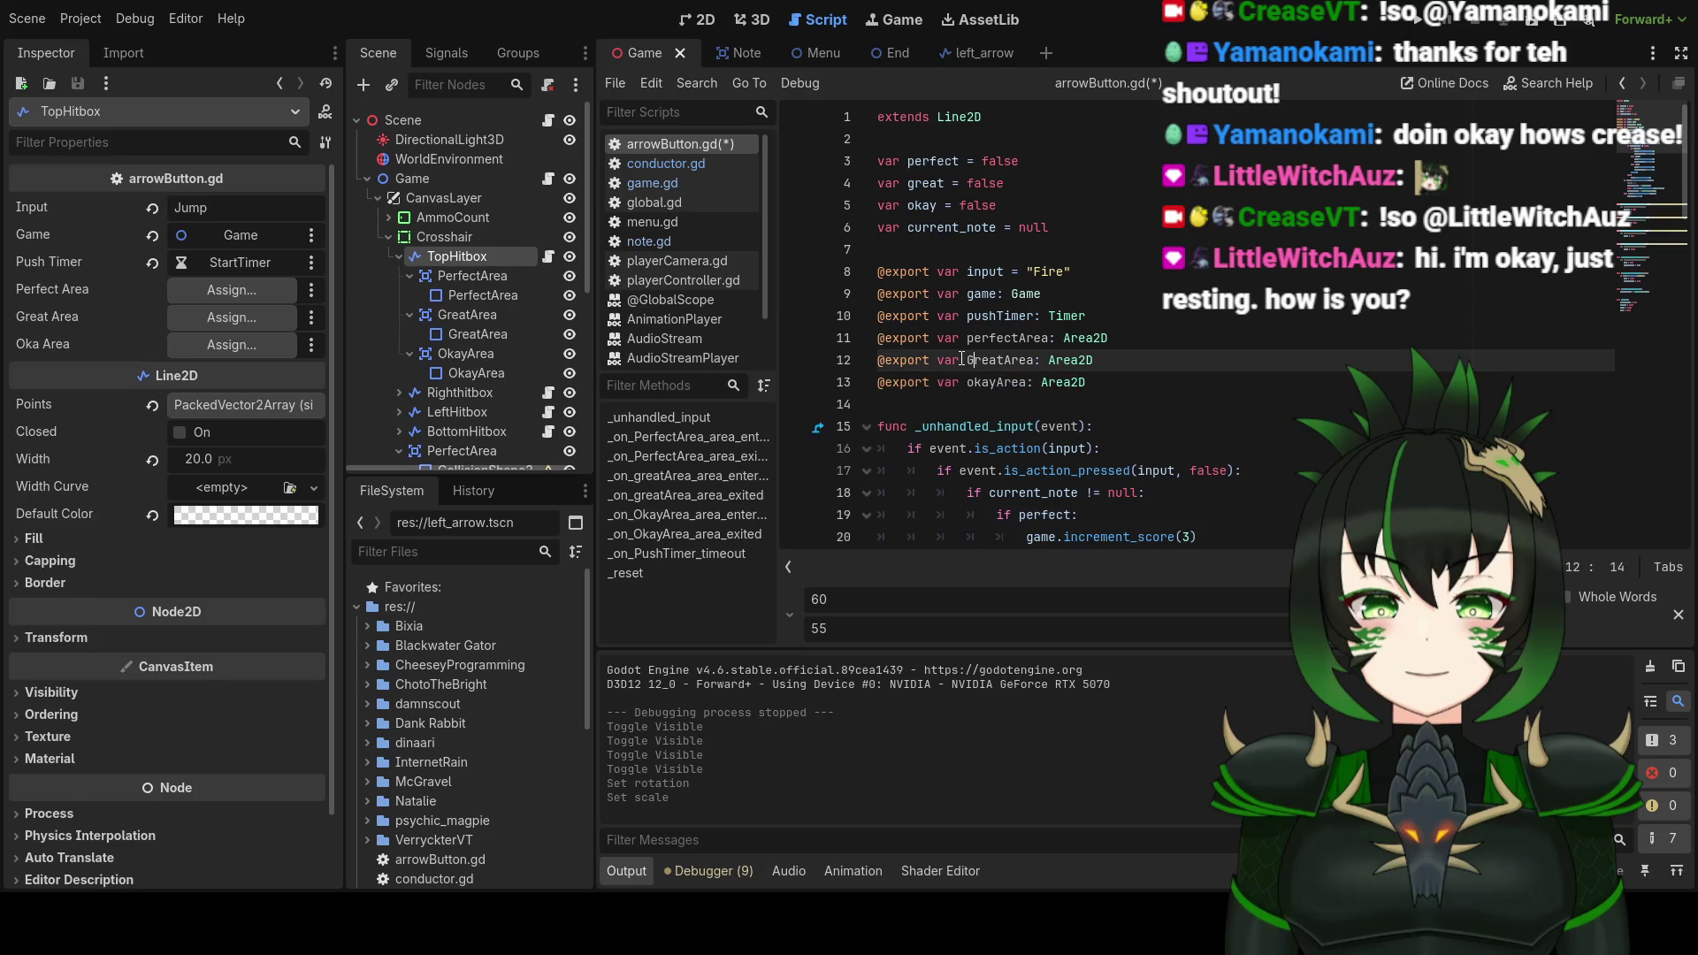
left_click(1079, 380)
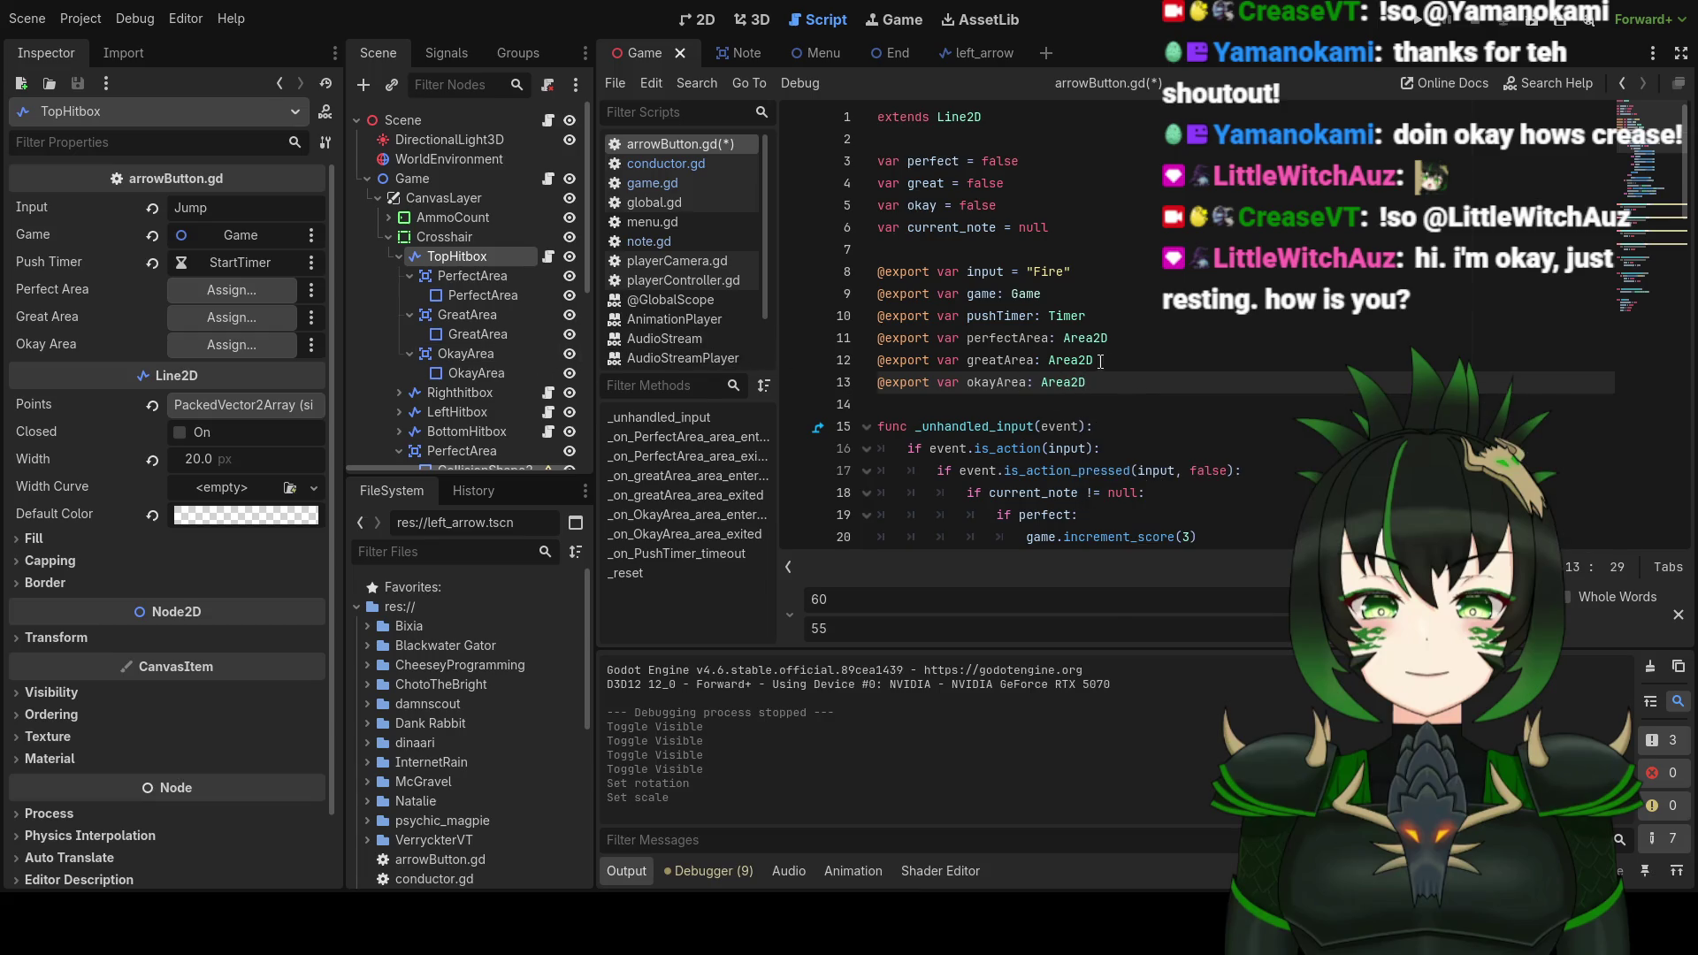
key("ctrl+s")
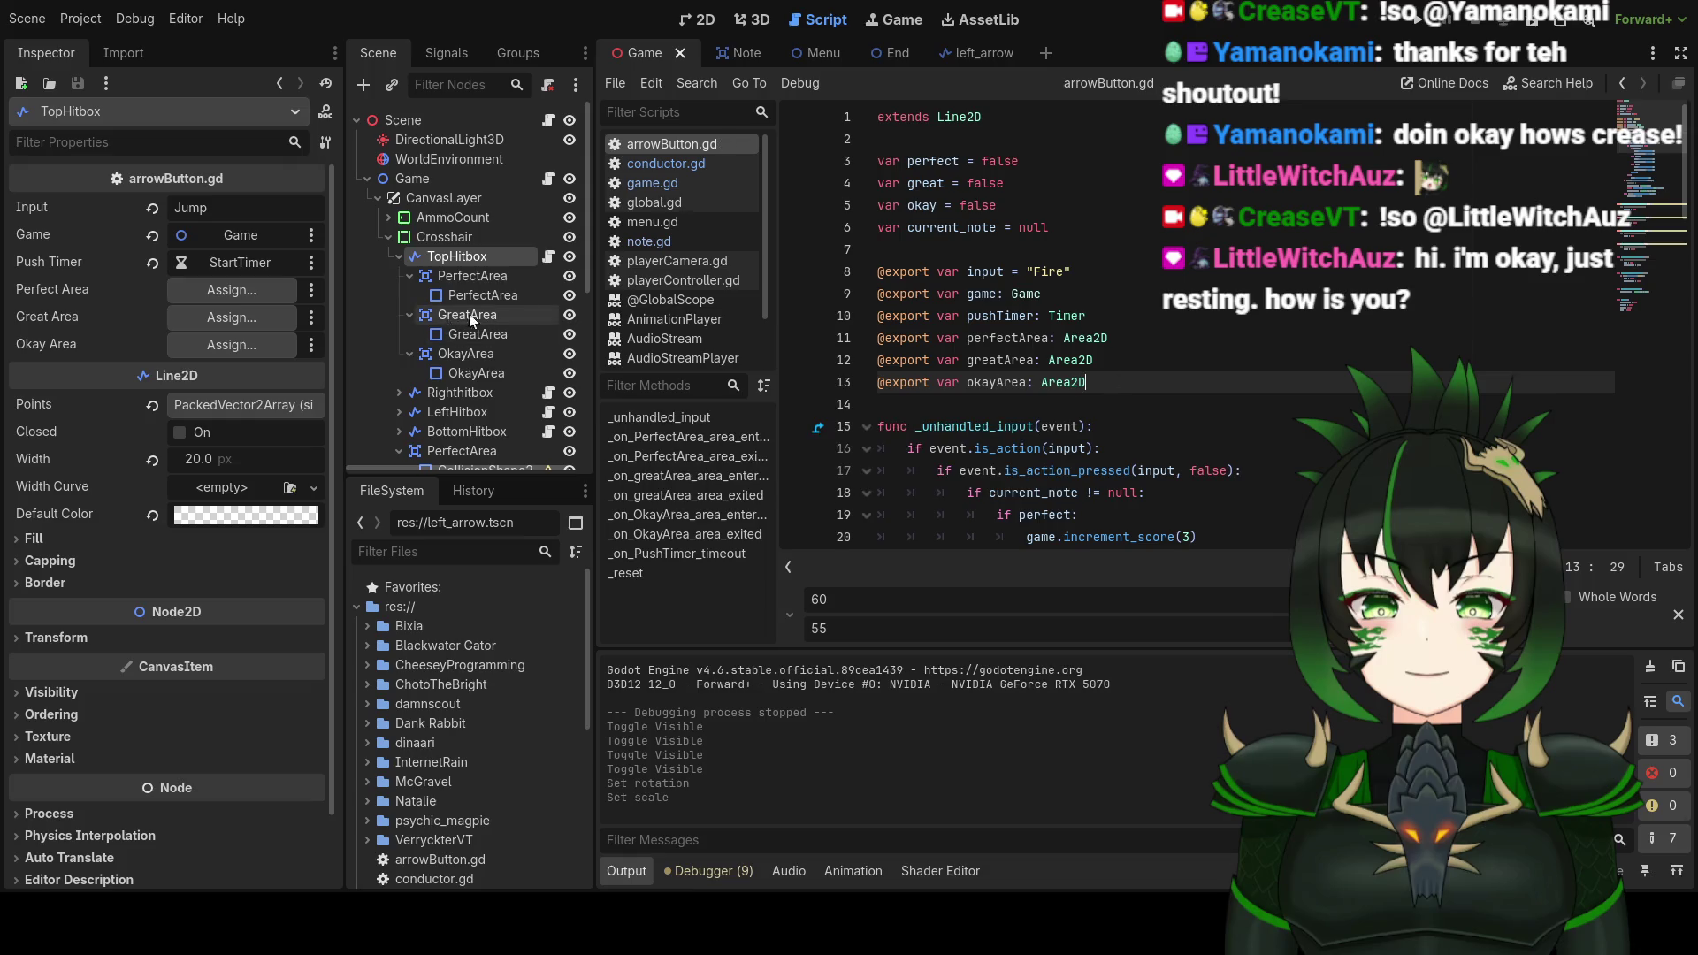
Step: Assign TopHitbox's Perfect, Great and Okay Area slots to its own PerfectArea, GreatArea and OkayArea nodes
left_click(269, 289)
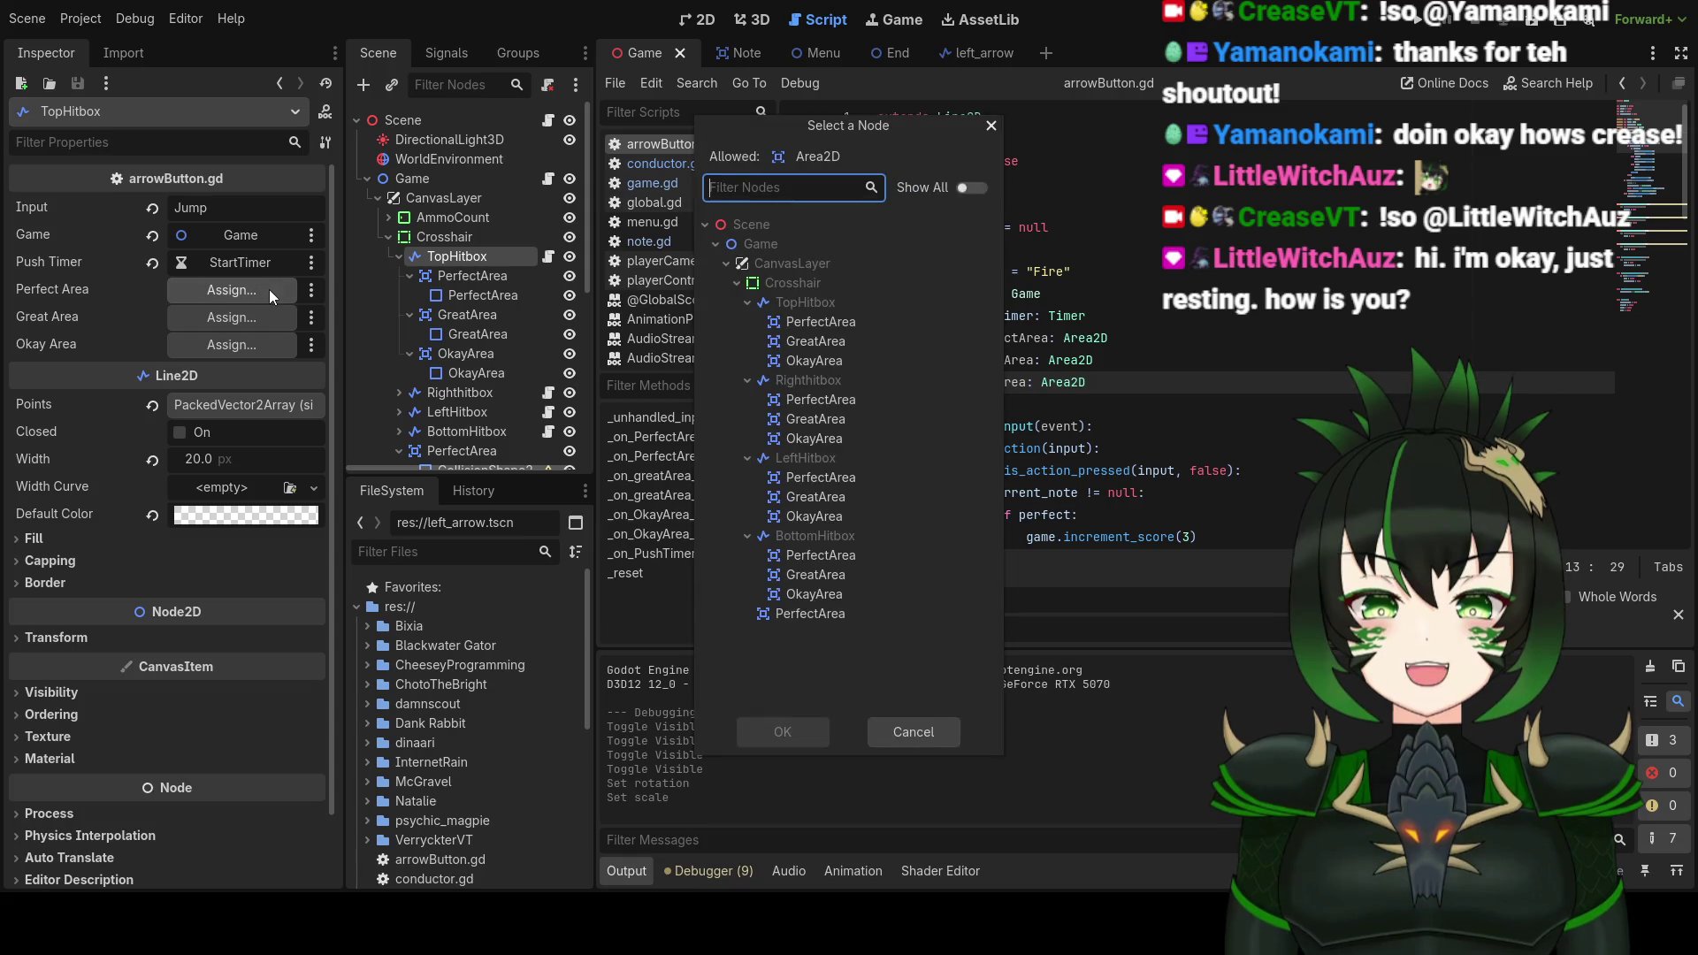
left_click(832, 324)
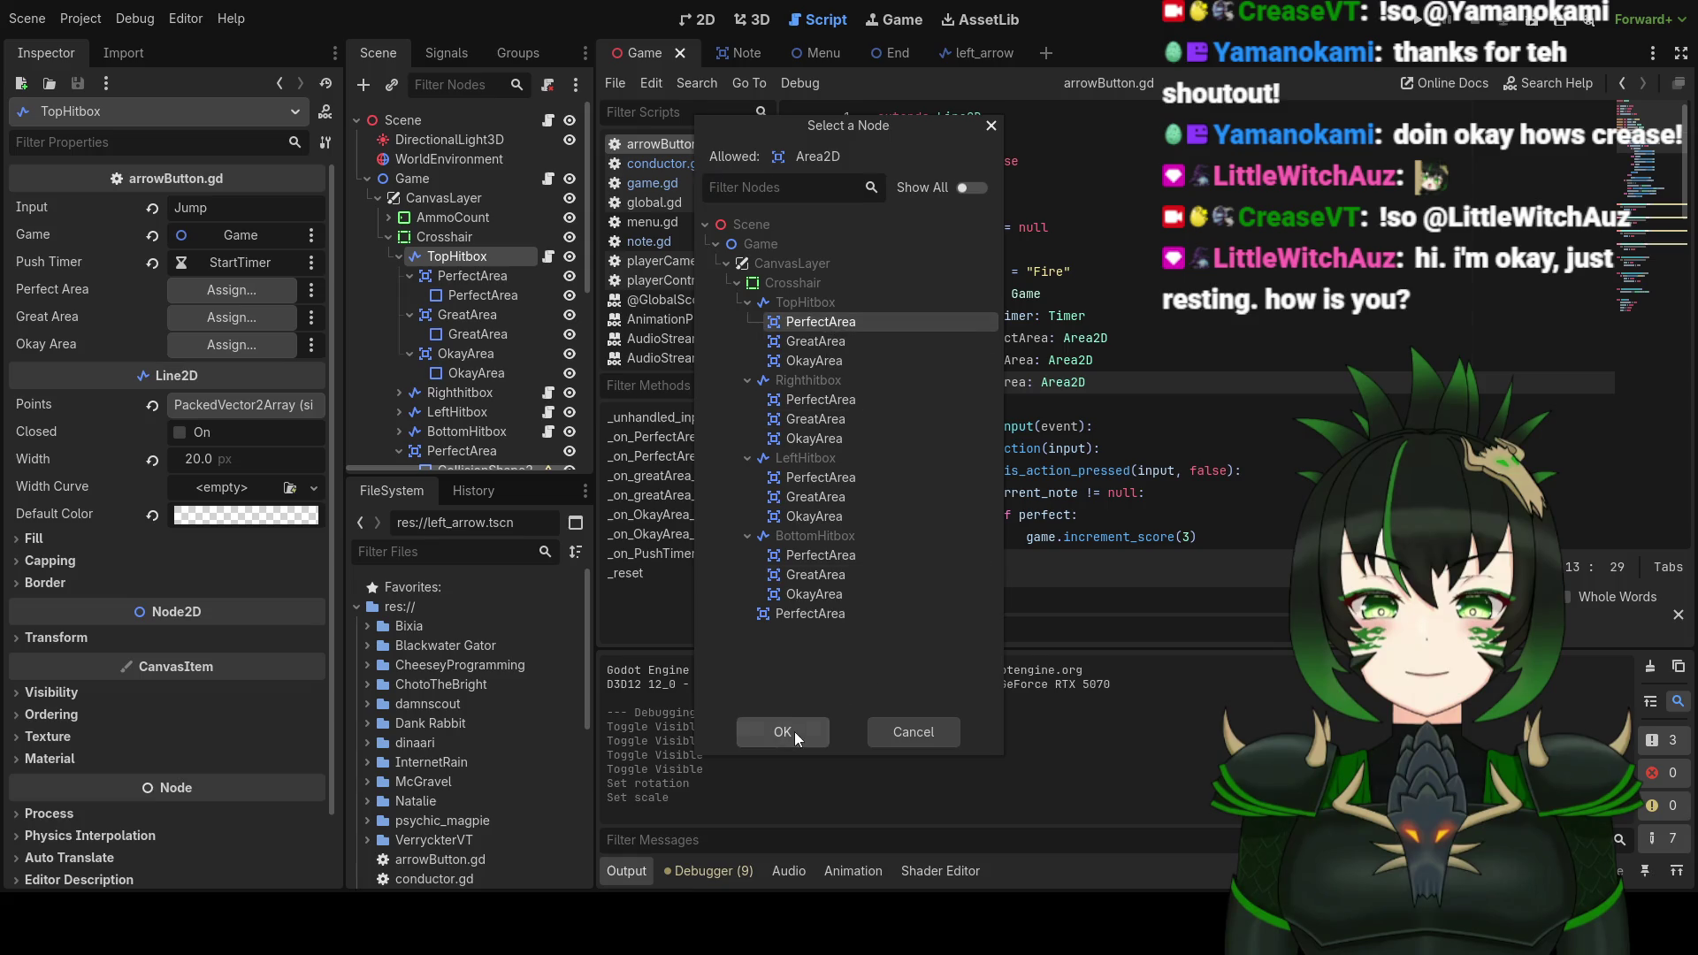
left_click(794, 730)
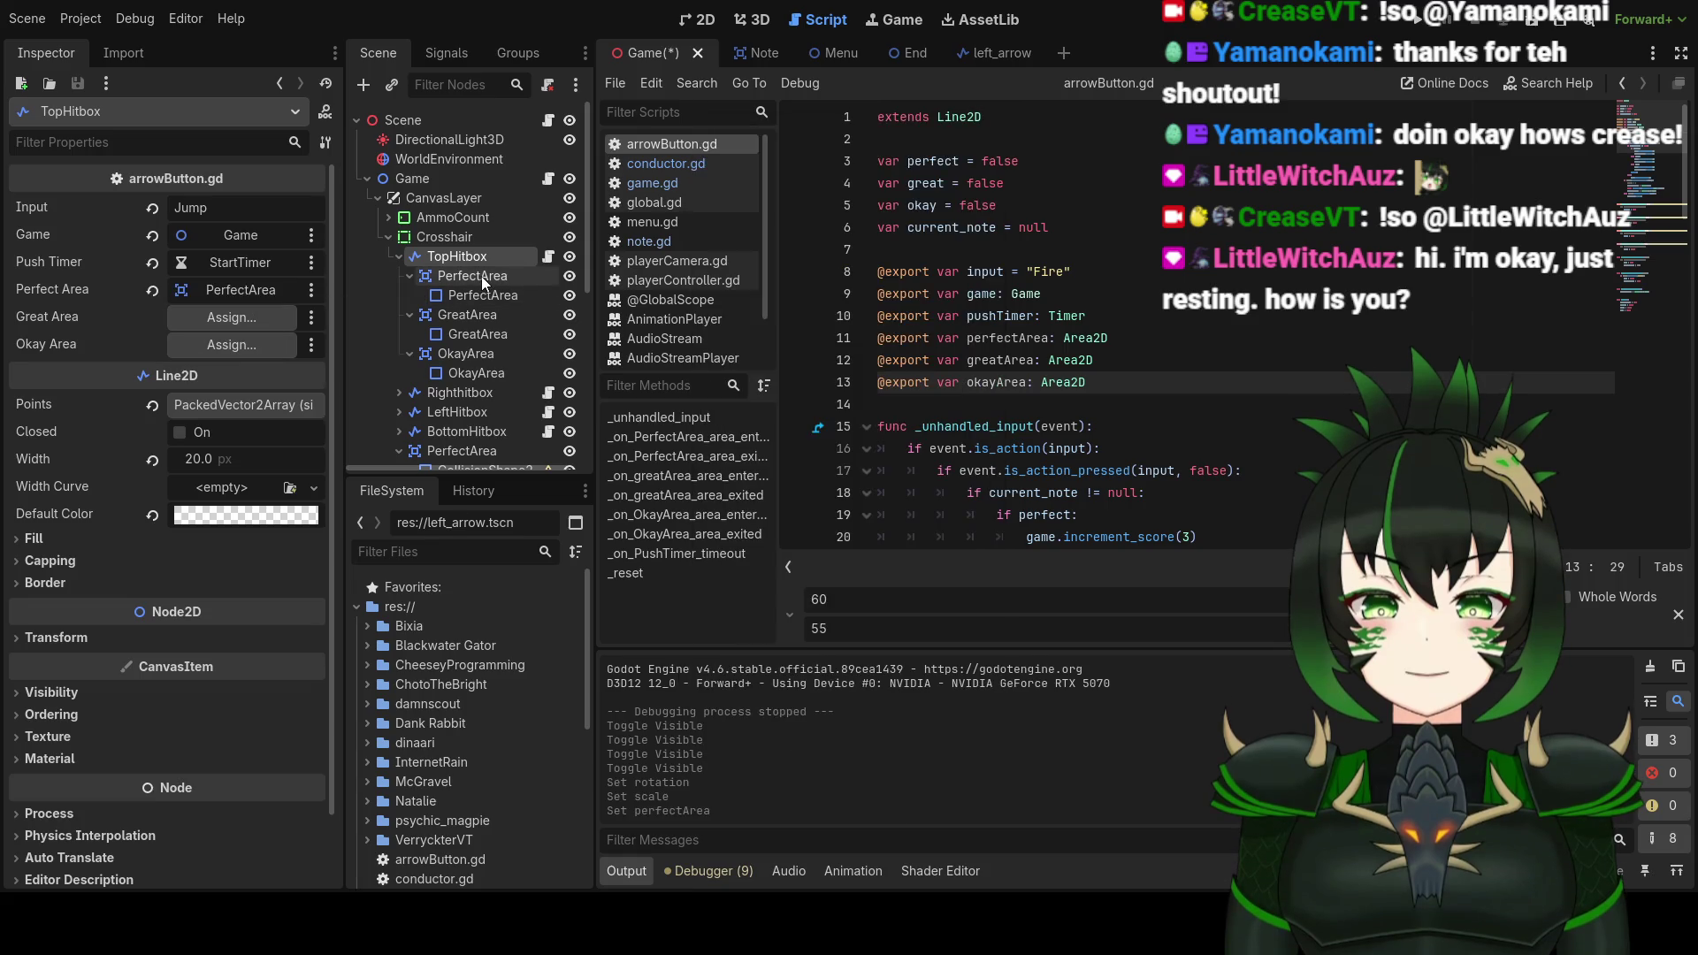
left_click(262, 311)
left_click(815, 341)
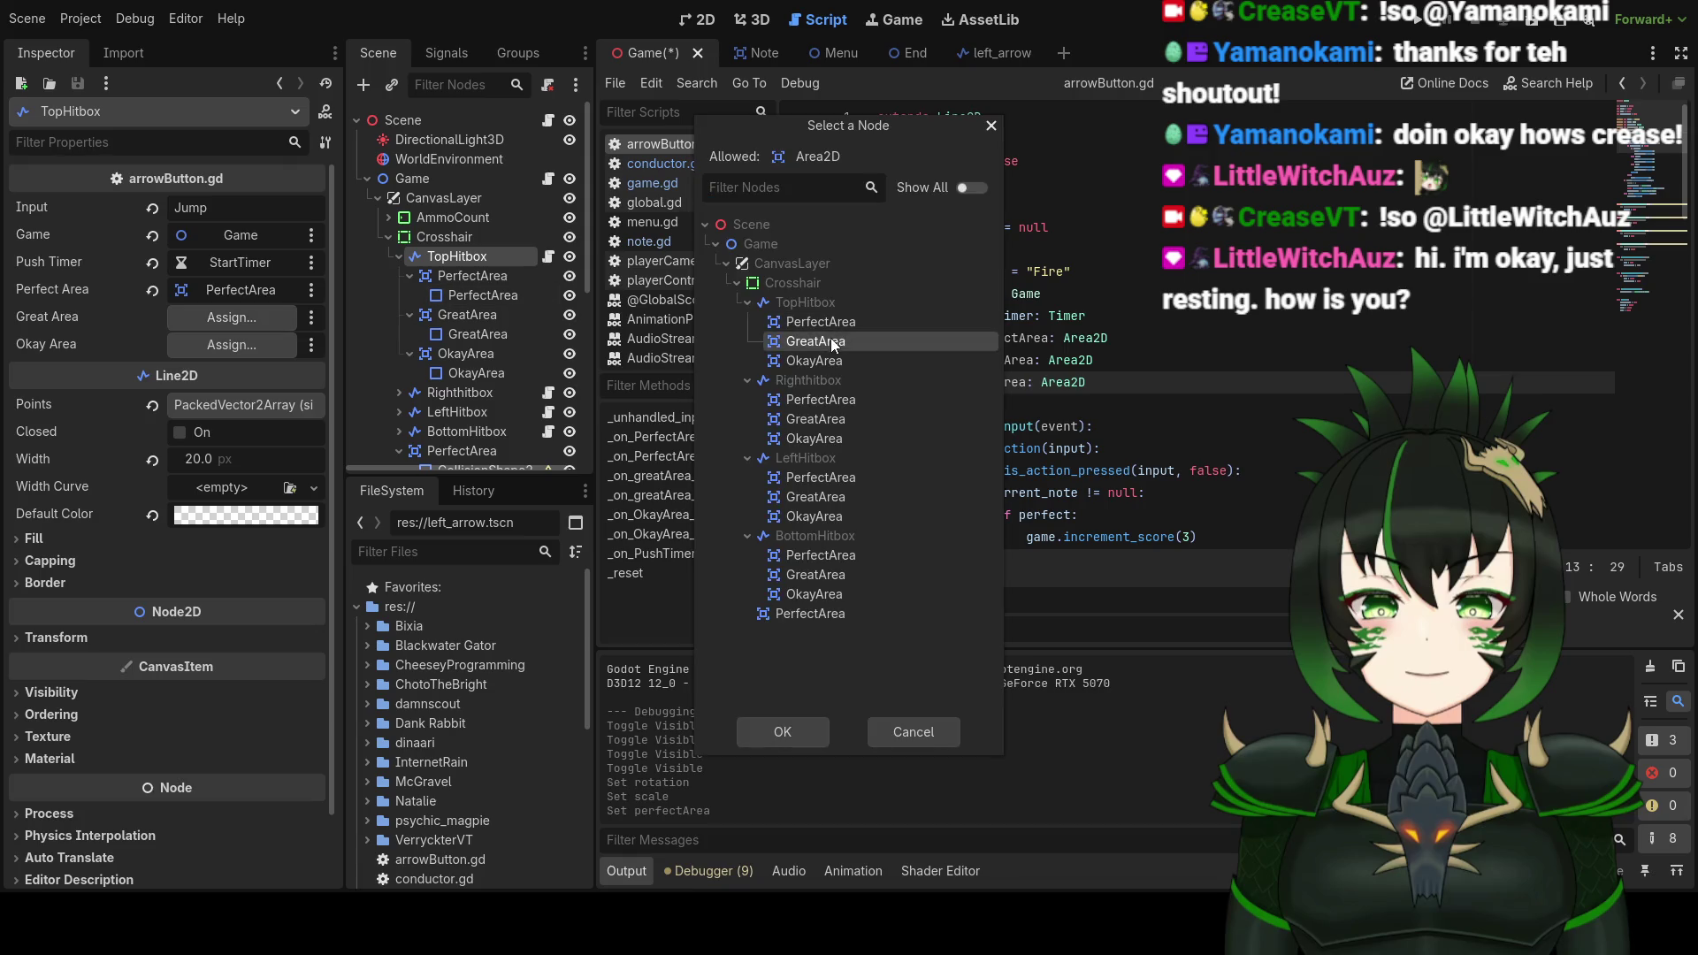
left_click(798, 732)
left_click(191, 346)
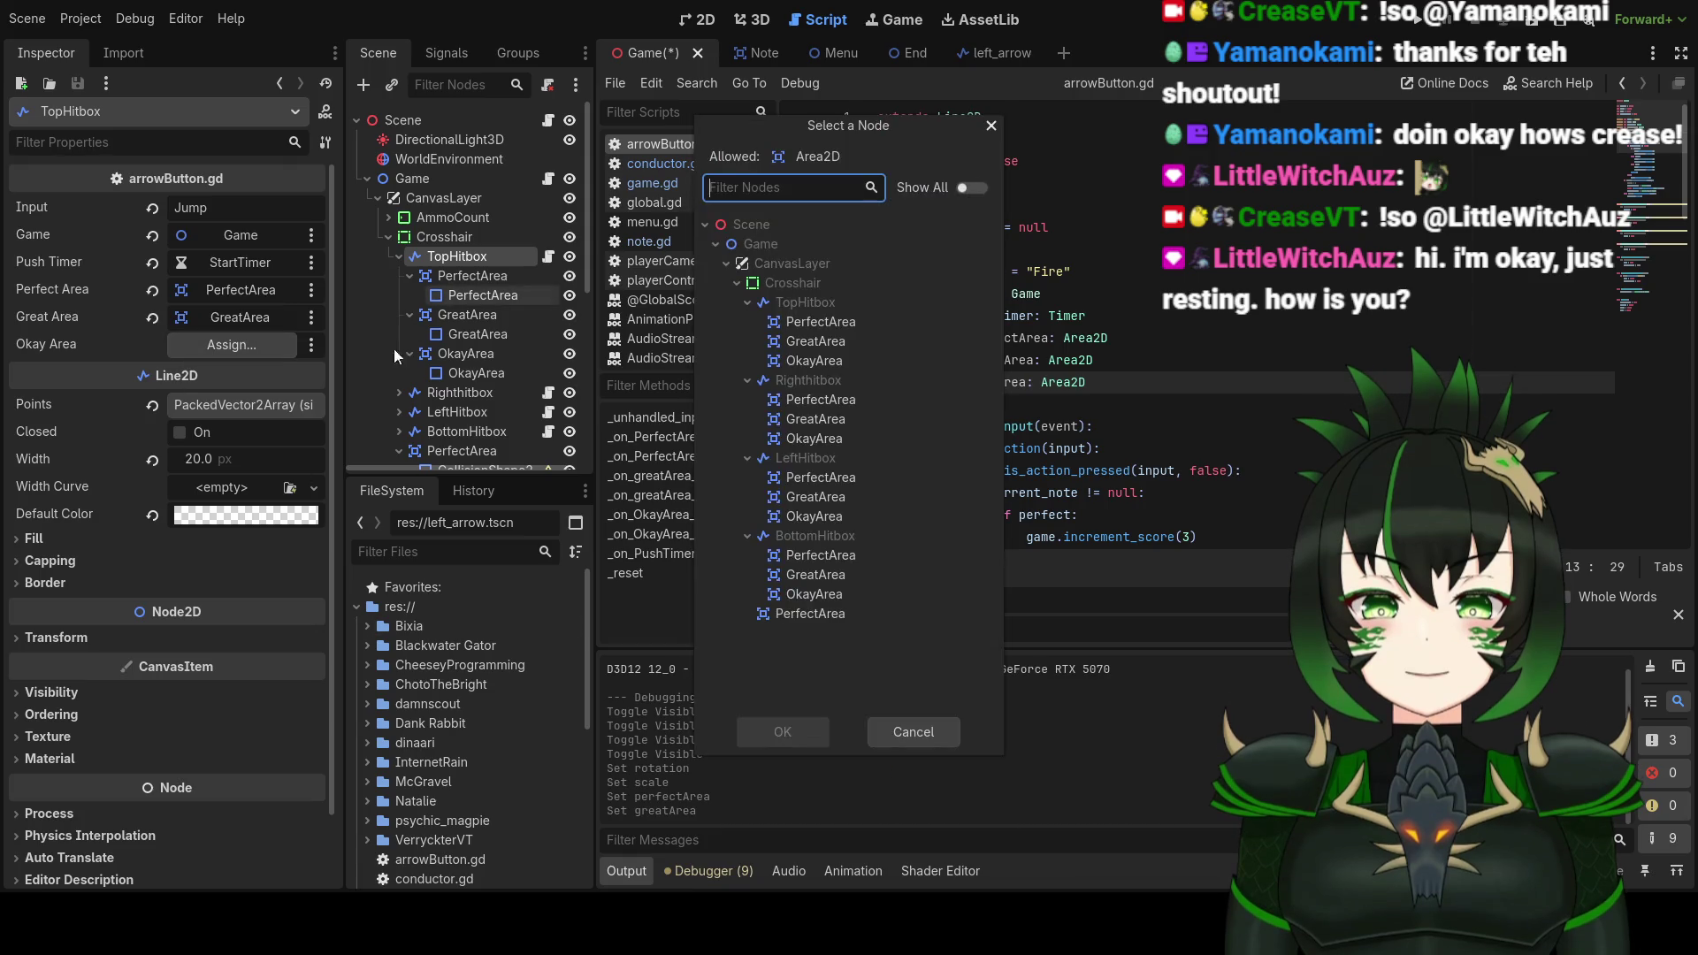
left_click(821, 361)
left_click(777, 718)
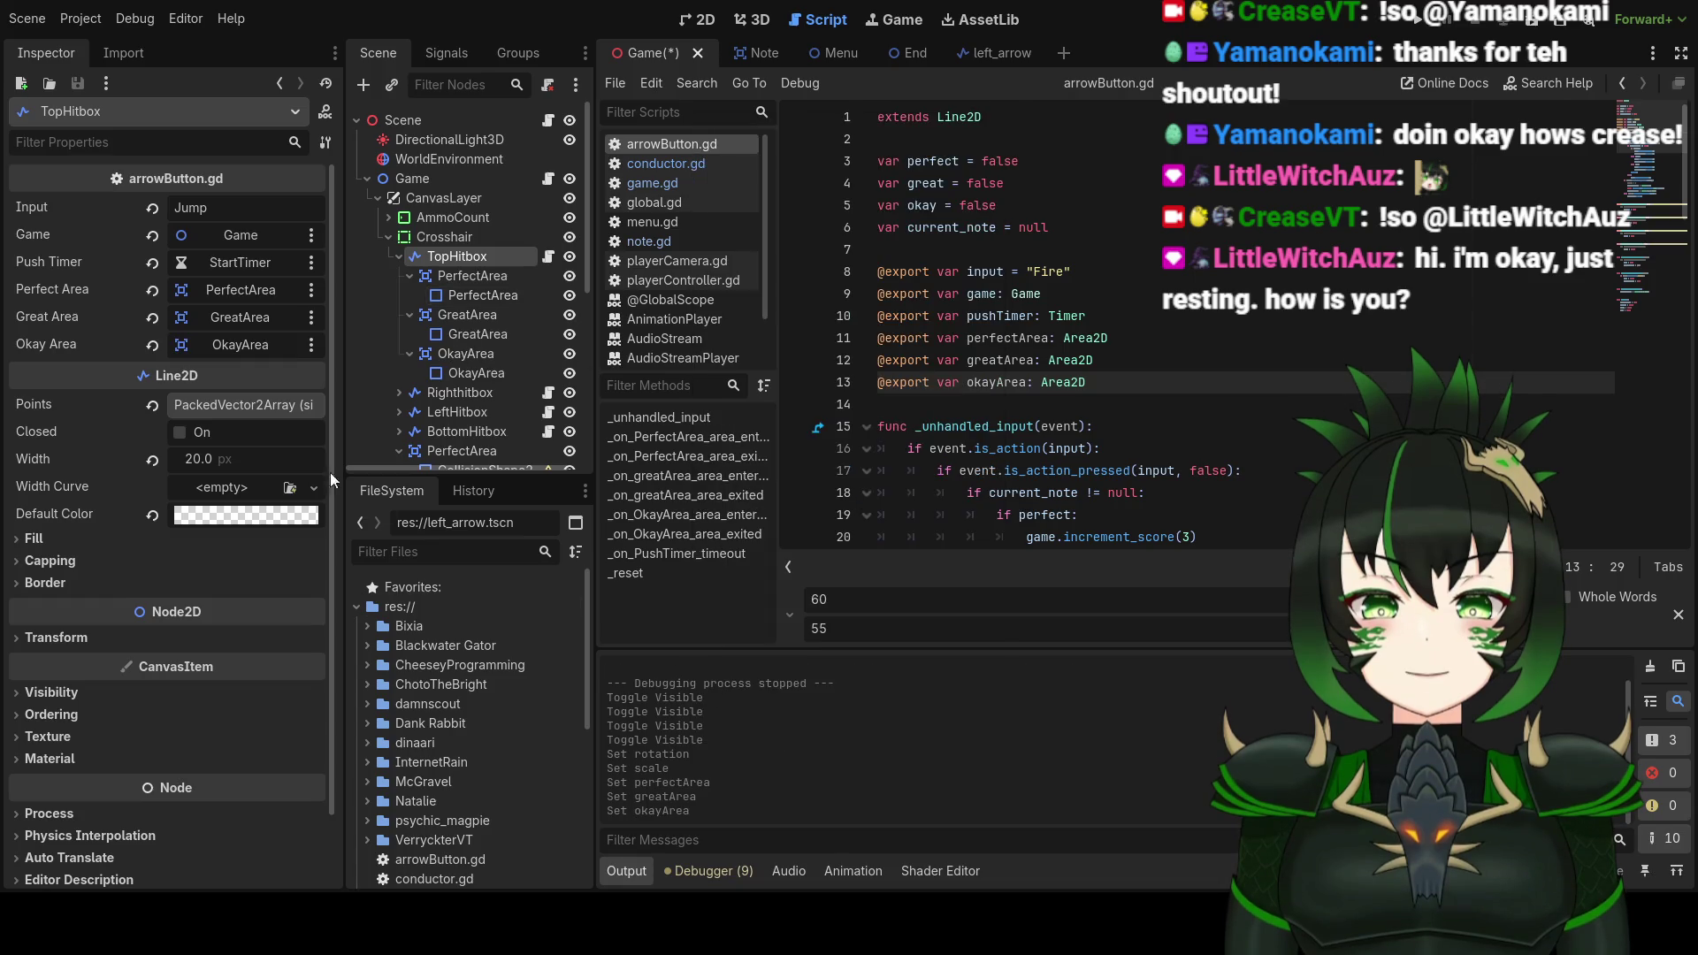
Step: Assign Righthitbox's Perfect, Great and Okay Area slots to its own PerfectArea, GreatArea and OkayArea nodes
left_click(481, 315)
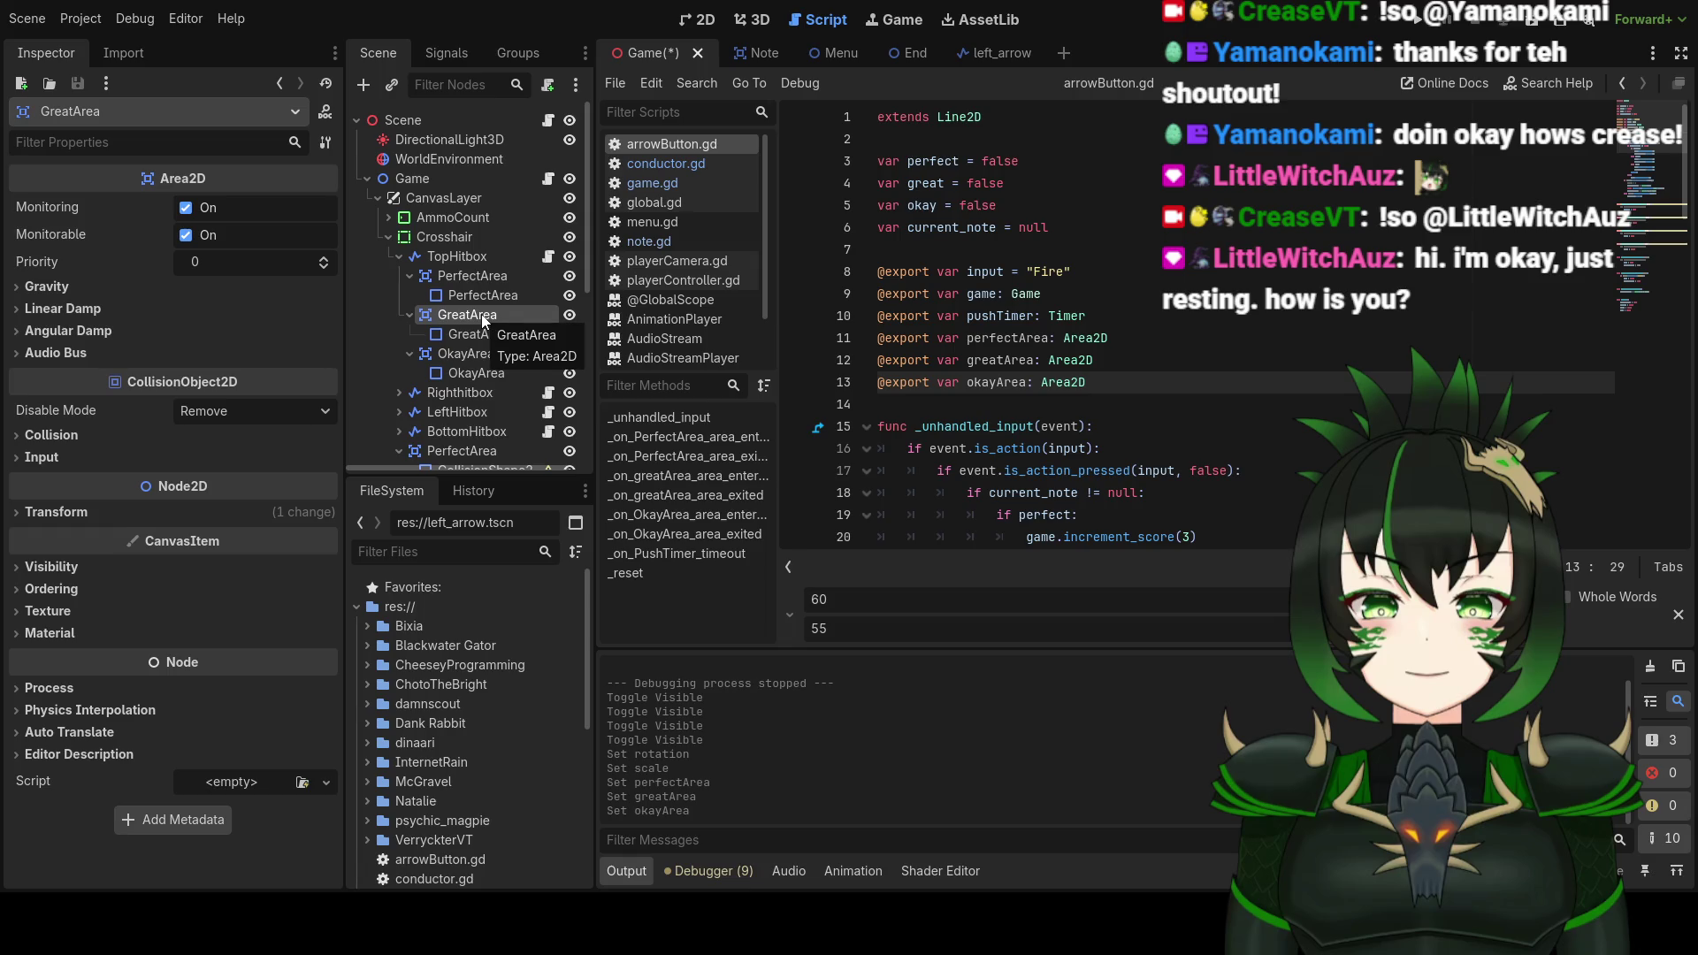
left_click(399, 257)
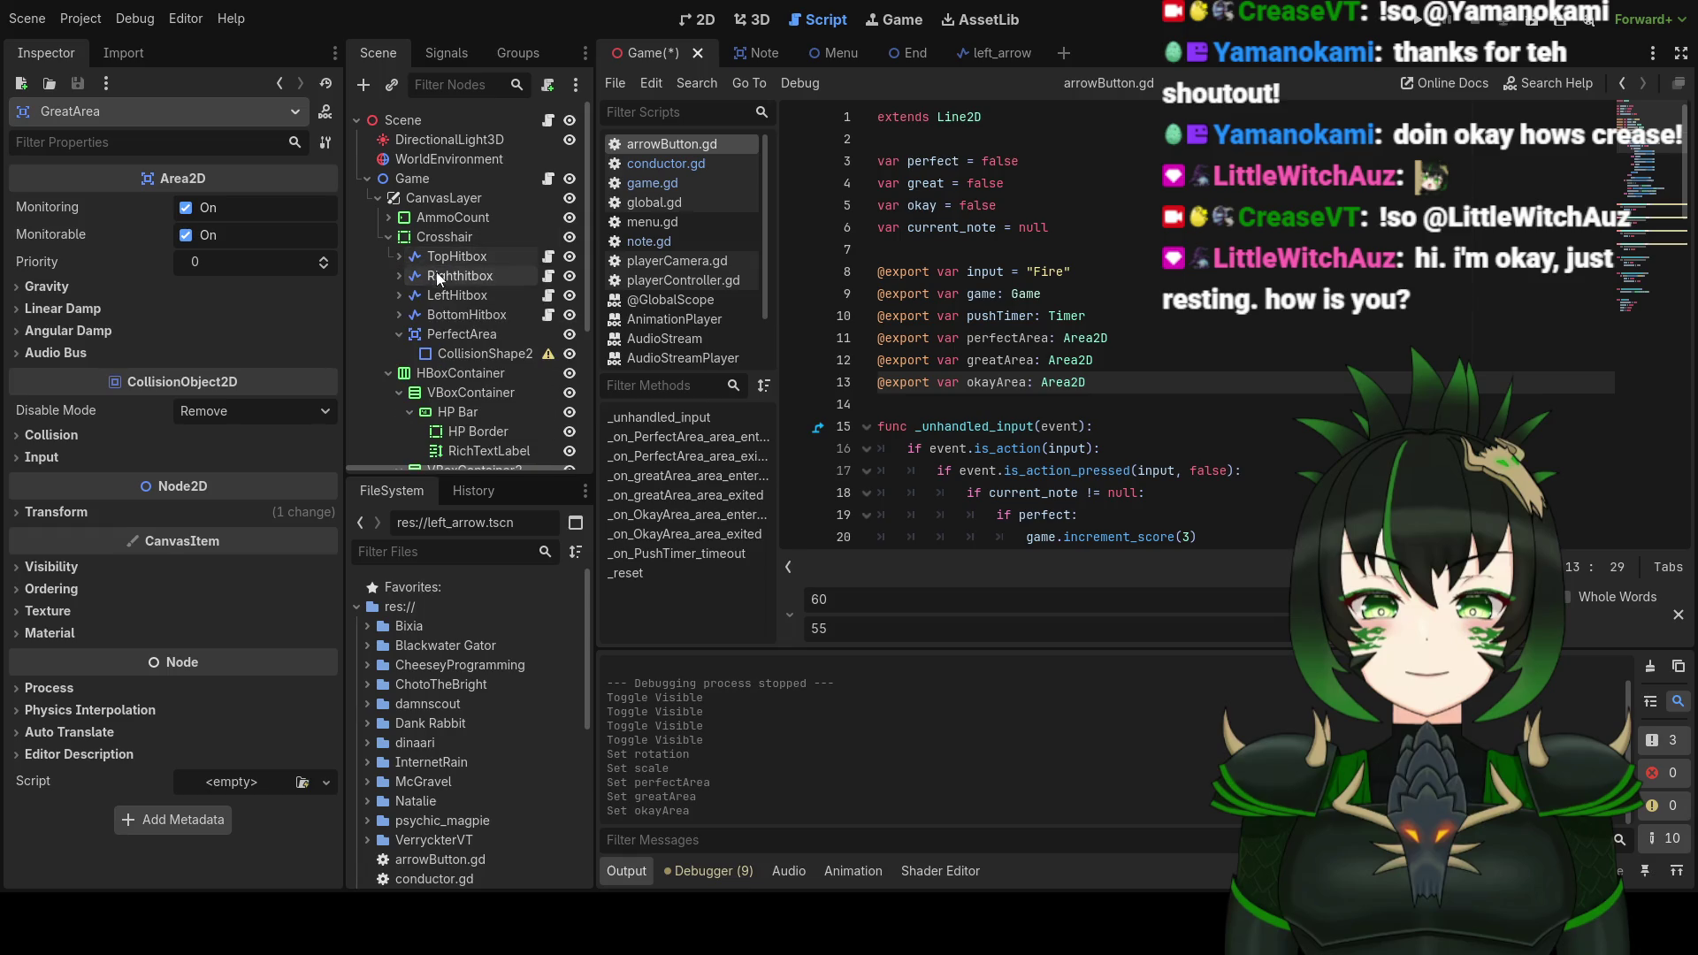
left_click(437, 275)
left_click(268, 290)
left_click(798, 399)
left_click(789, 718)
left_click(265, 320)
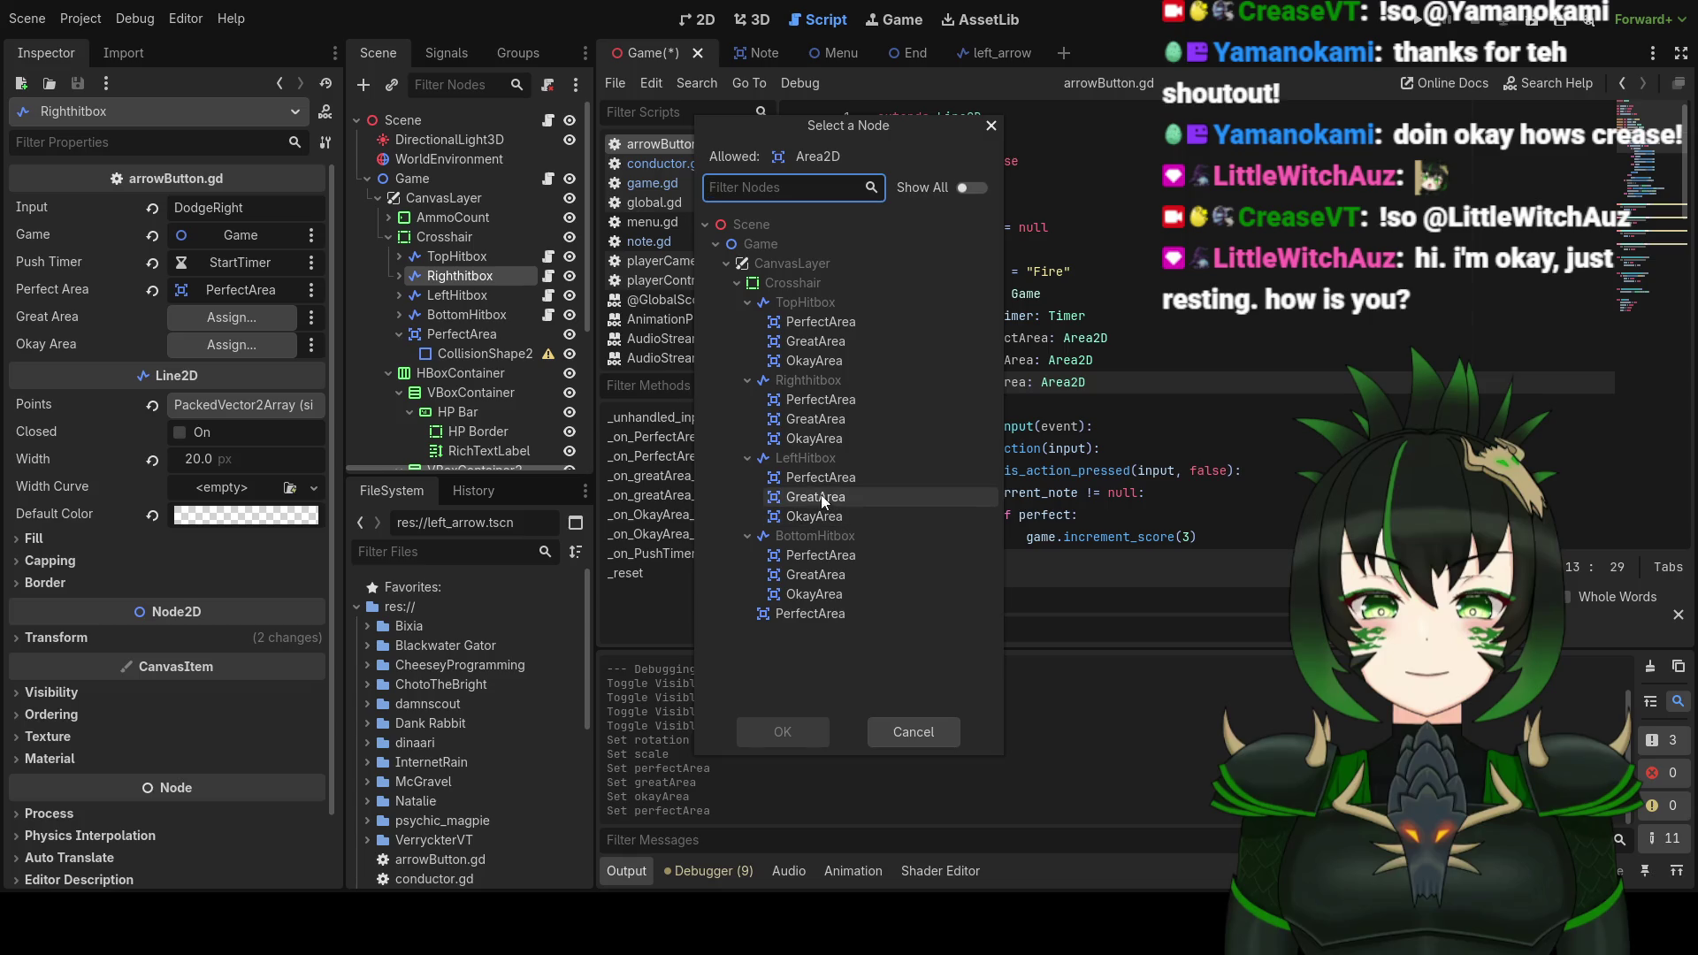
left_click(820, 427)
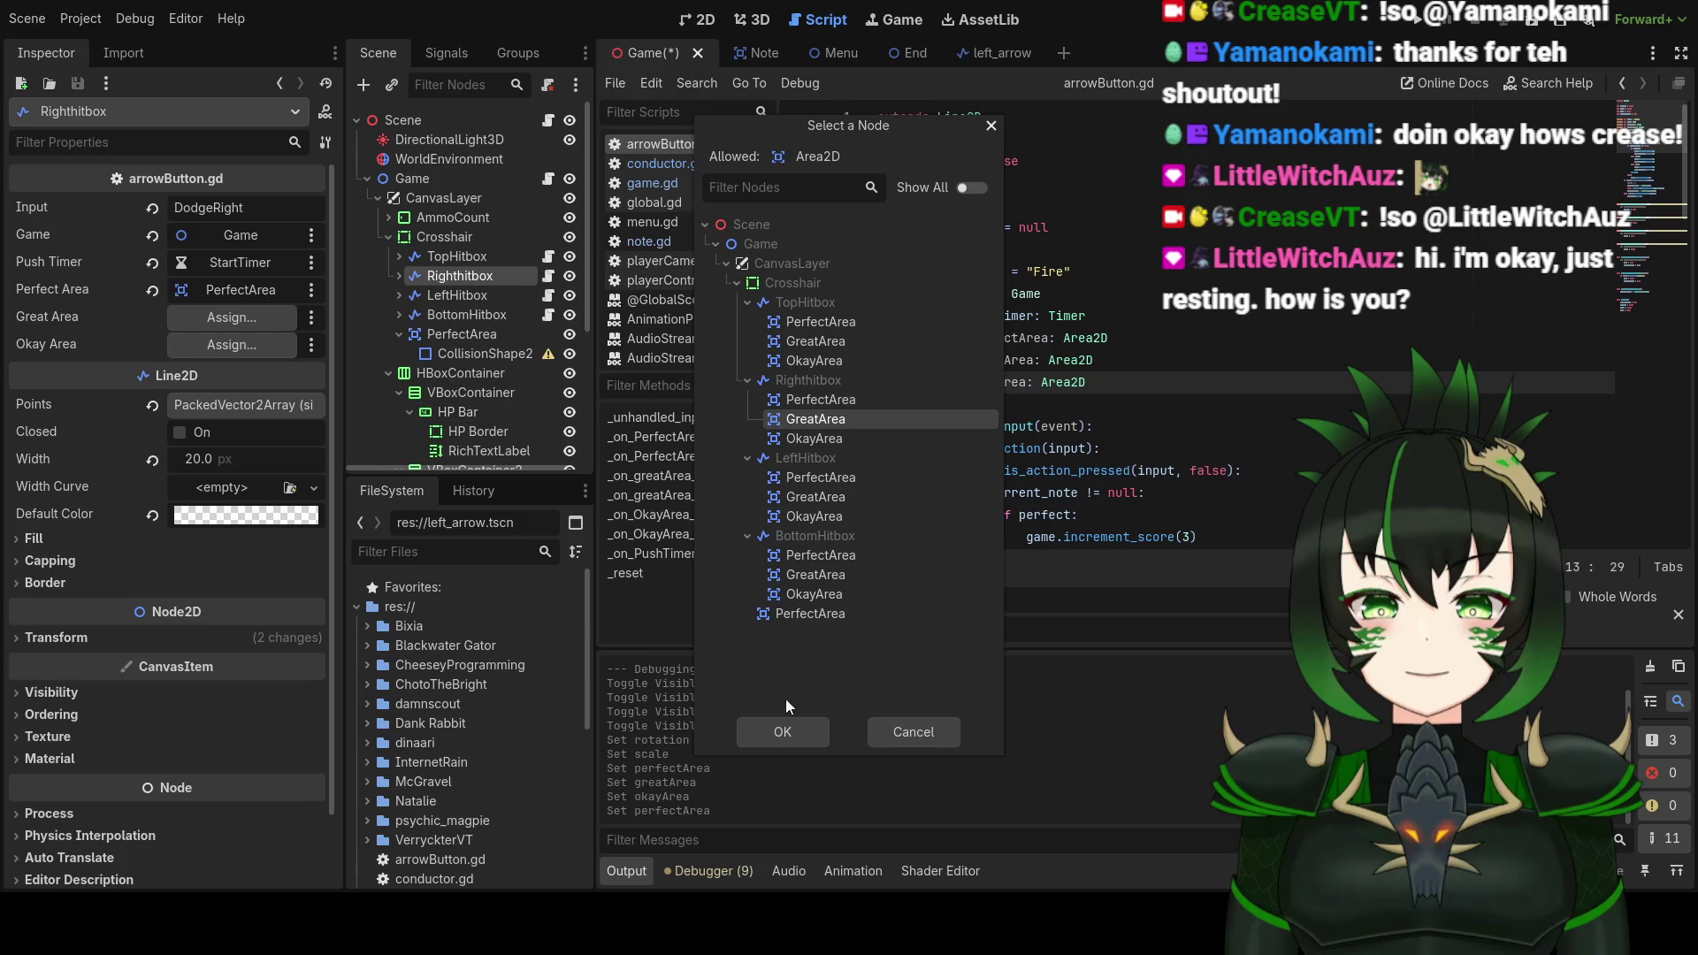
left_click(782, 732)
left_click(239, 347)
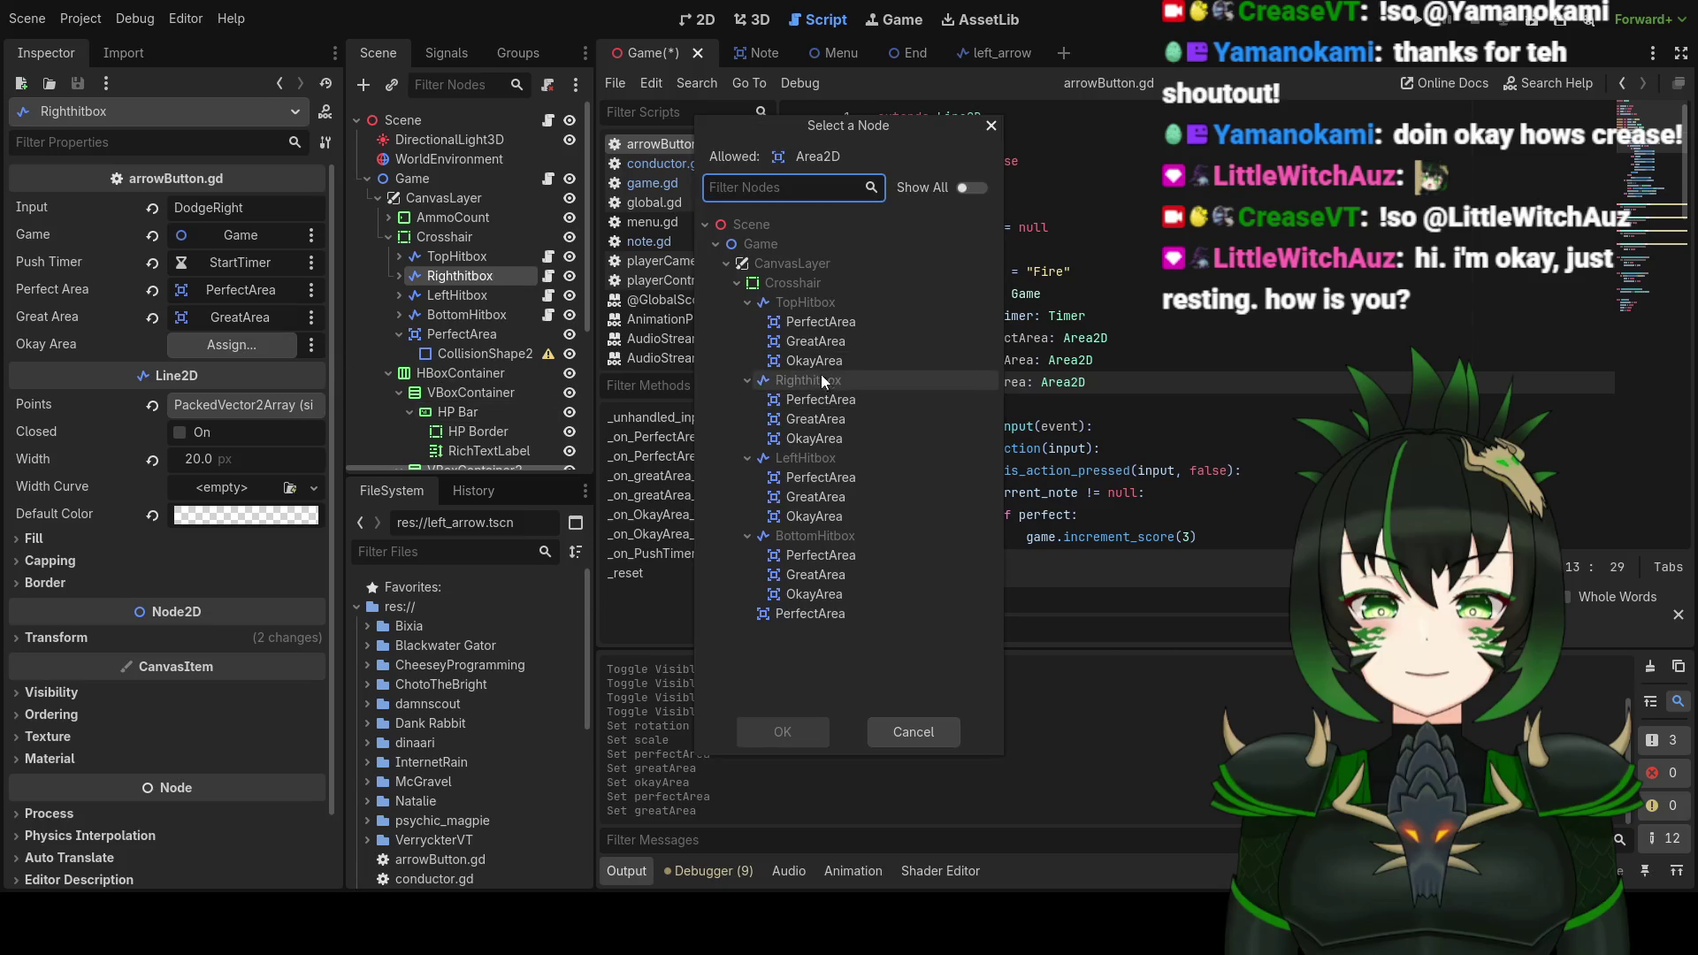
left_click(824, 438)
left_click(779, 731)
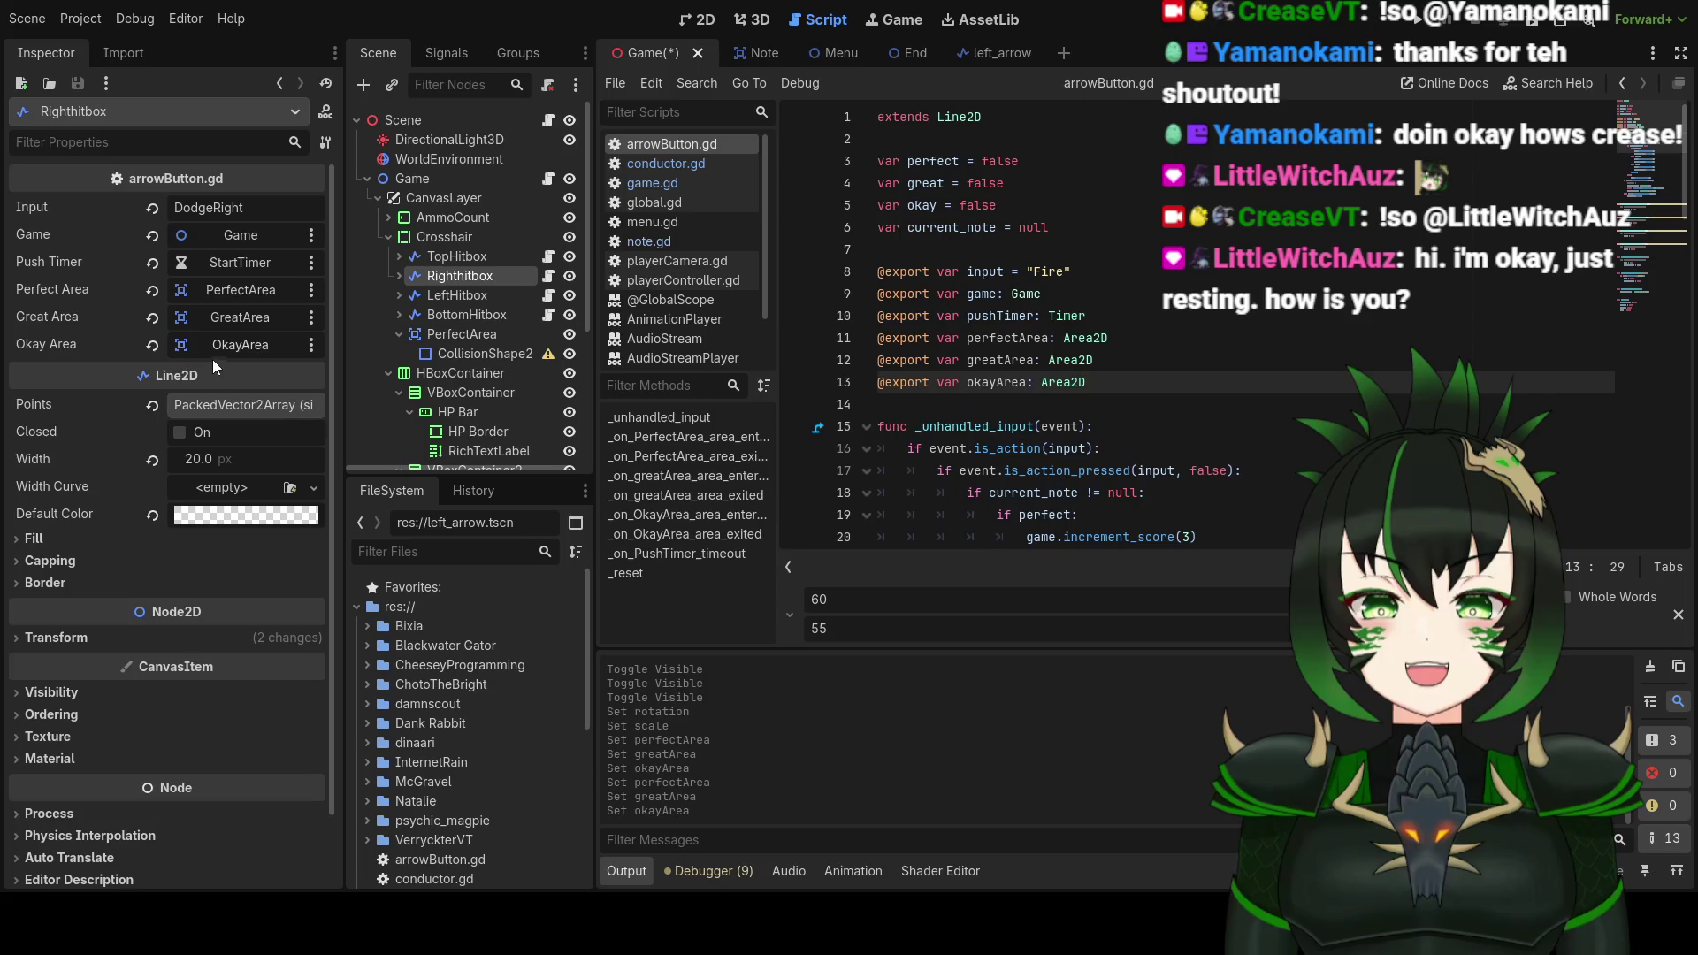
left_click(487, 299)
Step: Point LeftHitbox's Perfect, Great and Okay Area slots at its PerfectArea, GreatArea and OkayArea children
left_click(245, 291)
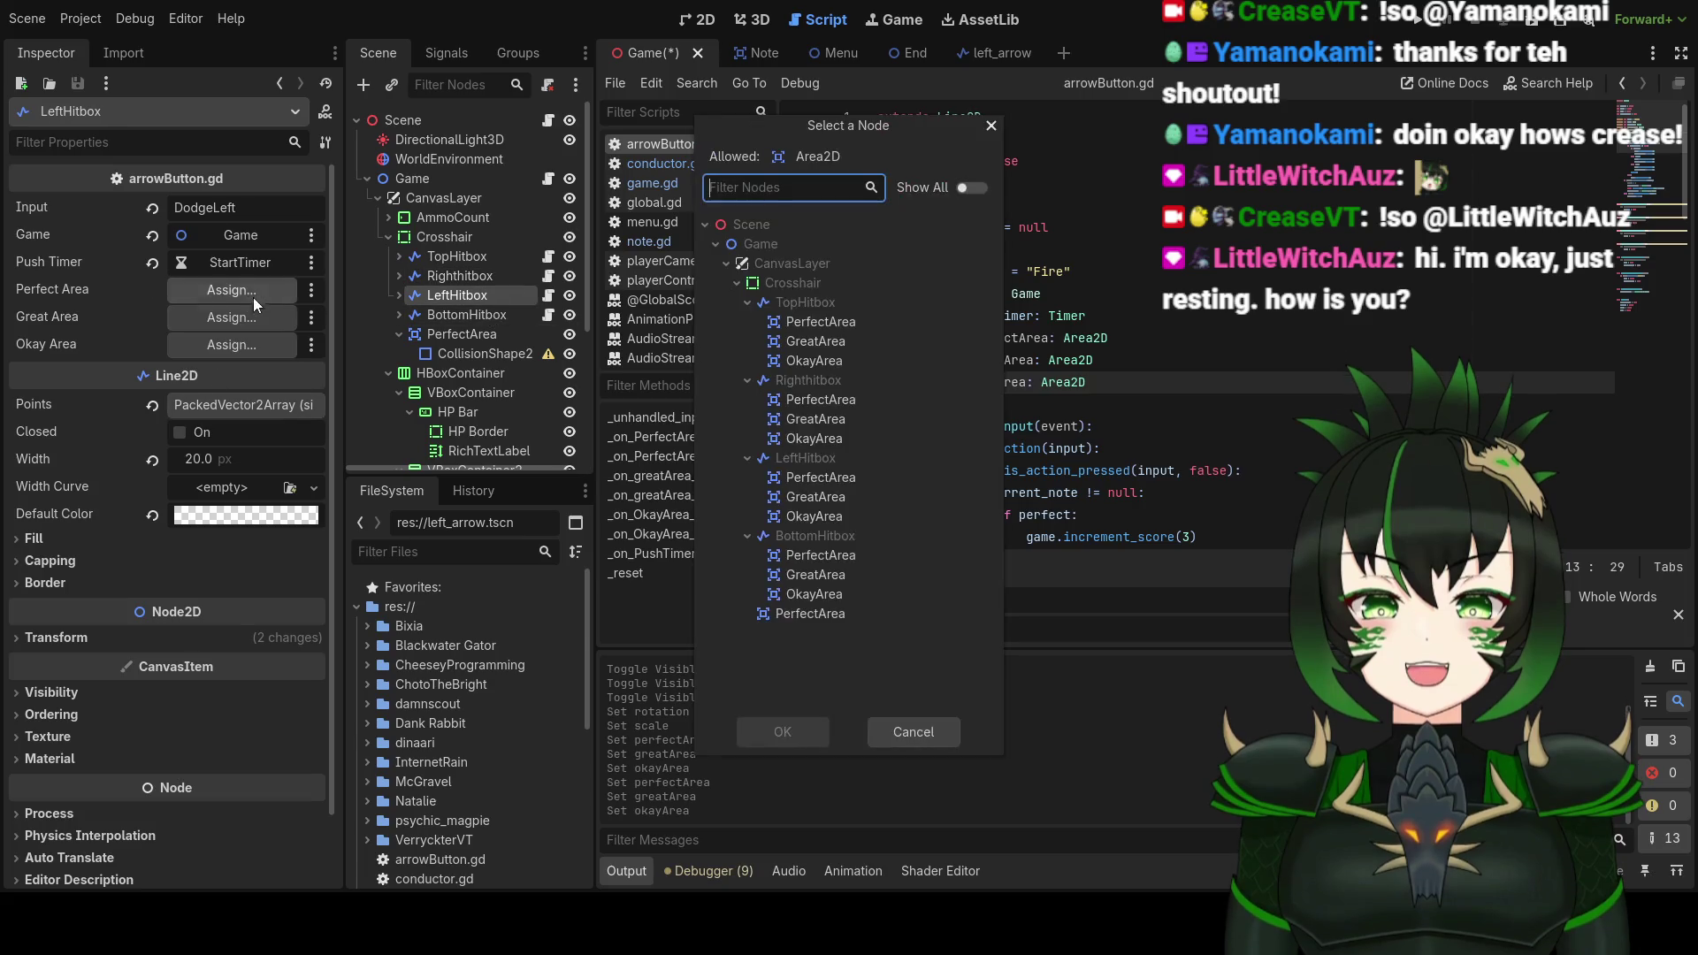
left_click(815, 478)
left_click(782, 731)
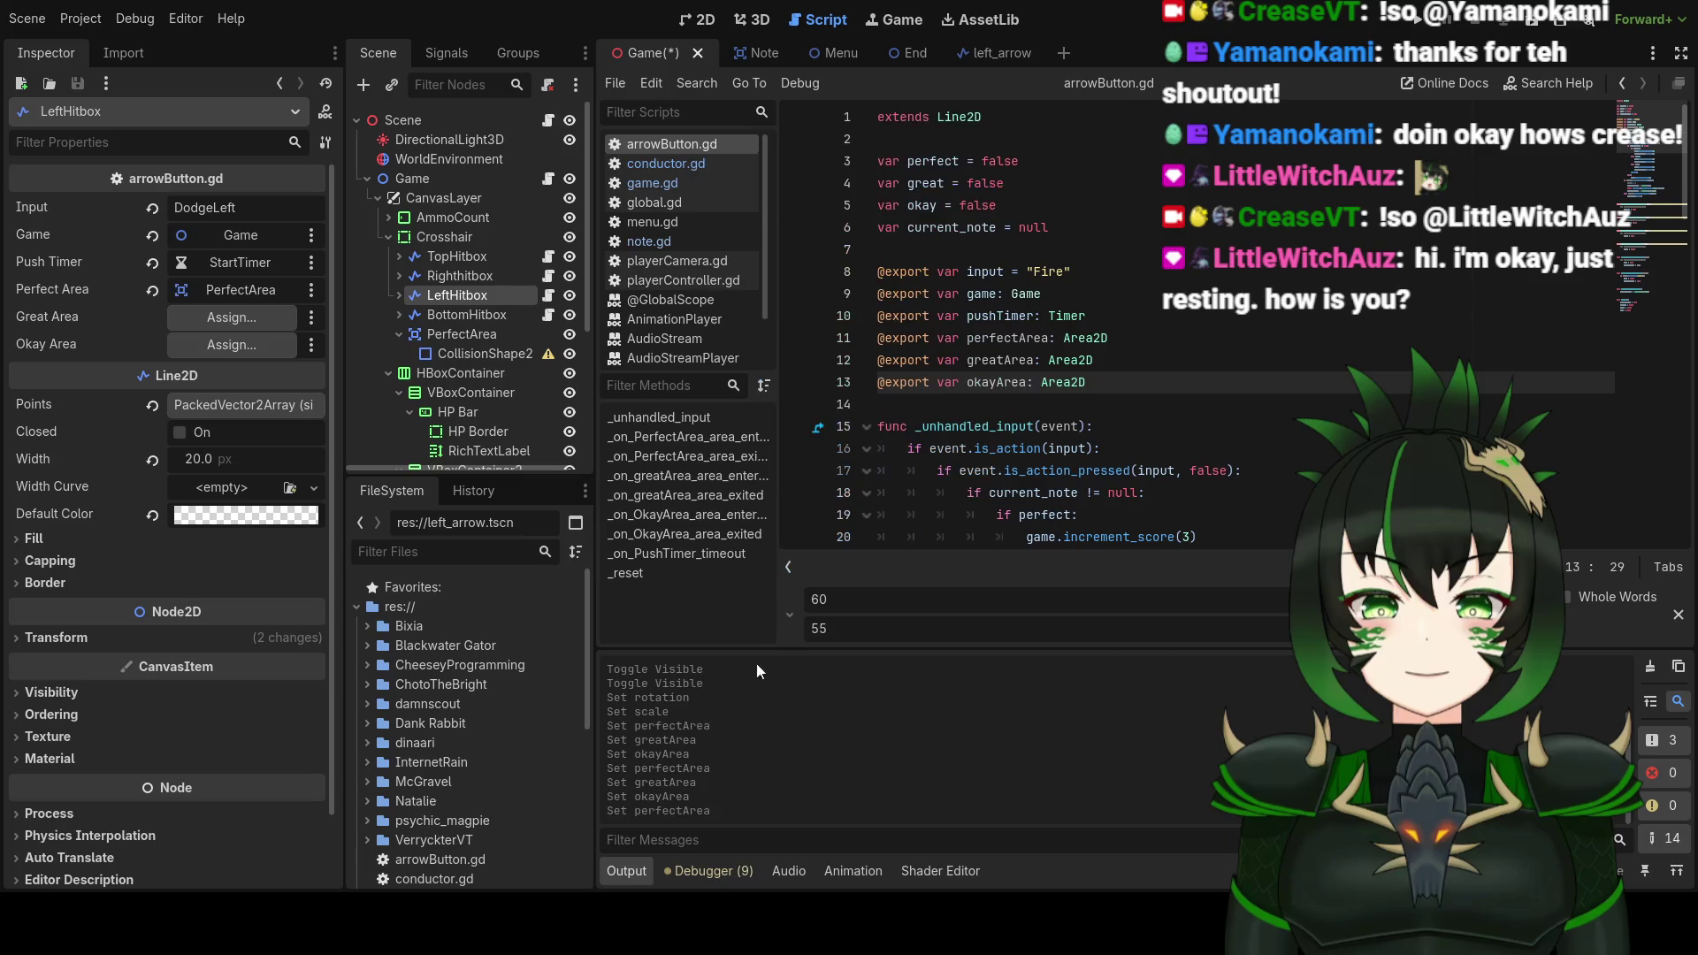
left_click(240, 321)
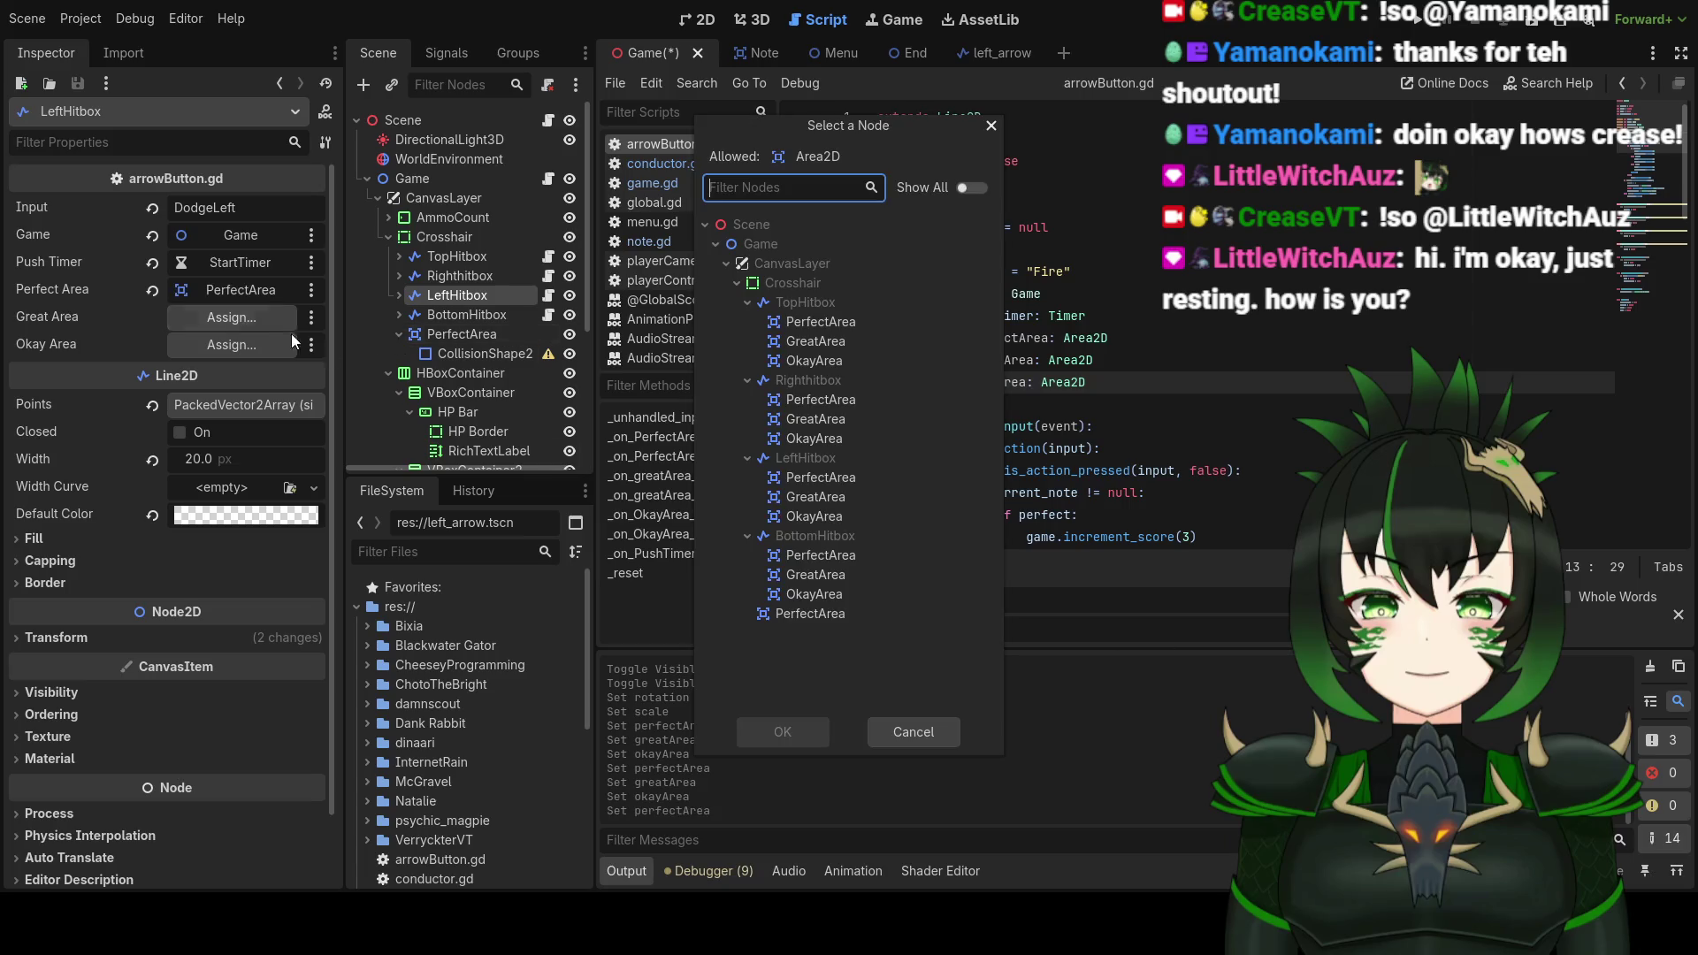
left_click(829, 499)
left_click(784, 735)
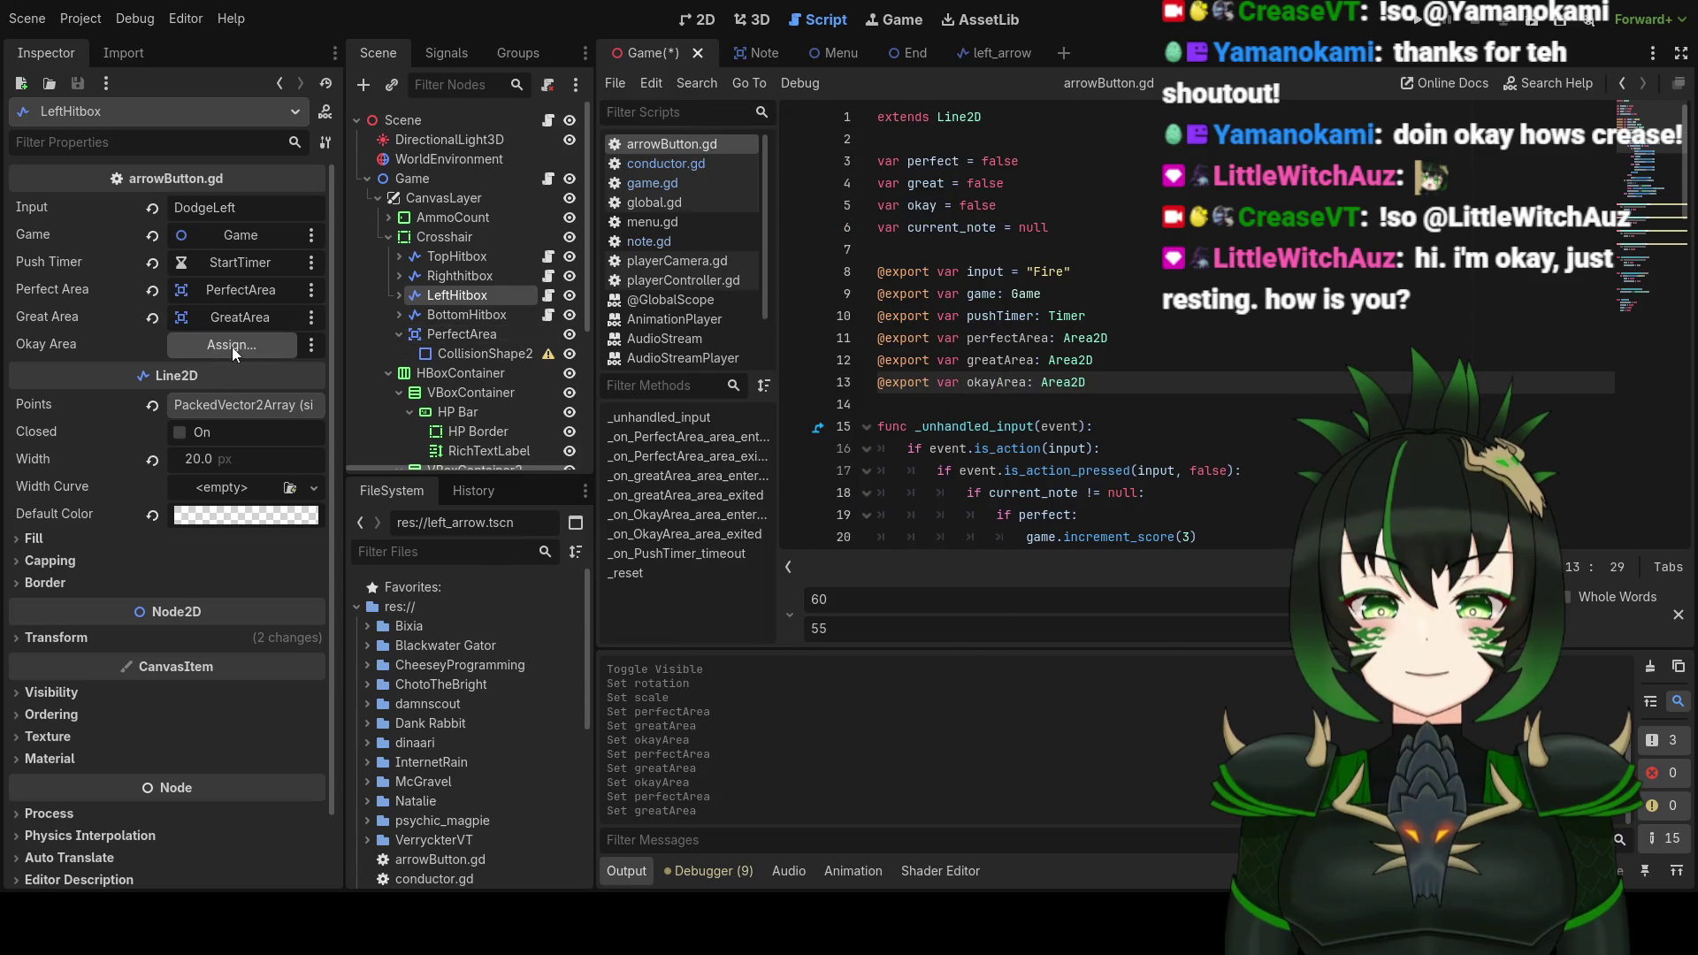
left_click(231, 345)
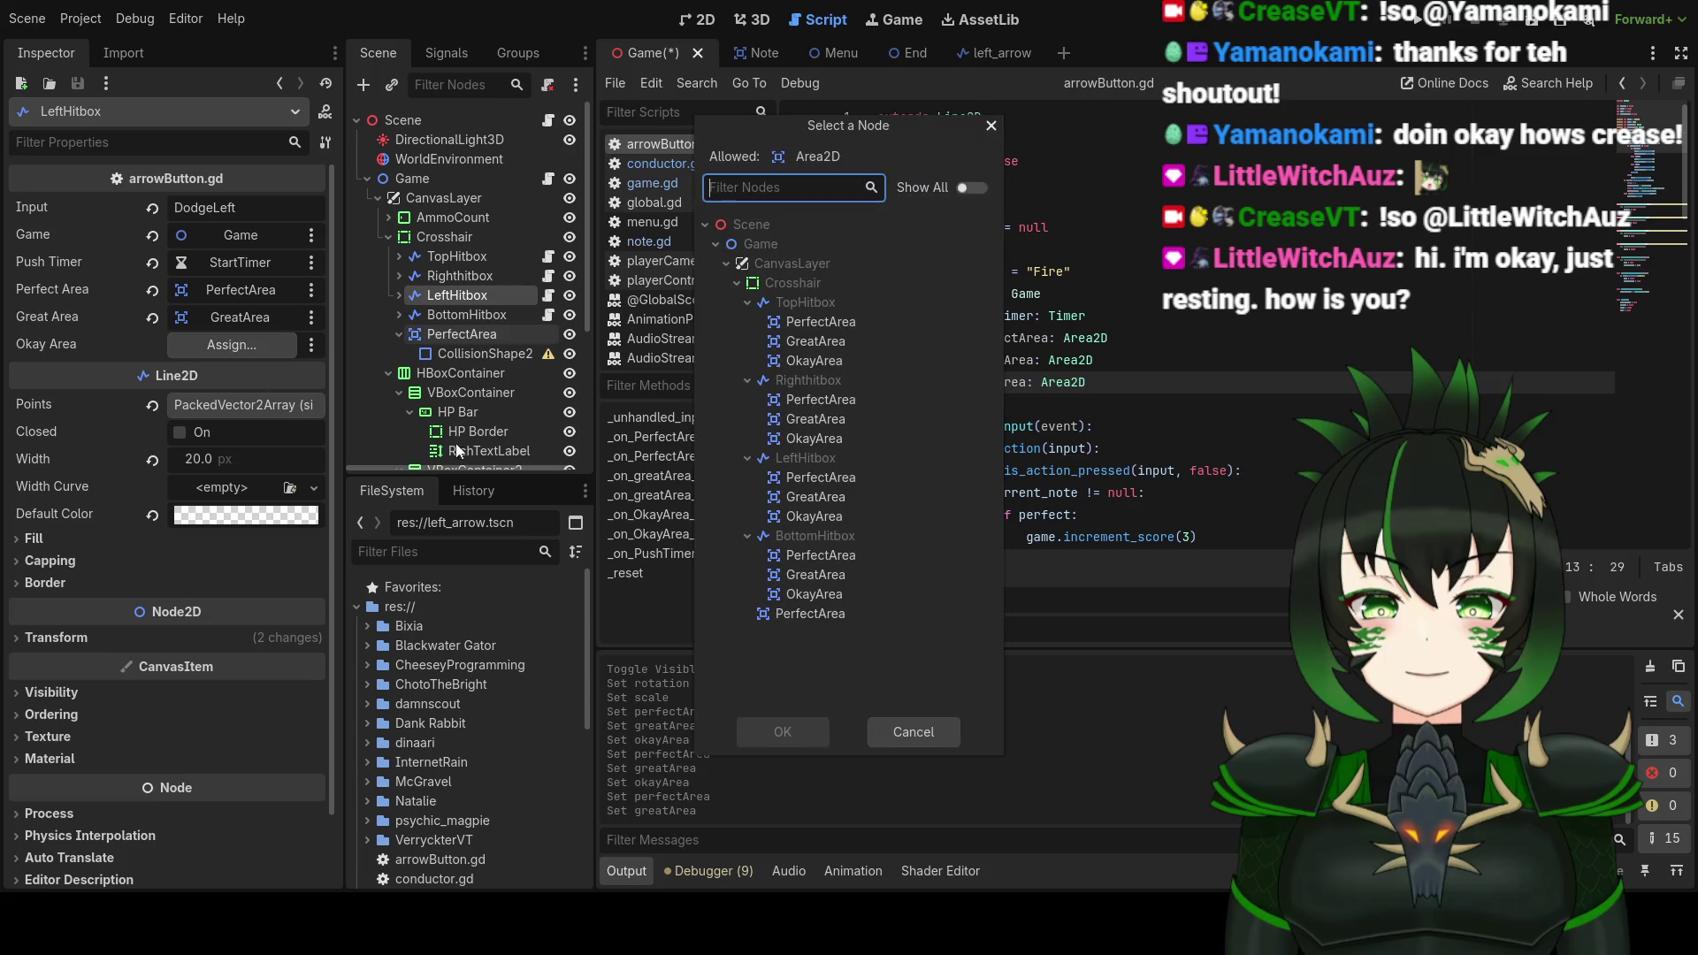
left_click(847, 515)
left_click(804, 721)
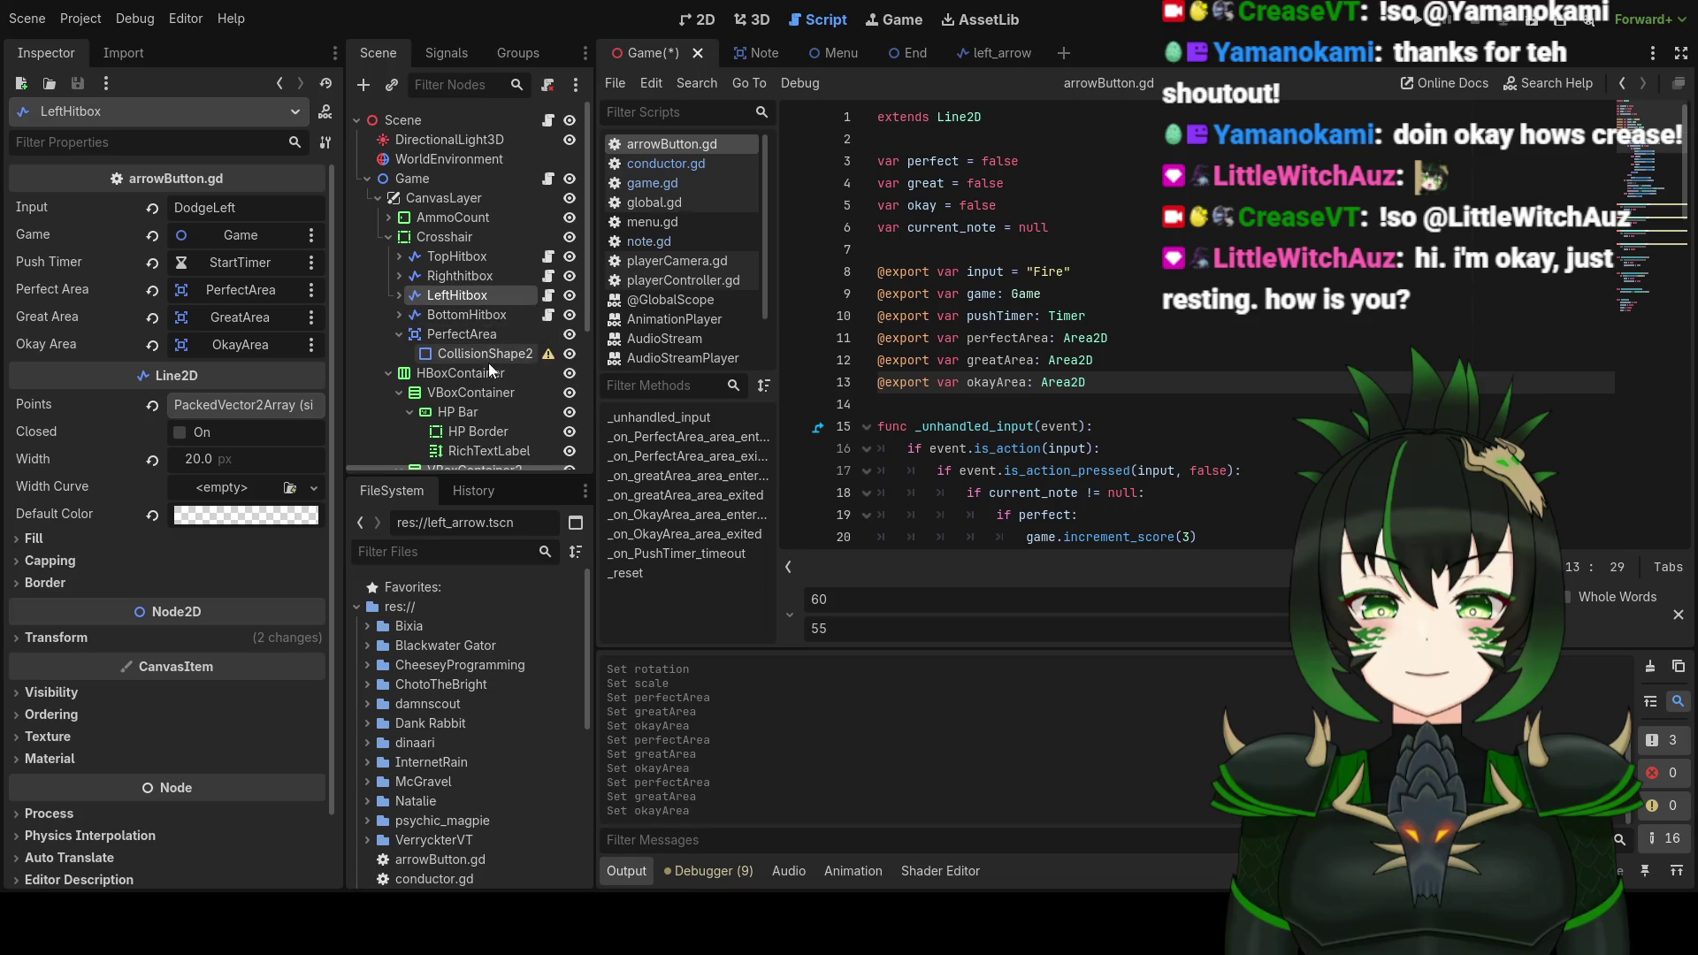
left_click(497, 319)
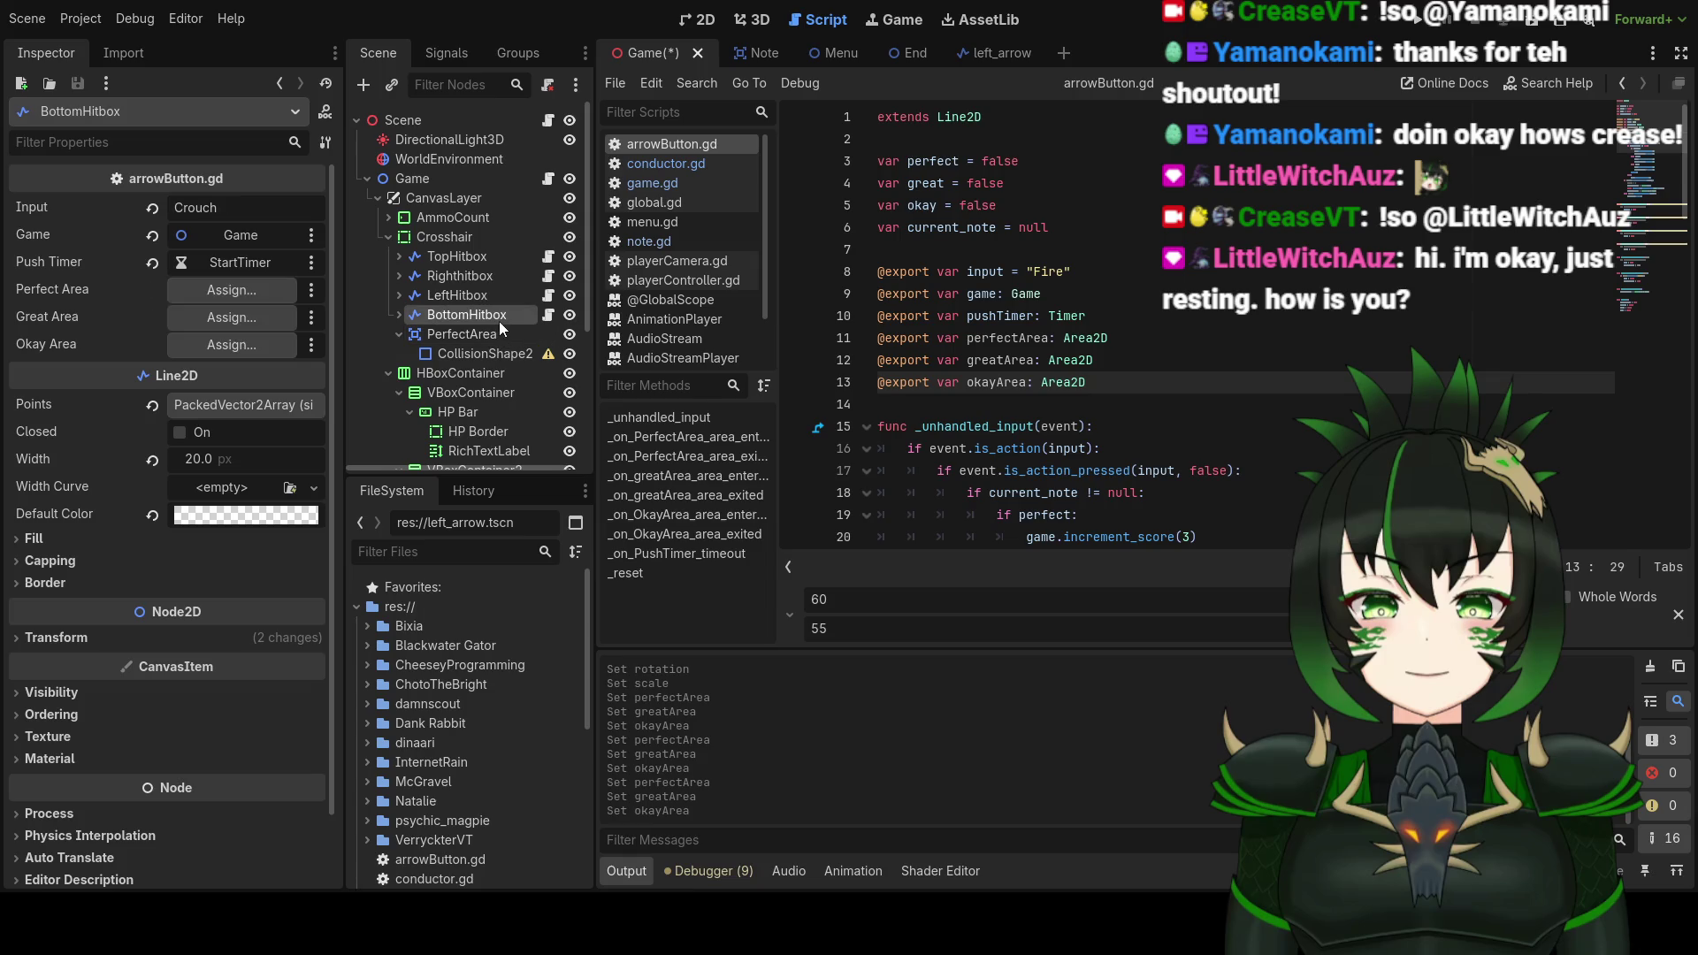
Step: Assign BottomHitbox's PerfectArea, GreatArea and OkayArea children to its area slots and save the Game scene
left_click(269, 300)
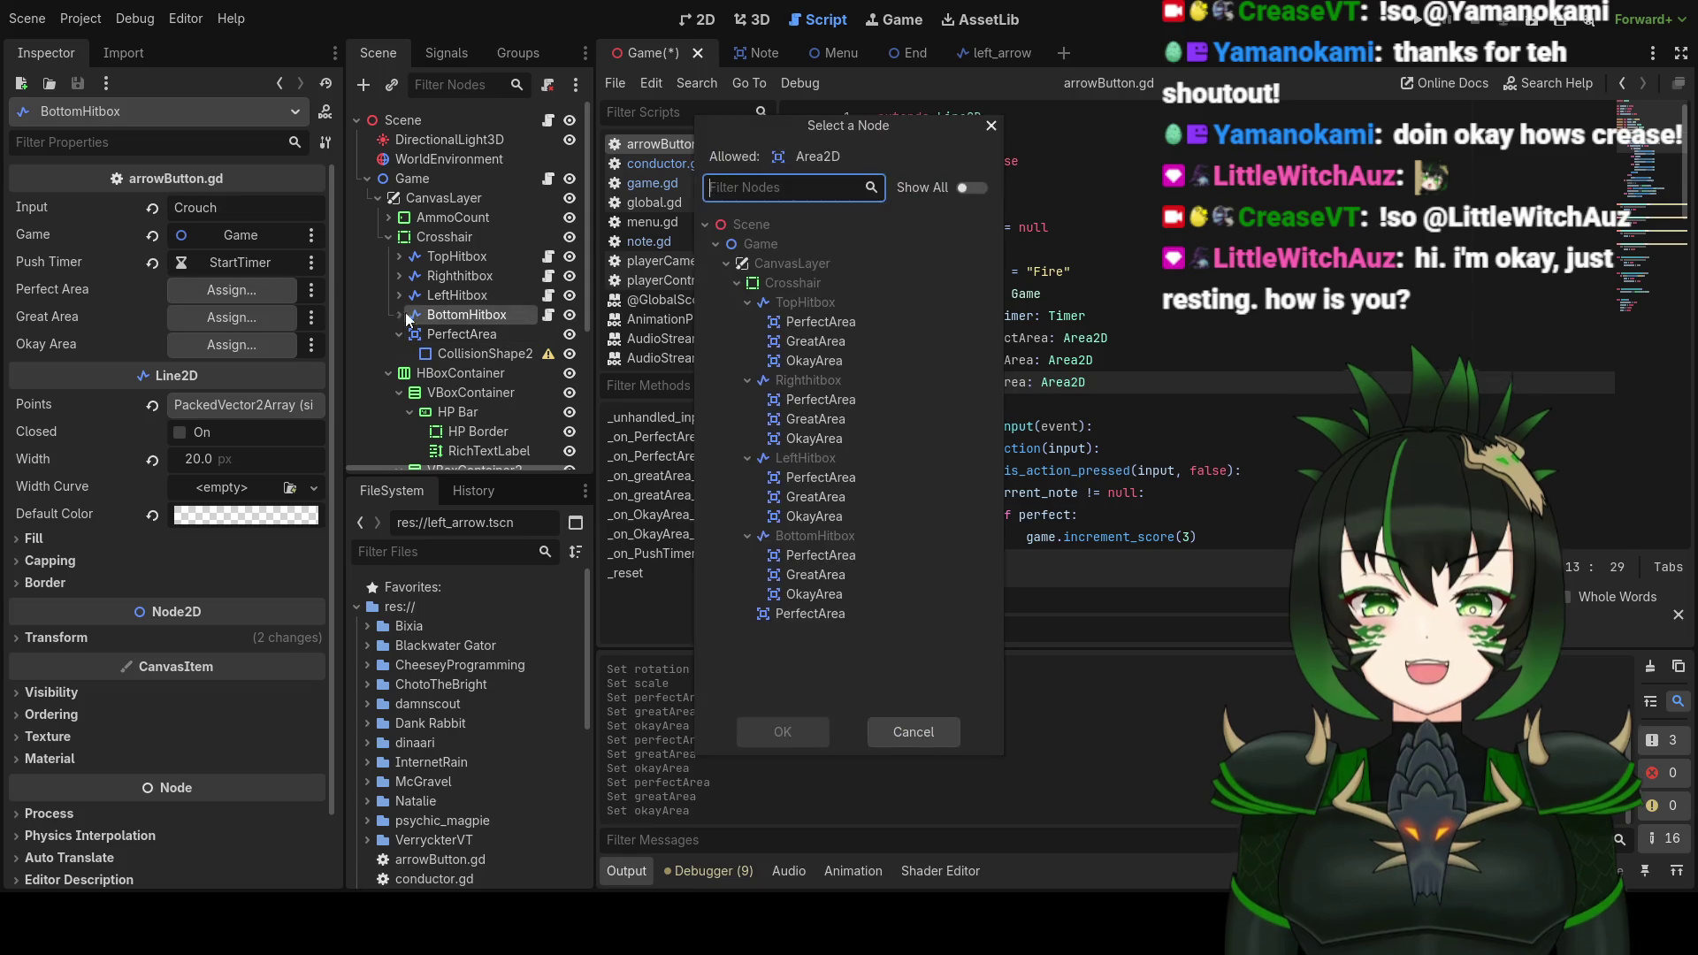
left_click(815, 555)
left_click(796, 740)
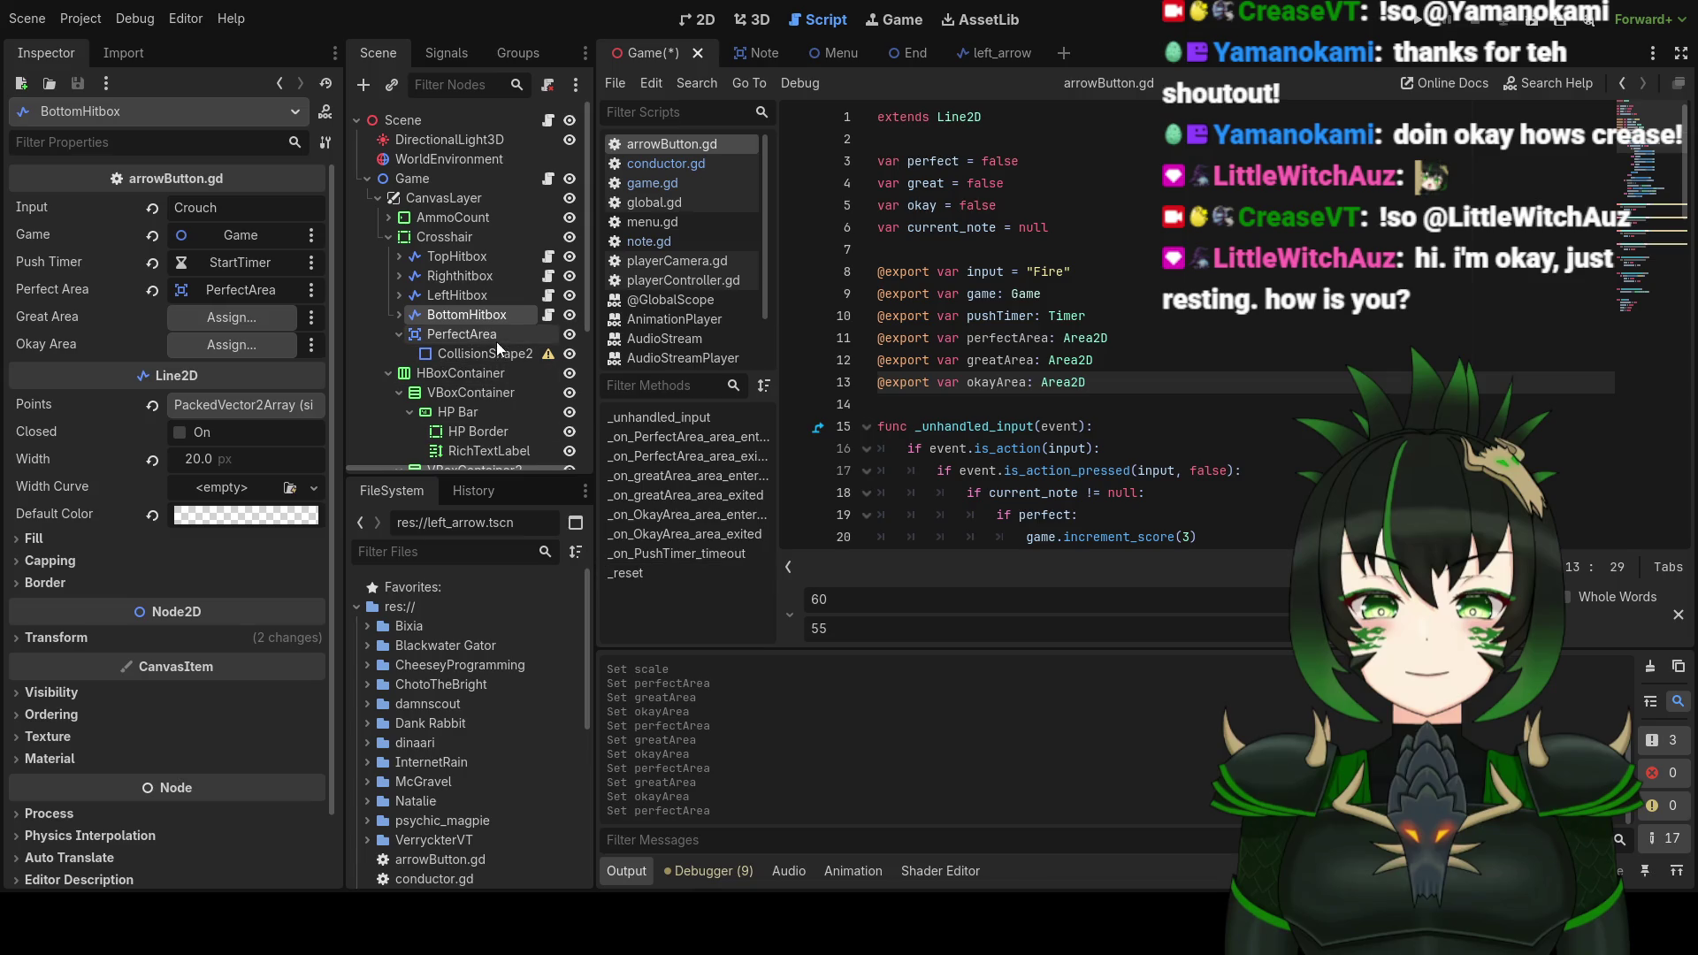
left_click(251, 318)
left_click(806, 584)
left_click(796, 739)
left_click(221, 345)
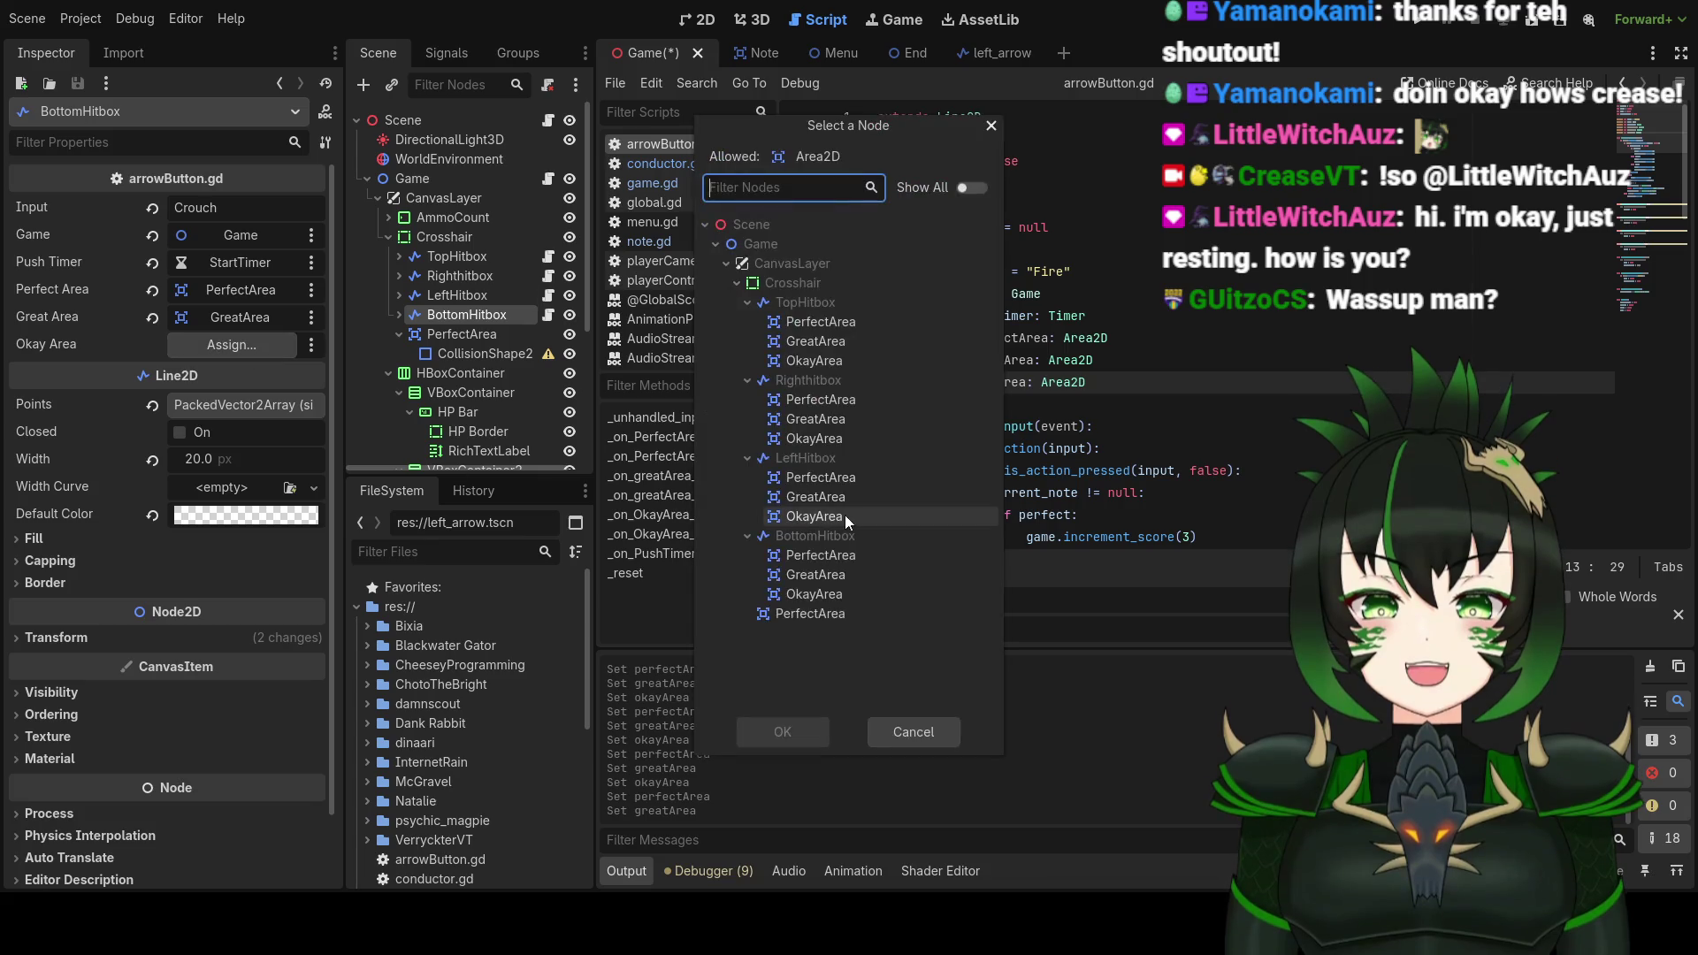
left_click(836, 592)
left_click(780, 736)
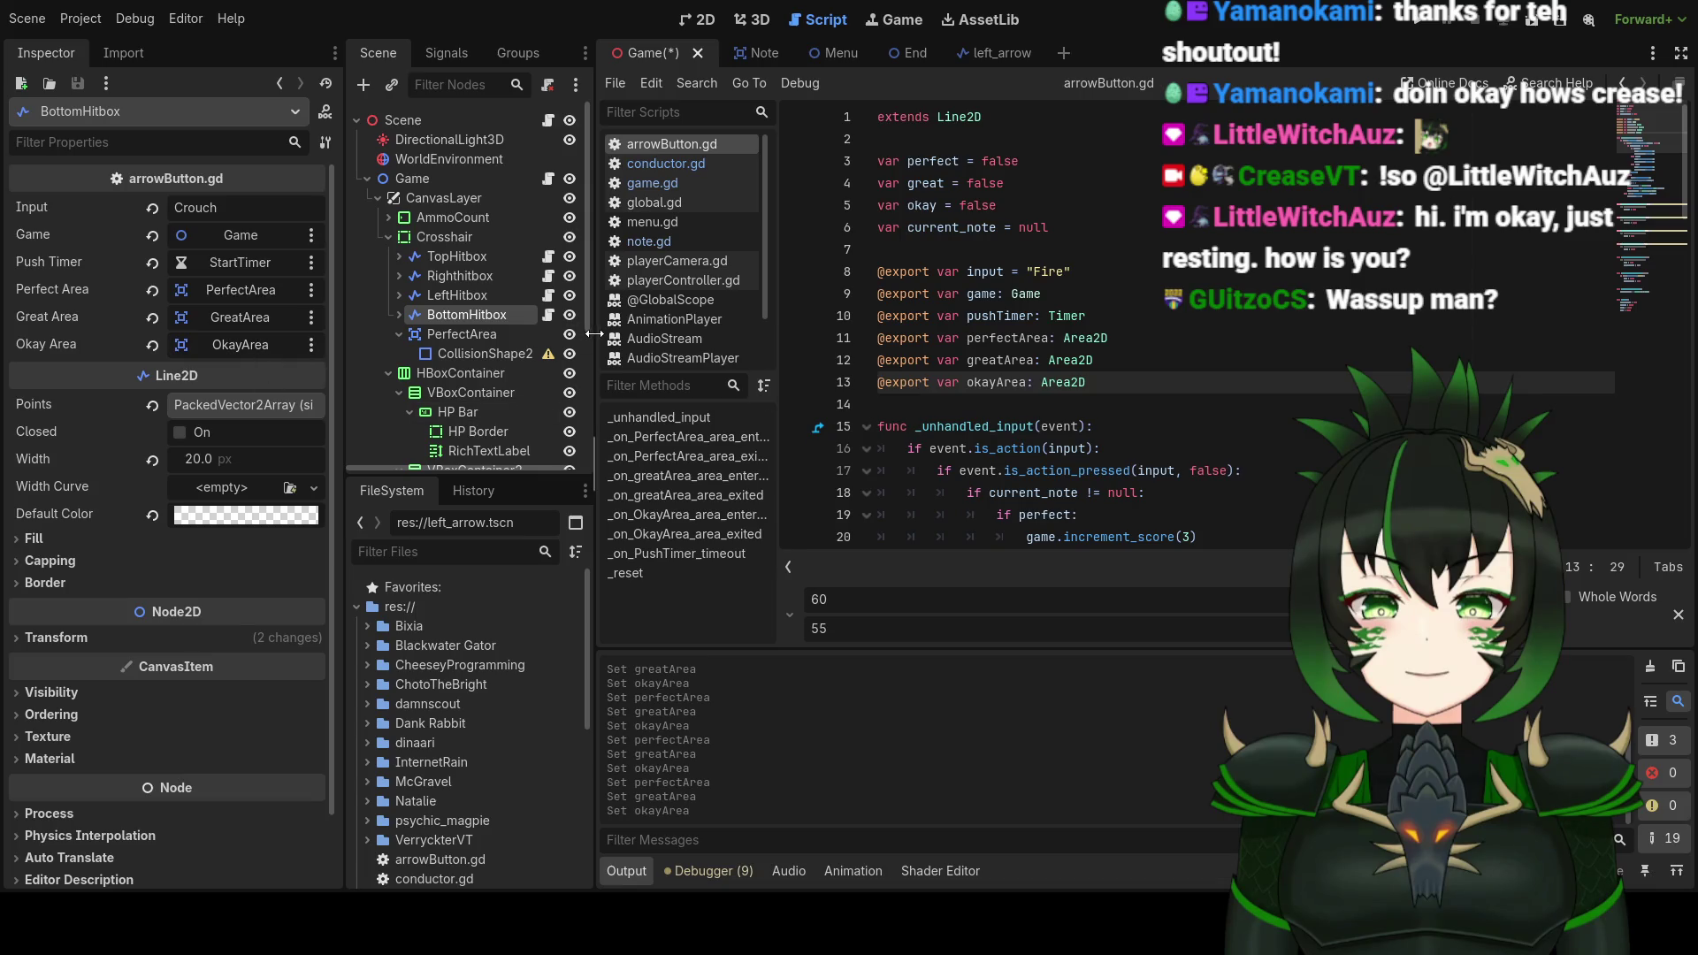
key("ctrl+s")
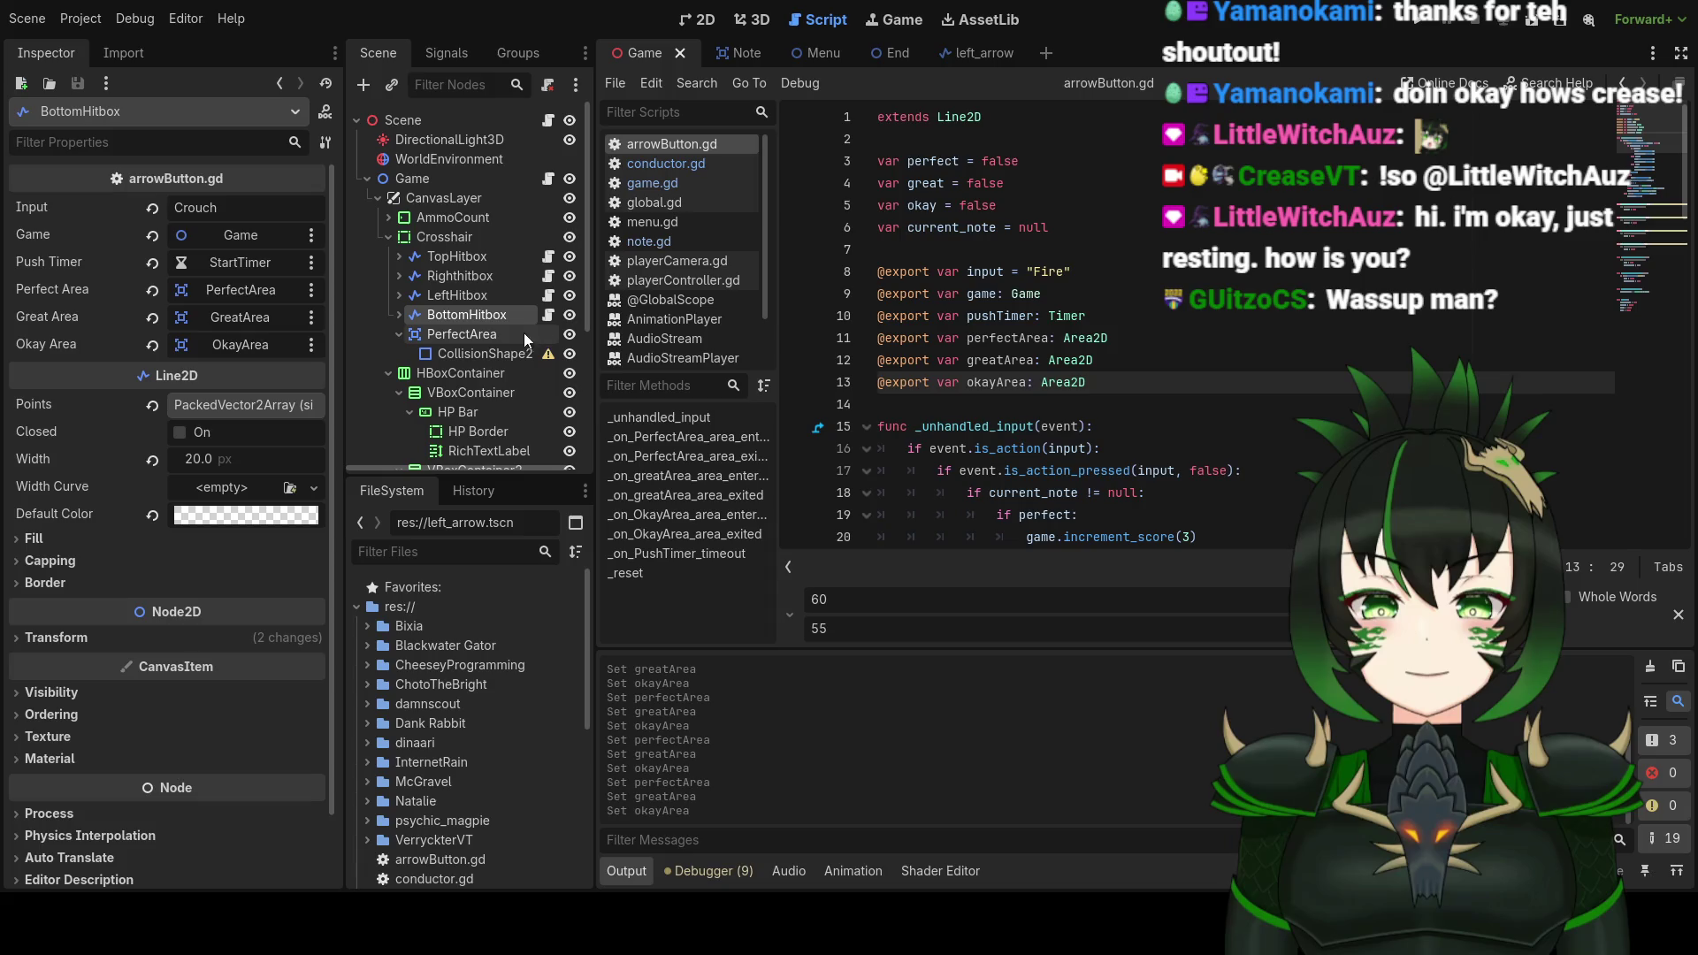
left_click(400, 335)
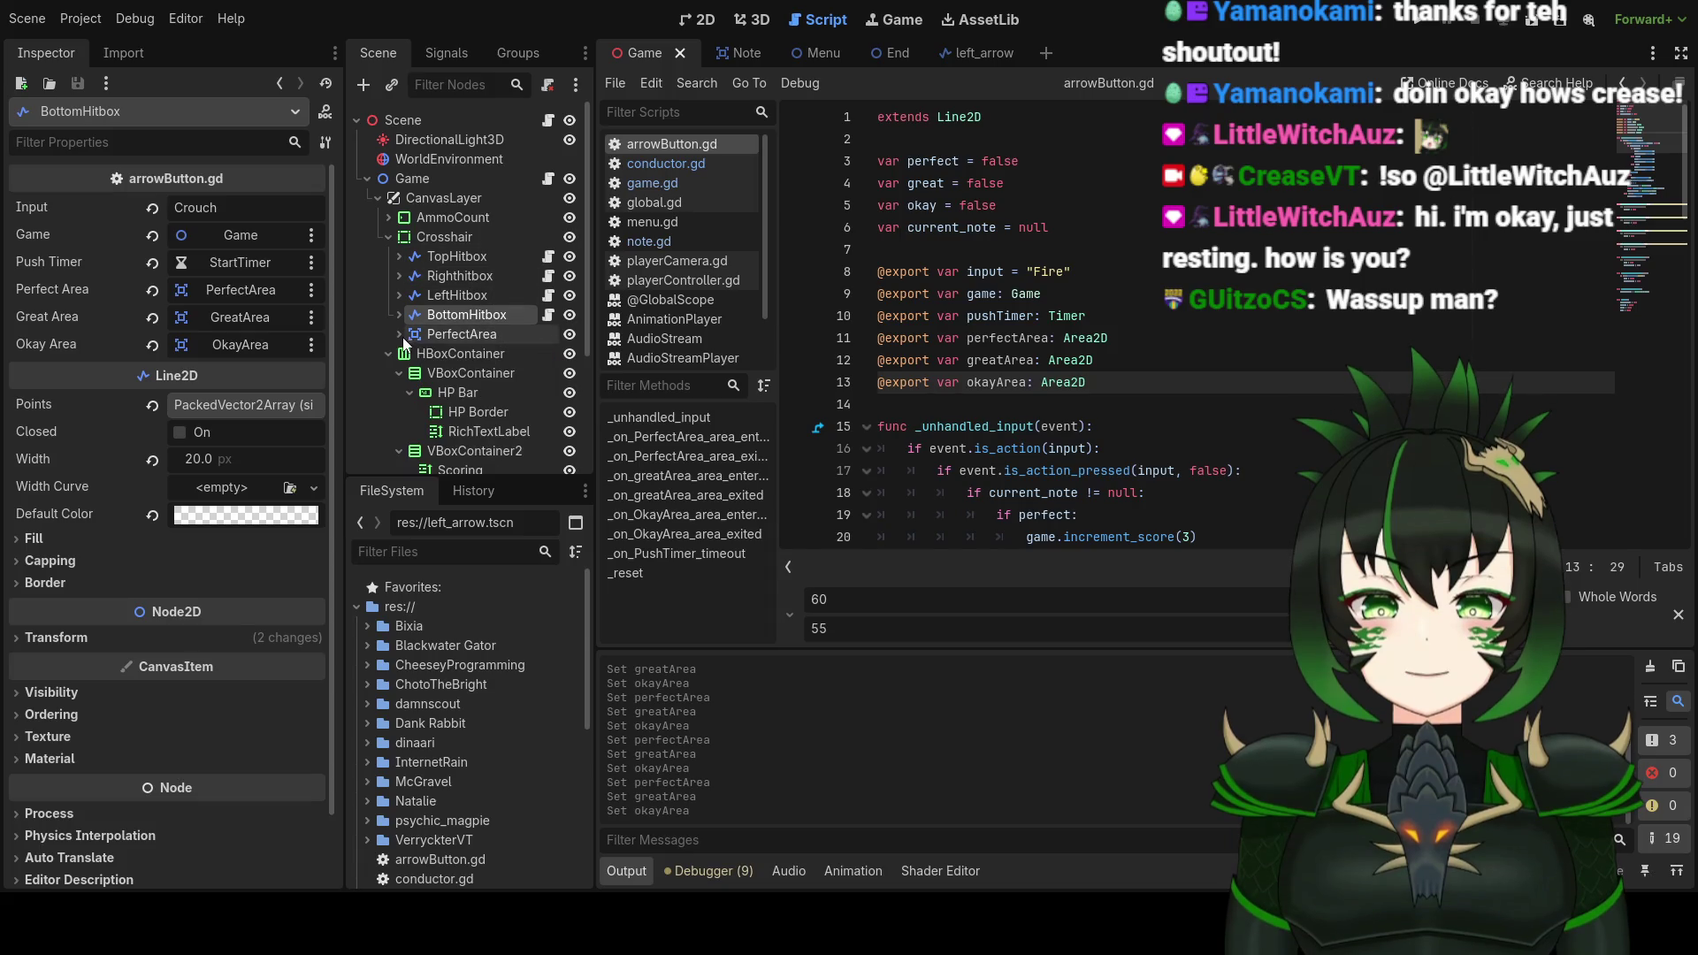